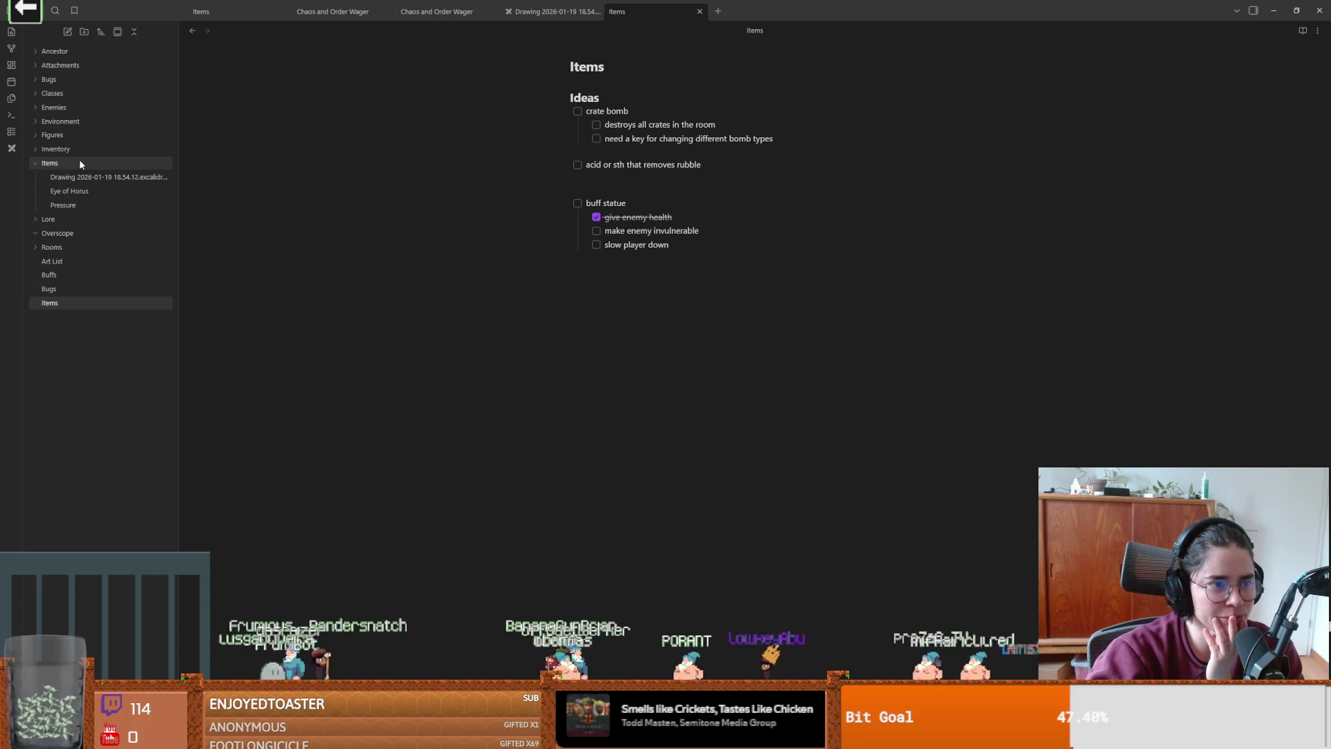
- Open the Fountain Rooms note from Rooms › Grace Rooms in the file explorer
left_click(74, 164)
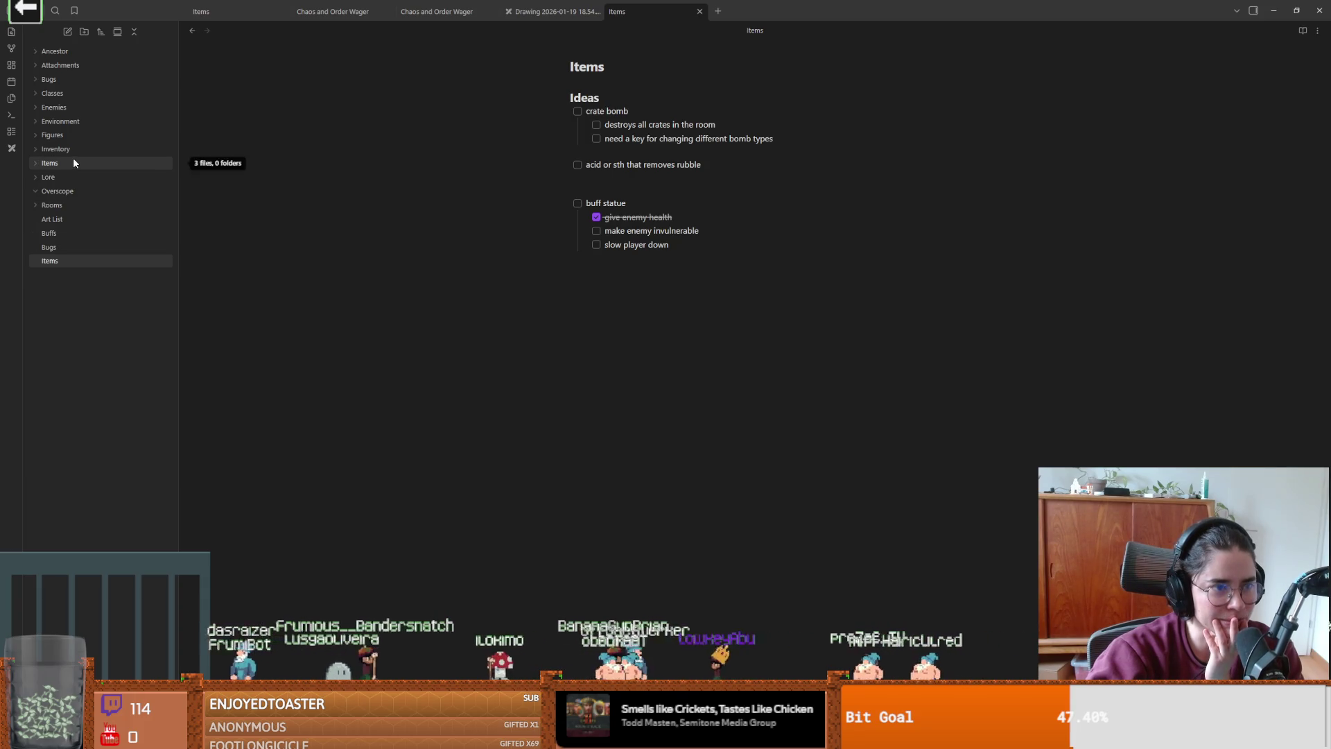
left_click(88, 207)
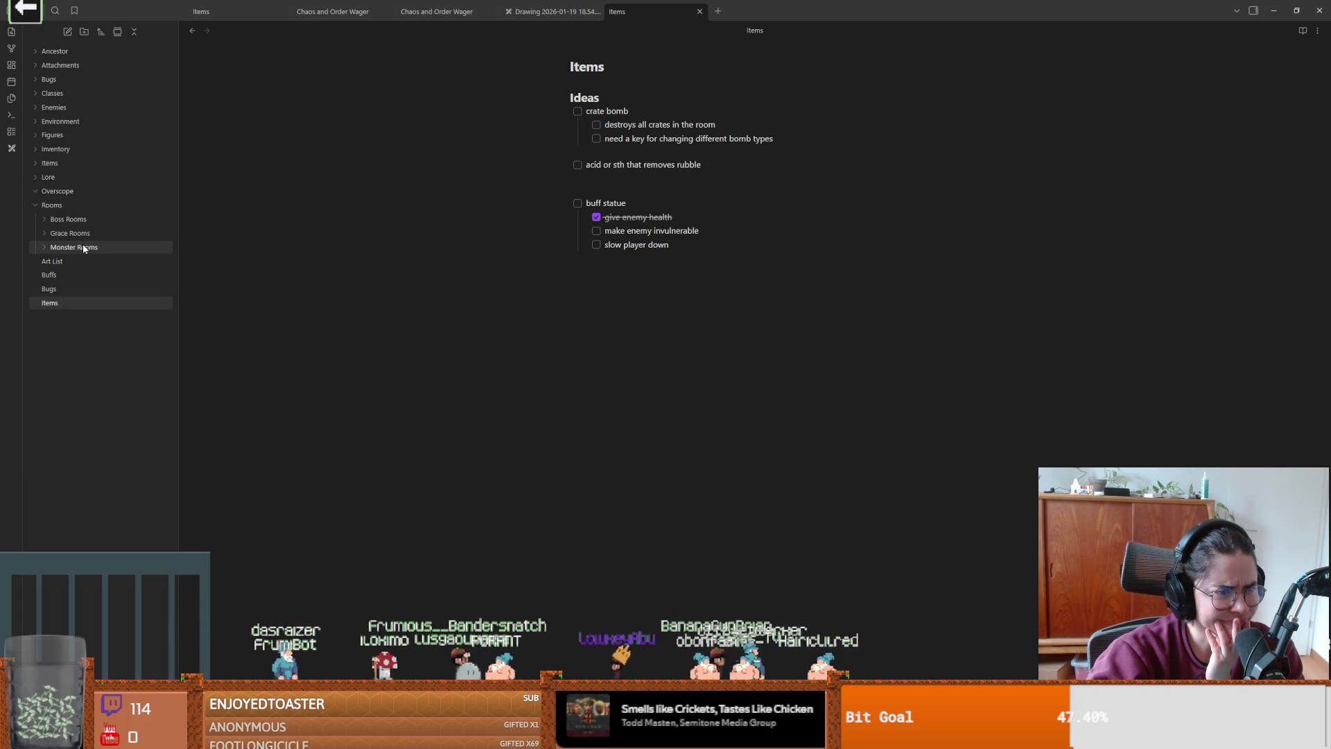
left_click(85, 234)
left_click(86, 248)
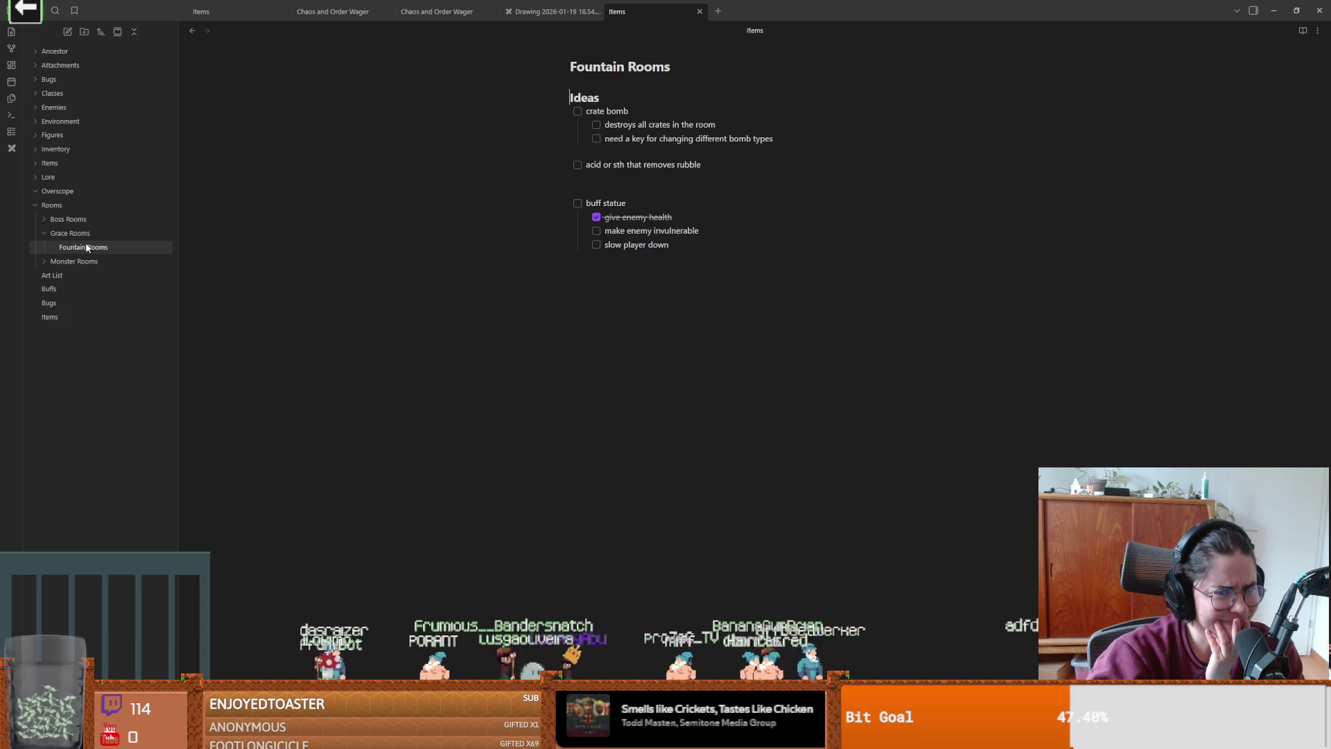
- Collapse Rooms and peek into the Lore, Items, Figures and Environment folders
left_click(73, 206)
left_click(55, 177)
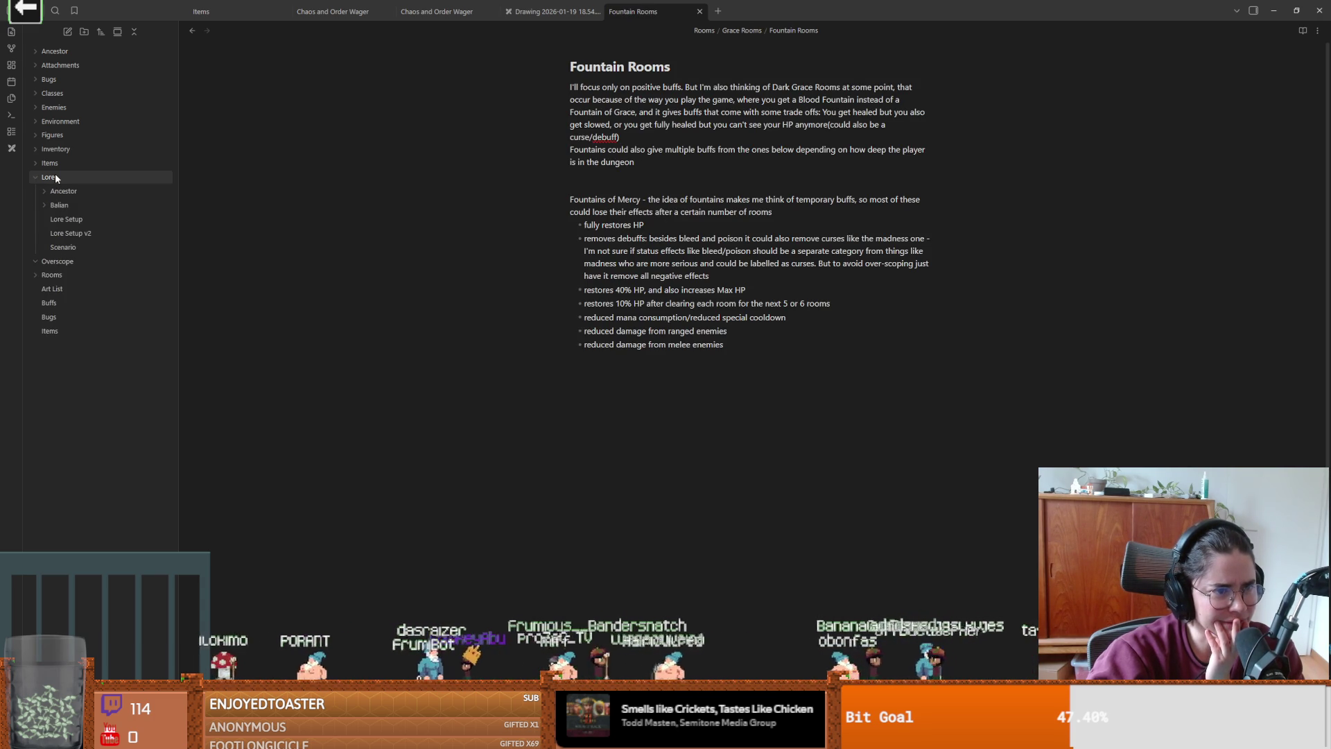
left_click(55, 177)
left_click(54, 150)
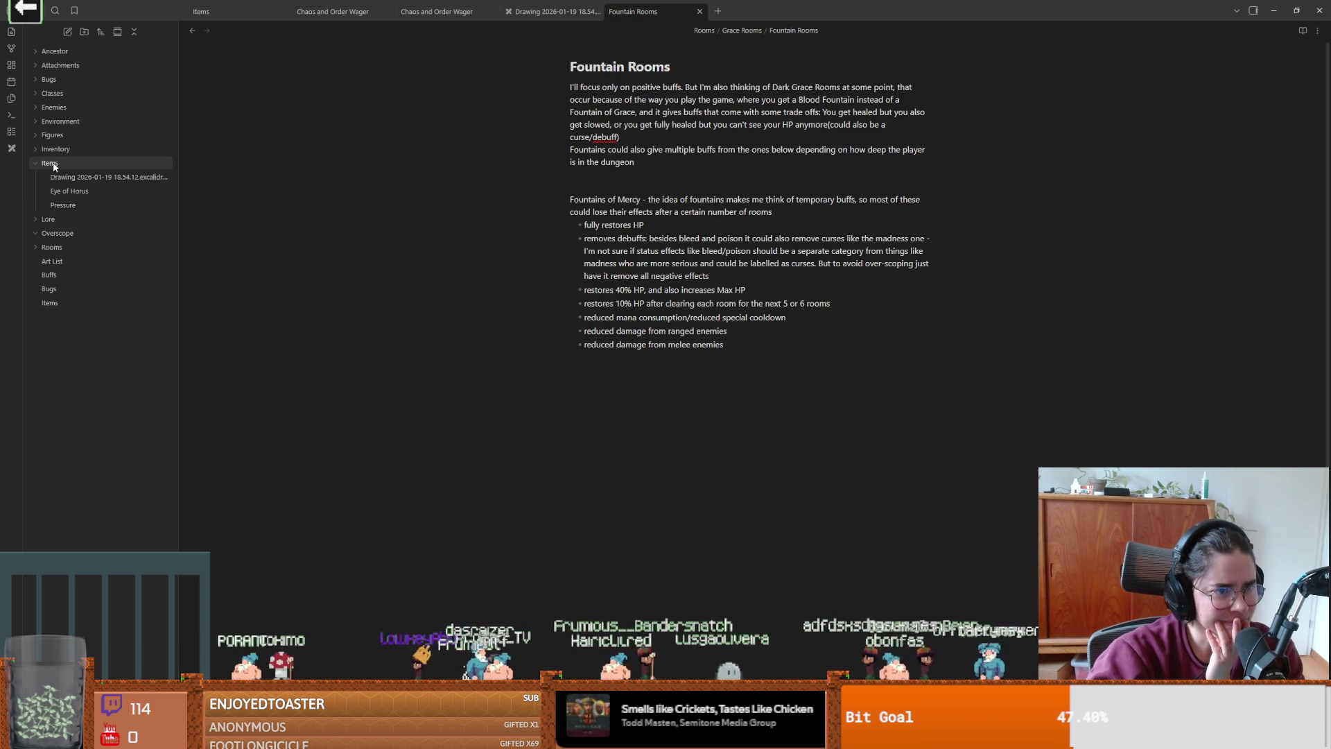
left_click(53, 151)
left_click(57, 135)
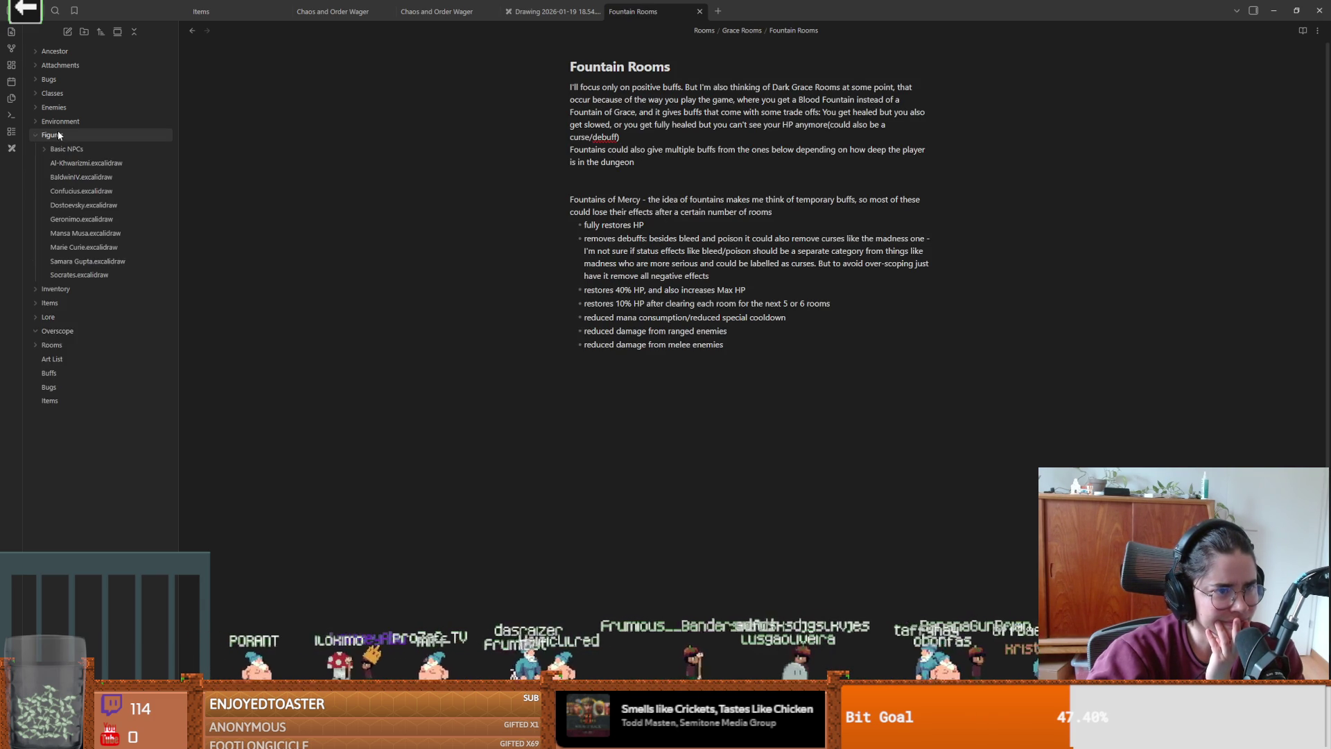
left_click(59, 135)
left_click(61, 121)
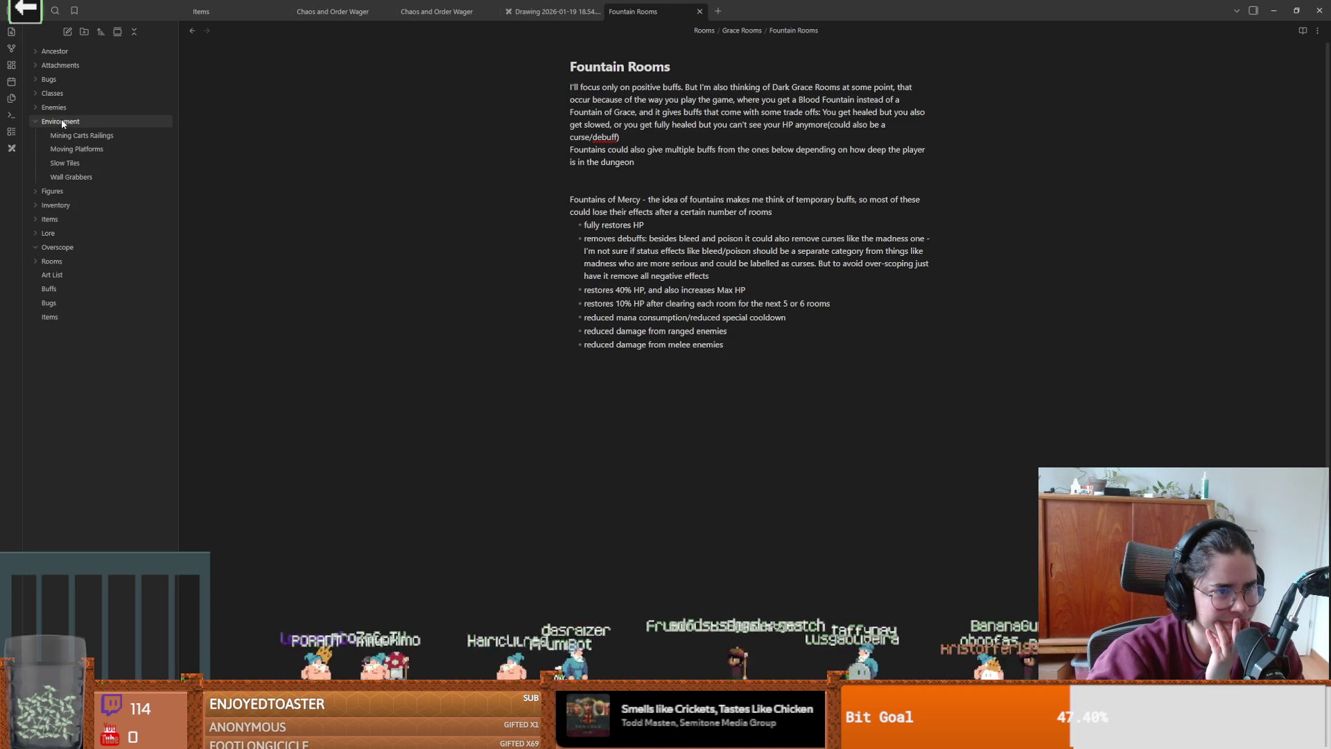
left_click(61, 121)
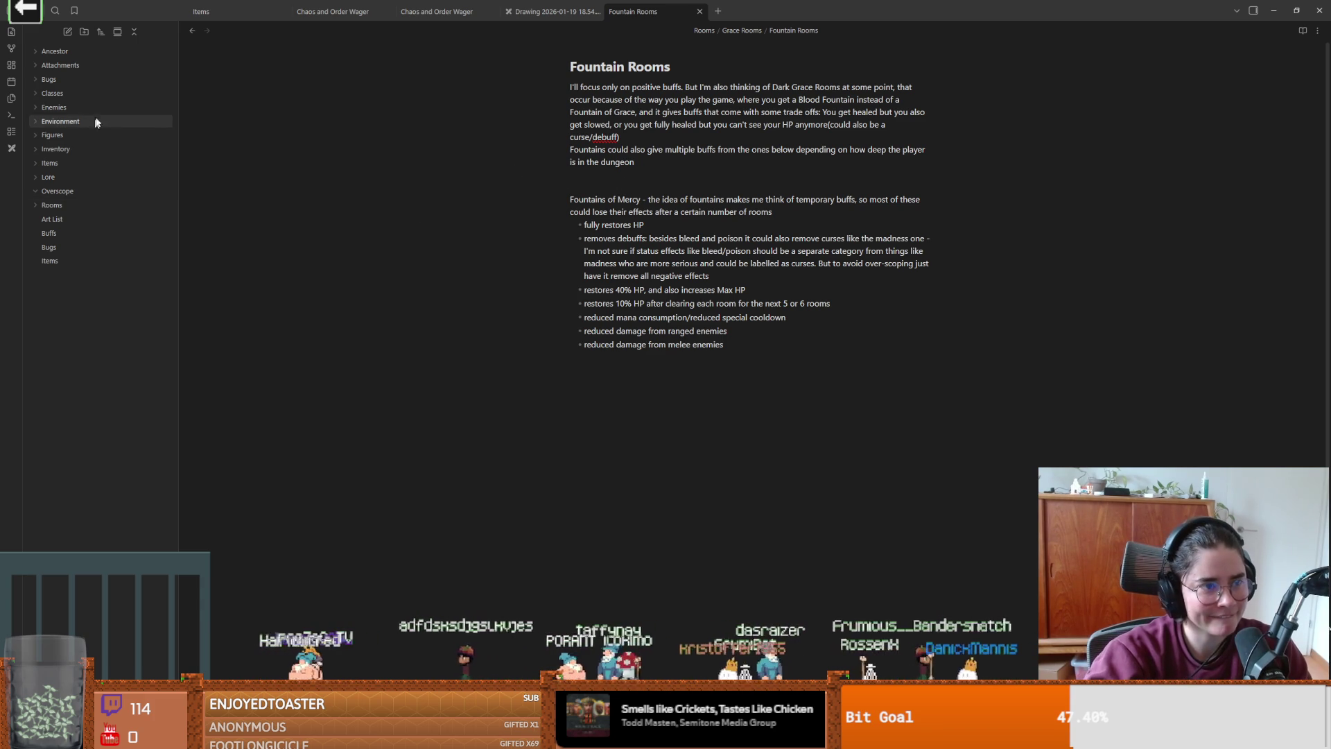
- Peek into the Classes, Enemies and Environment folders, then switch to the browser video
left_click(61, 90)
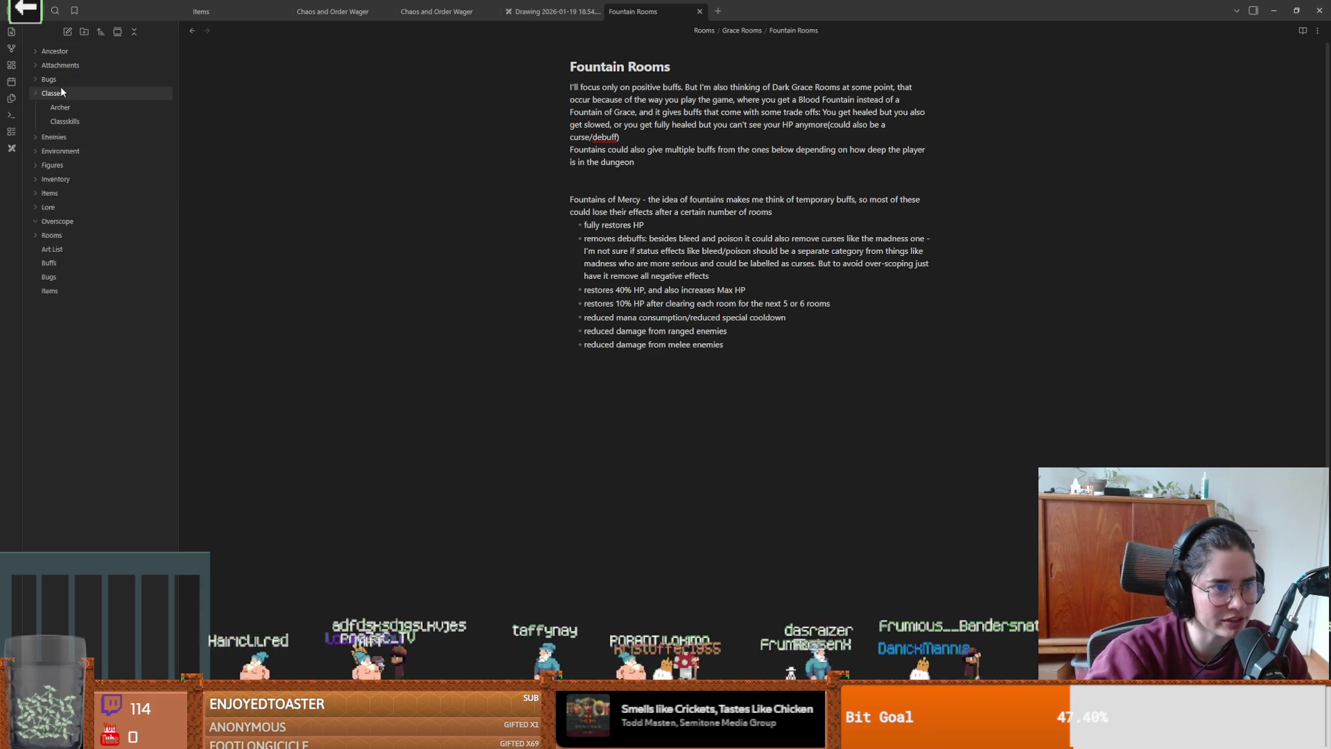
left_click(61, 91)
left_click(65, 107)
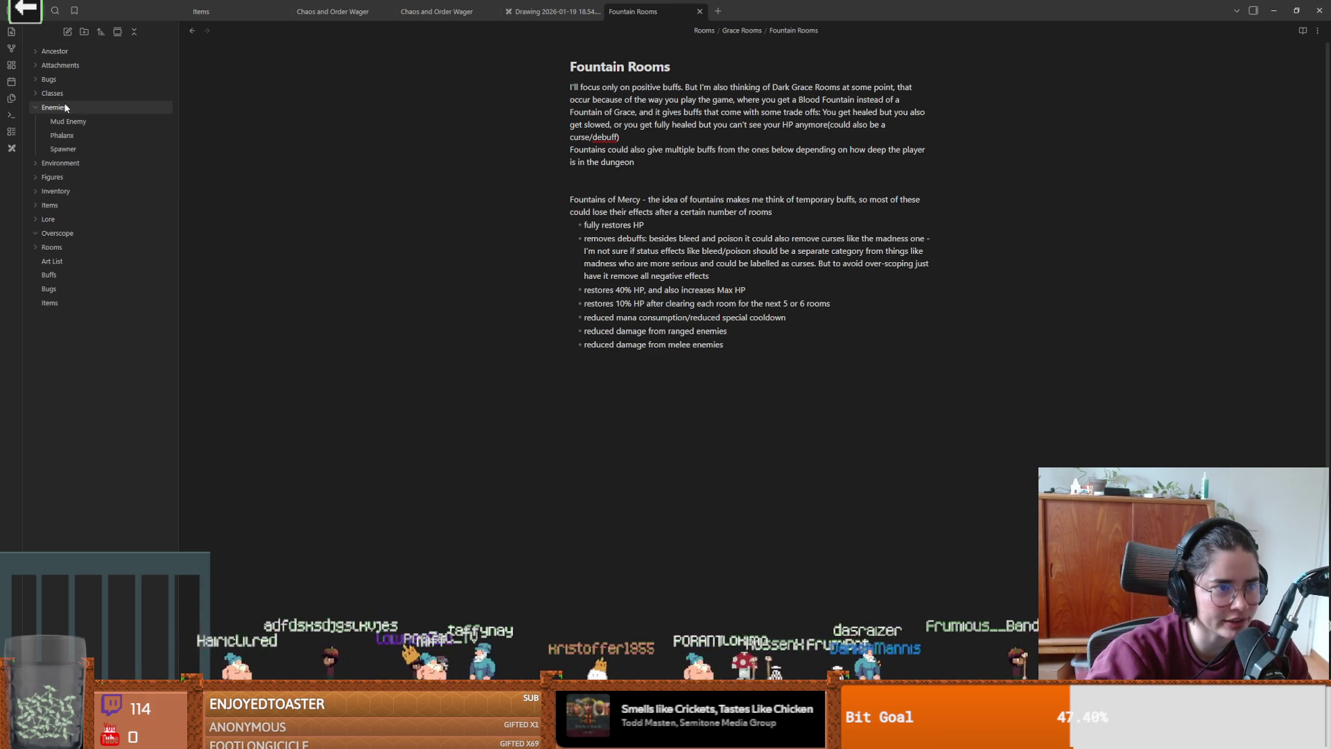
left_click(65, 106)
left_click(73, 122)
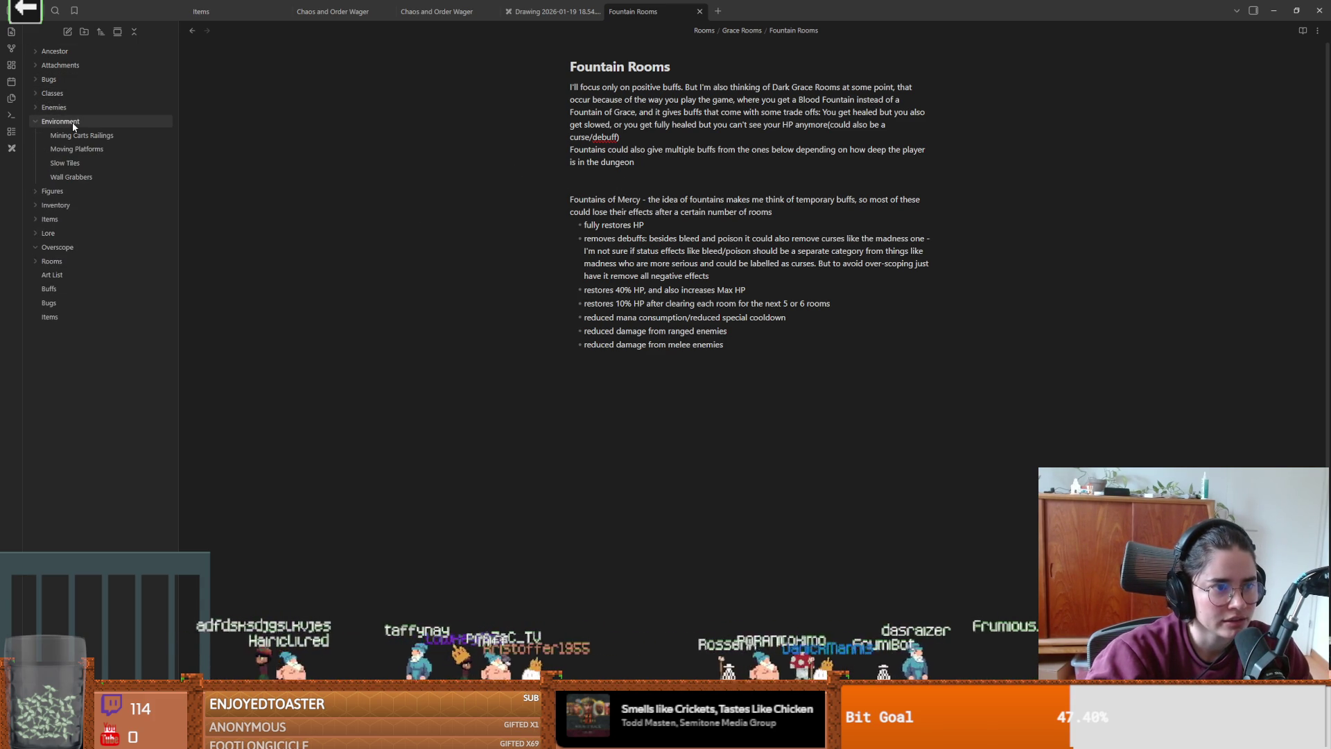
left_click(73, 122)
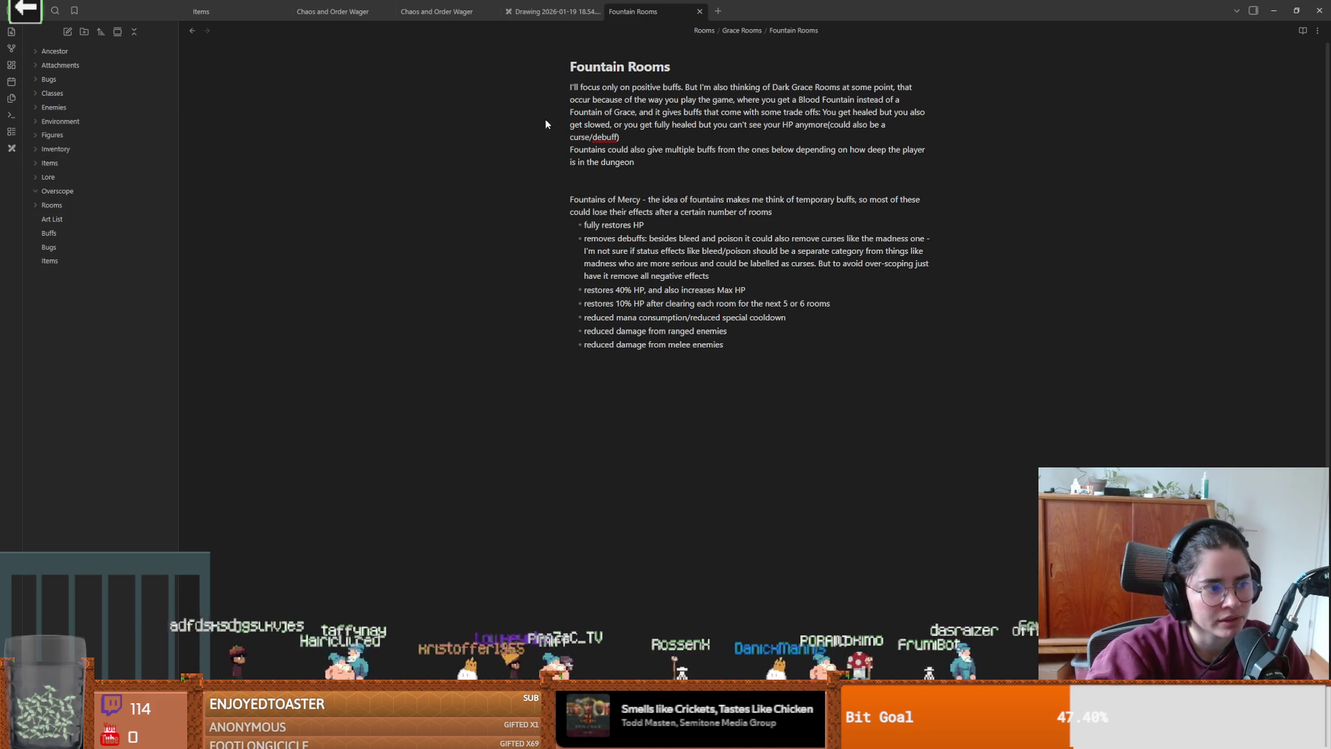
key("alt+Tab")
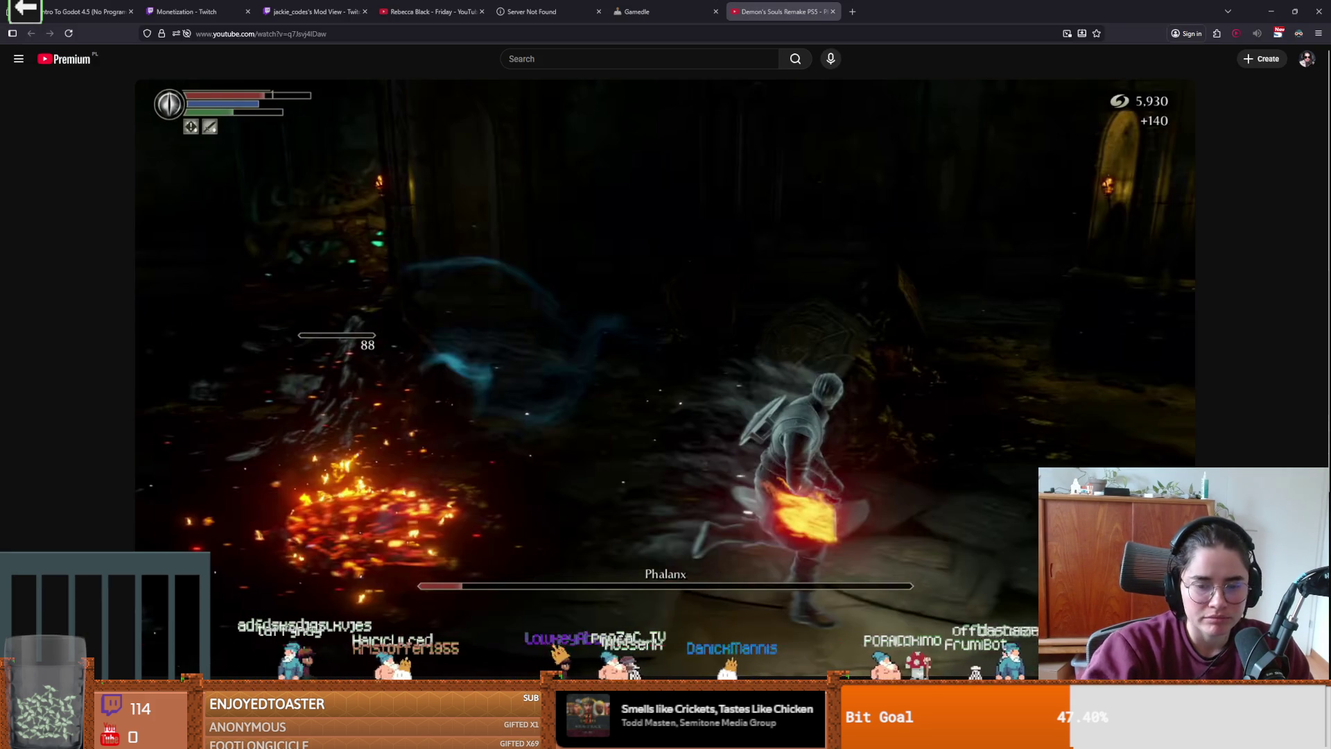
- Bring up the crusader sprite in Aseprite, recentre and zoom to inspect it, then return to Obsidian
key("alt+Tab")
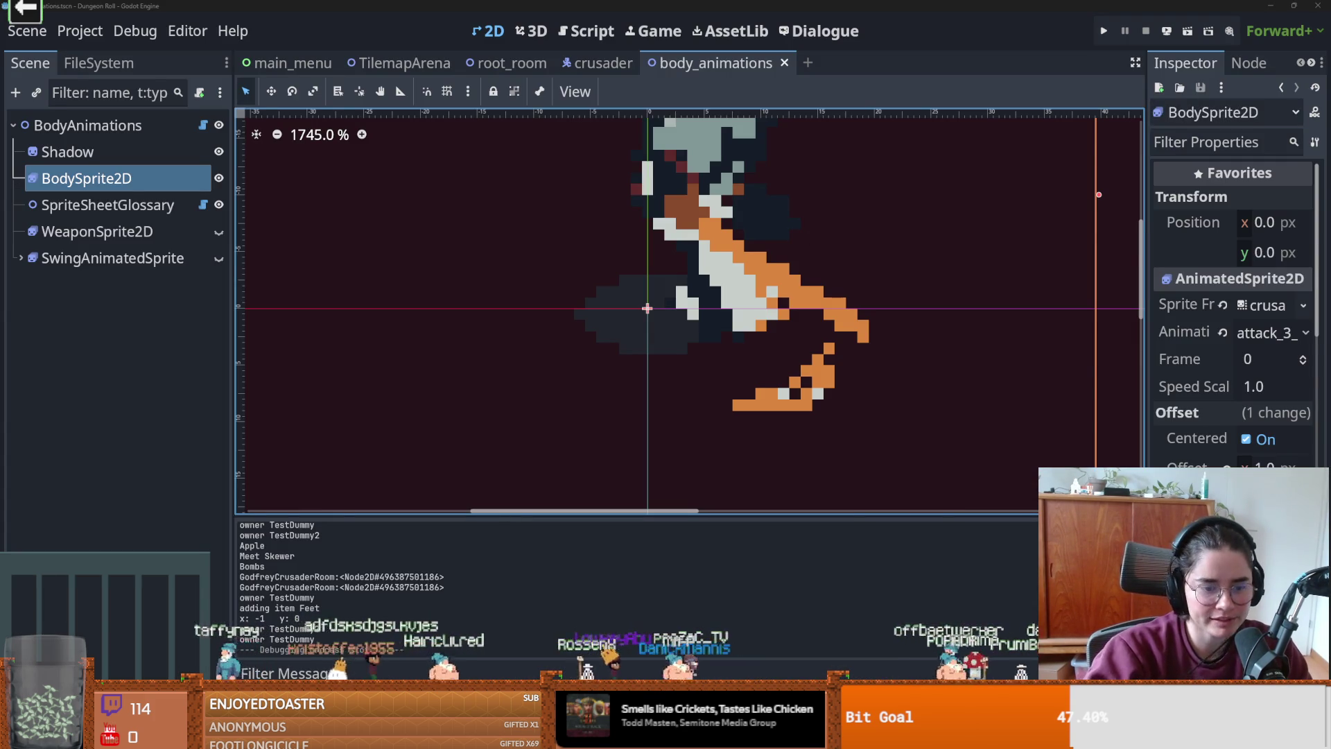
key("alt+Tab")
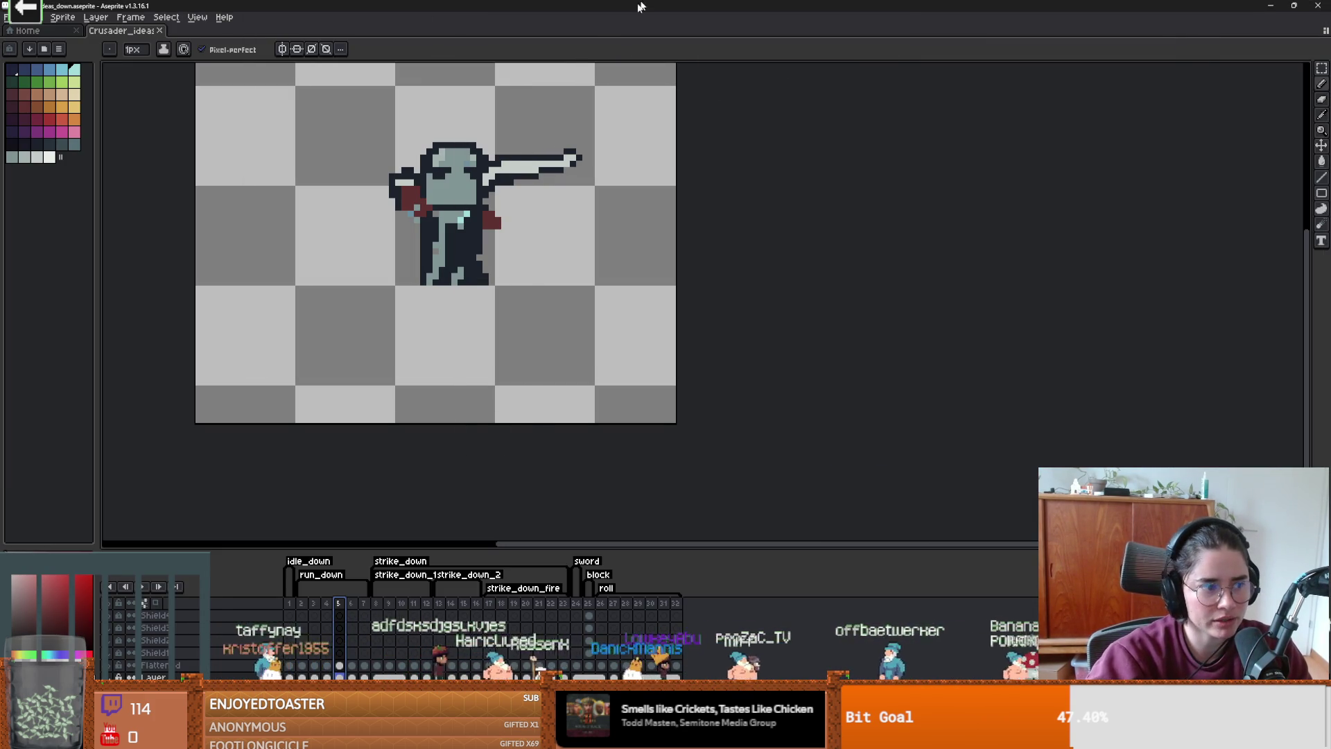
left_click_drag(272, 249, 419, 313)
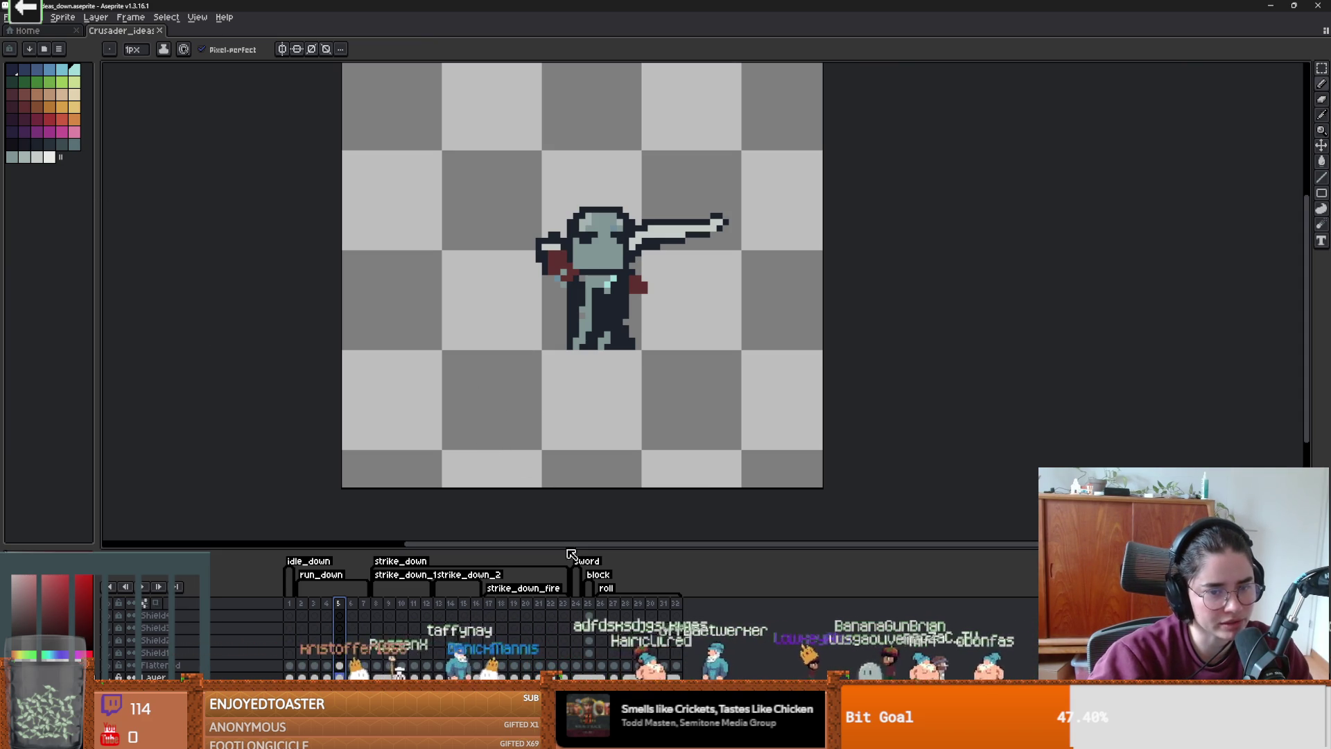
scroll(553, 480, "up", 1)
scroll(538, 458, "down", 1)
scroll(541, 455, "up", 1)
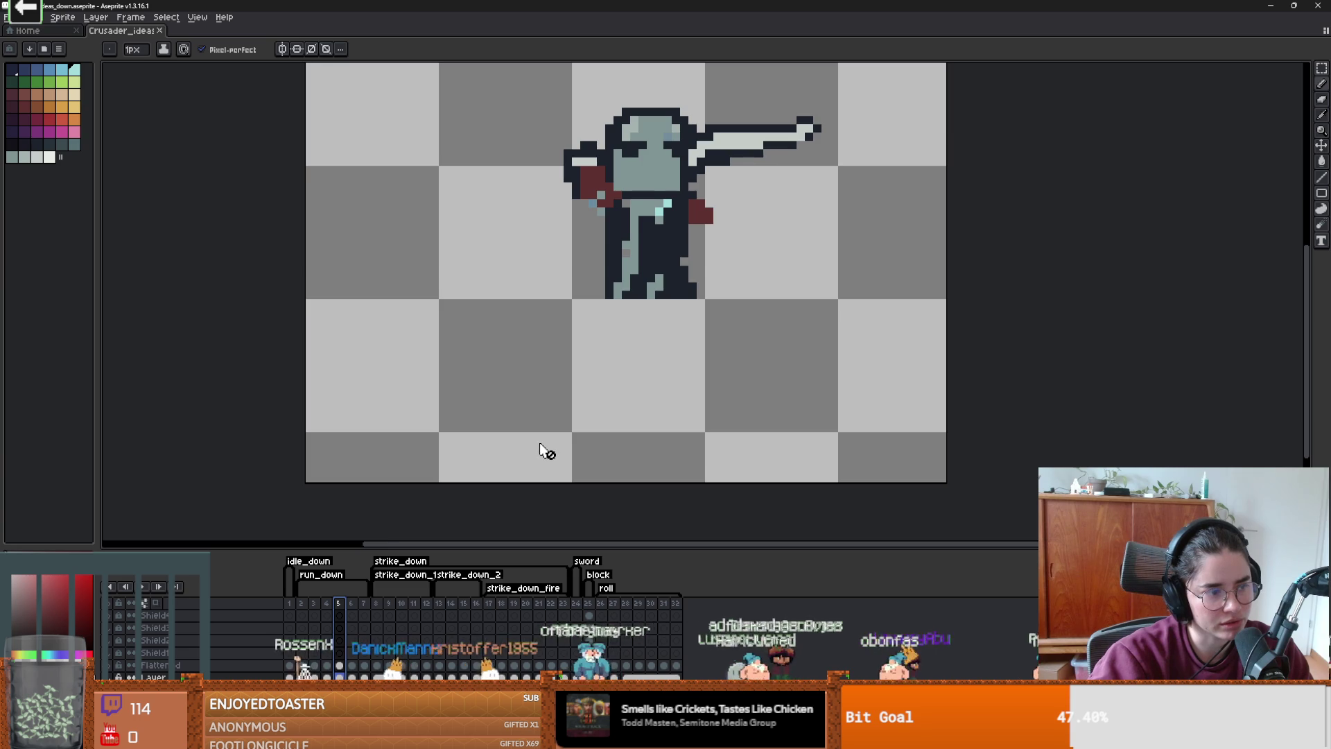
scroll(547, 452, "down", 1)
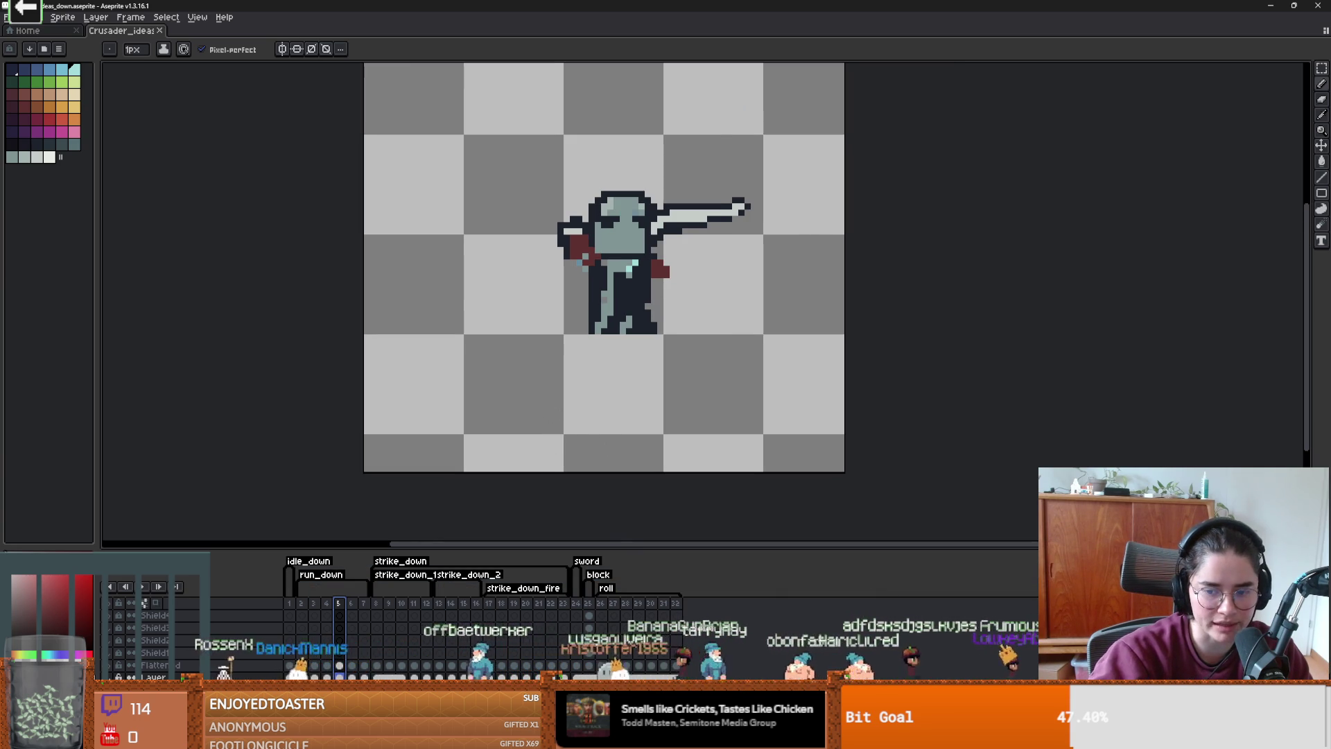
key("alt+Tab")
key("alt+Tab")
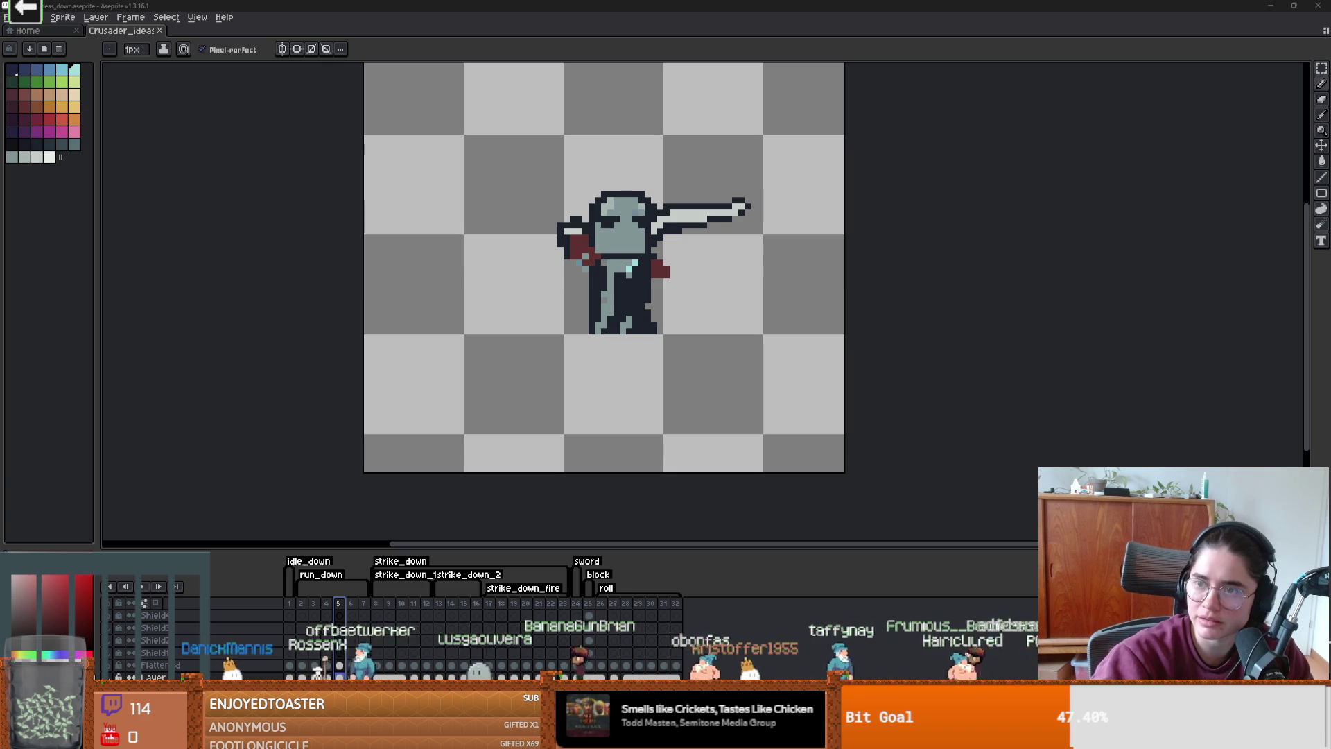
key("alt+Tab")
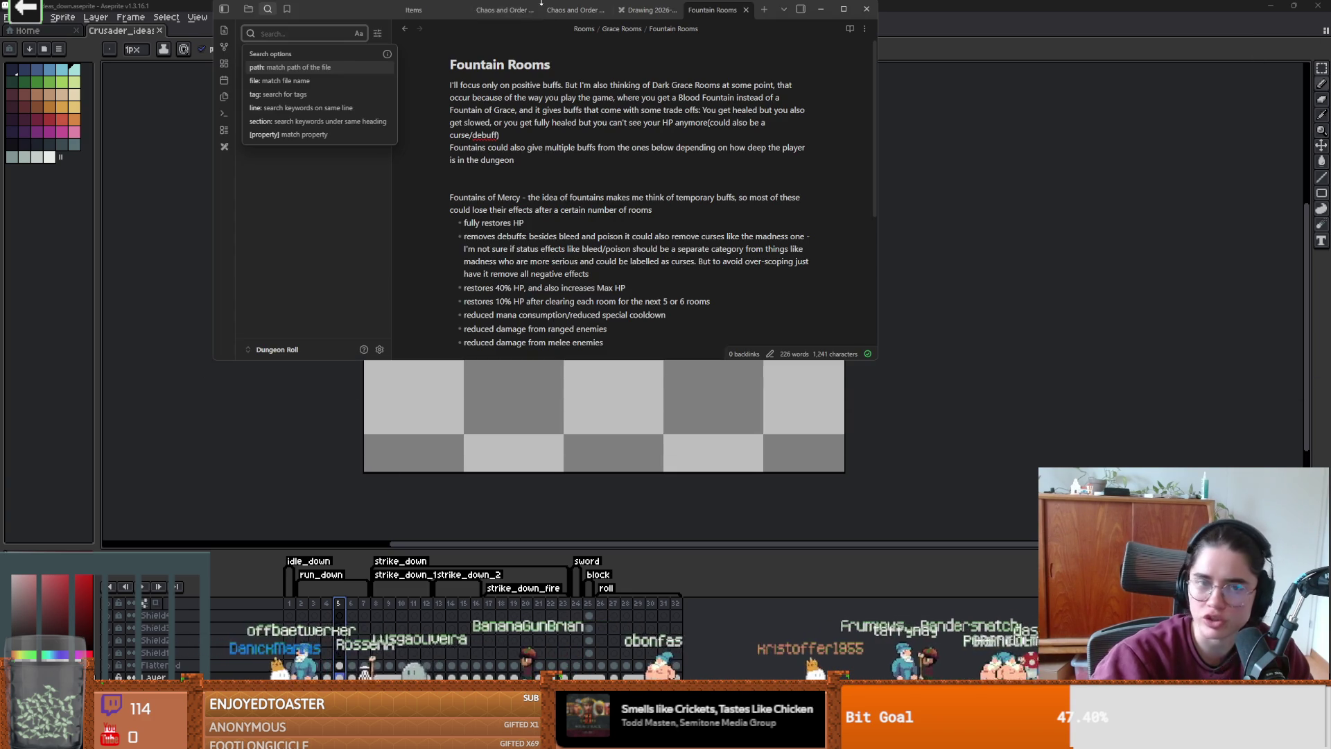
- Search the notes for 'trink' and view the Excalidraw drawing centred on the trinkets box
type("trink")
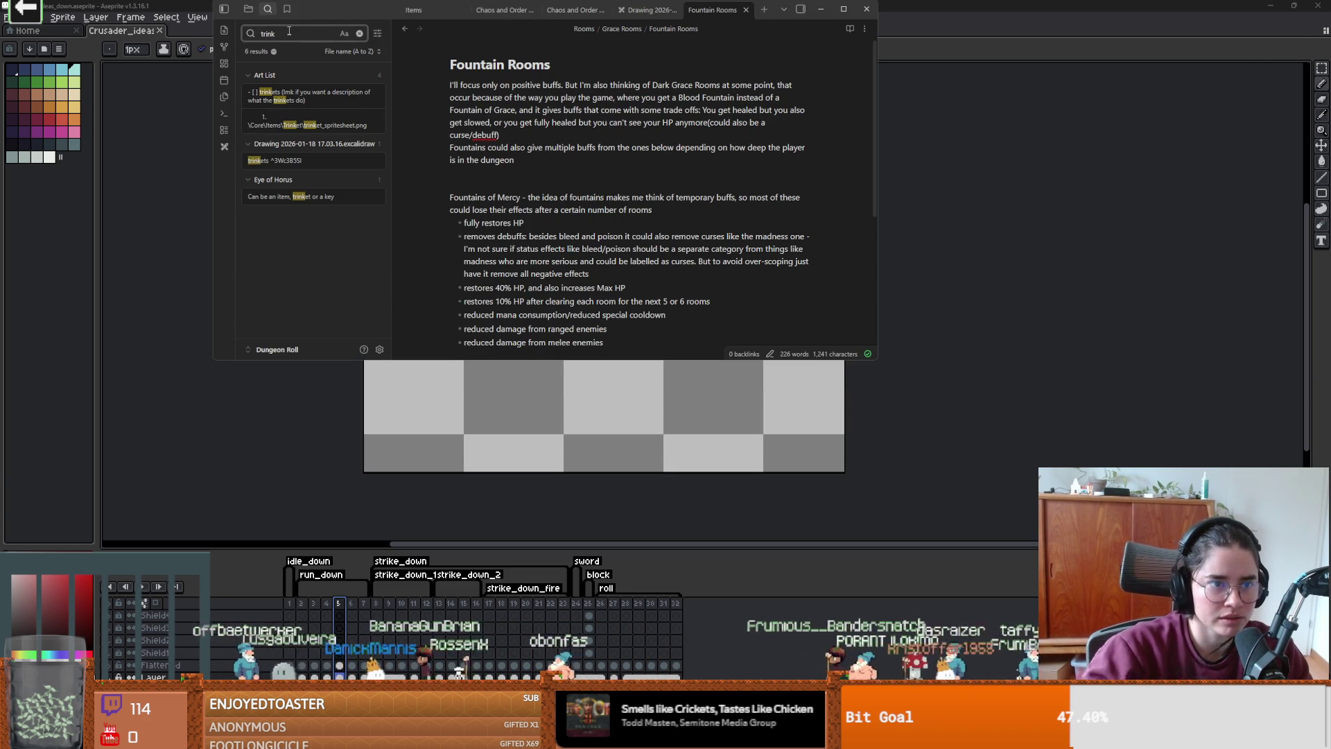
left_click(311, 163)
scroll(596, 224, "down", 5)
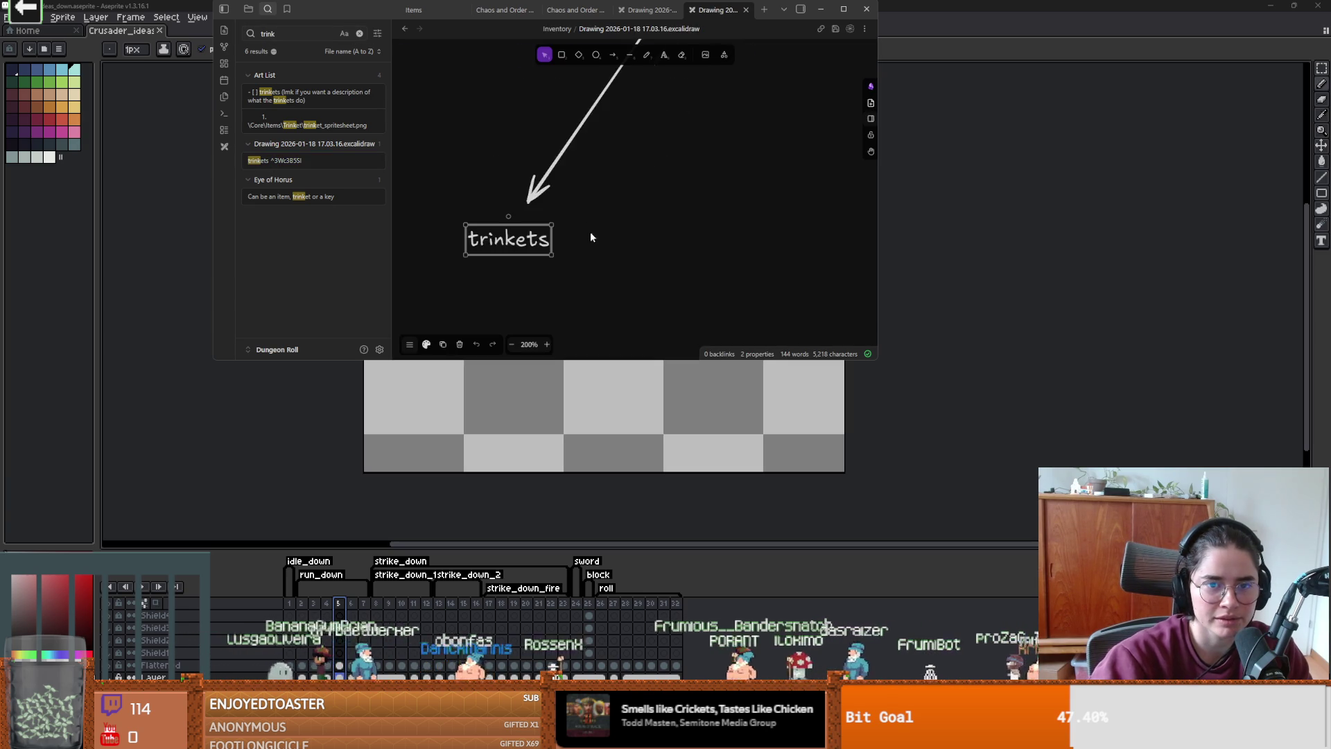
scroll(531, 198, "up", 3)
scroll(531, 197, "up", 4)
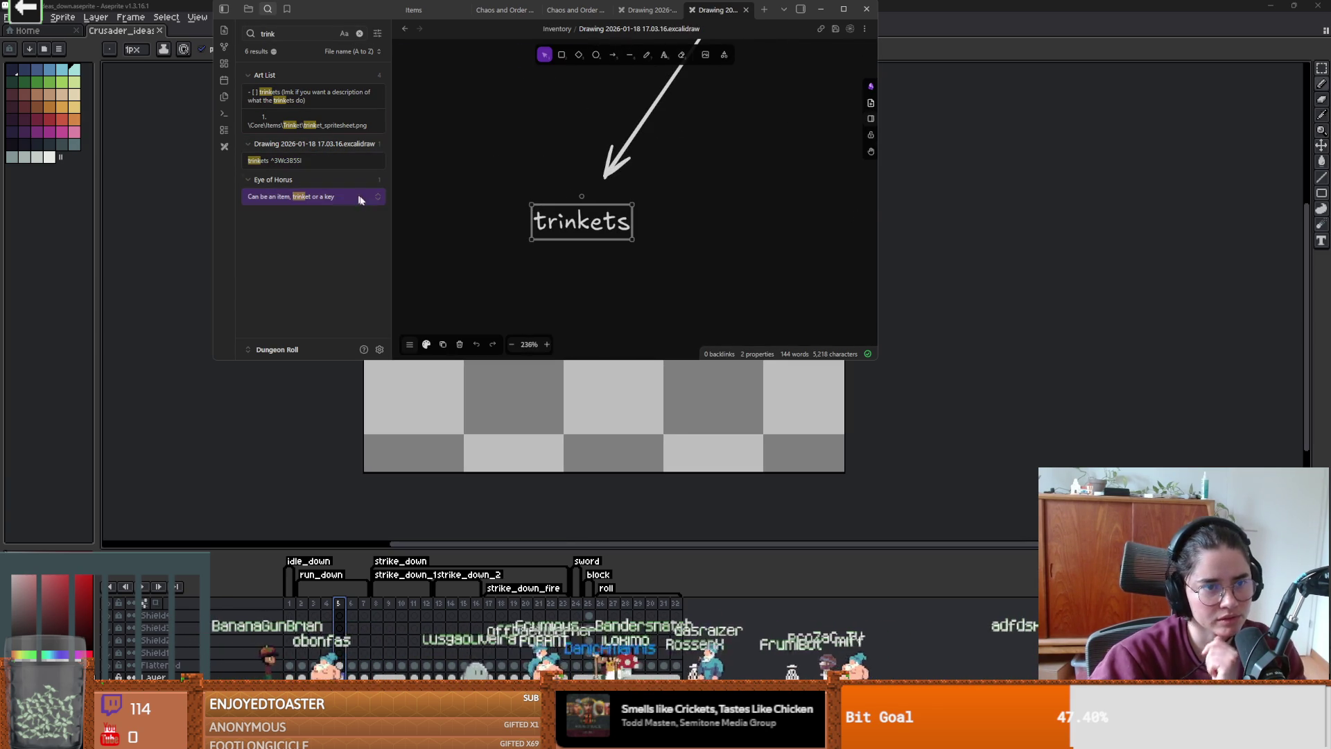
left_click(332, 165)
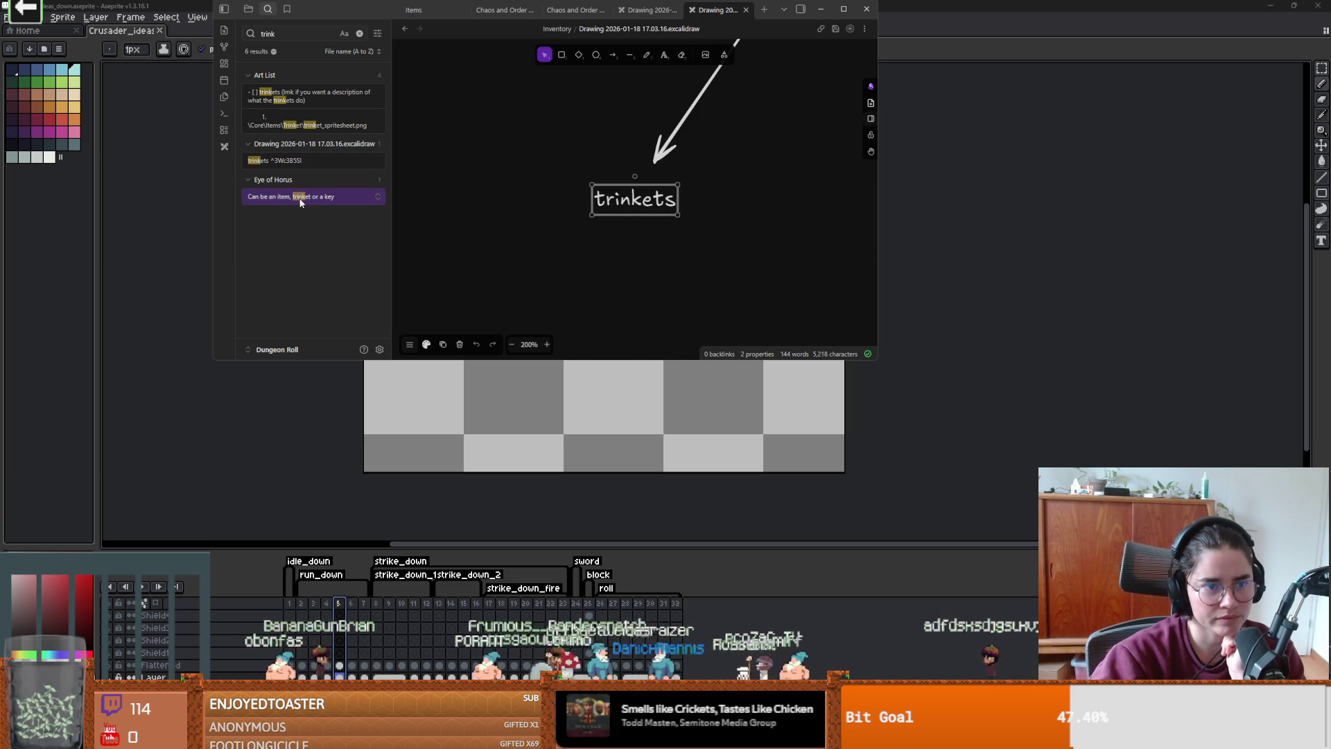
- Read the Eye of Horus note, then hide Obsidian to return to Aseprite
left_click(337, 196)
scroll(569, 245, "down", 8)
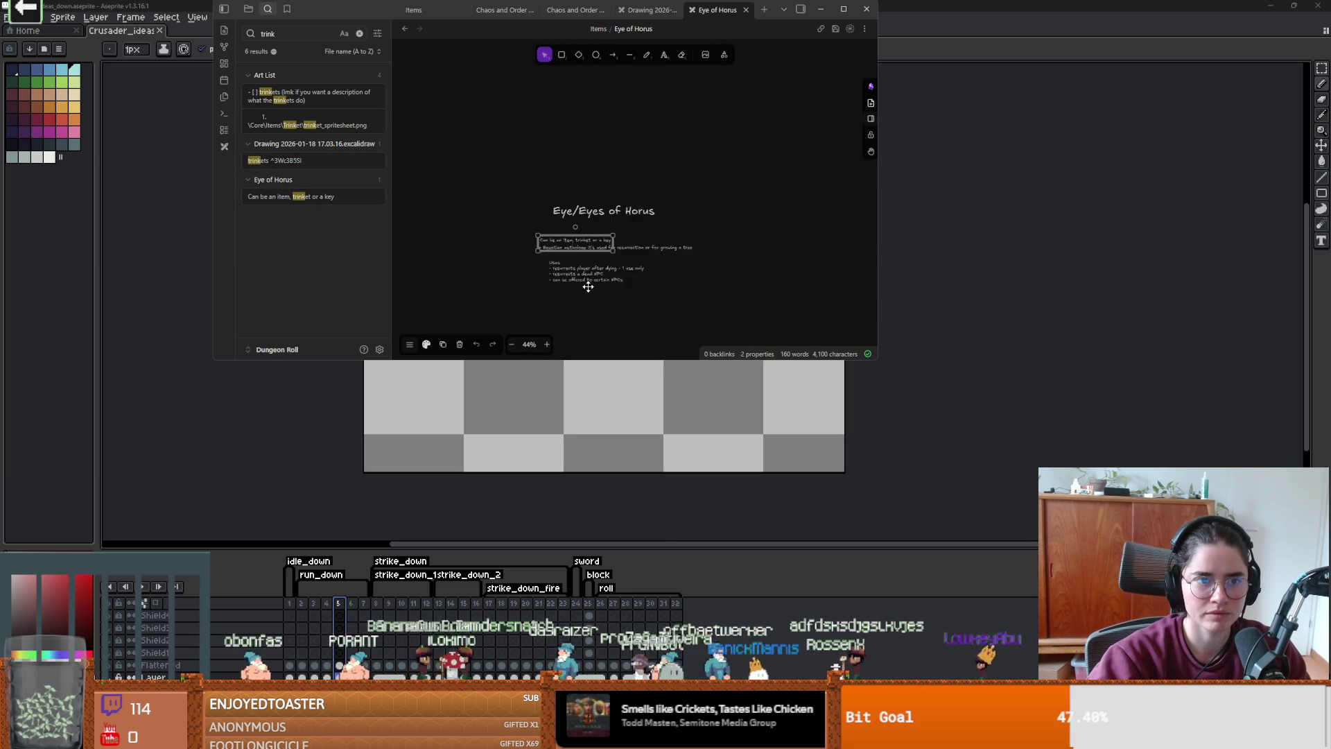
scroll(586, 277, "up", 6)
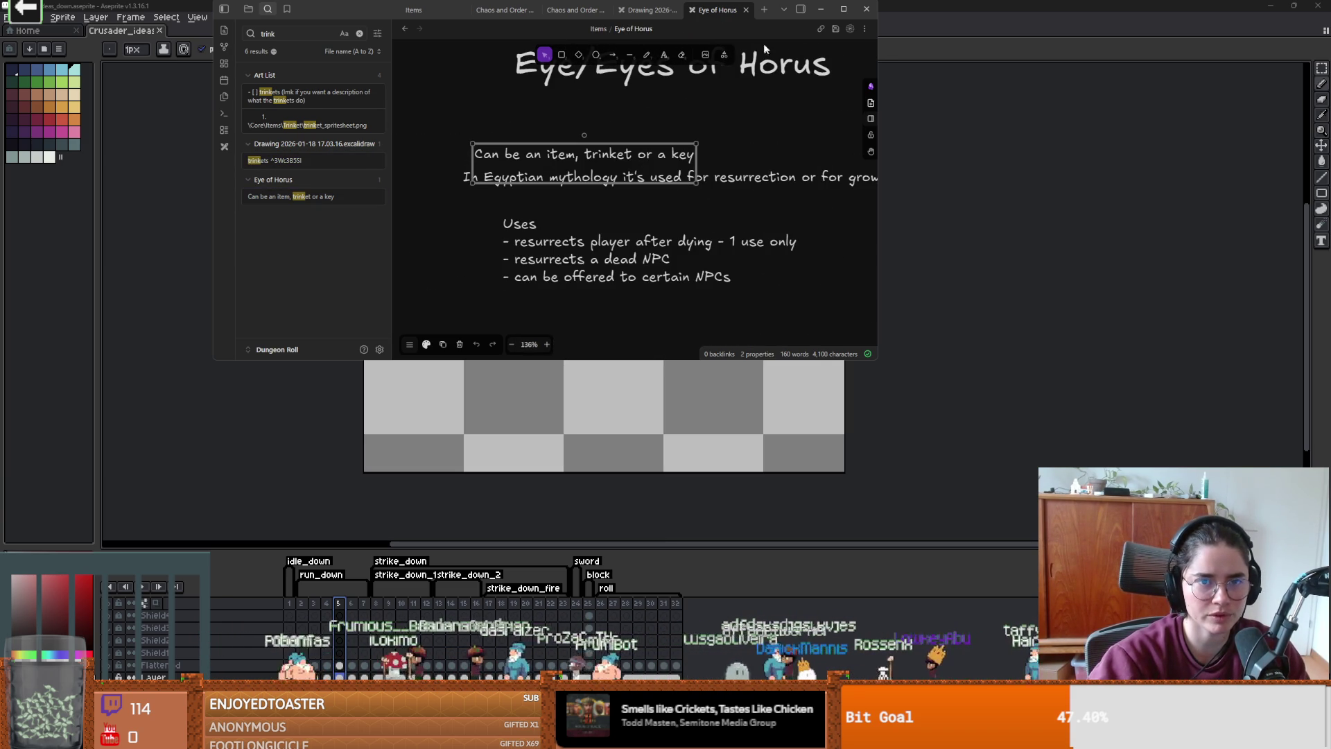
left_click(844, 9)
key("alt+Tab")
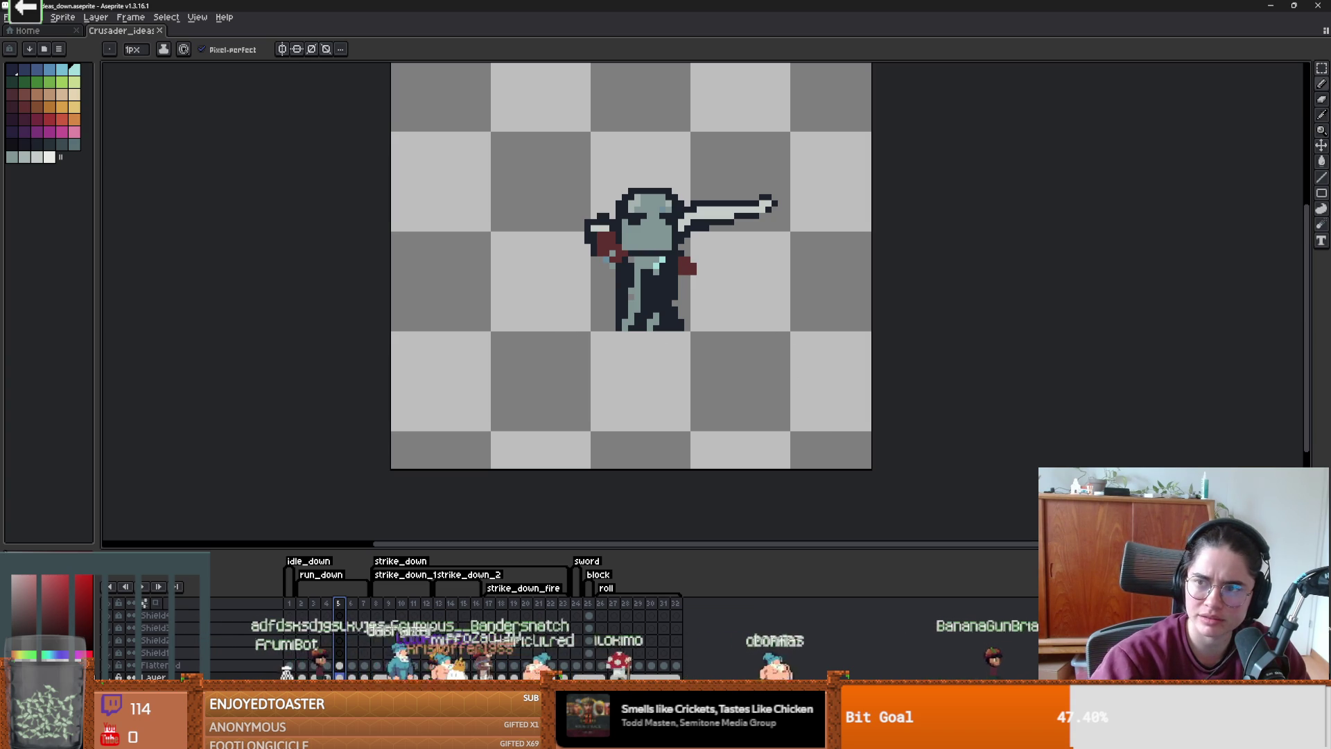
- Zoom out and shift the crusader sprite left, then switch to Godot's body_animations scene
scroll(469, 298, "down", 1)
left_click_drag(470, 273, 401, 268)
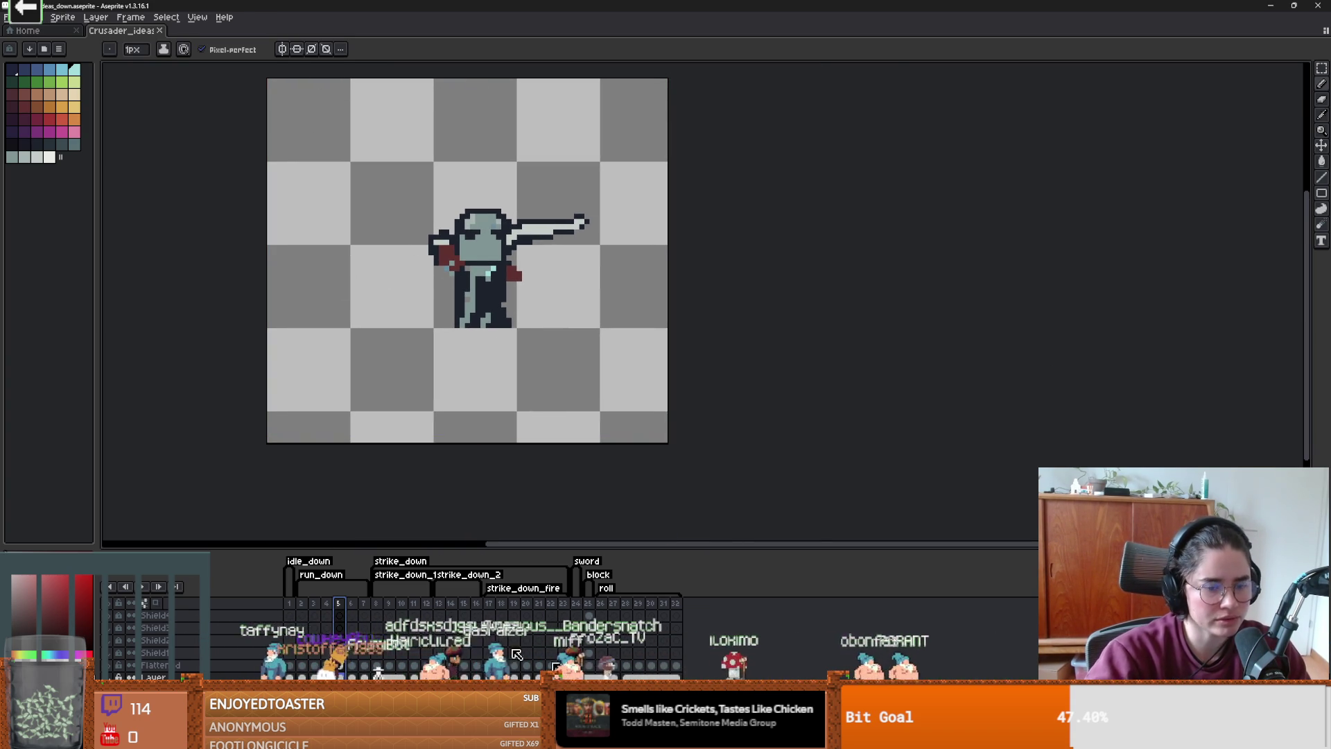
key("alt+Tab")
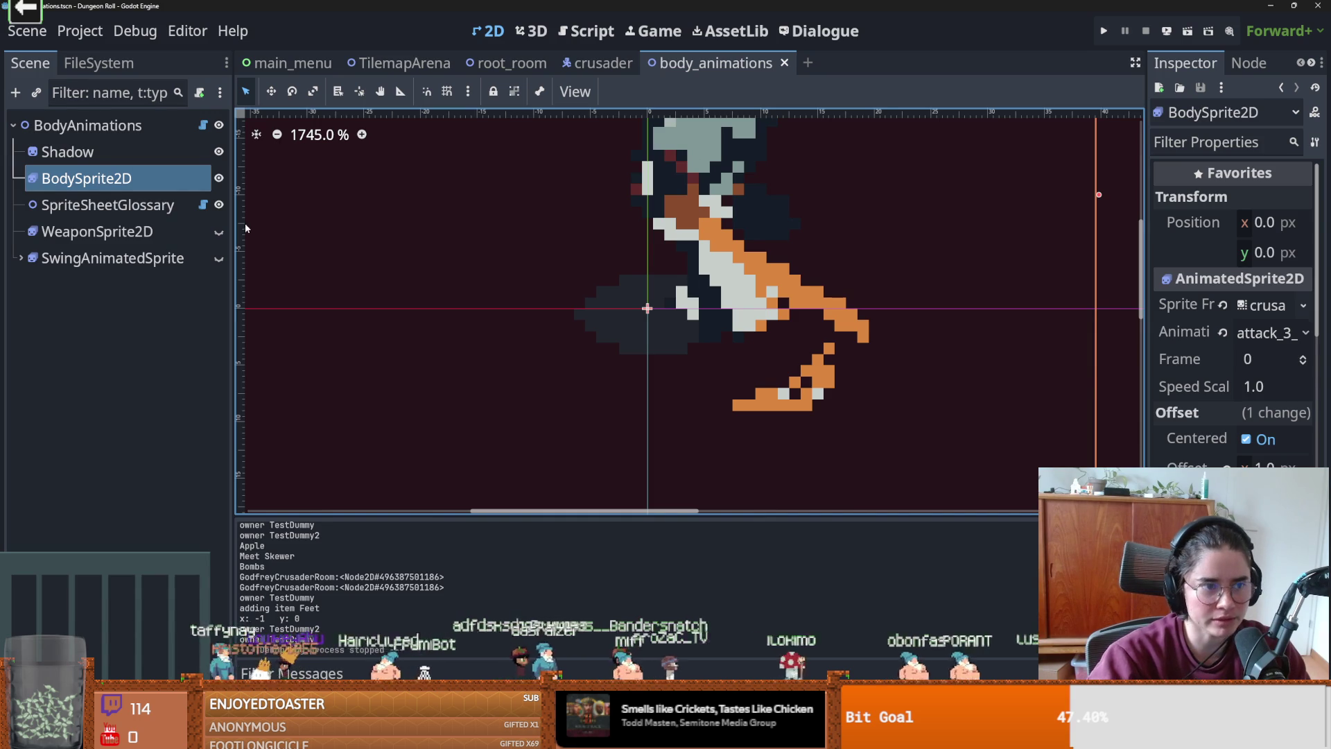
- Expand Core in the FileSystem dock, open Rooms in the file manager, then close an Obsidian tab
left_click(99, 63)
left_click(87, 123)
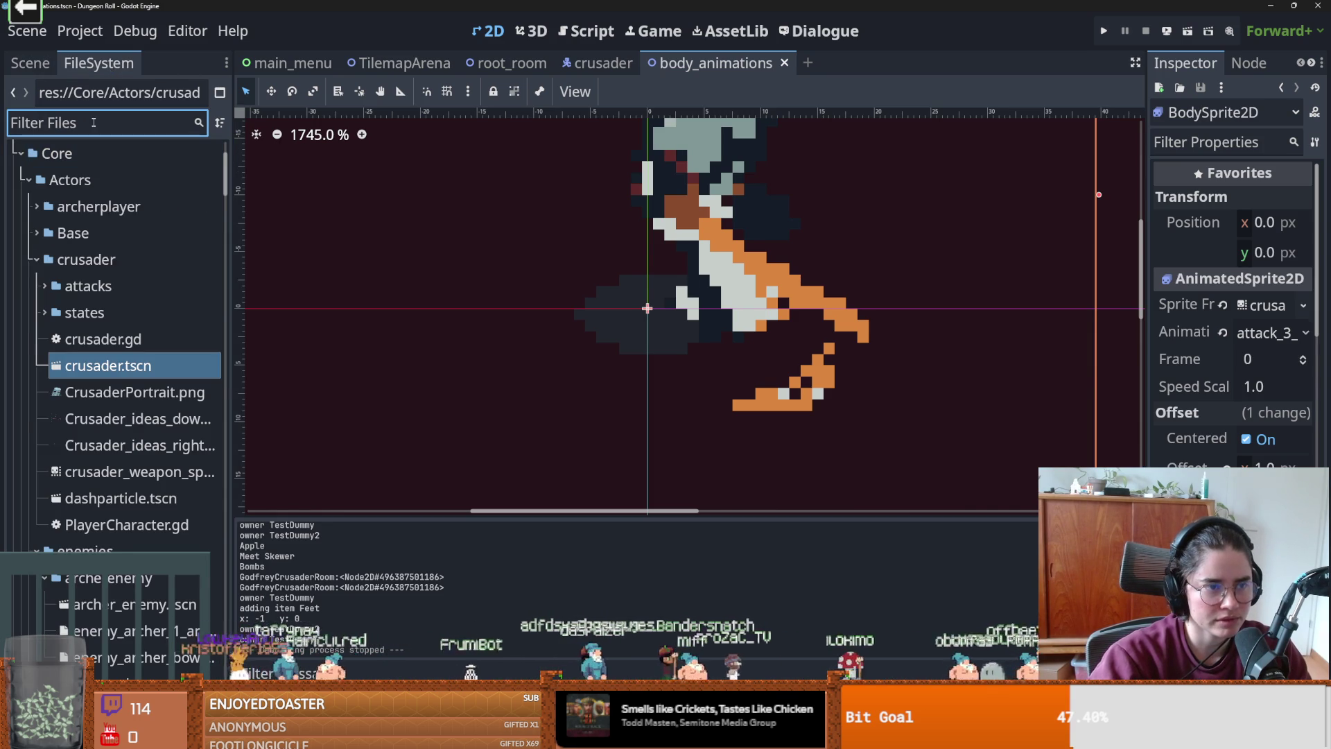
scroll(69, 312, "up", 5)
left_click(23, 315)
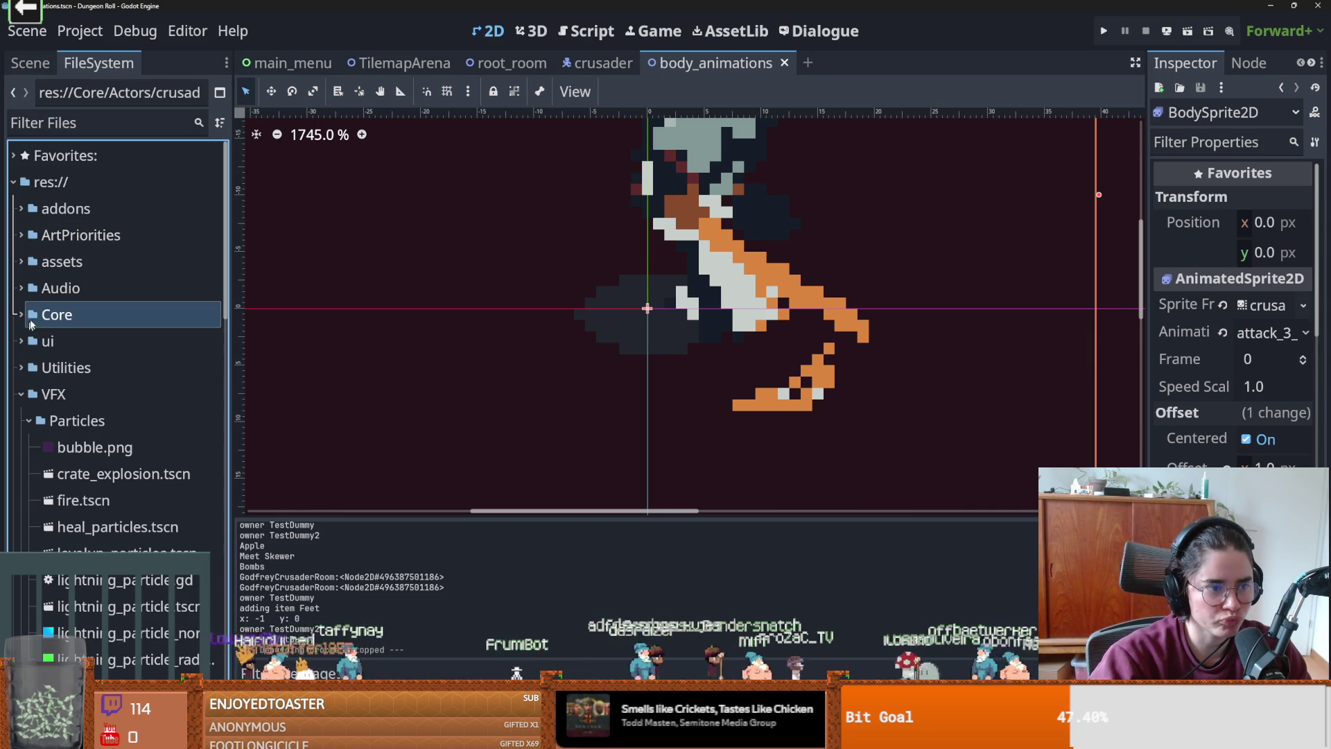
left_click(21, 314)
left_click(29, 341)
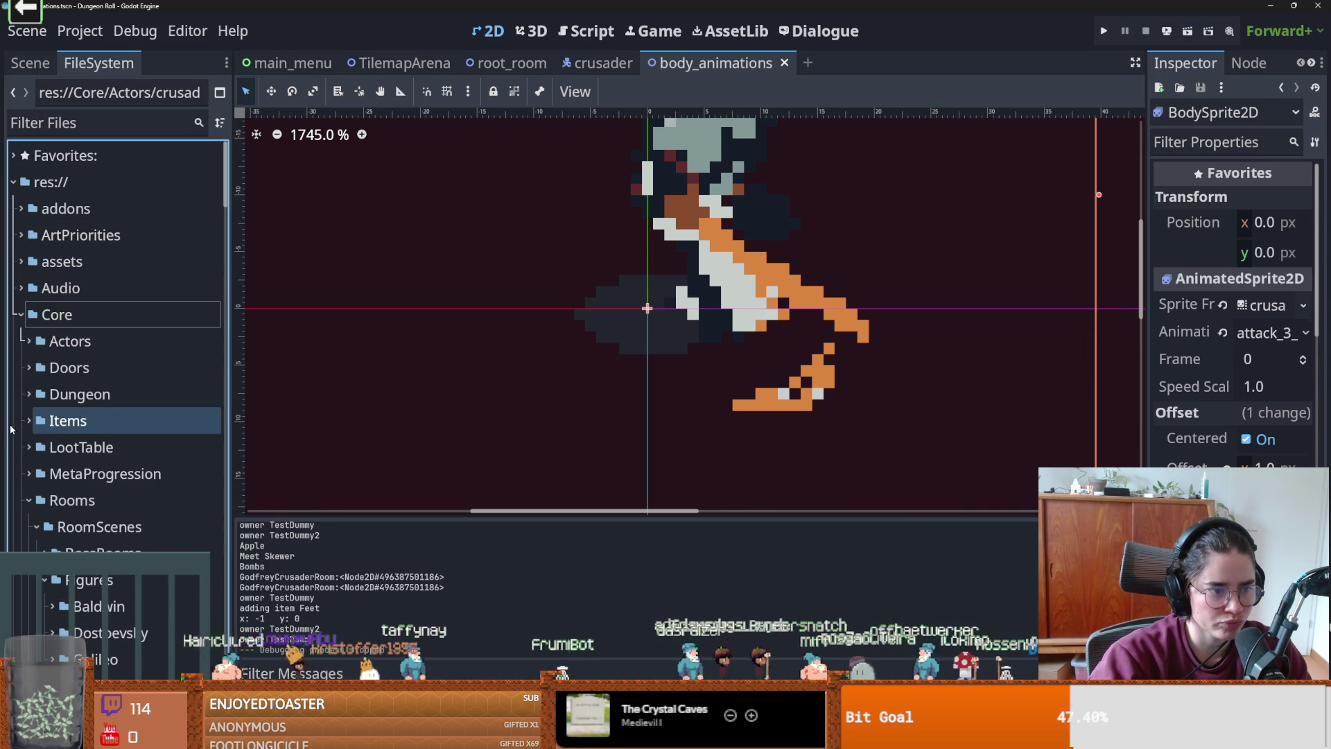
right_click(69, 500)
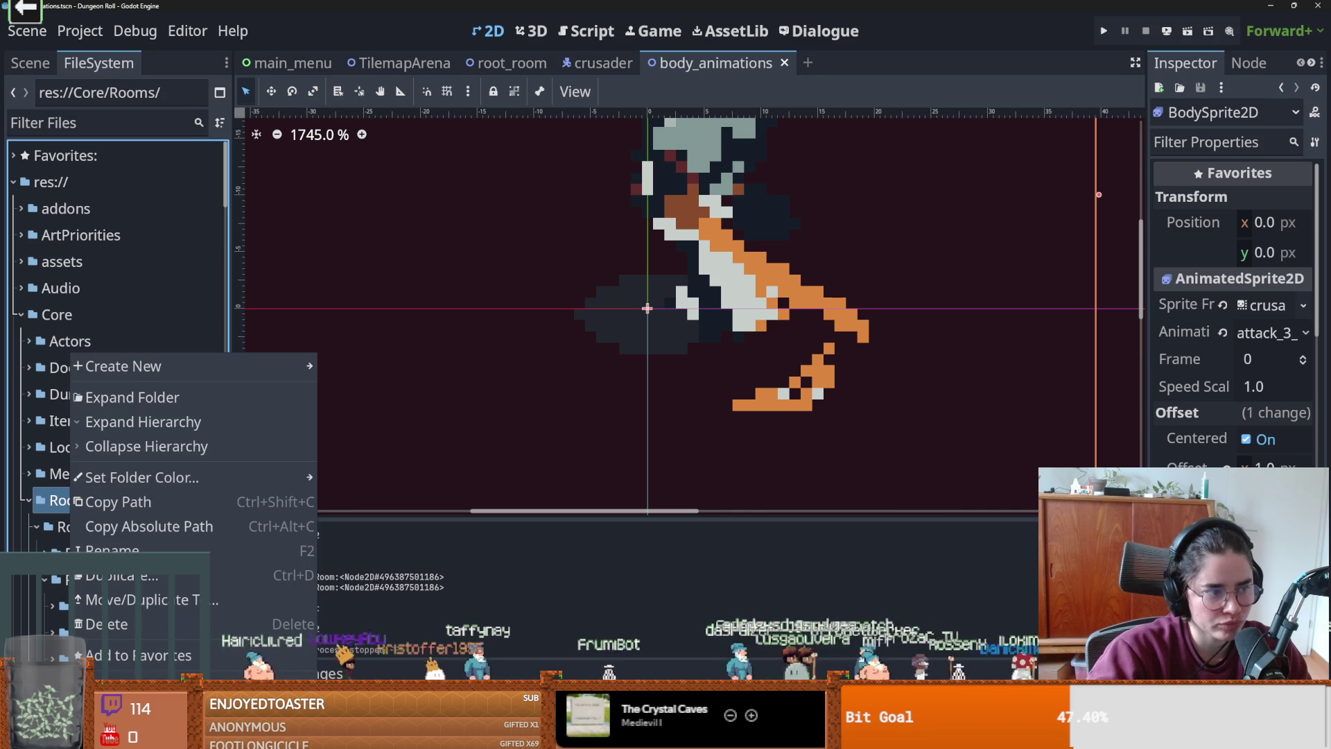
left_click(138, 729)
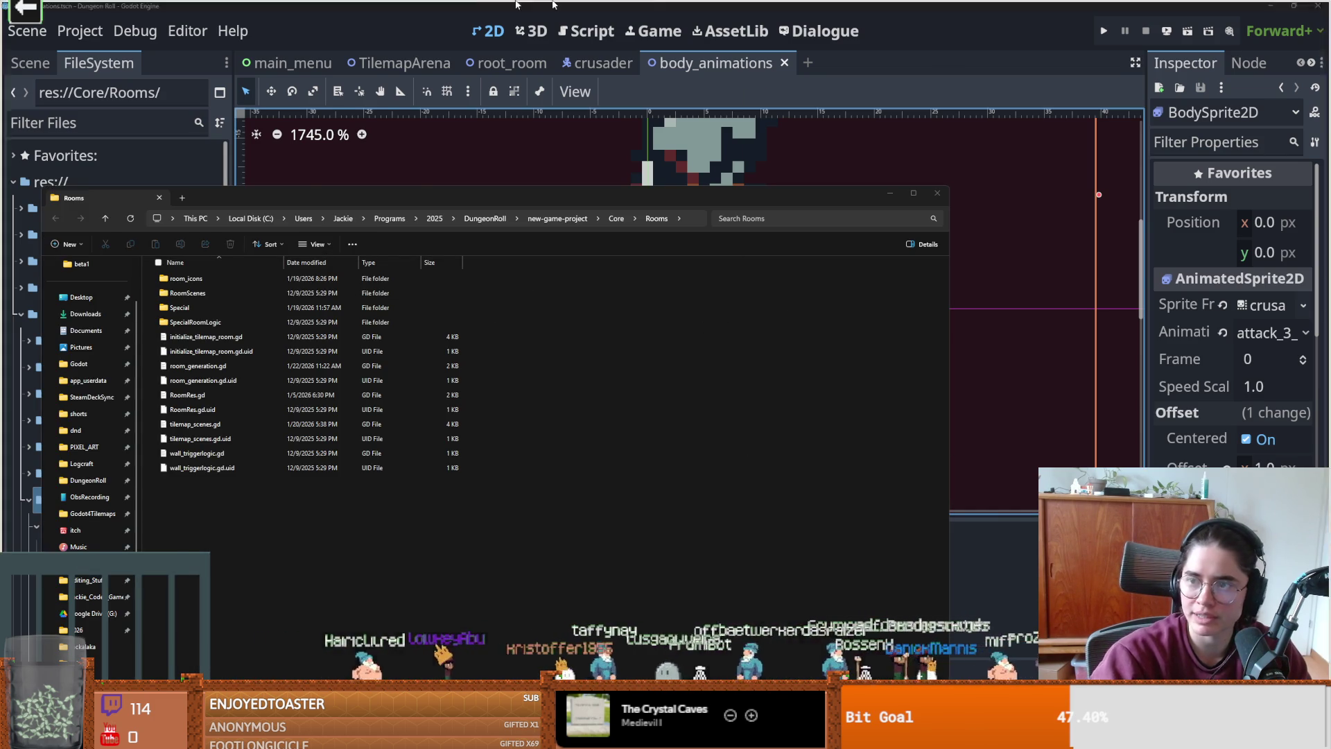
key("alt+Tab")
left_click(699, 12)
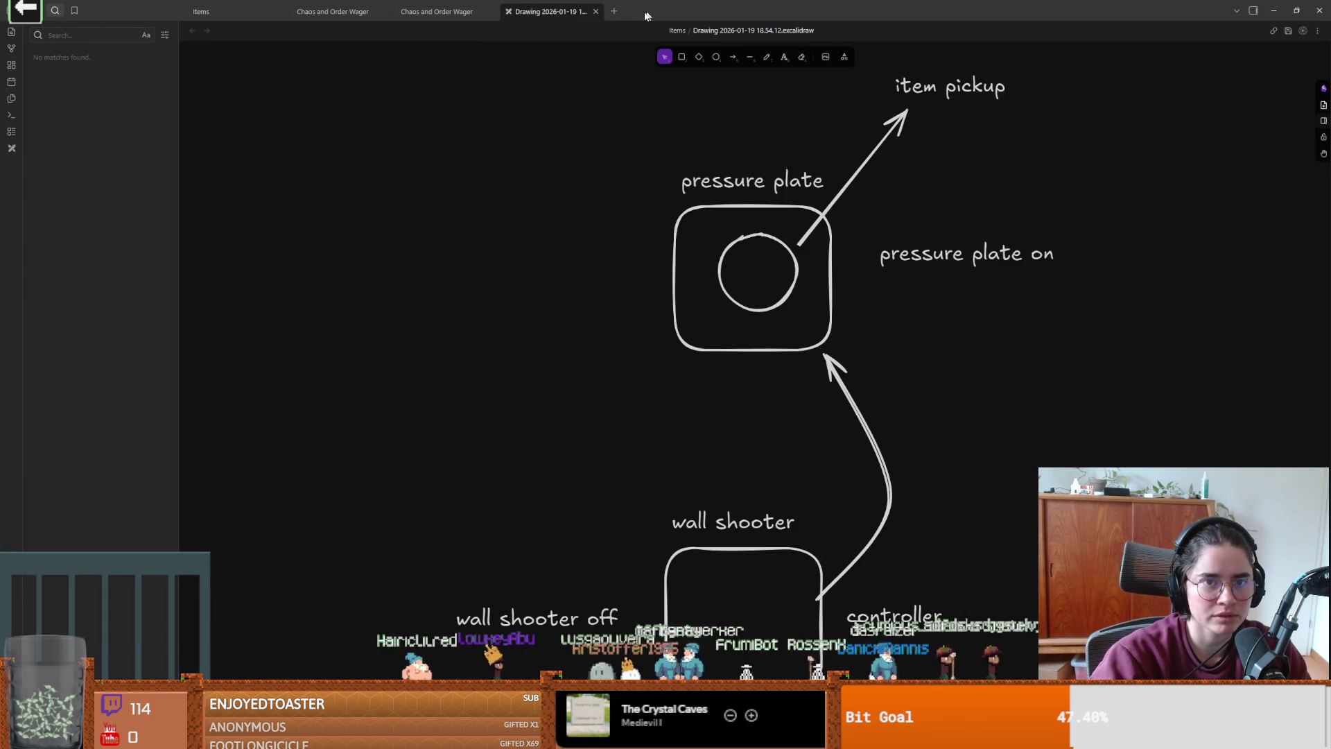
- Close the remaining old note tabs, including Chaos and Order Wager and Items
left_click(595, 11)
left_click(491, 12)
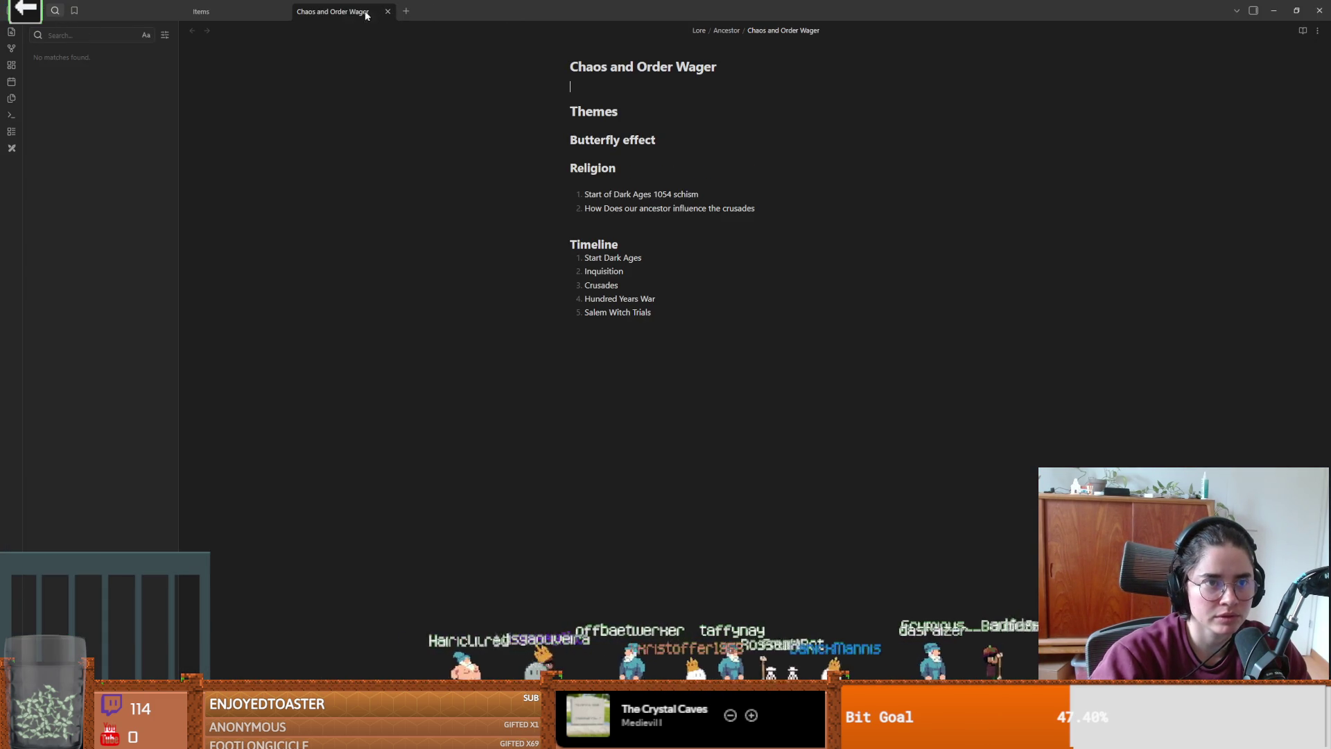
left_click(388, 11)
left_click(284, 12)
- Read the Environment notes Mining Carts Railings through Wall Grabbers, then return to the Rooms folder
key("ctrl+shift+e")
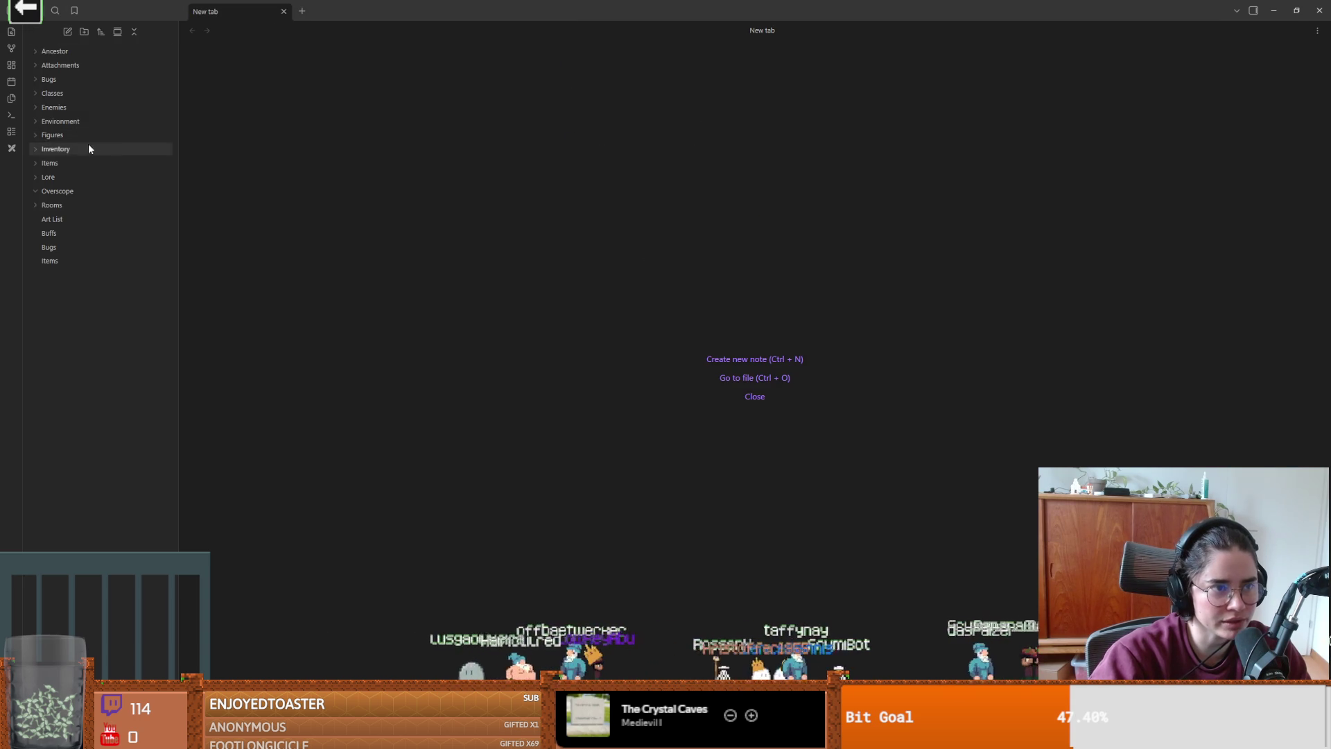
left_click(74, 121)
left_click(87, 137)
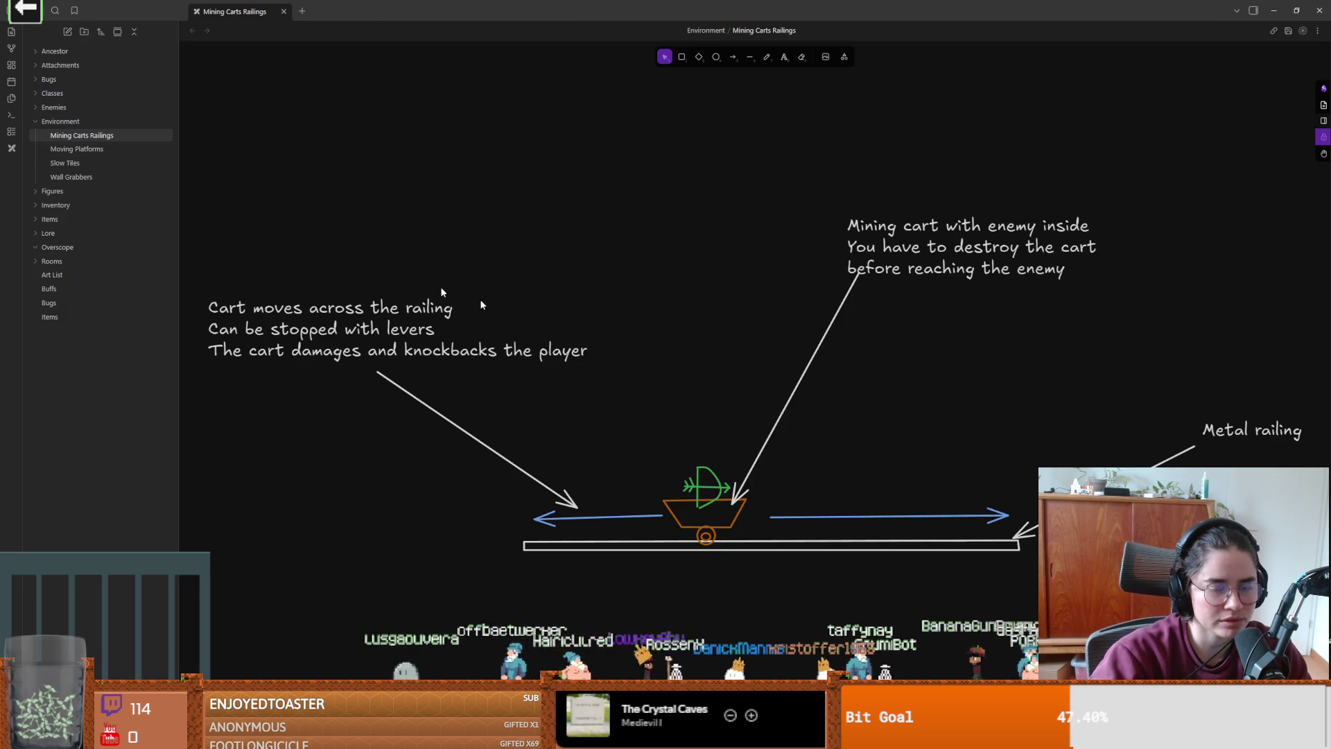
left_click(83, 151)
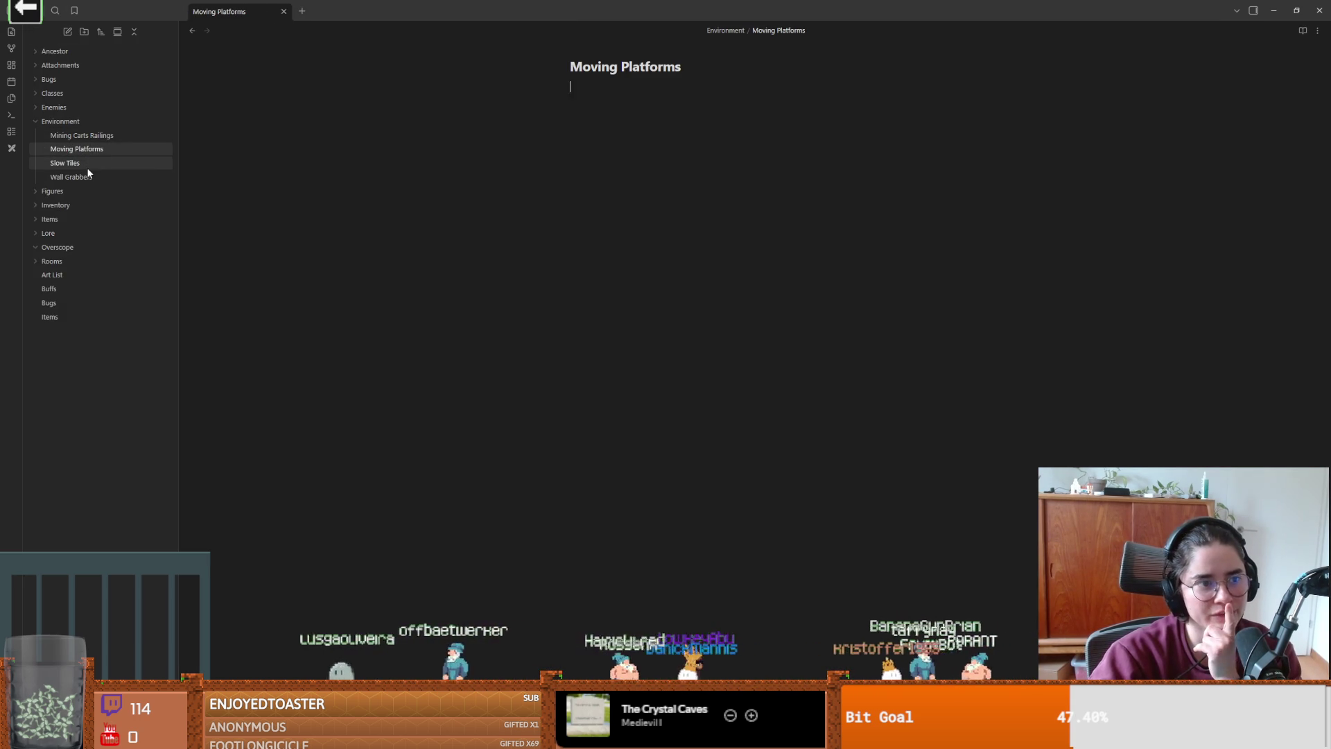
left_click(86, 165)
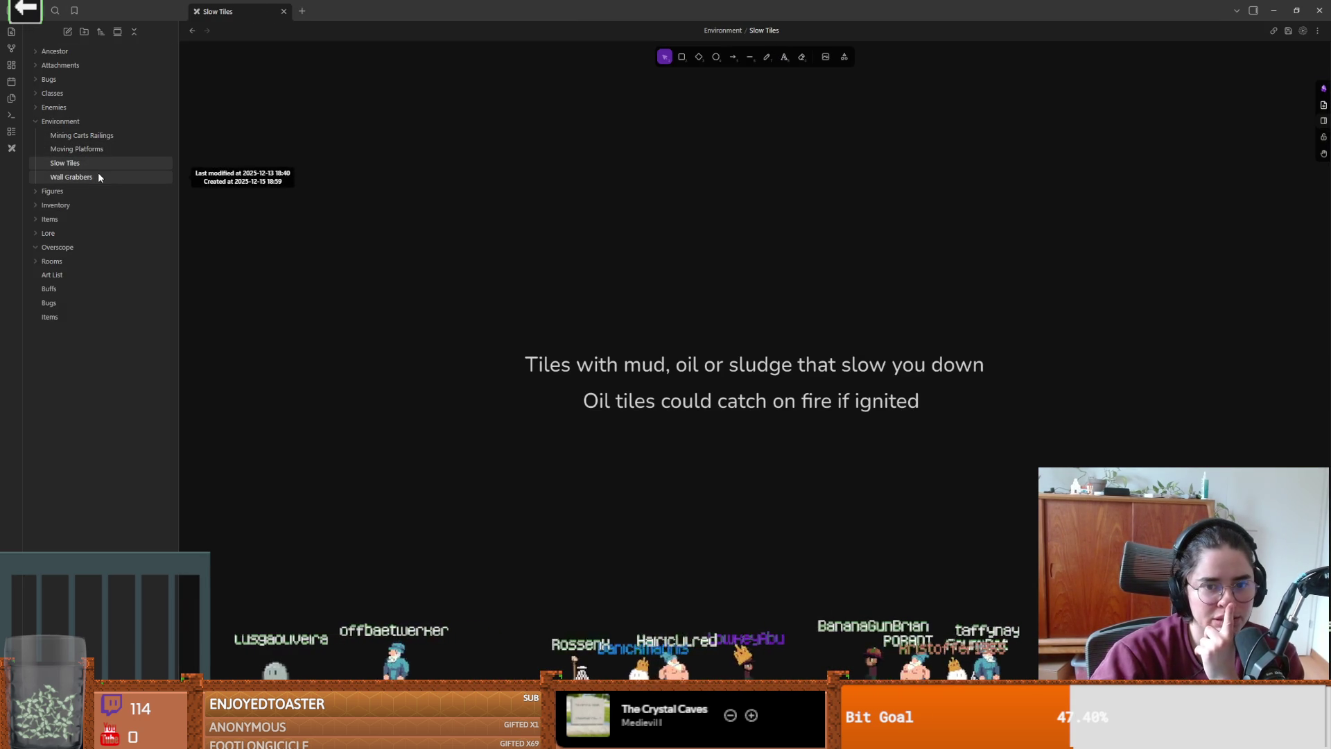
left_click(98, 177)
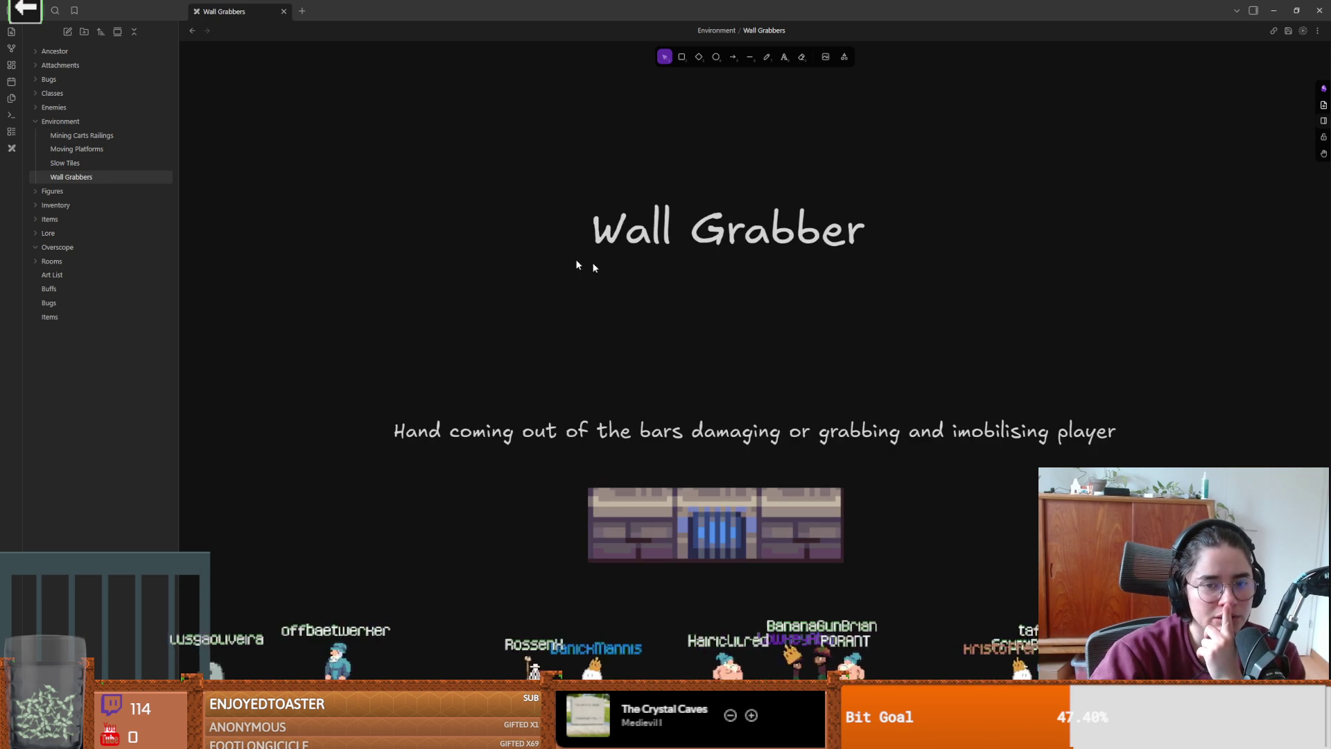
key("alt+Tab")
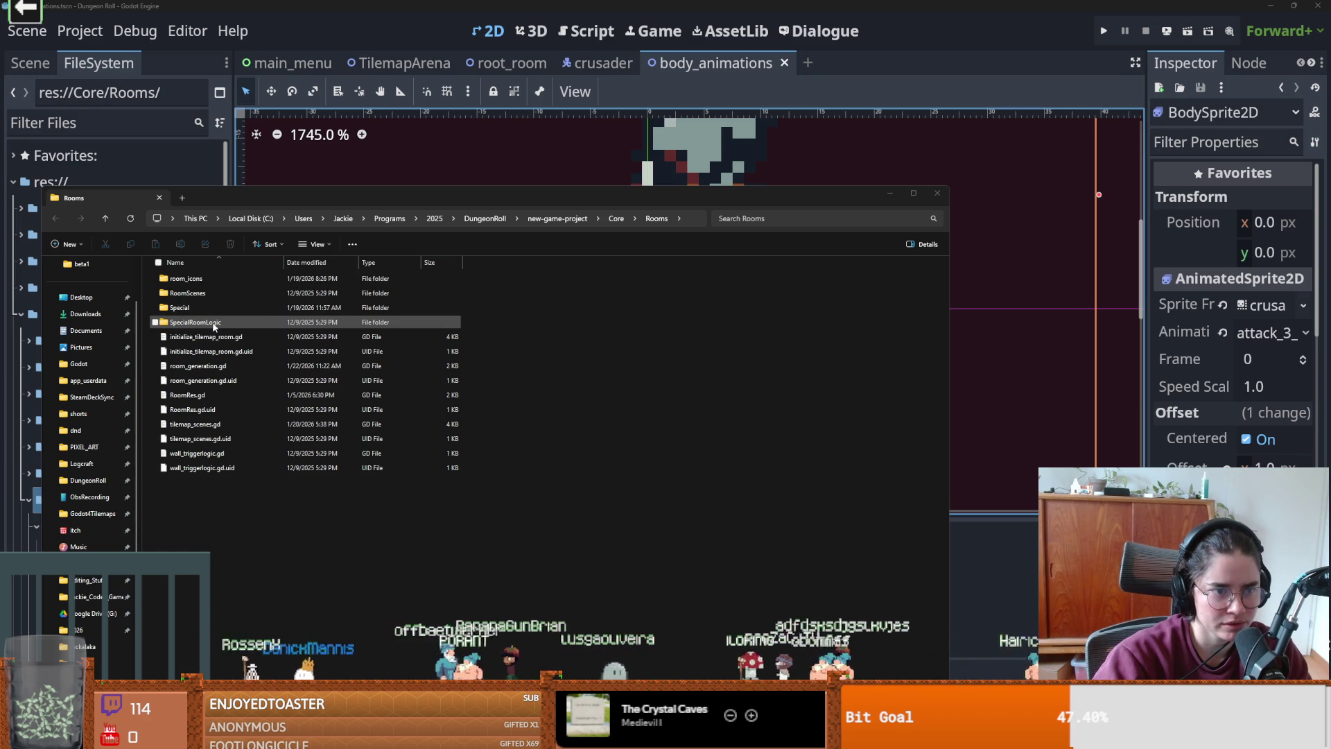
- Peek inside the SpecialRoomLogic and Special folders, returning to Rooms each time
double_click(213, 326)
key("alt+Up")
double_click(222, 307)
key("alt+Up")
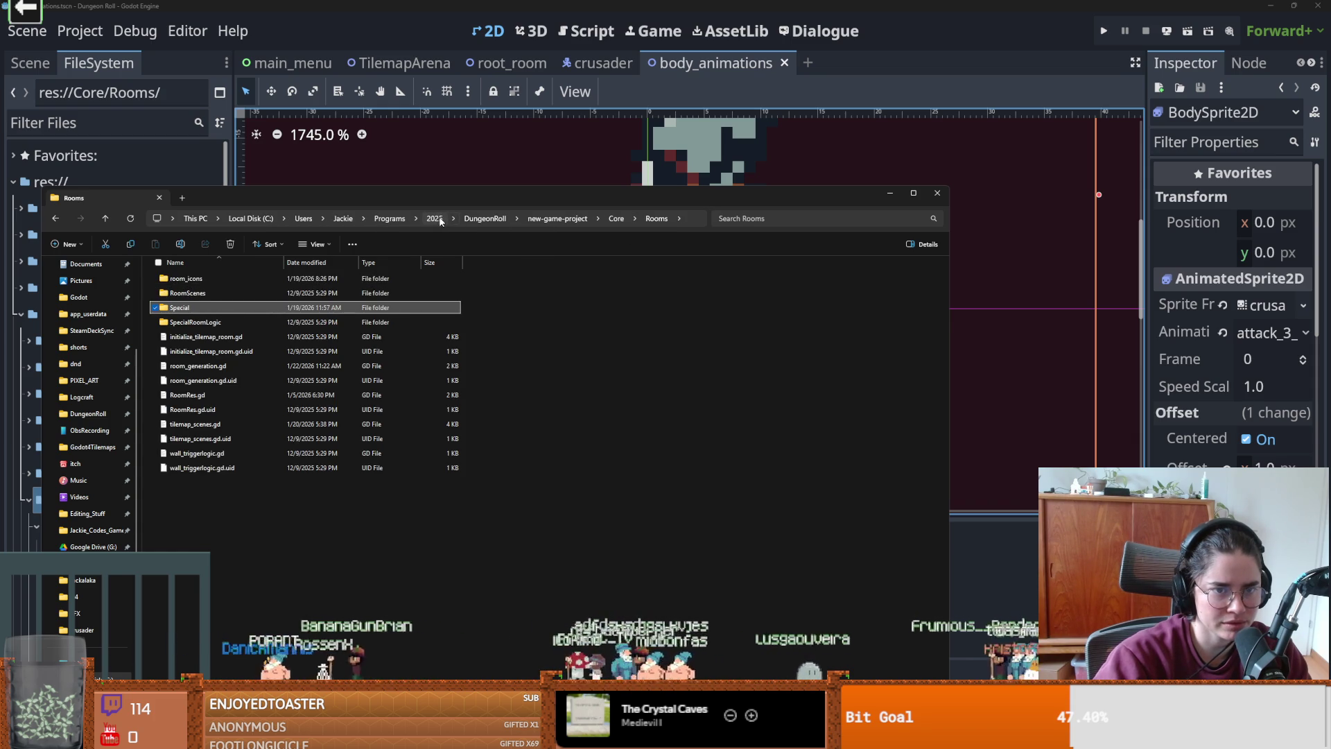
- Navigate from DungeonRoll to new-game-project › assets › tileset, then return to Aseprite's room template
left_click(485, 218)
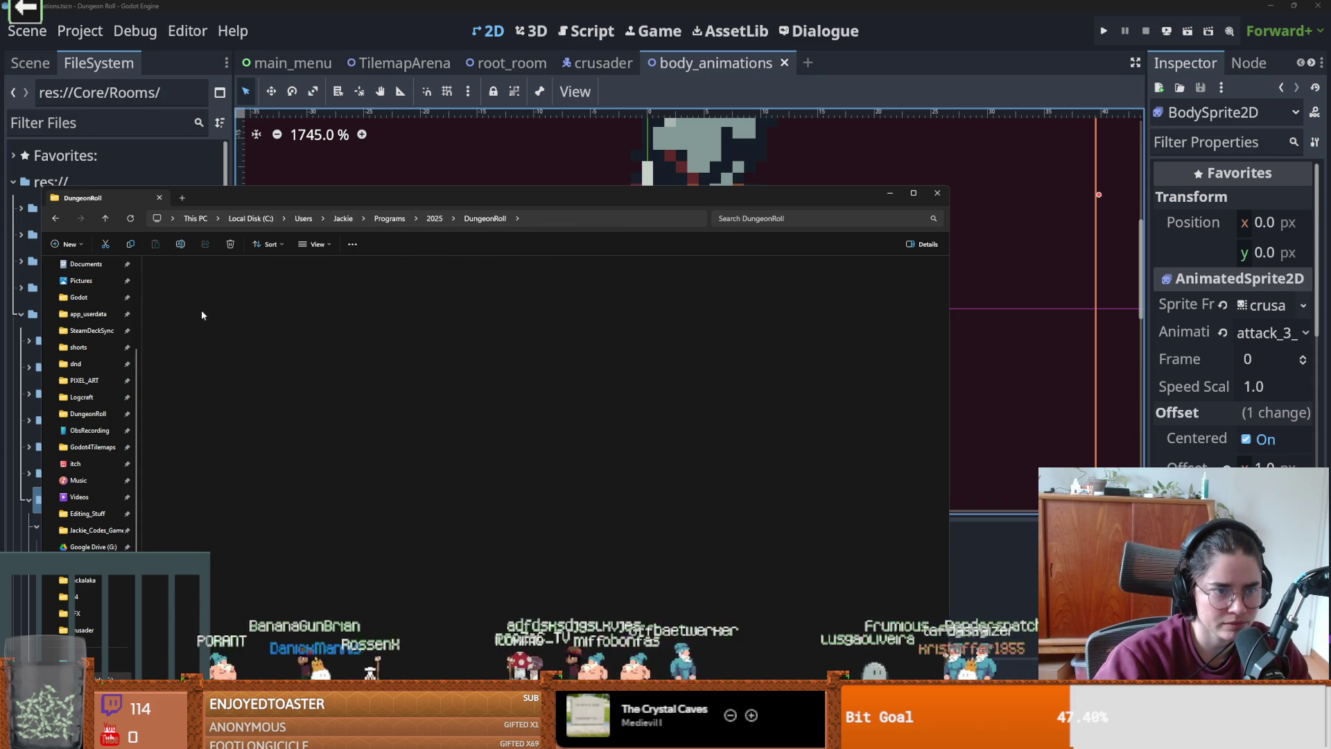
double_click(203, 309)
double_click(204, 351)
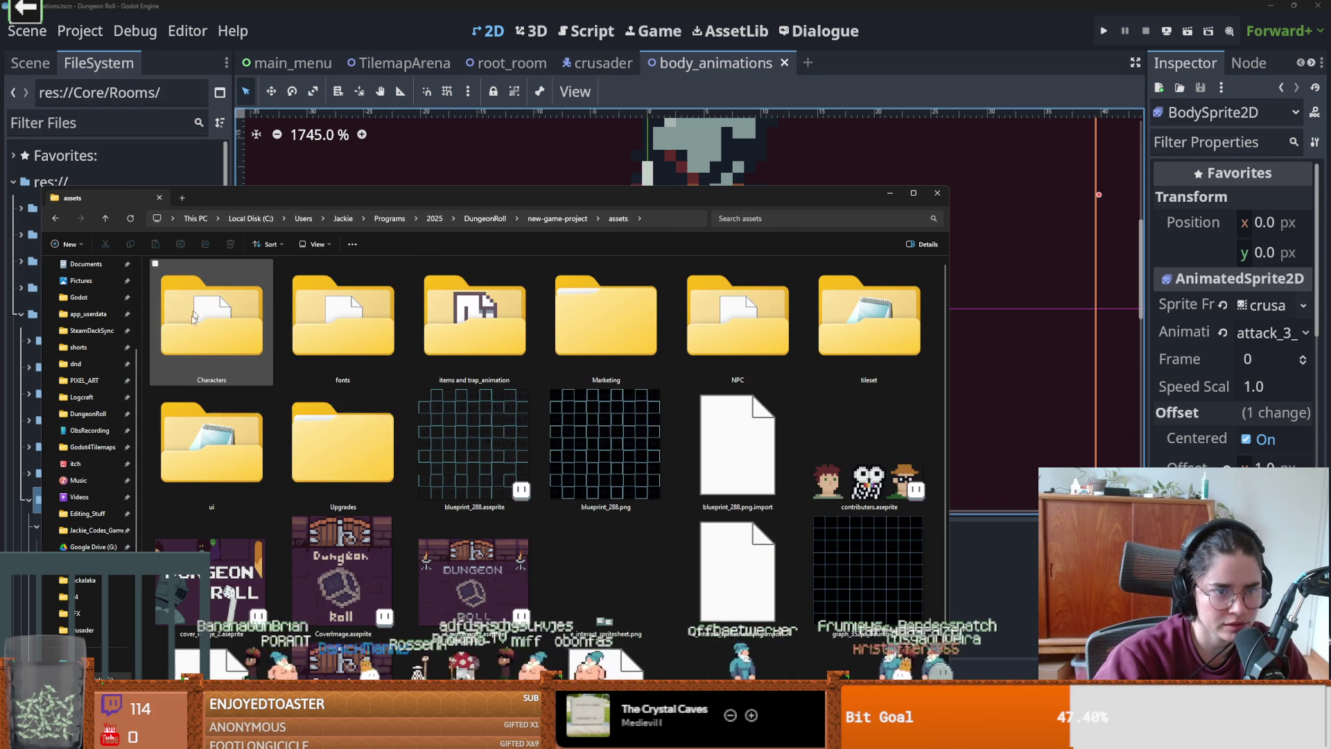
scroll(360, 382, "down", 1)
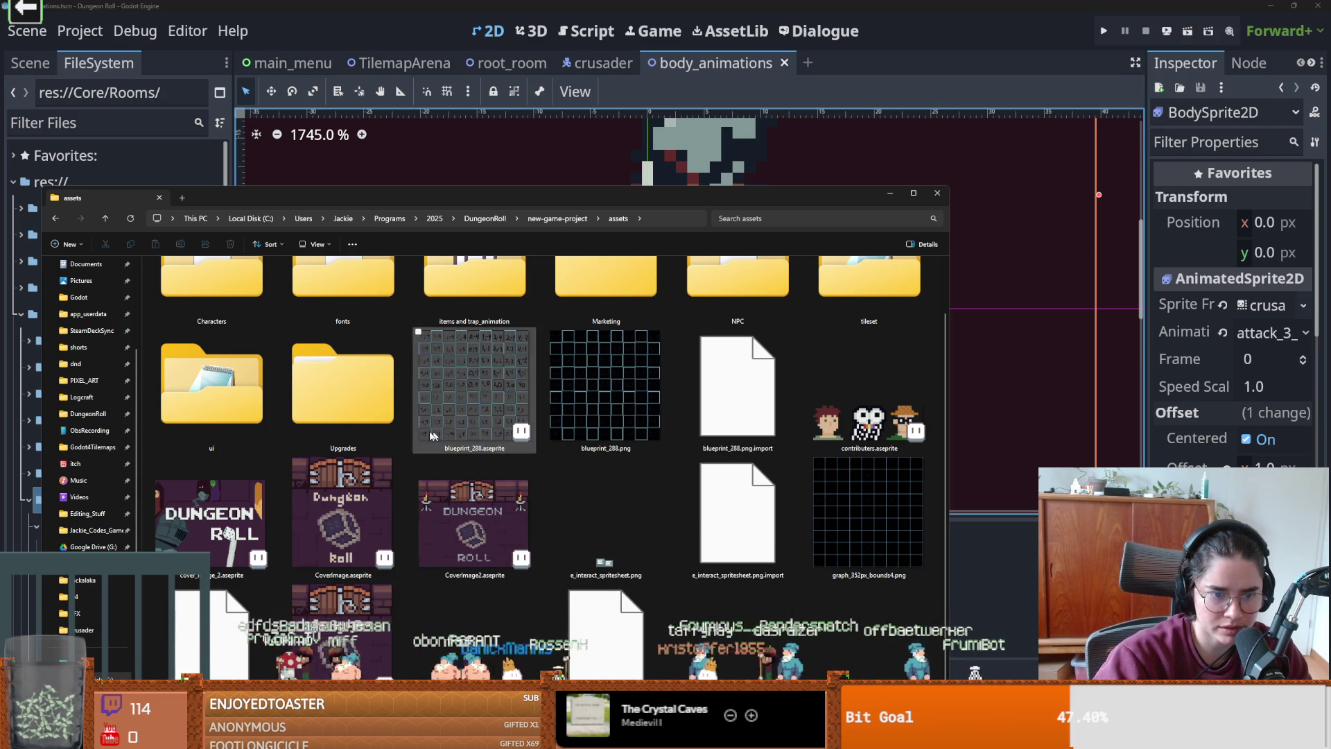
scroll(339, 471, "up", 1)
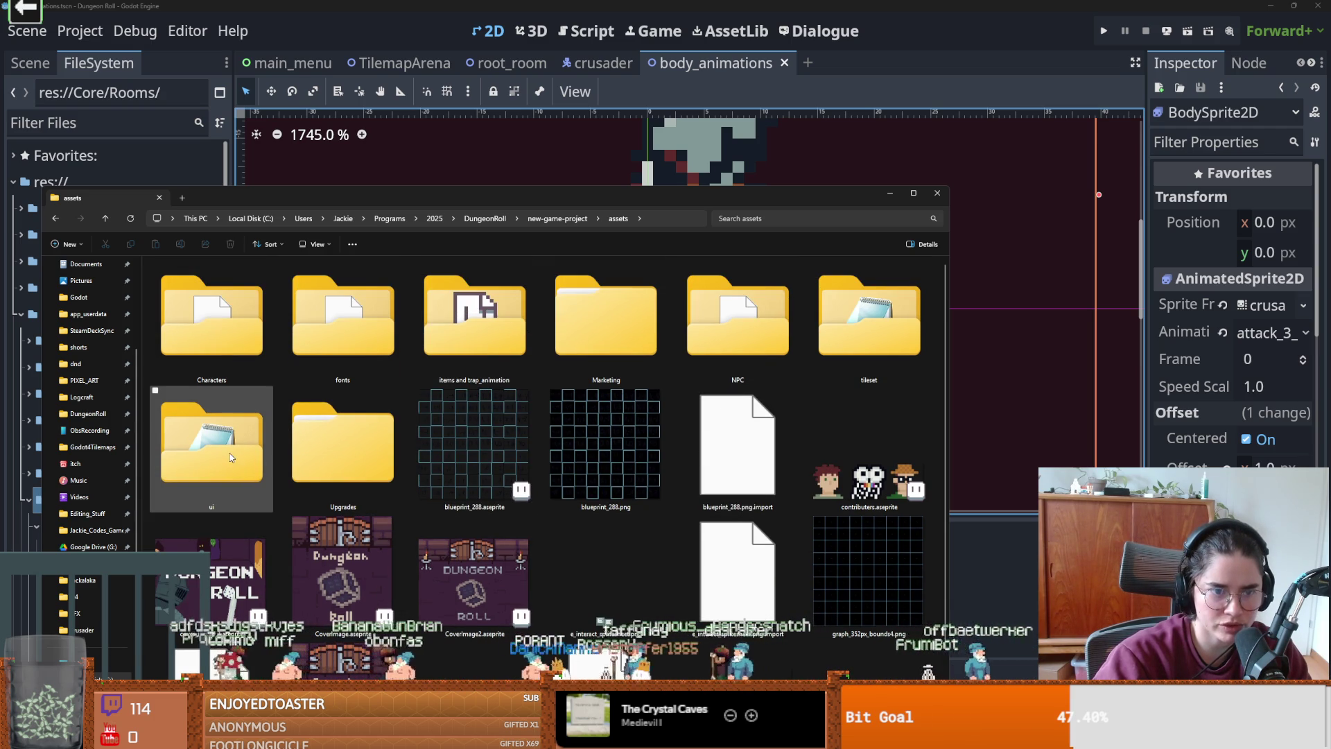
double_click(882, 344)
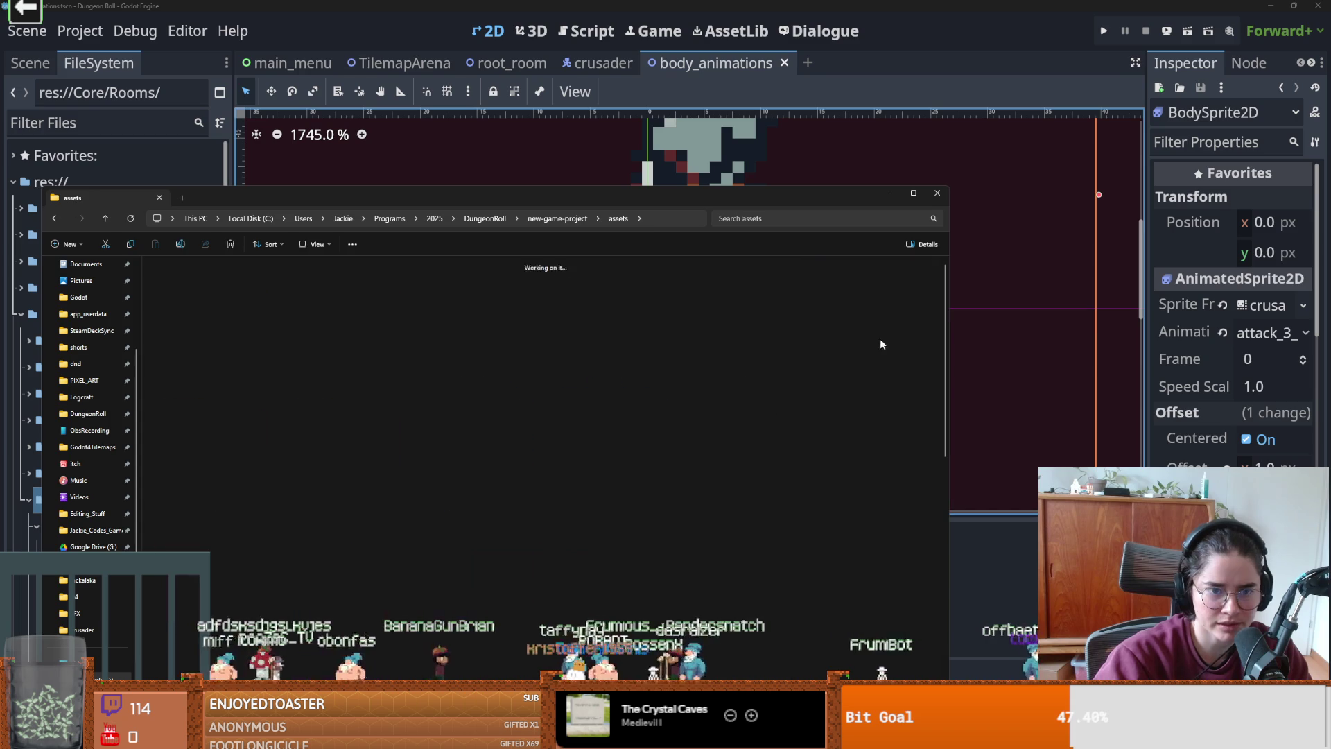
scroll(534, 478, "down", 5)
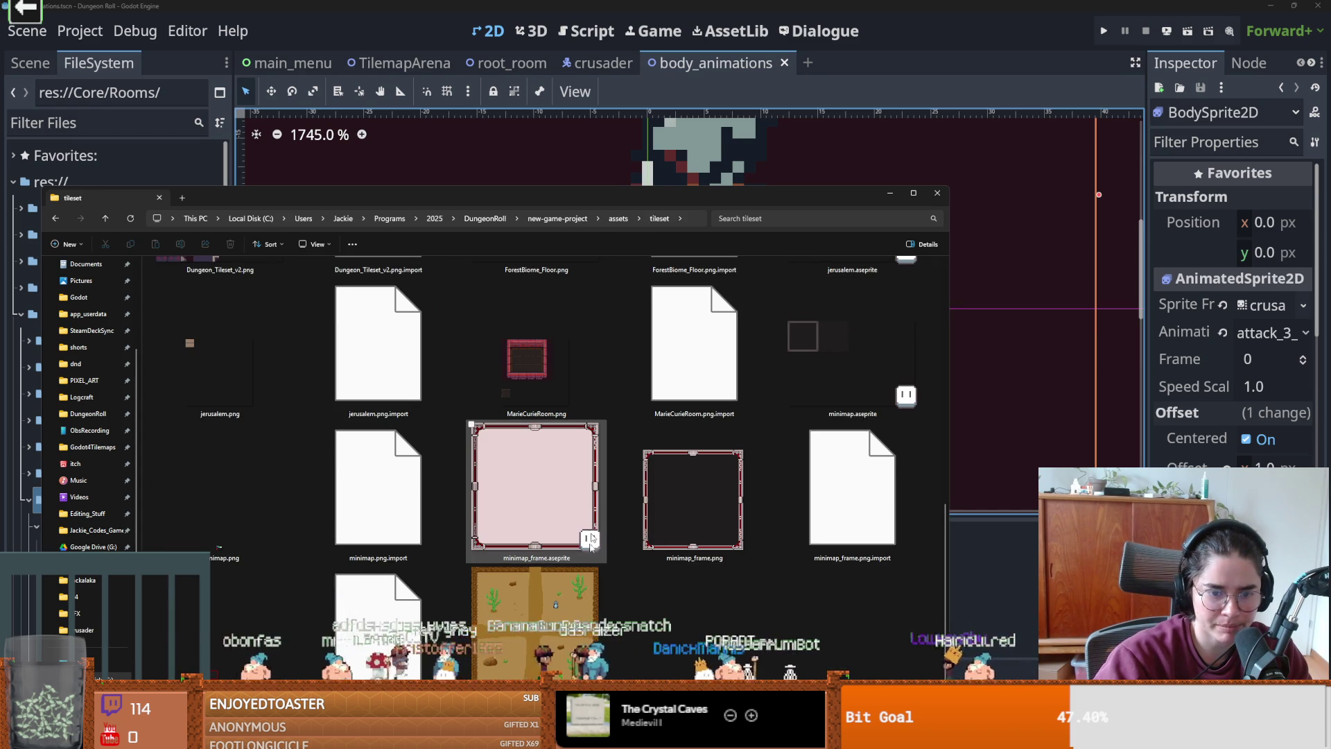
key("alt+Tab")
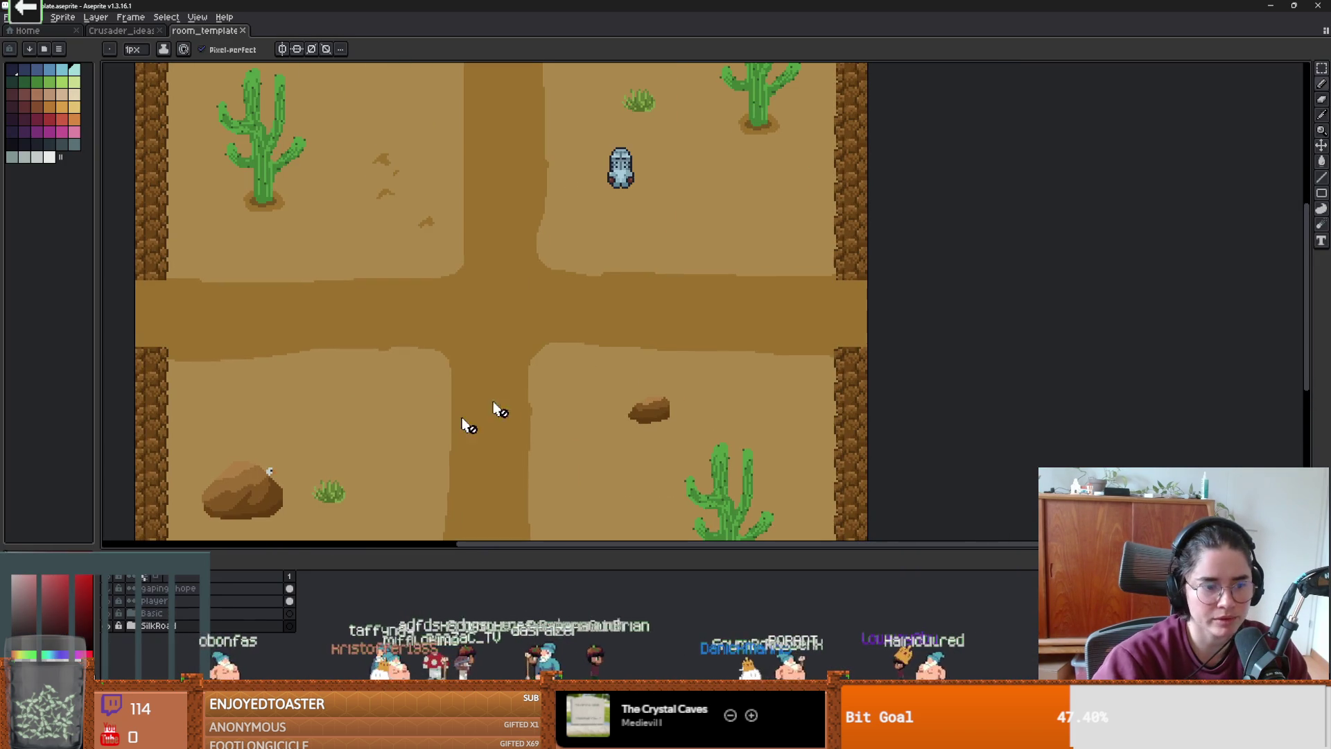
- Hide the desert map layer and turn on the SilkRoad wall and purple floor layers
left_click(110, 626)
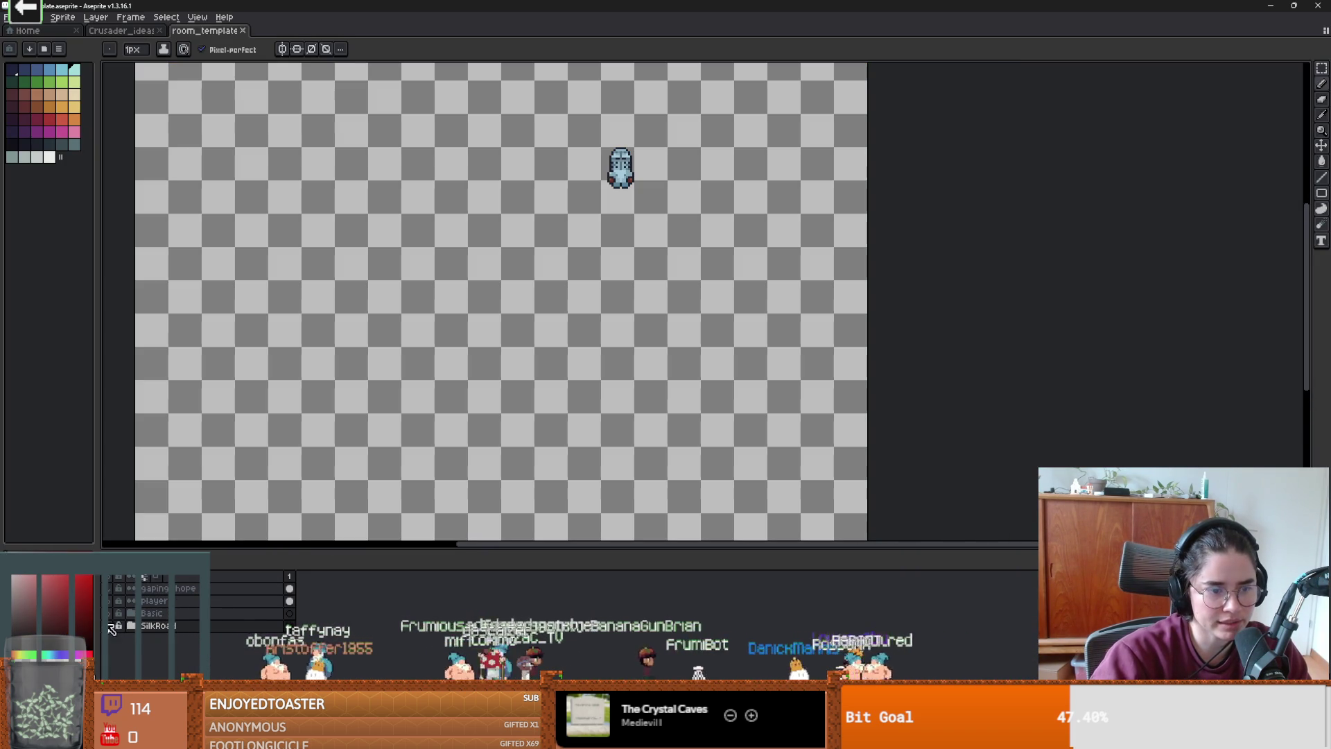
left_click(111, 626)
left_click(111, 648)
left_click(118, 638)
scroll(502, 393, "down", 3)
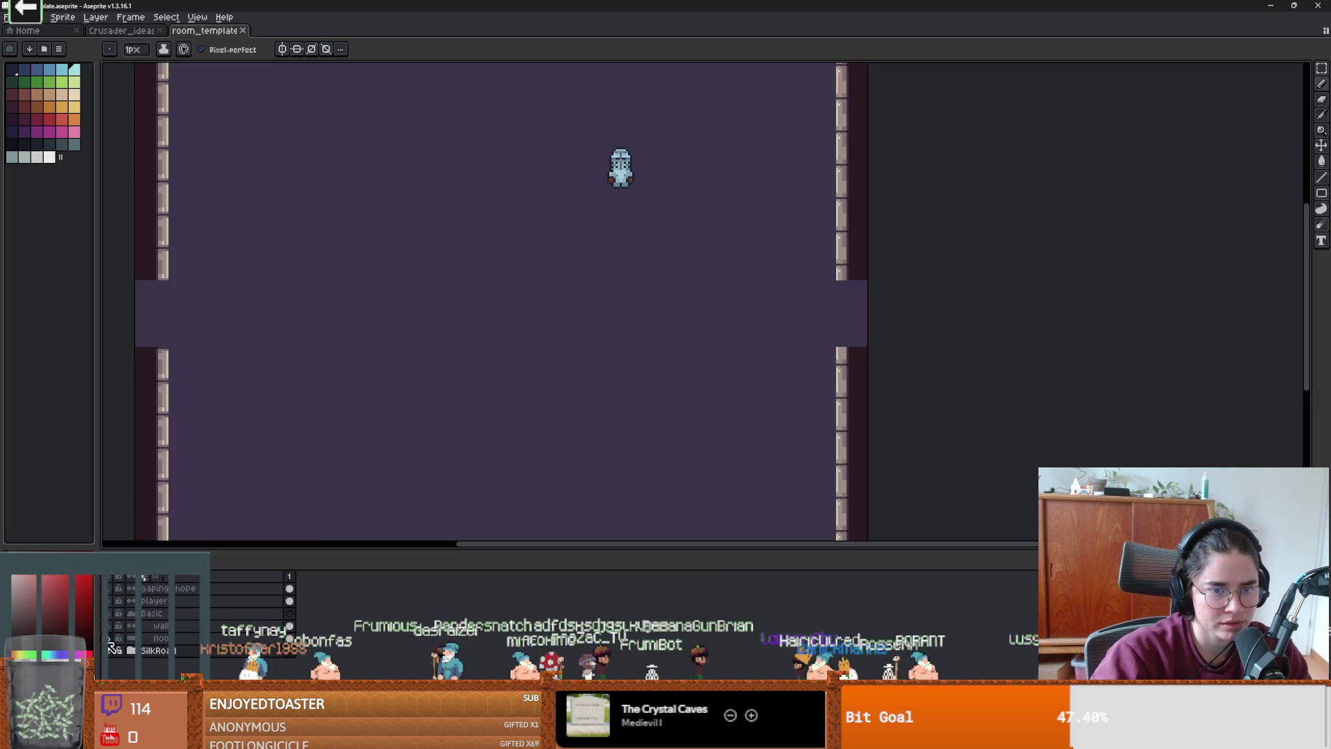
scroll(559, 381, "up", 3)
scroll(586, 372, "down", 1)
scroll(585, 379, "up", 1)
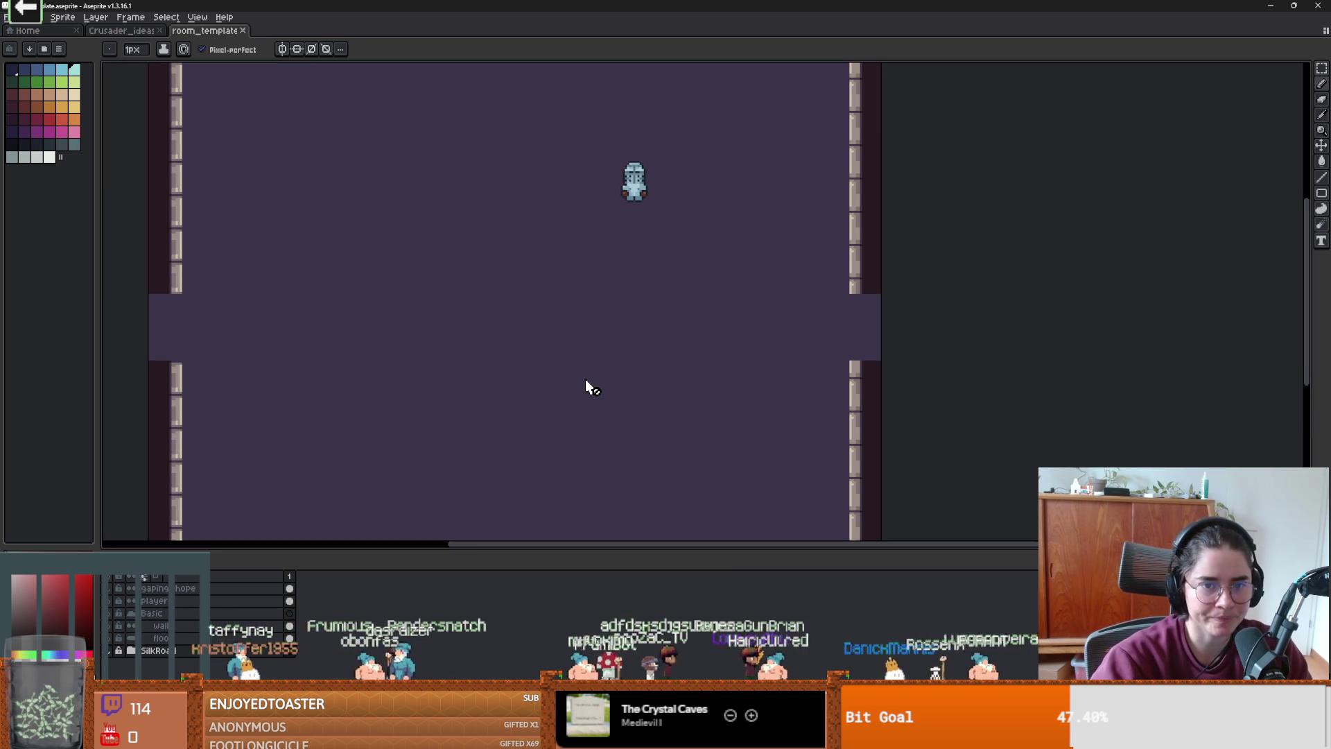
left_click(109, 650)
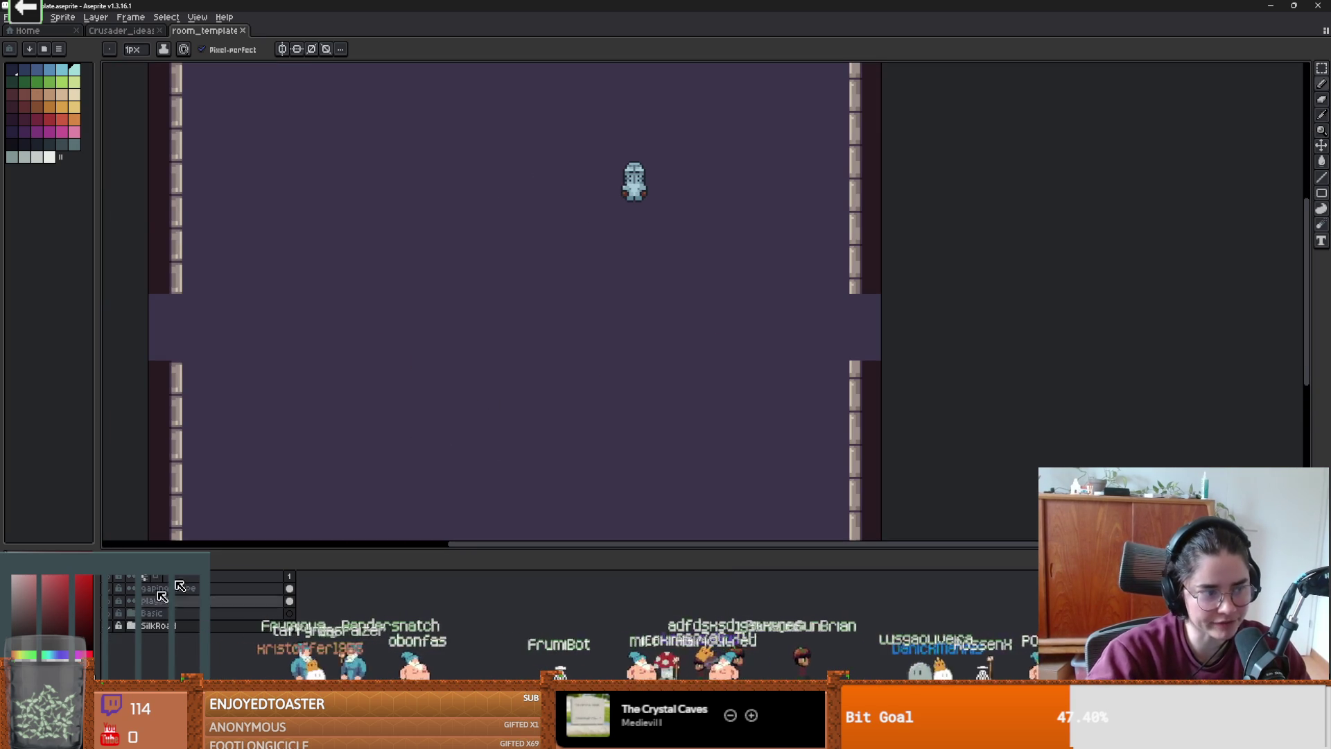
- Reveal room_template in its folder, close that window, and add a new empty layer
right_click(208, 32)
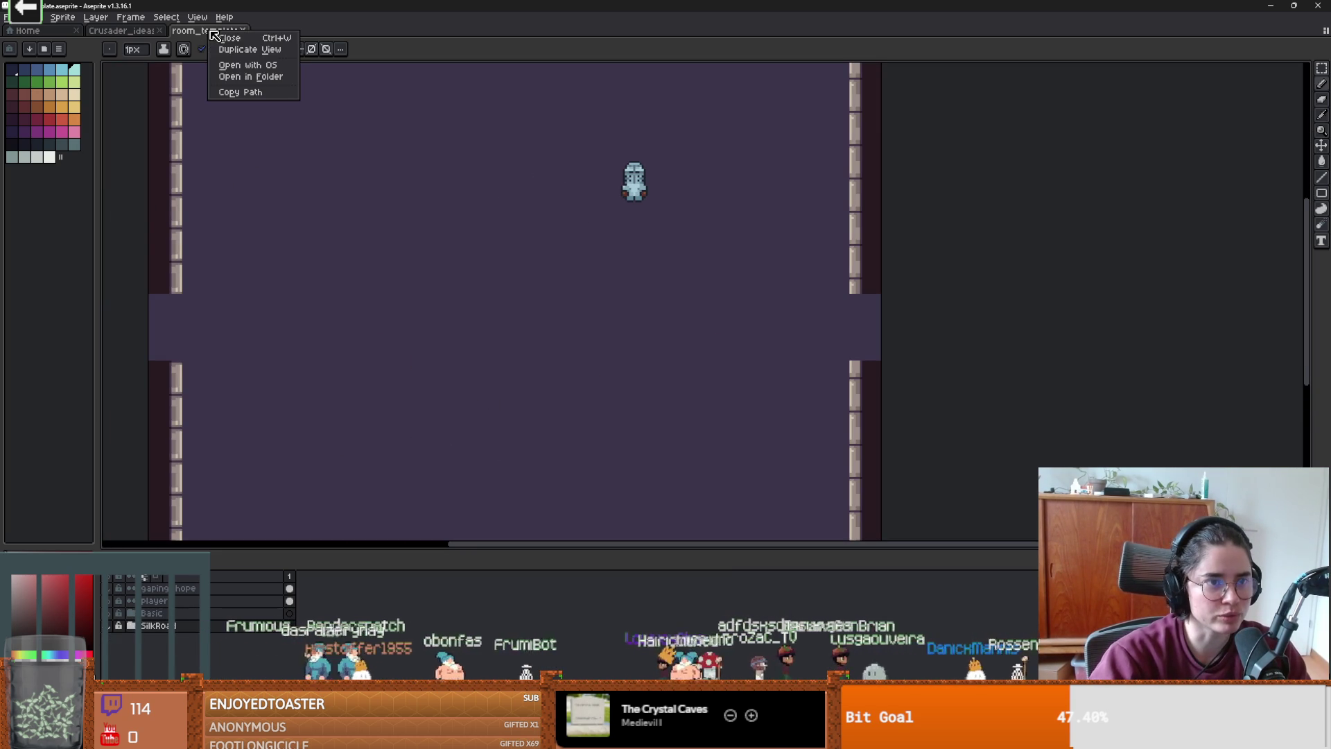
left_click(266, 76)
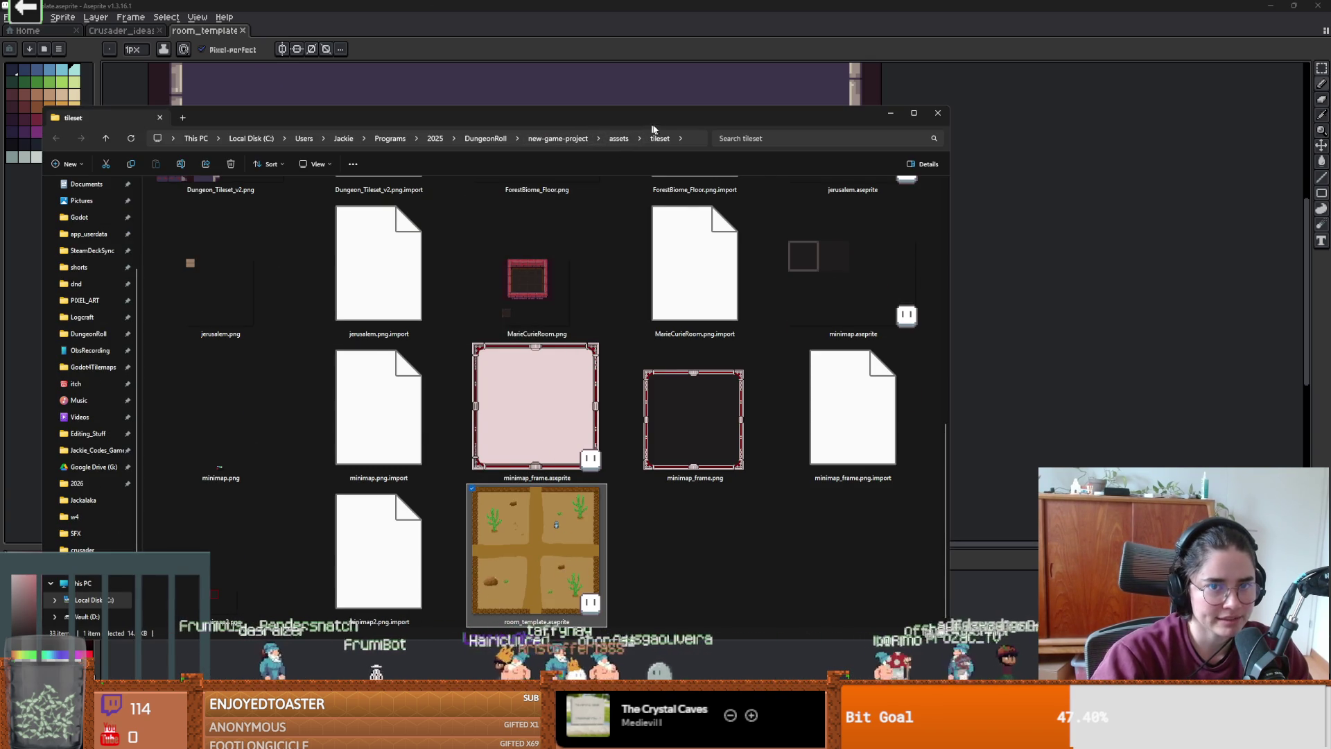
left_click(938, 112)
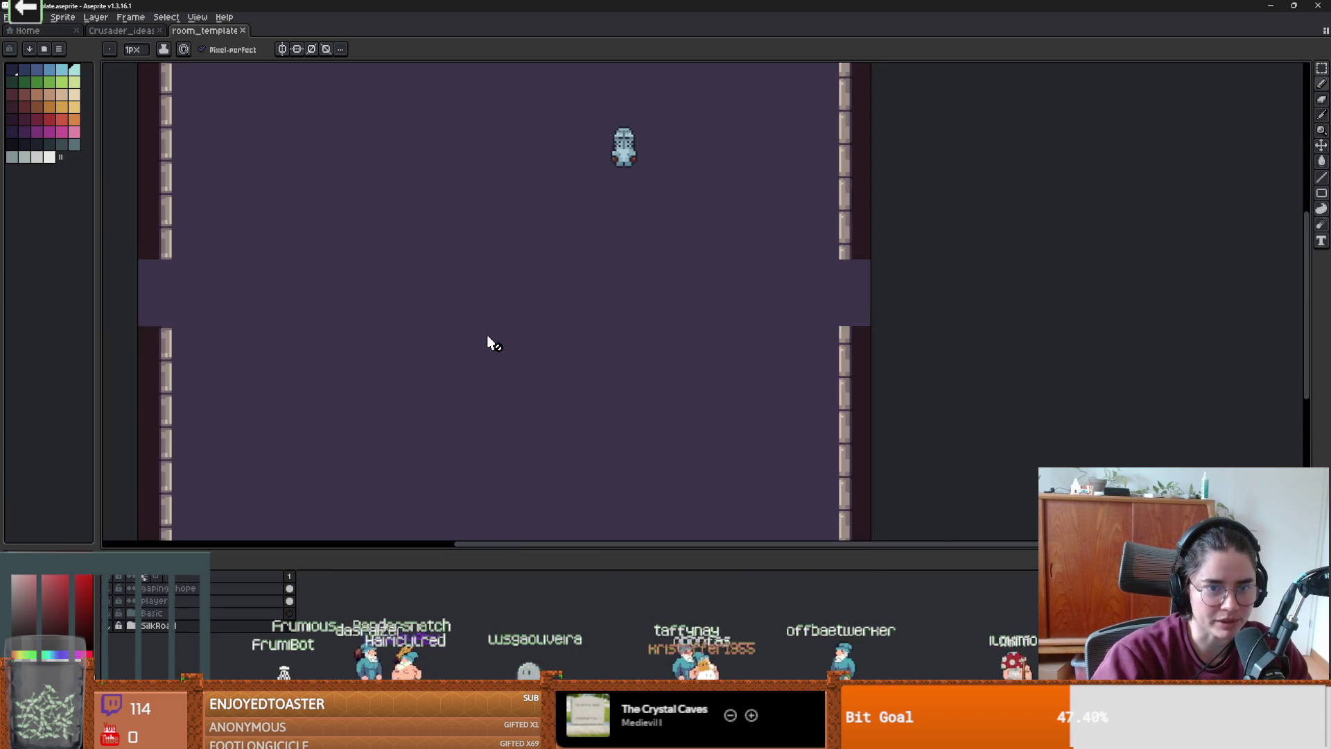
key("shift+n")
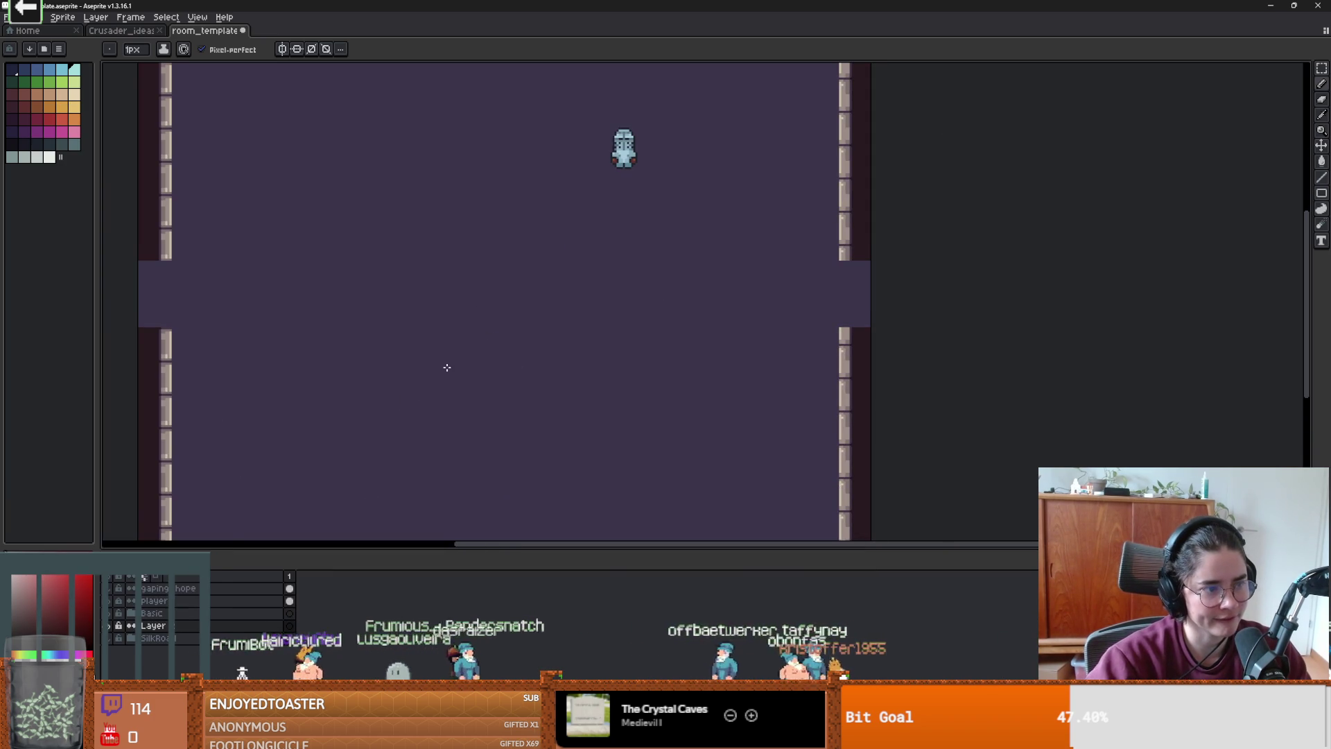
- Pick blue with a 4px brush, move the new layer to the top, and sketch an outline
scroll(589, 286, "down", 2)
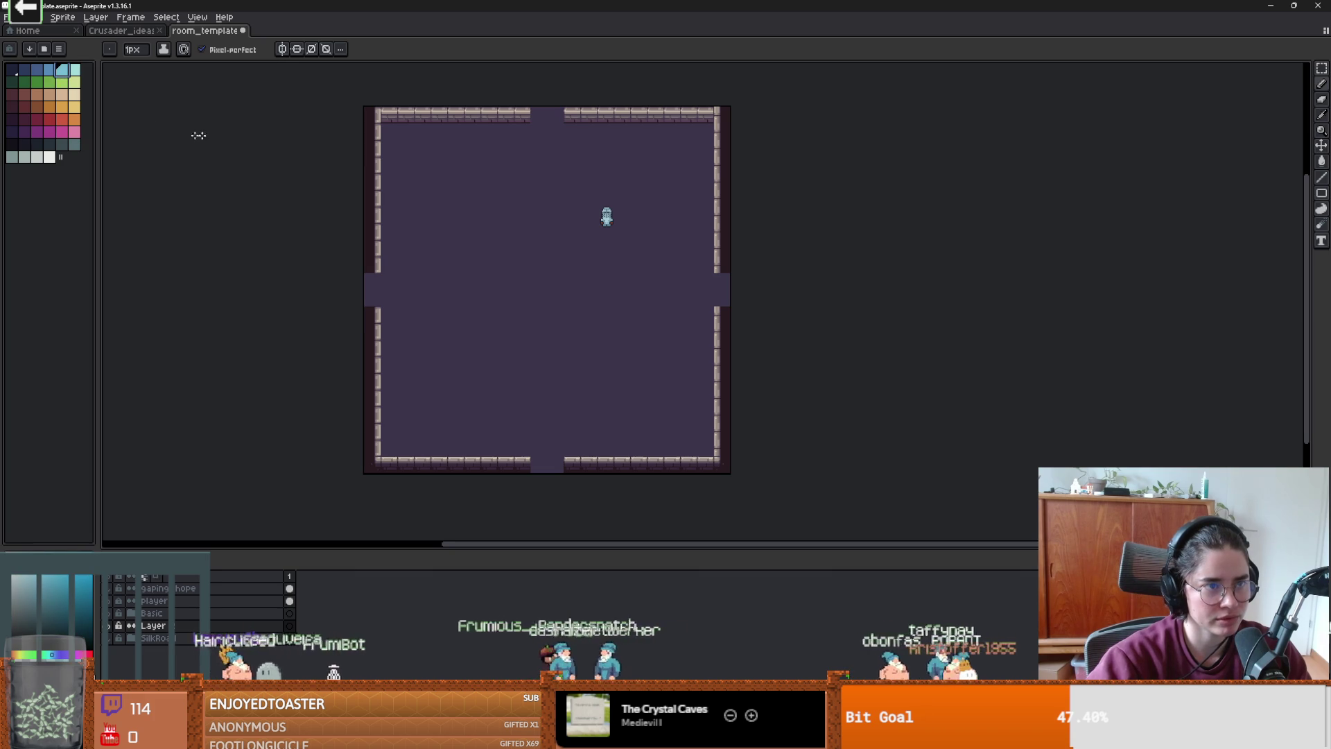
left_click(36, 69)
key("plus")
key("plus")
key("plus")
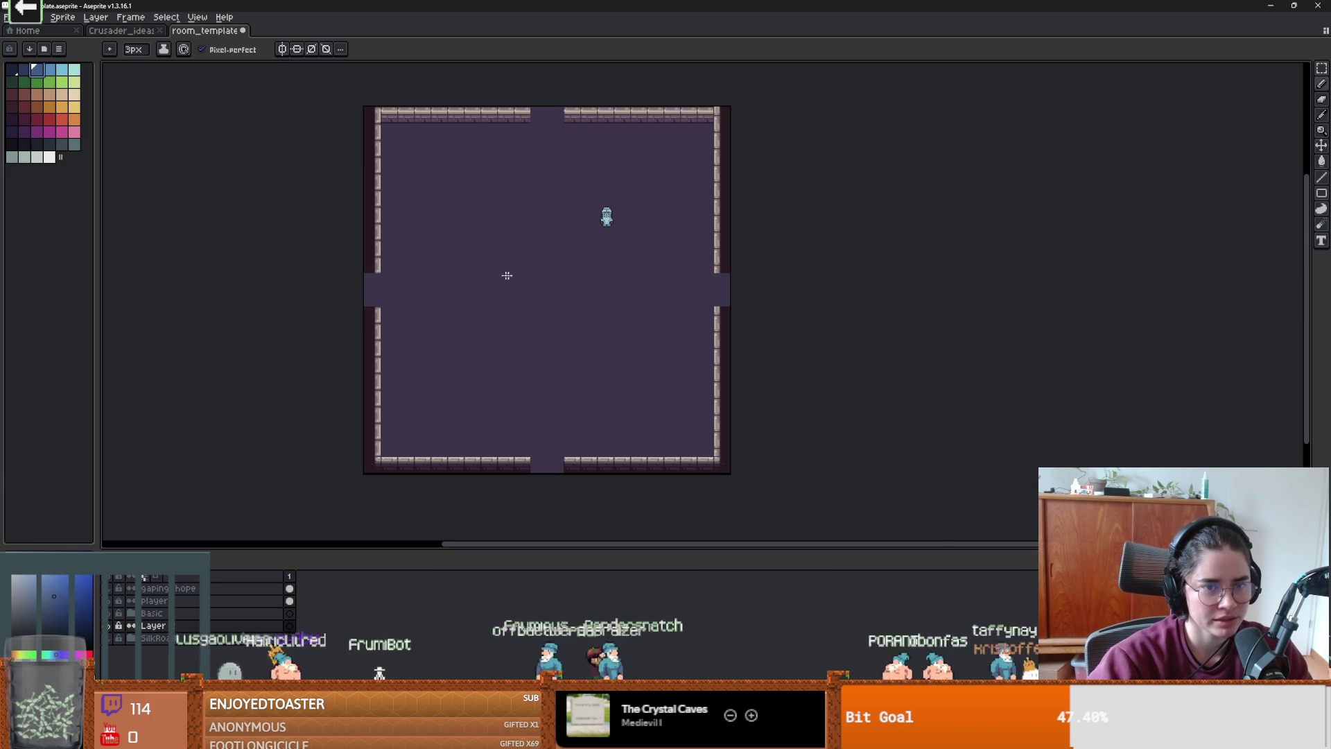
scroll(517, 276, "up", 2)
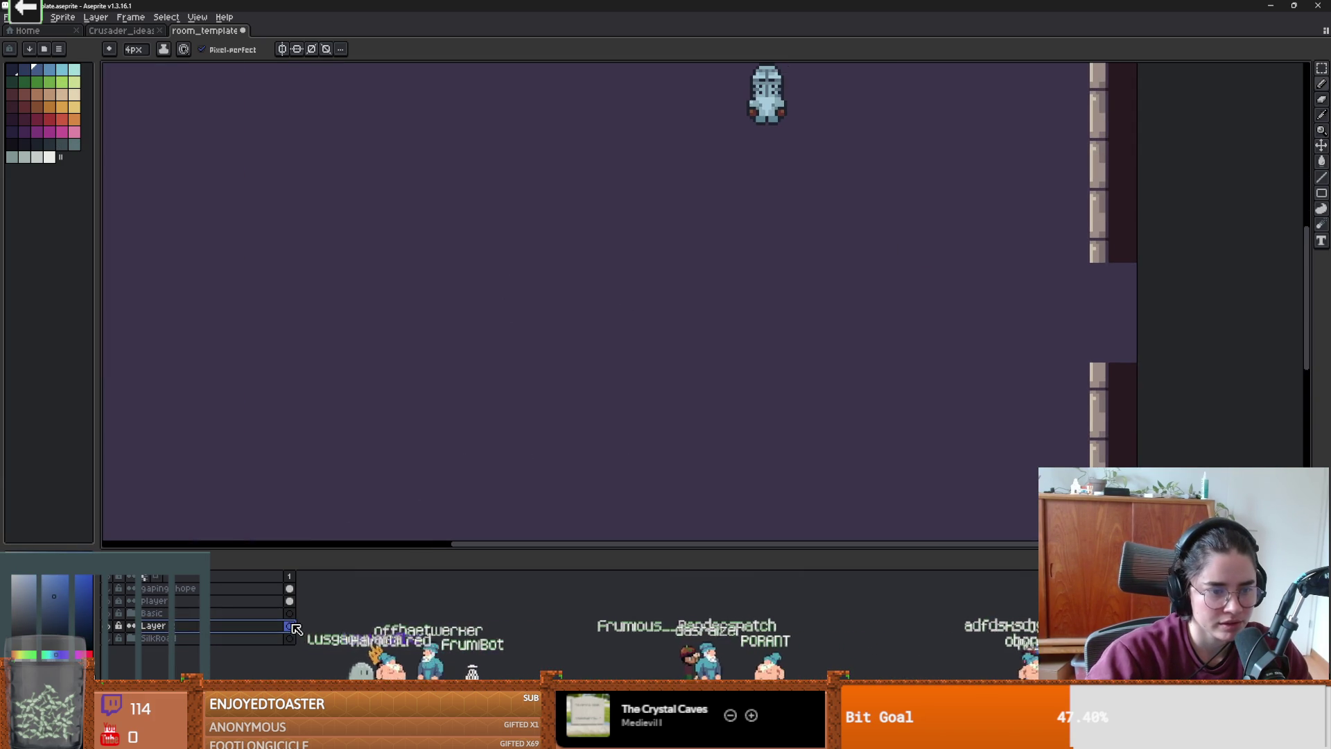
left_click_drag(152, 626, 153, 588)
mouse_move(464, 237)
left_mouse_down()
mouse_move(416, 283)
mouse_move(458, 295)
left_mouse_up()
- Undo the stray outline loop and draw a blue edge of the cross-shaped basin
key("ctrl+z")
scroll(570, 377, "down", 1)
scroll(570, 383, "up", 1)
scroll(572, 387, "down", 2)
scroll(571, 387, "up", 2)
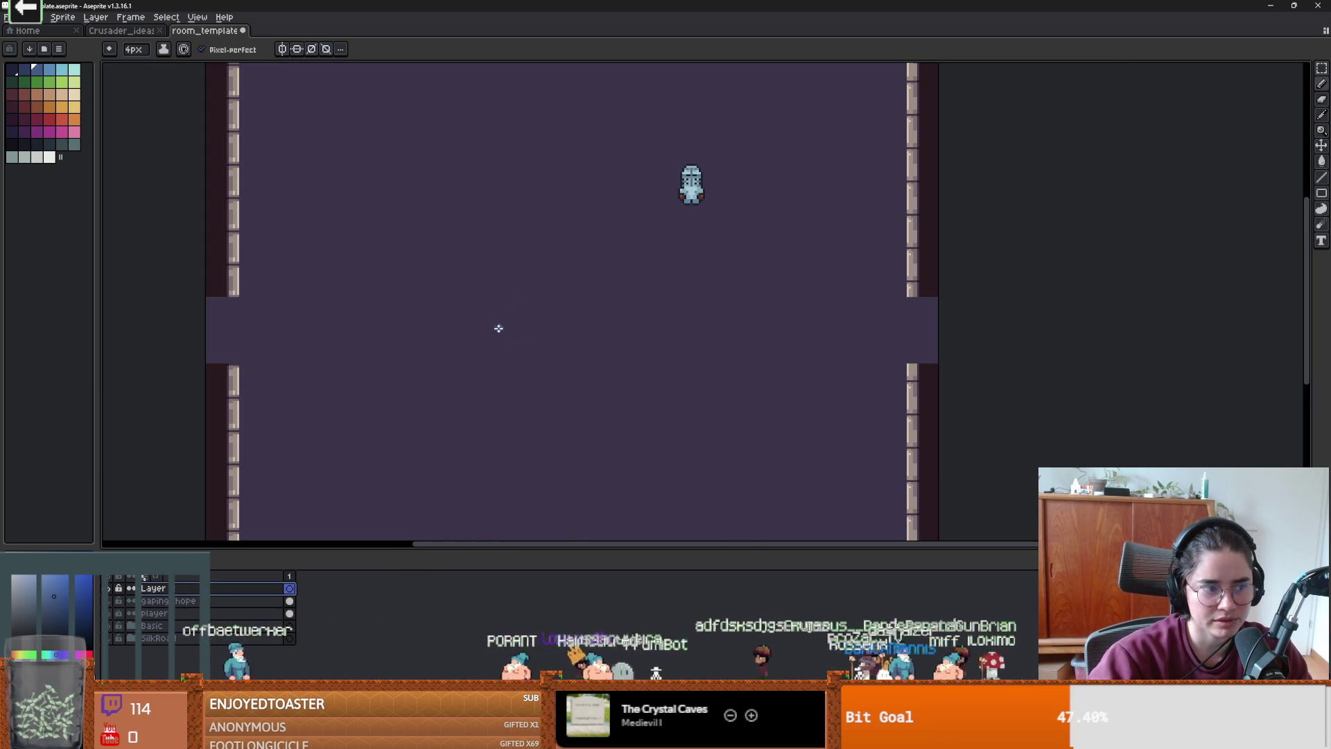
mouse_move(447, 291)
left_mouse_down()
mouse_move(510, 292)
mouse_move(605, 229)
mouse_move(608, 279)
mouse_move(687, 285)
mouse_move(700, 345)
mouse_move(609, 348)
mouse_move(606, 449)
mouse_move(530, 454)
mouse_move(529, 367)
mouse_move(457, 348)
mouse_move(447, 290)
left_mouse_up()
scroll(603, 374, "down", 5)
scroll(611, 386, "up", 5)
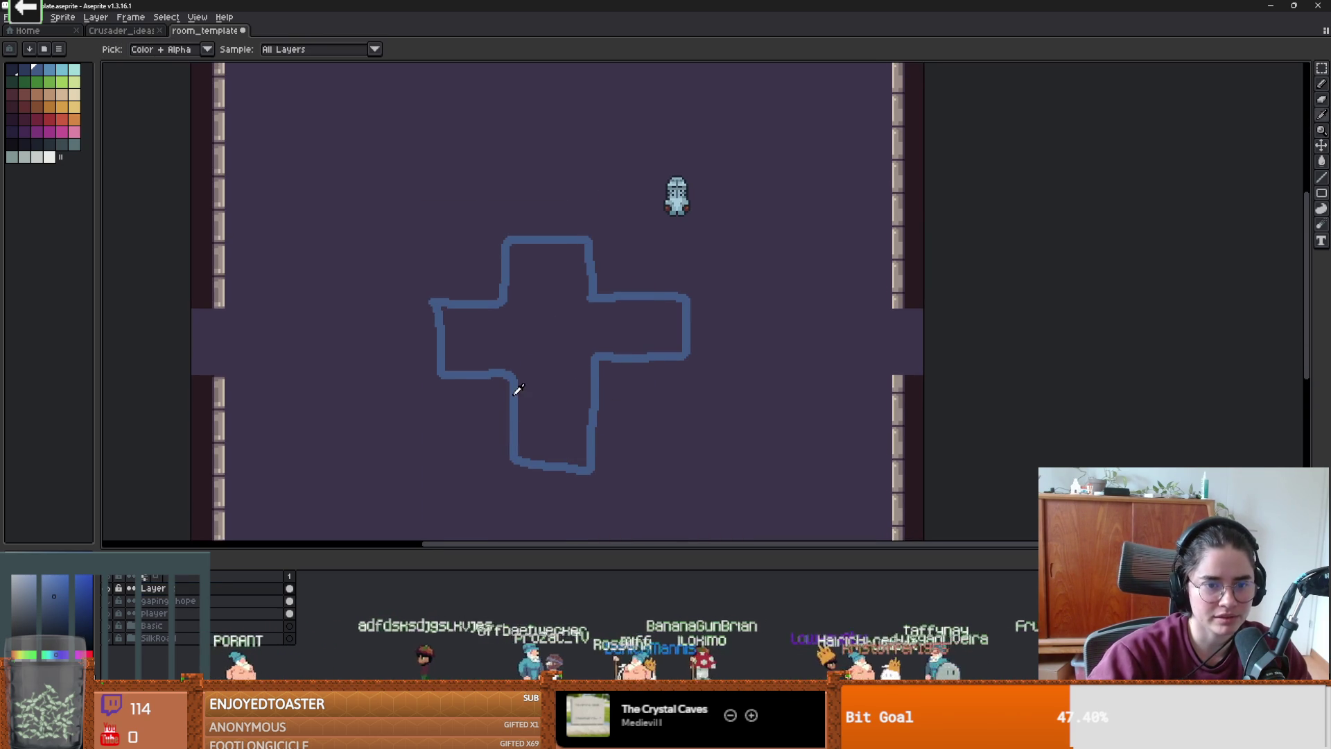
- Undo the duplicate strokes on the lower arm and draw the right arm's inner wall line
key("g")
scroll(537, 312, "up", 3)
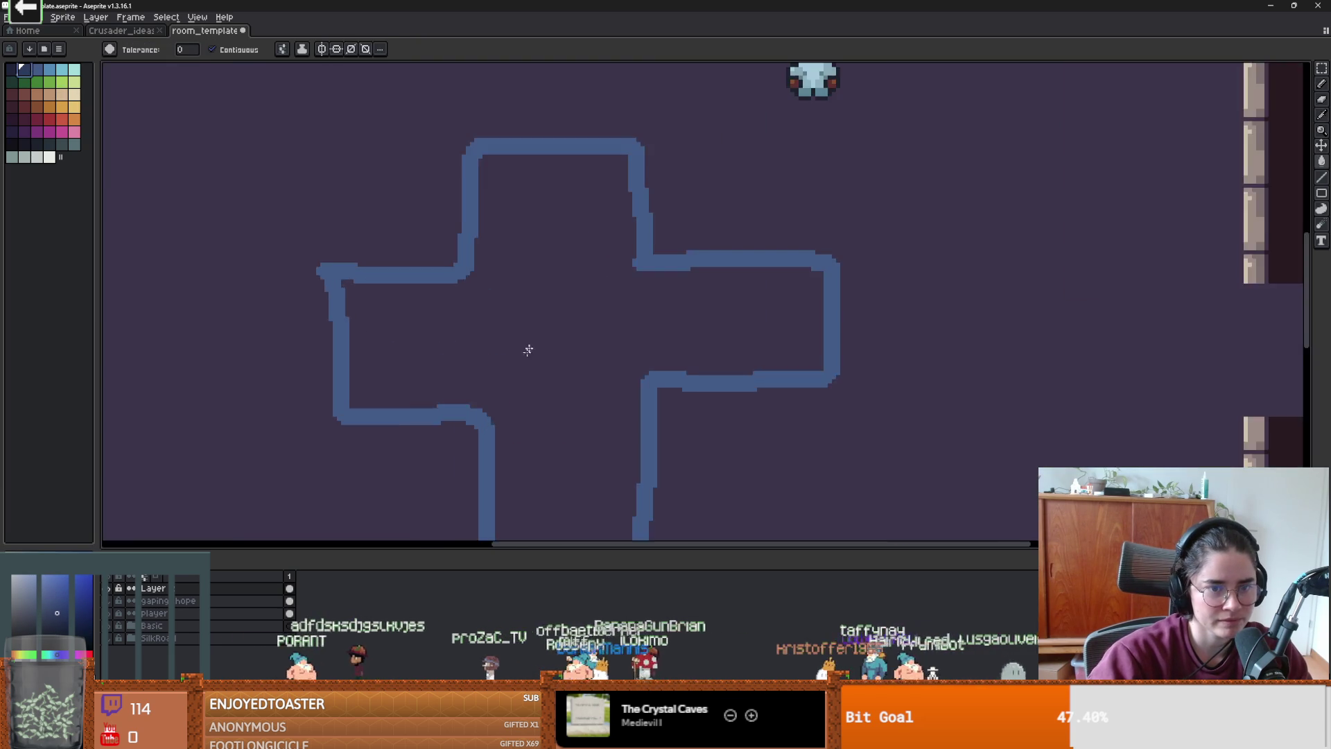
key("b")
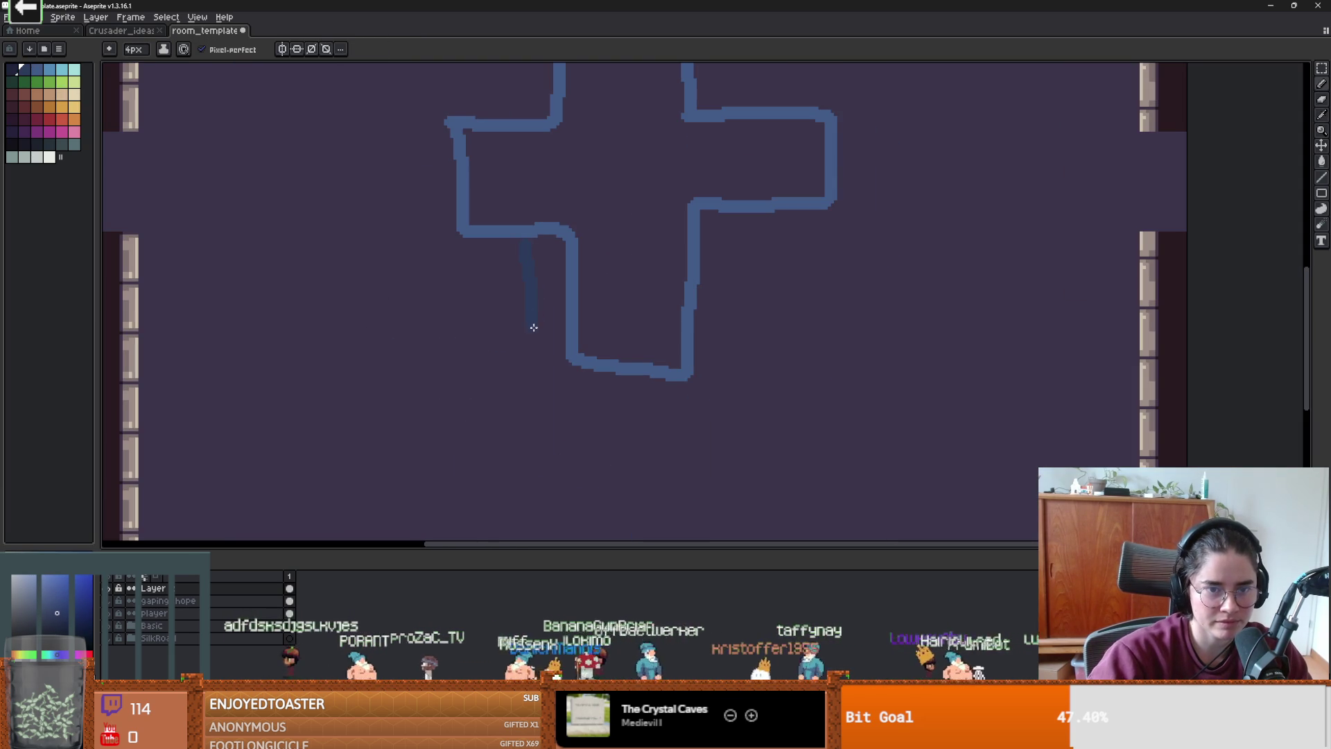
key("ctrl+z")
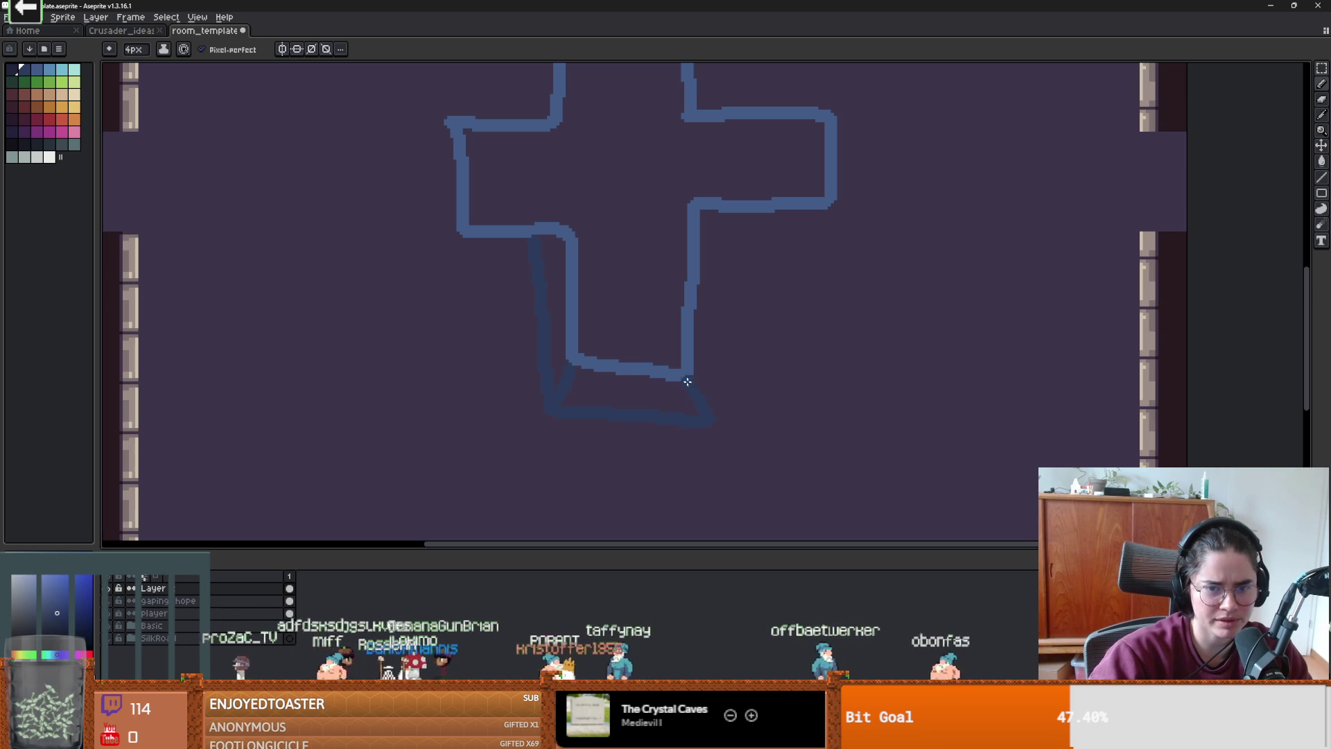
key("ctrl+z")
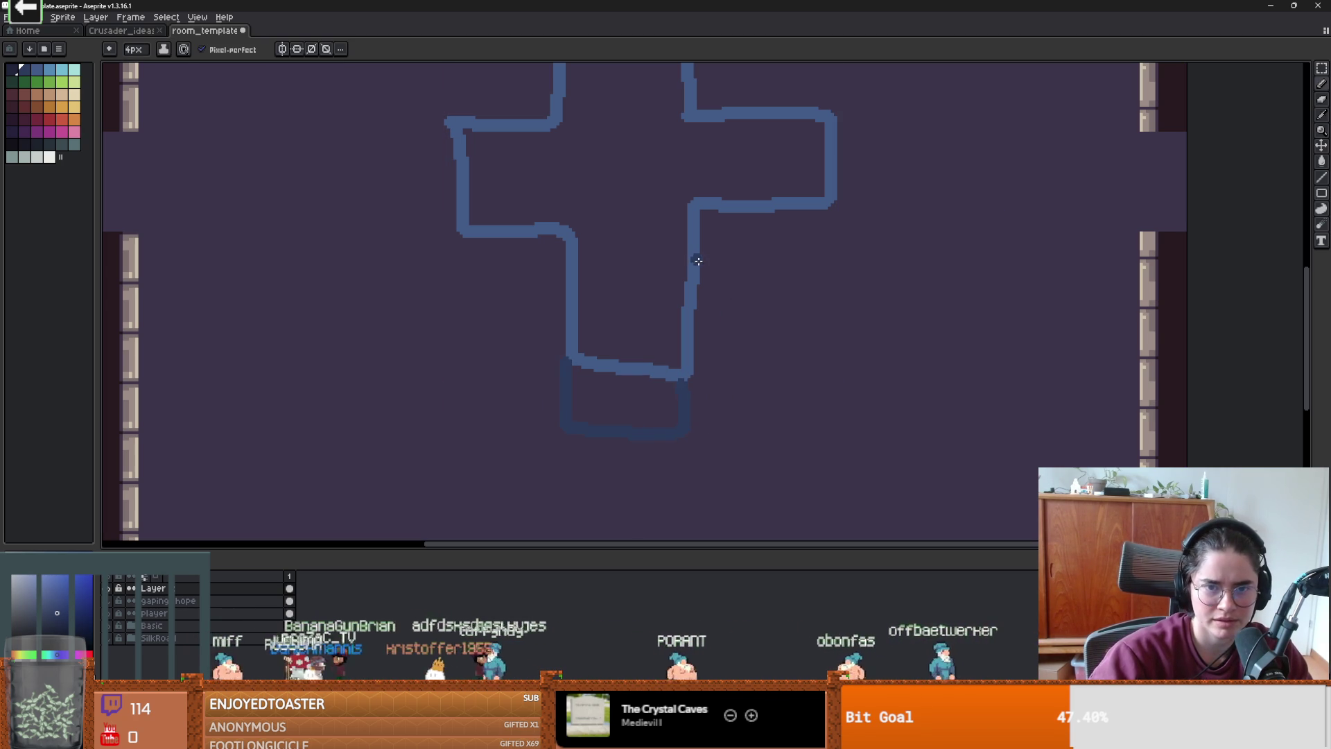
left_click_drag(831, 232, 826, 206)
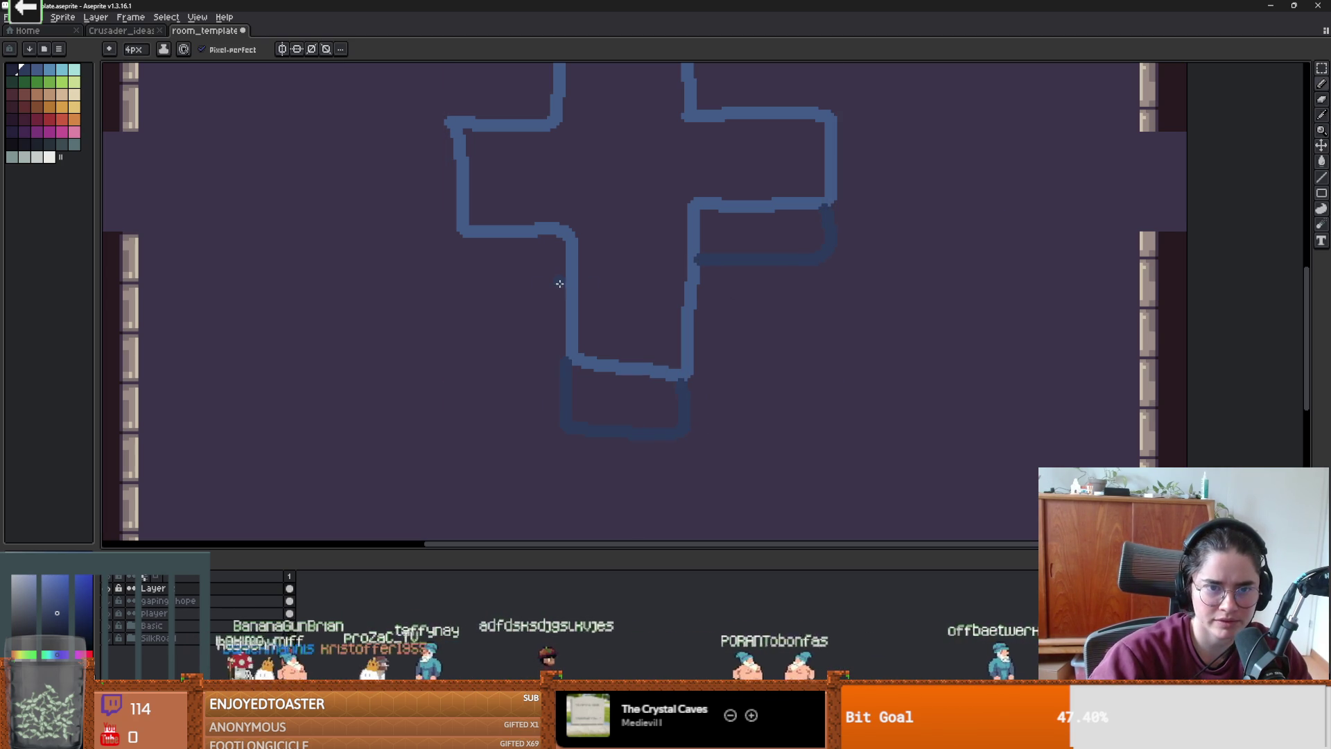
- Bucket-fill the pocket left of centre dark blue and the cross interior grey-blue
key("g")
left_click(531, 264)
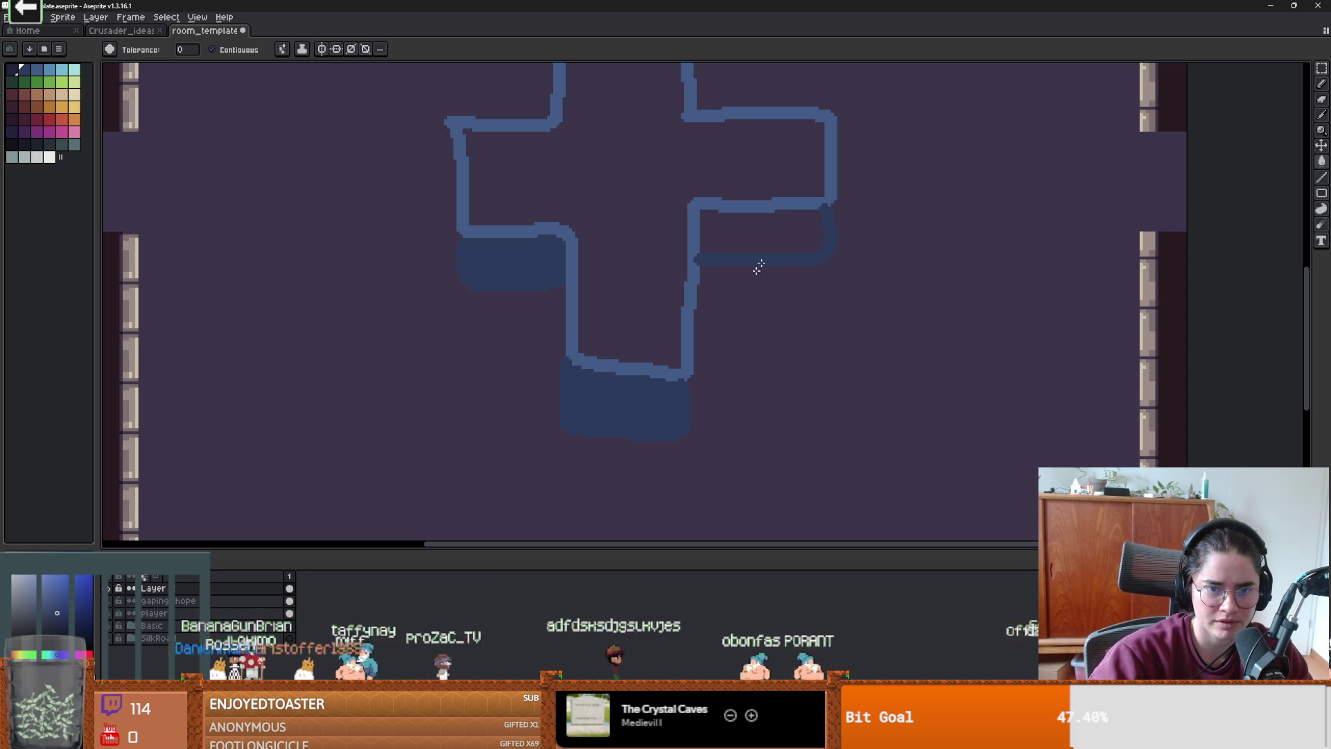
scroll(719, 339, "down", 2)
scroll(707, 356, "up", 3)
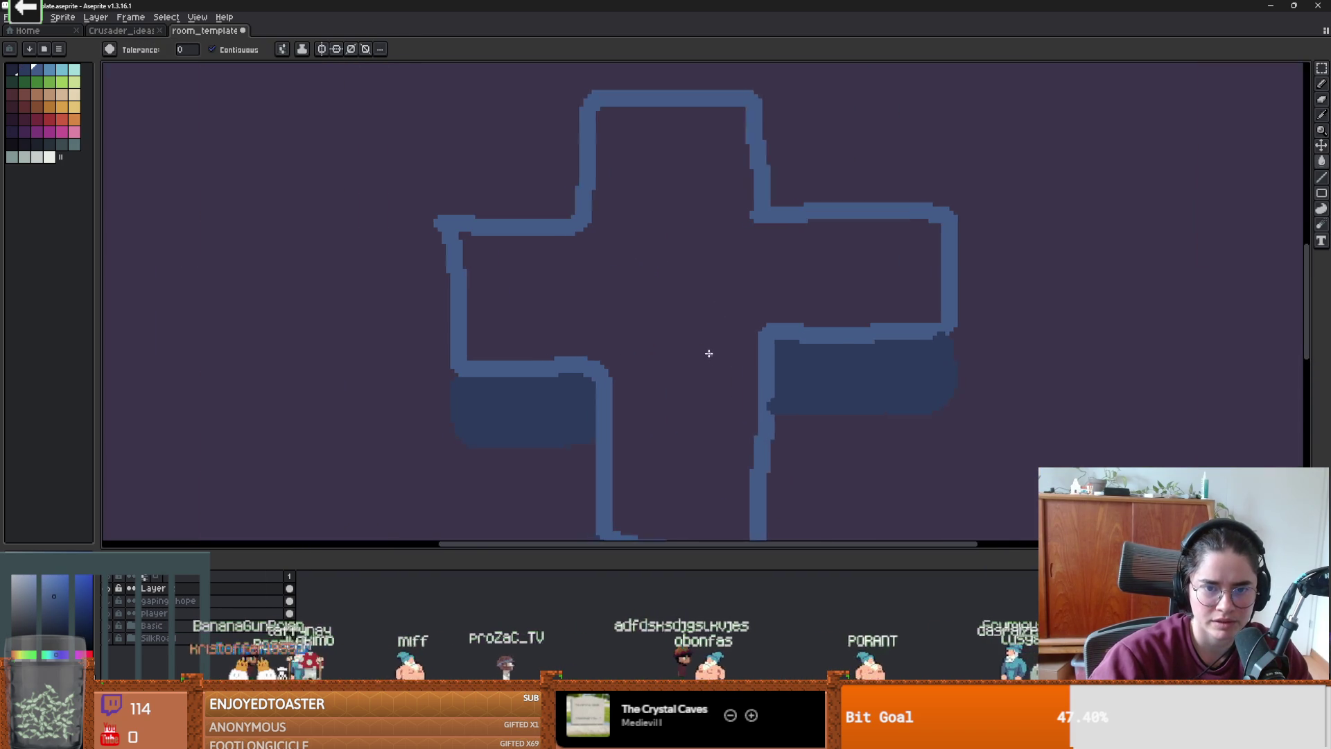
scroll(579, 342, "right", 2)
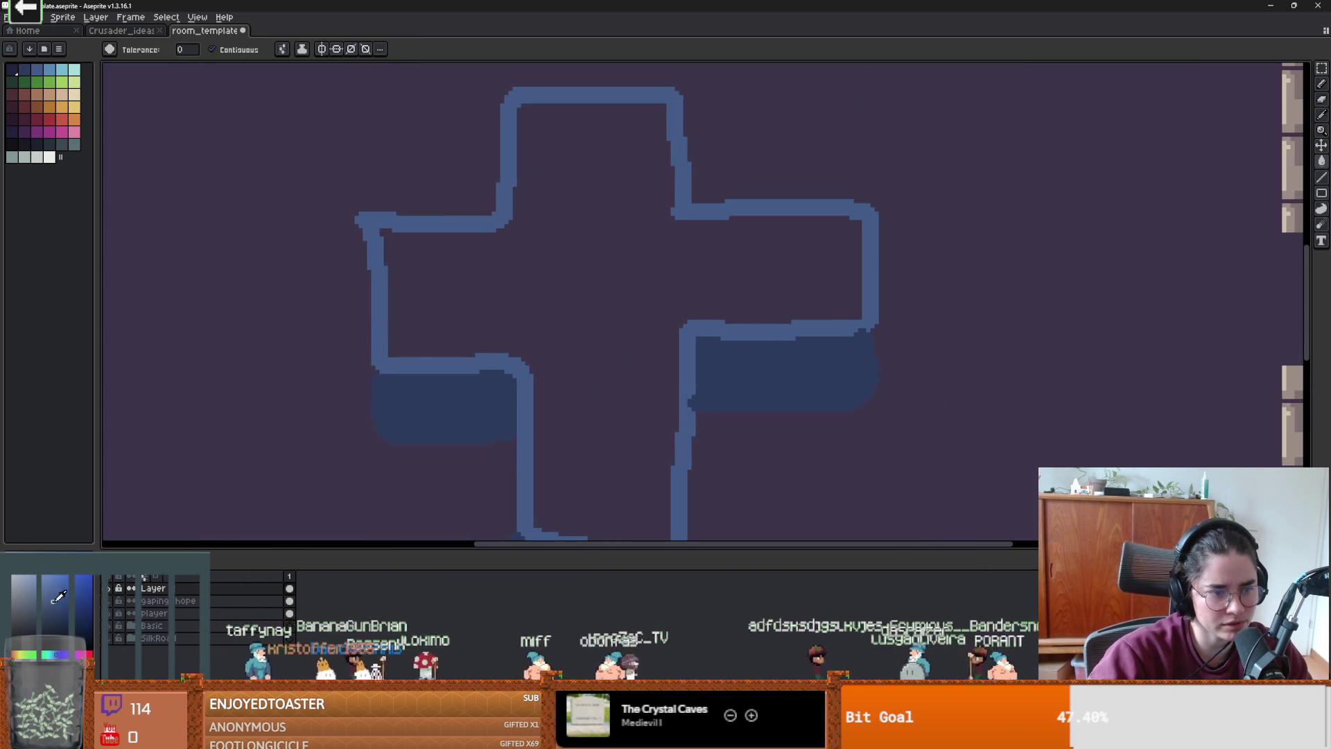
left_click(425, 336)
scroll(590, 312, "down", 1)
scroll(624, 313, "up", 1)
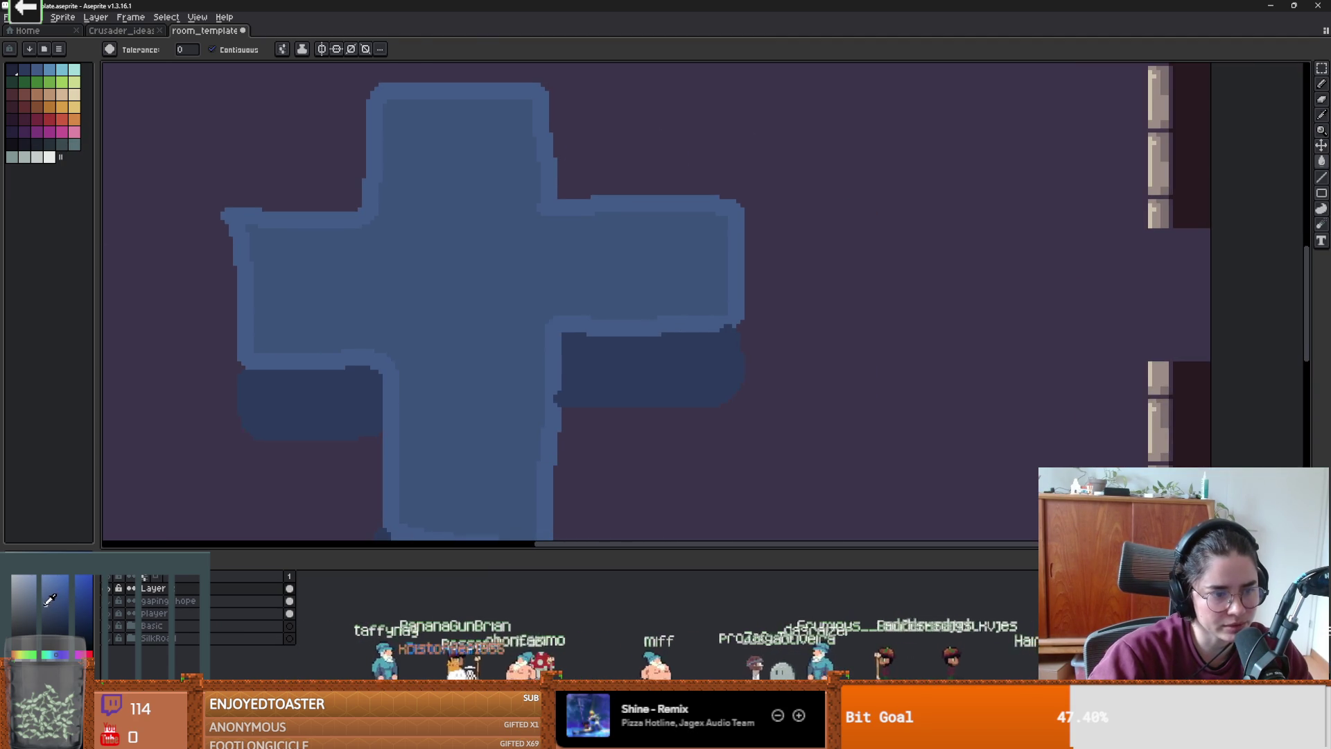
left_click(490, 359)
- Fill the cross rim a lighter grey-blue and the left arm's pocket dark blue
key("v")
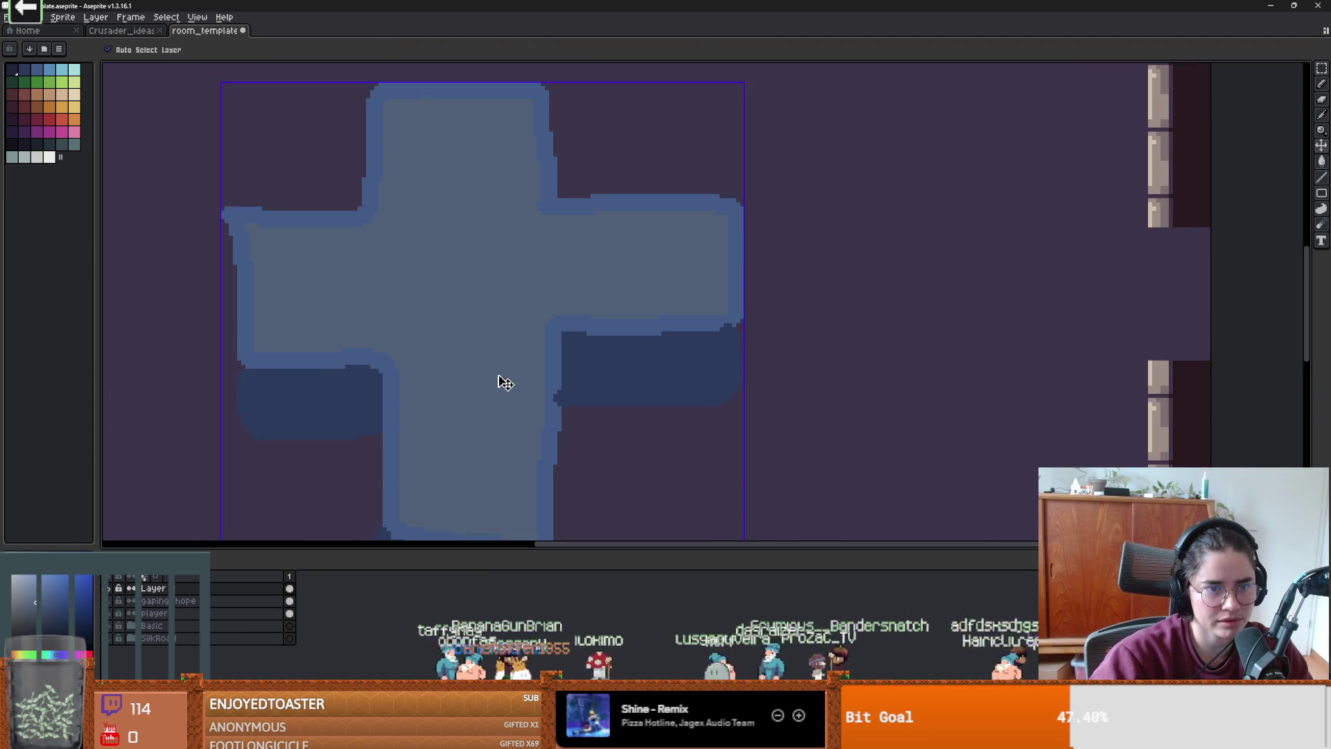
key("g")
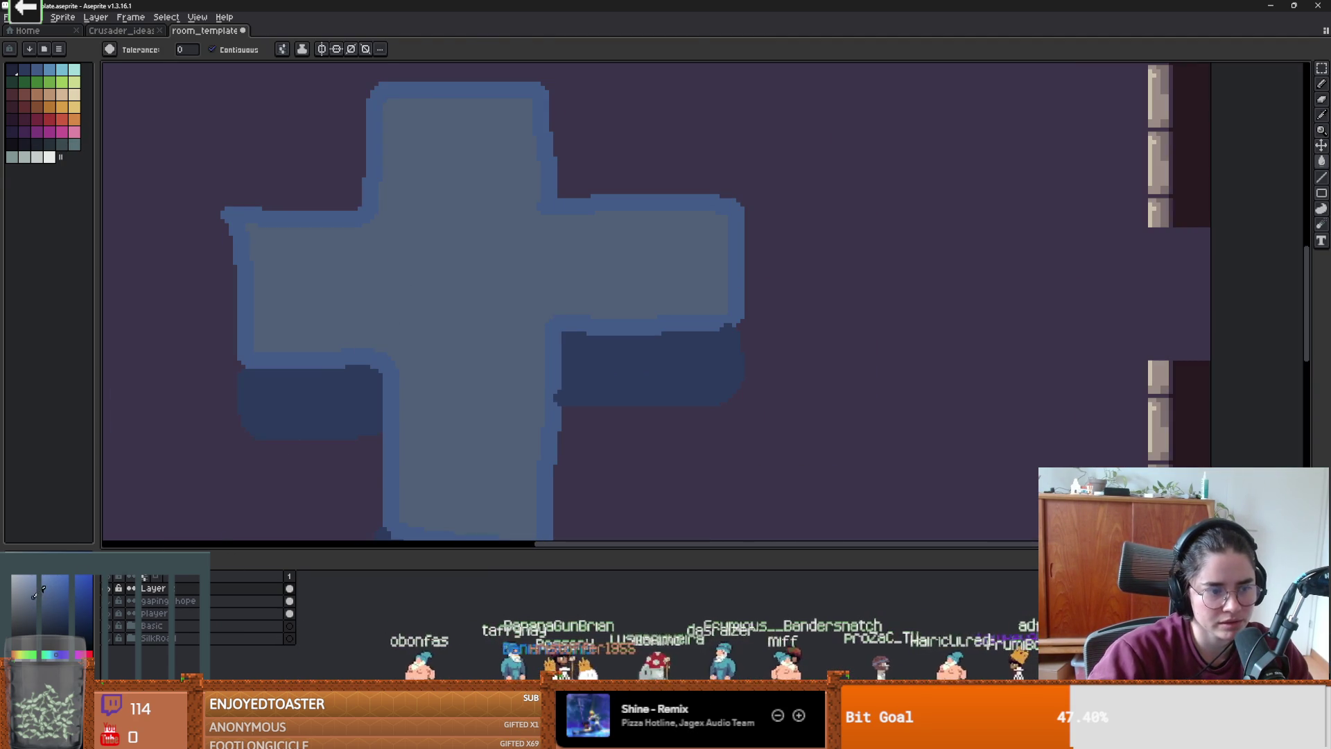
left_click(344, 210)
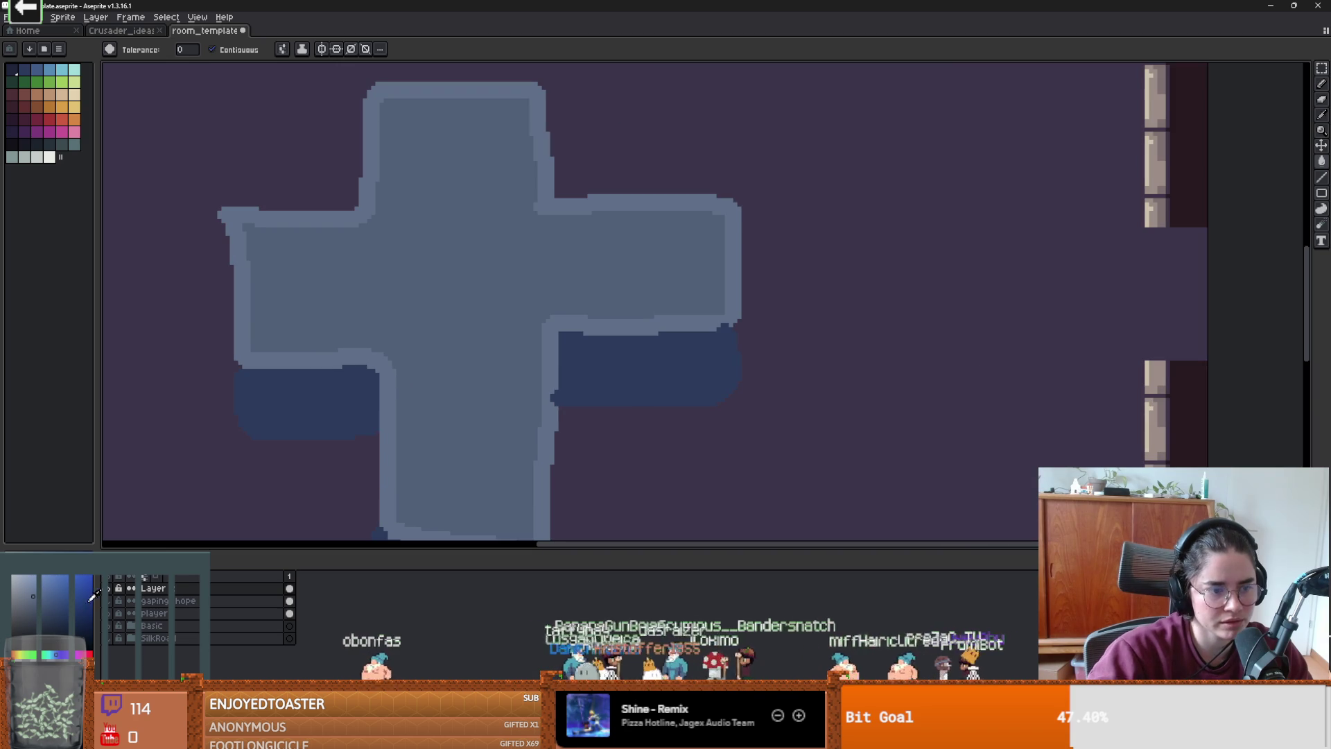
left_click(382, 402)
scroll(601, 380, "down", 1)
key("v")
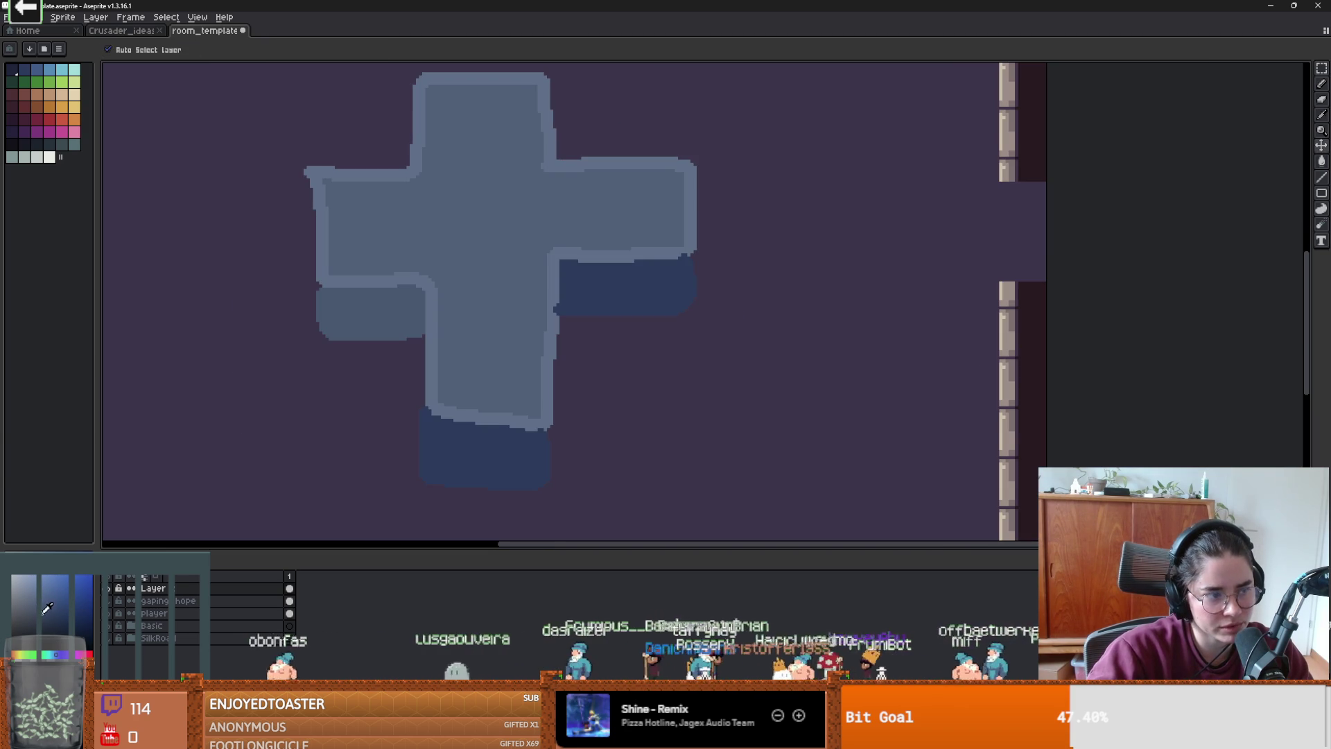
key("g")
left_click(372, 305)
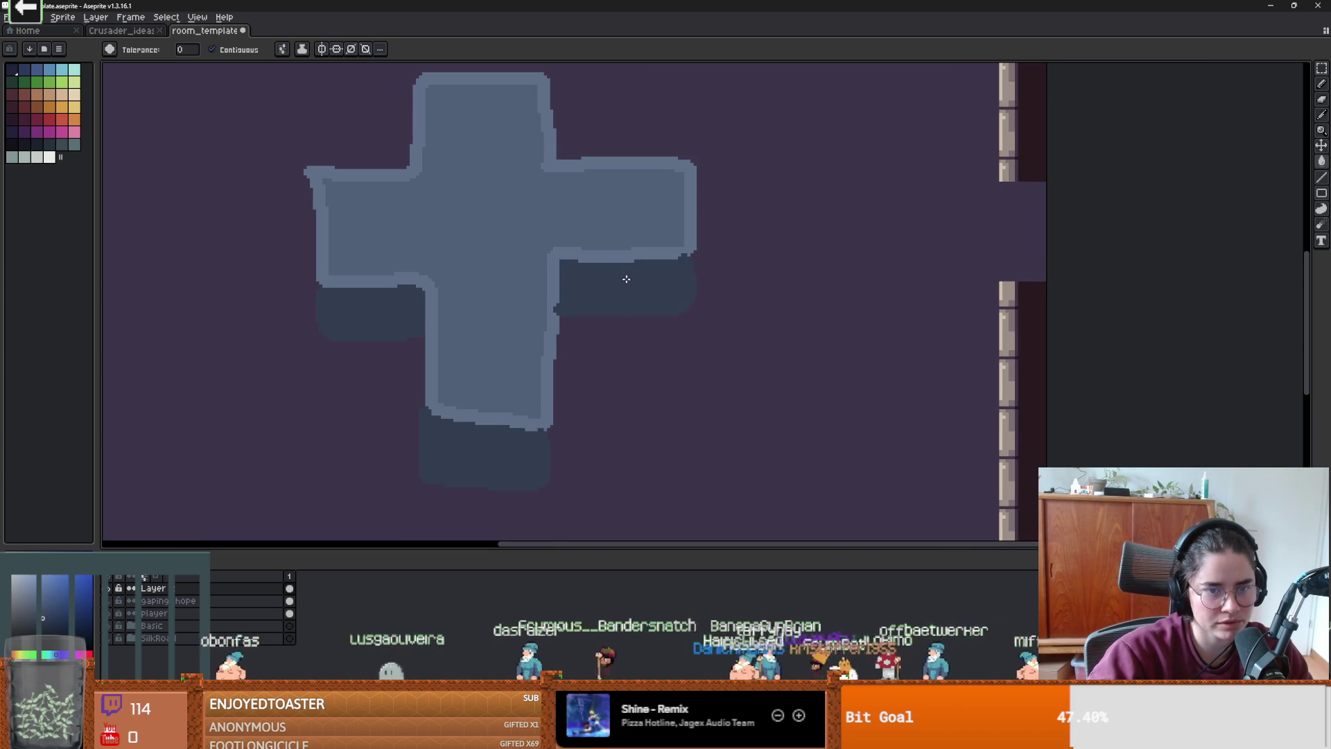
scroll(626, 279, "down", 1)
scroll(497, 395, "up", 2)
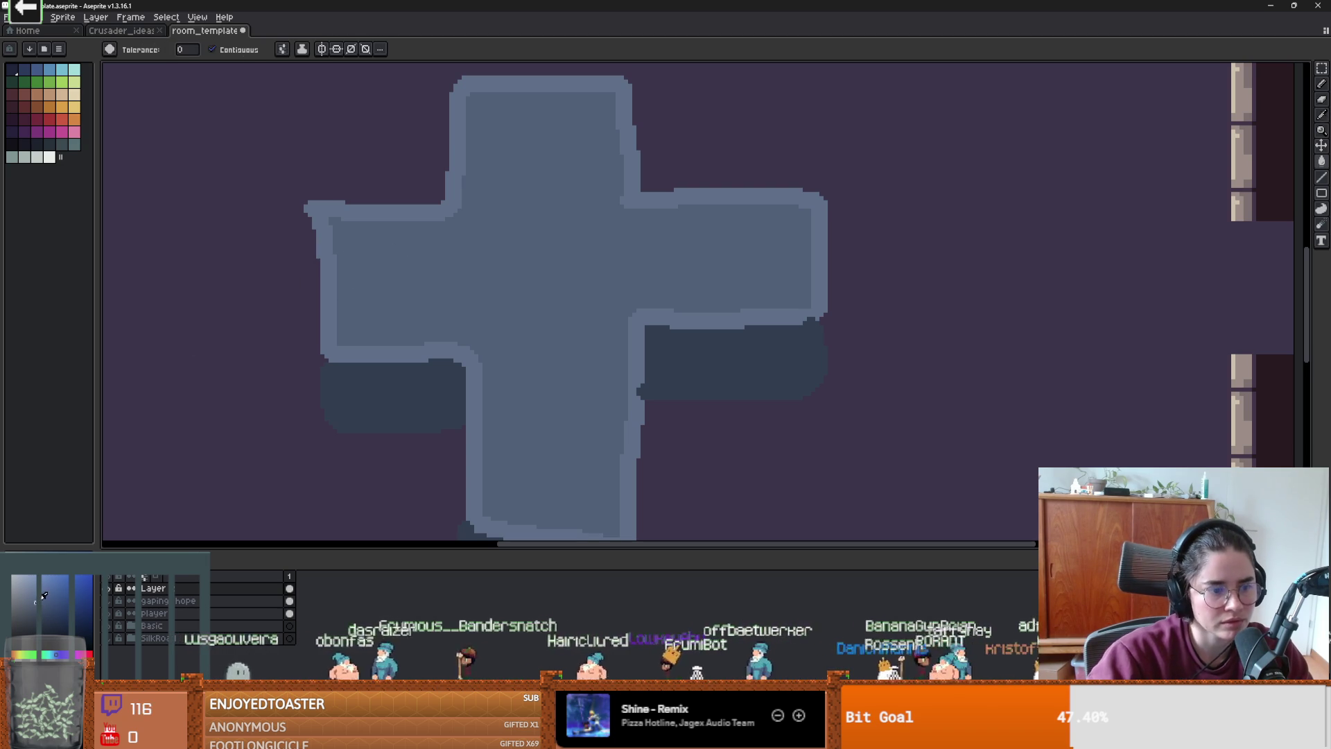
- Draw a darker band along the cross's top and refill the interior with darker blue
left_click(335, 241)
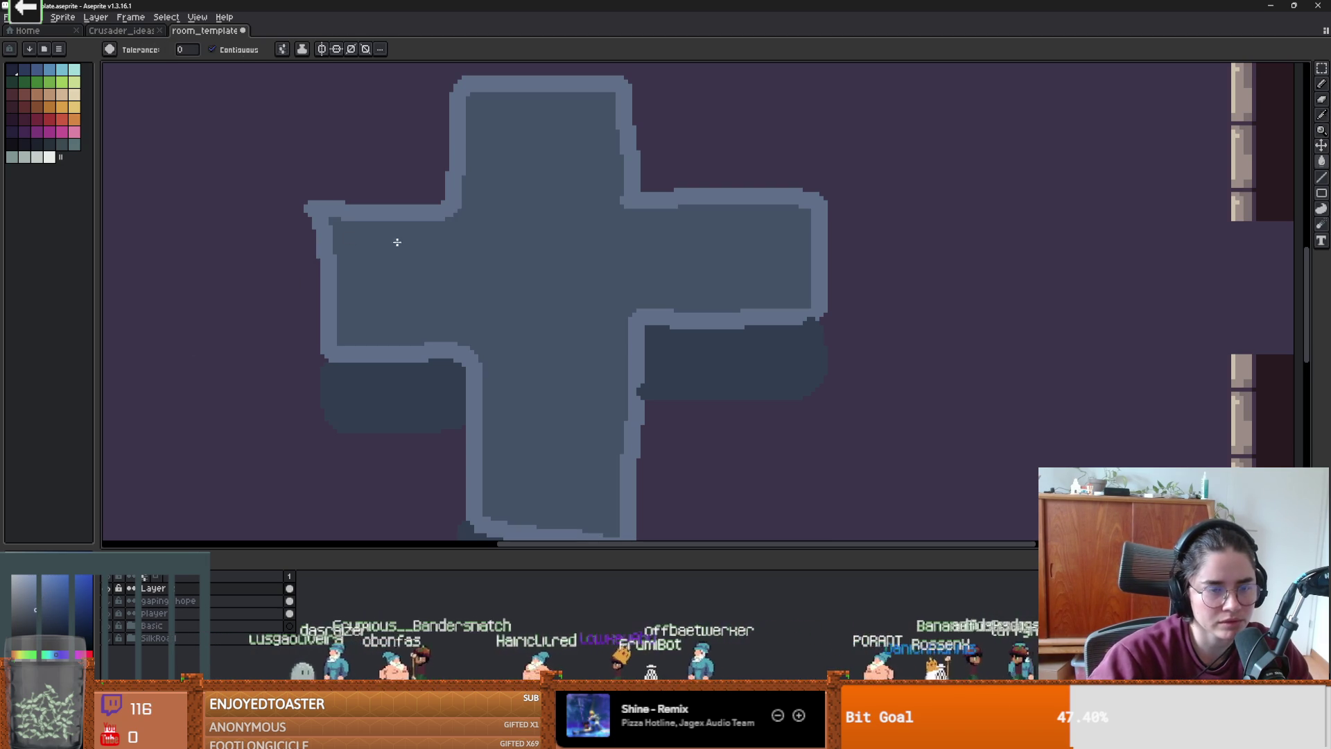
left_click(342, 238)
key("b")
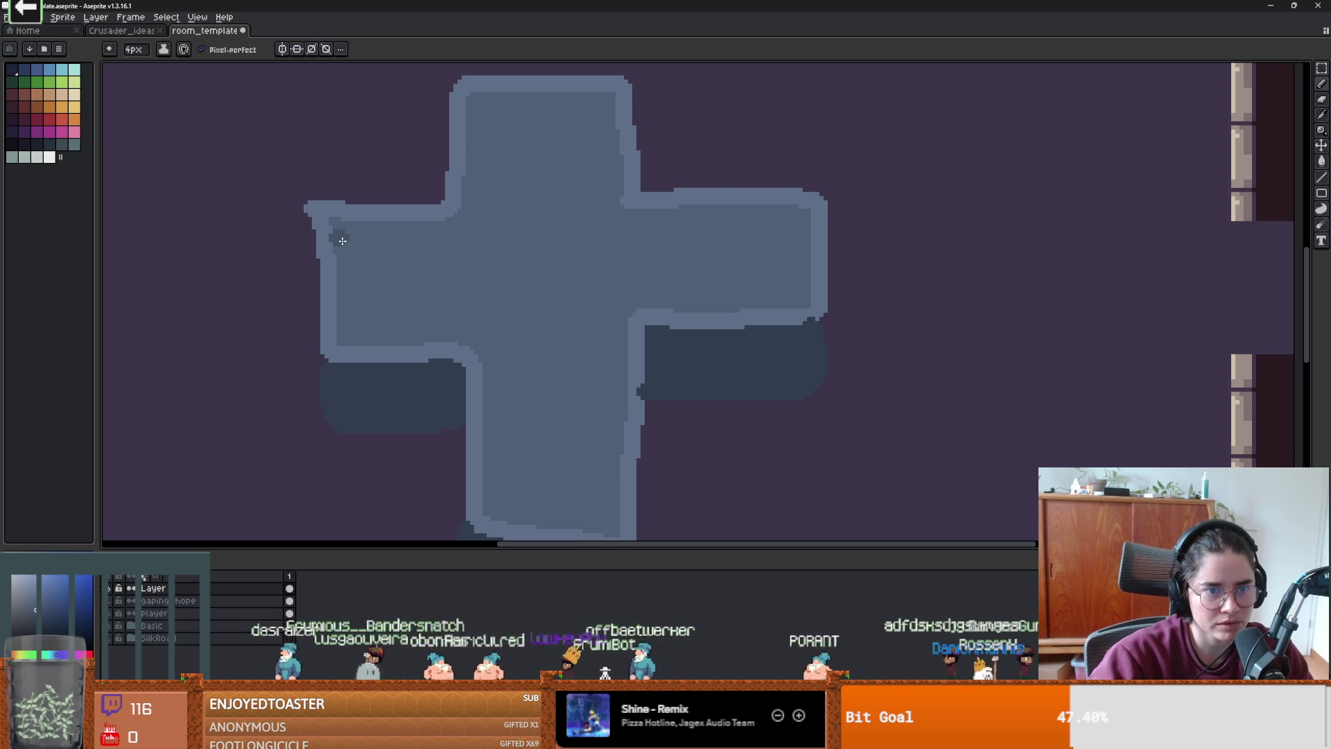
mouse_move(344, 242)
left_mouse_down()
mouse_move(484, 237)
mouse_move(489, 113)
mouse_move(583, 117)
mouse_move(595, 233)
mouse_move(809, 233)
left_mouse_up()
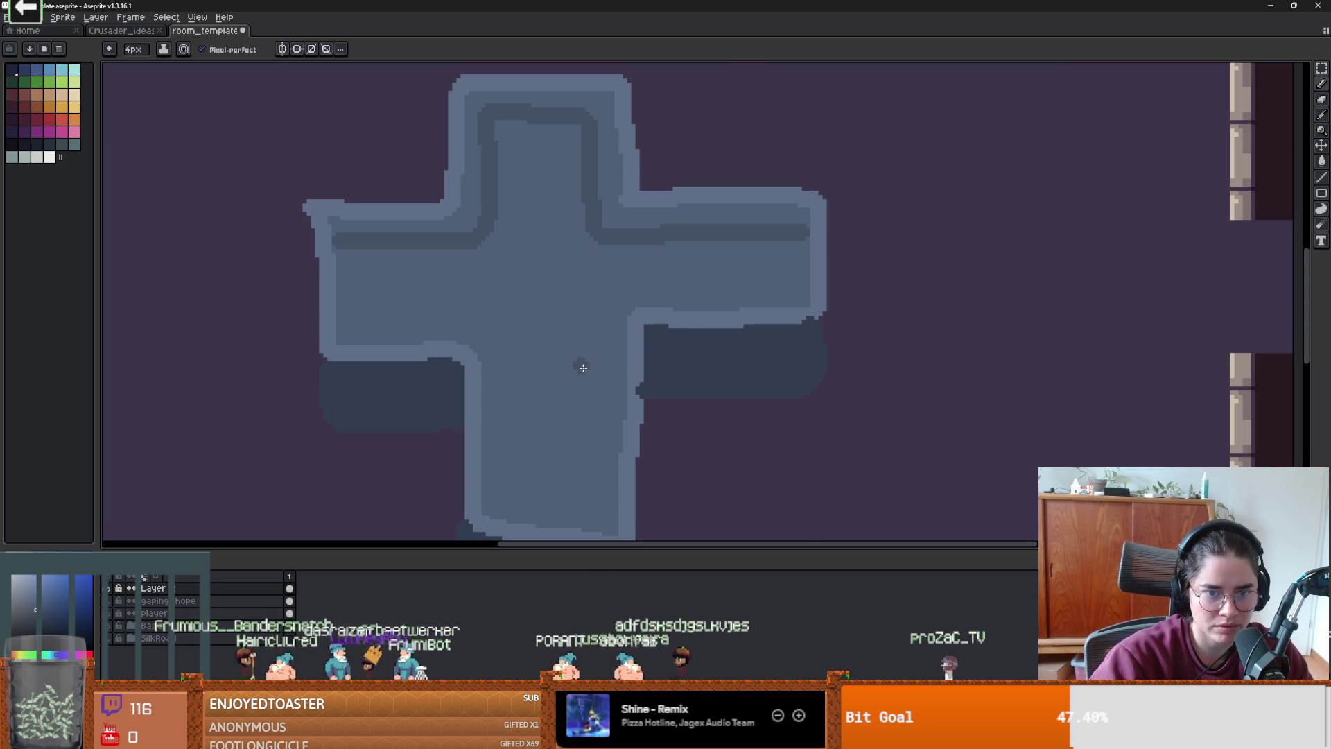
key("g")
left_click(558, 356)
scroll(561, 358, "down", 1)
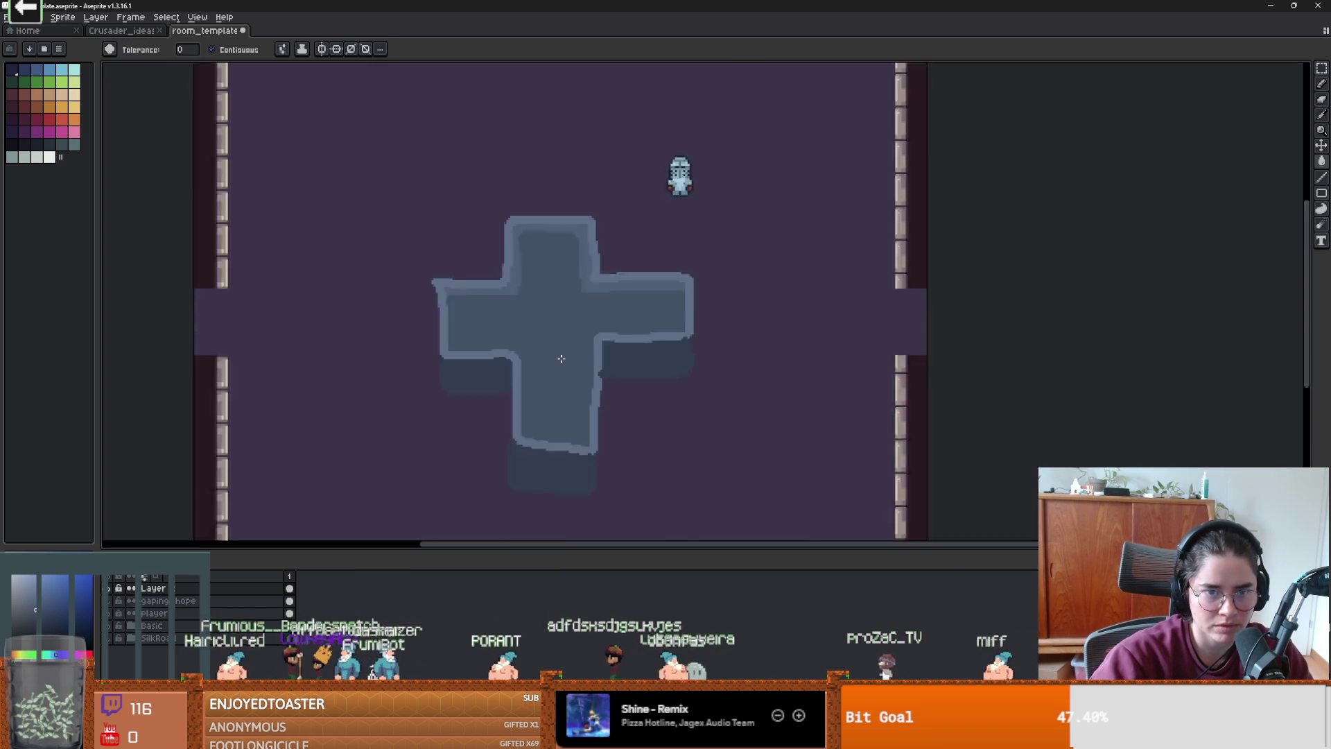
scroll(527, 312, "up", 1)
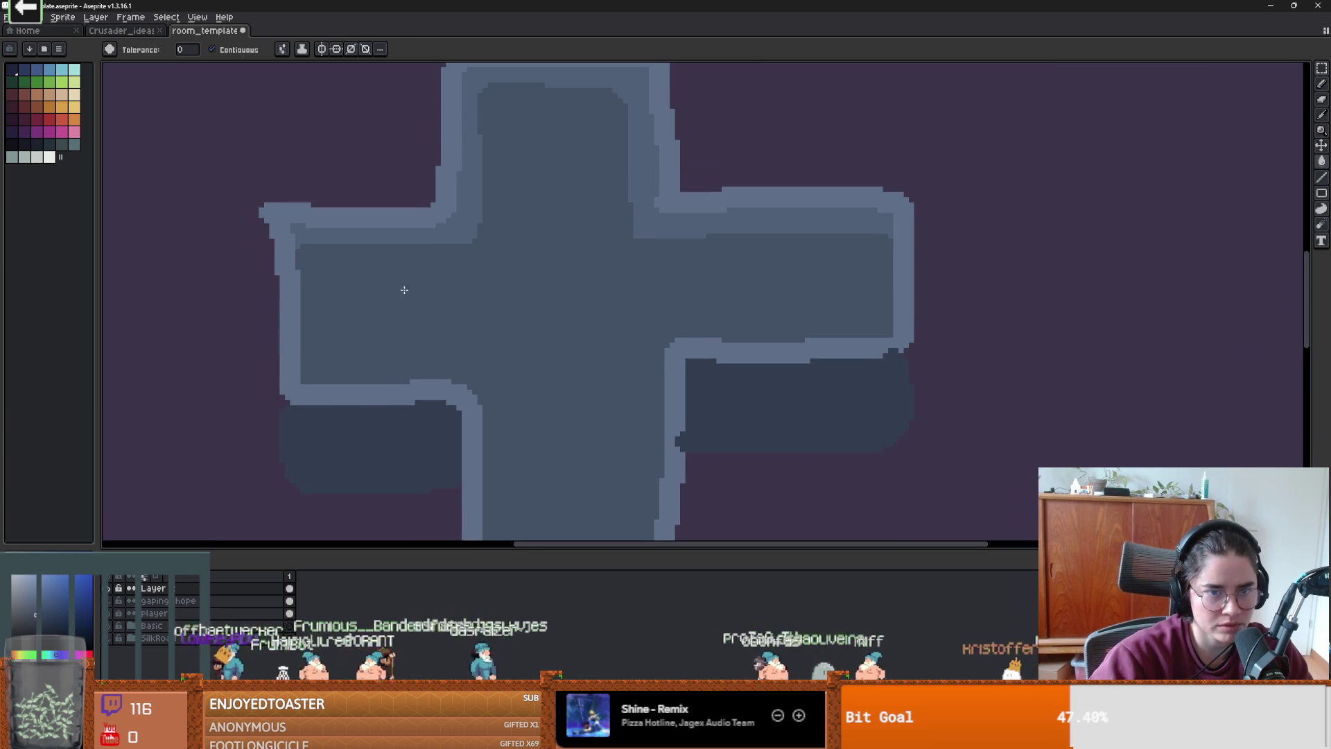
- Test a dark inner-corner dab and a lighter blue interior fill, undoing both
key("b")
mouse_move(476, 230)
left_mouse_down()
mouse_move(461, 226)
mouse_move(471, 239)
left_mouse_up()
scroll(548, 305, "down", 1)
key("ctrl+z")
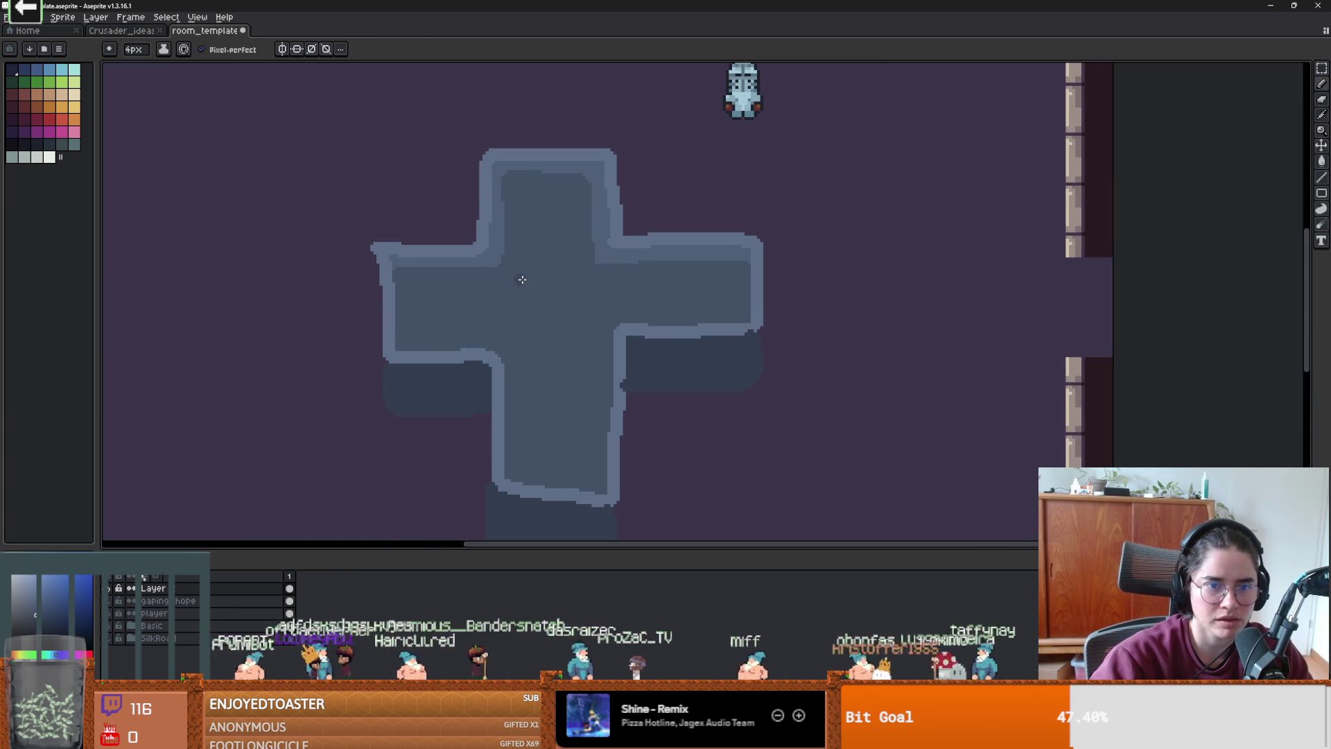
scroll(529, 281, "up", 1)
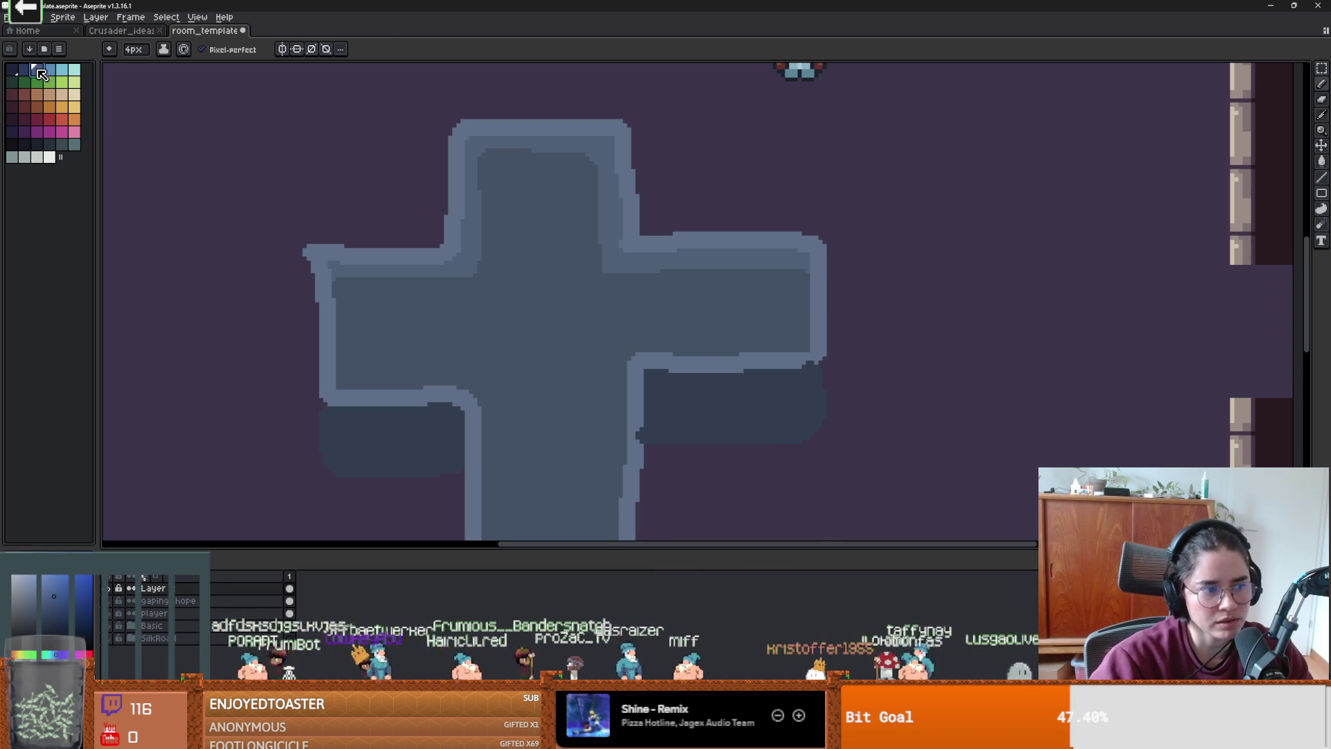
key("g")
left_click(37, 70)
left_click(548, 348)
scroll(565, 388, "down", 2)
scroll(588, 395, "up", 1)
key("ctrl+z")
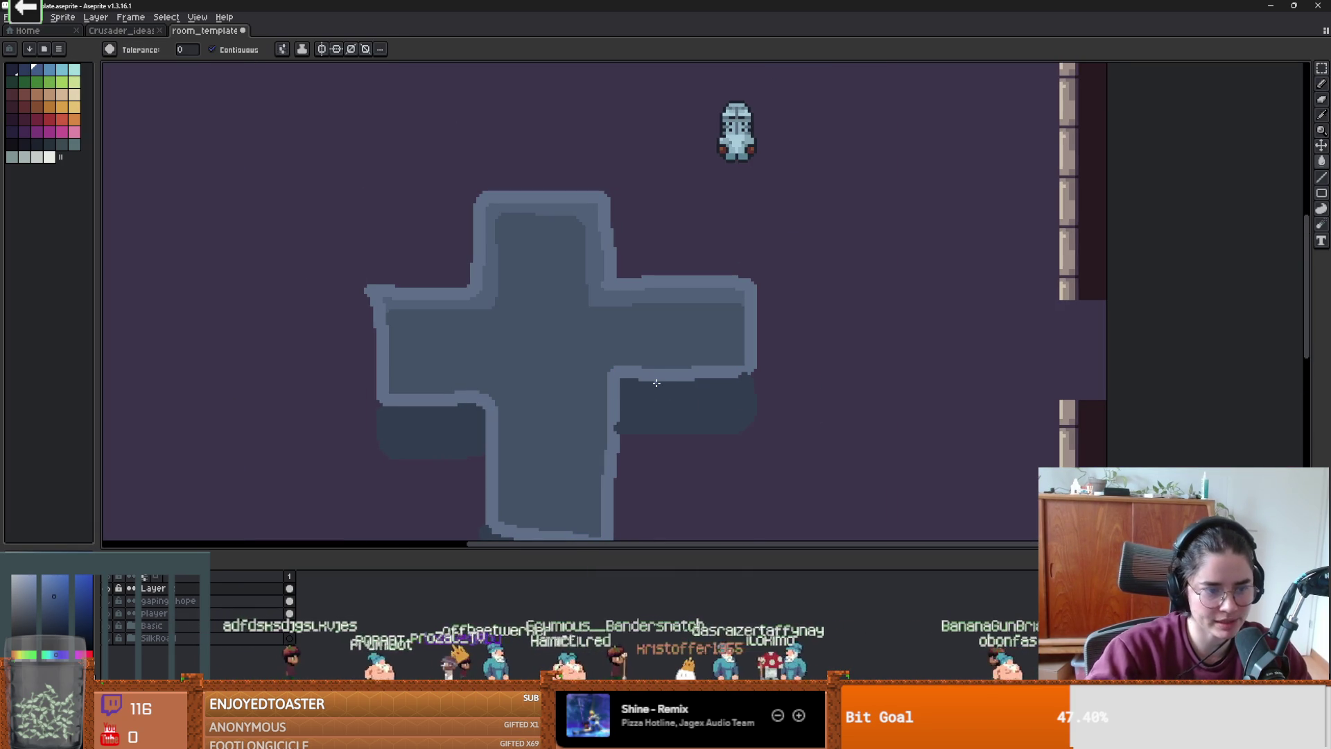
scroll(574, 371, "down", 3)
key("m")
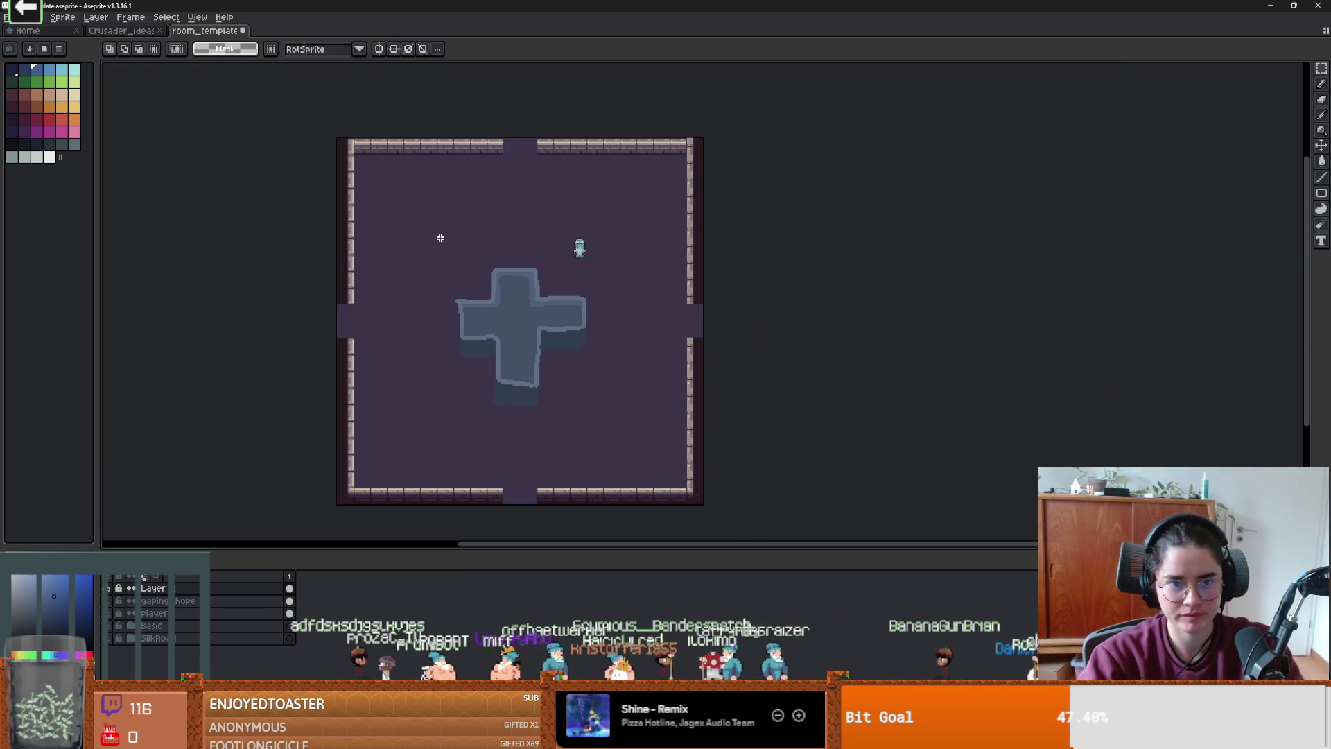
scroll(535, 336, "up", 3)
scroll(519, 333, "down", 3)
scroll(520, 333, "up", 3)
scroll(521, 335, "down", 3)
scroll(521, 335, "up", 2)
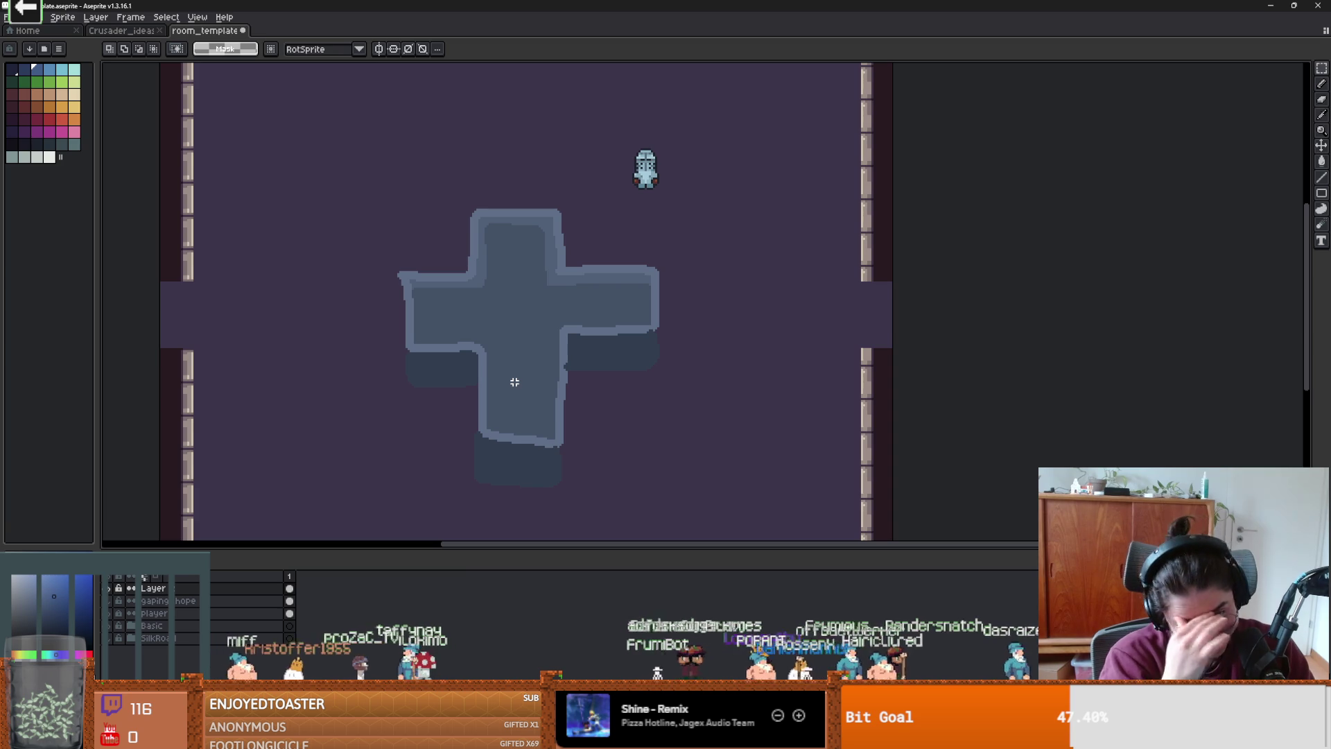
key("e")
key("shift+r")
mouse_move(529, 454)
left_mouse_down()
mouse_move(554, 443)
mouse_move(520, 416)
mouse_move(585, 481)
mouse_move(610, 412)
left_mouse_up()
key("ctrl+z")
key("b")
key("e")
scroll(532, 361, "up", 1)
scroll(532, 362, "up", 1)
key("b")
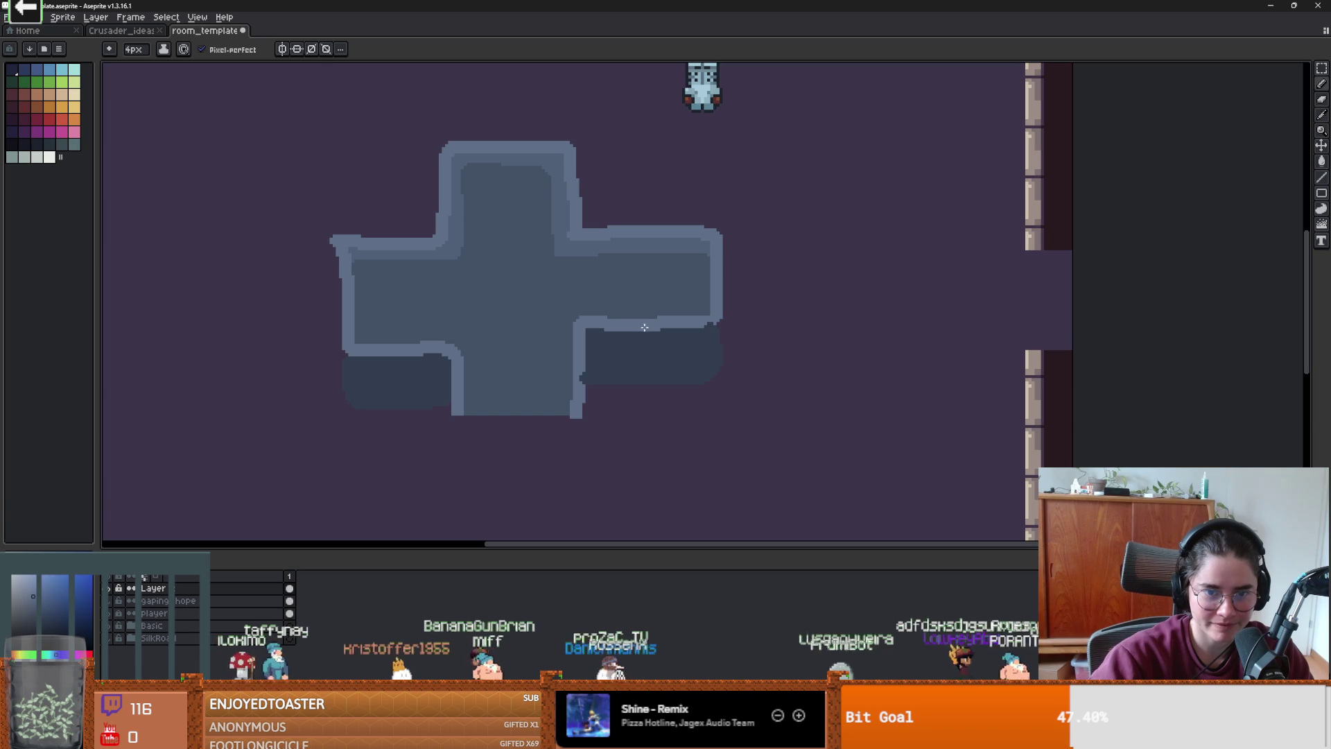
mouse_move(643, 330)
left_mouse_down()
mouse_move(559, 367)
mouse_move(435, 368)
mouse_move(397, 298)
mouse_move(416, 218)
mouse_move(494, 181)
mouse_move(628, 224)
mouse_move(633, 333)
left_mouse_up()
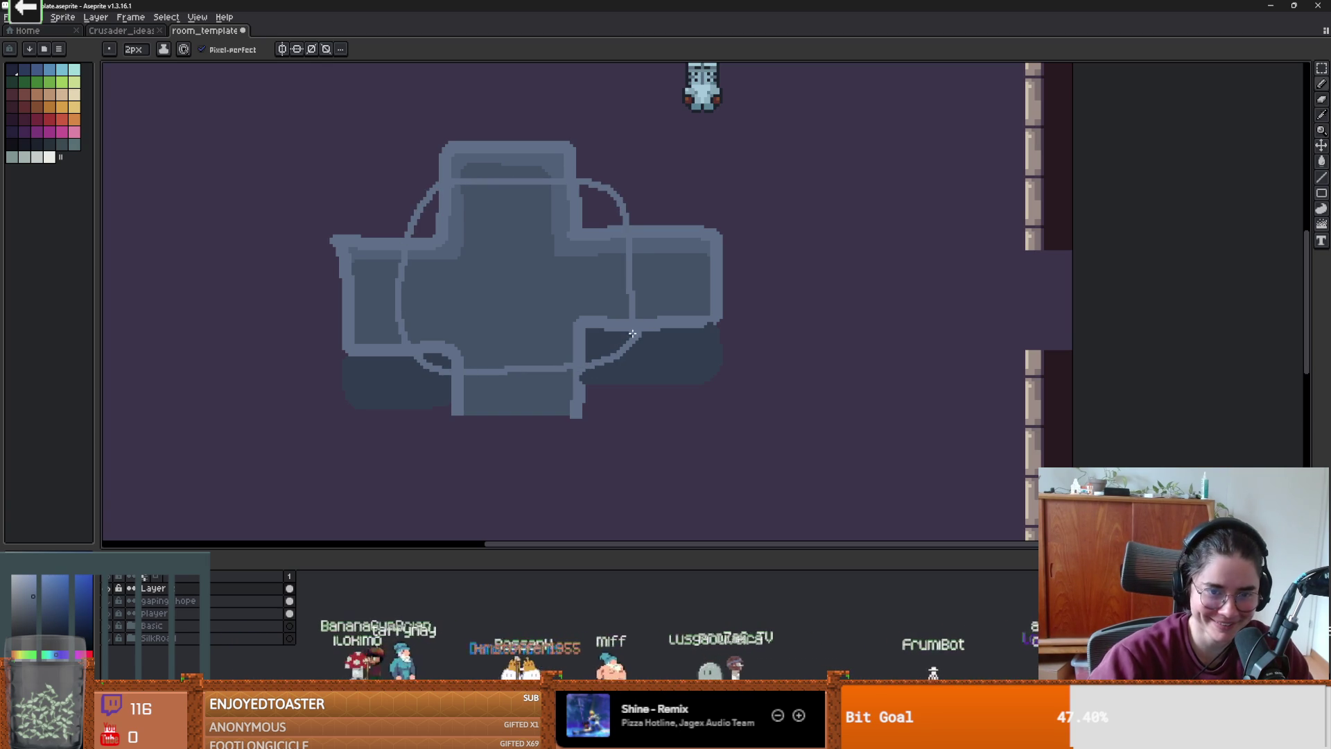
key("ctrl+z")
key("ctrl+z")
scroll(566, 394, "down", 2)
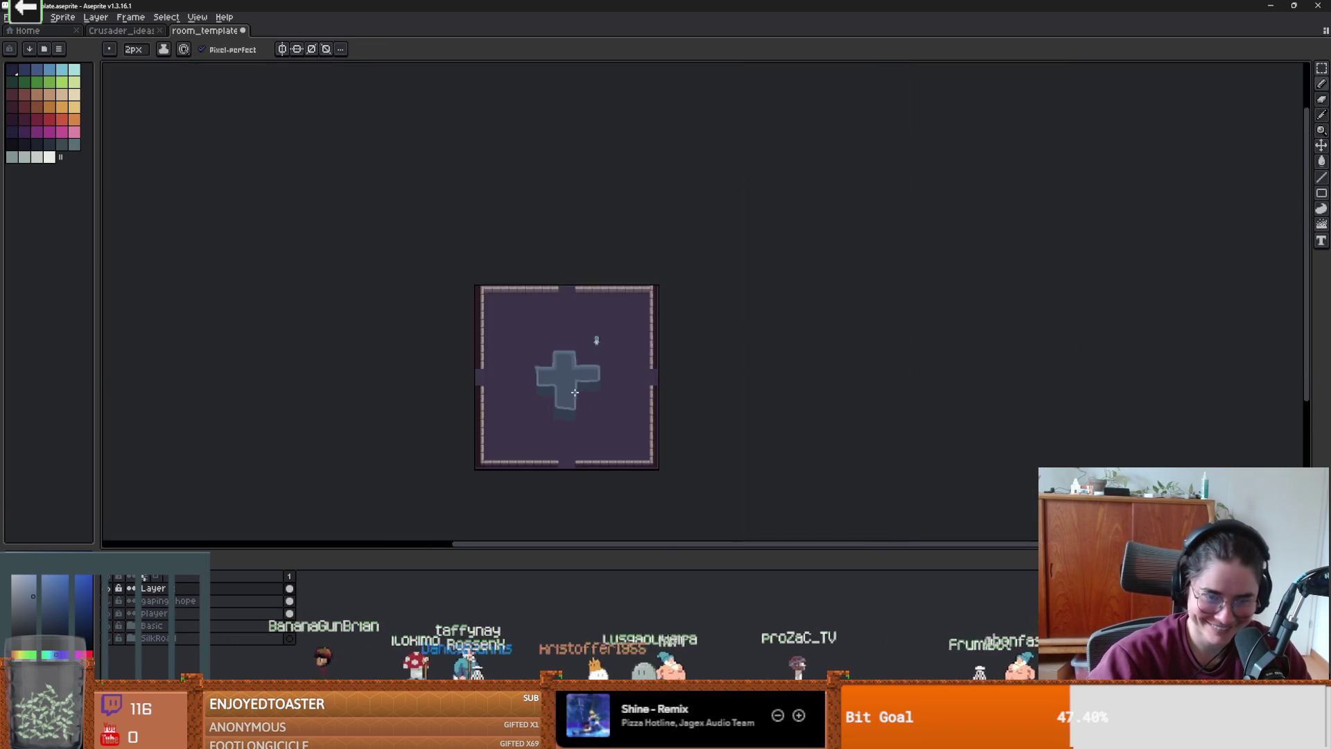
scroll(576, 395, "up", 2)
key("e")
scroll(576, 396, "down", 3)
scroll(595, 410, "up", 2)
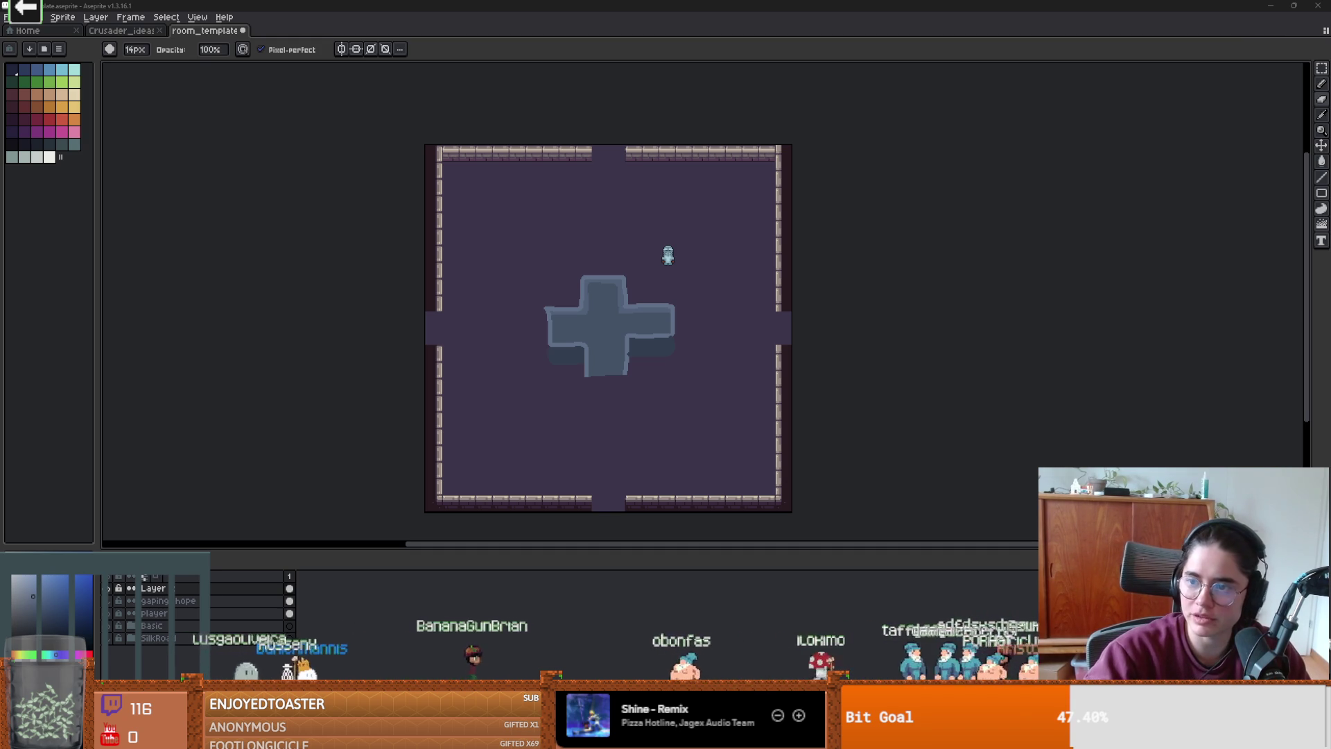
- Go back from the crusader fountain images to the 'pixel art fountain' image results
key("alt+Tab")
left_click(748, 104)
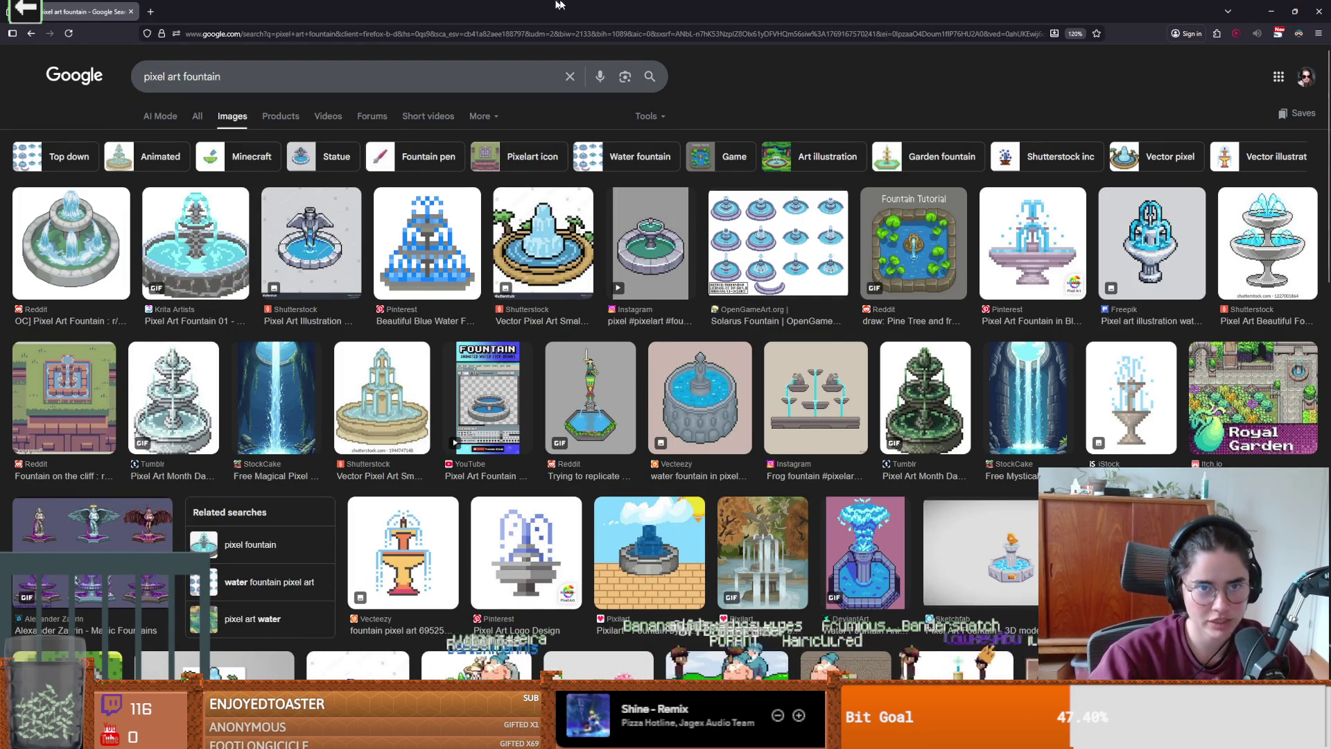
key("alt+Tab")
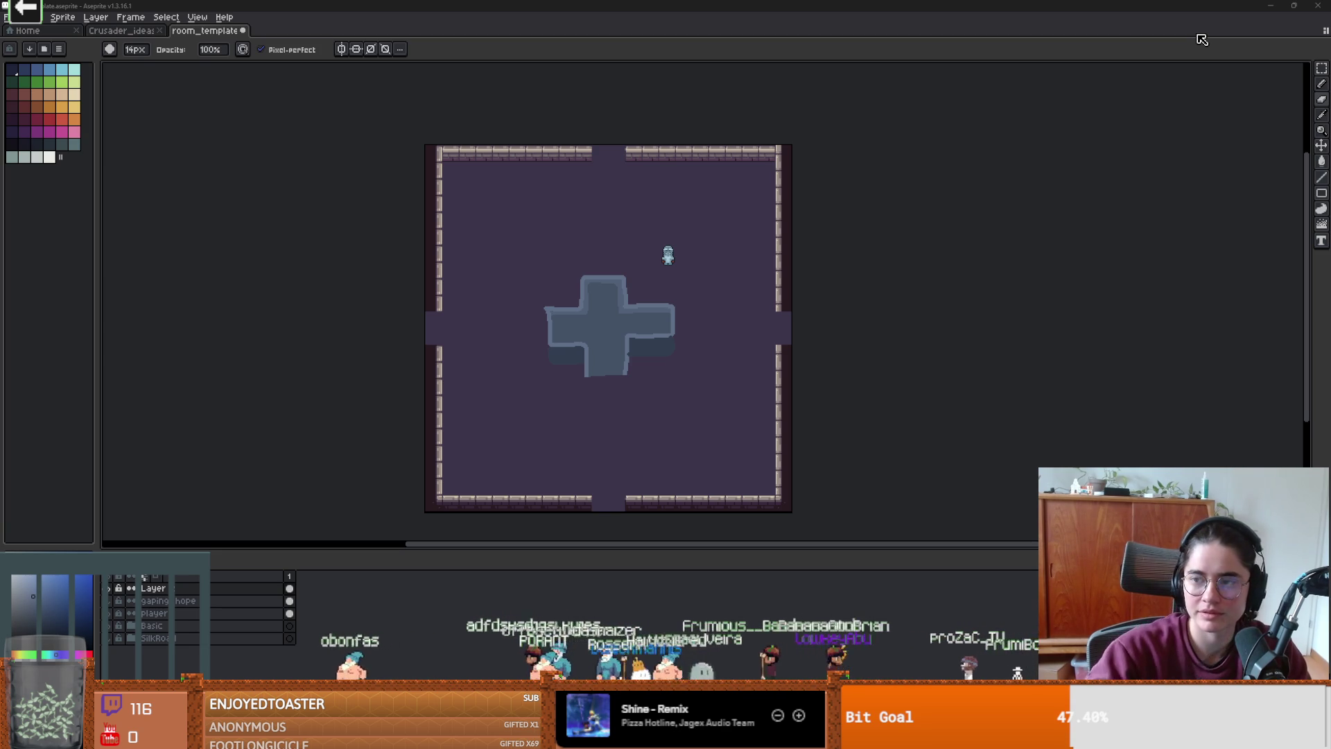
key("alt+Tab")
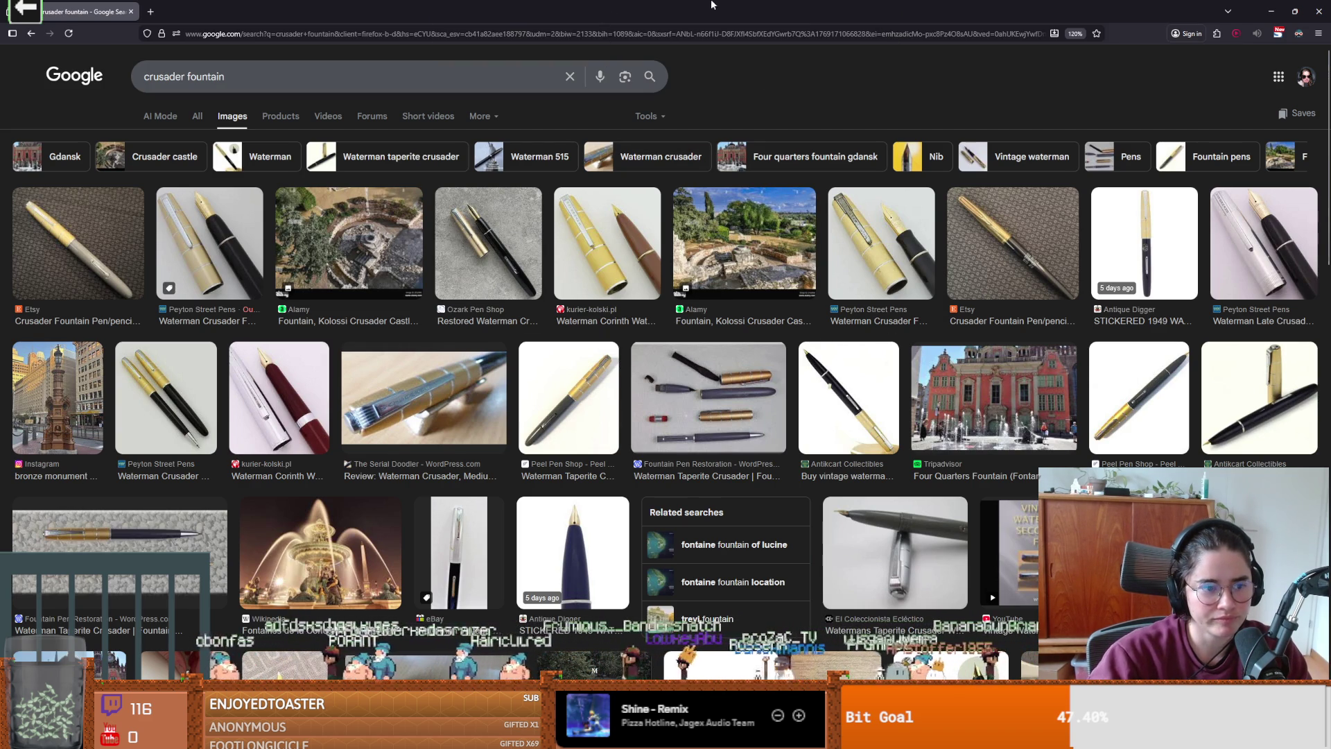
key("alt+Left")
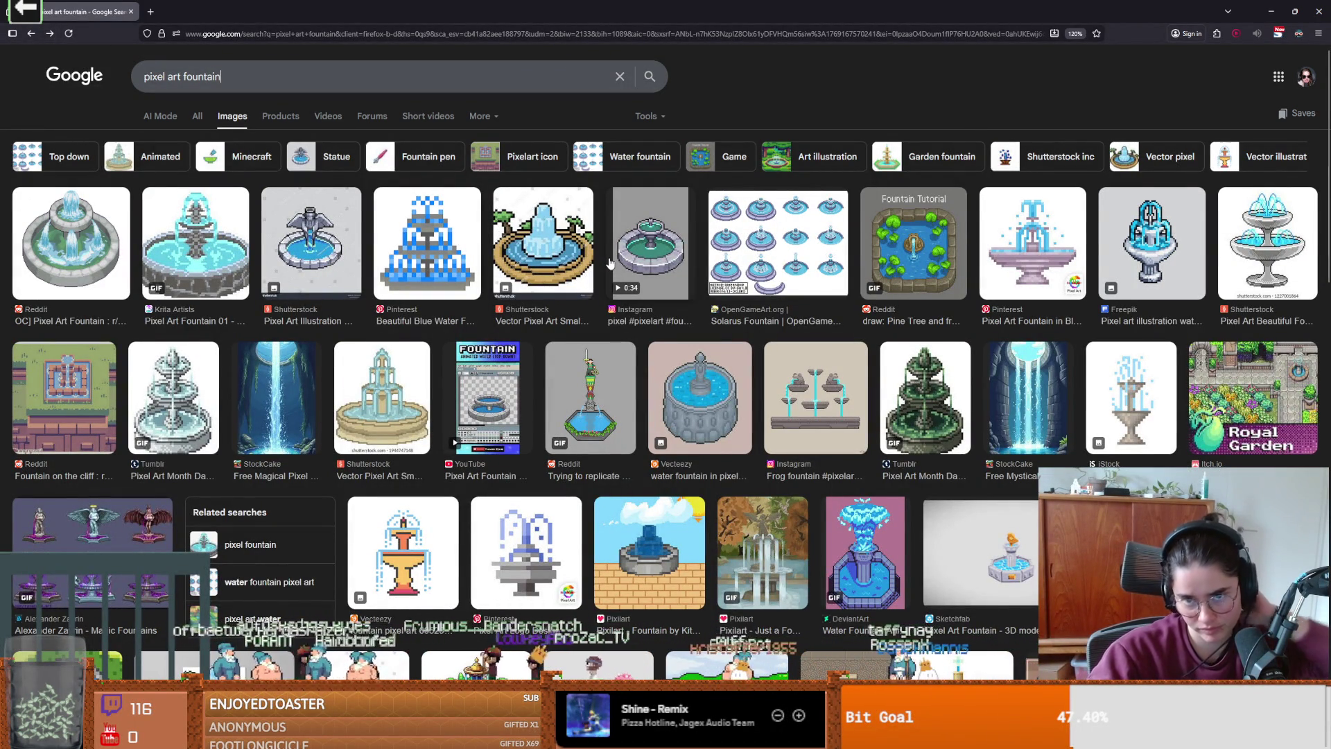
- Open the Reddit 'Fountain Tutorial' post from the image results in its own tab
left_click(922, 270)
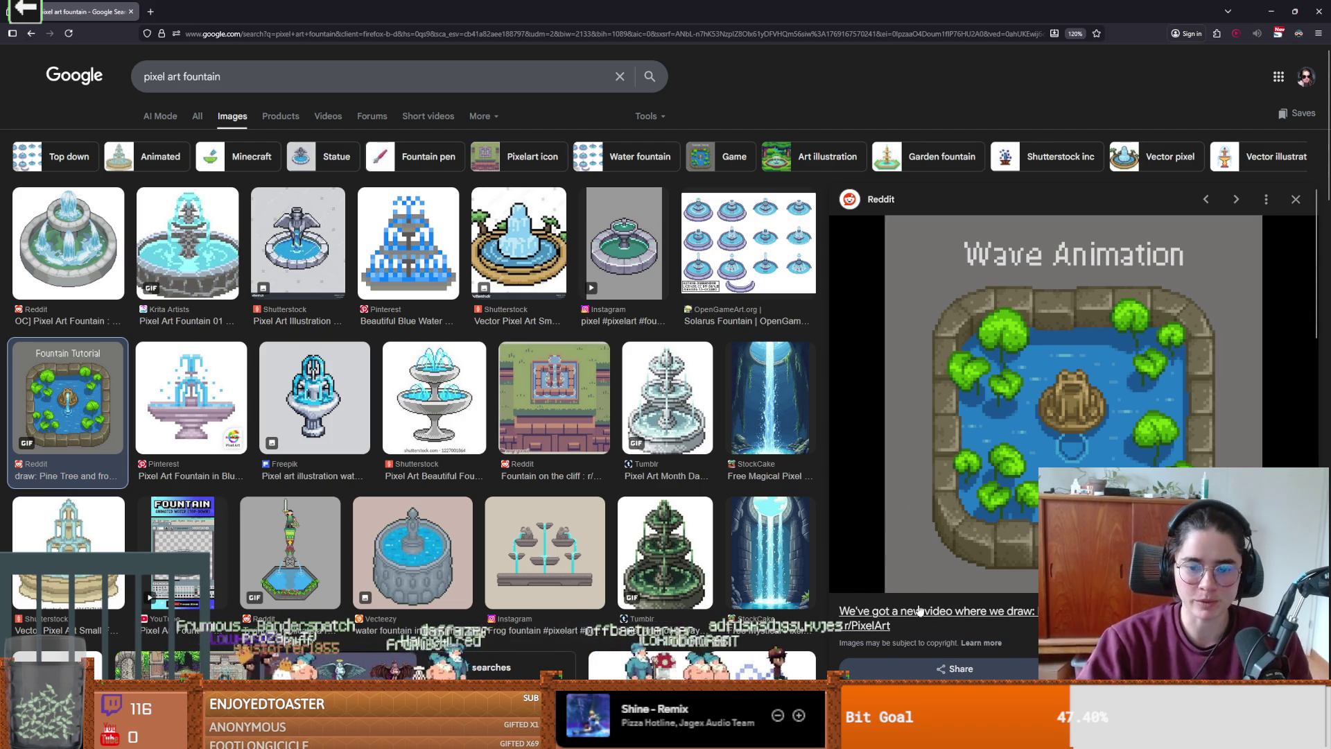
left_click(1042, 428)
key("alt+Tab")
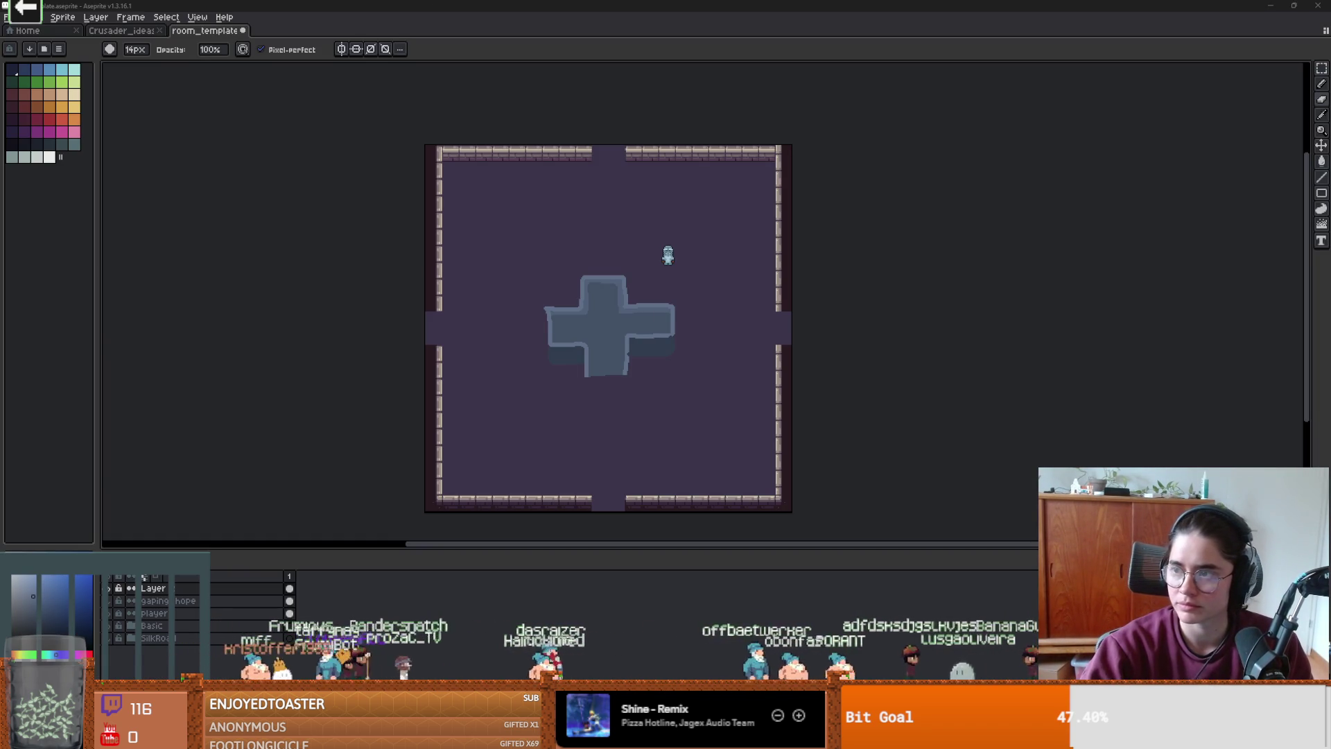
key("alt+Tab")
- Advance the Reddit gallery to the fountain sketch, outline and colouring slides, then return to Aseprite
scroll(527, 278, "down", 4)
scroll(516, 359, "up", 2)
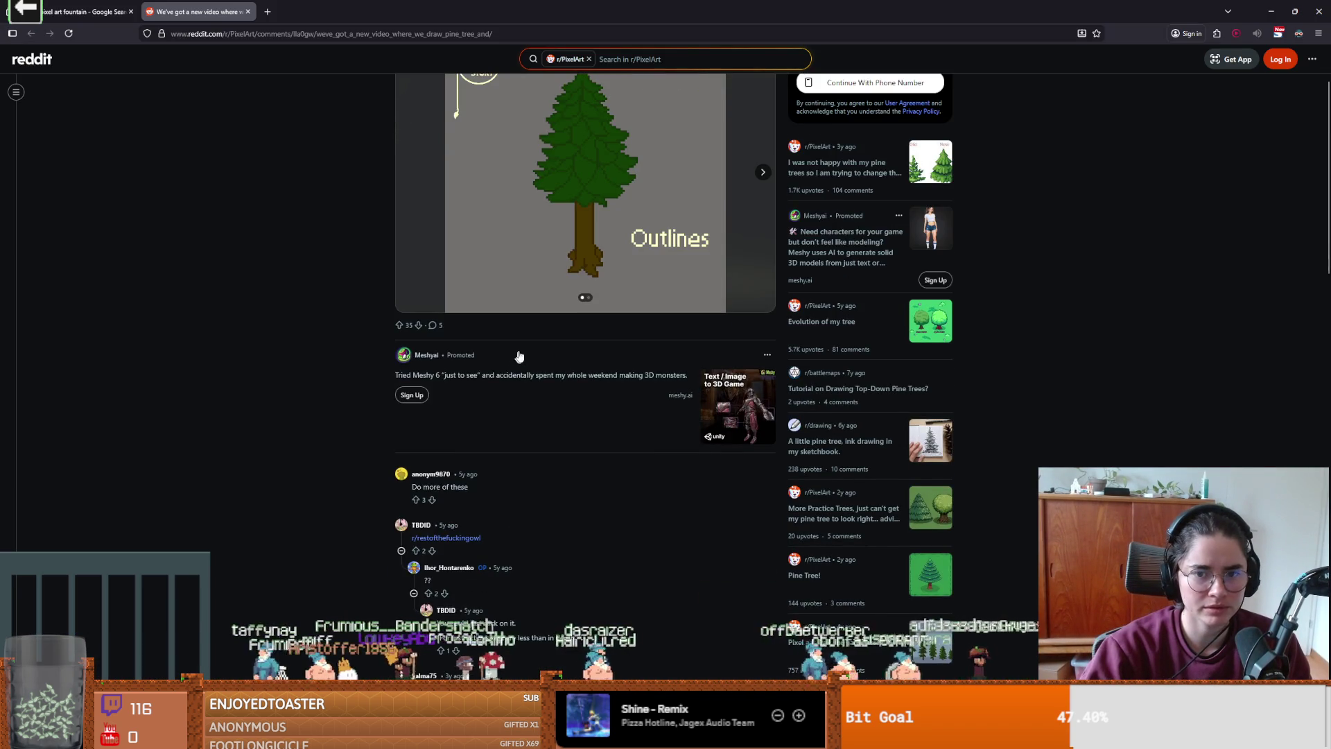
scroll(517, 359, "up", 2)
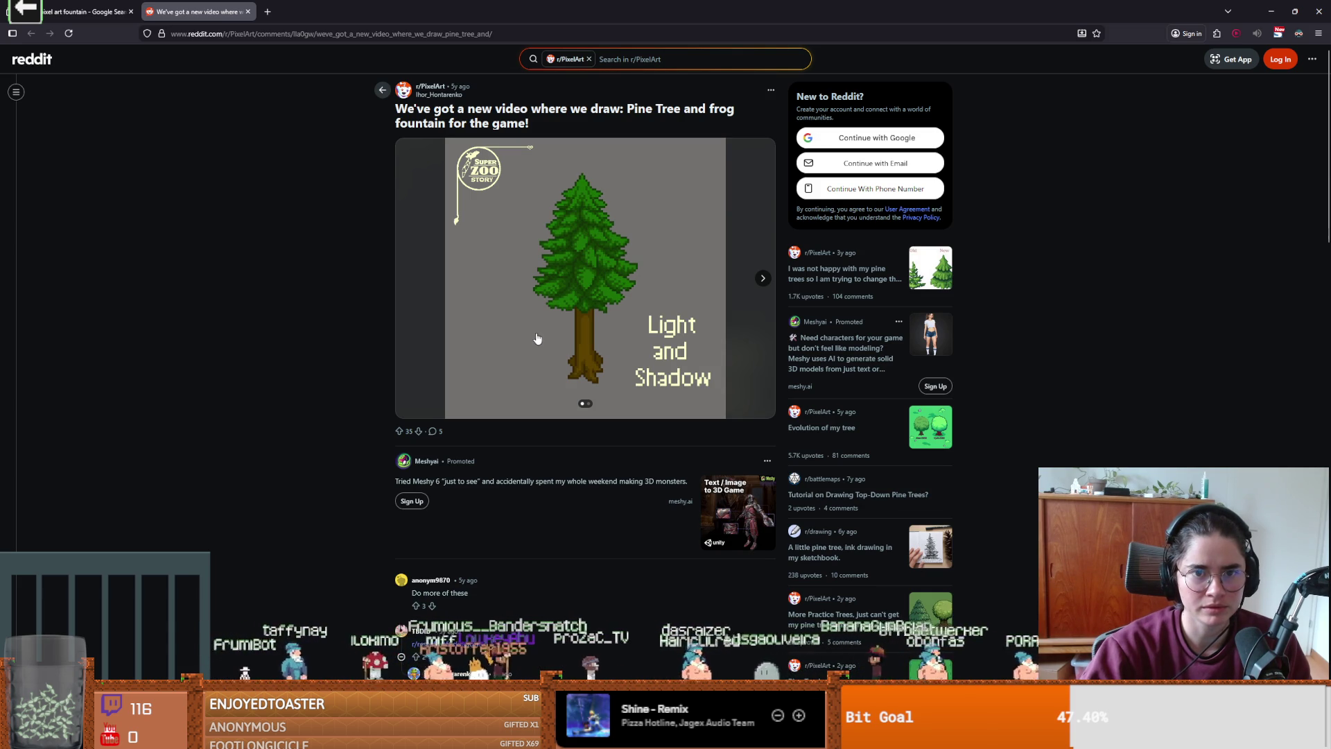
left_click(763, 278)
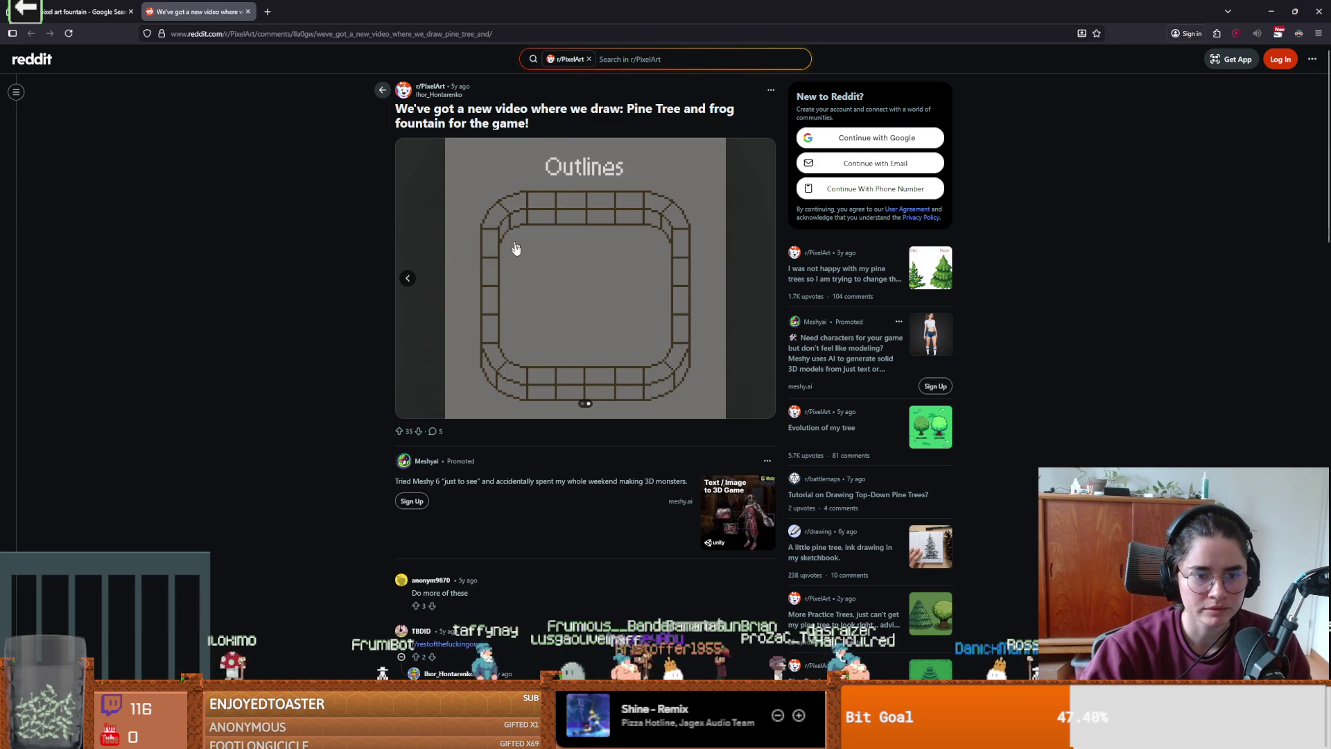
scroll(557, 280, "down", 1)
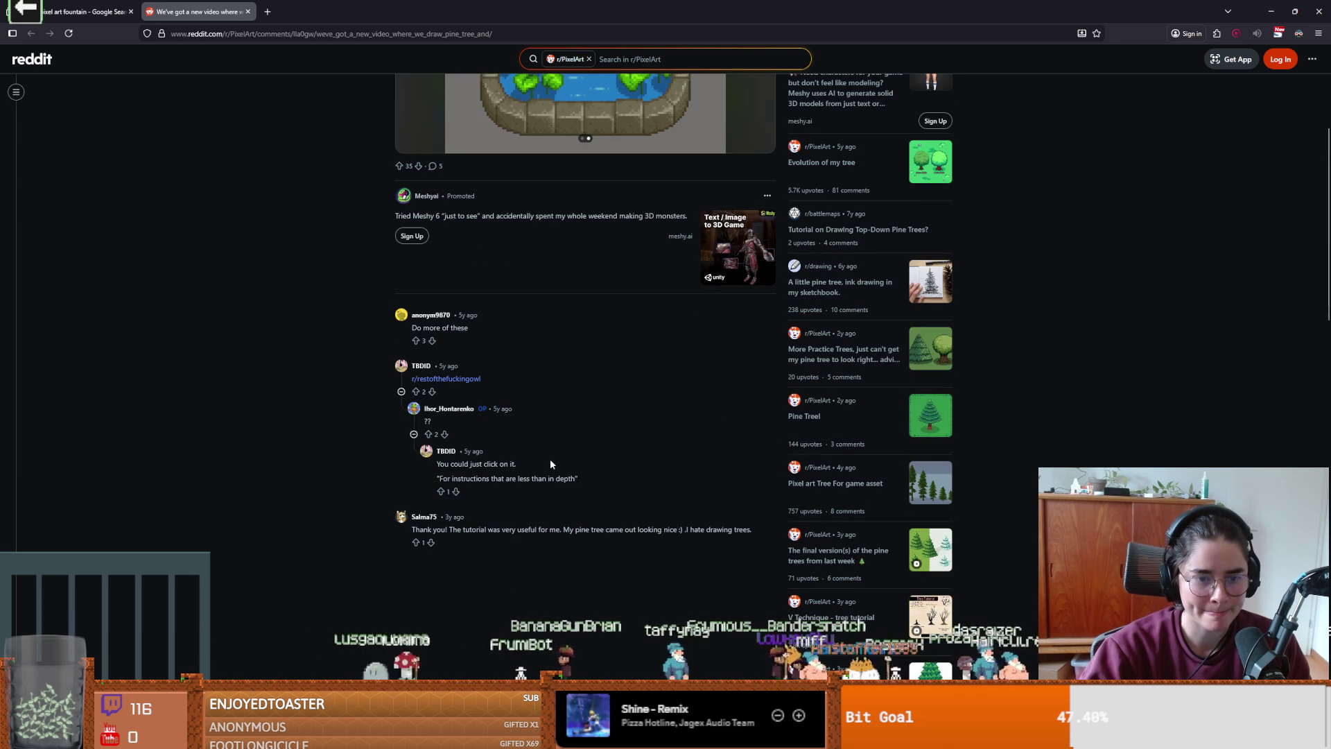
scroll(555, 463, "up", 4)
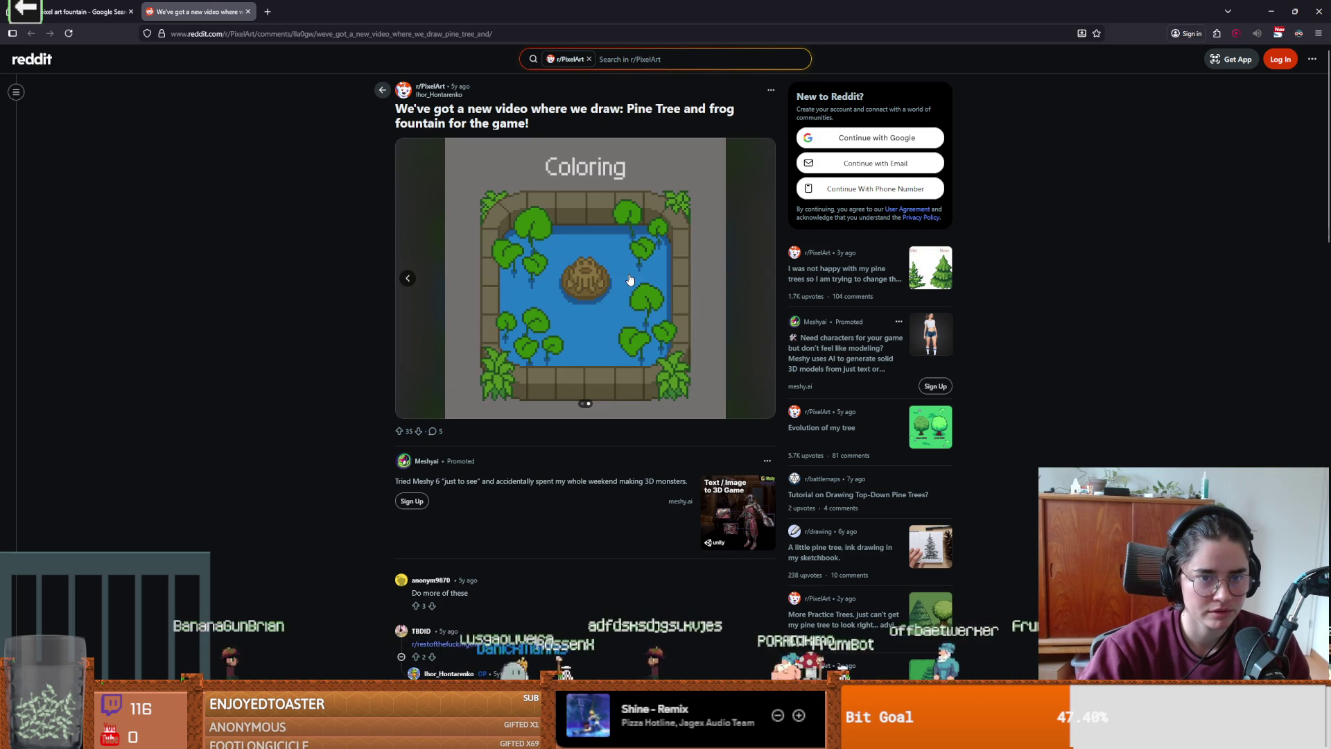
key("alt+Tab")
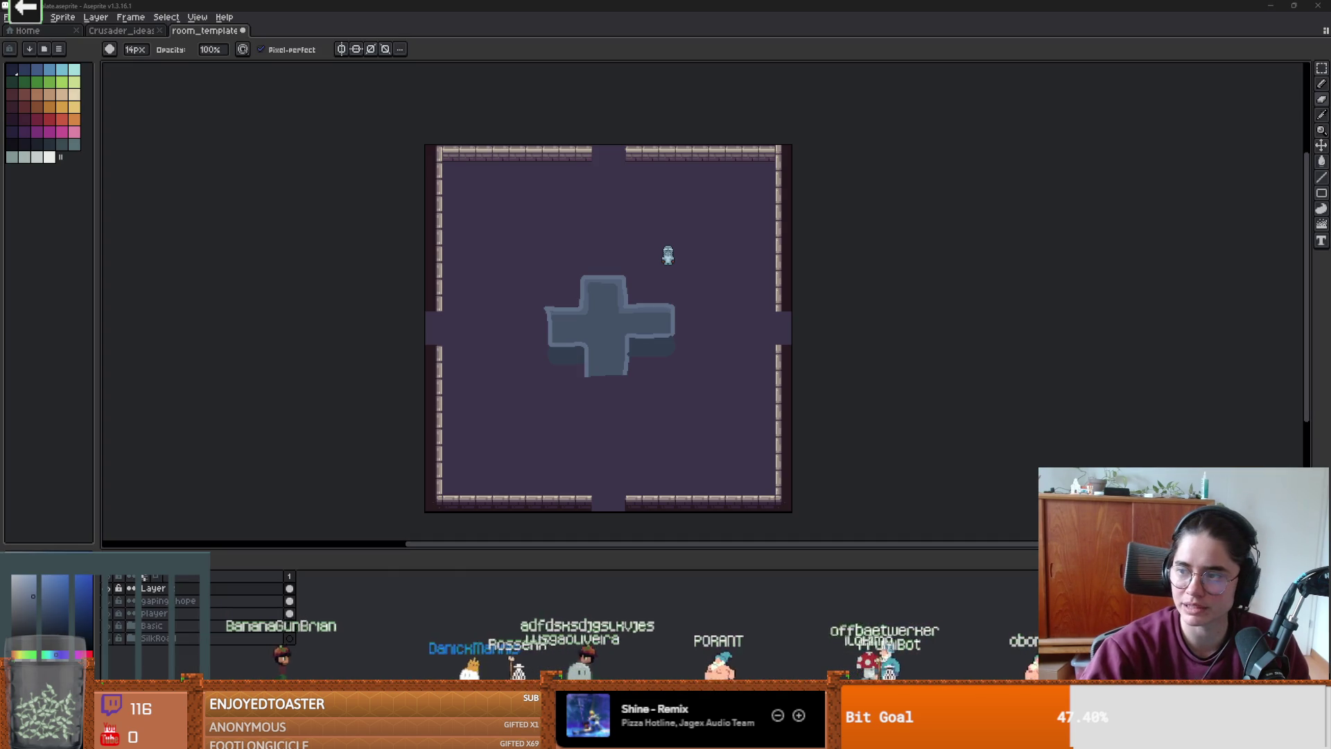
- Paint over the blue cross pool with the floor colour
scroll(511, 321, "up", 2)
scroll(739, 323, "right", 3)
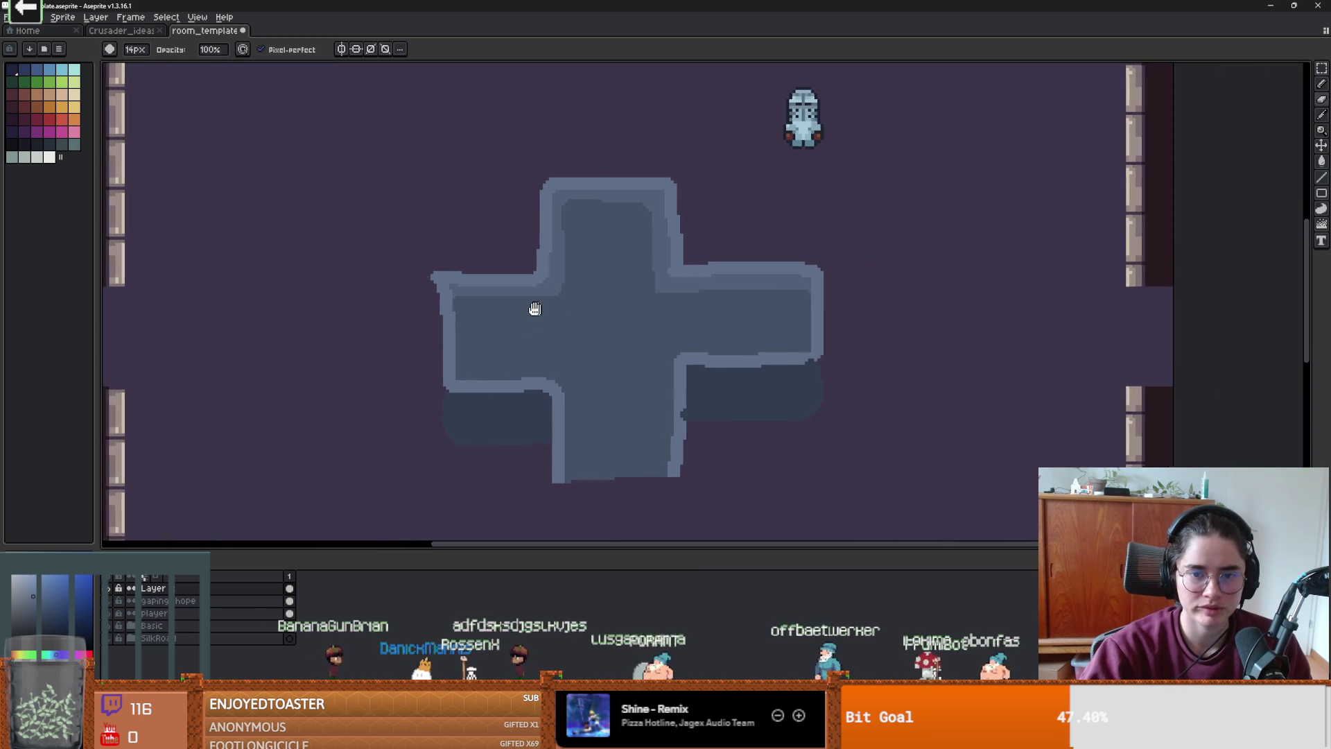
mouse_move(555, 294)
left_mouse_down()
mouse_move(520, 297)
mouse_move(383, 387)
mouse_move(461, 455)
mouse_move(342, 321)
left_mouse_up()
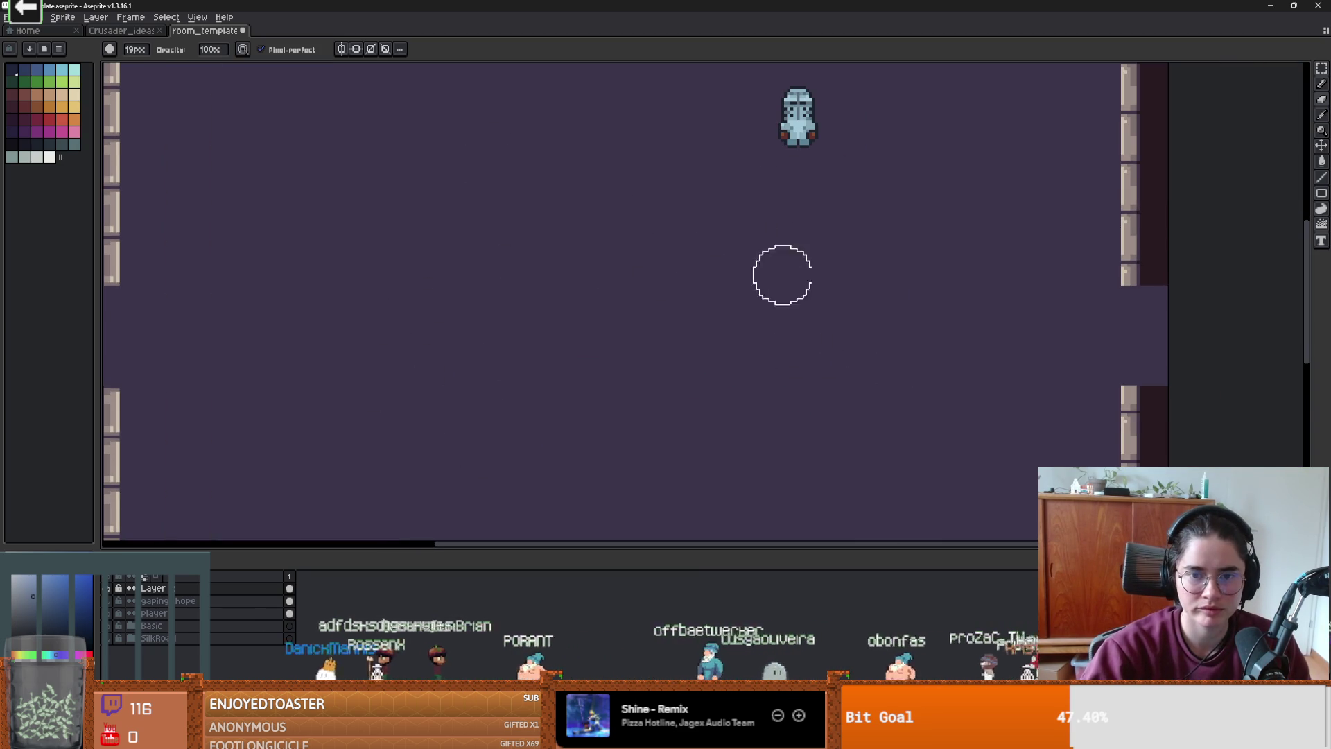
scroll(627, 344, "down", 2)
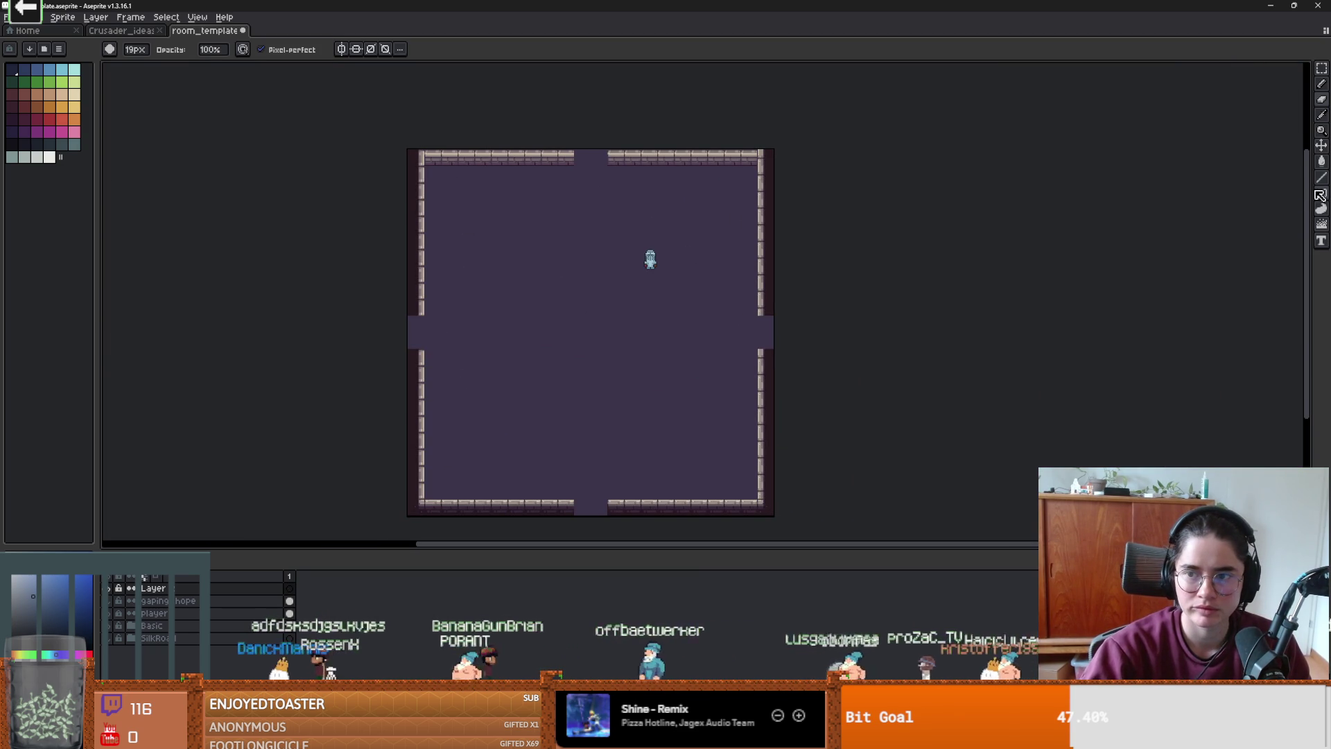
- Draw a dark rectangular basin outline in the middle of the room, redoing the first attempt
left_click(1321, 195)
scroll(573, 332, "up", 2)
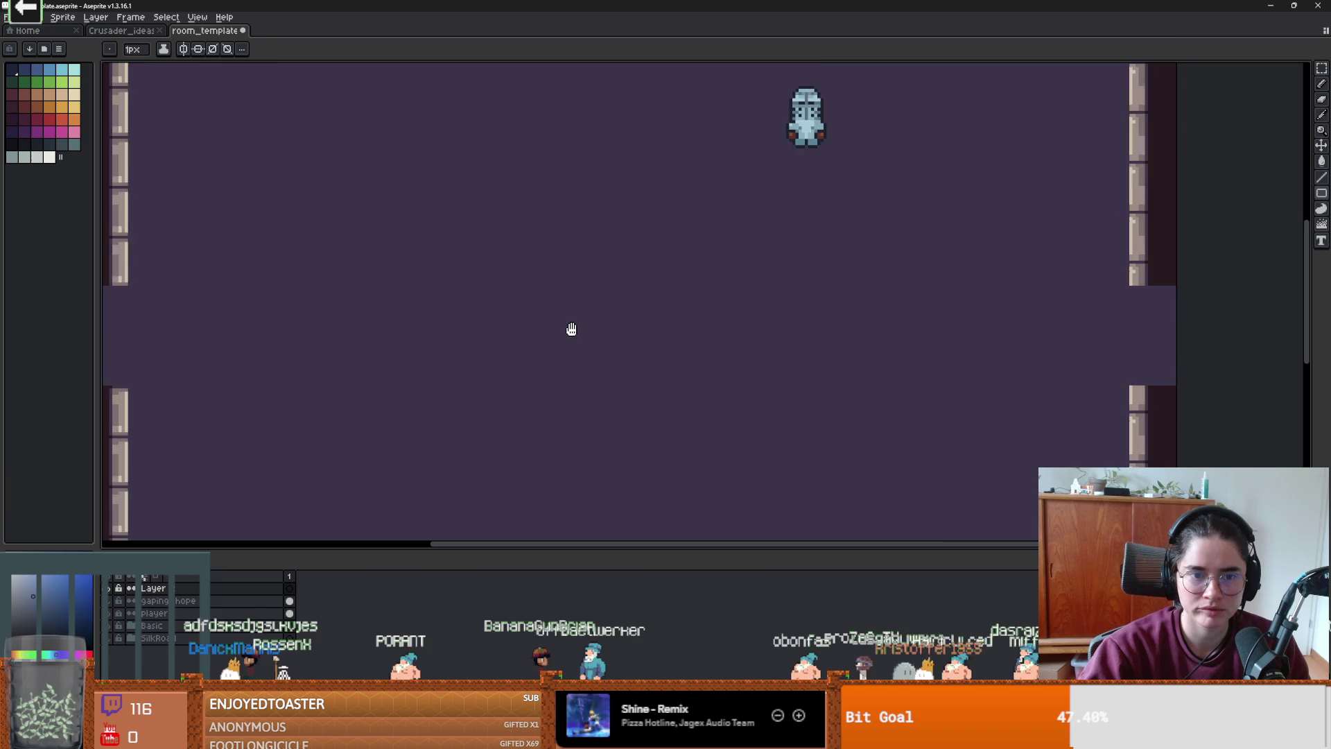
scroll(547, 284, "down", 2)
left_click(511, 285, "alt")
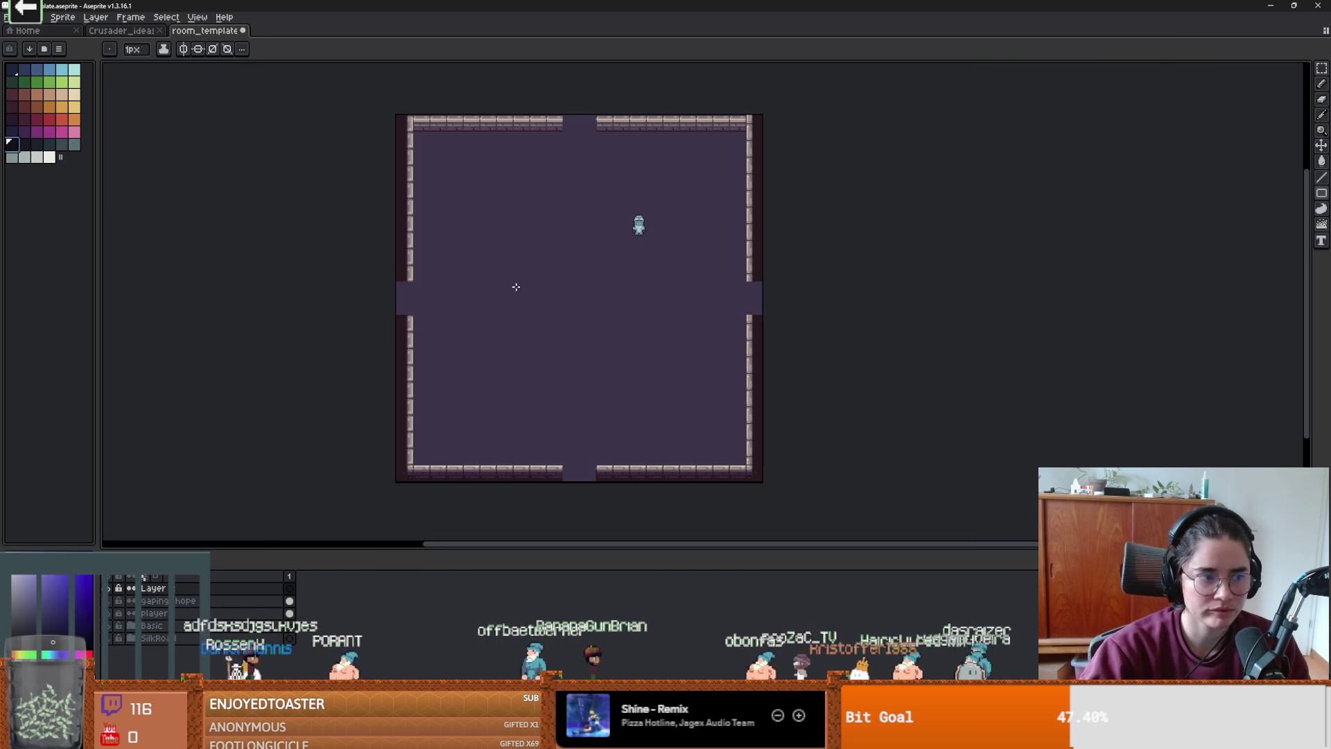
scroll(504, 273, "up", 1)
mouse_move(513, 196)
left_mouse_down()
mouse_move(761, 389)
mouse_move(737, 392)
mouse_move(779, 411)
left_mouse_up()
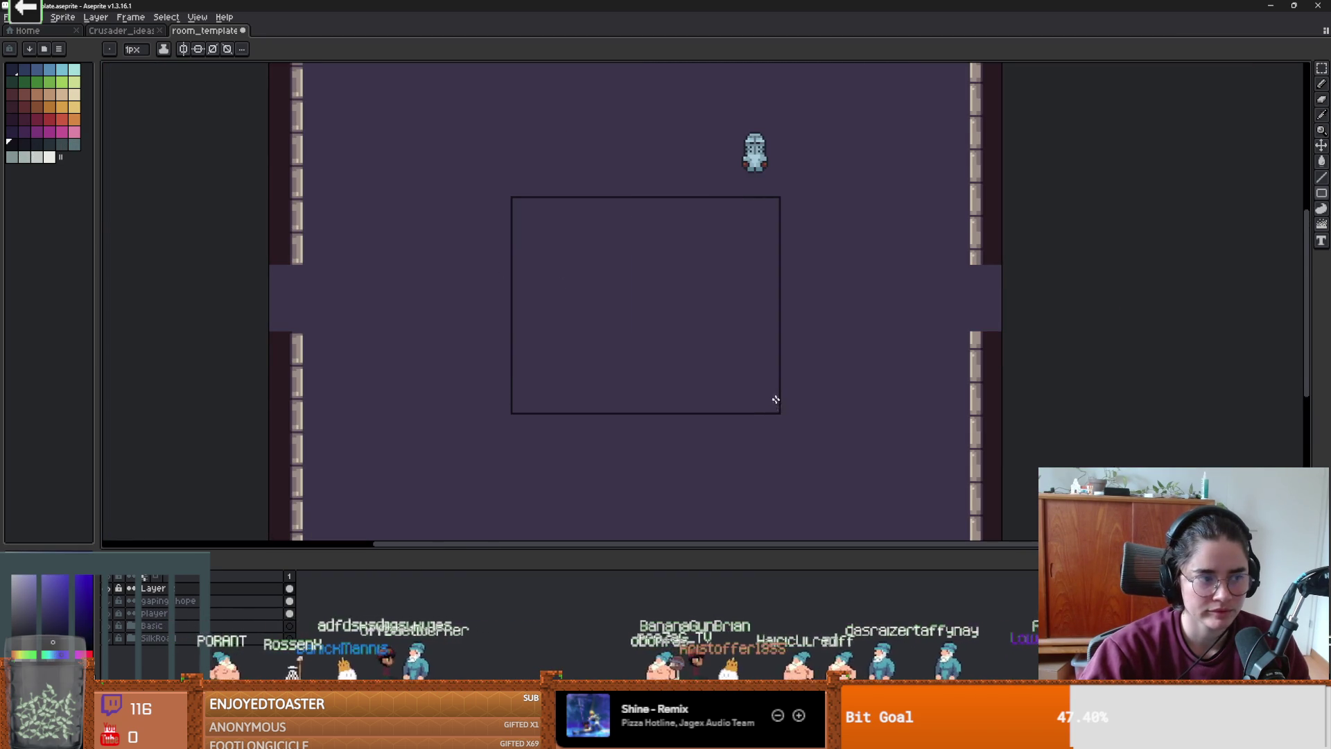
scroll(753, 385, "up", 1)
scroll(680, 336, "down", 1)
key("ctrl+z")
left_click_drag(489, 213, 716, 377)
scroll(649, 331, "up", 1)
scroll(653, 328, "up", 1)
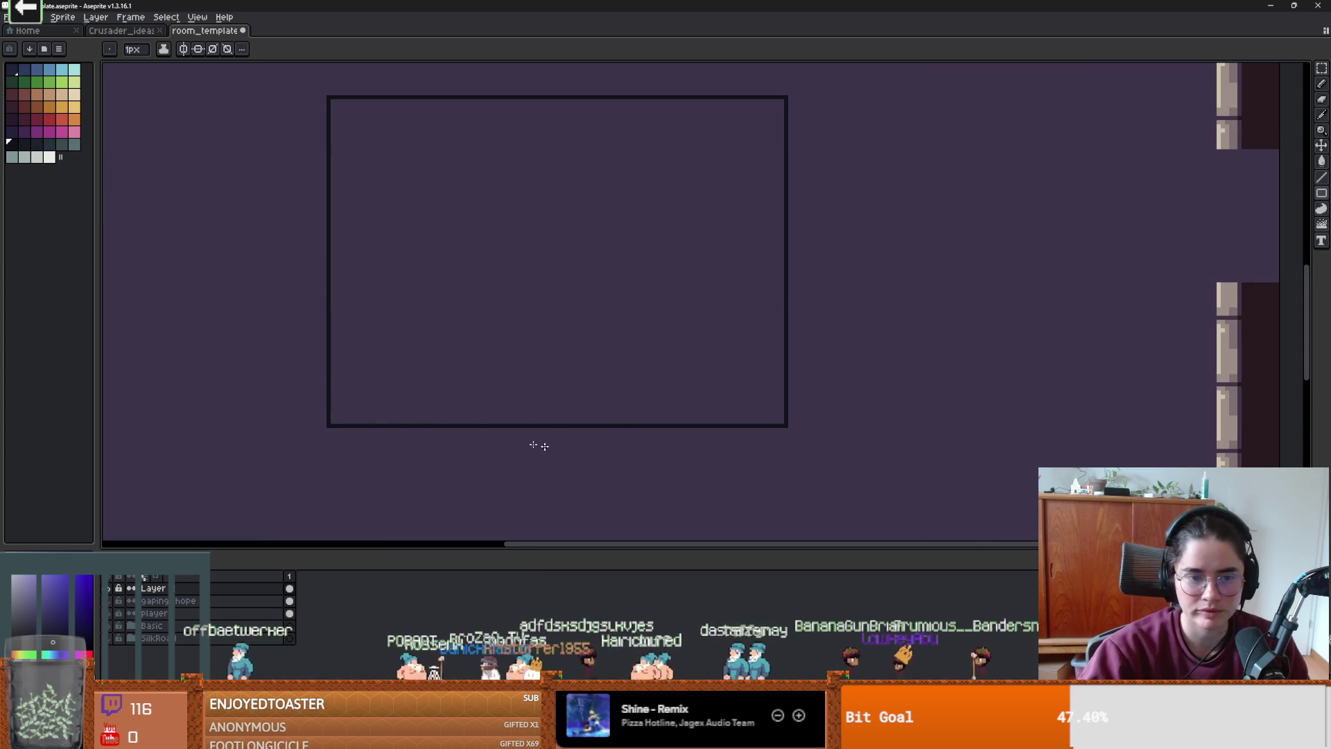
scroll(541, 437, "up", 1)
- Draw an inner rectangle inside the basin outline
left_click(1322, 83)
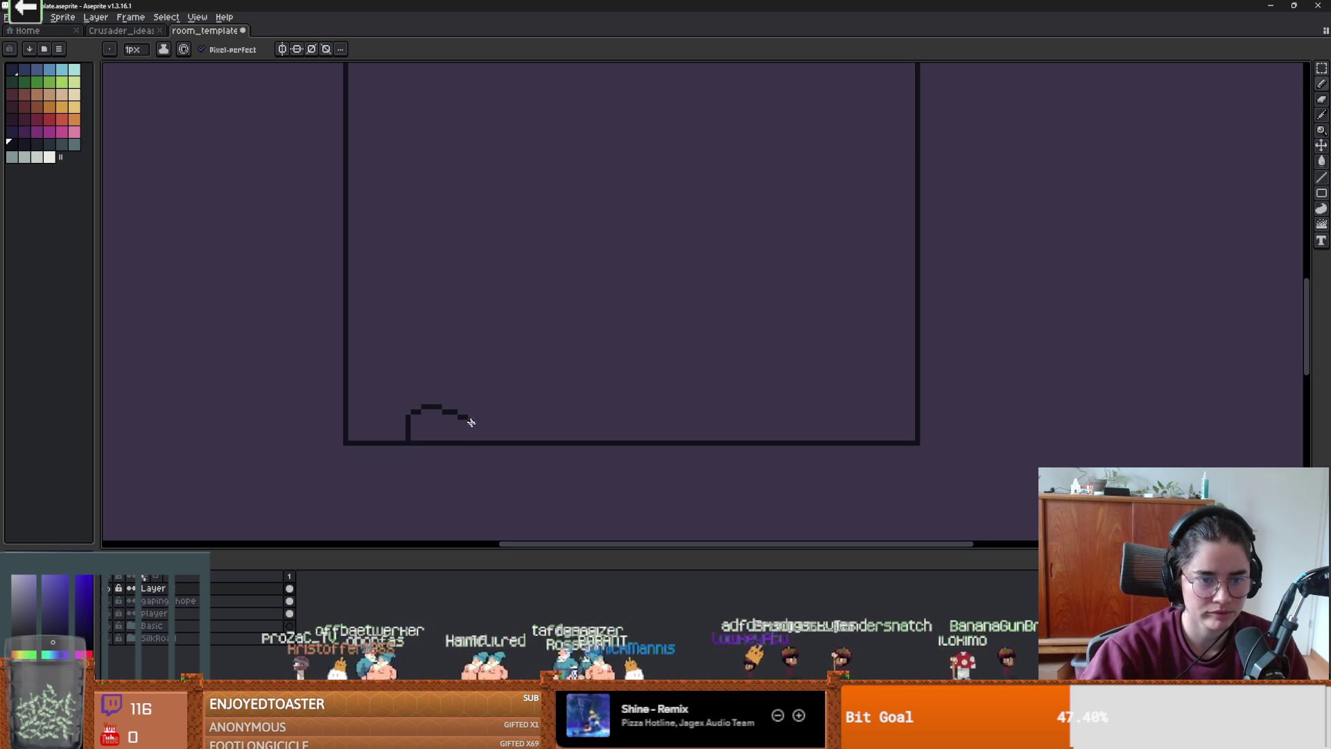
key("ctrl+z")
scroll(564, 440, "down", 2)
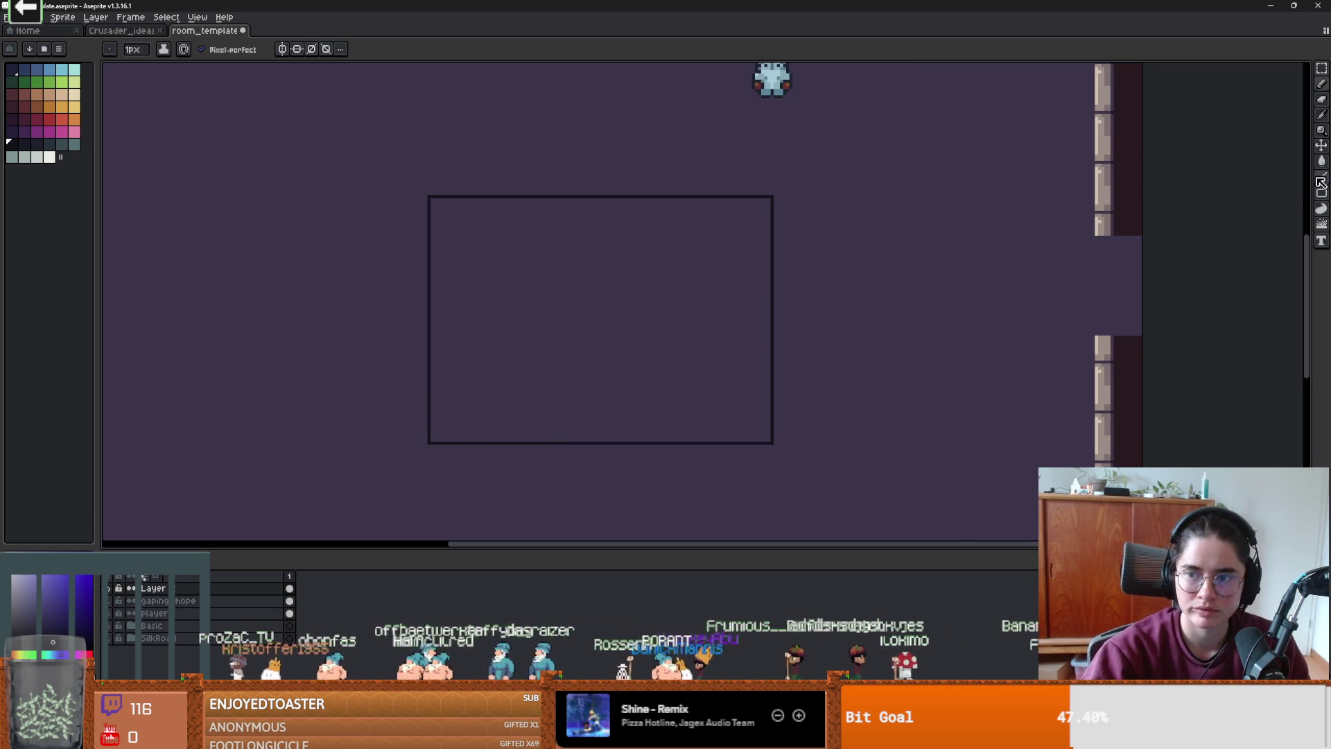
left_click(1322, 195)
mouse_move(458, 222)
left_mouse_down()
mouse_move(735, 383)
mouse_move(741, 411)
left_mouse_up()
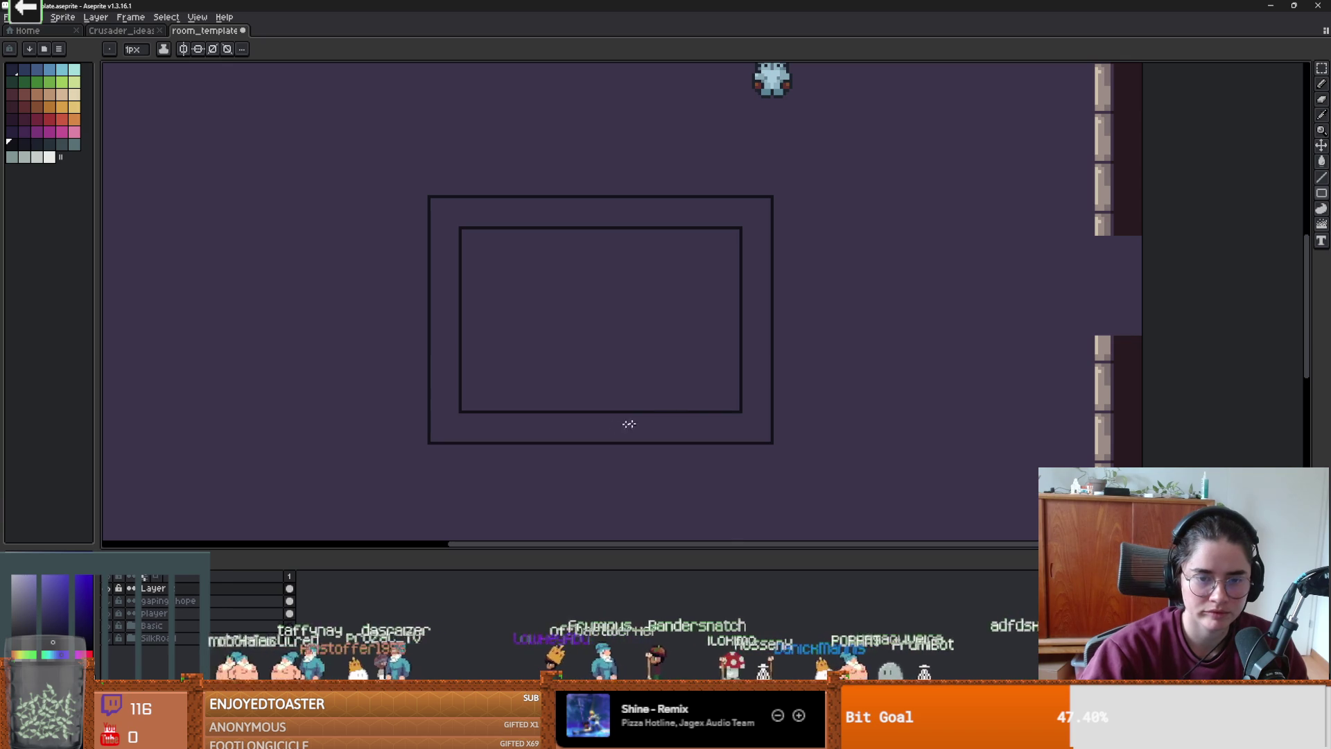
scroll(541, 430, "up", 1)
scroll(485, 383, "up", 1)
- Add five 1px brick dividers to the bottom rim and a bottom-right diagonal joint
key("b")
left_click_drag(482, 371, 483, 407)
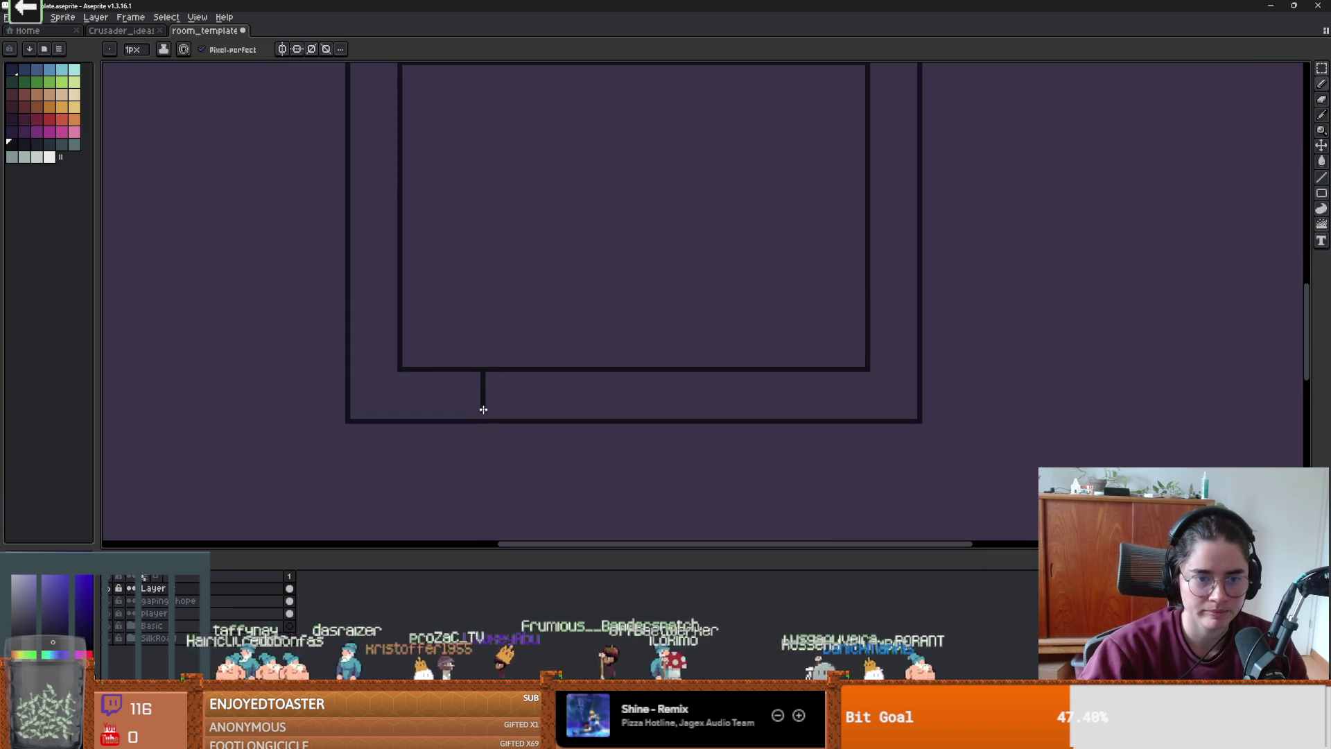
left_click_drag(581, 372, 584, 419)
left_click_drag(683, 371, 680, 410)
left_click_drag(767, 379, 766, 419)
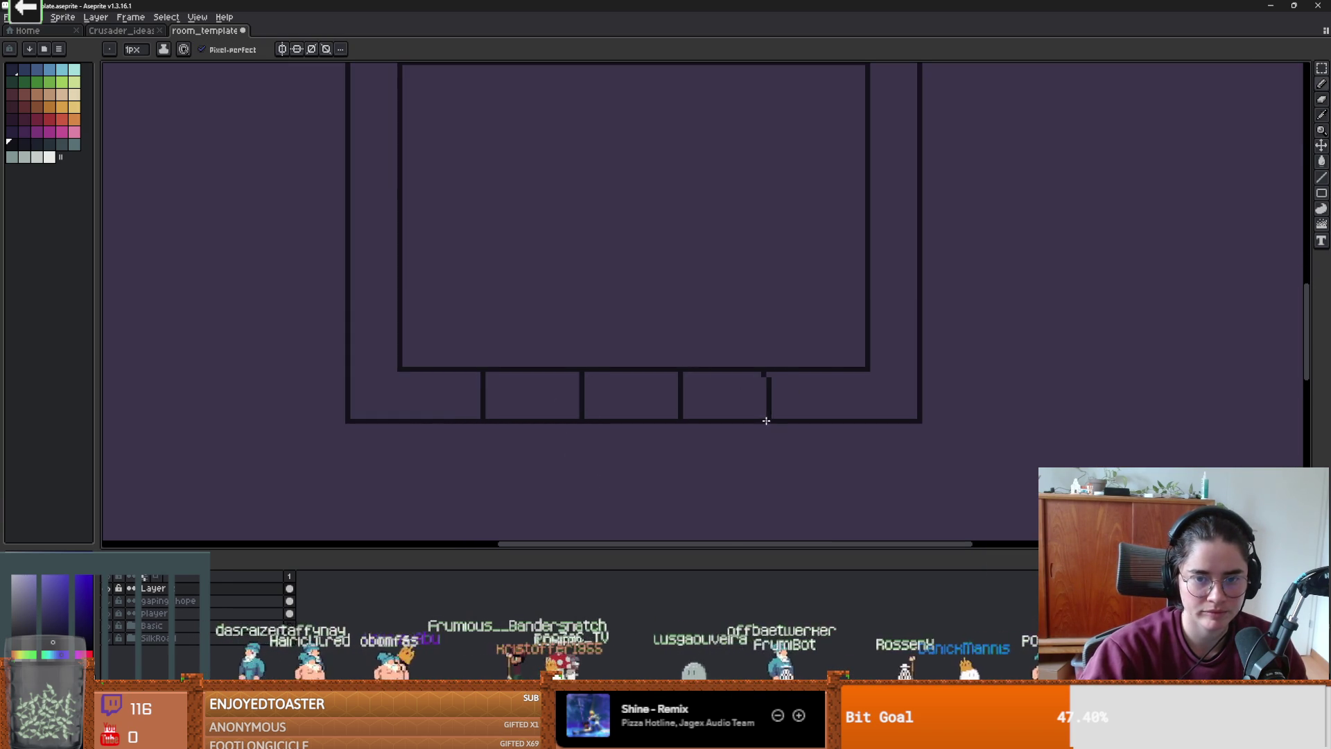
left_click_drag(836, 372, 839, 416)
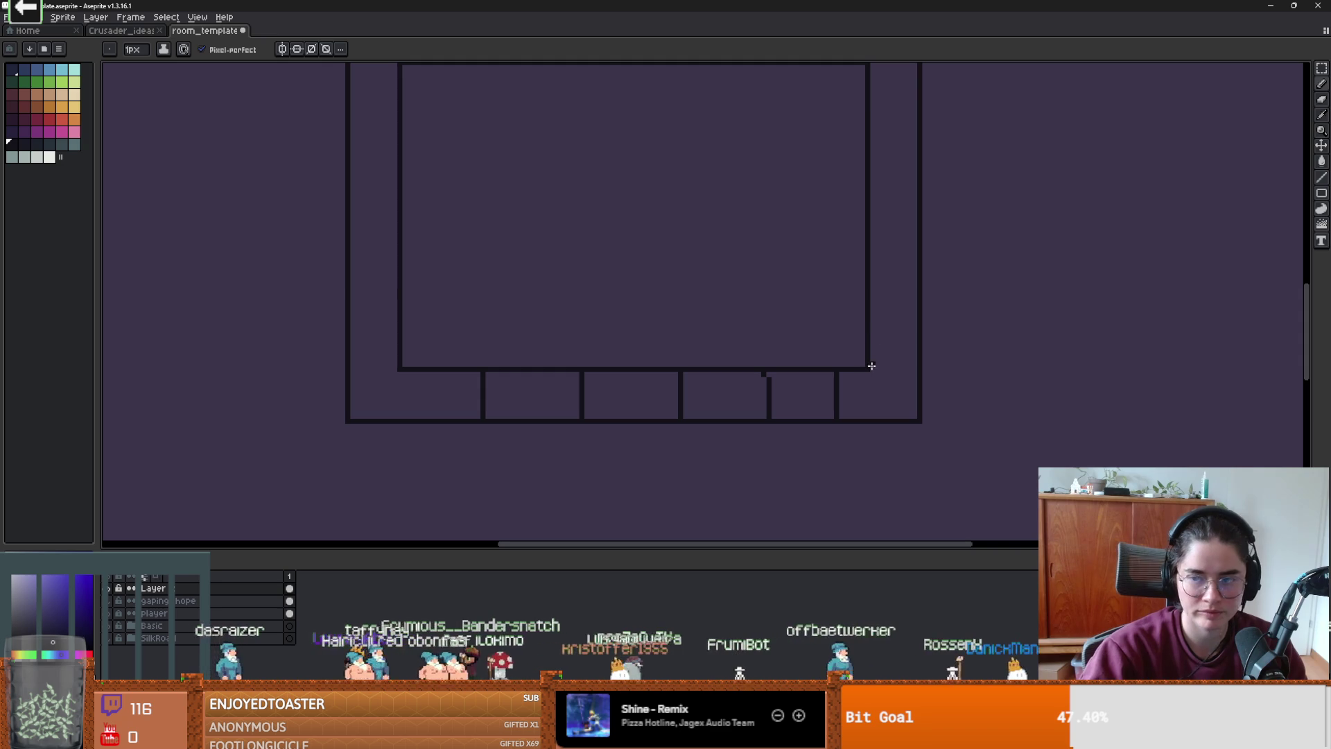
left_click_drag(870, 369, 902, 396)
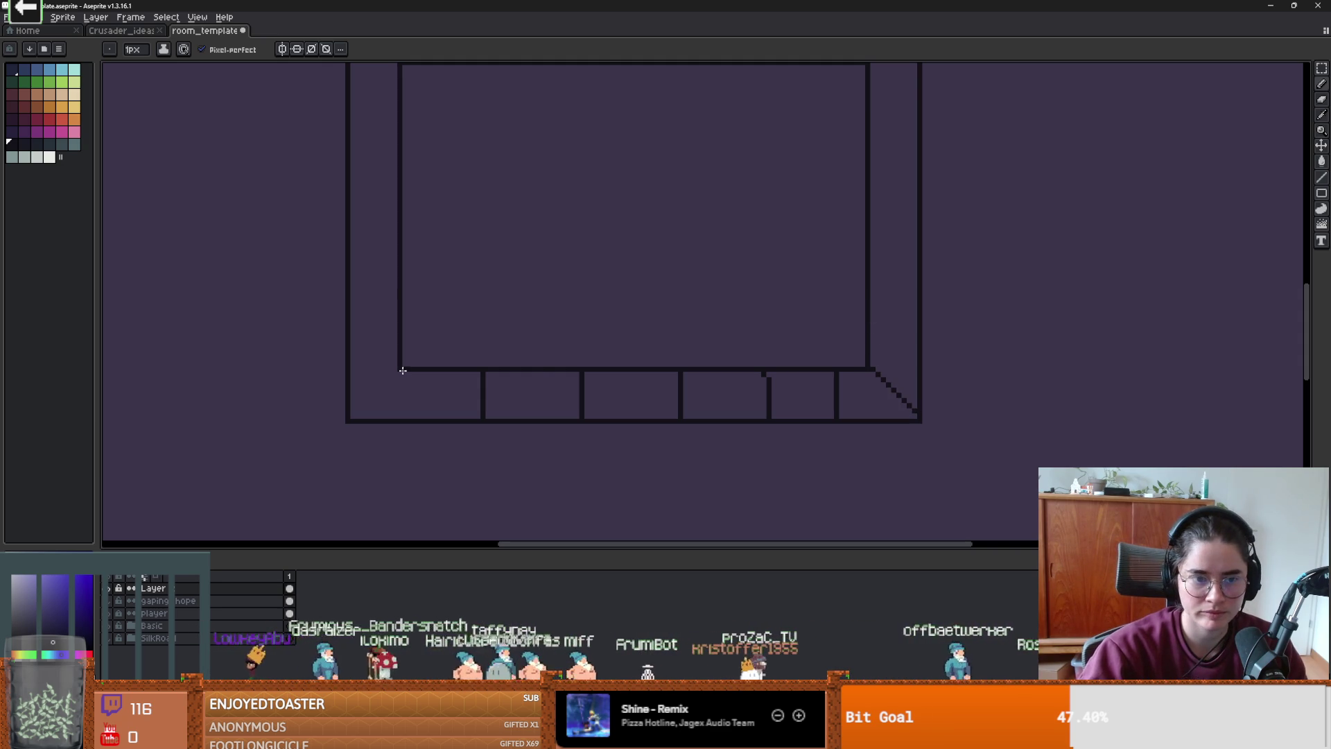
- Draw the top-left diagonal joint and four brick dividers along the top rim
scroll(350, 418, "down", 2)
scroll(493, 300, "up", 1)
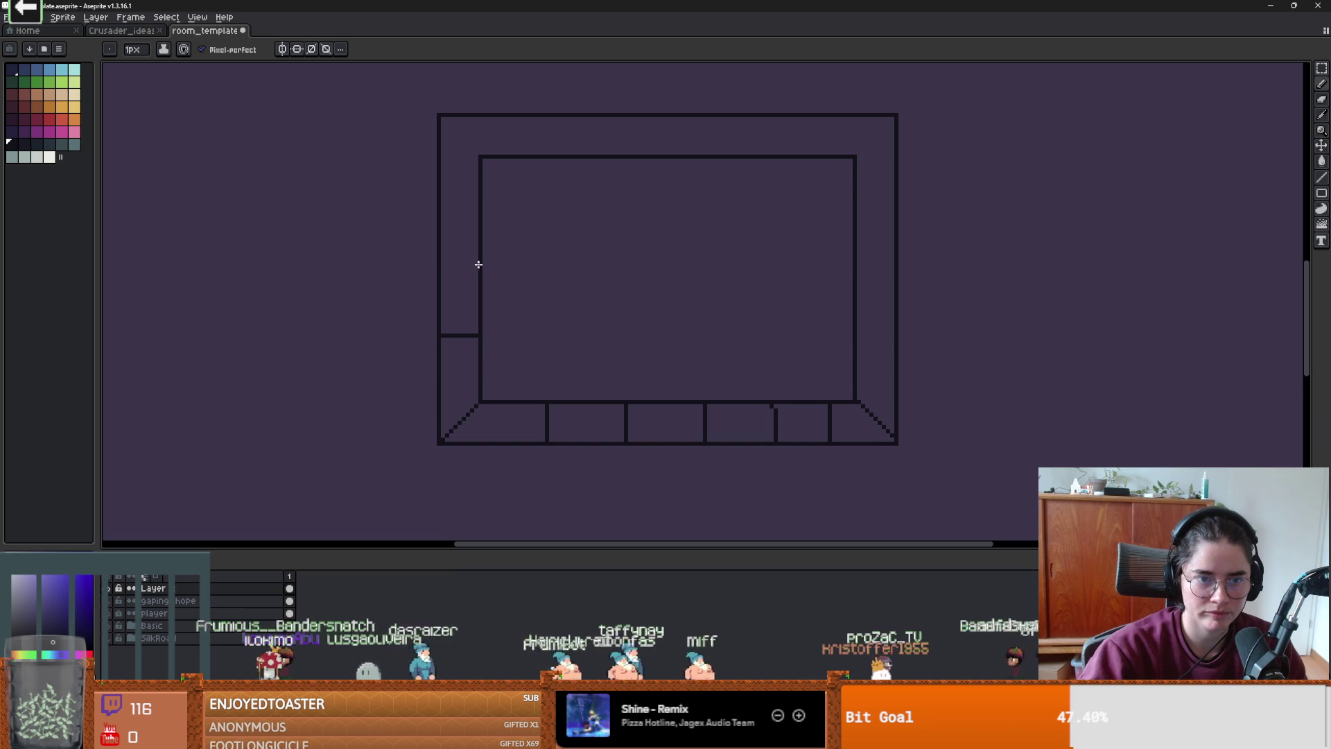
scroll(460, 199, "up", 2)
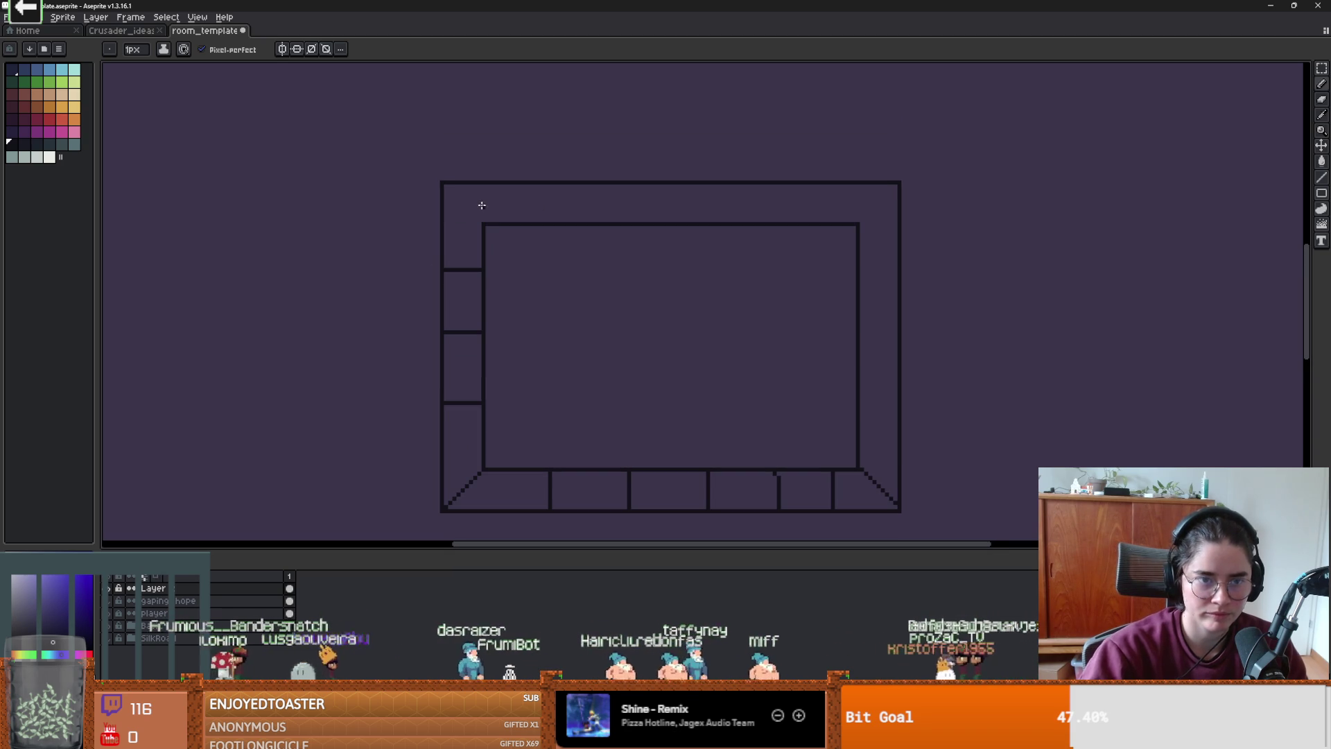
left_click_drag(482, 222, 445, 185)
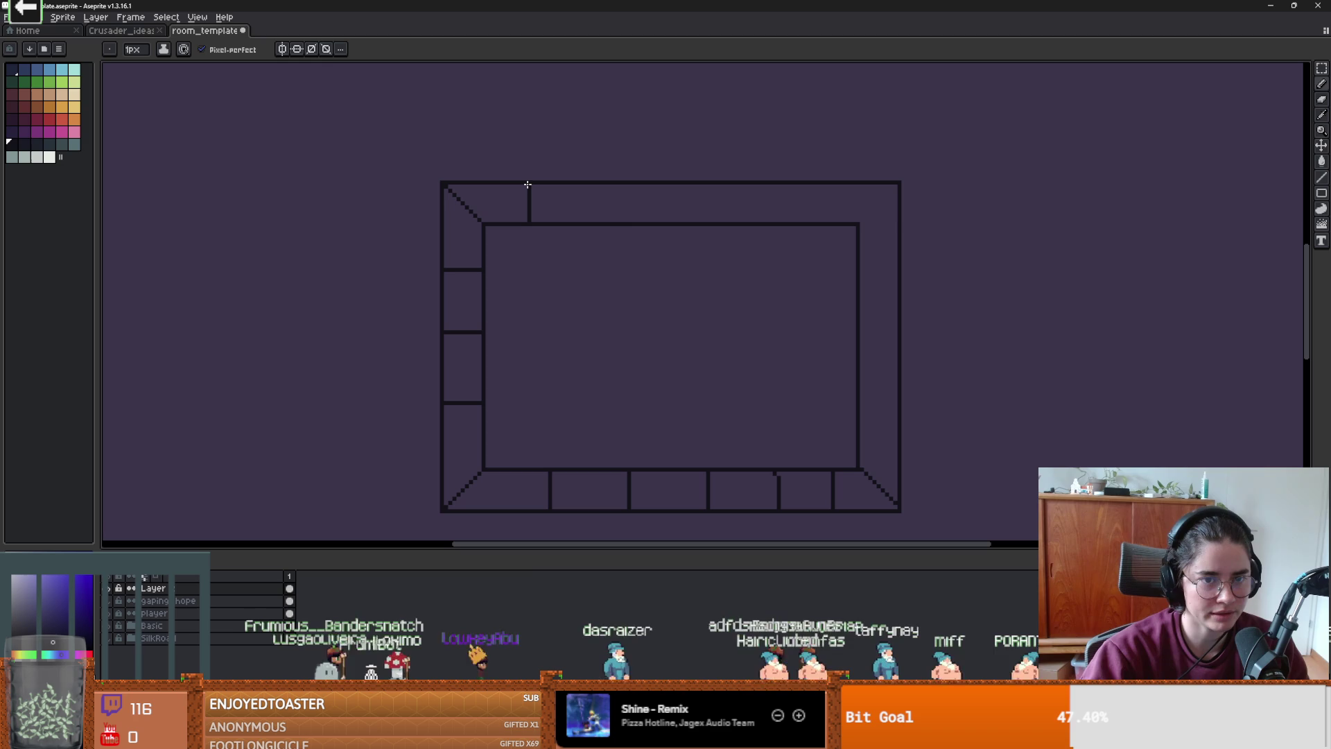
left_click_drag(680, 220, 678, 183)
left_click_drag(742, 222, 740, 183)
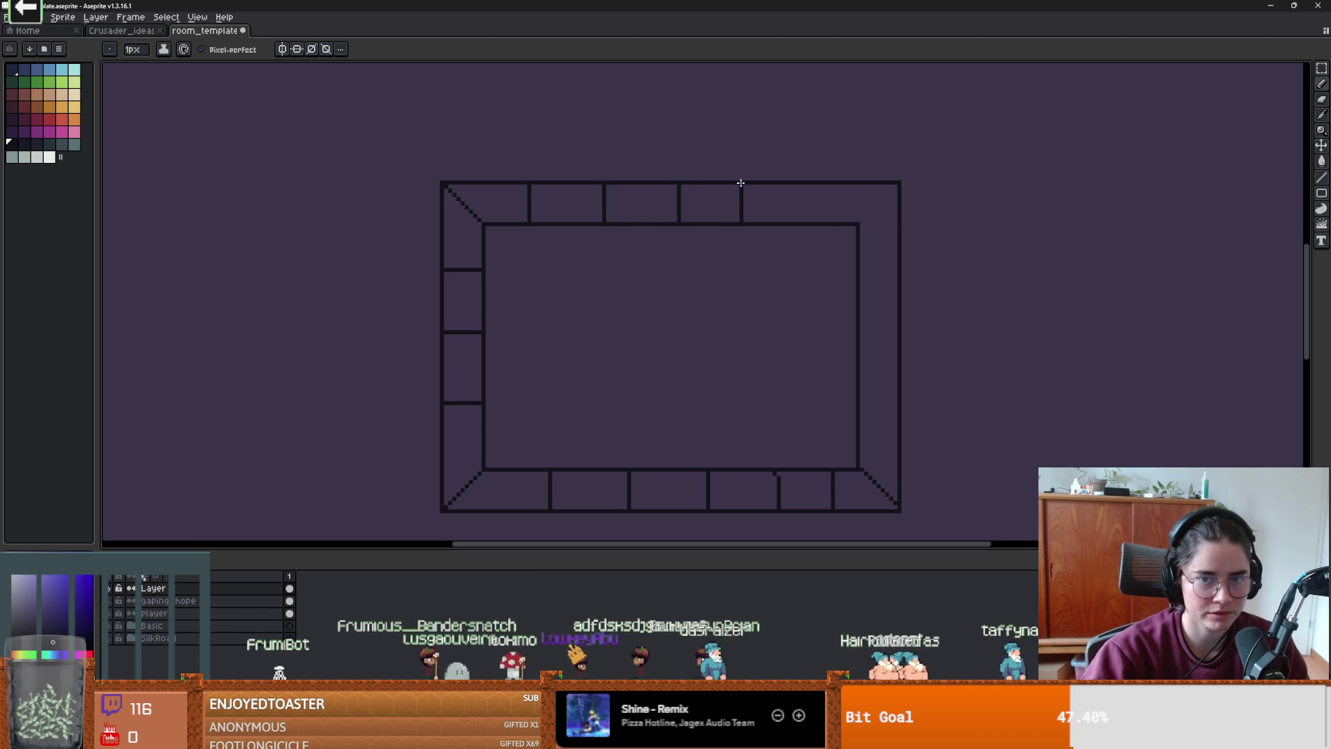
mouse_move(832, 222)
left_mouse_down()
mouse_move(830, 186)
mouse_move(888, 196)
mouse_move(897, 184)
left_mouse_up()
key("e")
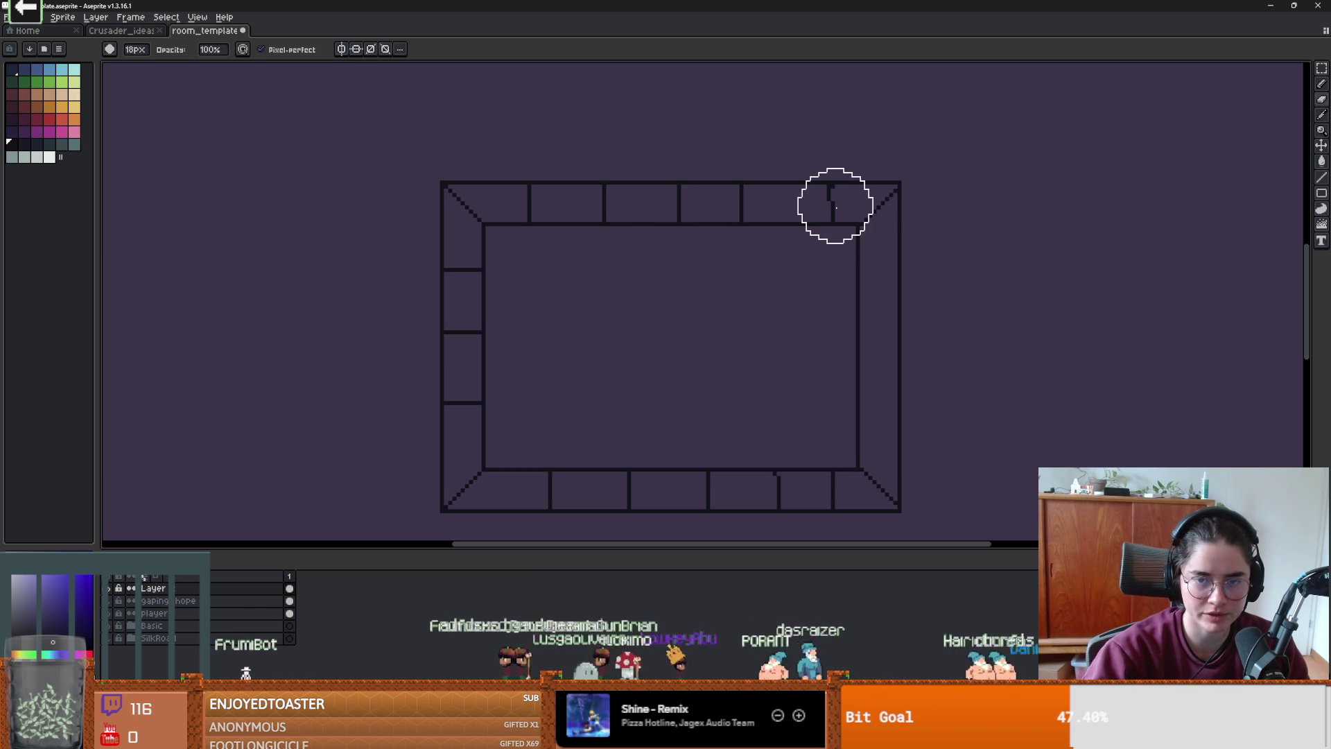
key("b")
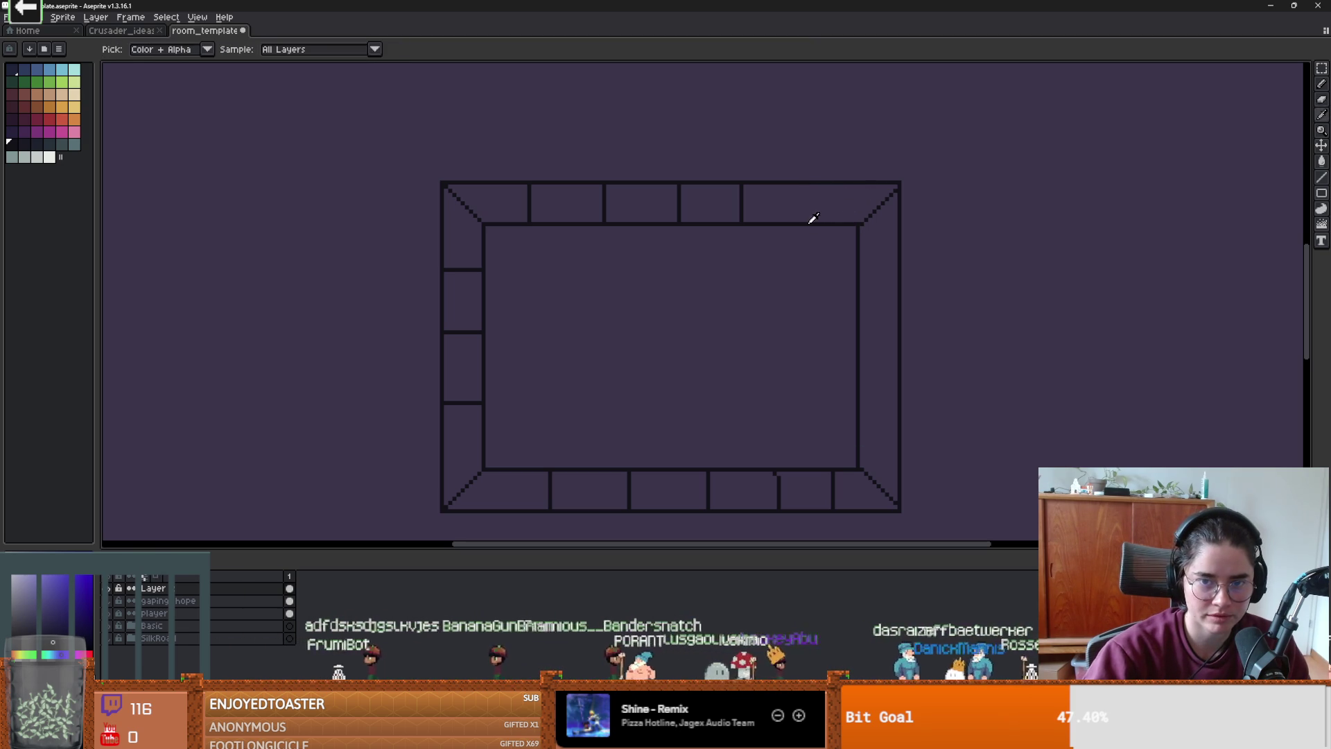
left_click_drag(808, 223, 805, 174)
- Draw three brick dividers into the right rim of the basin outline
scroll(729, 263, "right", 3)
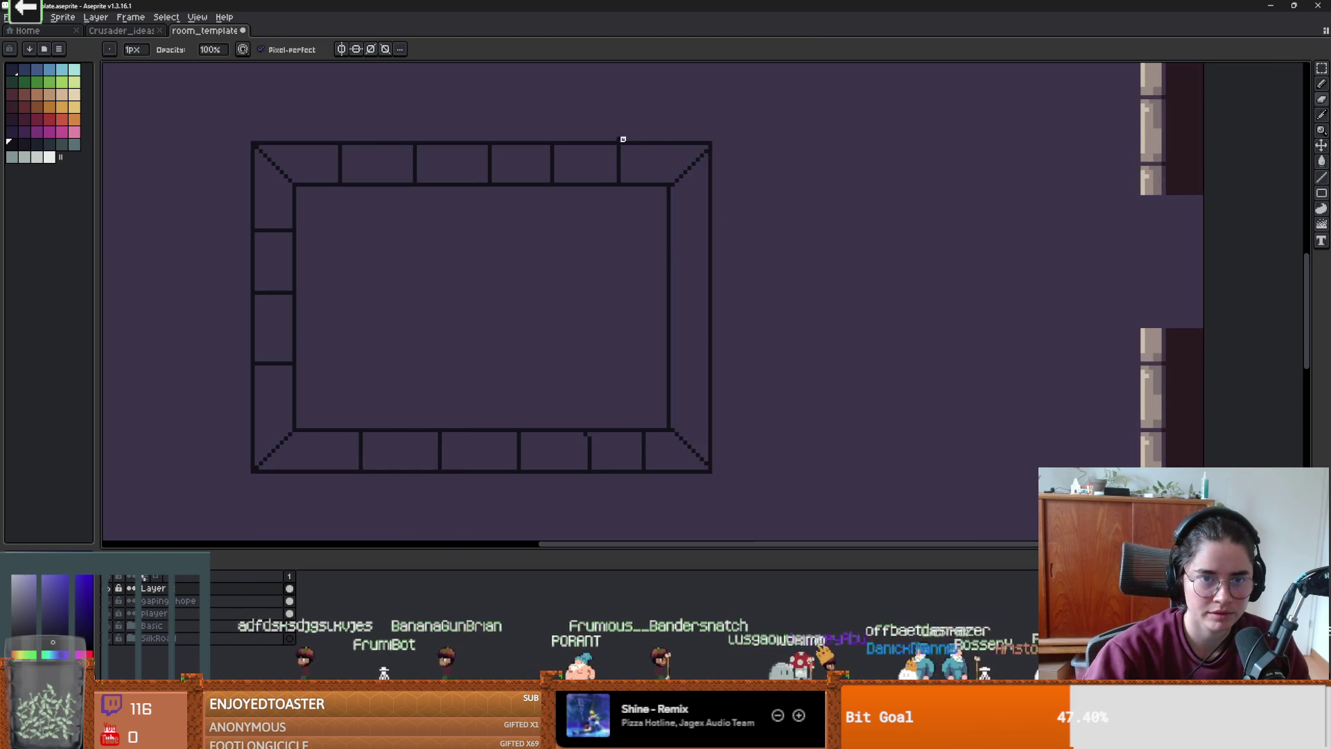
left_click_drag(669, 236, 708, 236)
left_click_drag(670, 289, 709, 289)
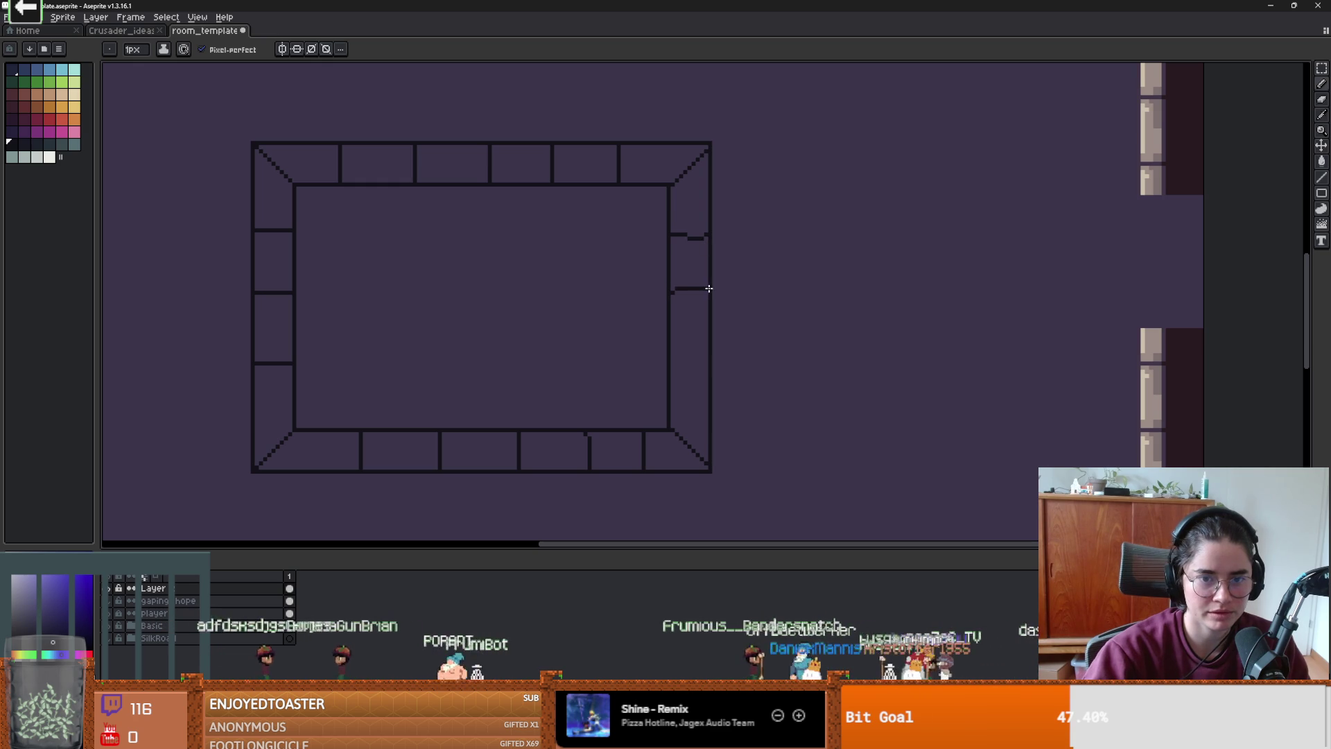
scroll(762, 341, "down", 2)
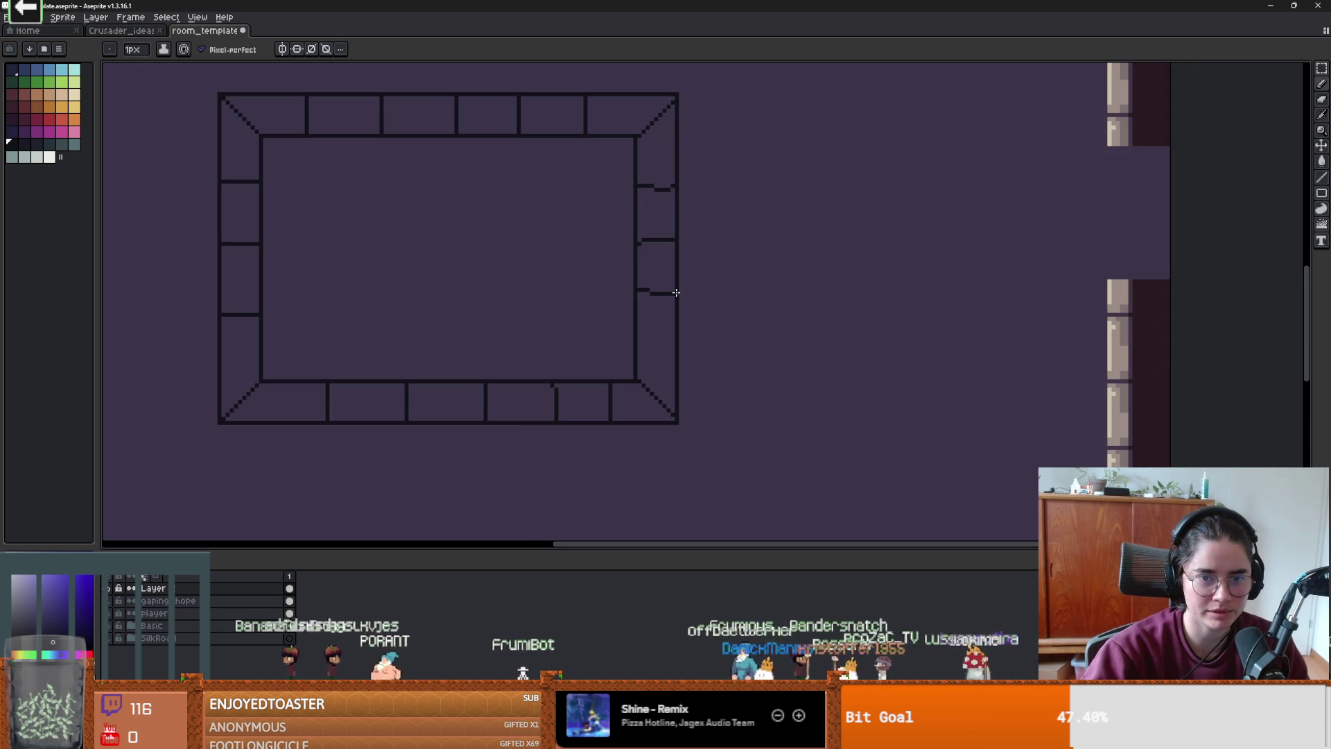
left_click_drag(645, 343, 676, 343)
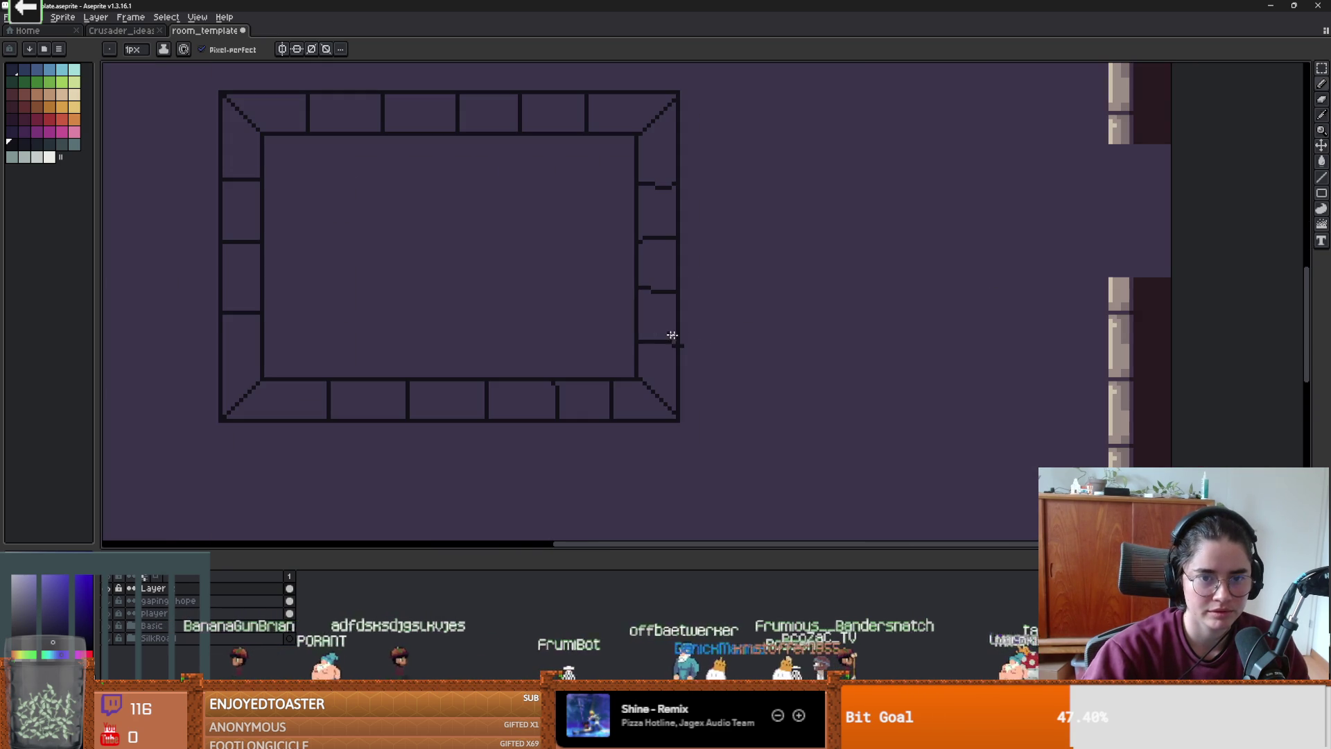
scroll(676, 350, "down", 5)
scroll(676, 350, "left", 3)
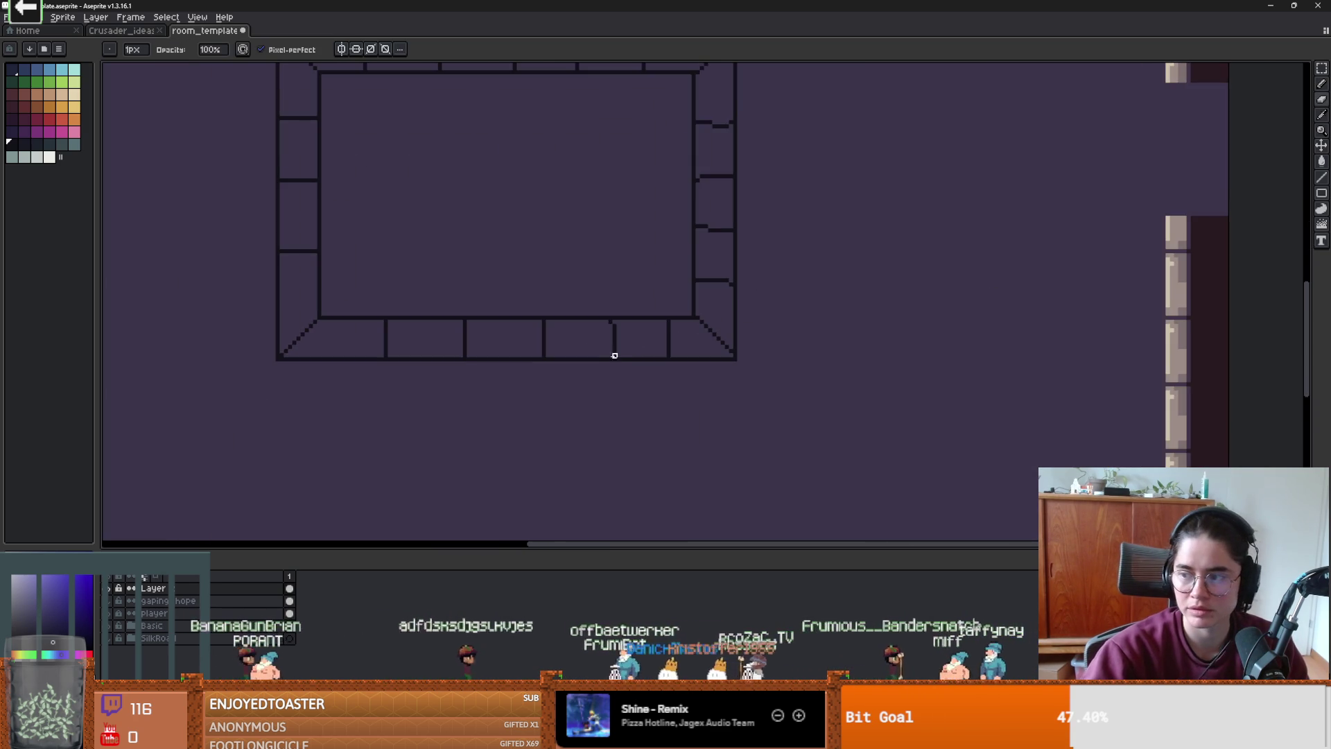
scroll(487, 237, "up", 1)
scroll(488, 470, "up", 7)
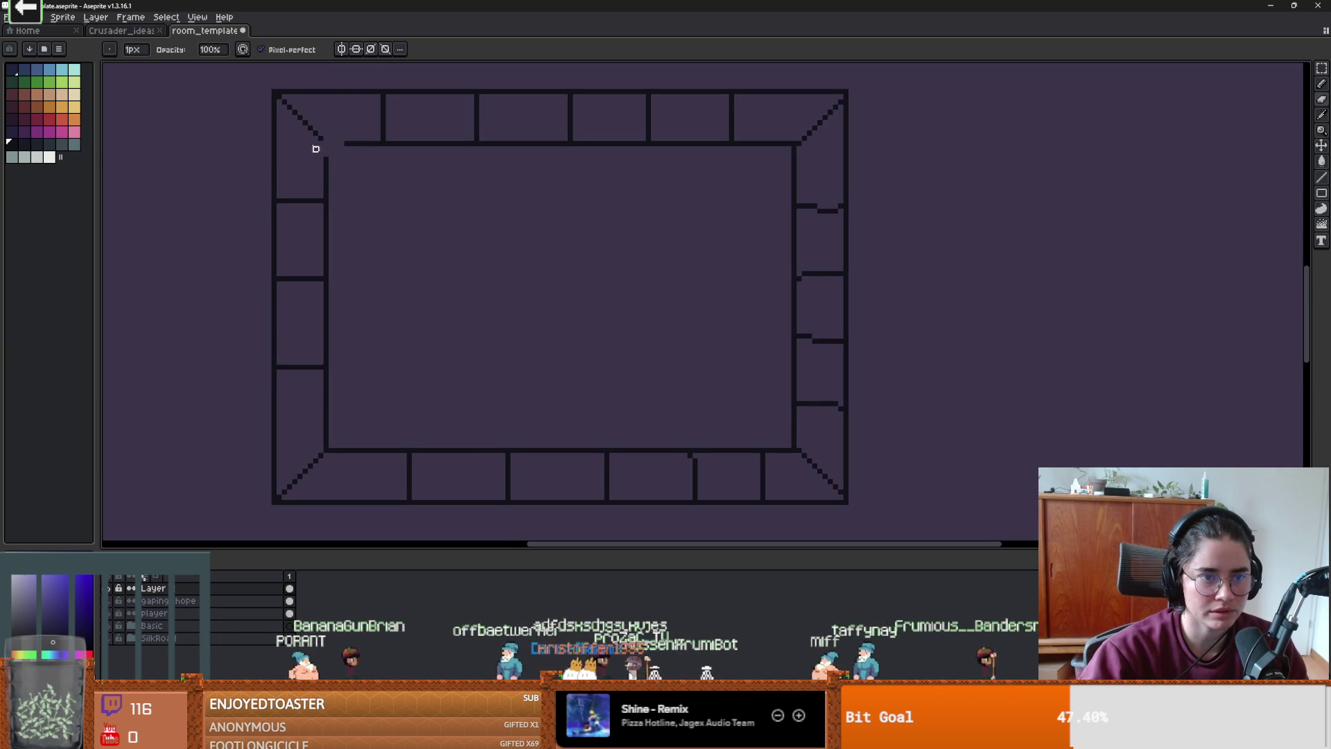
- Erase the top-left corner of the rim outline and select the top-right corner brick
mouse_move(263, 102)
left_mouse_down()
mouse_move(247, 95)
mouse_move(254, 128)
left_mouse_up()
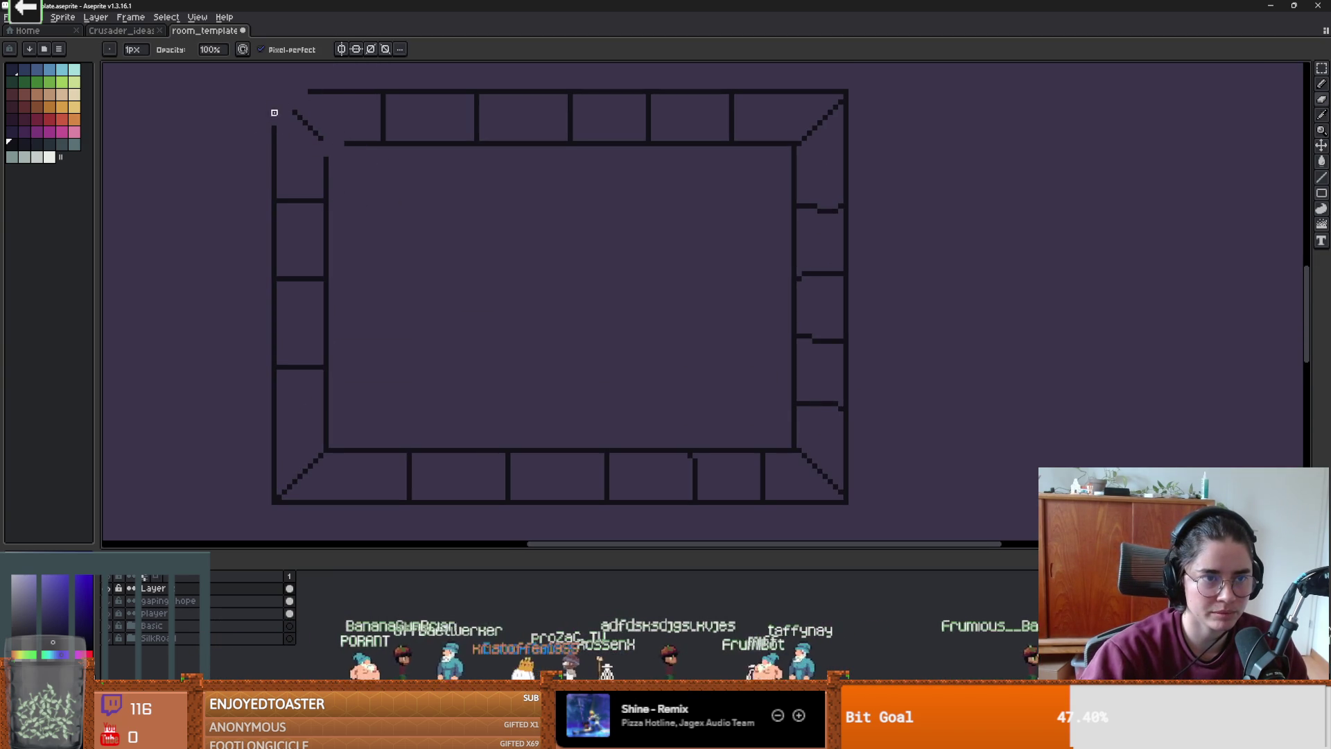
key("b")
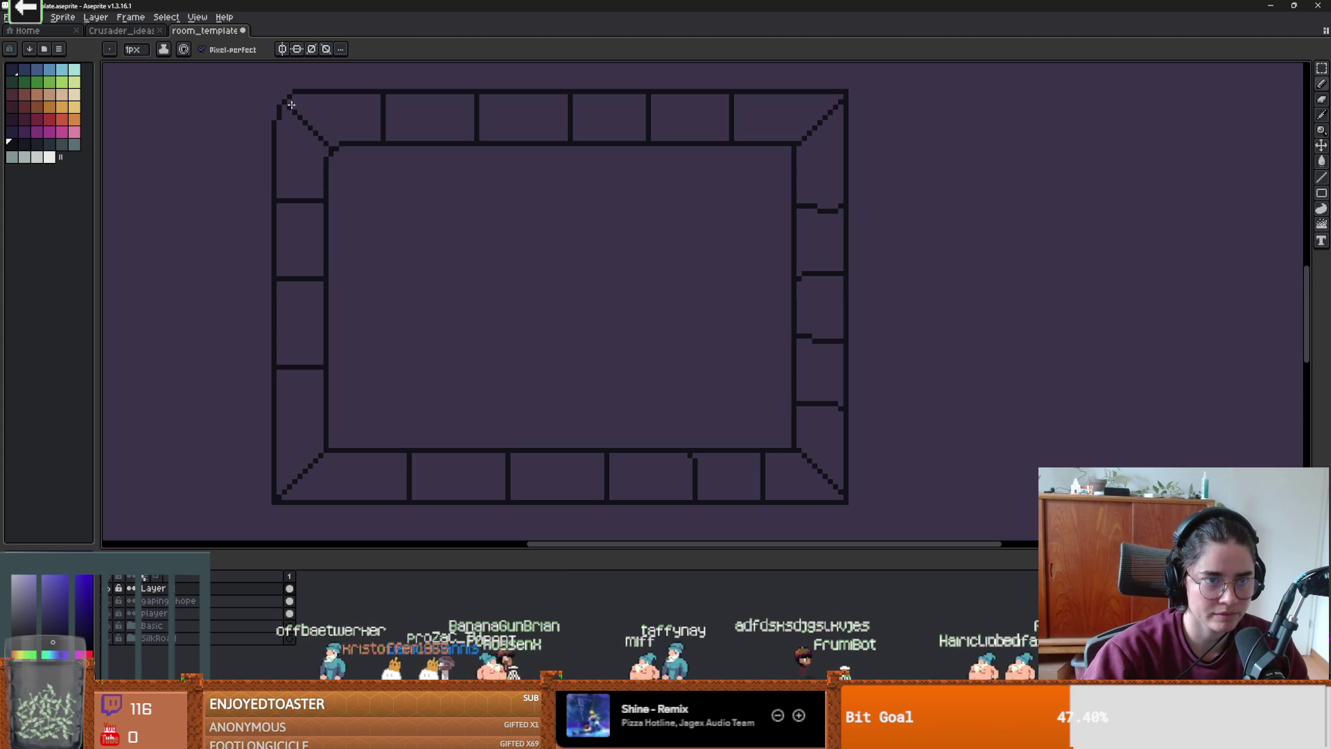
scroll(416, 145, "right", 5)
key("w")
left_click(572, 163)
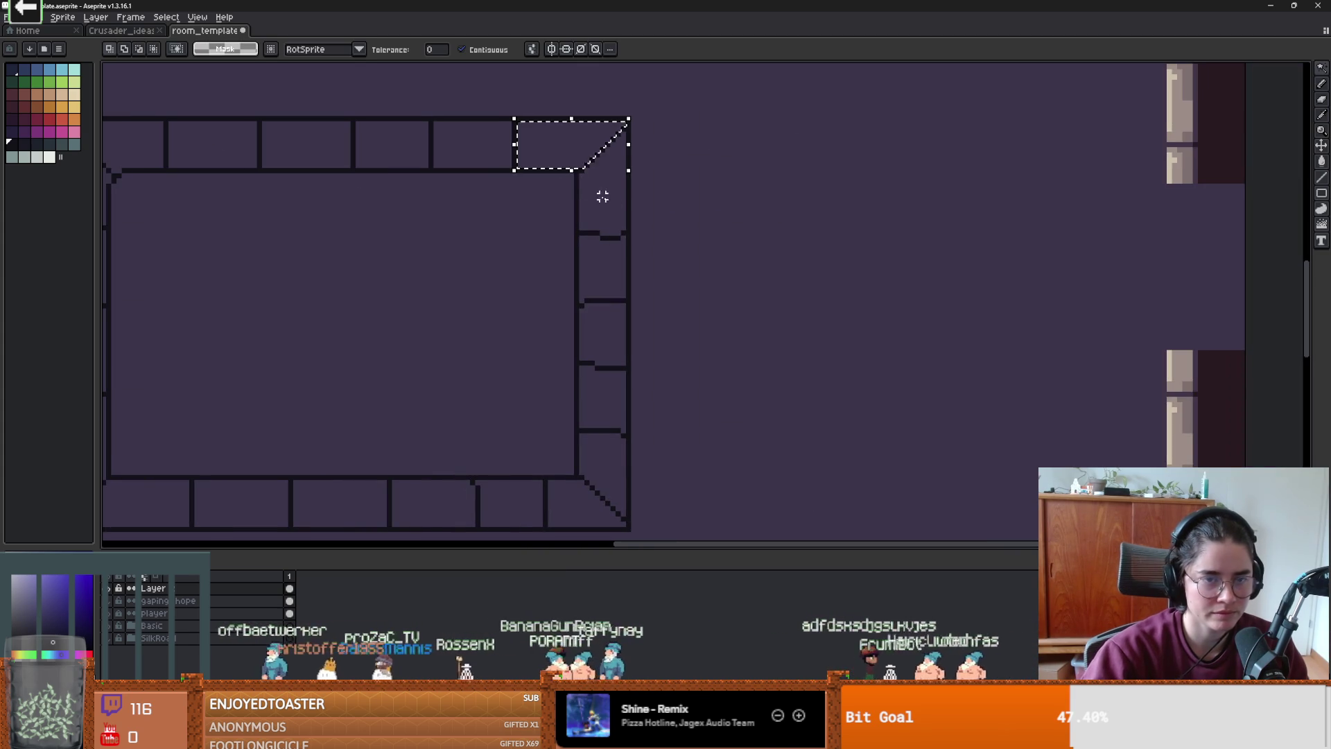
key("b")
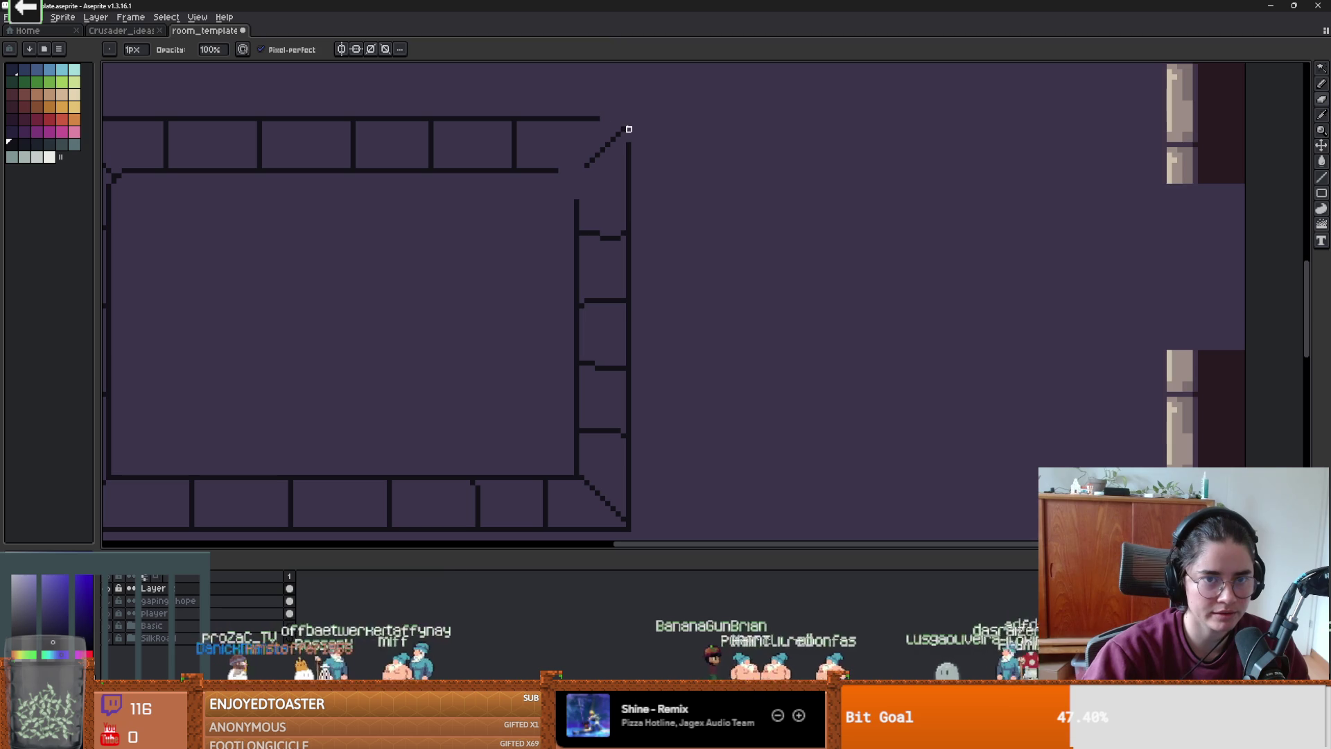
key("i")
key("e")
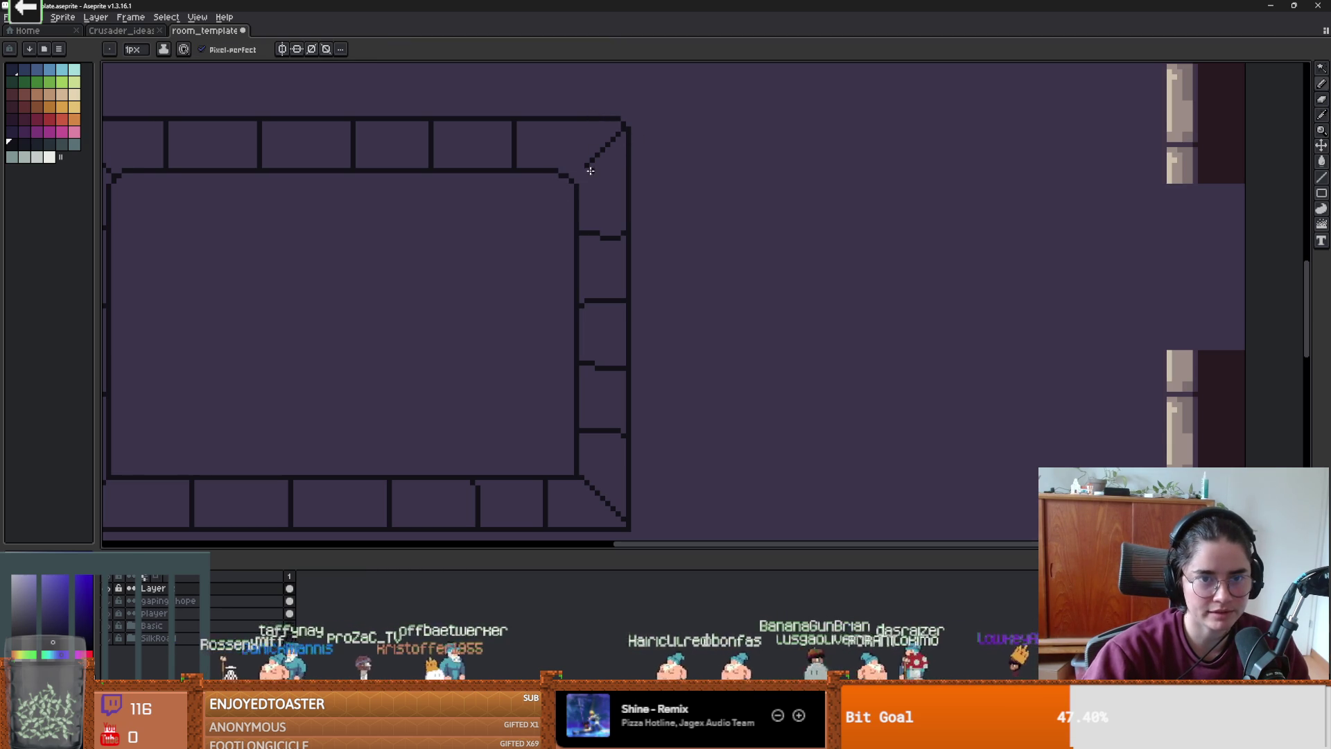
scroll(571, 178, "up", 1)
key("b")
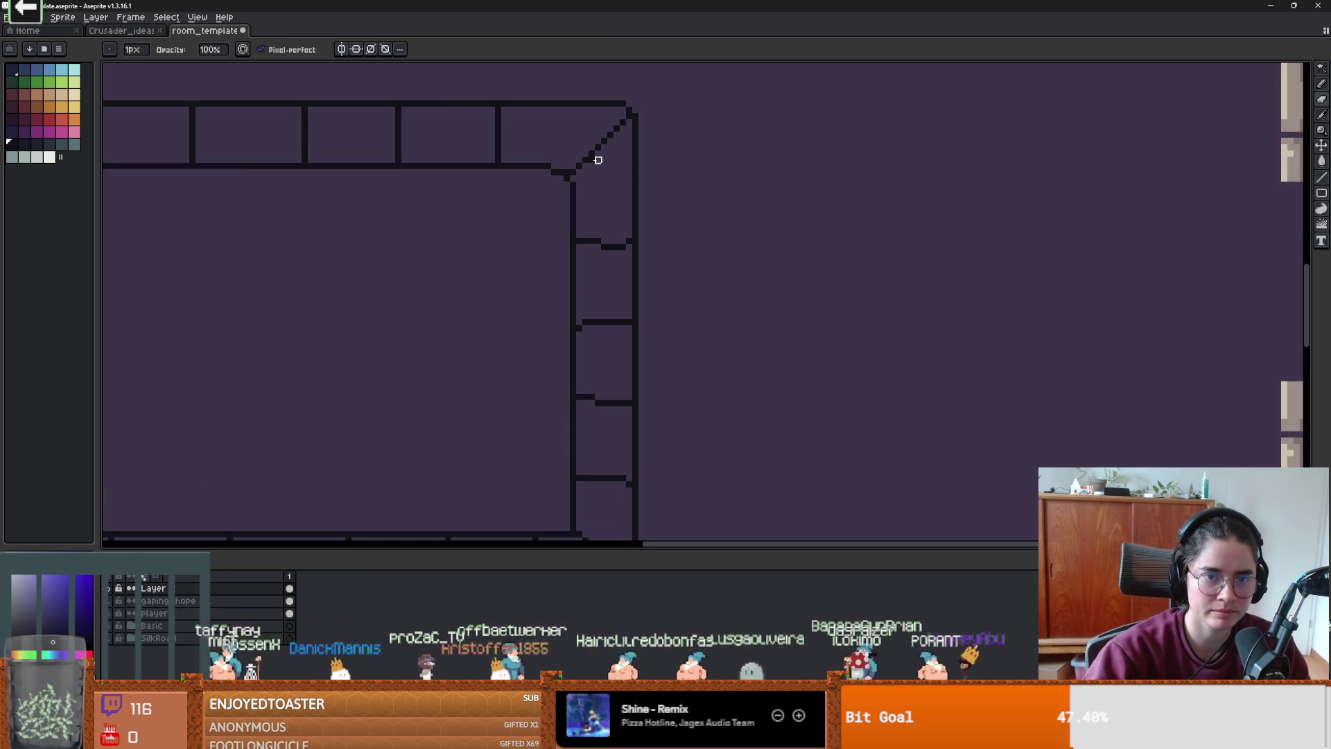
key("e")
- Clear stray corner pixels and draw the diagonal joining the bottom-right corner to the right wall
scroll(589, 250, "down", 2)
left_click_drag(589, 249, 594, 157)
scroll(607, 361, "up", 2)
key("b")
left_click_drag(606, 335, 591, 335)
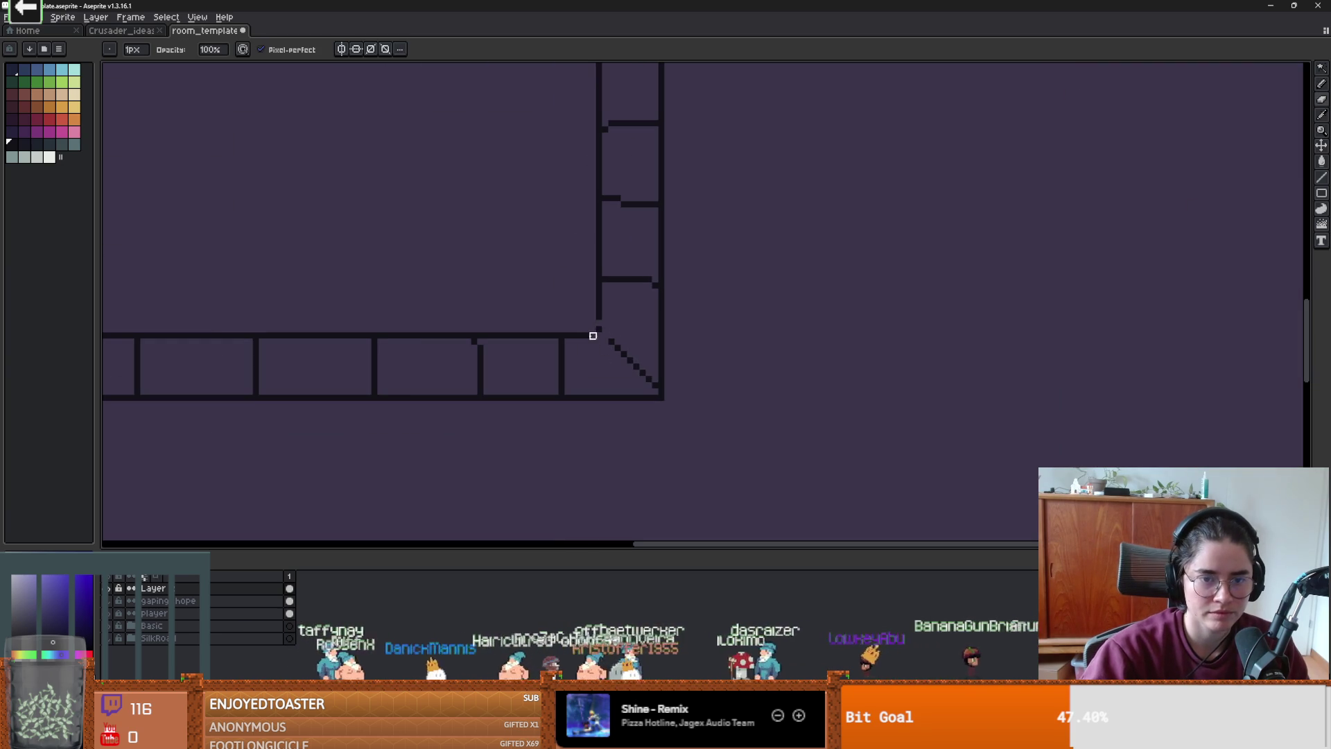
key("e")
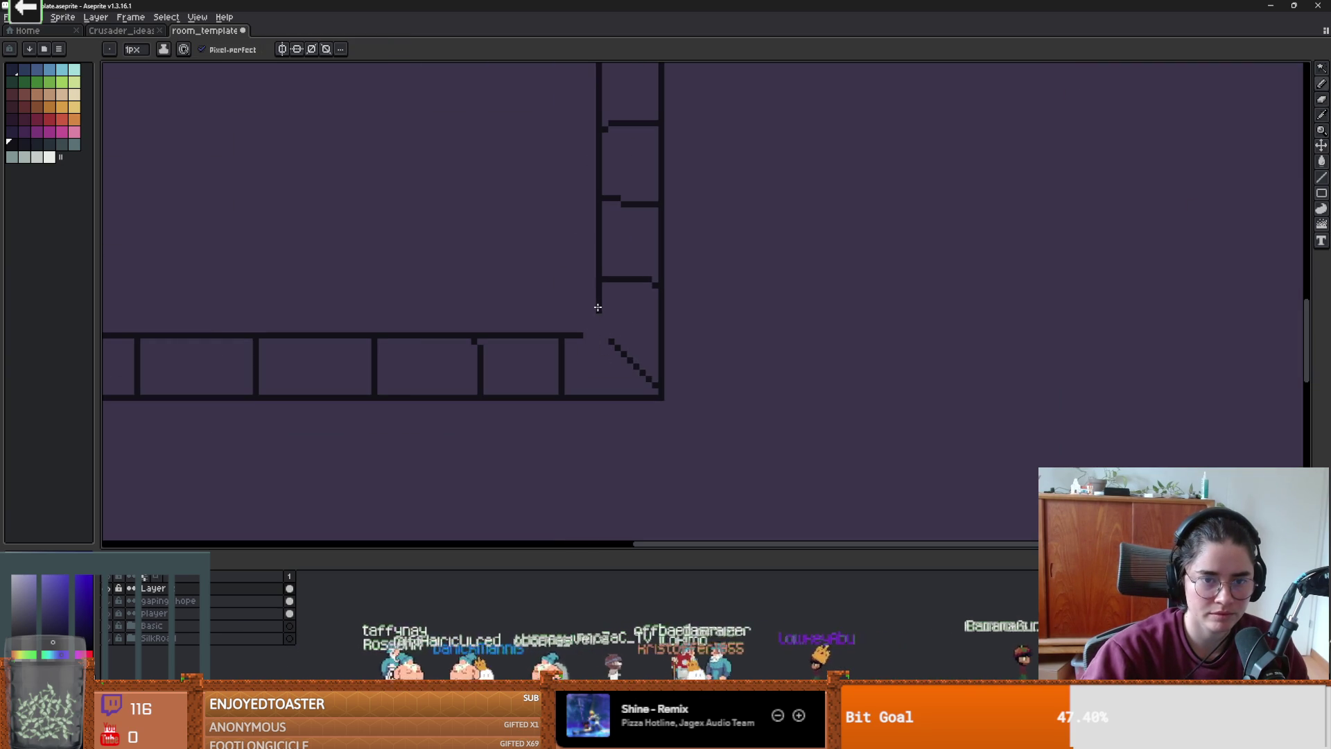
key("b")
left_click_drag(654, 401, 650, 398)
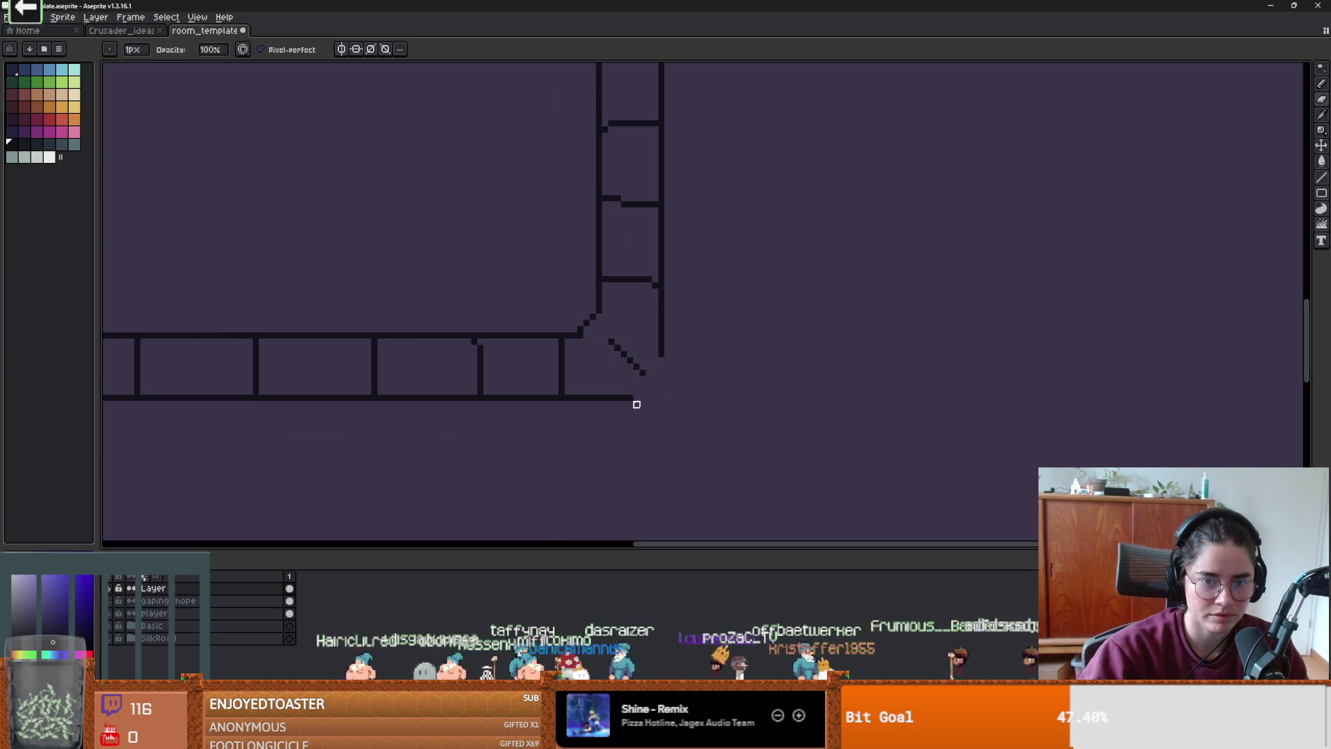
left_click(662, 365, "shift")
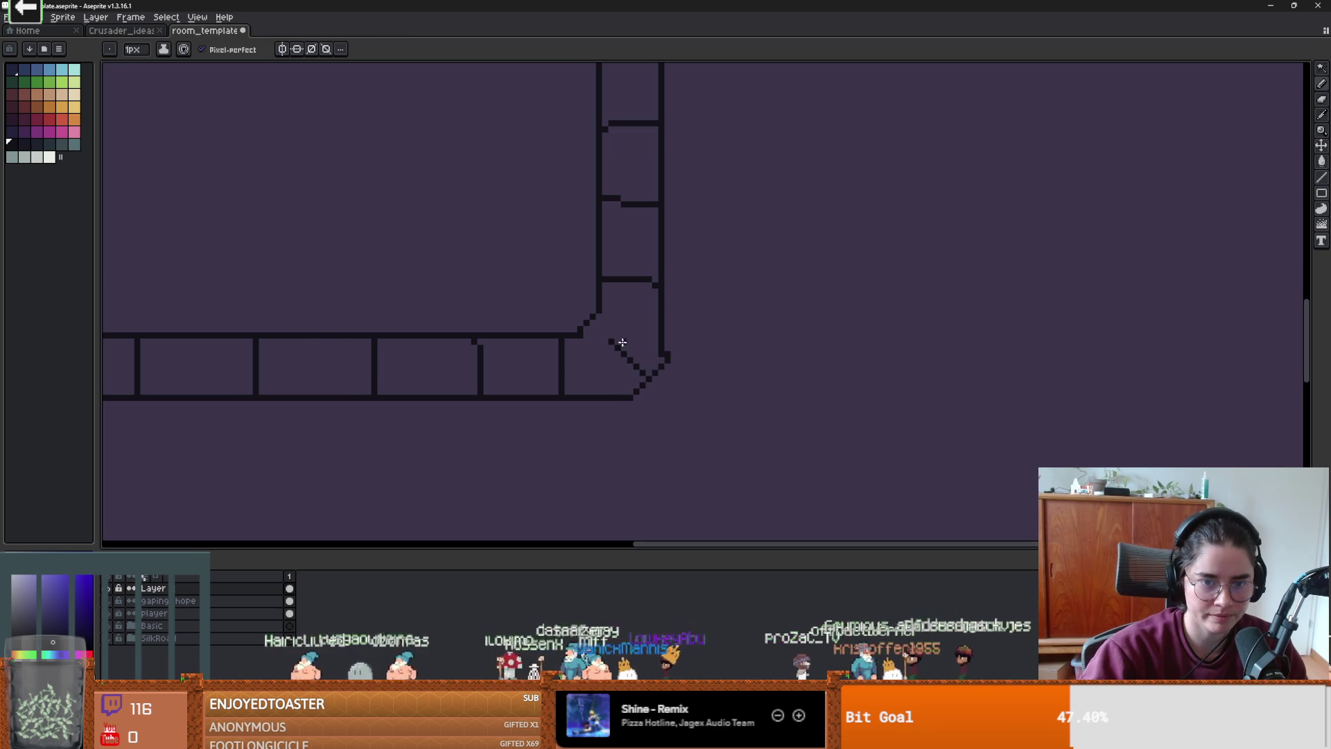
key("b")
key("e")
- Erase the bottom-left corner pixels and redraw the diagonal joining the wall bottom in outline colour
scroll(660, 366, "down", 4)
scroll(523, 359, "up", 4)
key("e")
left_click_drag(500, 371, 490, 351)
left_click_drag(558, 269, 601, 312)
left_click(574, 253, "alt")
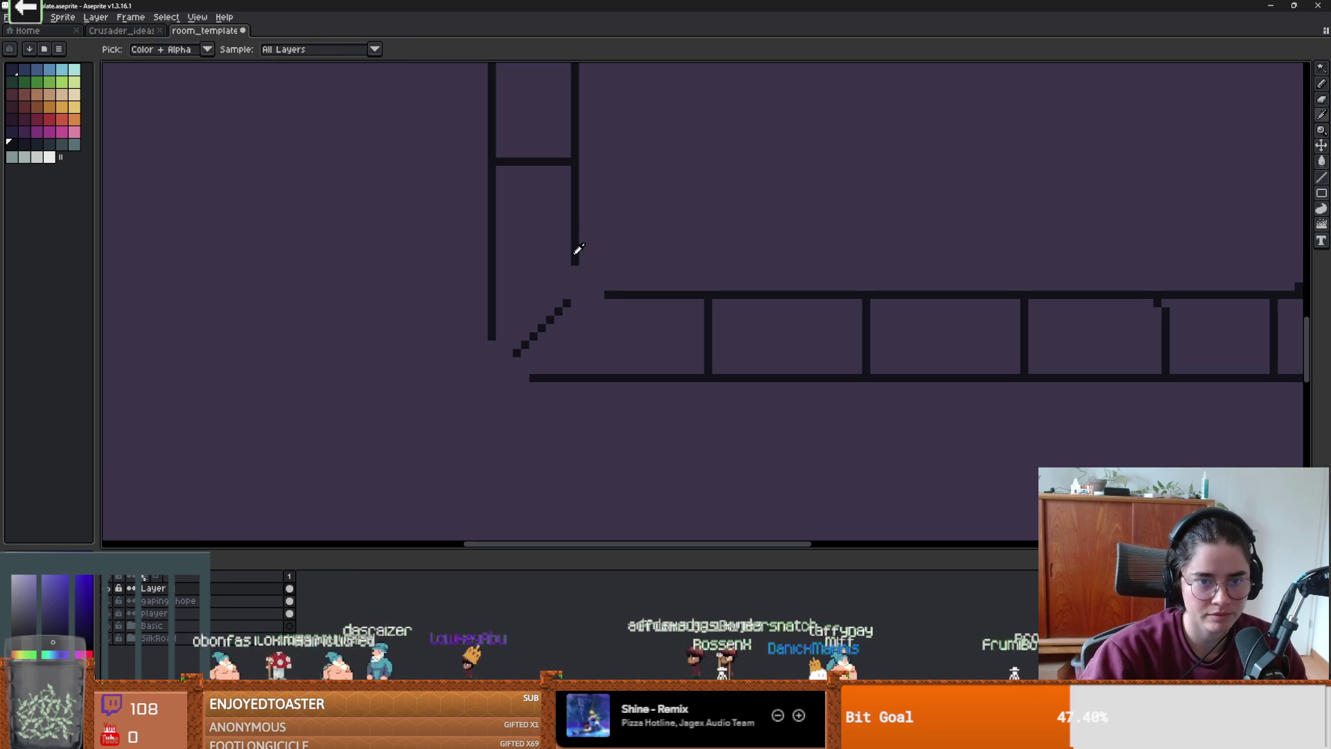
key("b")
left_click_drag(524, 375, 493, 338)
scroll(621, 321, "down", 1)
scroll(588, 308, "up", 1)
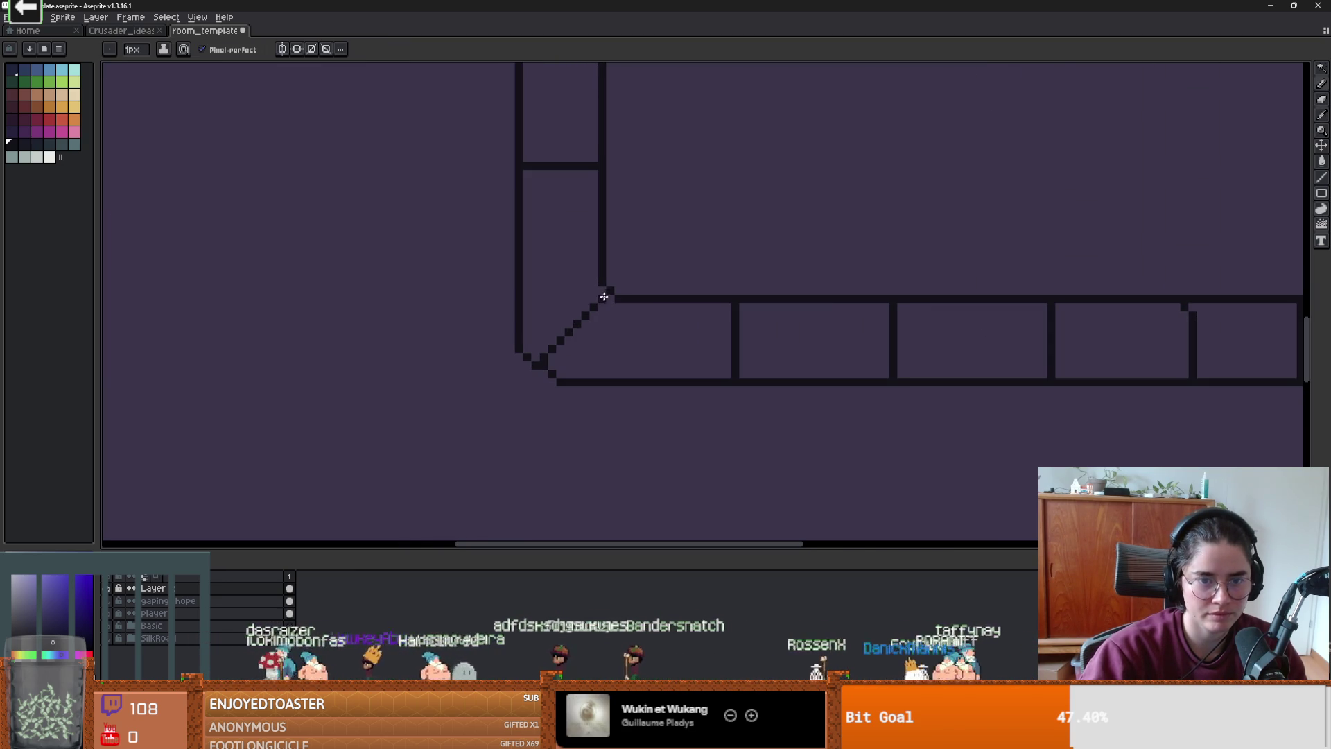
scroll(604, 298, "down", 2)
- Redraw the stepped wall segment as a straight line
left_click_drag(716, 310, 416, 330)
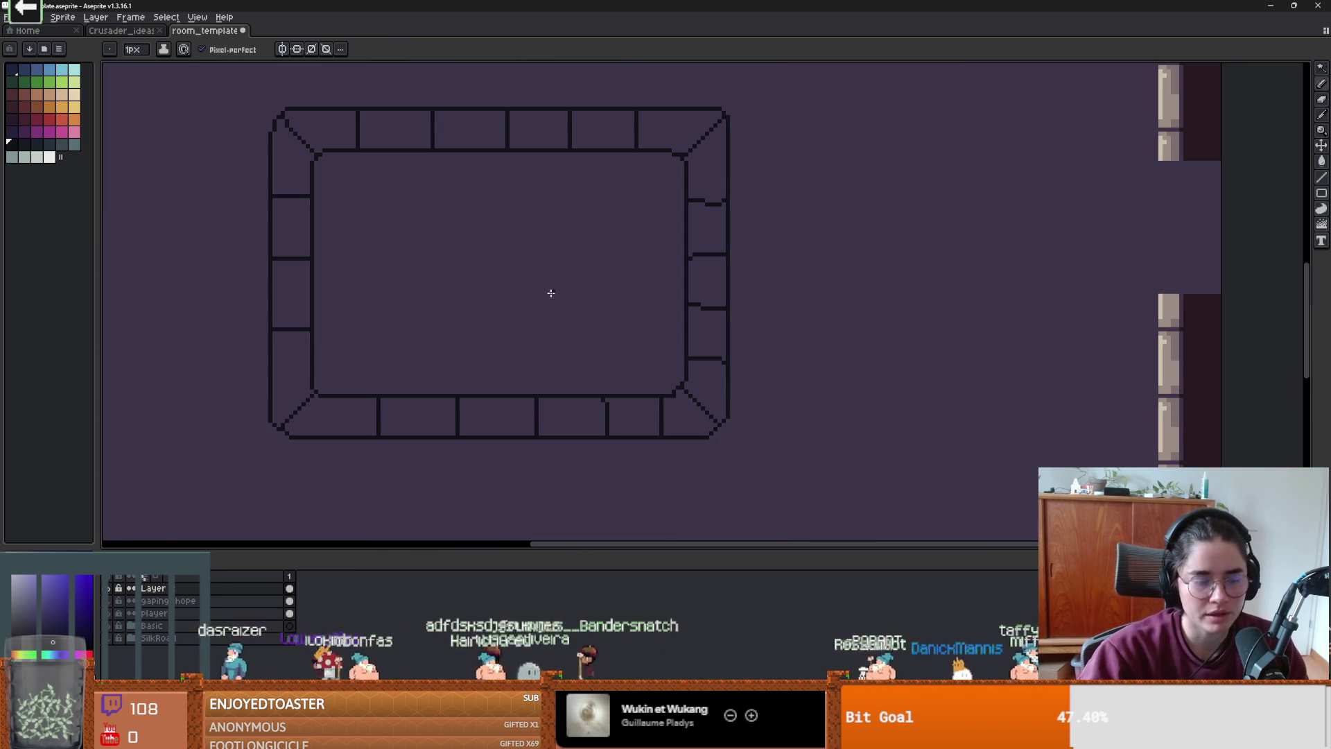
scroll(550, 293, "up", 1)
scroll(659, 319, "right", 2)
key("e")
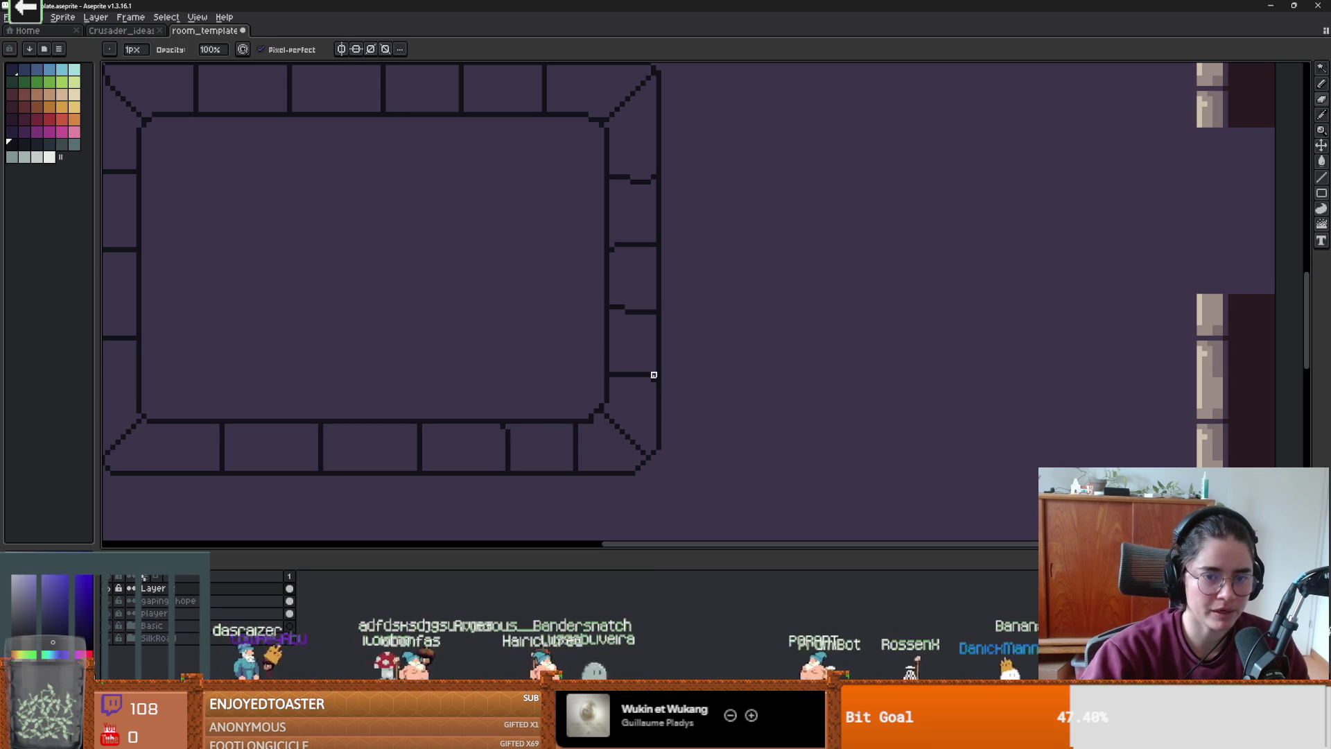
scroll(651, 375, "up", 1)
key("b")
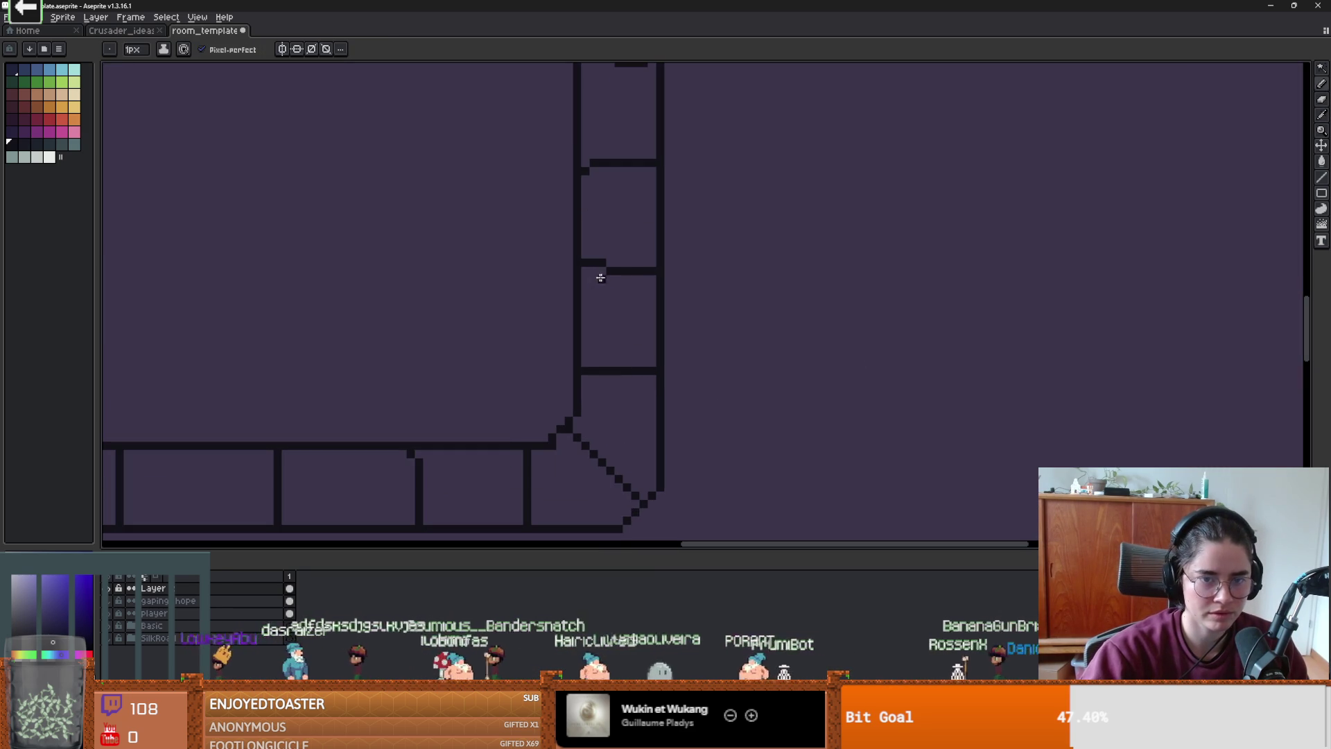
key("e")
left_click_drag(585, 262, 608, 271)
key("b")
key("e")
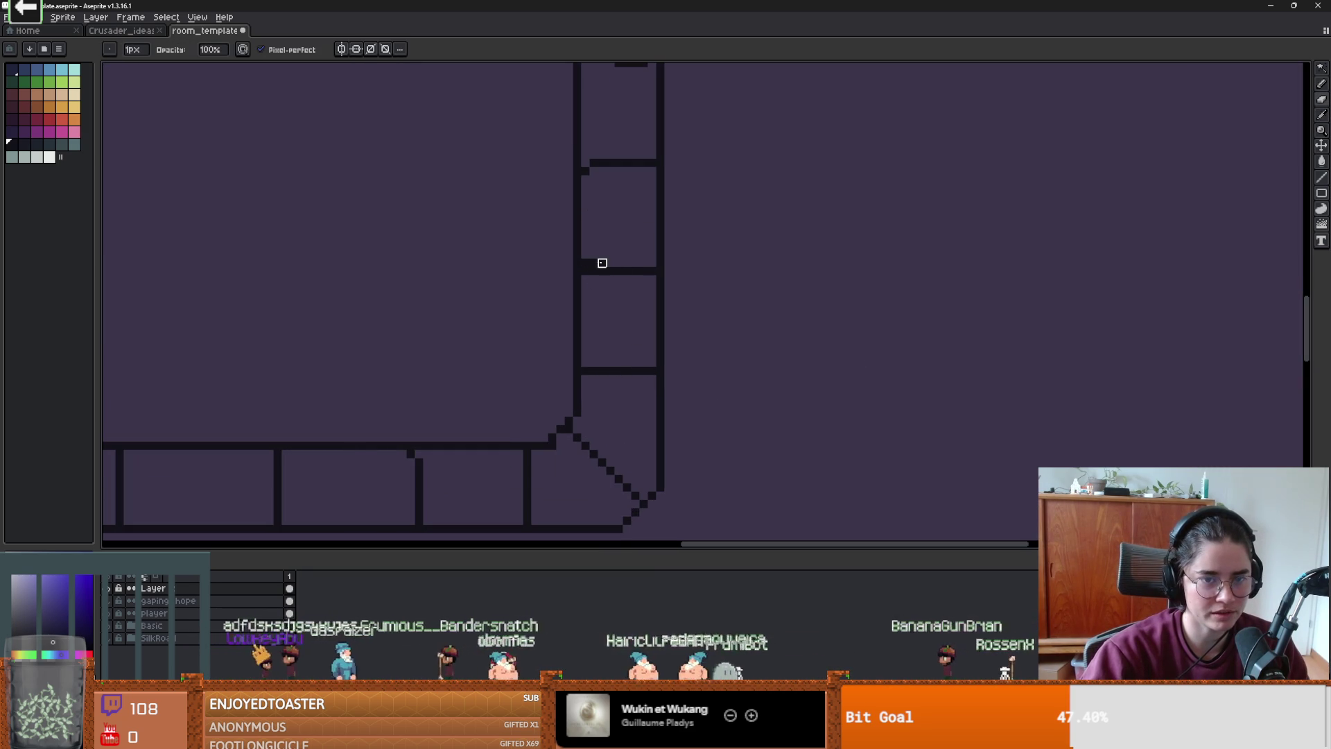
scroll(596, 270, "up", 2)
key("b")
scroll(631, 288, "up", 4)
scroll(667, 258, "down", 3)
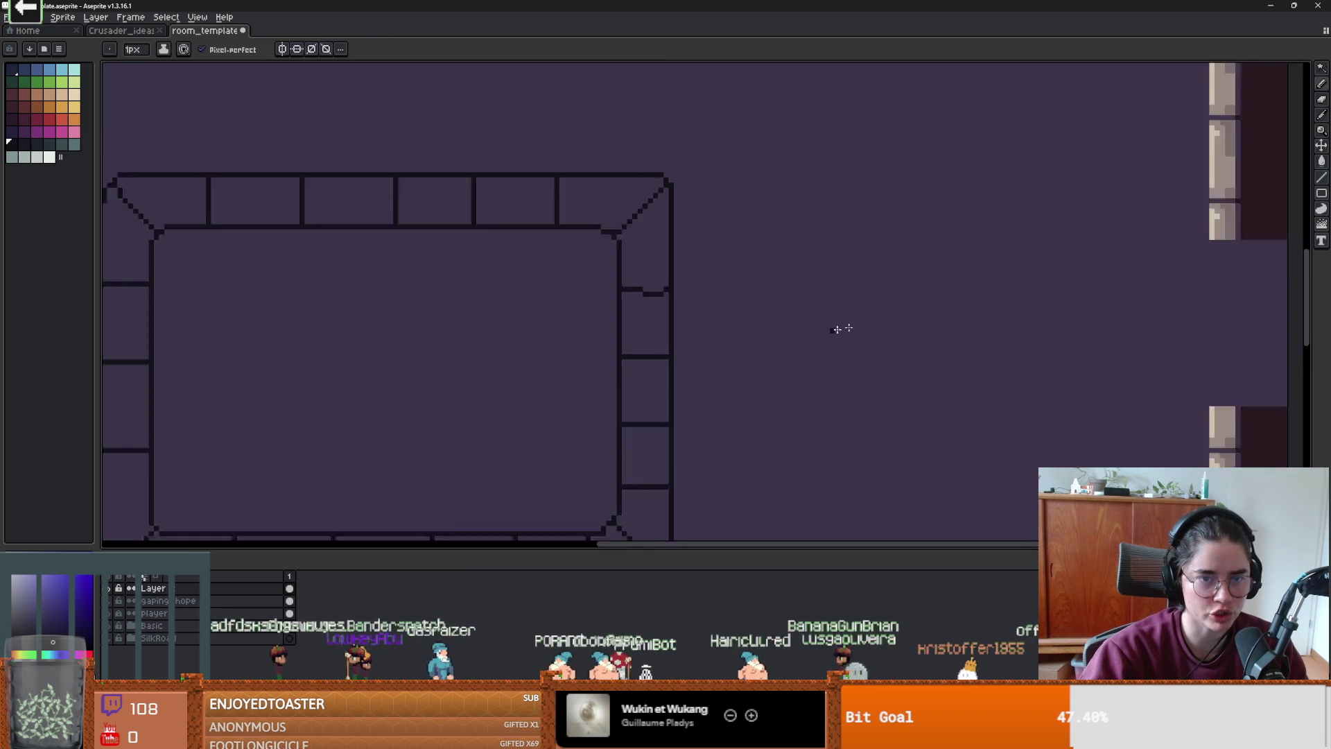
scroll(514, 354, "up", 1)
scroll(854, 247, "up", 1)
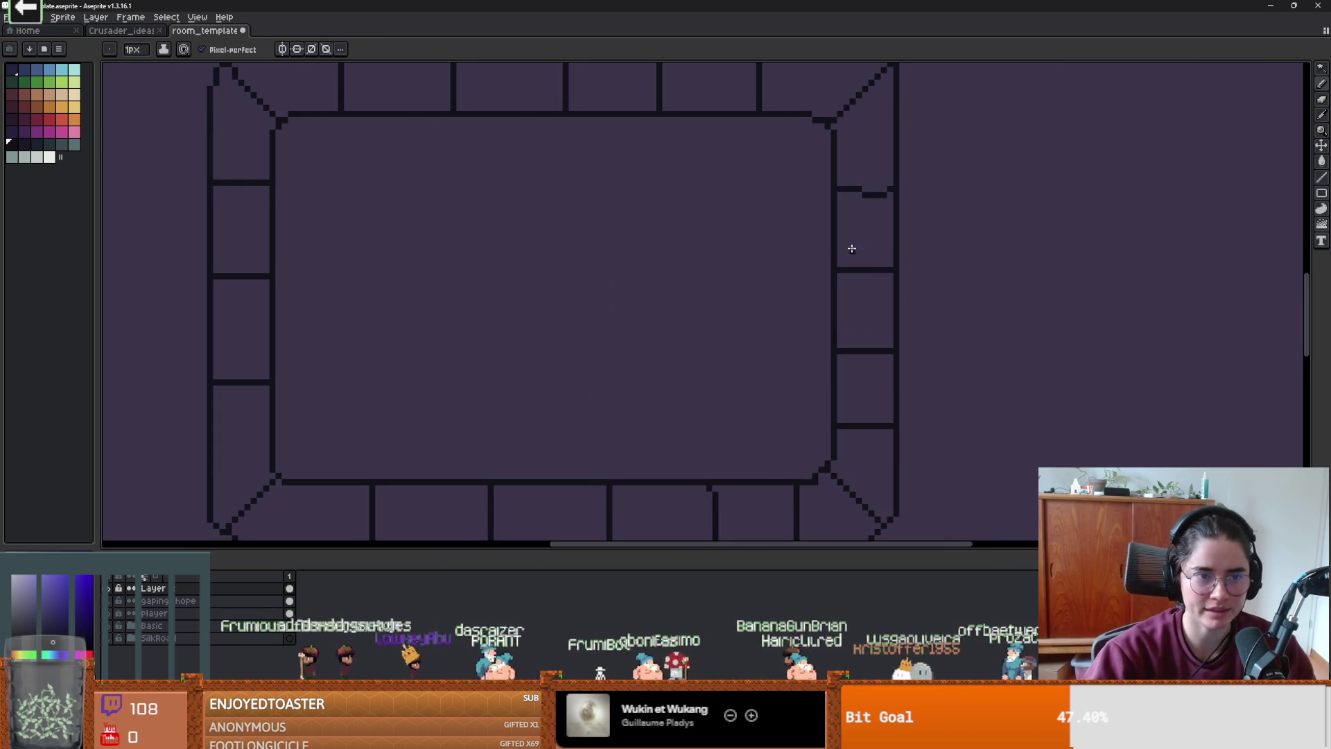
scroll(742, 291, "left", 3)
- Add a new right-wall divider and erase the old bottom-wall brick divider
left_click_drag(452, 283, 421, 278)
key("e")
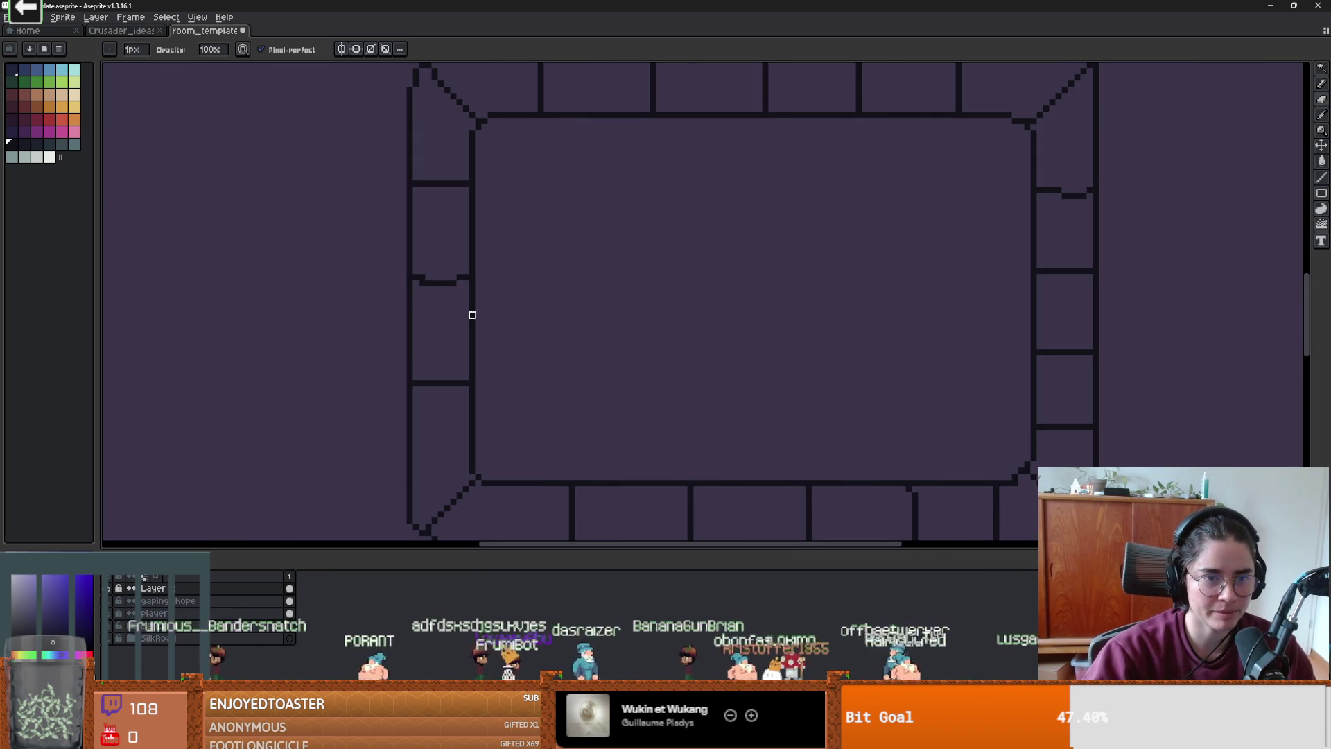
scroll(461, 275, "up", 1)
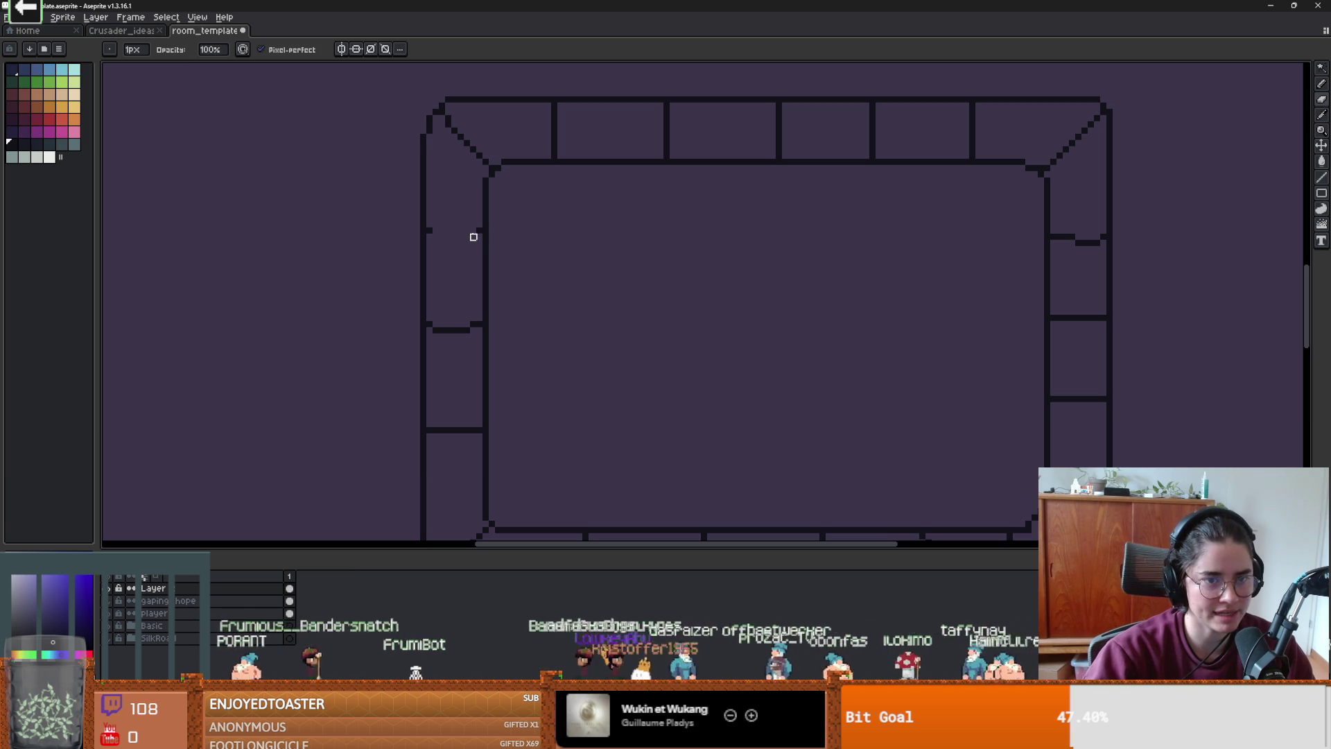
key("b")
scroll(579, 363, "down", 2)
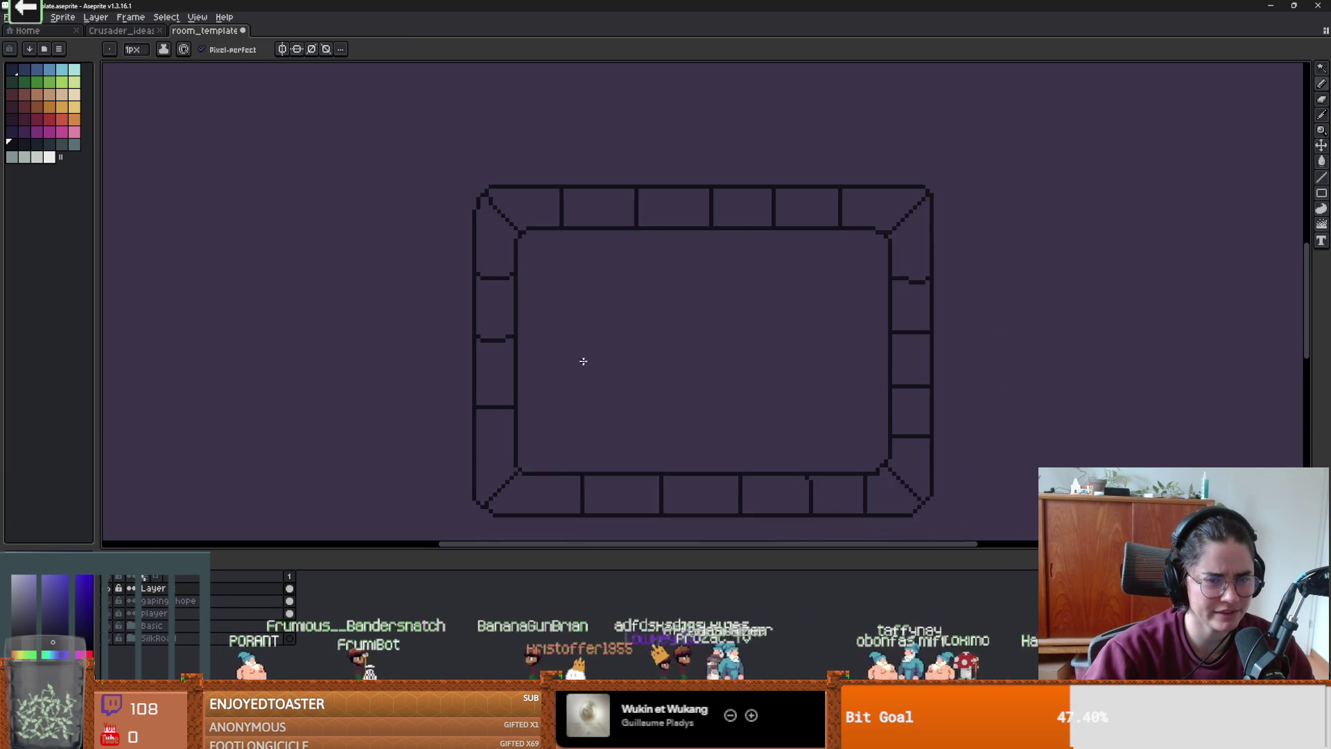
scroll(496, 402, "up", 3)
key("e")
left_click_drag(517, 347, 517, 387)
- Replace the bottom wall's old divider stubs with new vertical brick dividers
left_click(517, 339)
key("b")
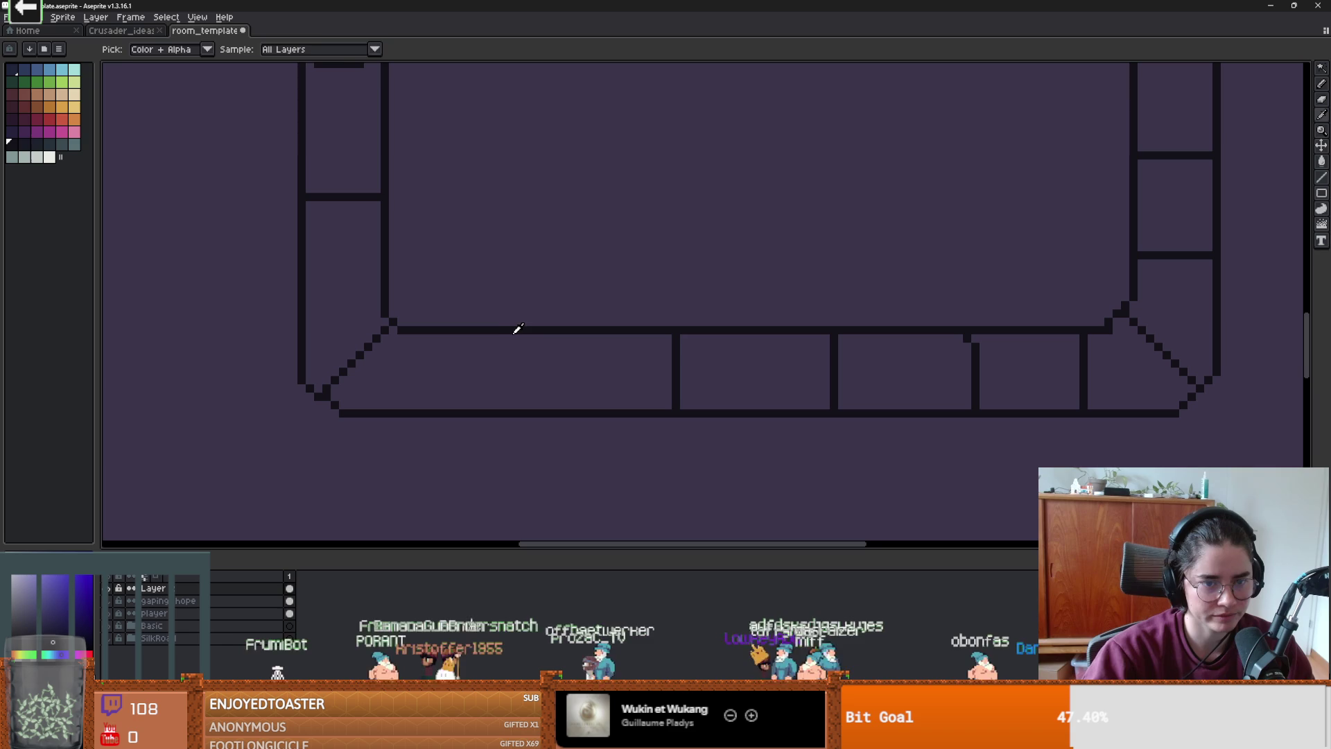
left_click_drag(525, 338, 508, 379)
scroll(628, 388, "down", 2)
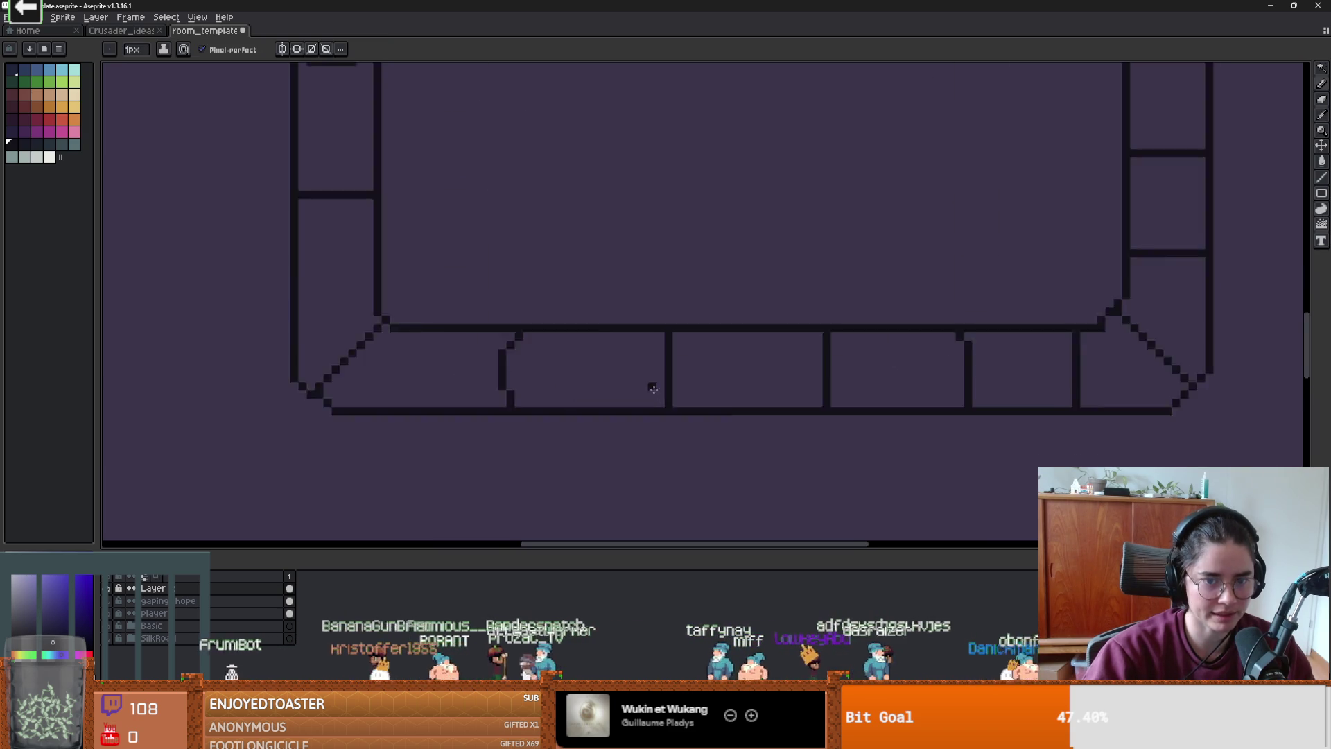
scroll(666, 344, "up", 3)
key("e")
left_click_drag(676, 321, 676, 350)
key("ctrl+z")
key("ctrl+z")
scroll(477, 337, "down", 2)
key("b")
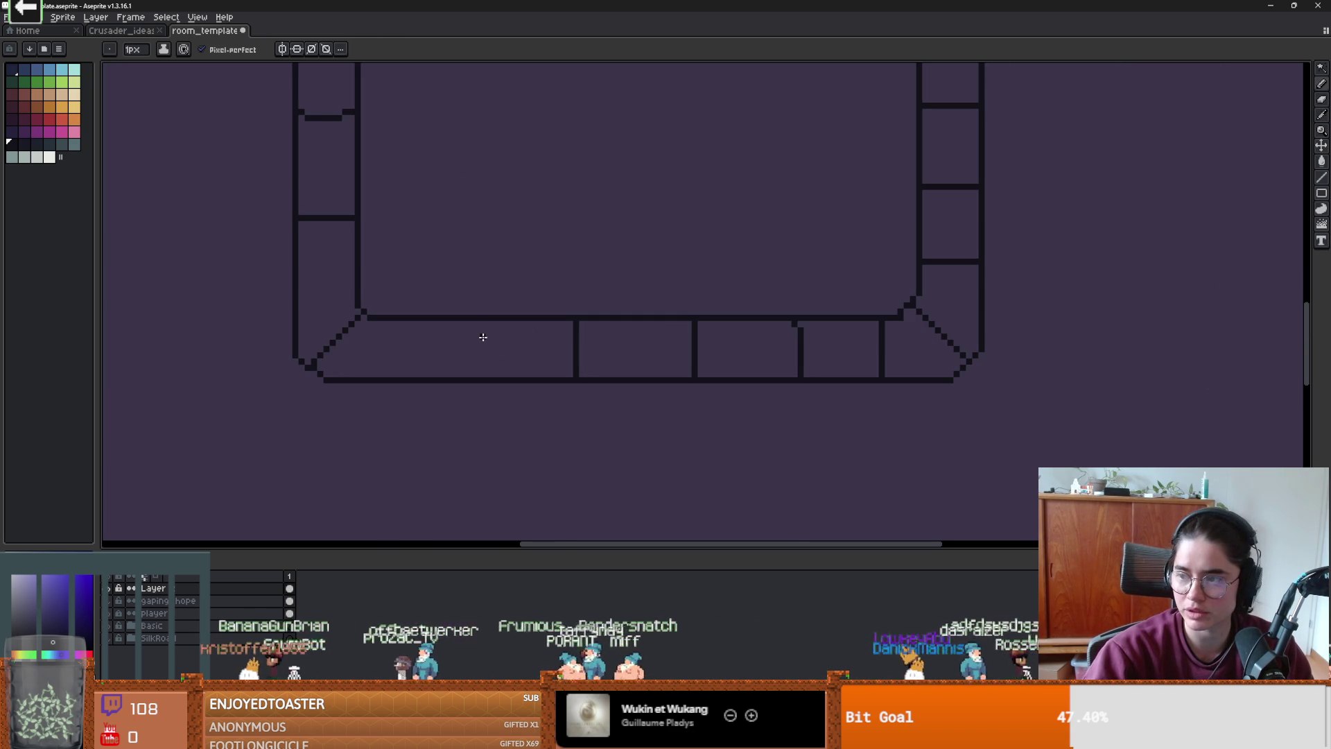
left_click_drag(459, 322, 459, 371)
scroll(427, 332, "up", 2)
- Erase the left wall's old divider and stub and draw a new horizontal divider
key("e")
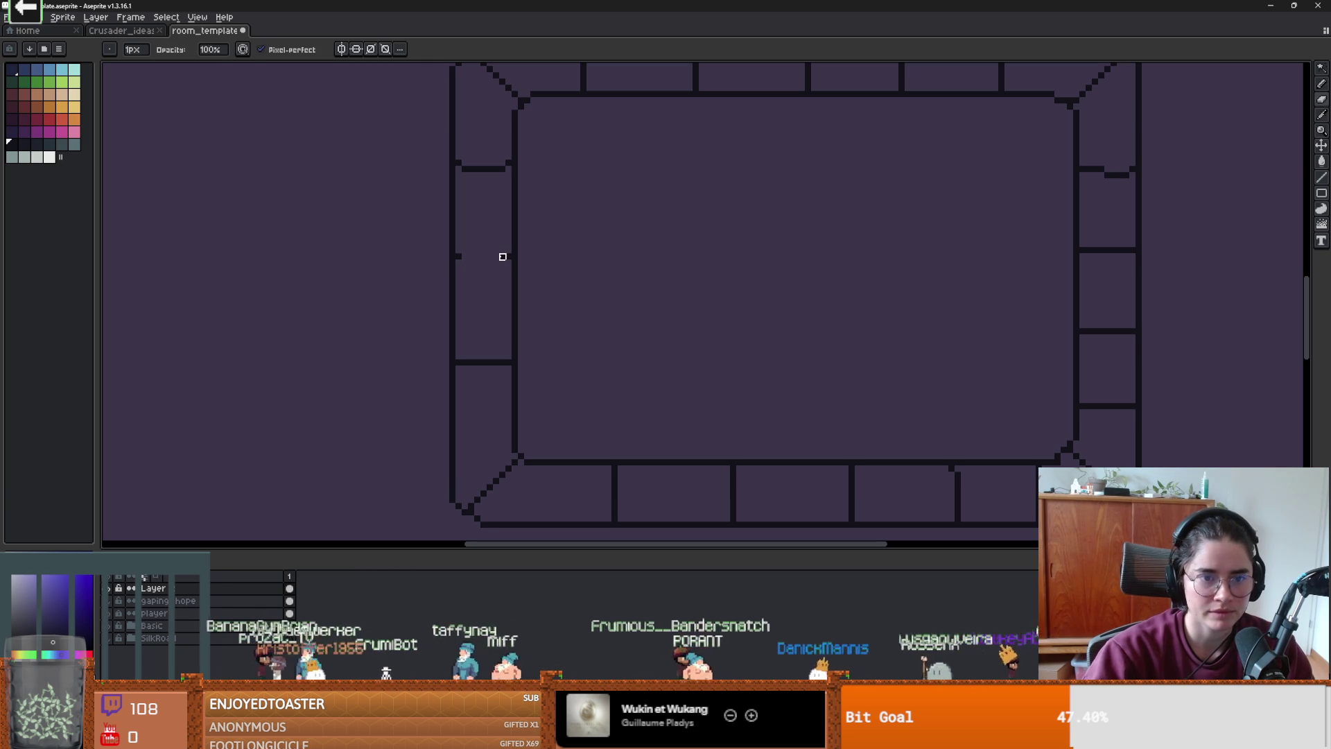
key("b")
scroll(460, 254, "up", 2)
left_click_drag(466, 373, 540, 372)
key("e")
left_click_drag(528, 239, 462, 246)
key("b")
left_click_drag(768, 283, 407, 334)
- Clean up the right wall's stubs, extending one into a full divider
scroll(407, 333, "down", 1)
scroll(670, 360, "up", 1)
key("e")
left_click_drag(693, 274, 648, 266)
key("i")
key("b")
scroll(707, 405, "down", 1)
scroll(571, 372, "down", 2)
scroll(570, 372, "up", 1)
scroll(672, 374, "up", 1)
key("e")
left_click(651, 357)
scroll(624, 374, "left", 3)
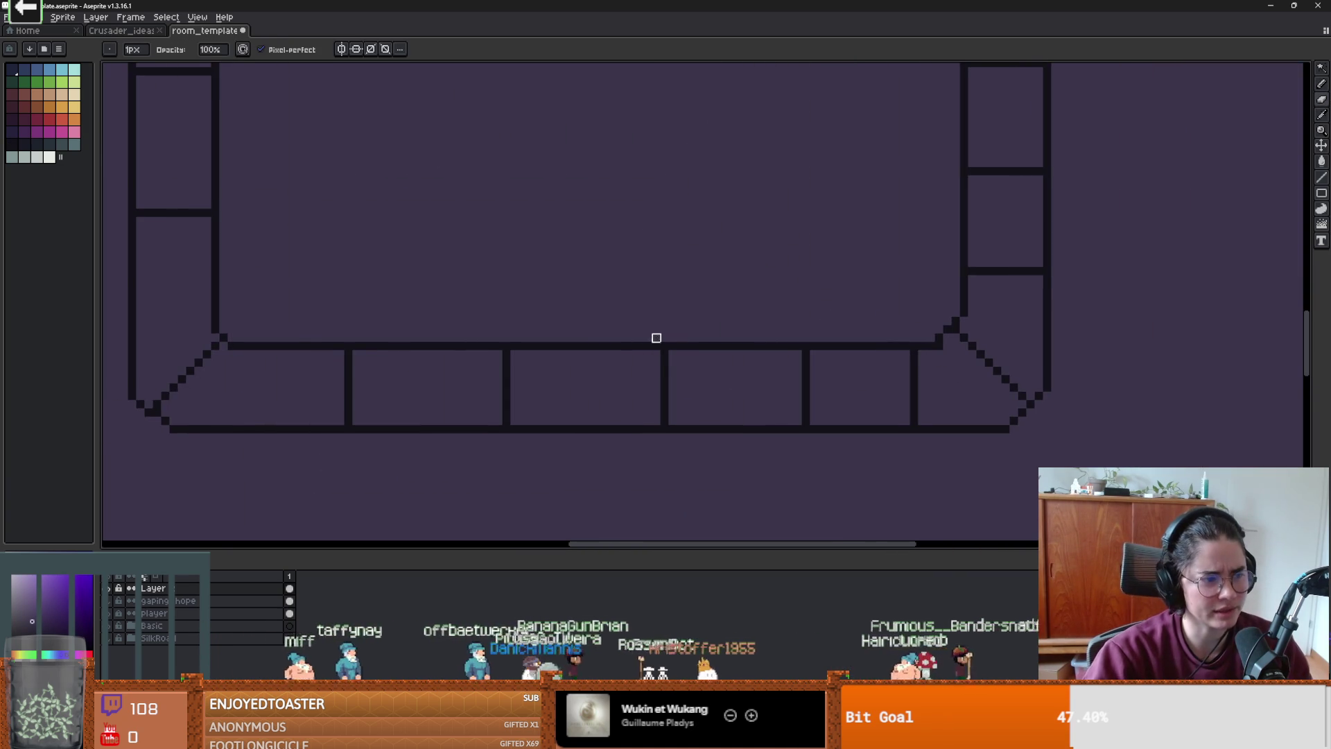
scroll(656, 347, "up", 2)
scroll(686, 329, "down", 2)
scroll(686, 330, "up", 1)
scroll(683, 326, "down", 4)
scroll(676, 317, "up", 2)
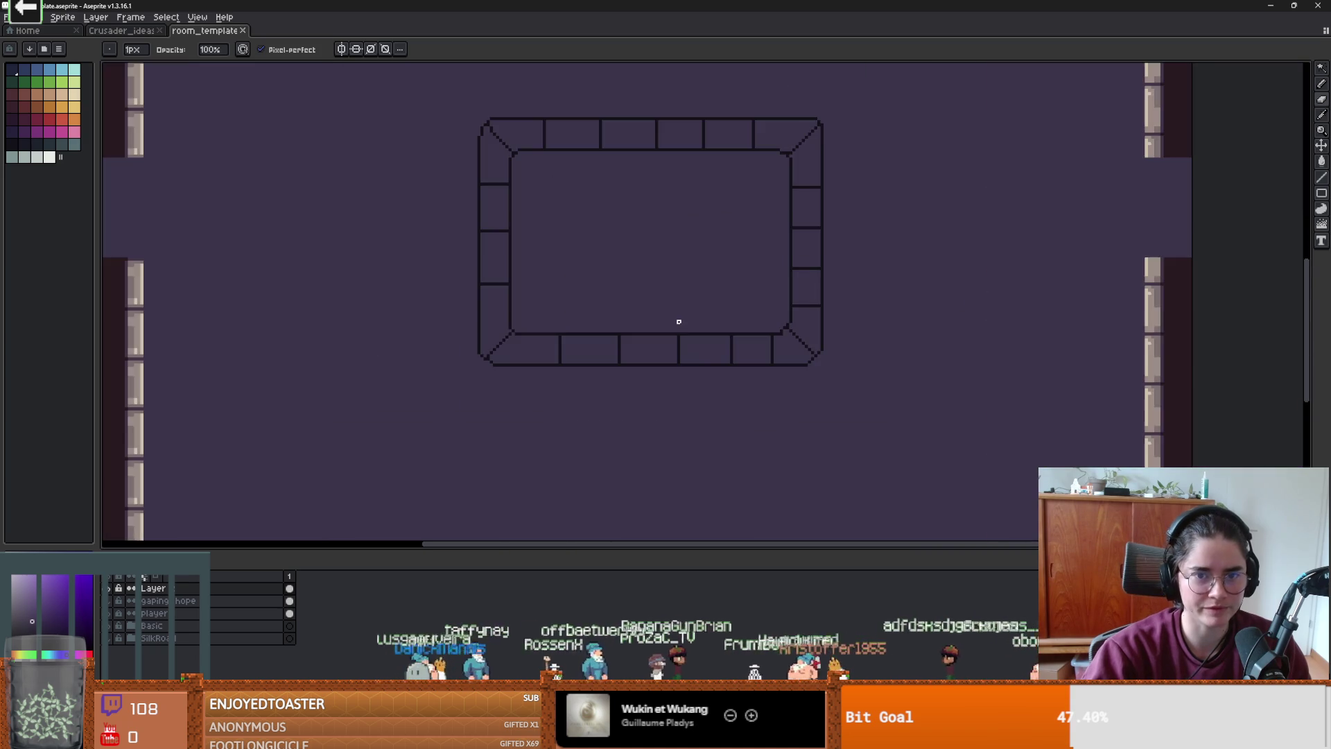
scroll(716, 309, "down", 2)
left_click_drag(708, 291, 669, 284)
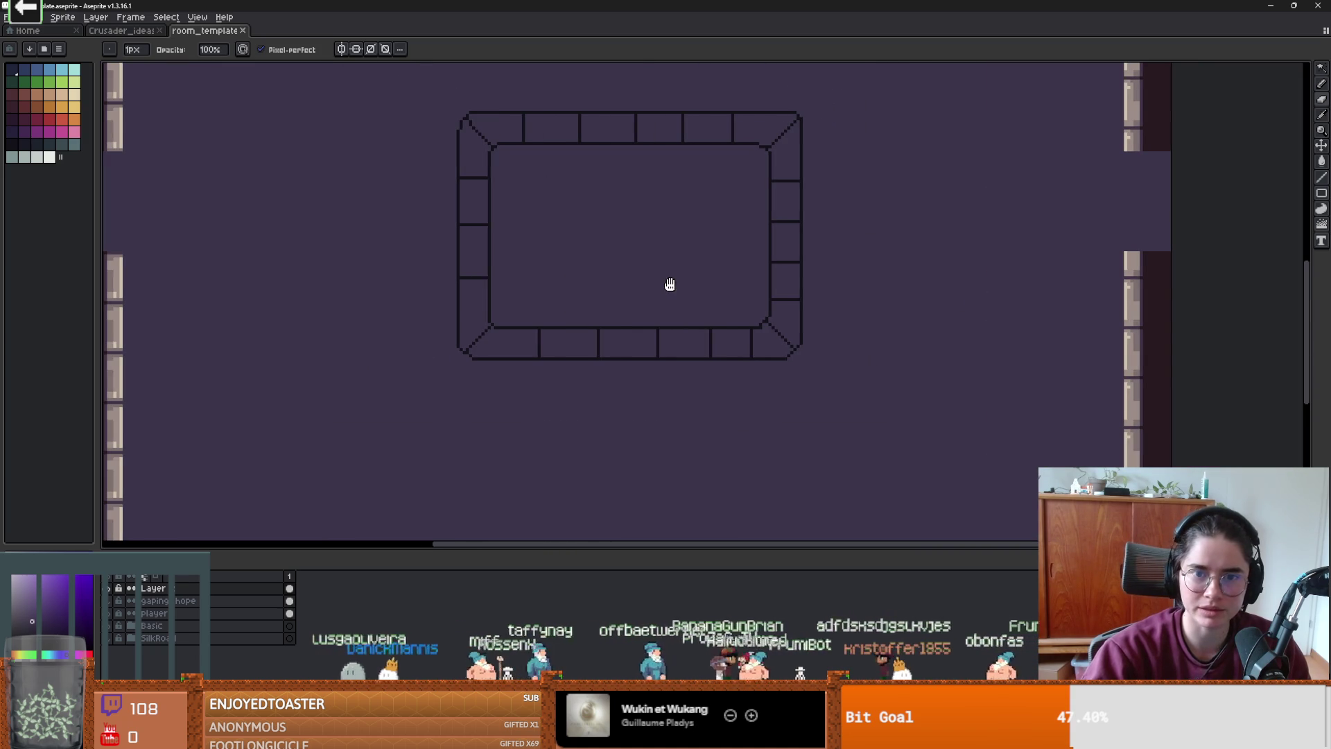
- Save the room template file
scroll(659, 229, "up", 2)
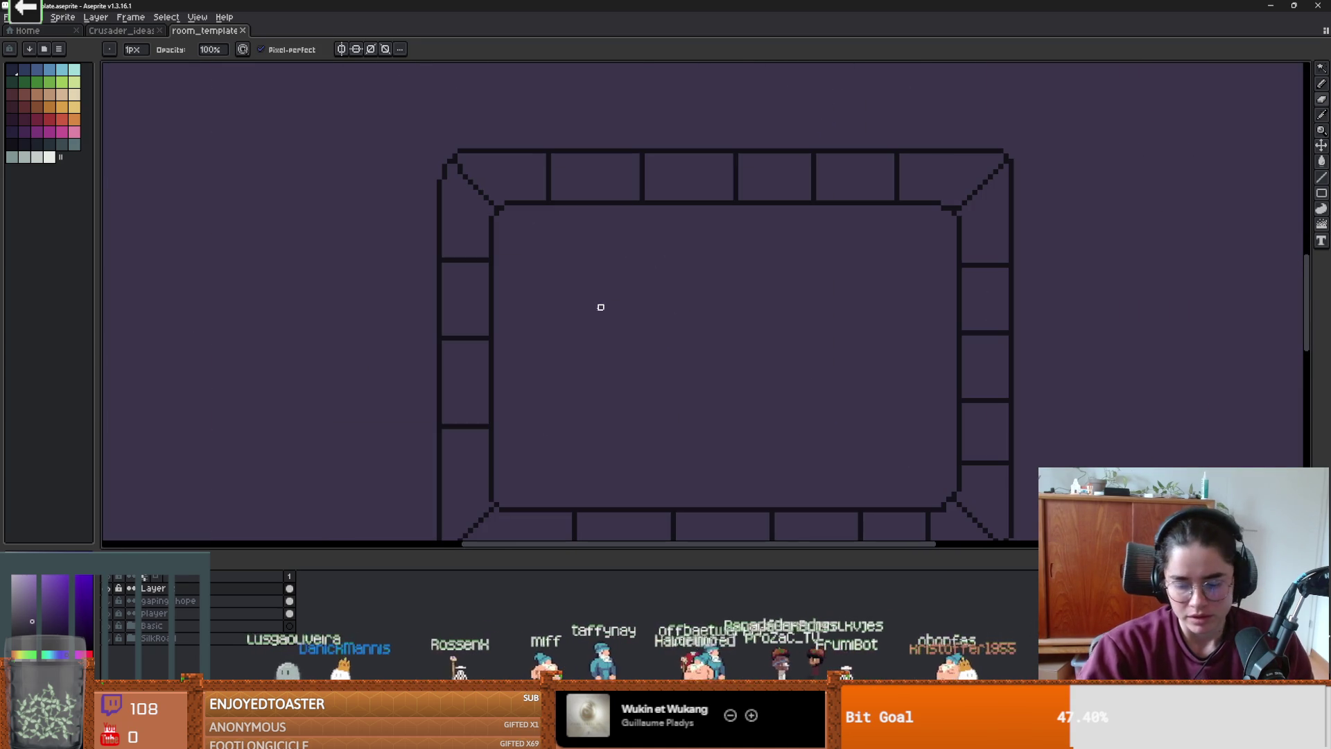
key("i")
key("b")
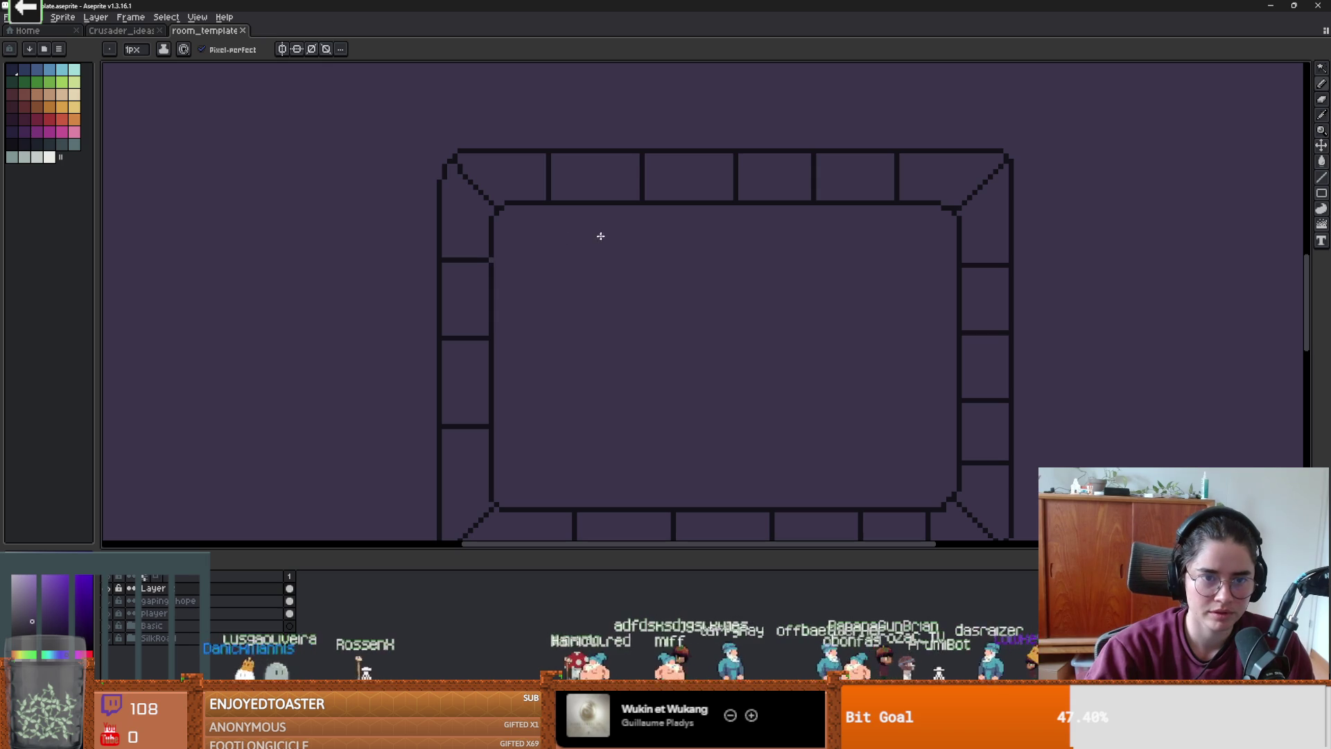
key("ctrl+s")
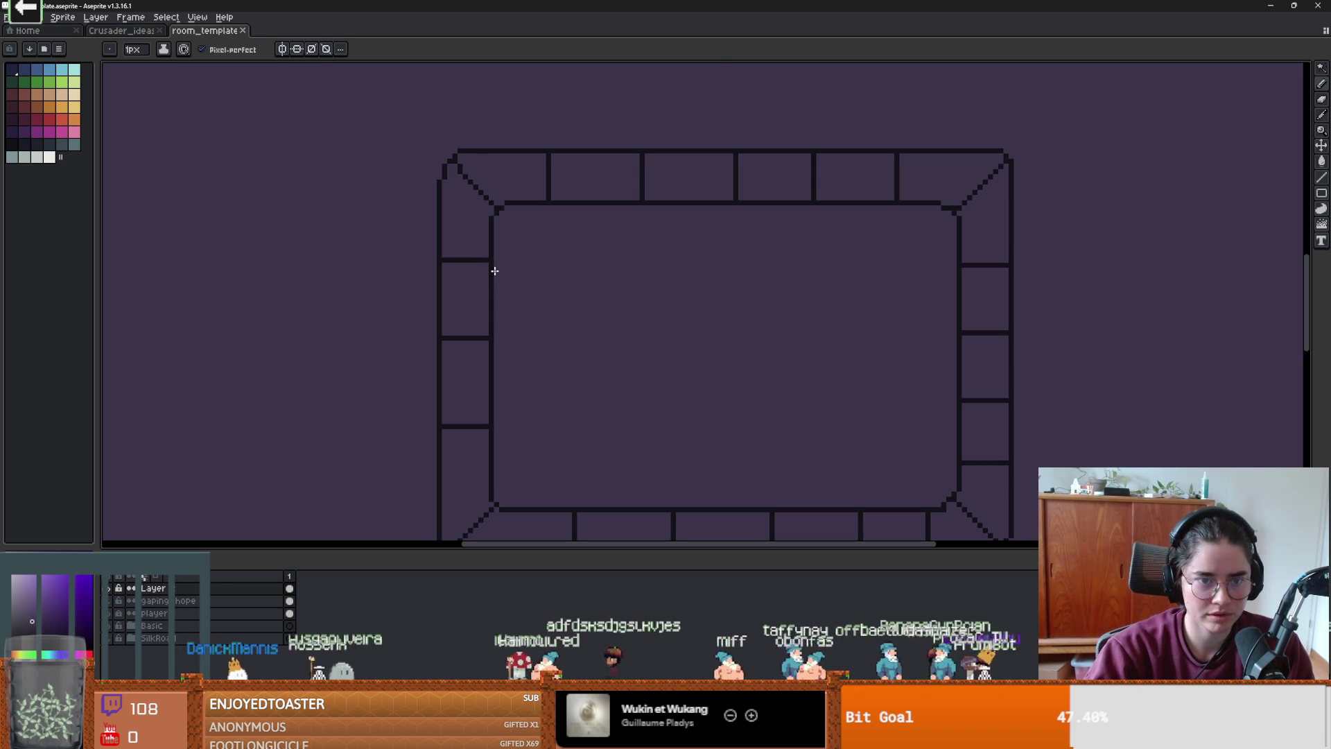
left_click(563, 255)
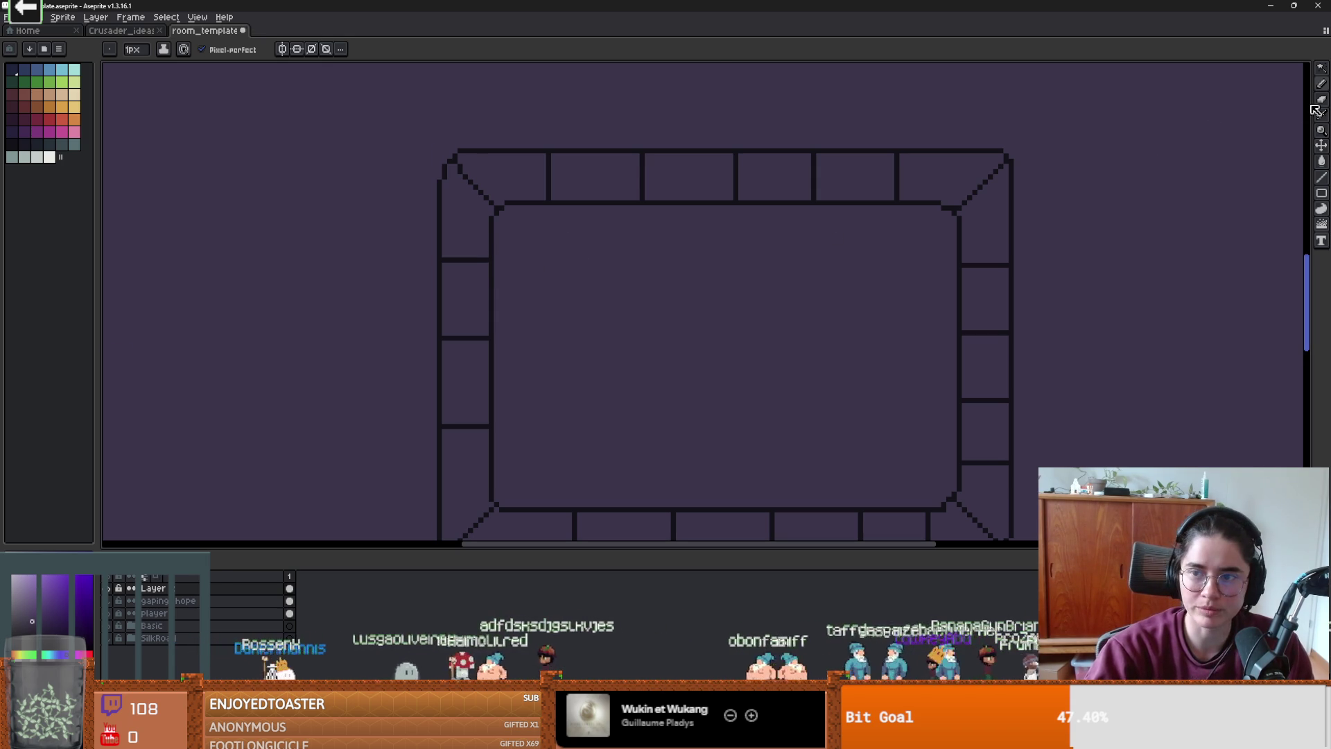
- Draw a straight dark outline-coloured line across the inner basin just below the top rim
left_click(1322, 178)
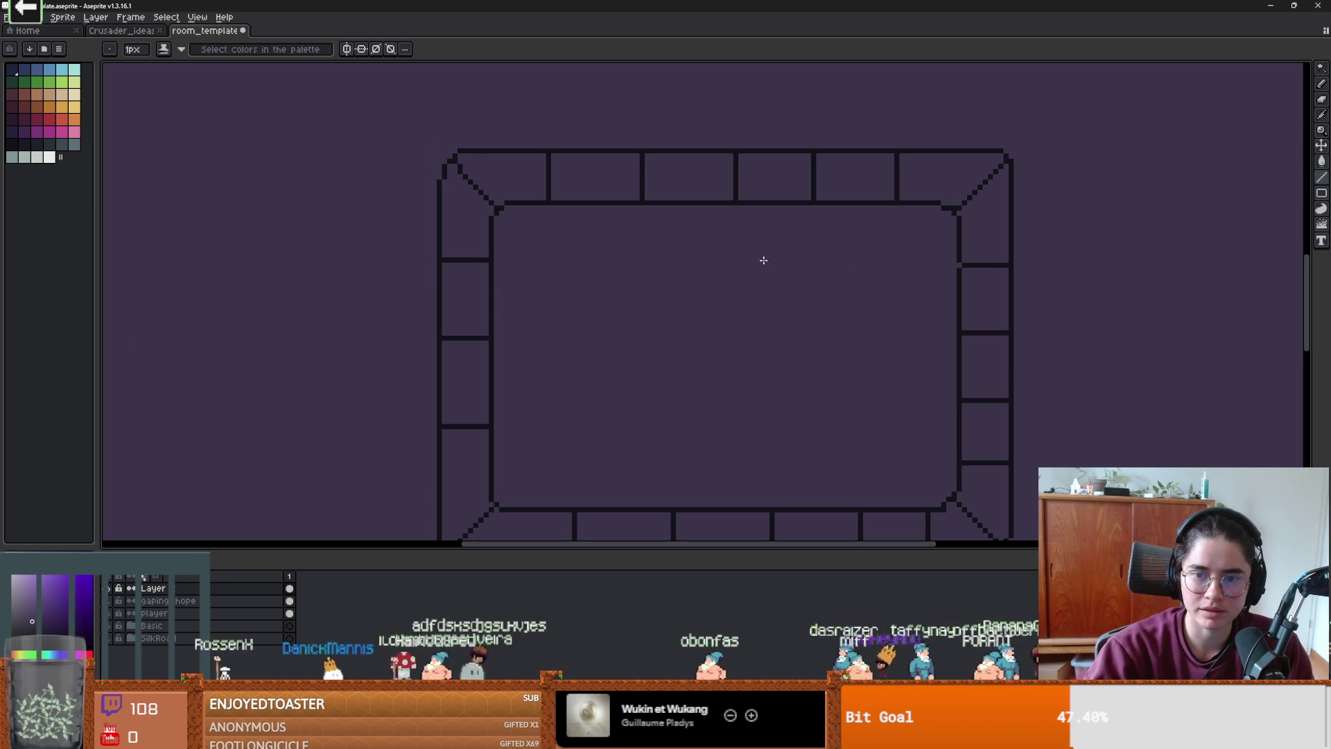
left_click(960, 249, "alt")
left_click_drag(957, 255, 493, 254)
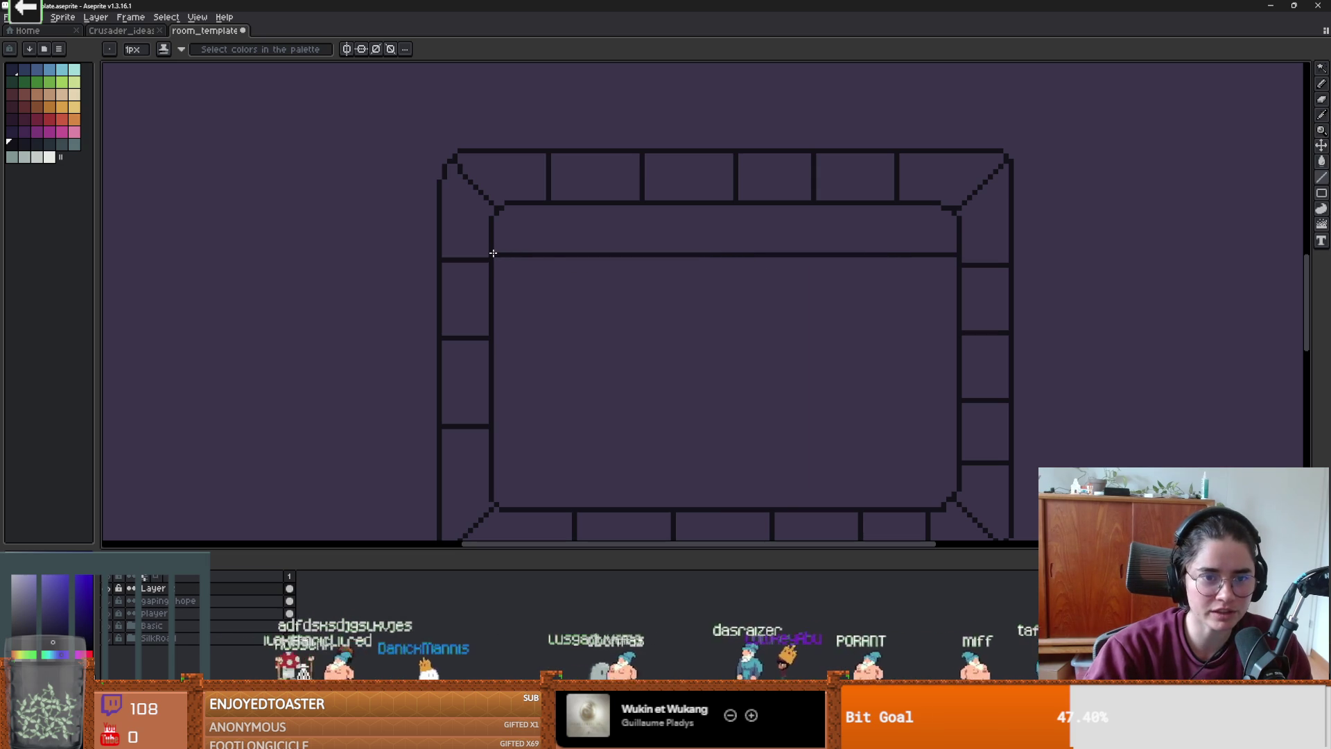
key("ctrl+z")
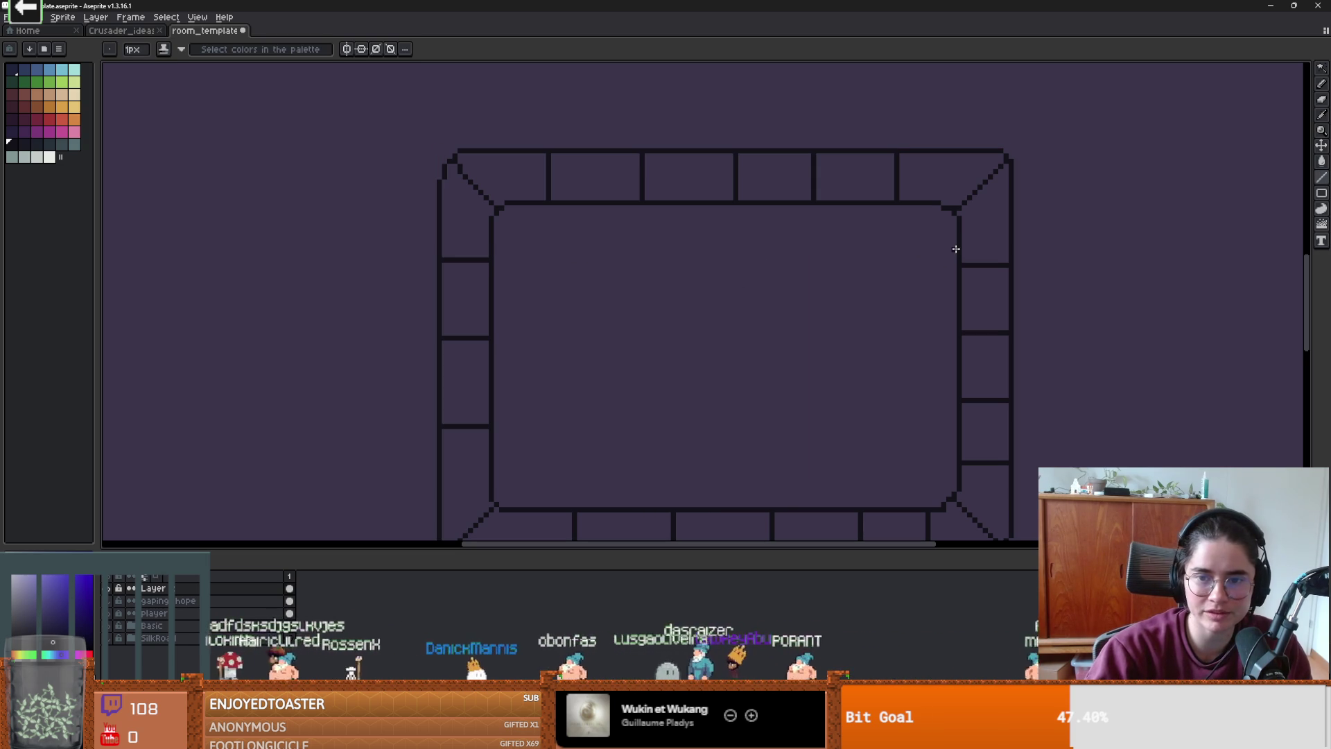
left_click_drag(954, 247, 496, 248)
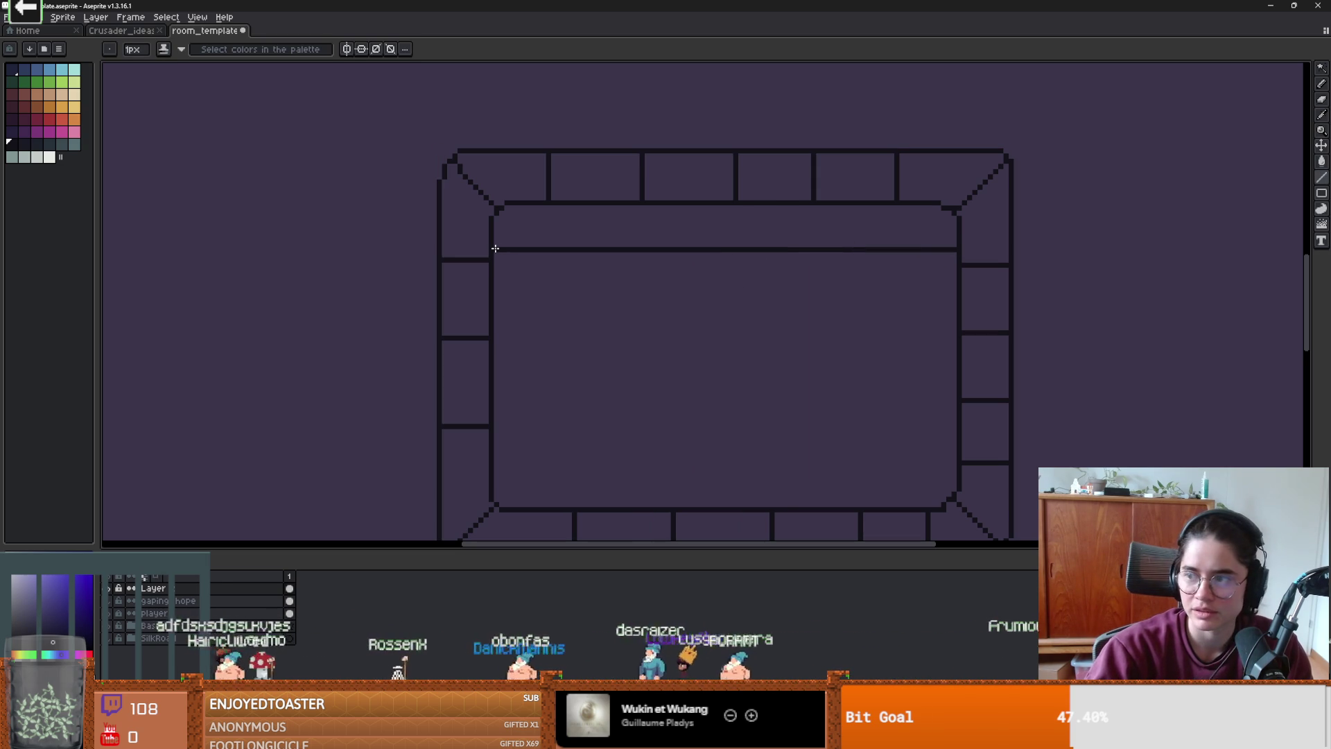
scroll(595, 186, "up", 1)
- Draw five vertical brick dividers from the top rim down to the inner band line
key("b")
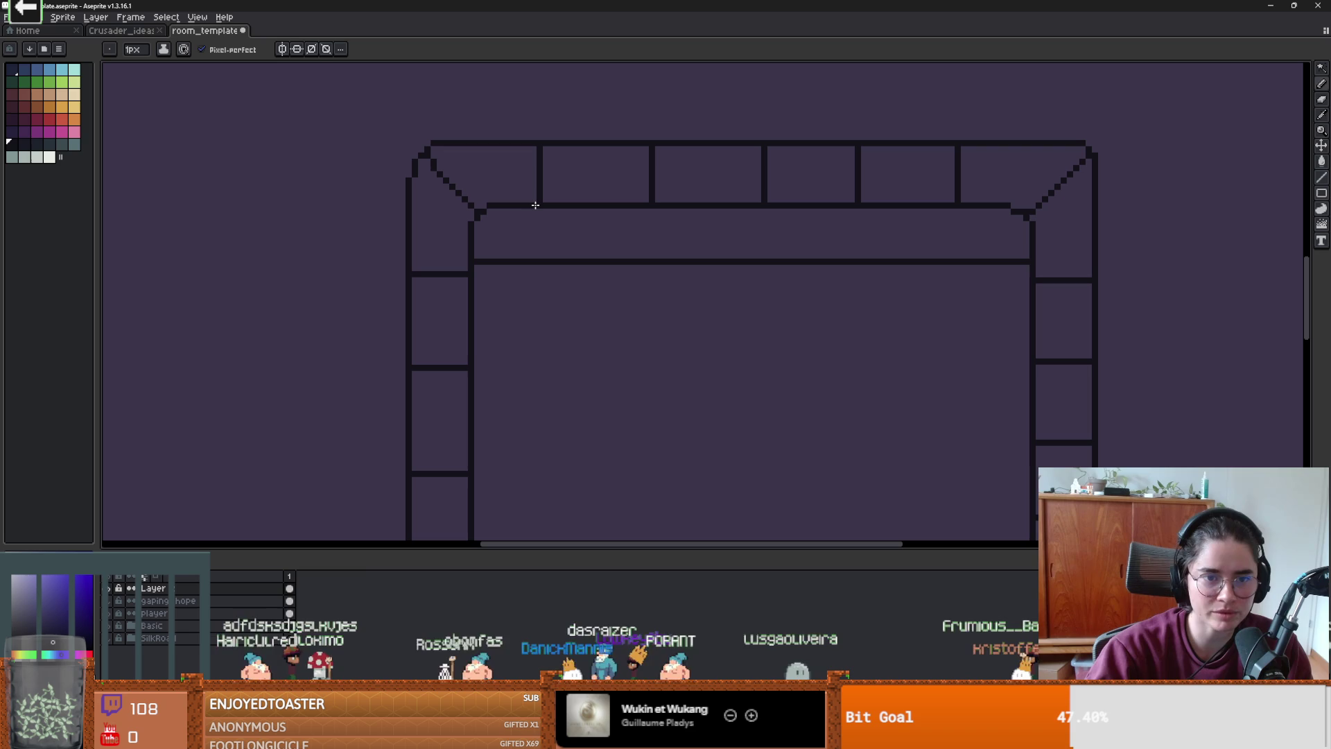
left_click_drag(542, 202, 540, 256)
left_click_drag(652, 206, 651, 258)
left_click_drag(765, 204, 761, 259)
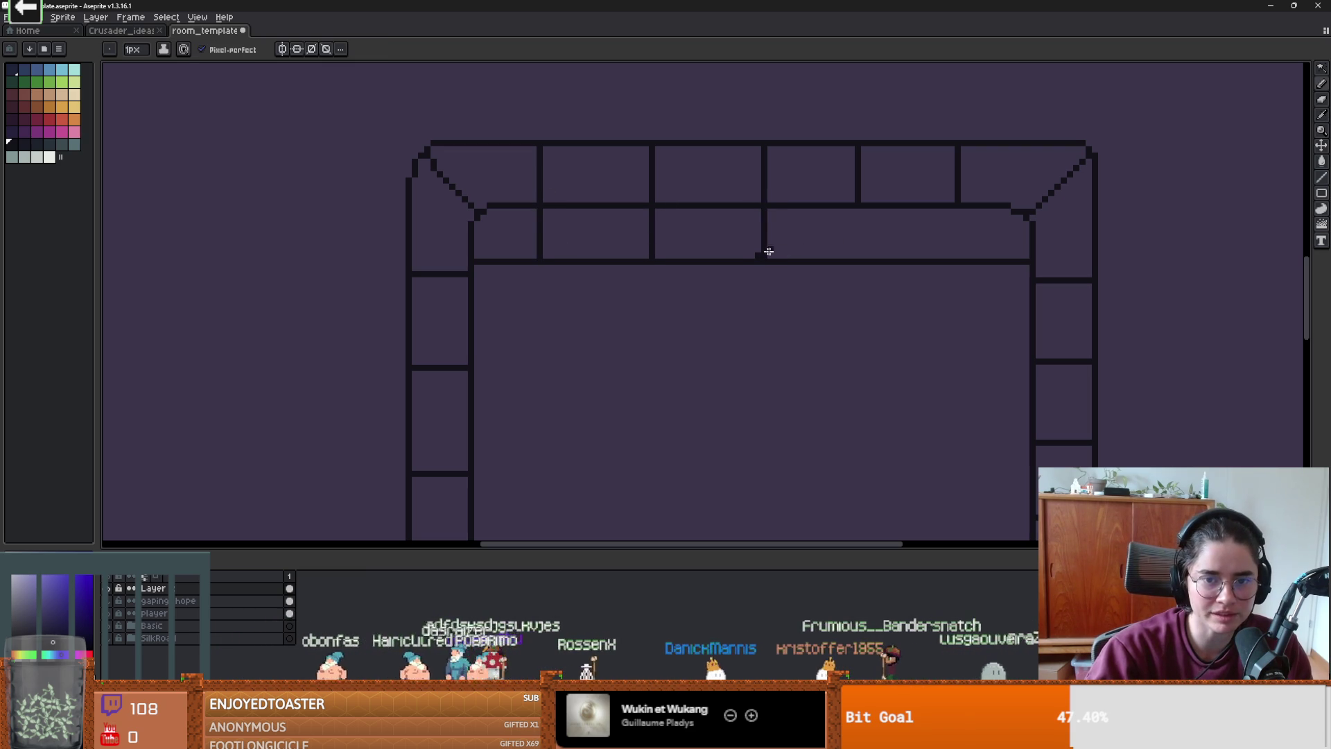
key("e")
key("i")
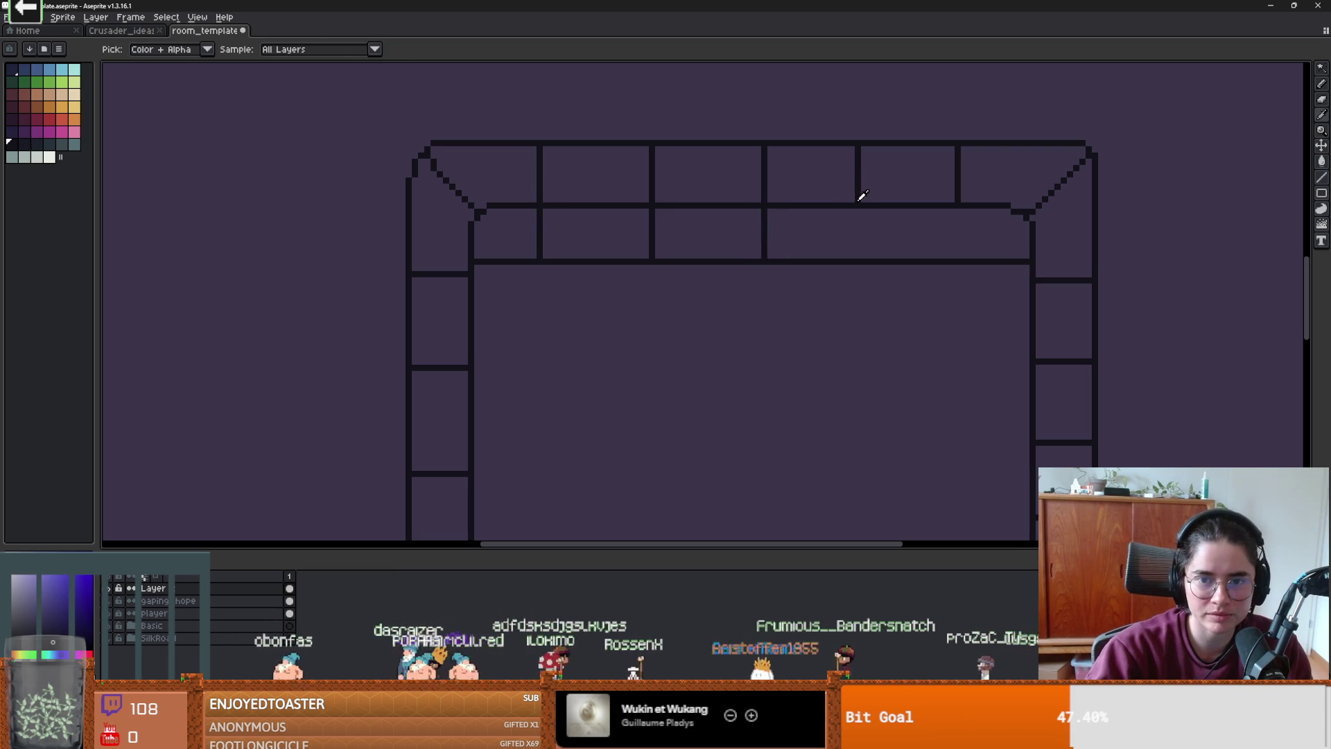
key("b")
left_click_drag(859, 206, 856, 243)
left_click_drag(956, 206, 960, 257)
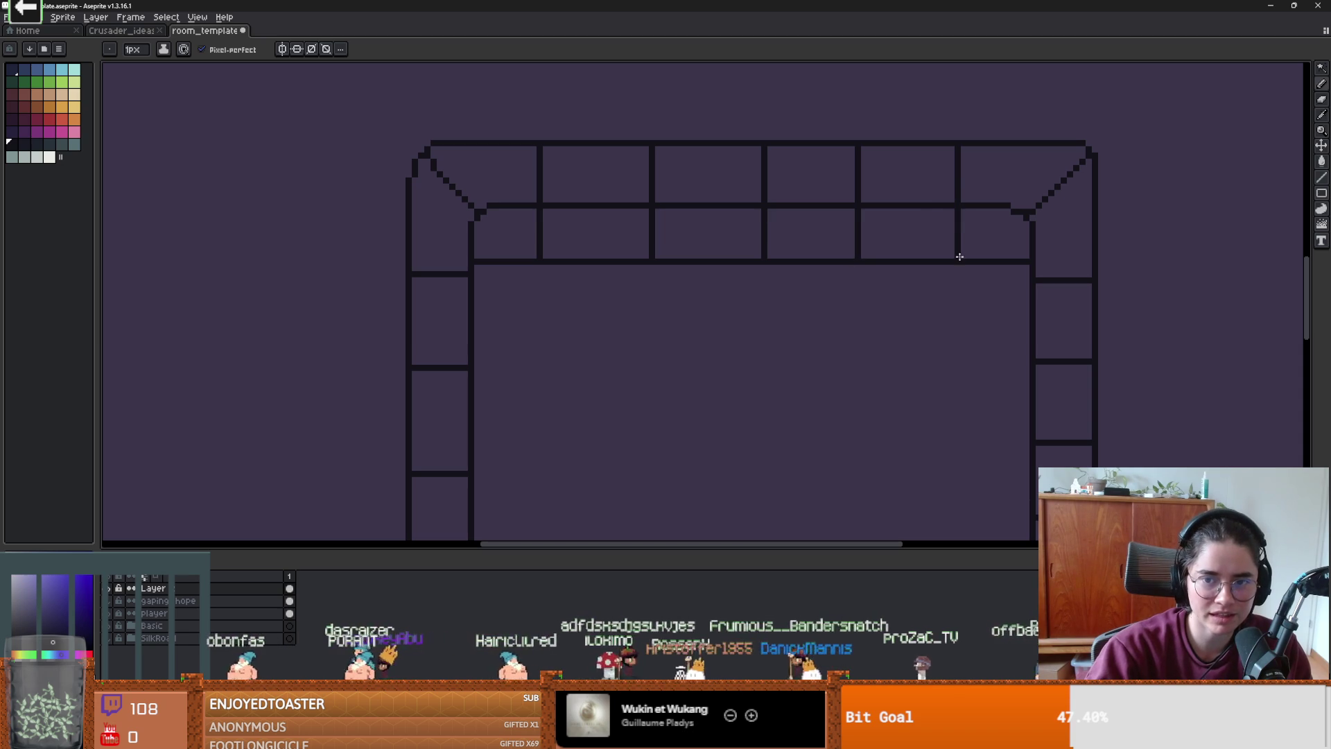
scroll(977, 301, "down", 3)
scroll(862, 199, "up", 3)
scroll(431, 342, "down", 2)
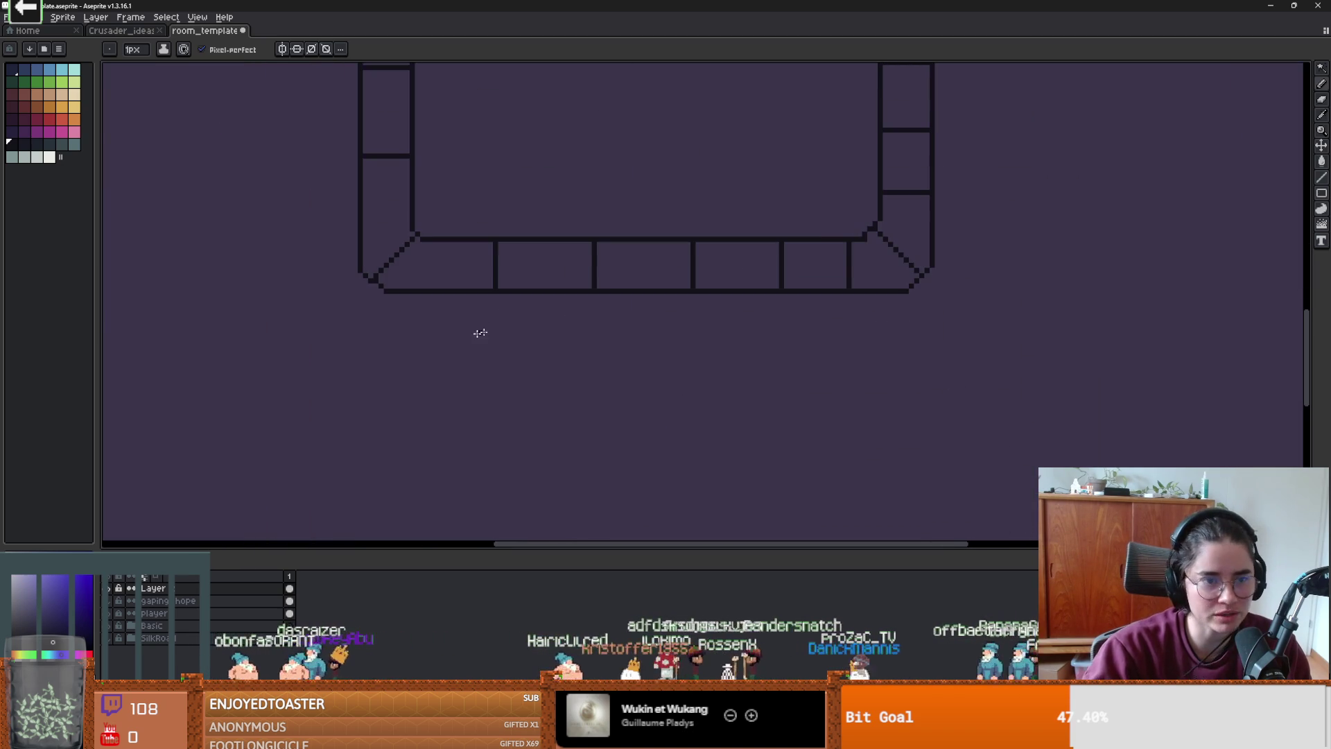
- Draw the front face outline from the left corner around the right side and along the bottom
key("d")
key("b")
mouse_move(346, 226)
left_mouse_down()
mouse_move(362, 284)
mouse_move(873, 281)
left_mouse_up()
mouse_move(914, 202)
left_mouse_down()
mouse_move(892, 272)
mouse_move(844, 293)
mouse_move(680, 292)
mouse_move(867, 281)
mouse_move(675, 278)
left_mouse_up()
- Erase the stray stair-step pixels along the front face's bottom edge
key("e")
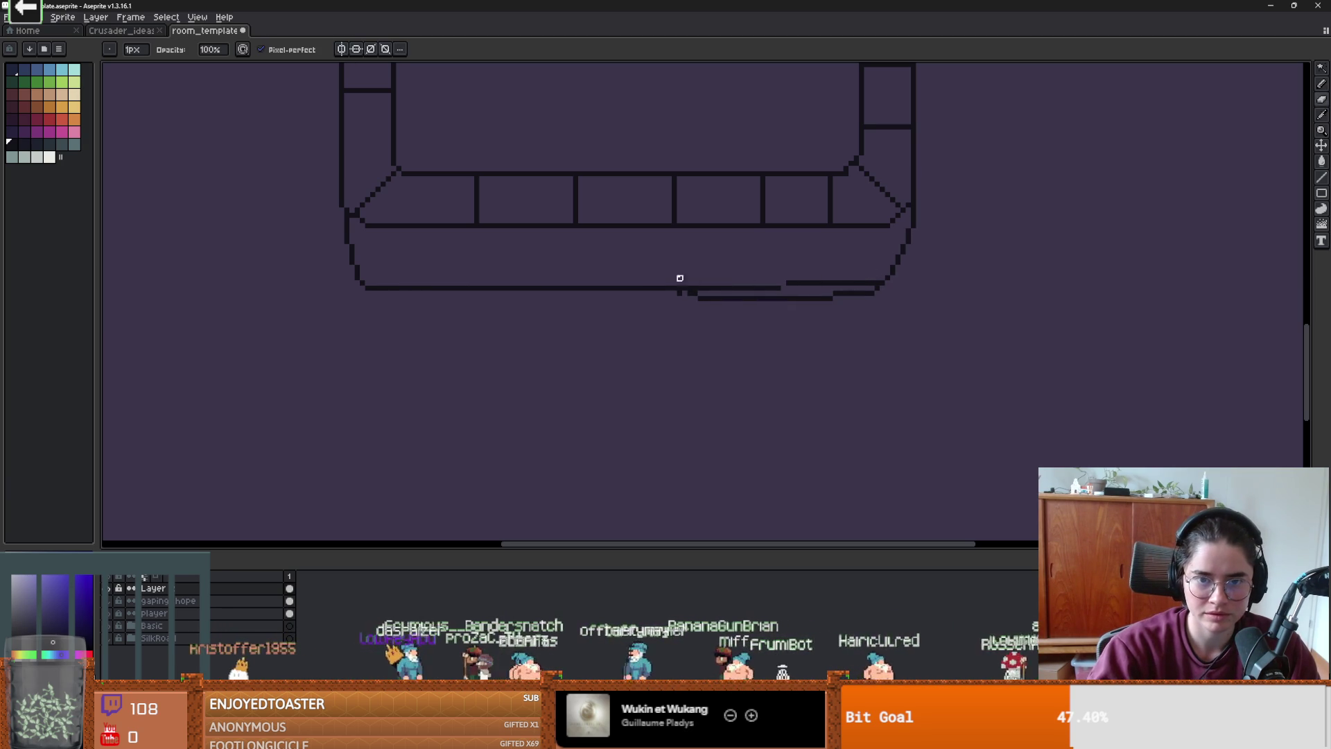
scroll(825, 272, "down", 4)
scroll(818, 285, "up", 3)
left_click_drag(763, 294, 705, 283)
left_click_drag(813, 283, 874, 283)
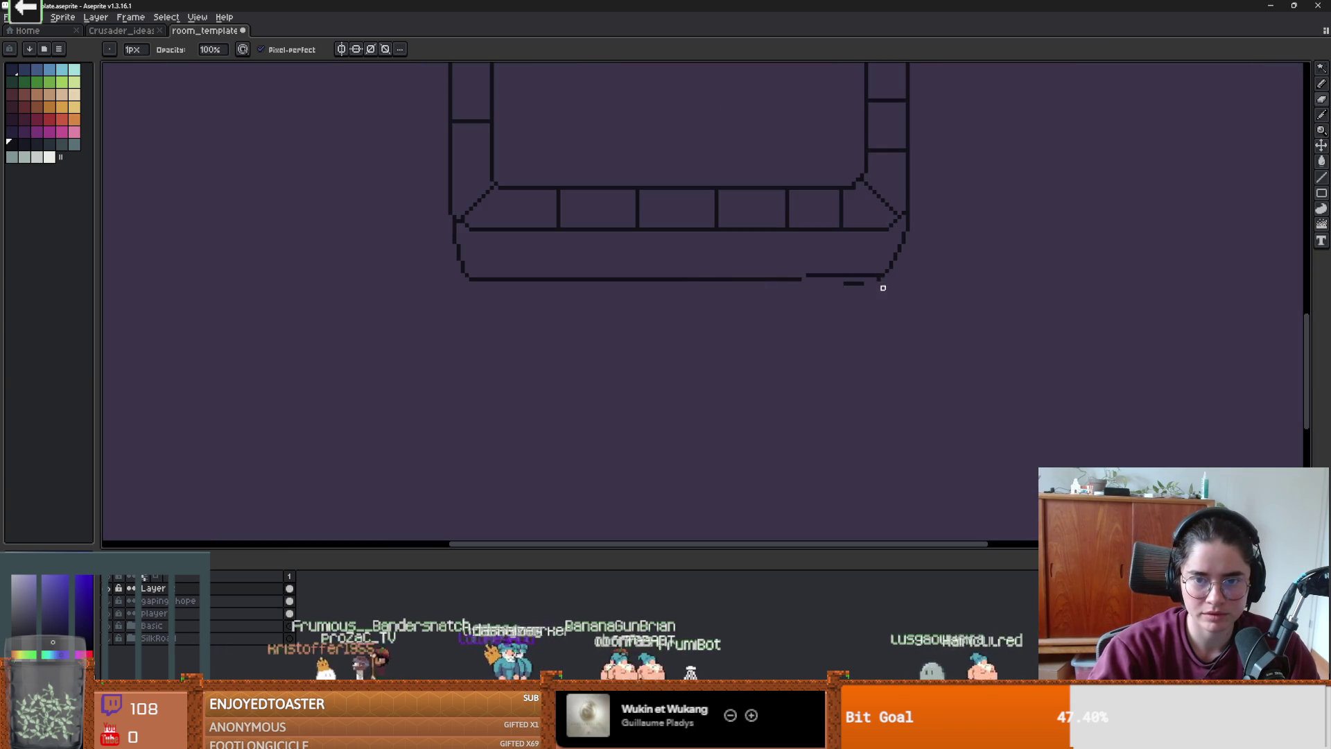
scroll(854, 283, "up", 3)
mouse_move(596, 299)
left_mouse_down()
mouse_move(669, 297)
mouse_move(585, 302)
left_mouse_up()
- Draw the right edge of the front face down from the rim
key("b")
scroll(407, 294, "down", 1)
scroll(309, 281, "up", 1)
scroll(378, 281, "up", 1)
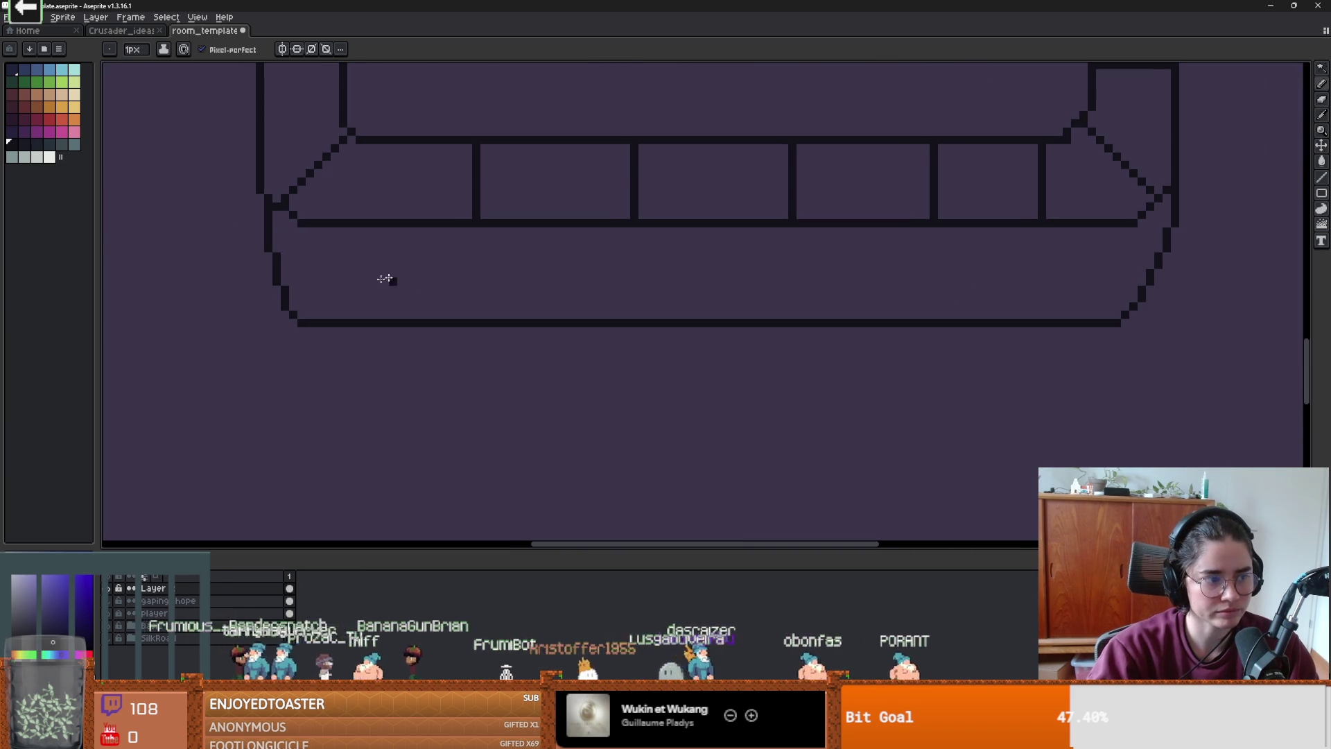
scroll(388, 288, "down", 1)
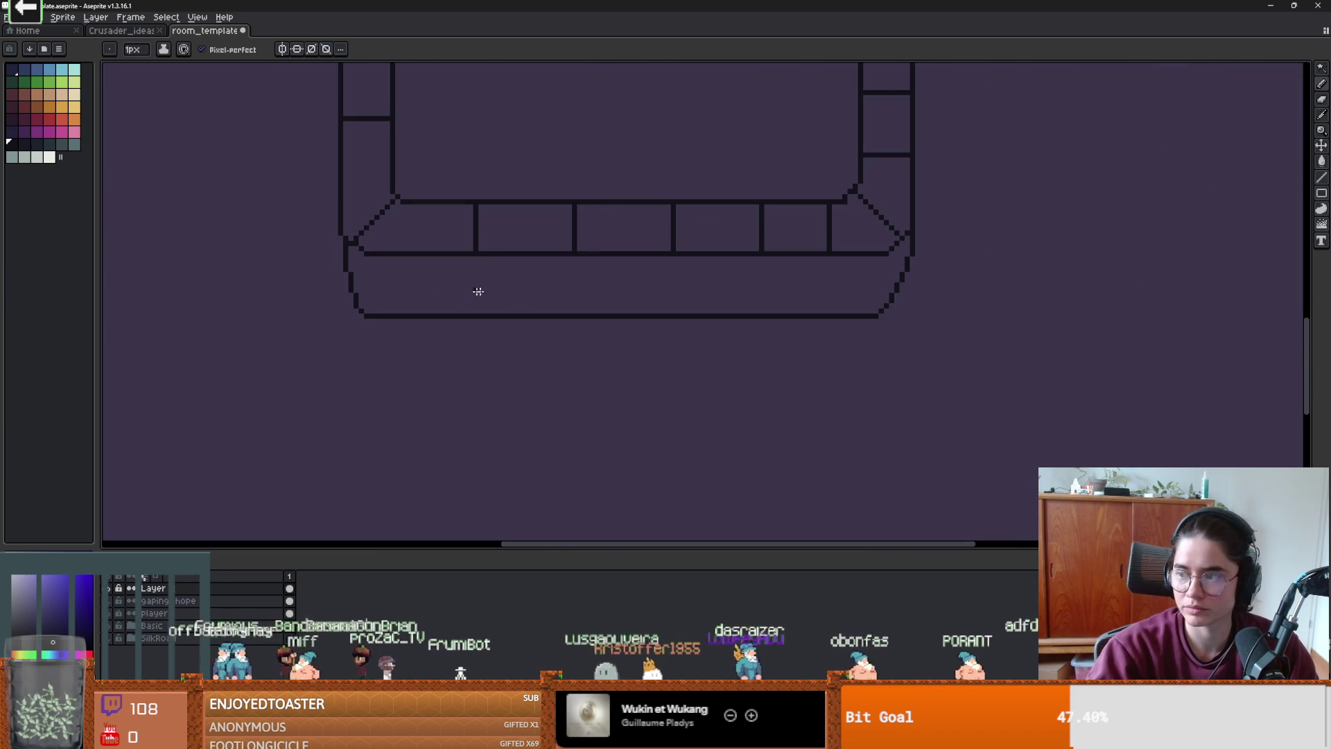
scroll(951, 266, "up", 1)
left_click_drag(890, 236, 887, 318)
key("w")
scroll(889, 317, "up", 1)
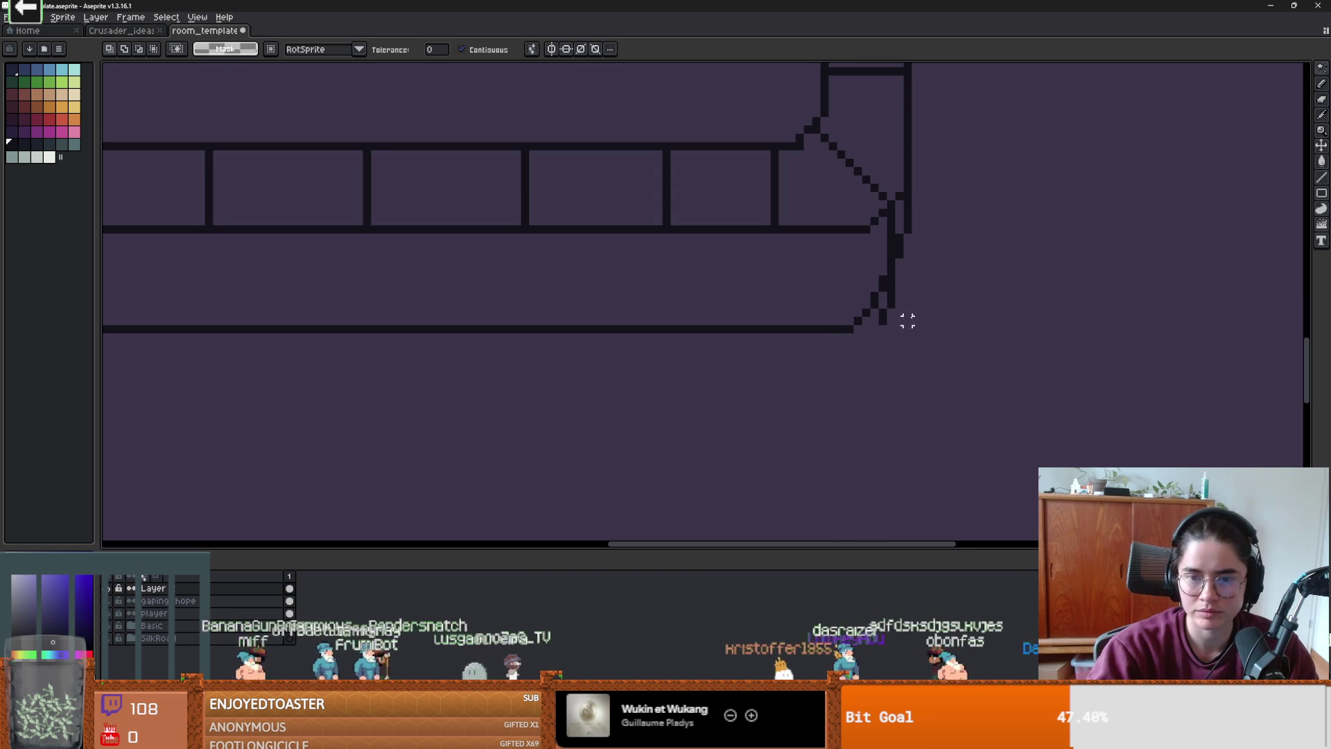
- Erase the diagonal pixels at the right corner and sample the dark outline colour
key("e")
mouse_move(880, 277)
left_mouse_down()
mouse_move(850, 326)
mouse_move(885, 316)
left_mouse_up()
key("alt")
left_click(851, 318, "alt")
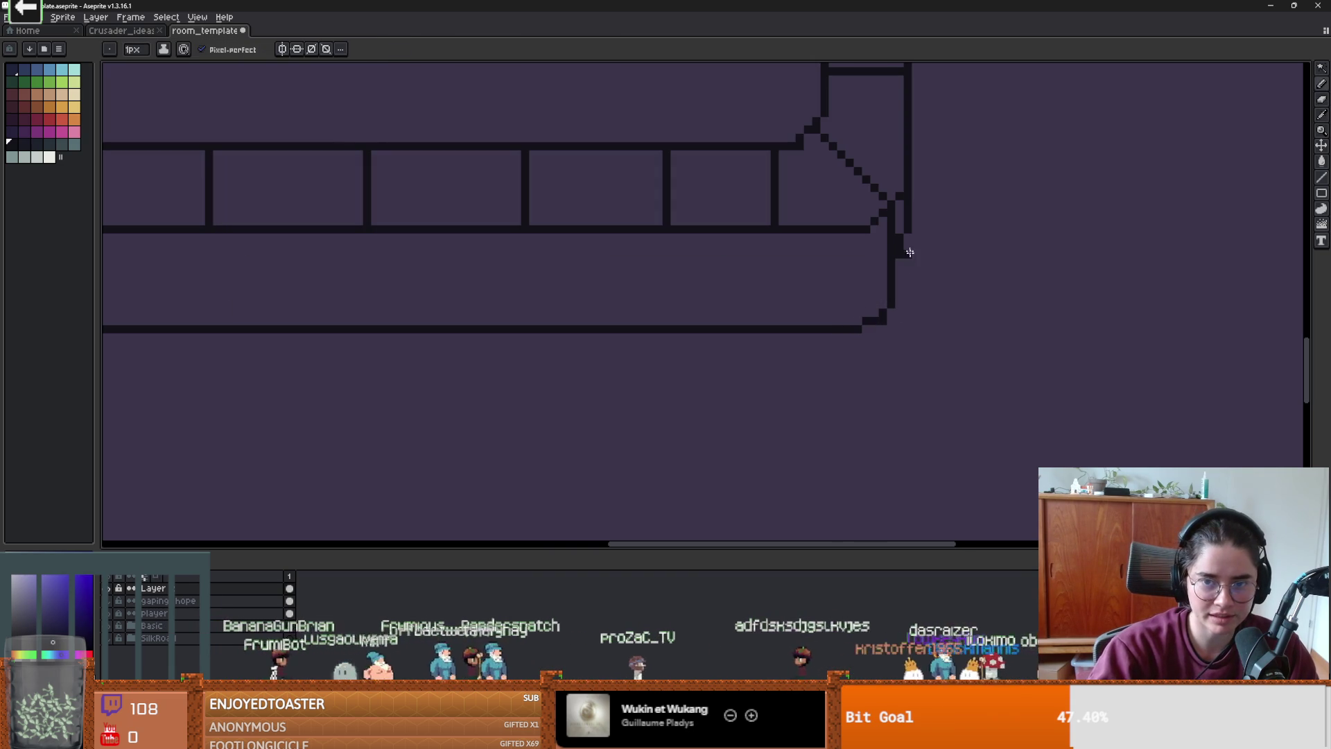
key("e")
left_click(980, 259)
scroll(835, 282, "up", 1)
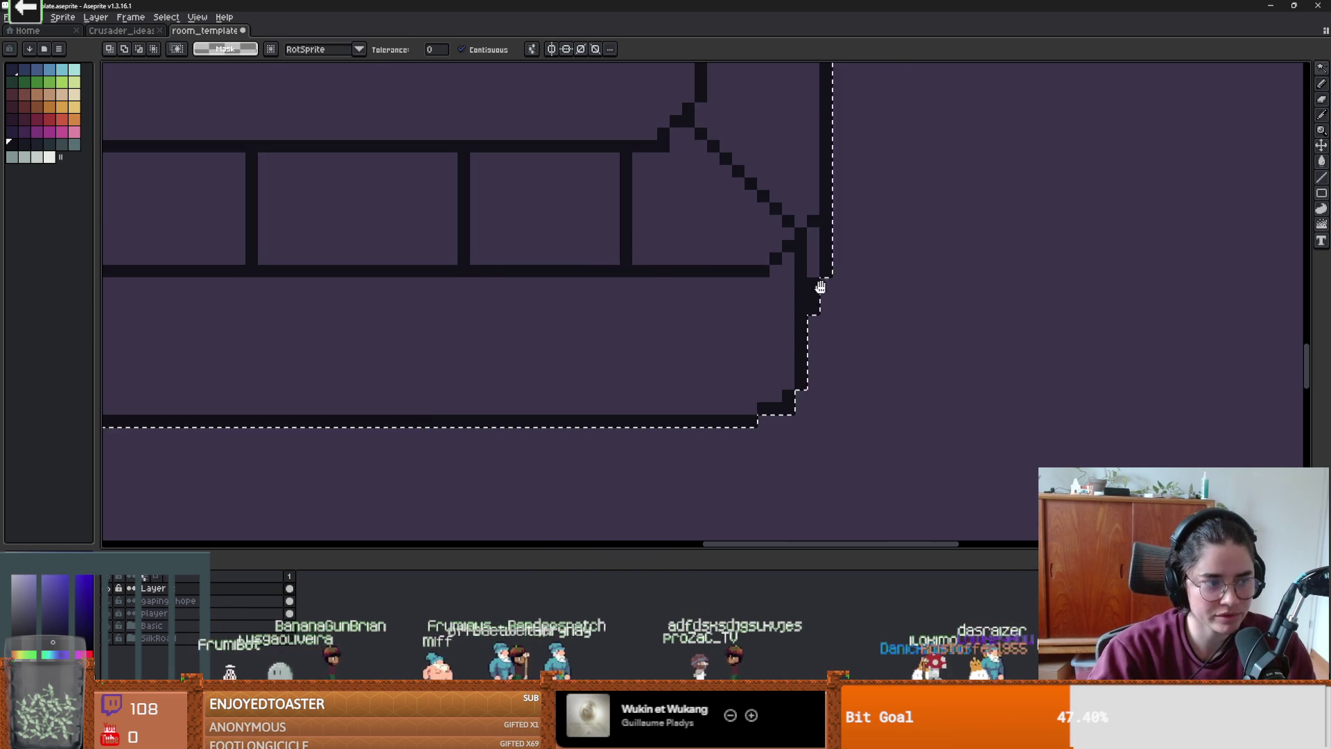
key("m")
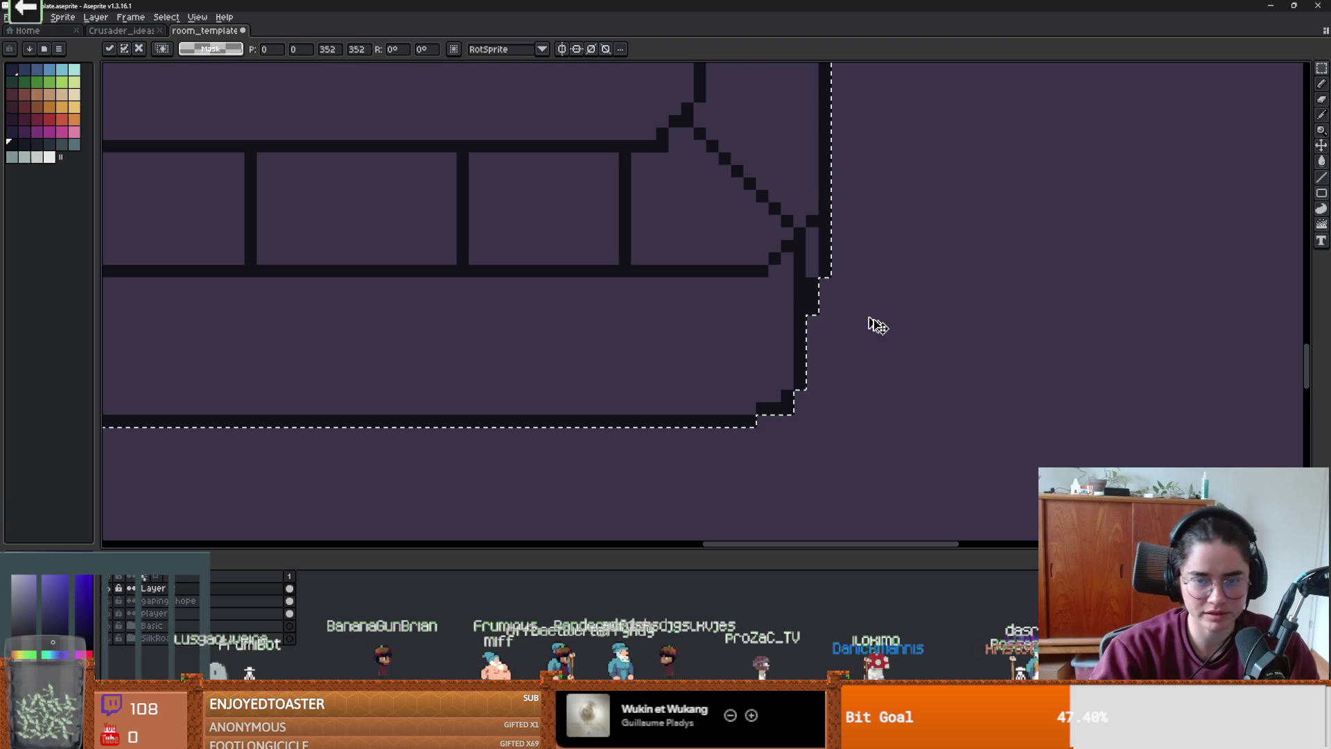
- Erase the thick wall pixels at the right corner so the edge joins the wall
key("e")
left_click_drag(810, 283, 810, 375)
key("alt")
scroll(825, 340, "down", 2)
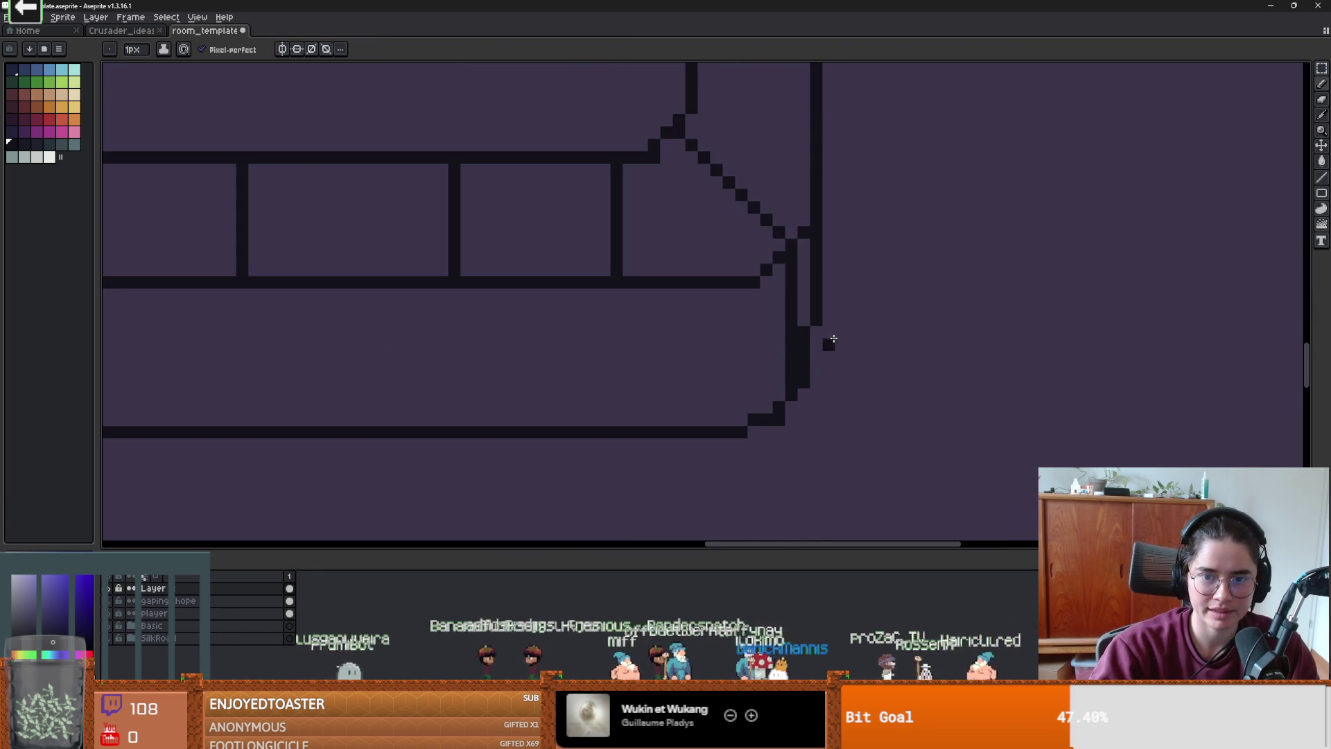
scroll(814, 331, "down", 2)
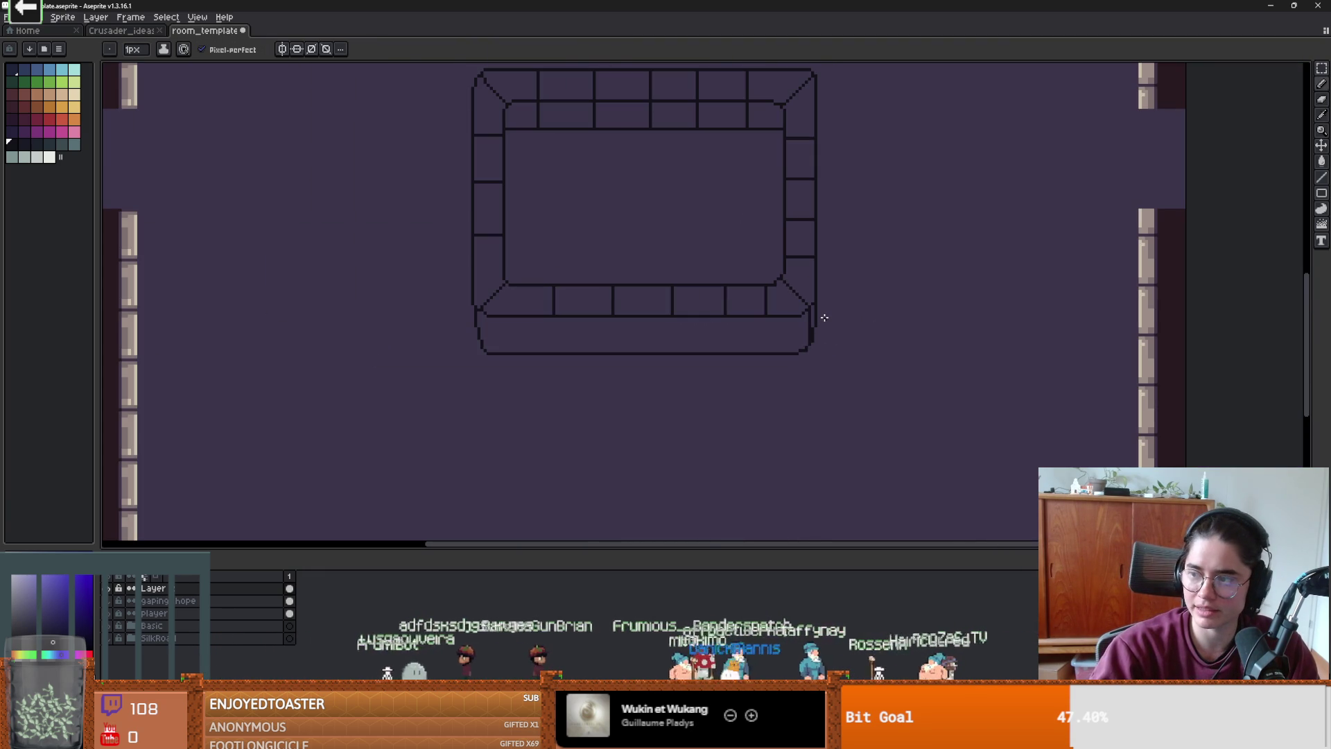
scroll(825, 317, "up", 2)
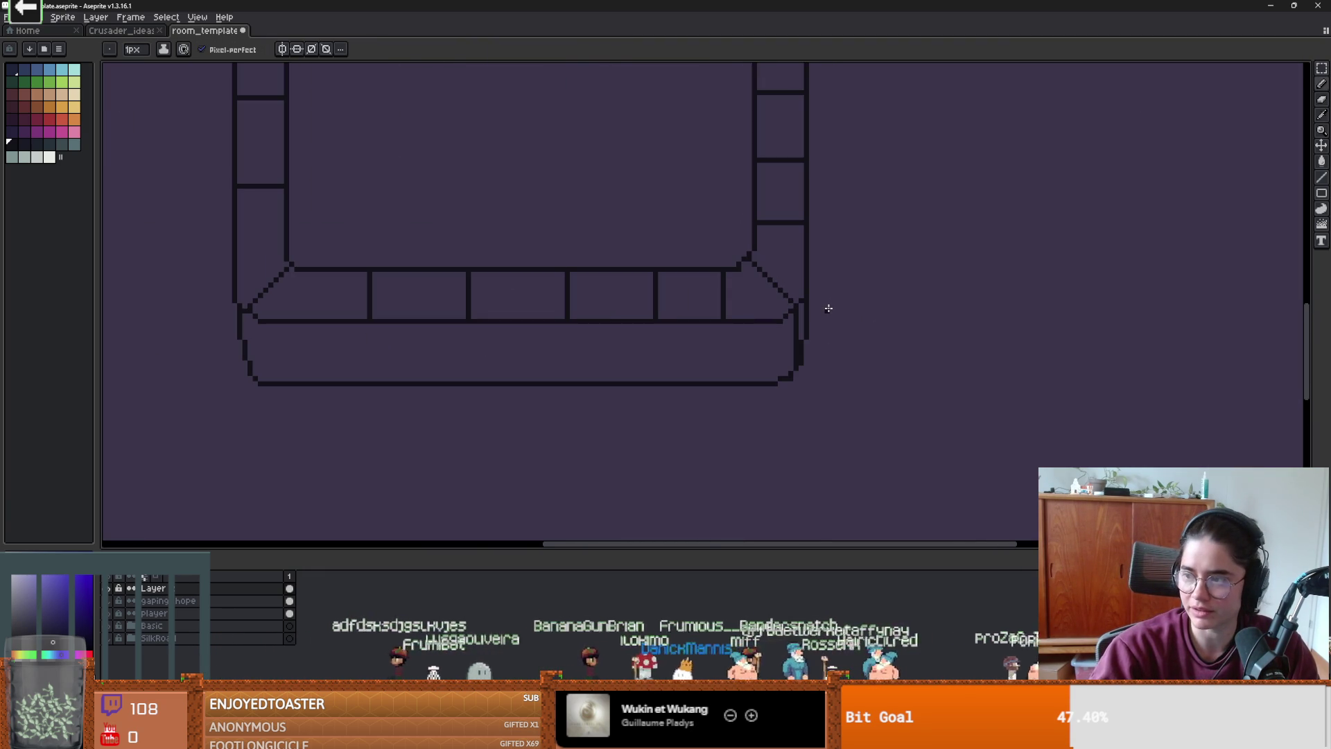
- Draw a short dark line beneath the left wall corner, then erase the mistake
scroll(822, 295, "up", 1)
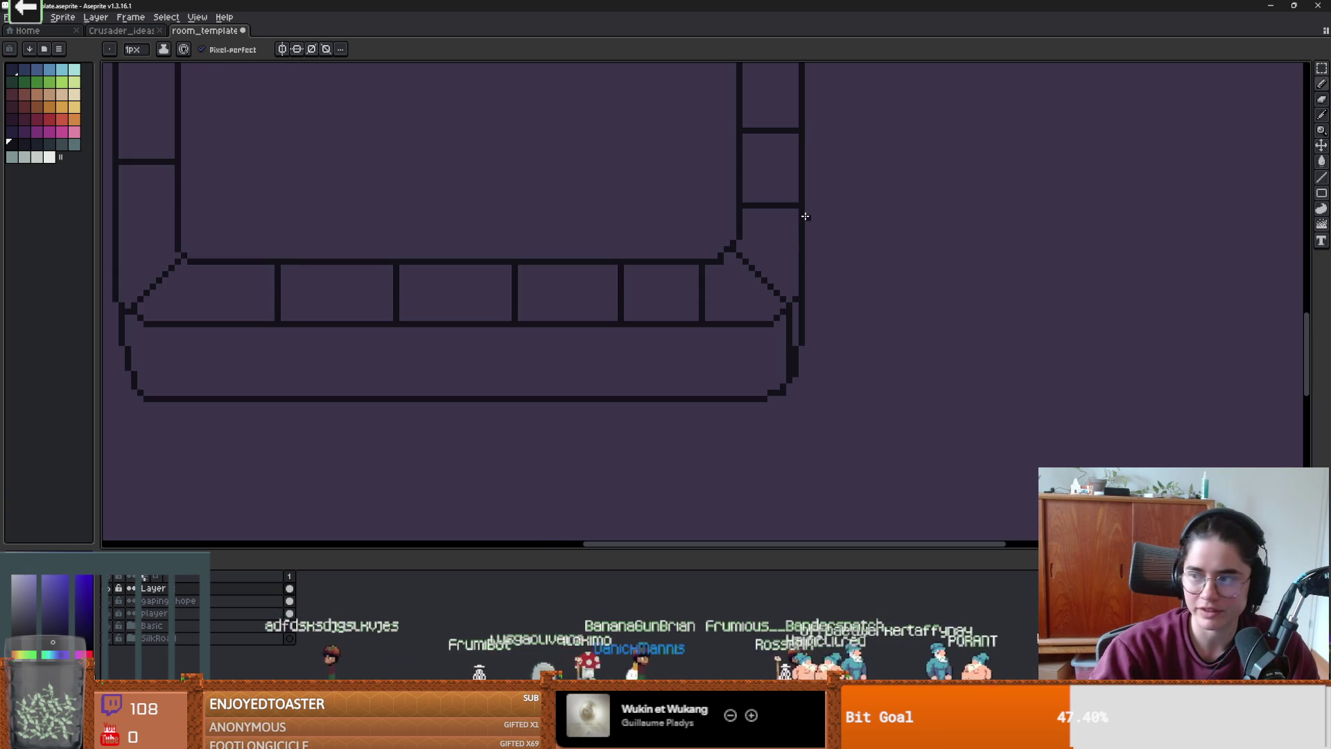
scroll(829, 258, "up", 1)
scroll(670, 330, "down", 2)
scroll(624, 333, "left", 3)
scroll(548, 277, "up", 1)
mouse_move(552, 292)
left_mouse_down()
mouse_move(560, 333)
mouse_move(553, 264)
mouse_move(537, 248)
mouse_move(537, 306)
left_mouse_up()
scroll(561, 333, "up", 1)
key("e")
key("b")
- Draw the first vertical brick divider on the front face
scroll(537, 306, "down", 4)
scroll(625, 326, "left", 3)
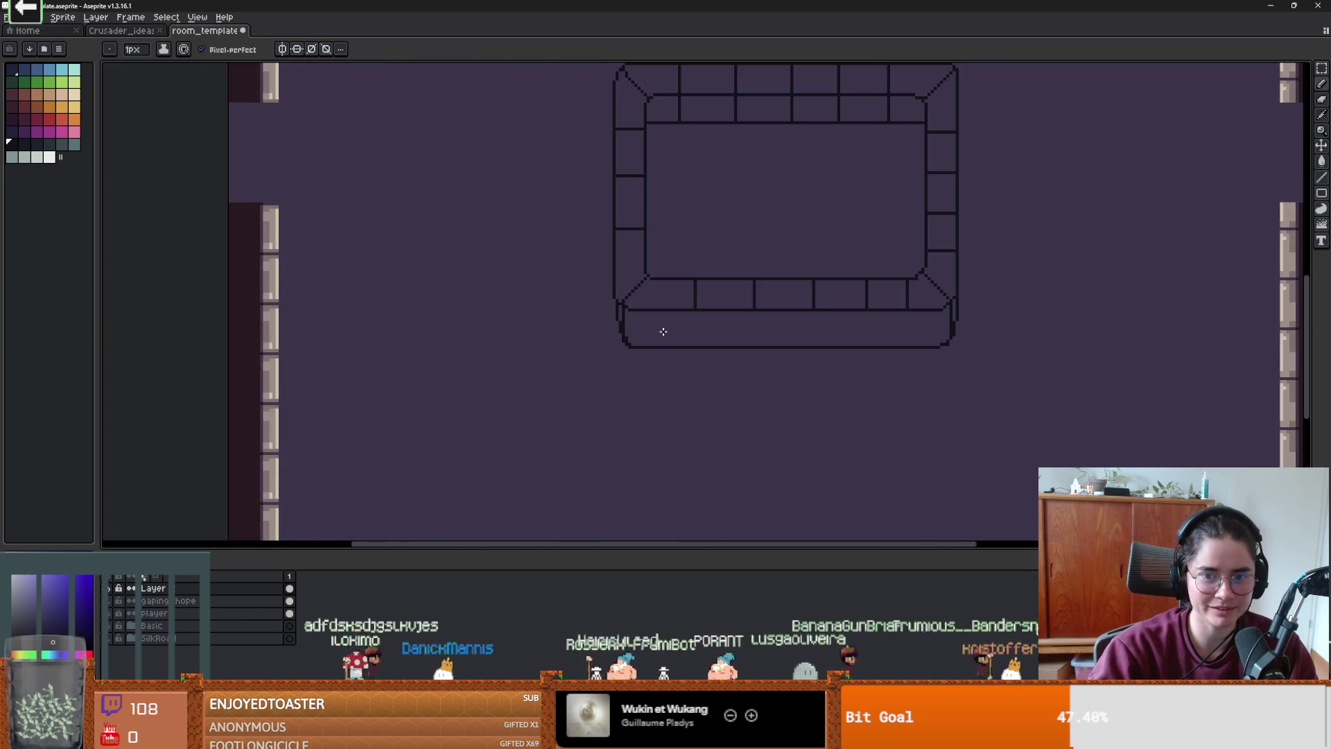
scroll(664, 332, "down", 2)
scroll(666, 322, "up", 1)
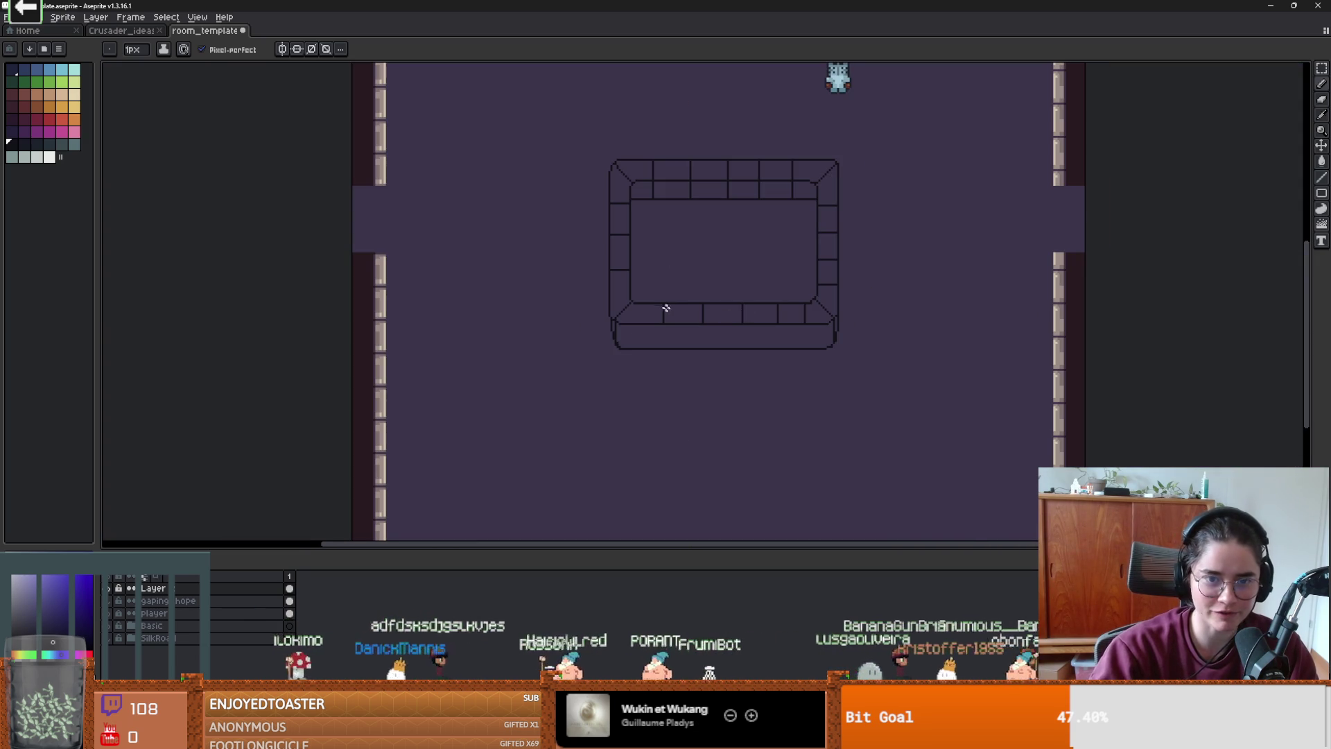
scroll(664, 308, "up", 1)
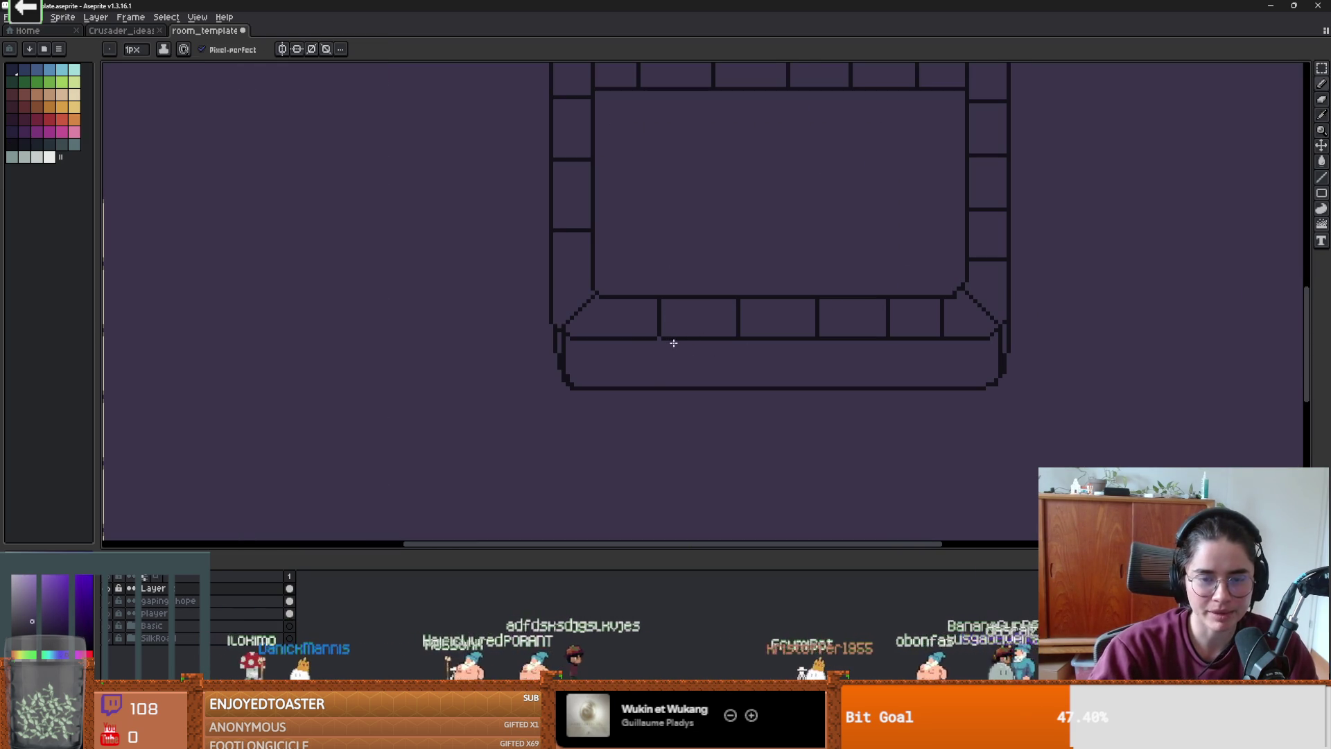
scroll(669, 343, "up", 1)
left_click_drag(650, 336, 646, 429)
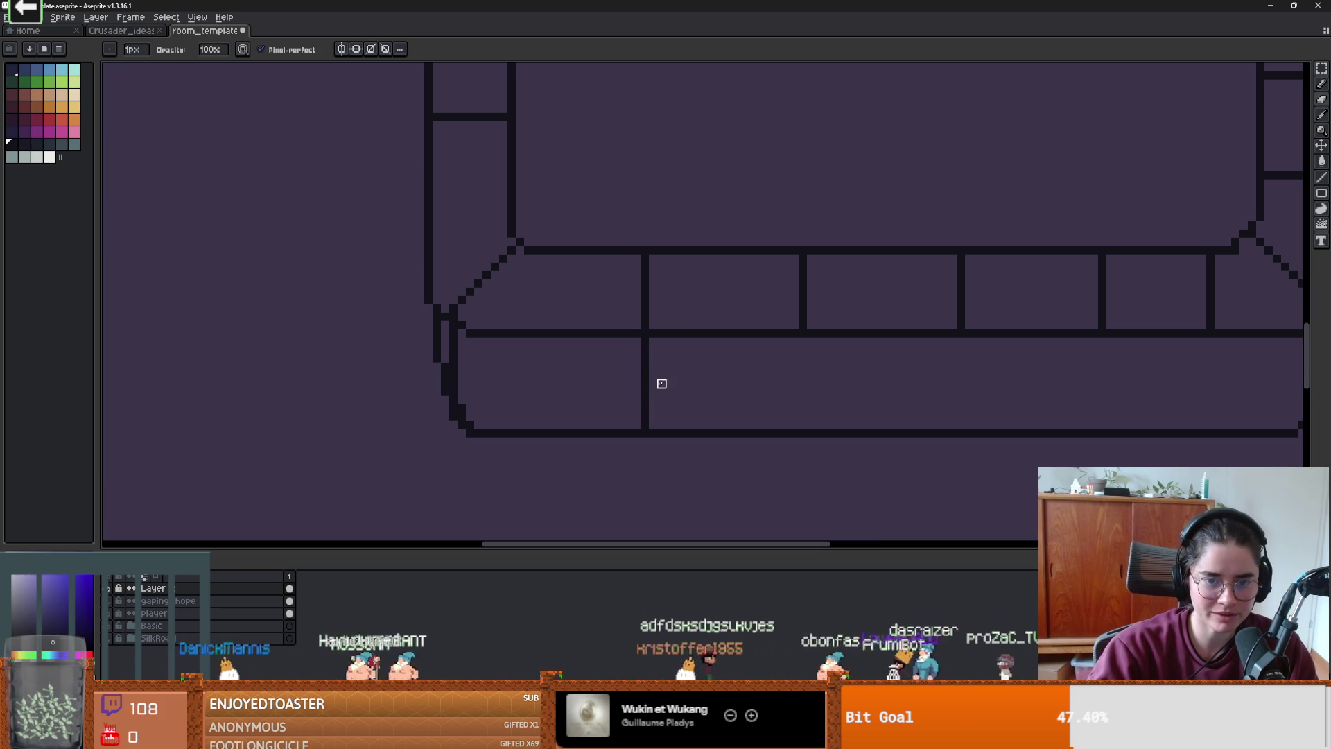
- Add three more vertical brick dividers across the front face, removing an accidental new frame
scroll(678, 342, "right", 2)
key("alt")
left_click_drag(667, 316, 667, 414)
left_click_drag(820, 317, 828, 414)
mouse_move(964, 312)
left_mouse_down()
mouse_move(958, 405)
mouse_move(966, 395)
left_mouse_up()
key("e")
key("alt")
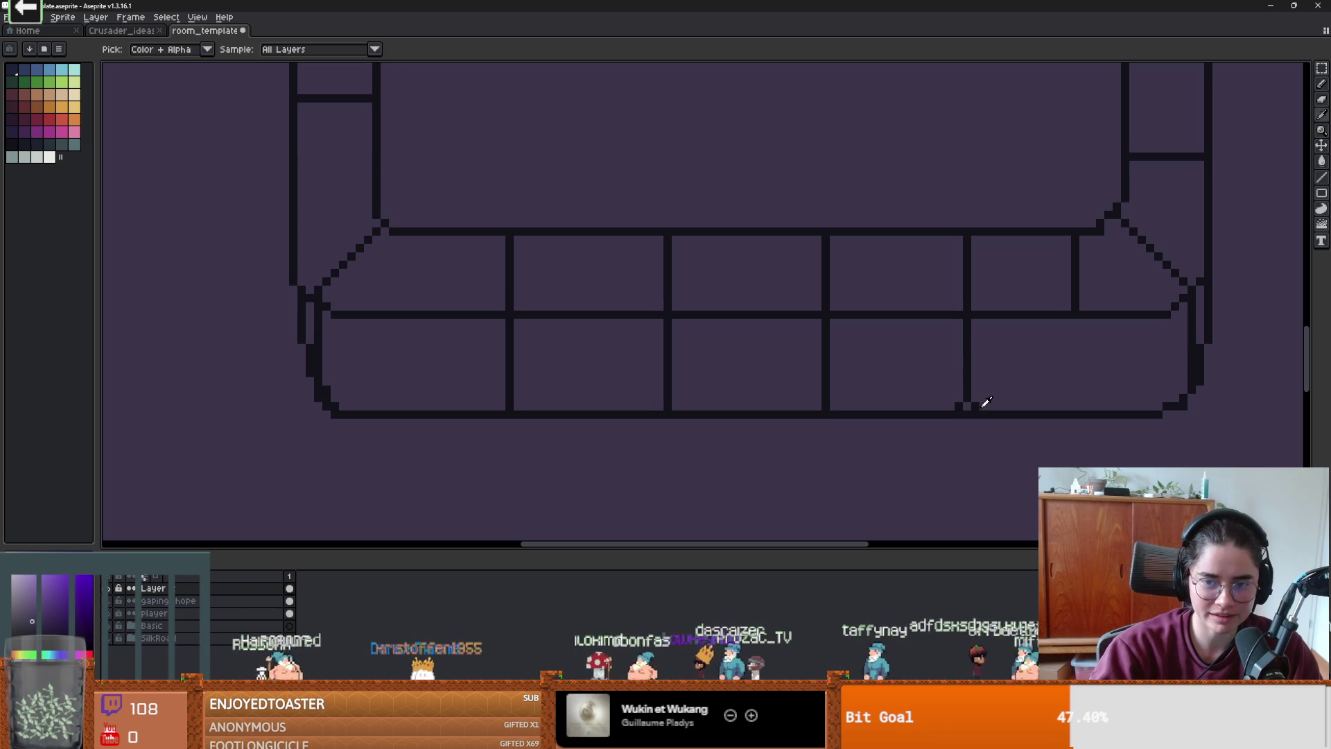
key("alt+n")
key("ctrl+z")
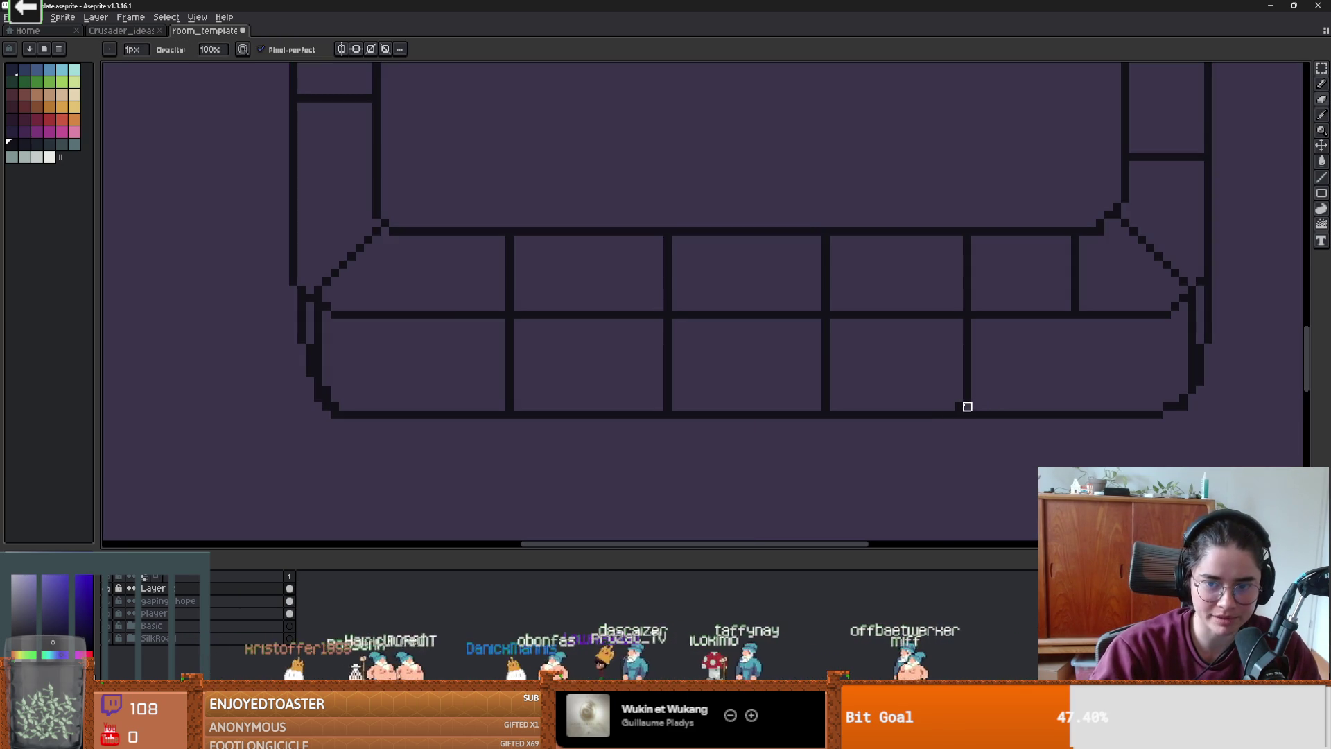
mouse_move(1070, 348)
left_mouse_down()
mouse_move(952, 329)
mouse_move(955, 392)
left_mouse_up()
- Nudge the selected bottom brick row of the front face upward and commit it
scroll(918, 339, "down", 3)
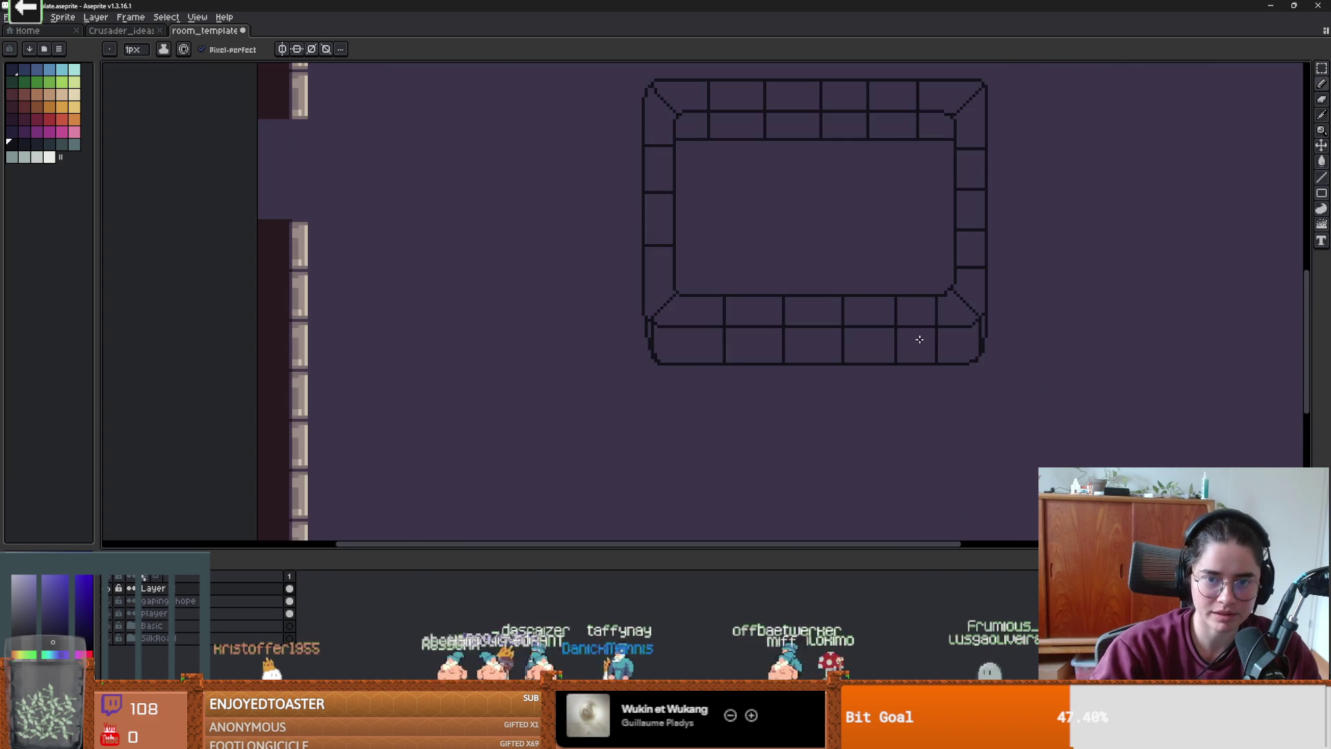
scroll(727, 316, "up", 1)
scroll(727, 316, "up", 1)
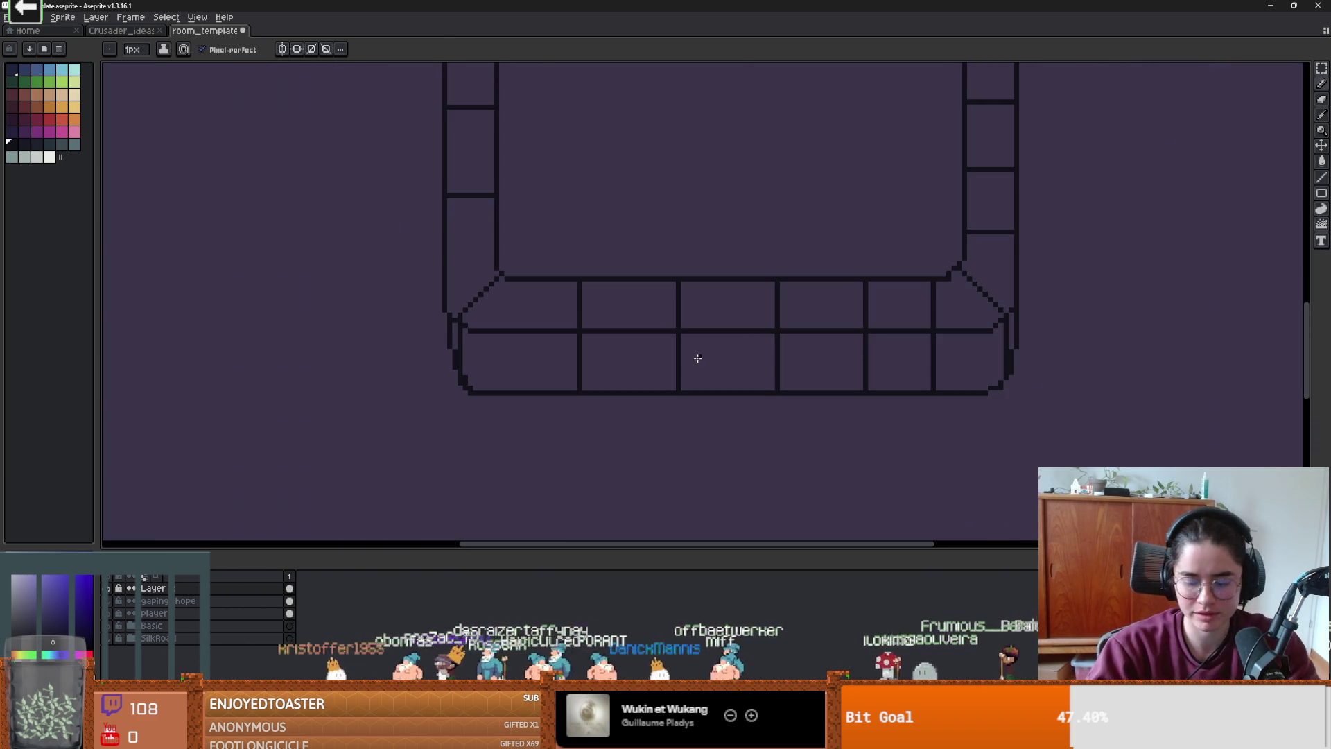
key("m")
mouse_move(418, 367)
left_mouse_down()
mouse_move(1124, 398)
mouse_move(1125, 434)
left_mouse_up()
key("Up")
key("Up")
key("Up")
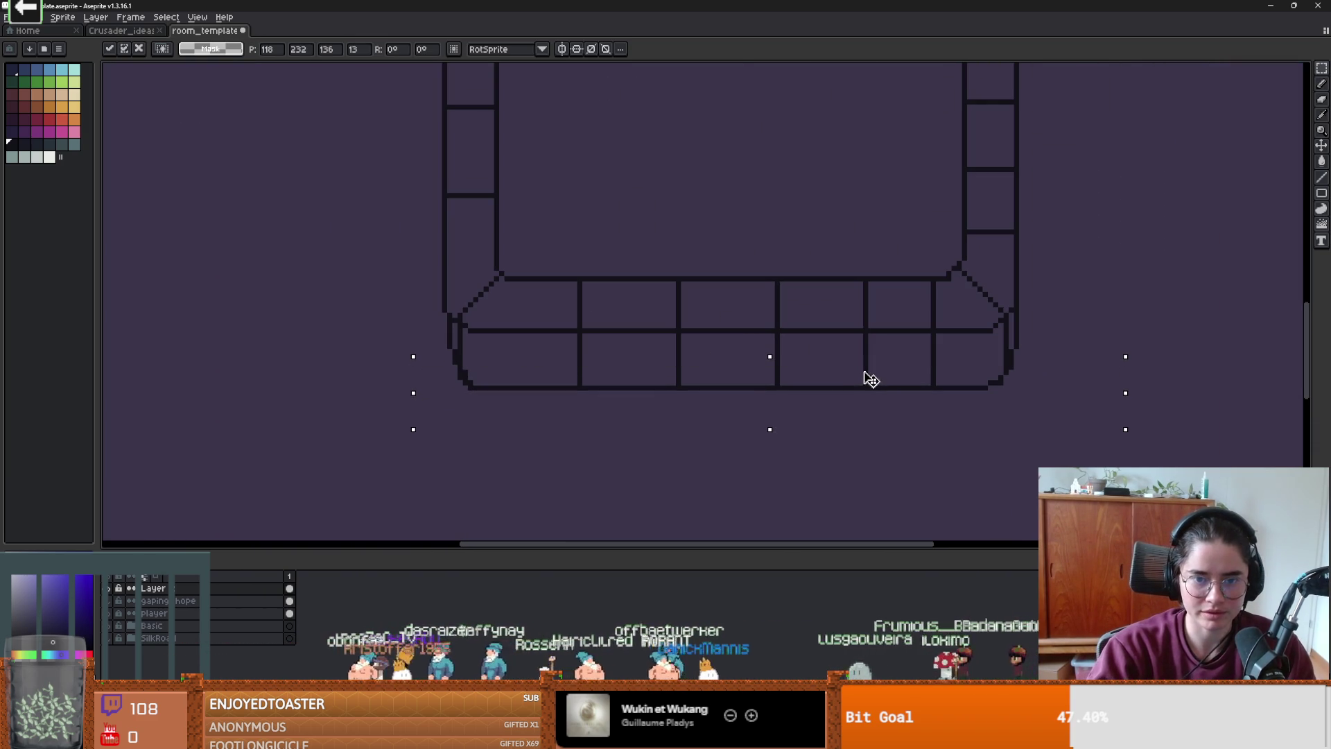
key("ctrl+d")
scroll(912, 383, "down", 2)
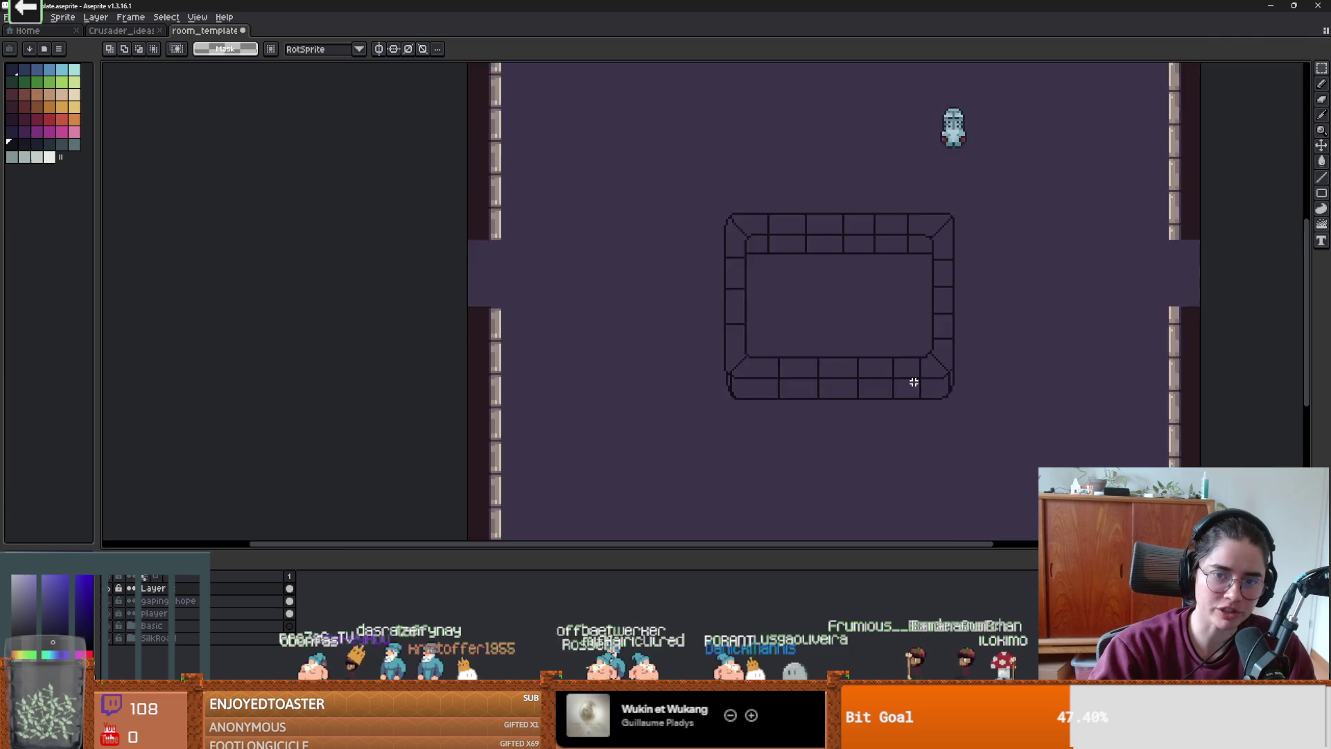
scroll(862, 356, "up", 1)
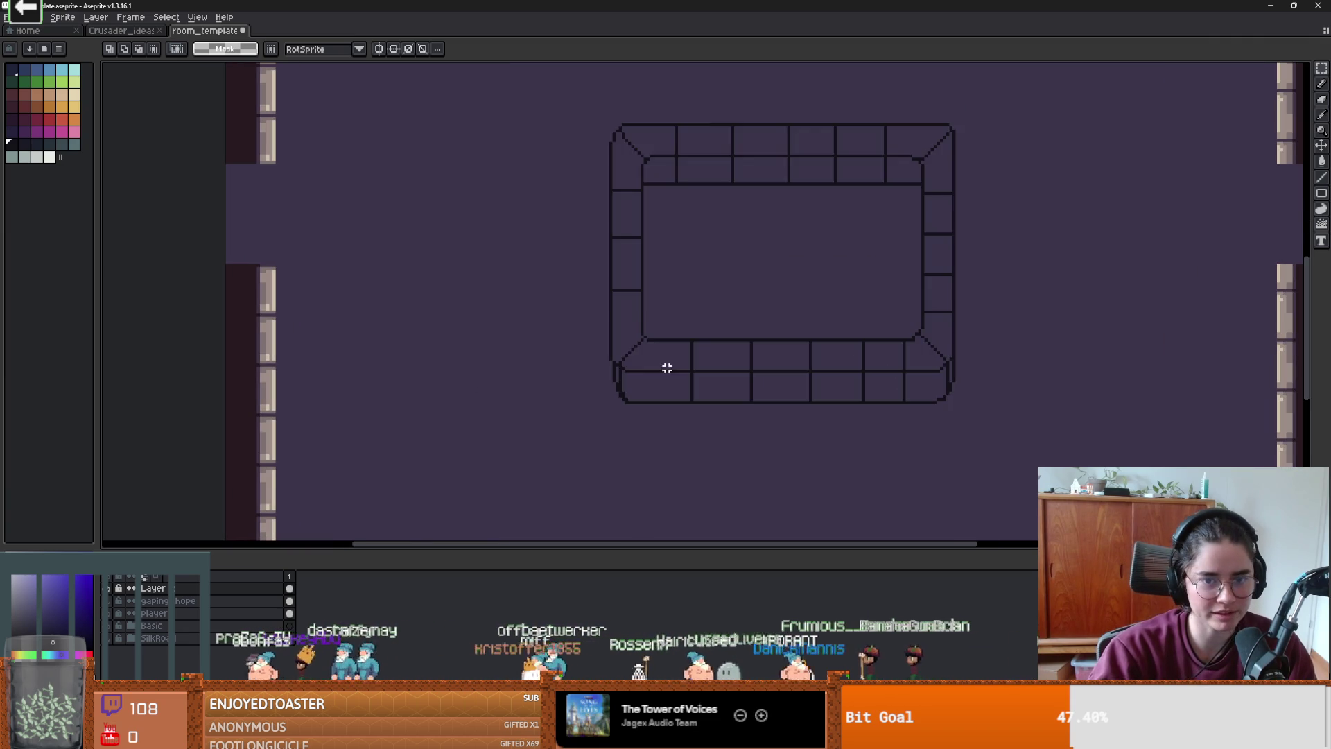
scroll(797, 371, "up", 1)
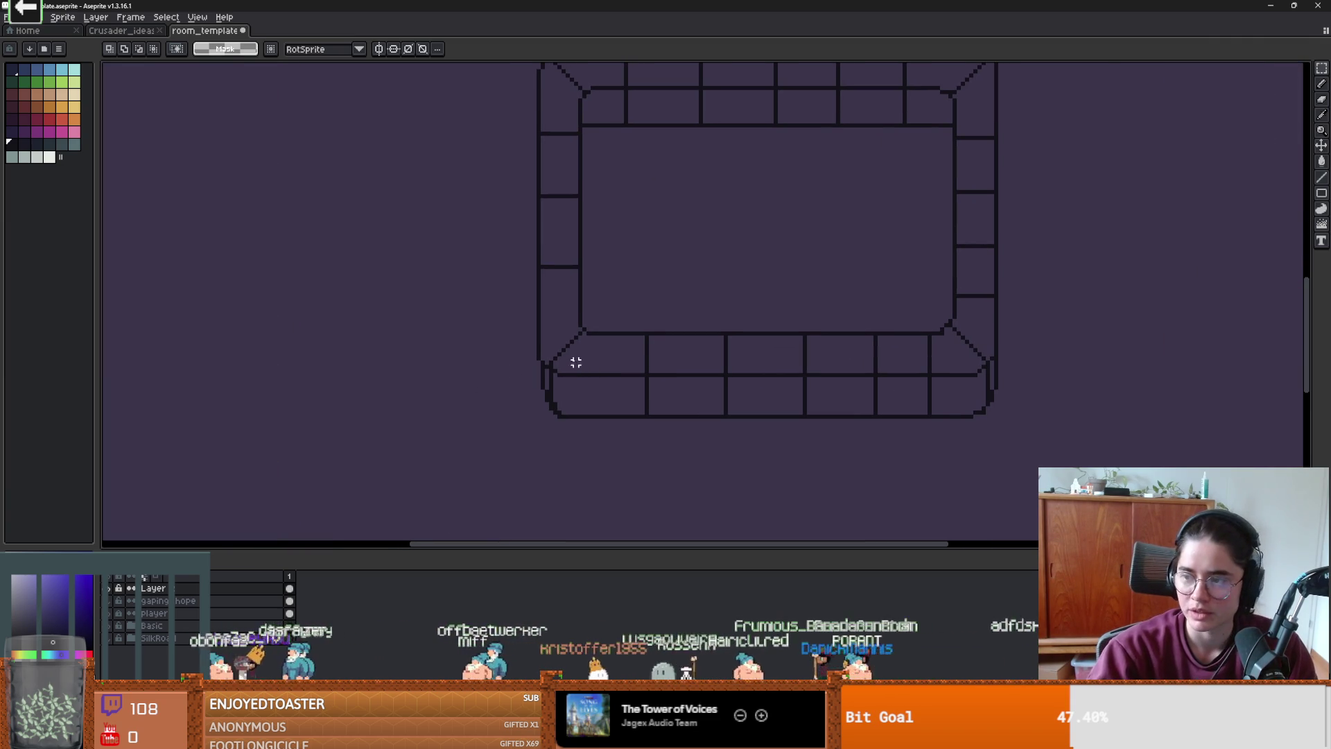
scroll(576, 362, "up", 1)
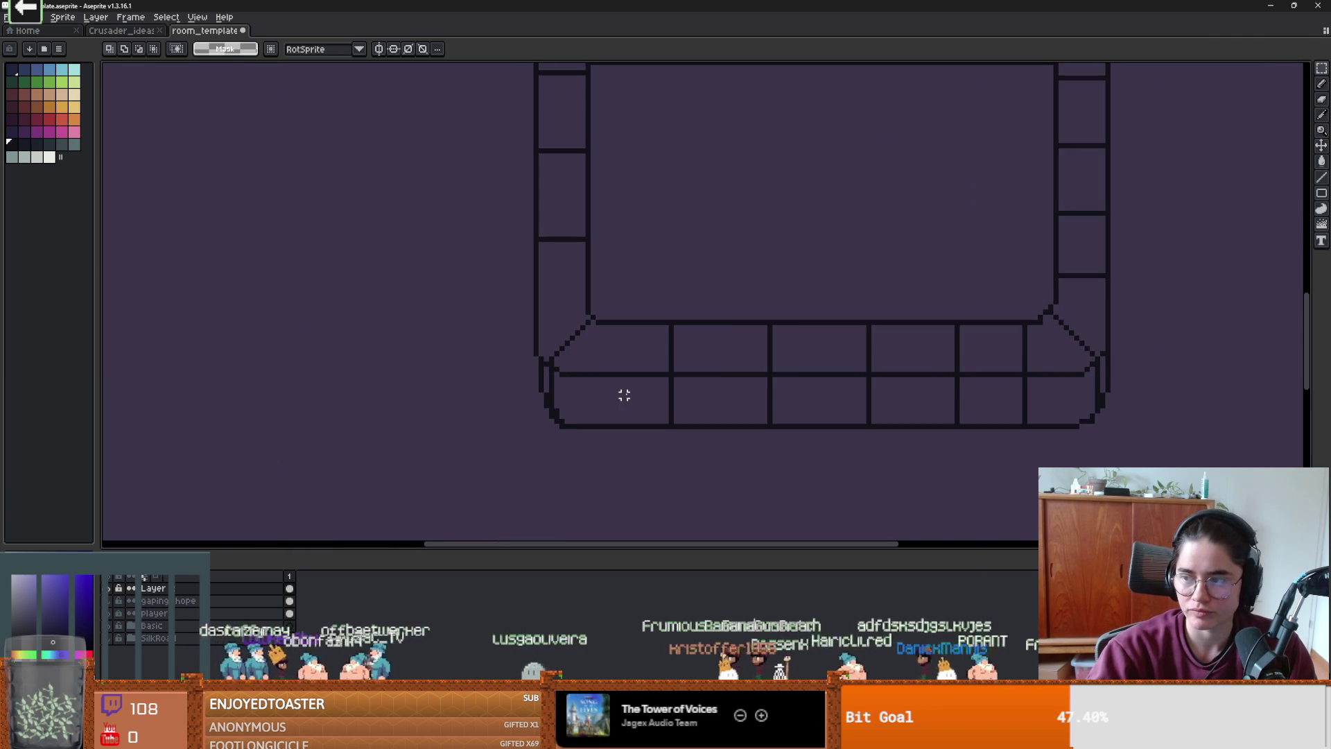
scroll(624, 394, "left", 2)
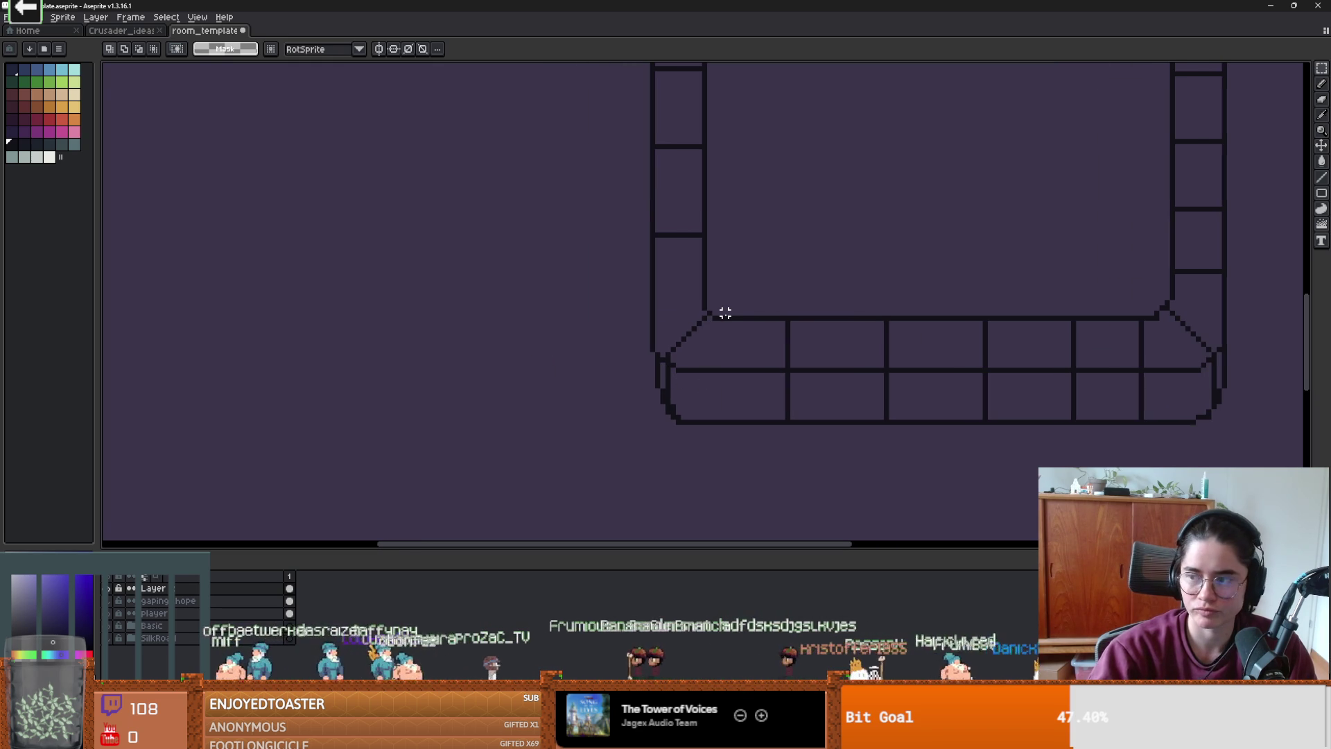
scroll(802, 420, "down", 2)
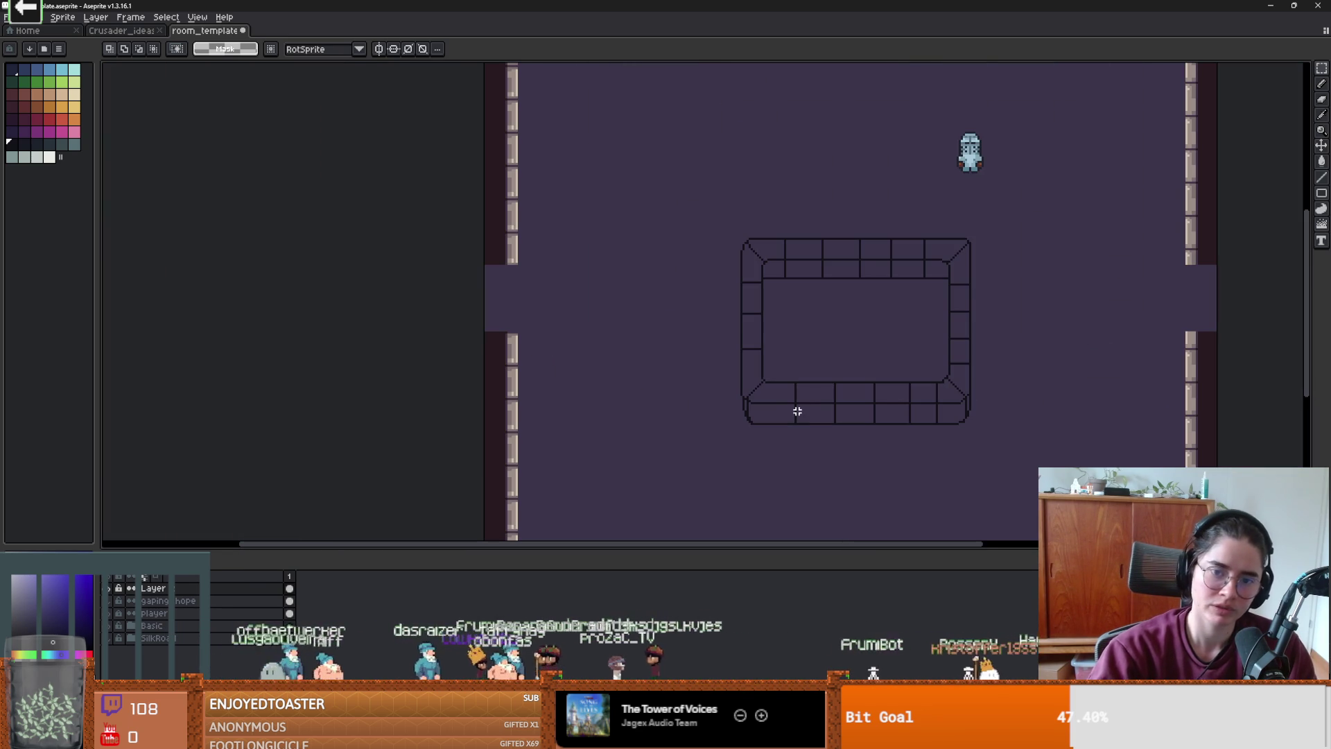
scroll(797, 411, "up", 1)
scroll(741, 239, "up", 2)
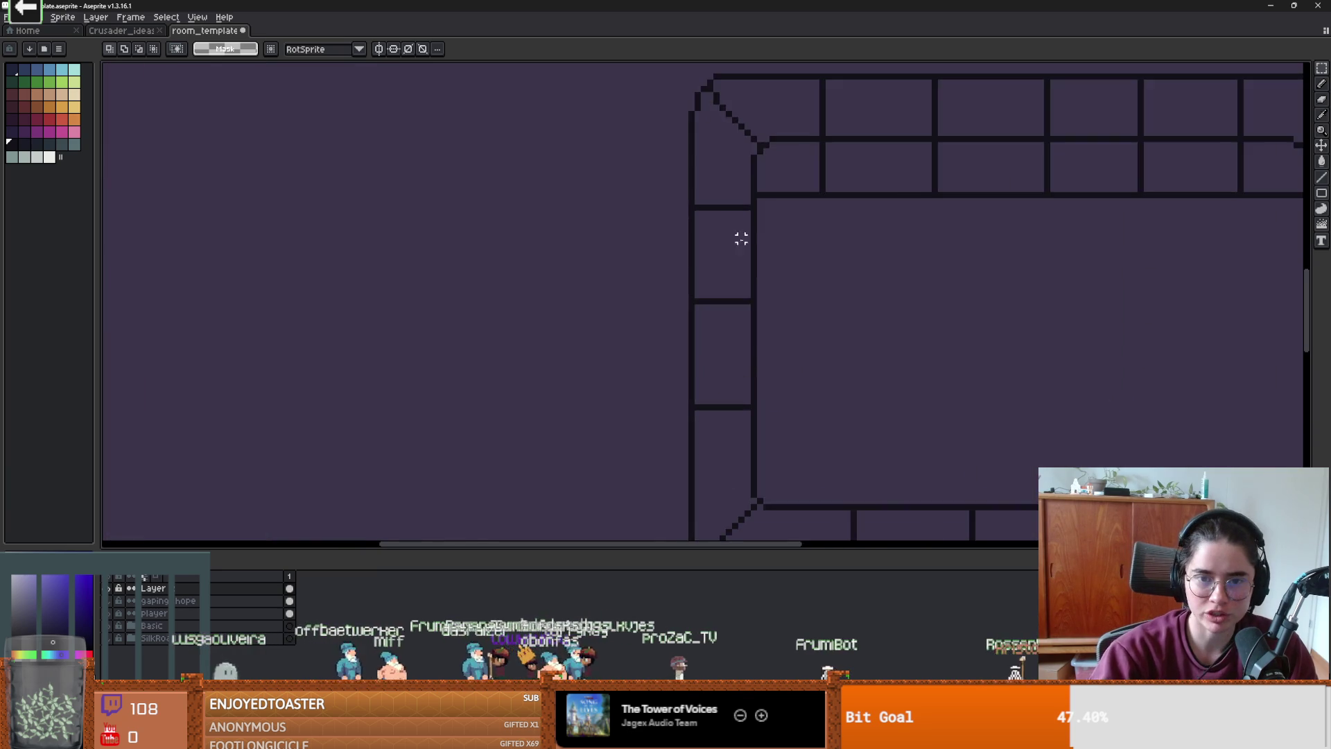
scroll(741, 239, "down", 1)
scroll(719, 214, "up", 1)
key("b")
key("b")
- Replace the stray corner stroke with a diagonal bevel line, trimming the top inner line's end
key("ctrl+z")
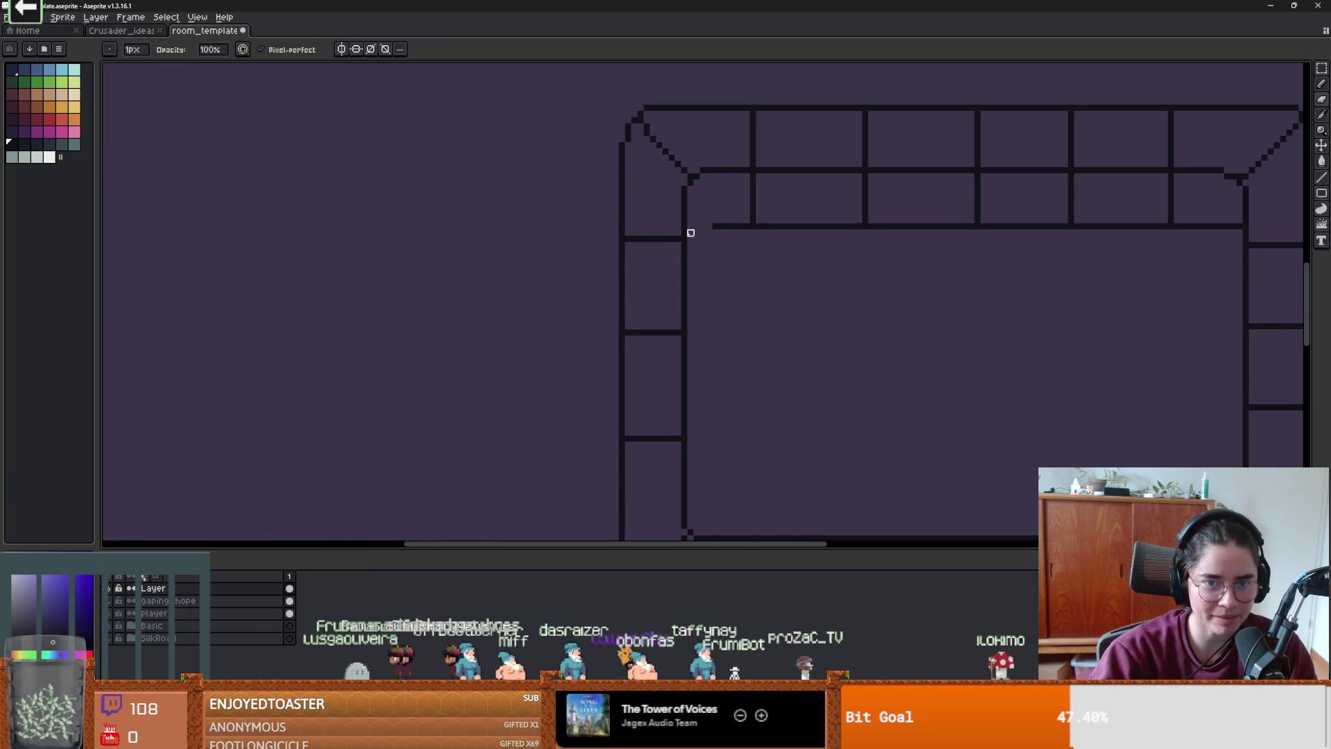
mouse_move(729, 226)
left_mouse_down()
mouse_move(699, 254)
mouse_move(691, 284)
mouse_move(481, 267)
mouse_move(430, 237)
mouse_move(438, 251)
mouse_move(437, 231)
left_mouse_up()
key("e")
scroll(654, 261, "right", 5)
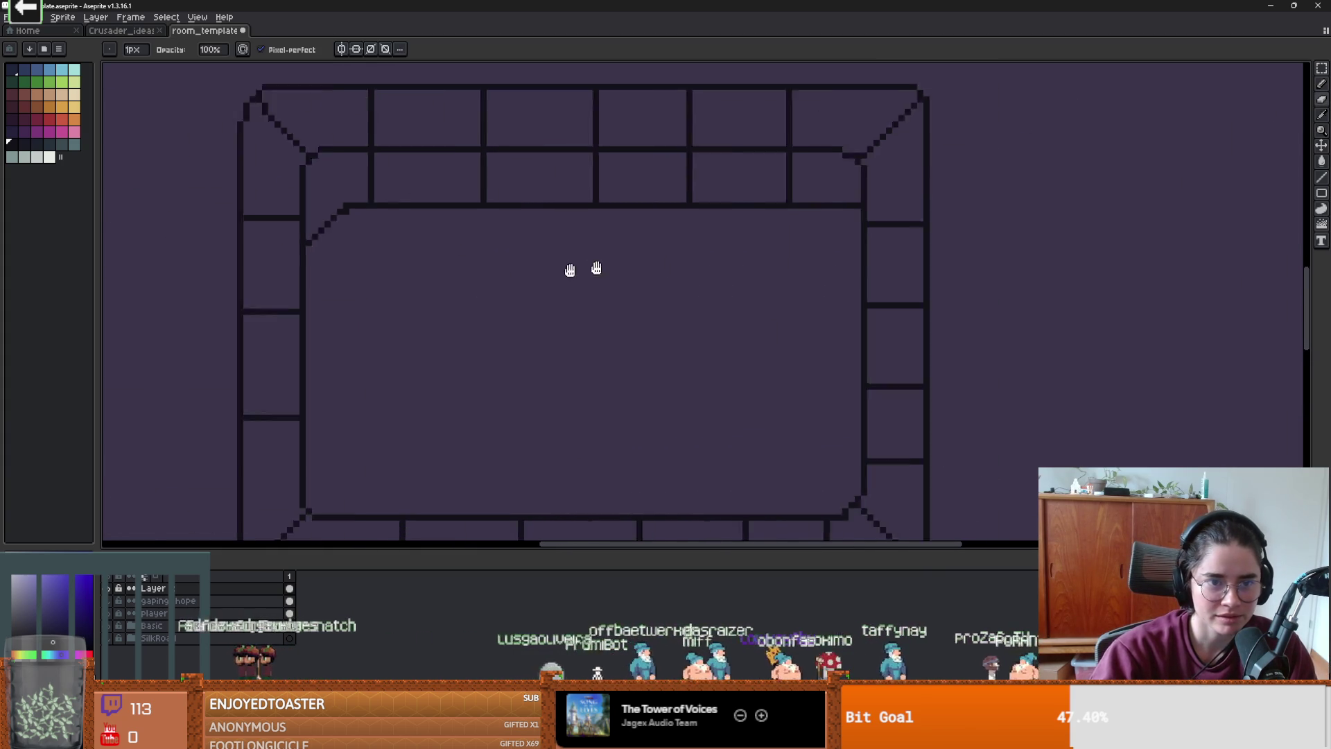
left_click_drag(684, 217, 711, 235)
- Tidy the pixels where the diagonal meets the rim line and add a pixel below the junction
key("b")
scroll(638, 262, "down", 2)
scroll(446, 243, "up", 4)
key("e")
left_click_drag(548, 234, 572, 233)
key("b")
left_click(545, 244)
scroll(722, 291, "down", 4)
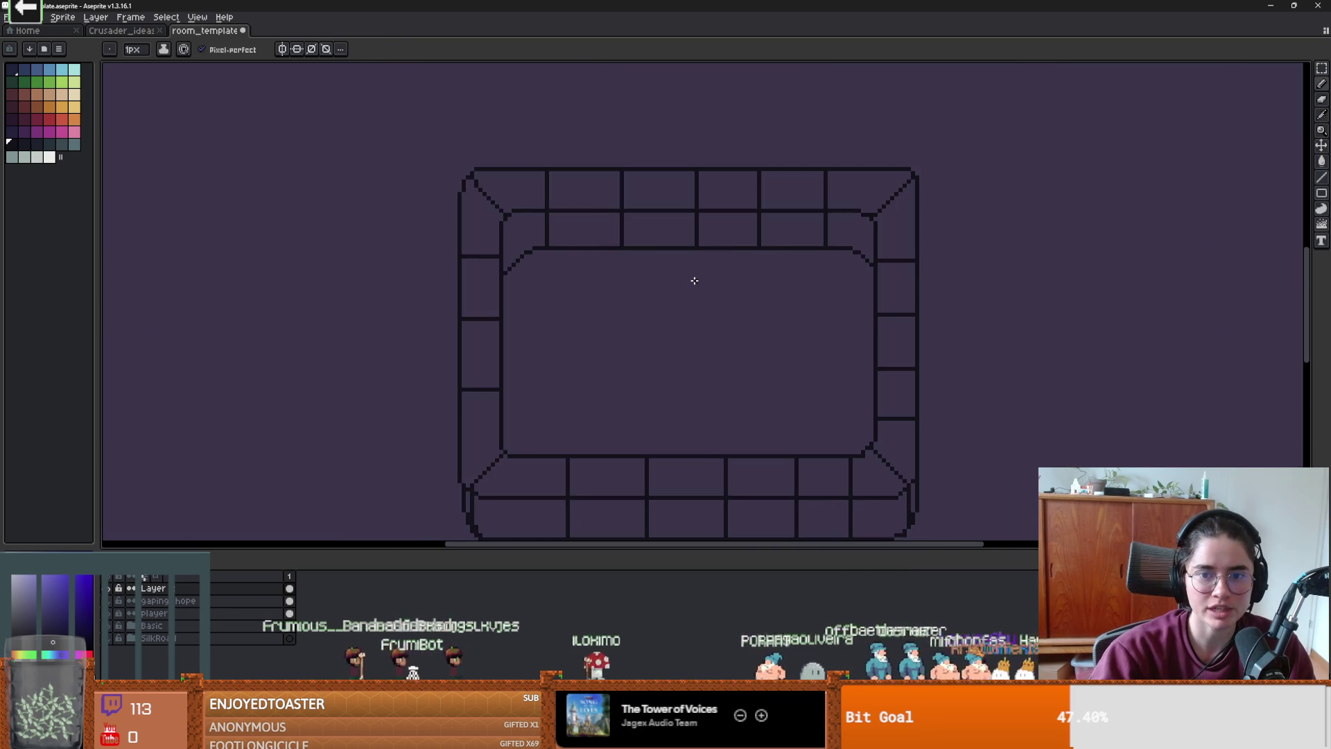
left_click_drag(743, 313, 677, 285)
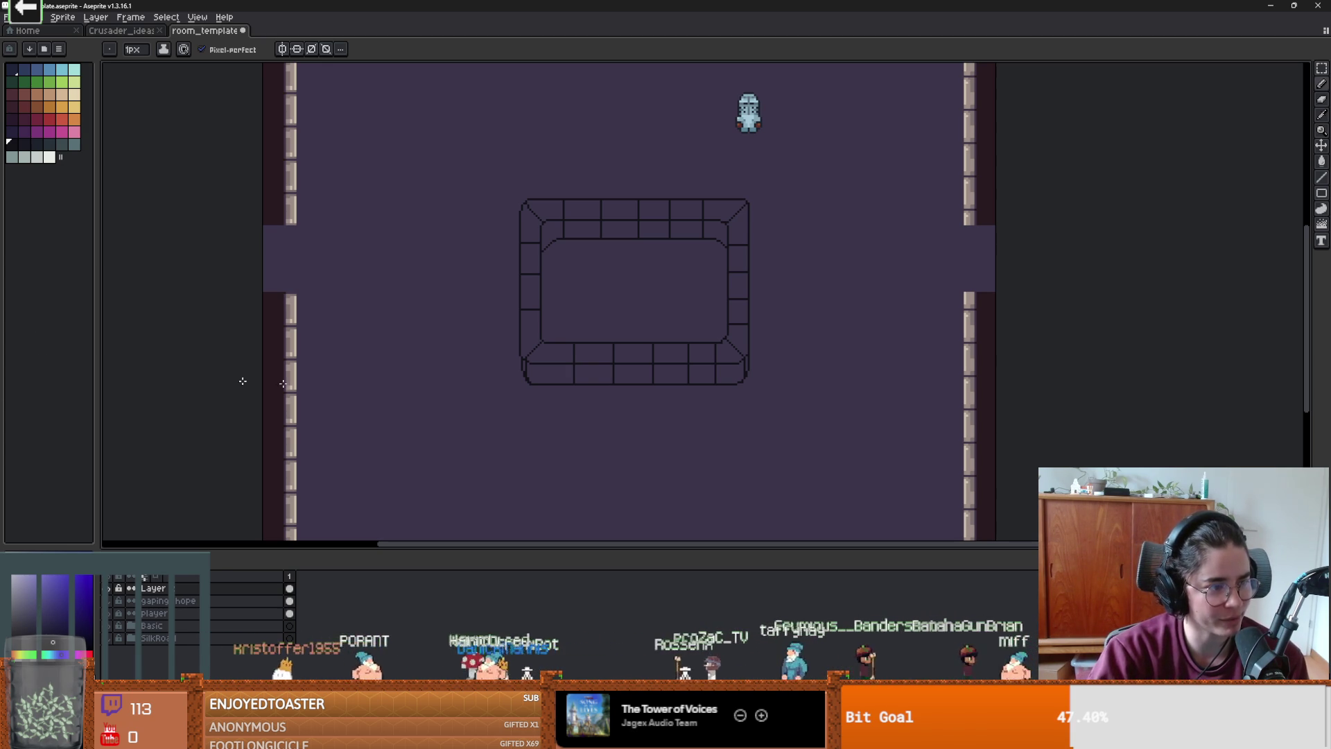
- Choose the pale teal palette swatch and switch to the Paint Bucket
scroll(589, 389, "up", 3)
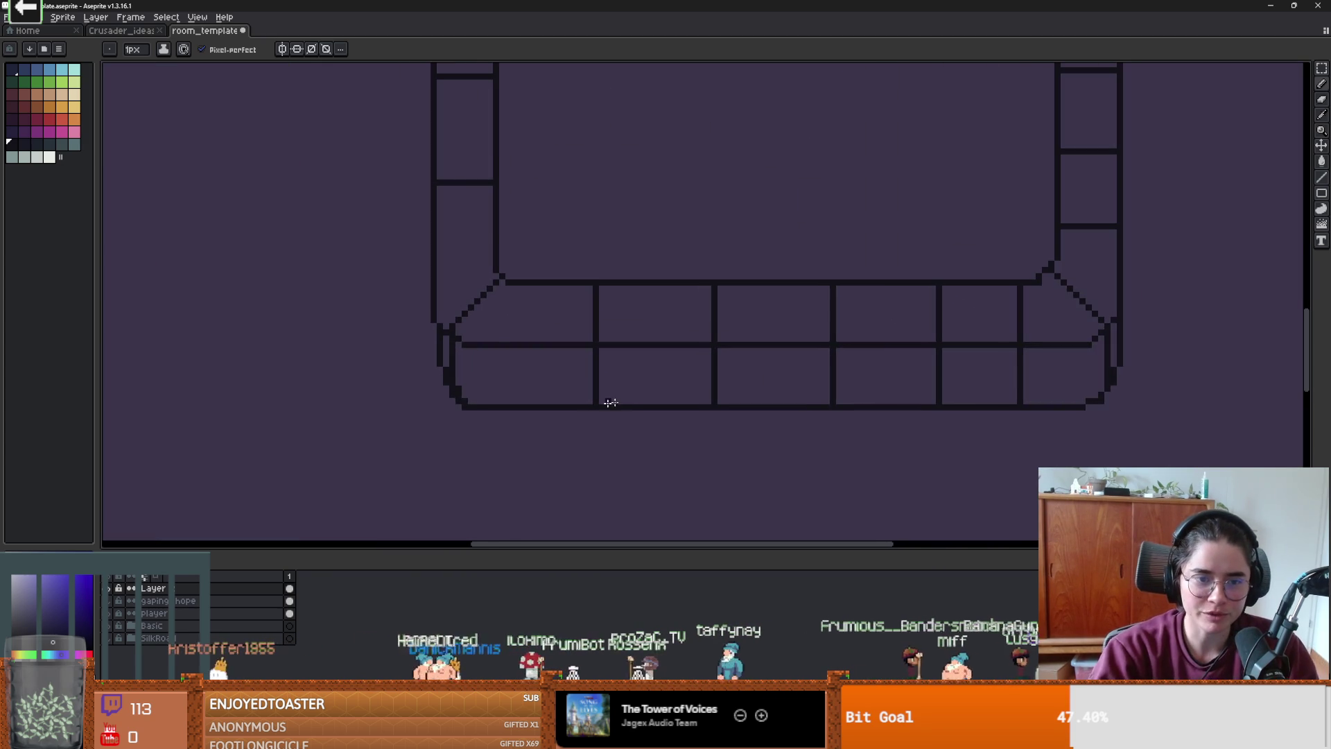
scroll(461, 383, "up", 1)
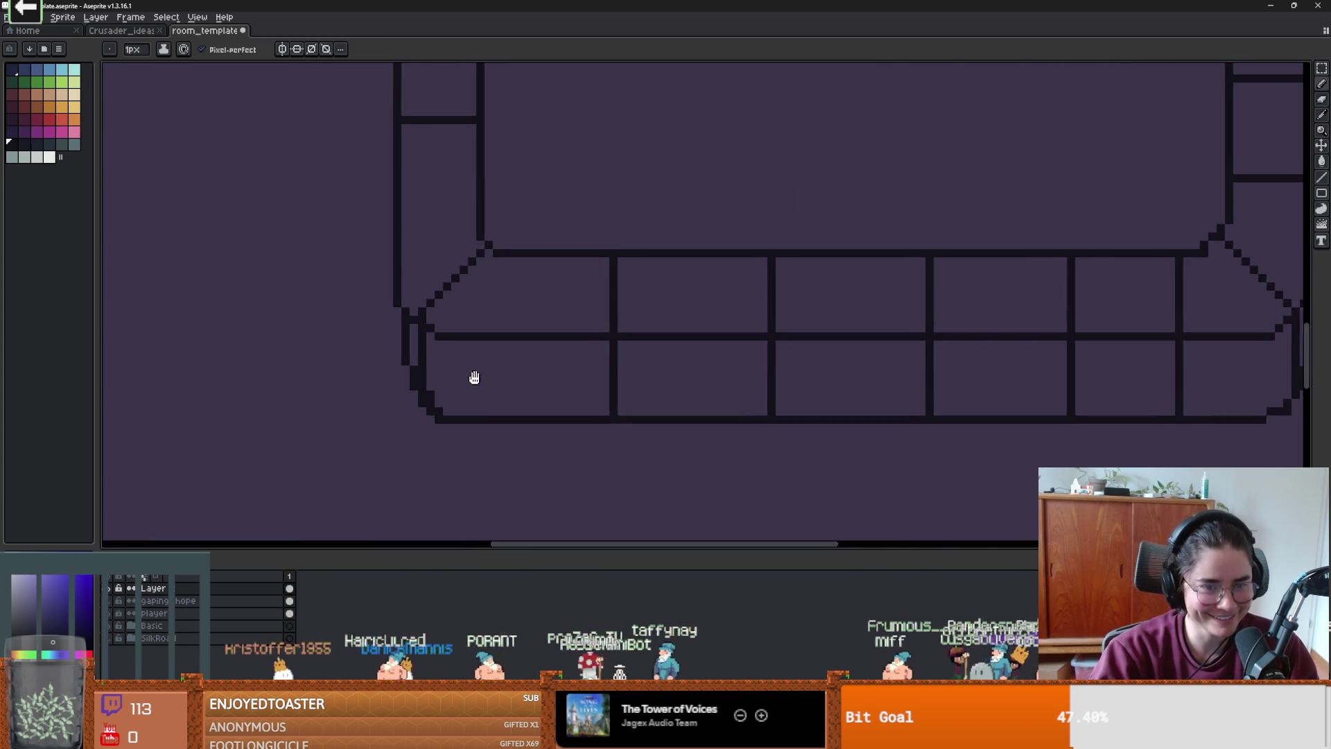
scroll(482, 378, "down", 1)
key("i")
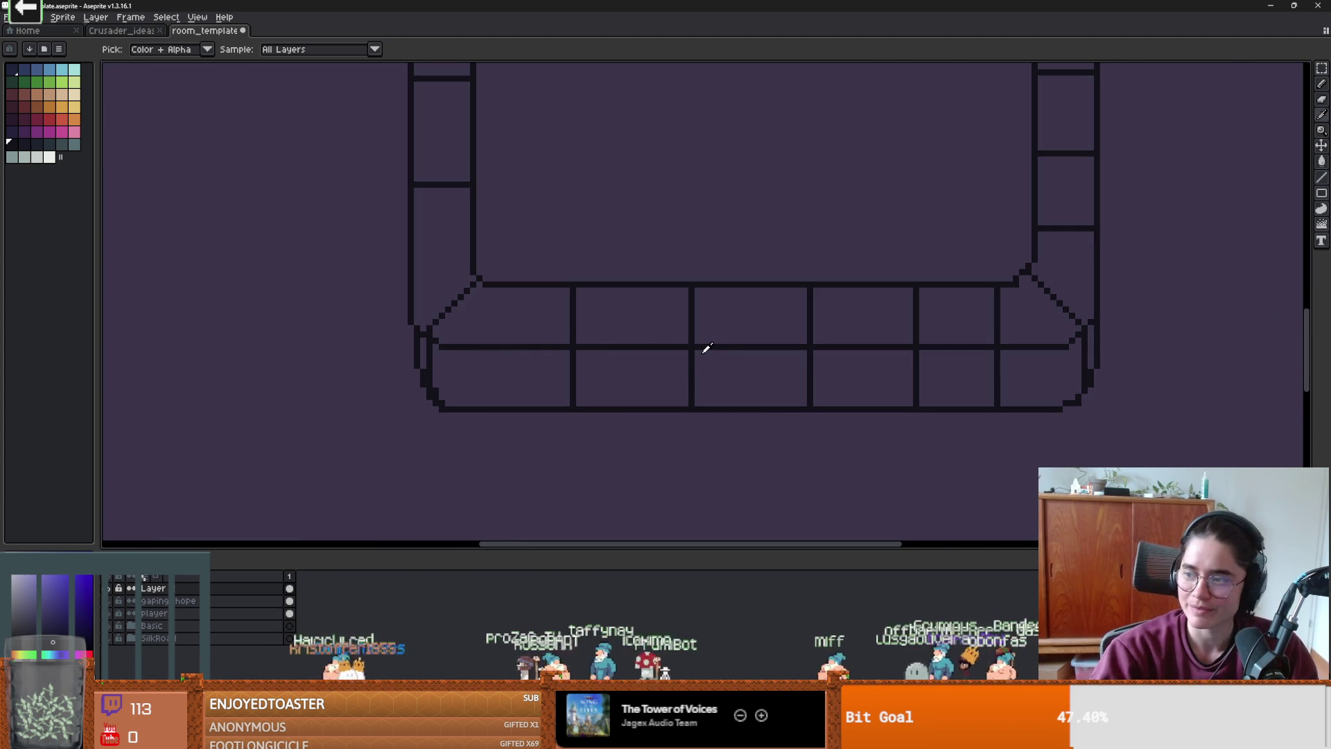
key("b")
scroll(665, 357, "down", 1)
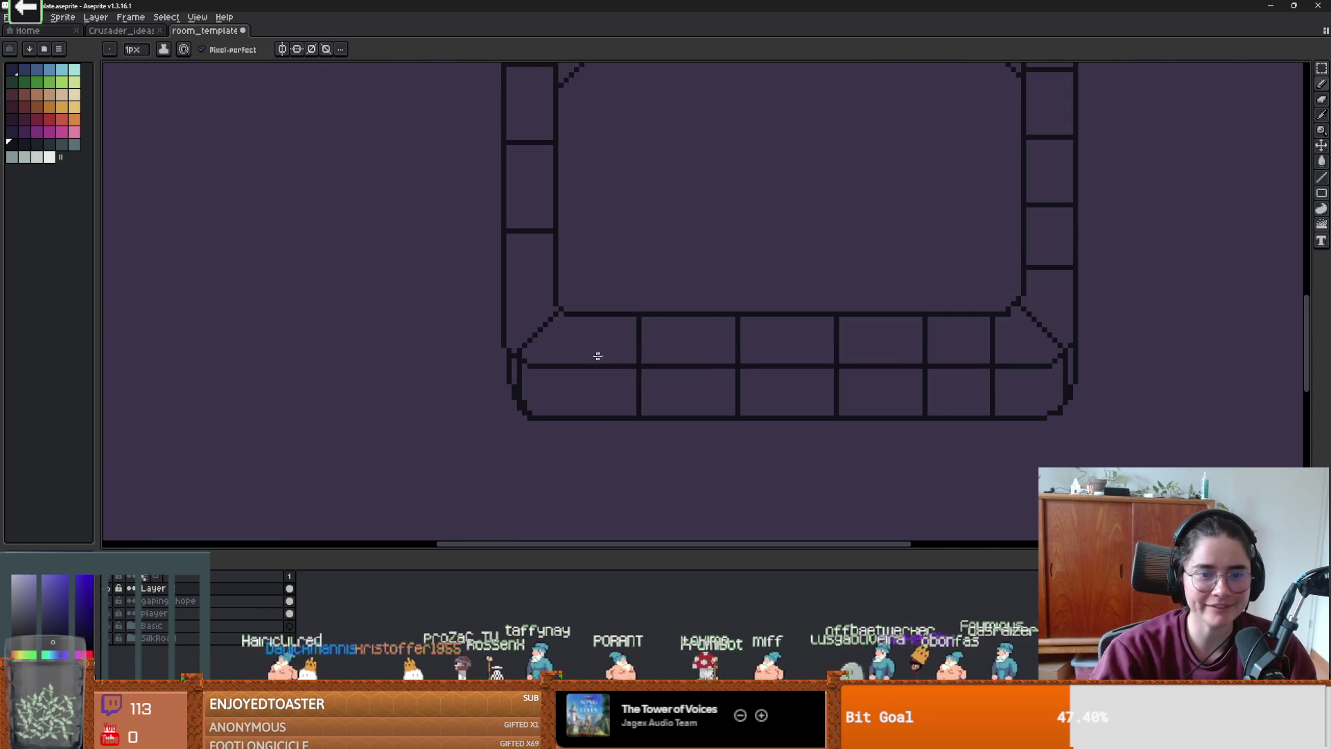
left_click(74, 144)
key("g")
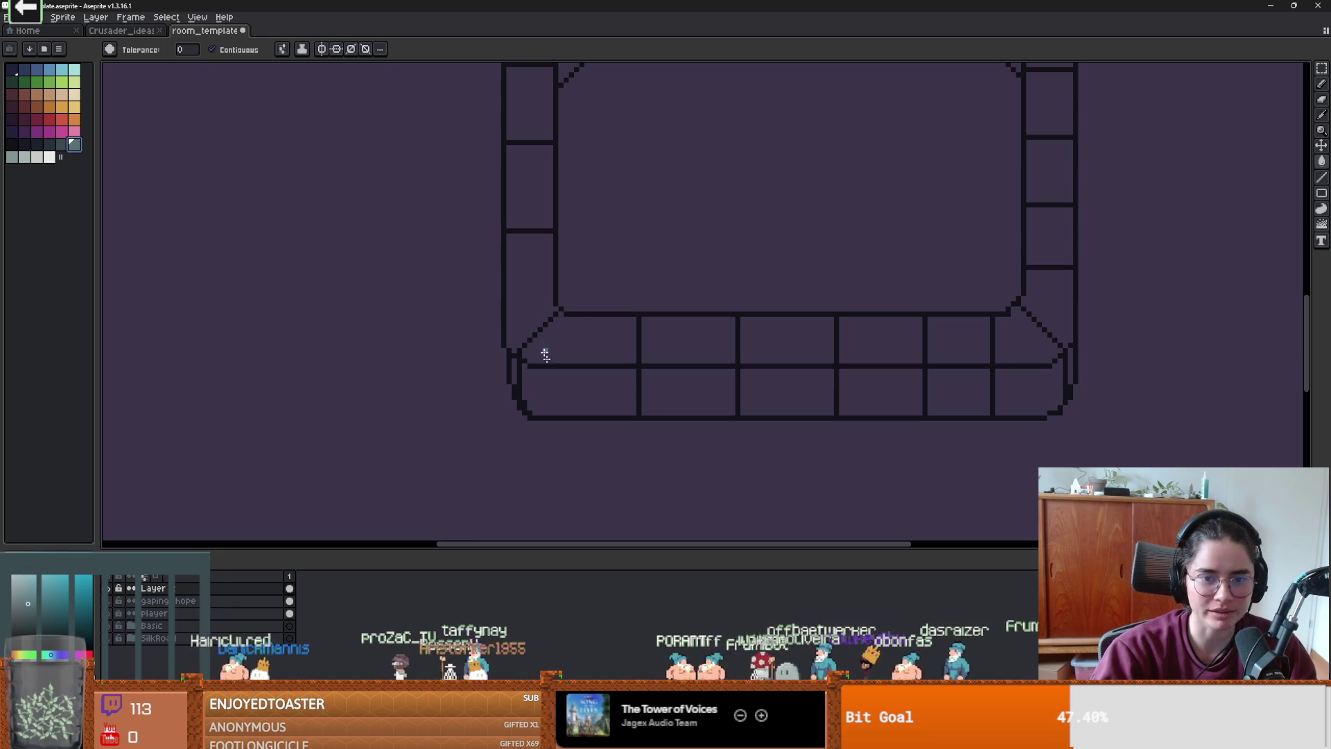
left_click(583, 339)
left_click(689, 341)
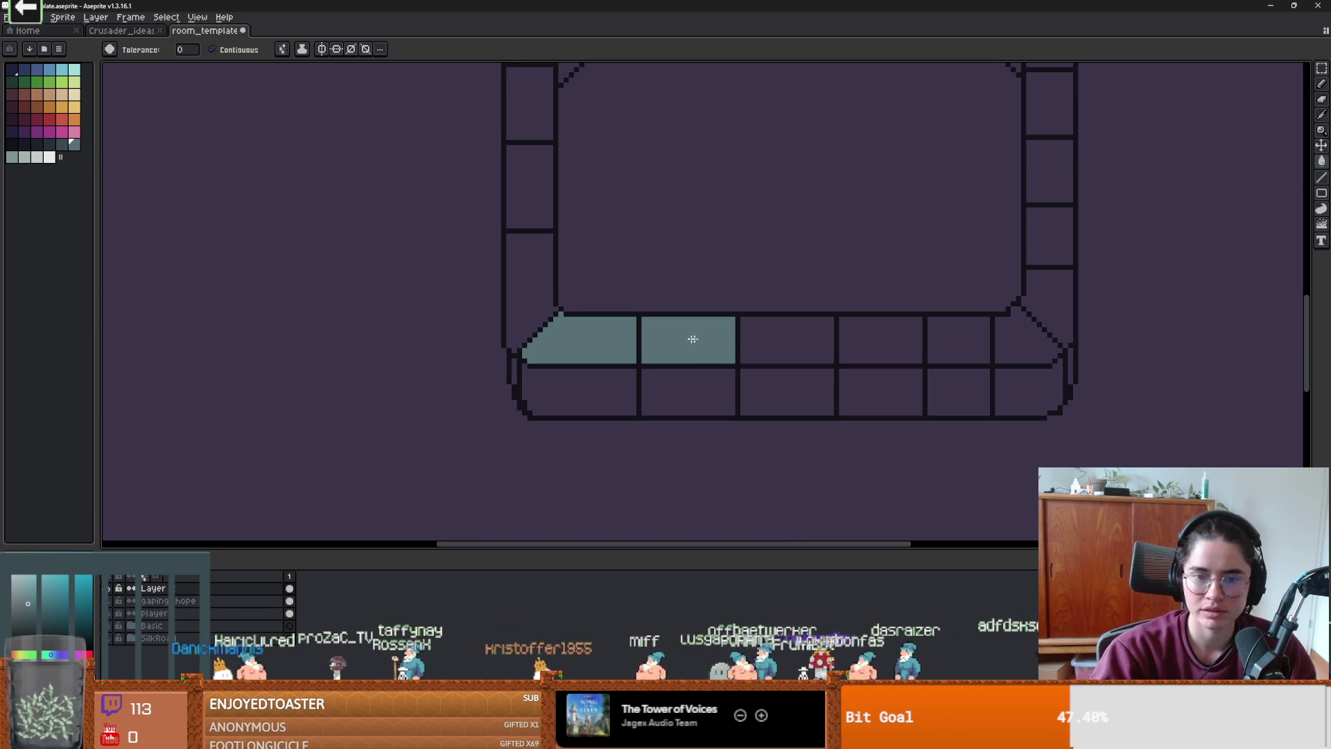
left_click(787, 339)
left_click(887, 341)
left_click(959, 340)
left_click(1026, 338)
left_click(1044, 305)
scroll(940, 403, "down", 2)
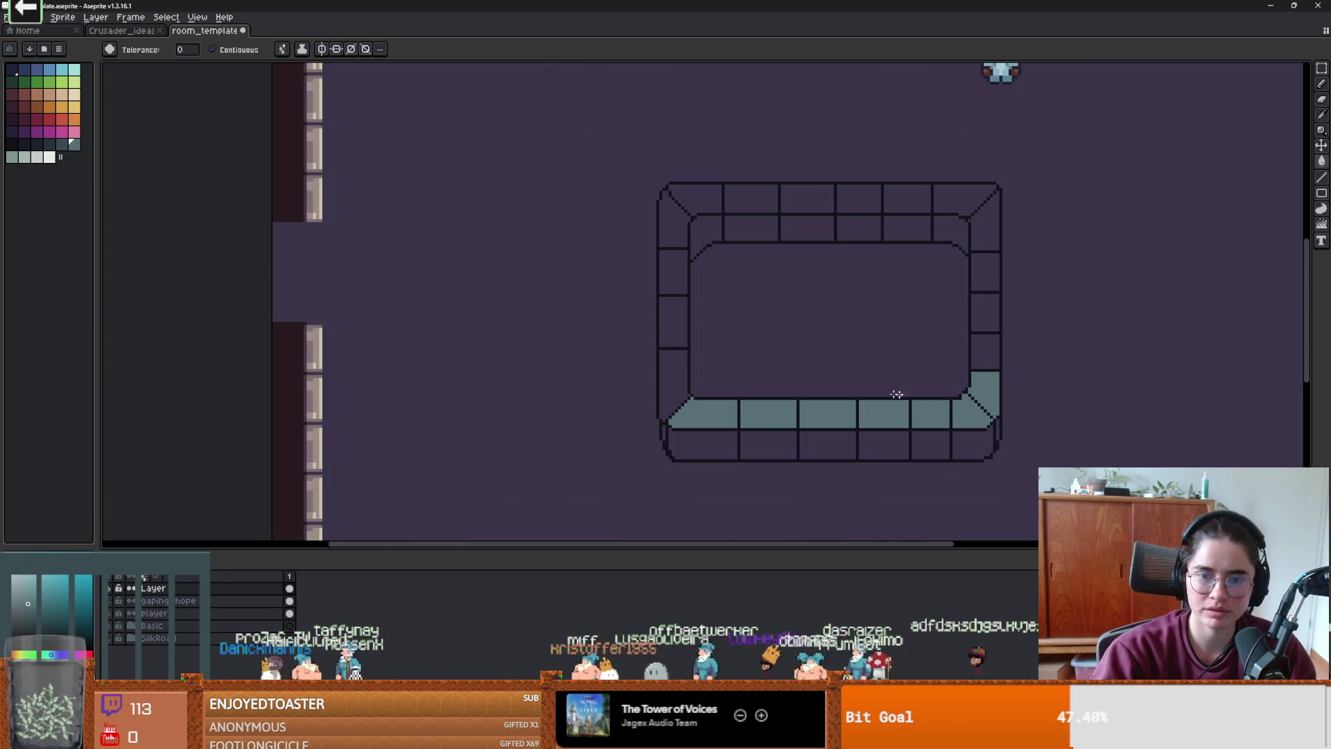
left_click(664, 371)
left_click(667, 320)
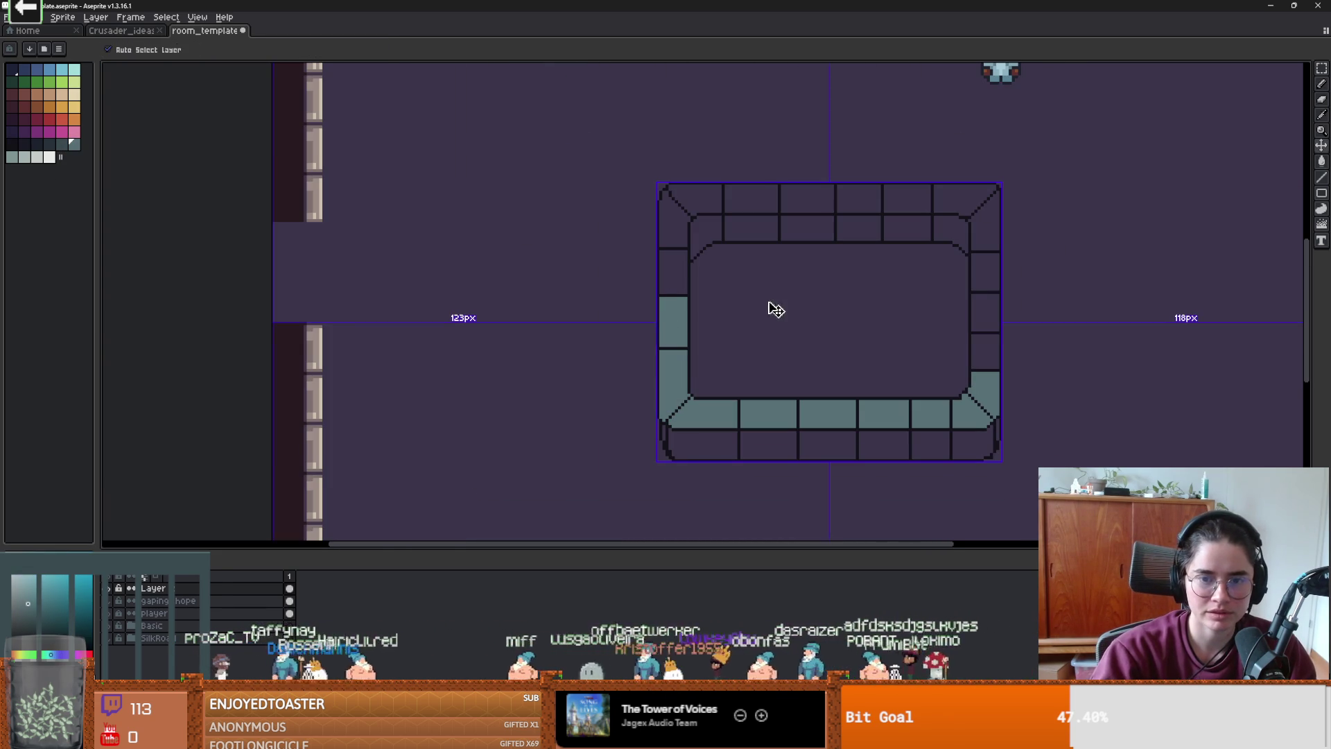
key("ctrl+z")
key("ctrl+z")
key("ctrl+z")
key("ctrl+z")
key("ctrl+z")
key("ctrl+z")
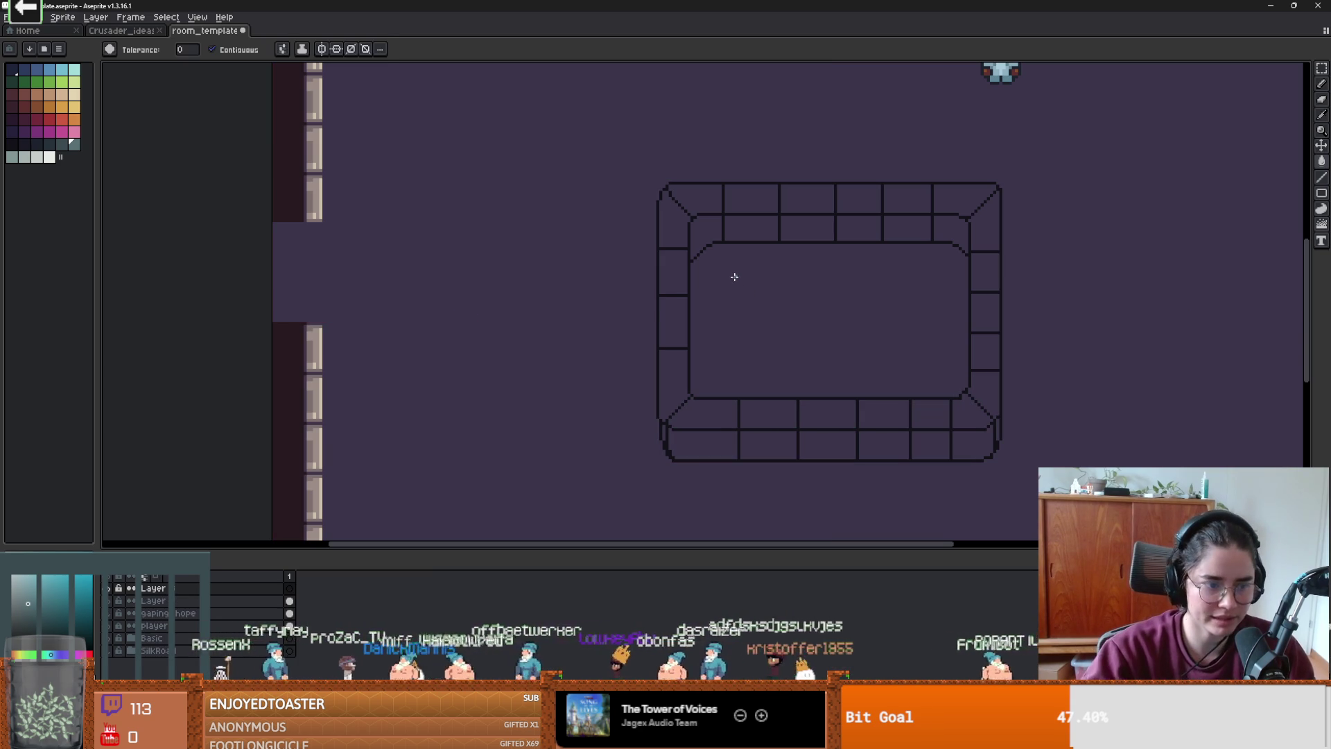
scroll(689, 433, "up", 1)
key("b")
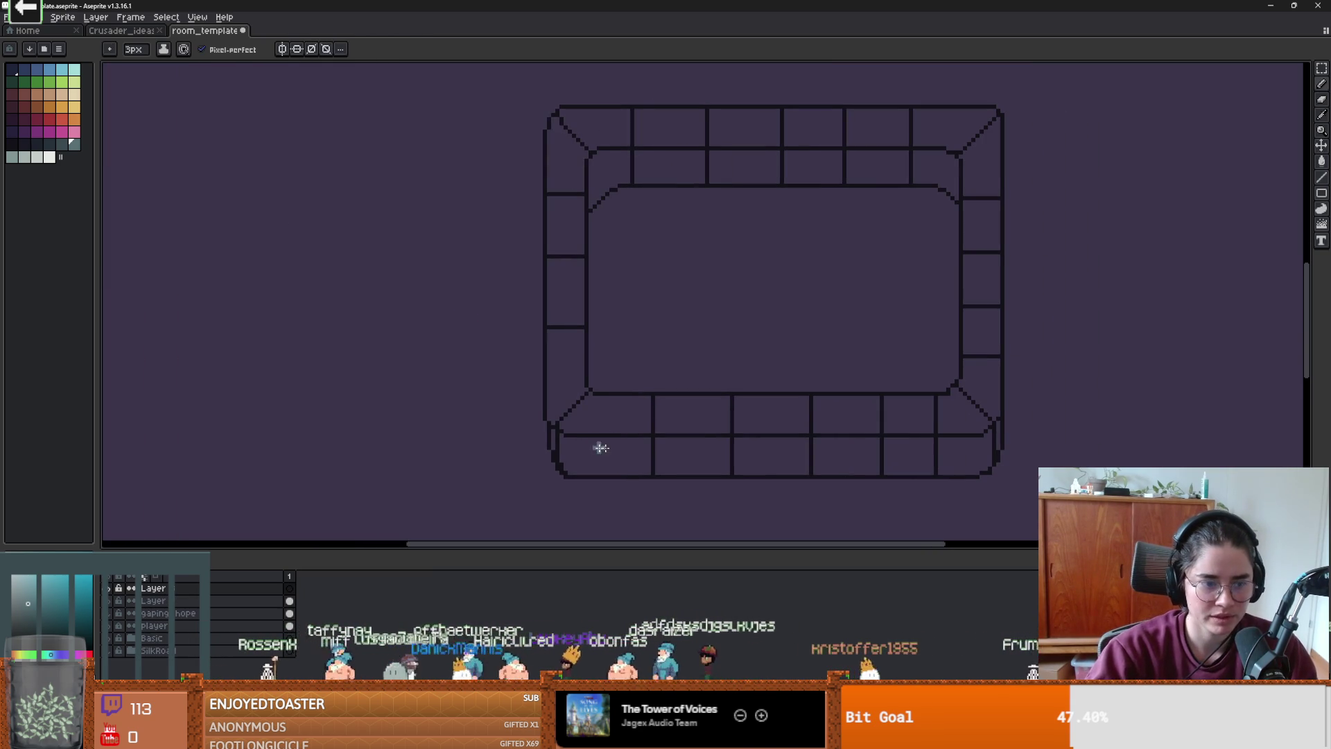
- Paint the front rim and lower-left wall bricks teal on a layer moved beneath the outline
mouse_move(603, 418)
left_mouse_down()
mouse_move(679, 415)
mouse_move(575, 427)
left_mouse_up()
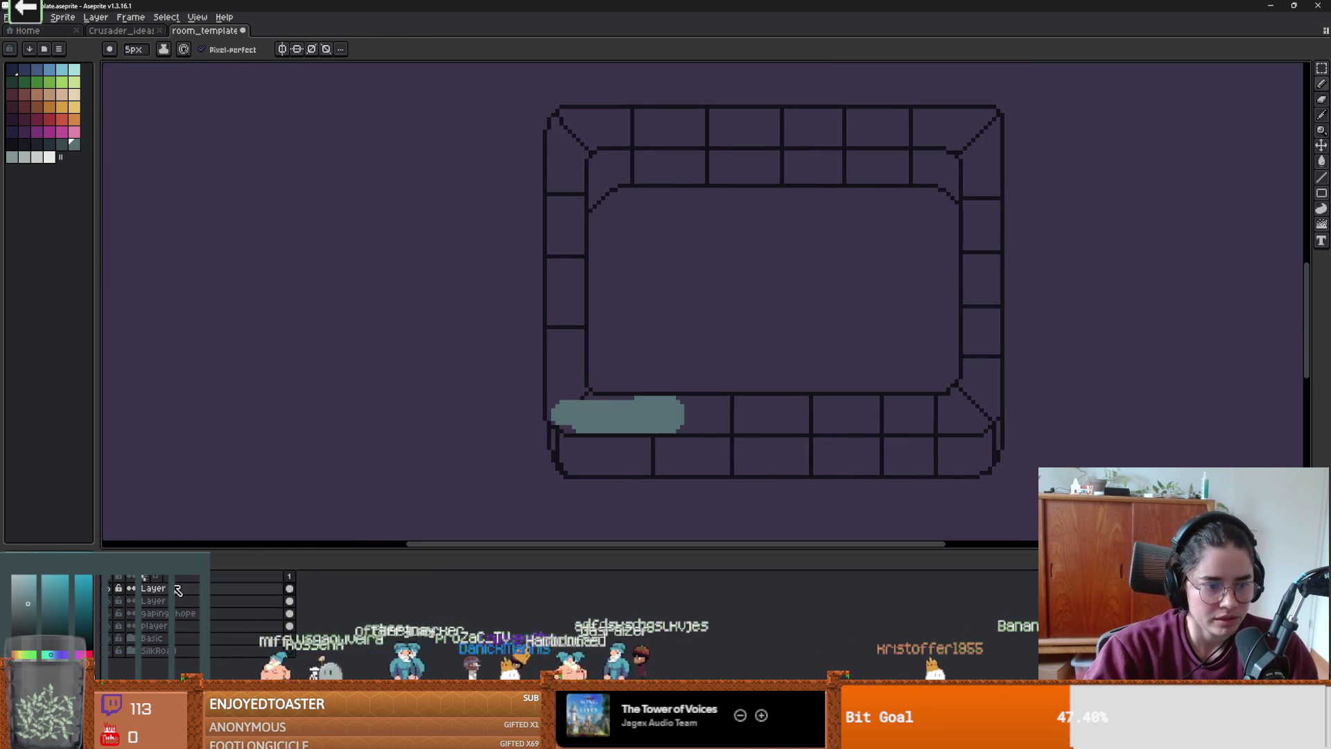
left_click_drag(290, 588, 298, 605)
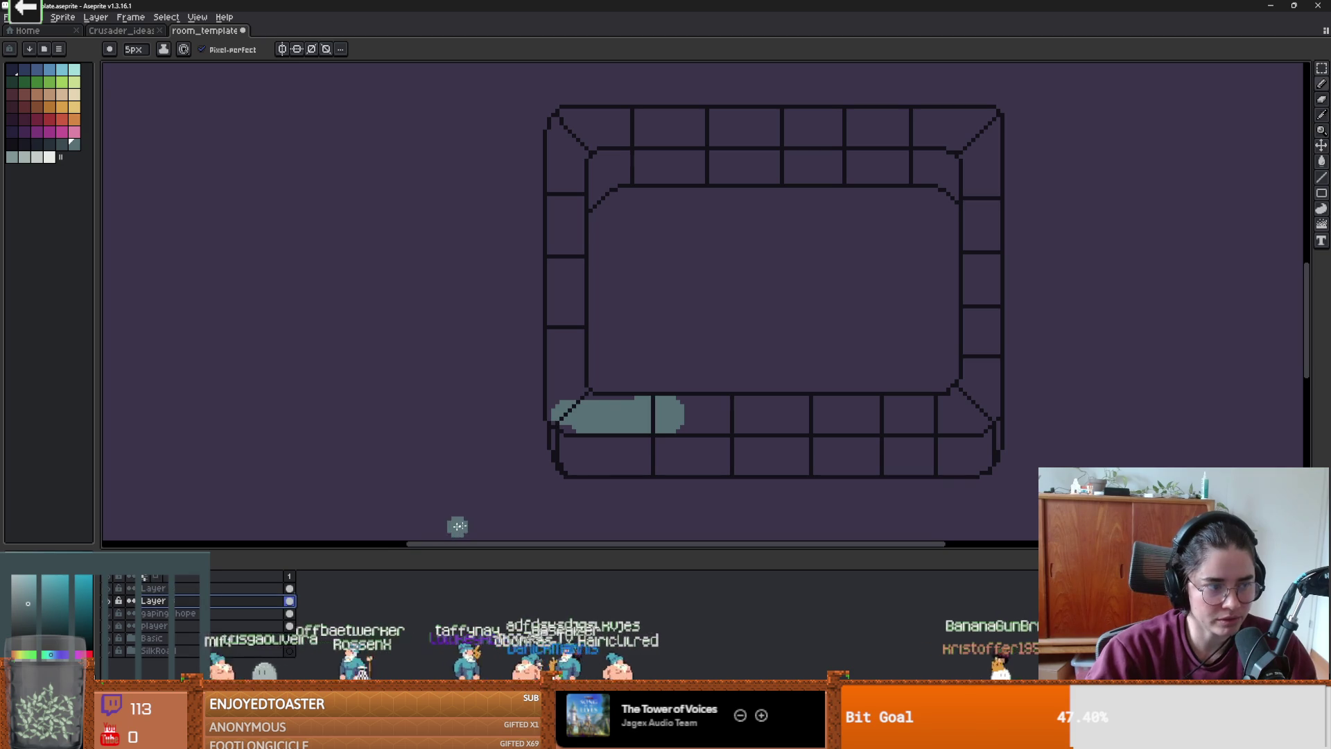
scroll(506, 493, "right", 2)
scroll(622, 452, "up", 1)
mouse_move(540, 403)
left_mouse_down()
mouse_move(621, 409)
mouse_move(433, 382)
mouse_move(370, 318)
left_mouse_up()
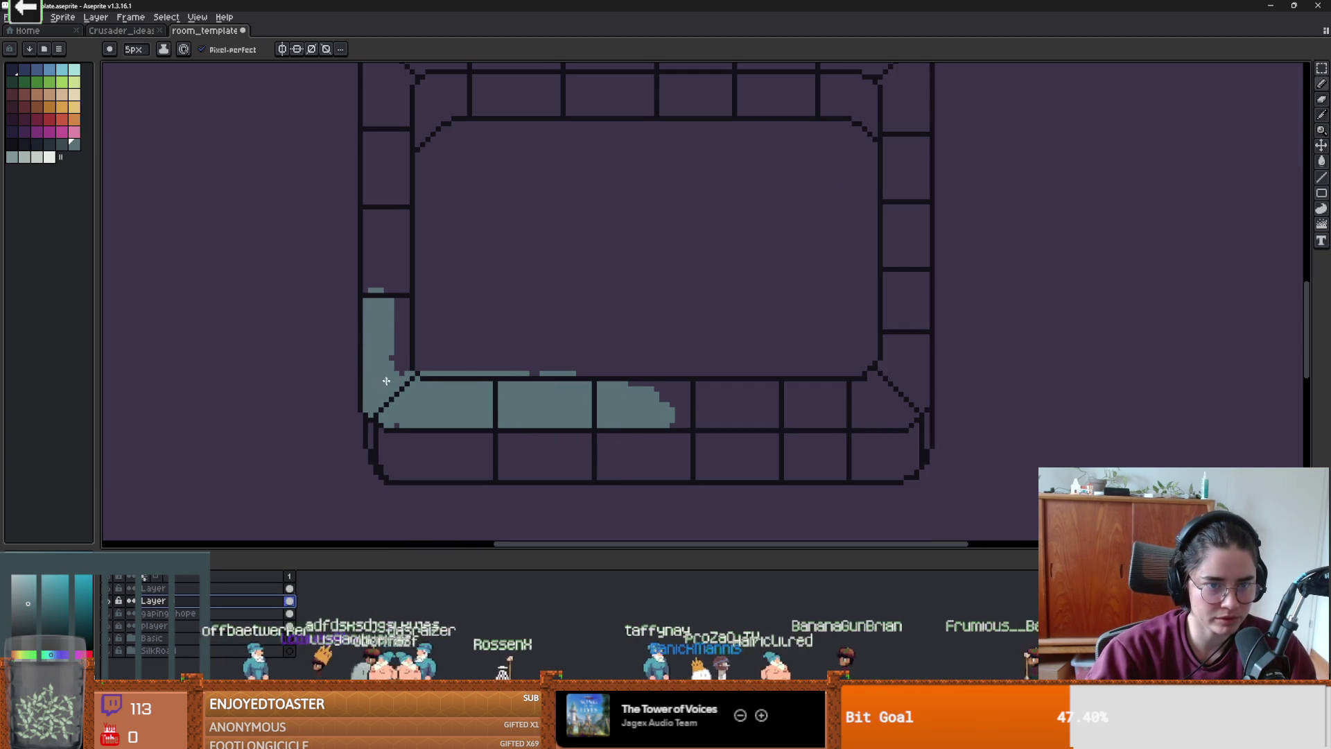
left_click_drag(384, 376, 397, 303)
mouse_move(398, 412)
left_mouse_down()
mouse_move(701, 410)
mouse_move(476, 396)
mouse_move(667, 411)
mouse_move(681, 408)
mouse_move(676, 375)
mouse_move(441, 397)
left_mouse_up()
- Paint the remaining left wall bricks and upper-left corner teal with the 5px brush
scroll(612, 386, "up", 1)
key("minus")
key("minus")
key("minus")
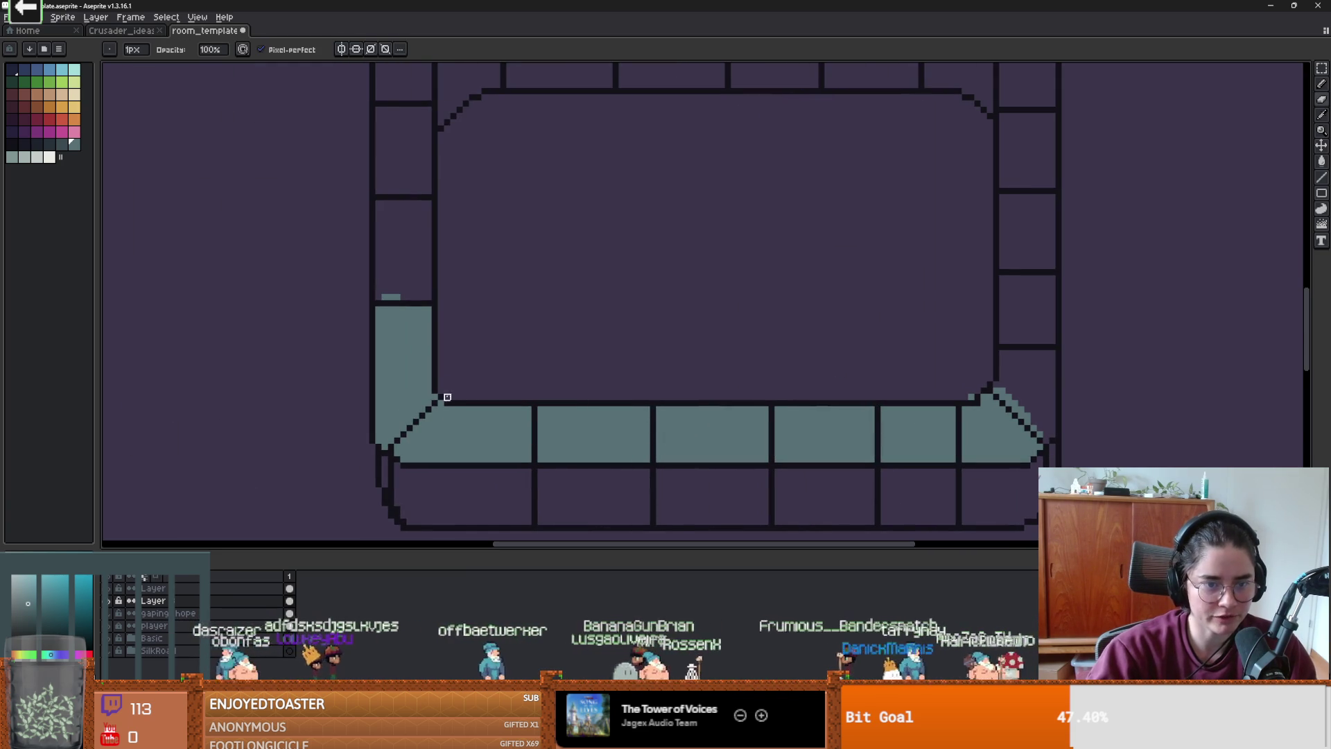
scroll(441, 398, "up", 2)
key("plus")
key("plus")
key("plus")
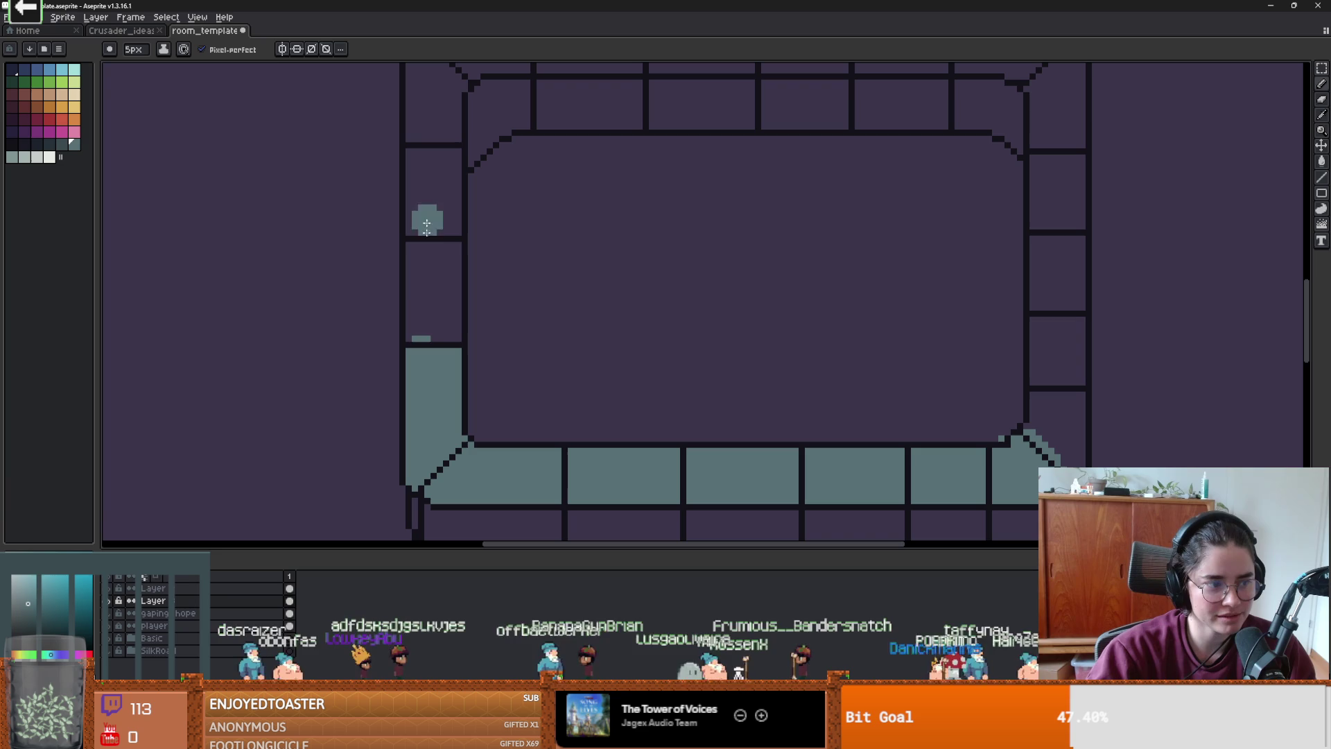
mouse_move(425, 261)
left_mouse_down()
mouse_move(437, 312)
mouse_move(454, 277)
mouse_move(424, 329)
mouse_move(411, 229)
mouse_move(437, 306)
mouse_move(433, 279)
left_mouse_up()
scroll(414, 347, "up", 2)
mouse_move(423, 211)
left_mouse_down()
mouse_move(440, 178)
mouse_move(433, 132)
mouse_move(410, 233)
left_mouse_up()
- Paint the top and right rim bands teal, undoing stray pixels at the lower-right corner
mouse_move(419, 159)
left_mouse_down()
mouse_move(683, 157)
mouse_move(437, 124)
mouse_move(669, 143)
left_mouse_up()
scroll(452, 256, "right", 5)
scroll(451, 256, "up", 1)
mouse_move(396, 219)
left_mouse_down()
mouse_move(333, 205)
mouse_move(475, 219)
mouse_move(316, 191)
mouse_move(291, 167)
mouse_move(492, 170)
mouse_move(666, 240)
mouse_move(770, 249)
mouse_move(718, 389)
left_mouse_up()
scroll(717, 383, "down", 5)
mouse_move(719, 223)
left_mouse_down()
mouse_move(693, 347)
mouse_move(645, 277)
mouse_move(656, 405)
mouse_move(691, 364)
left_mouse_up()
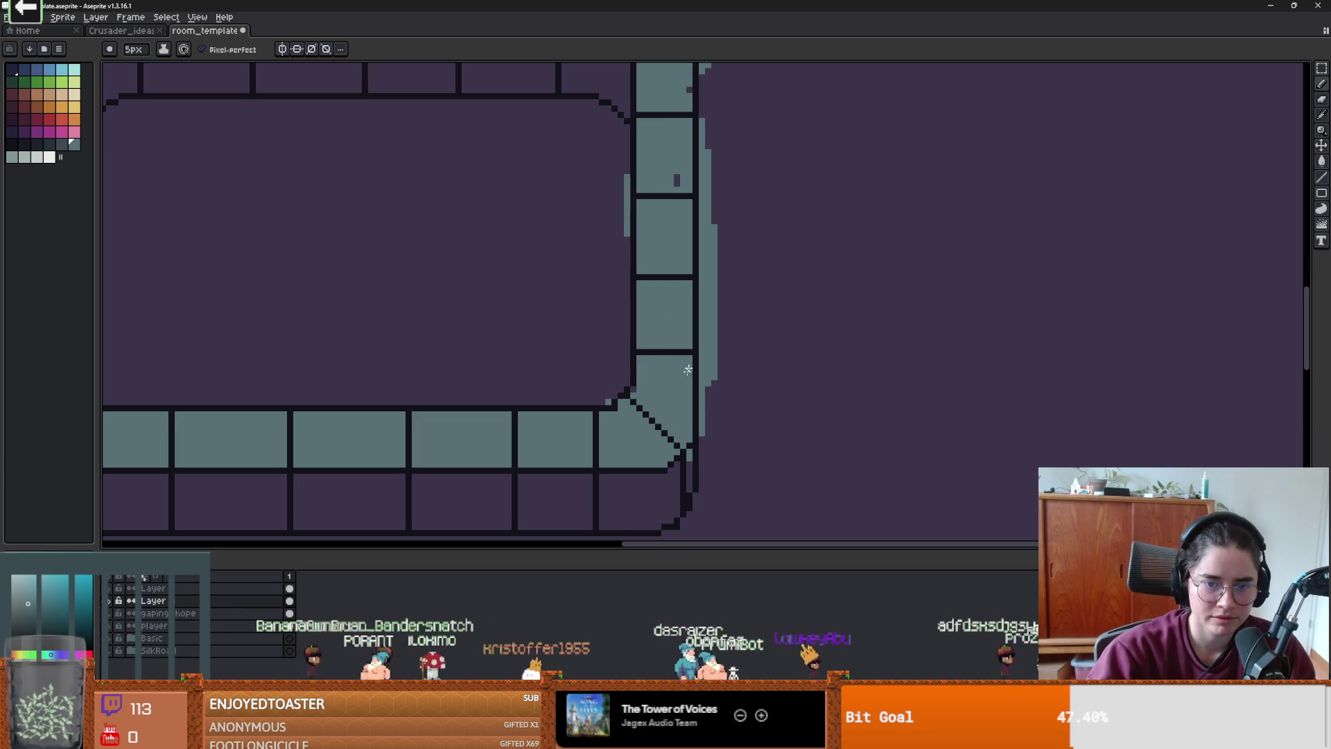
scroll(652, 368, "down", 1)
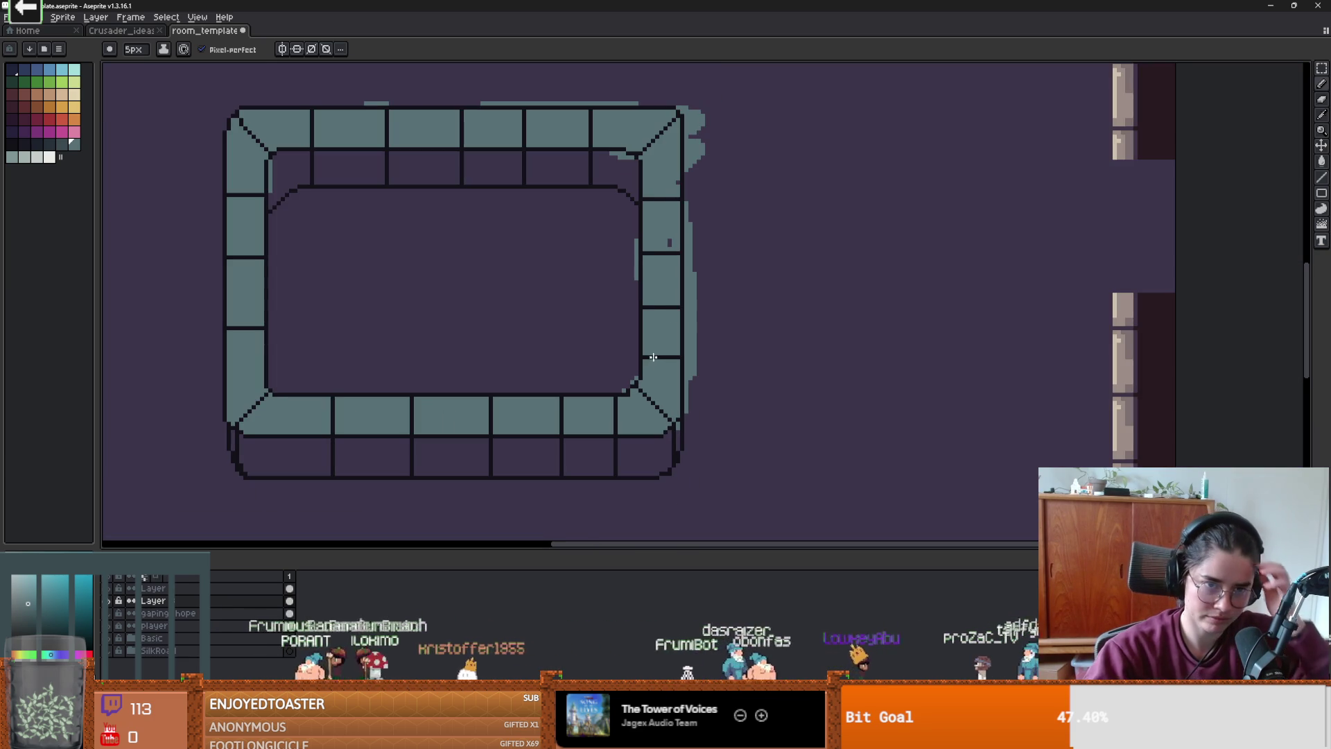
scroll(649, 323, "up", 1)
left_click_drag(623, 412, 612, 423)
key("ctrl+z")
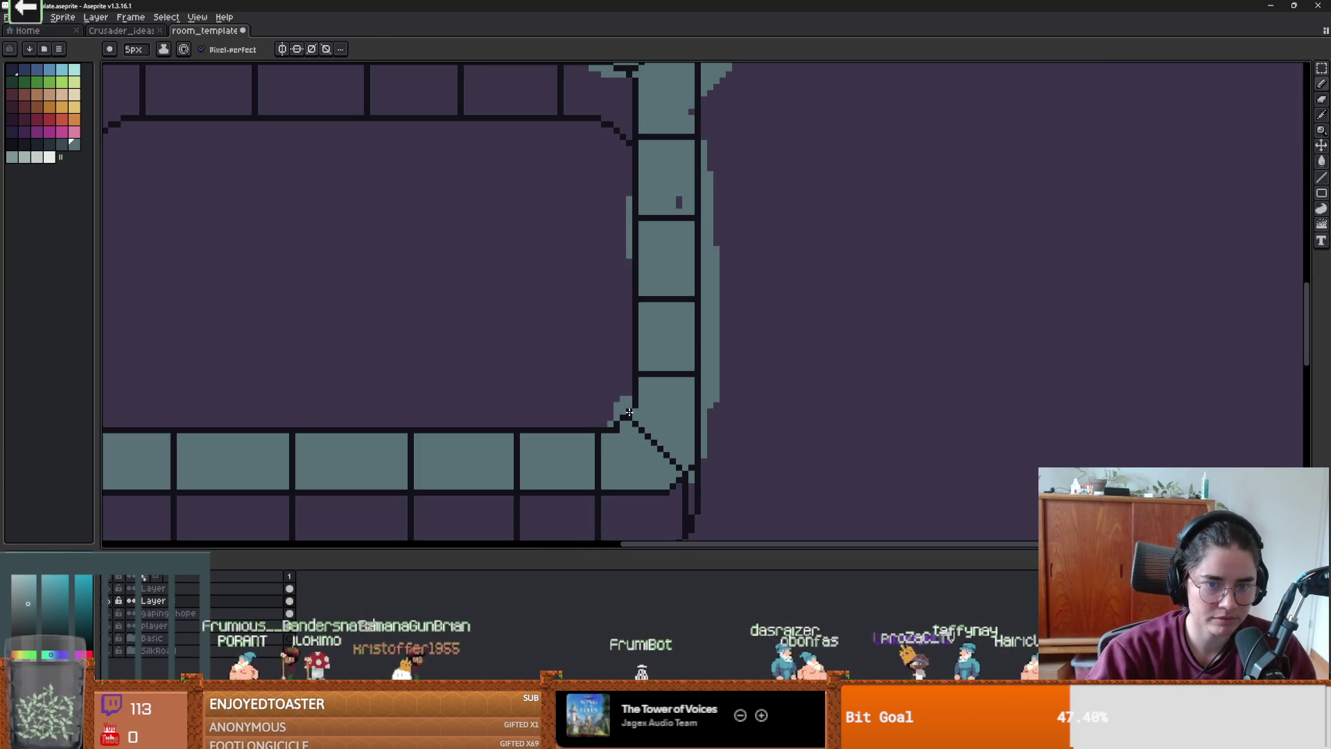
- Erase the stray grey pixels above the top wall and beside the right wall with a 1-pixel eraser
key("b")
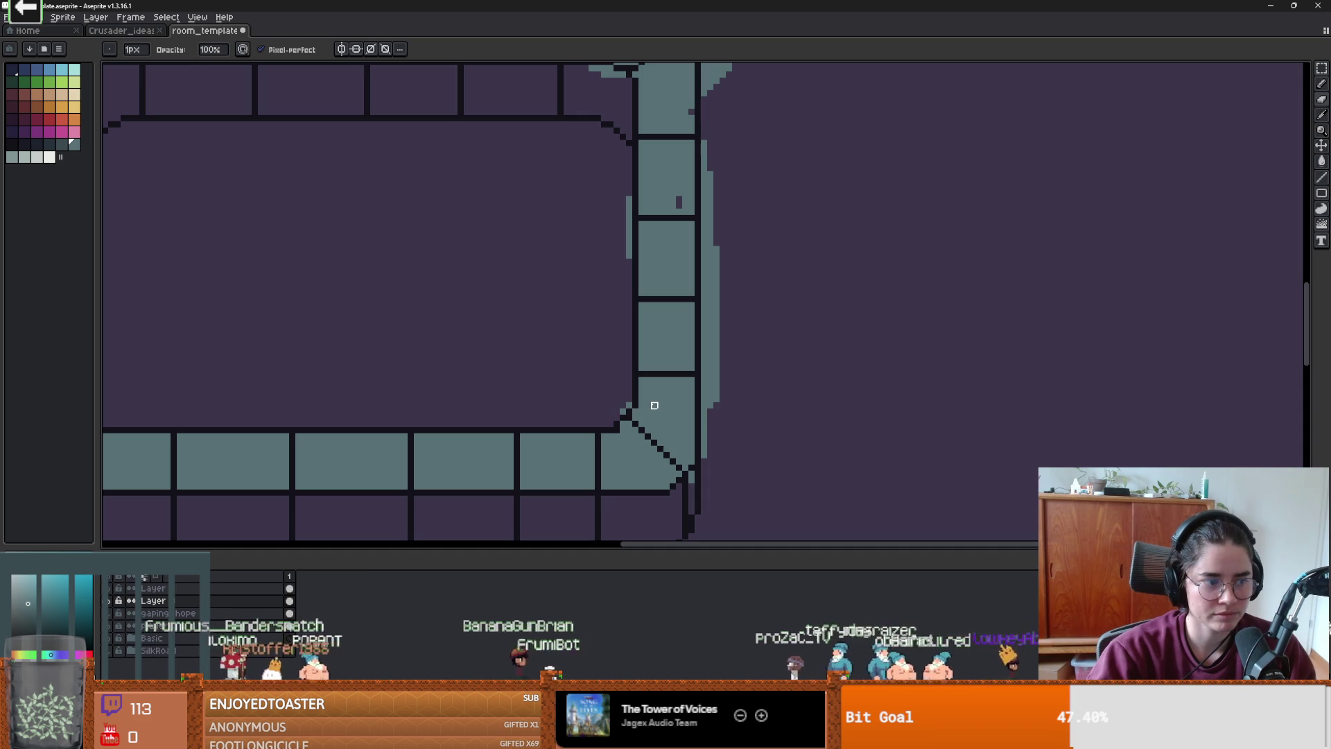
left_click_drag(591, 290, 594, 366)
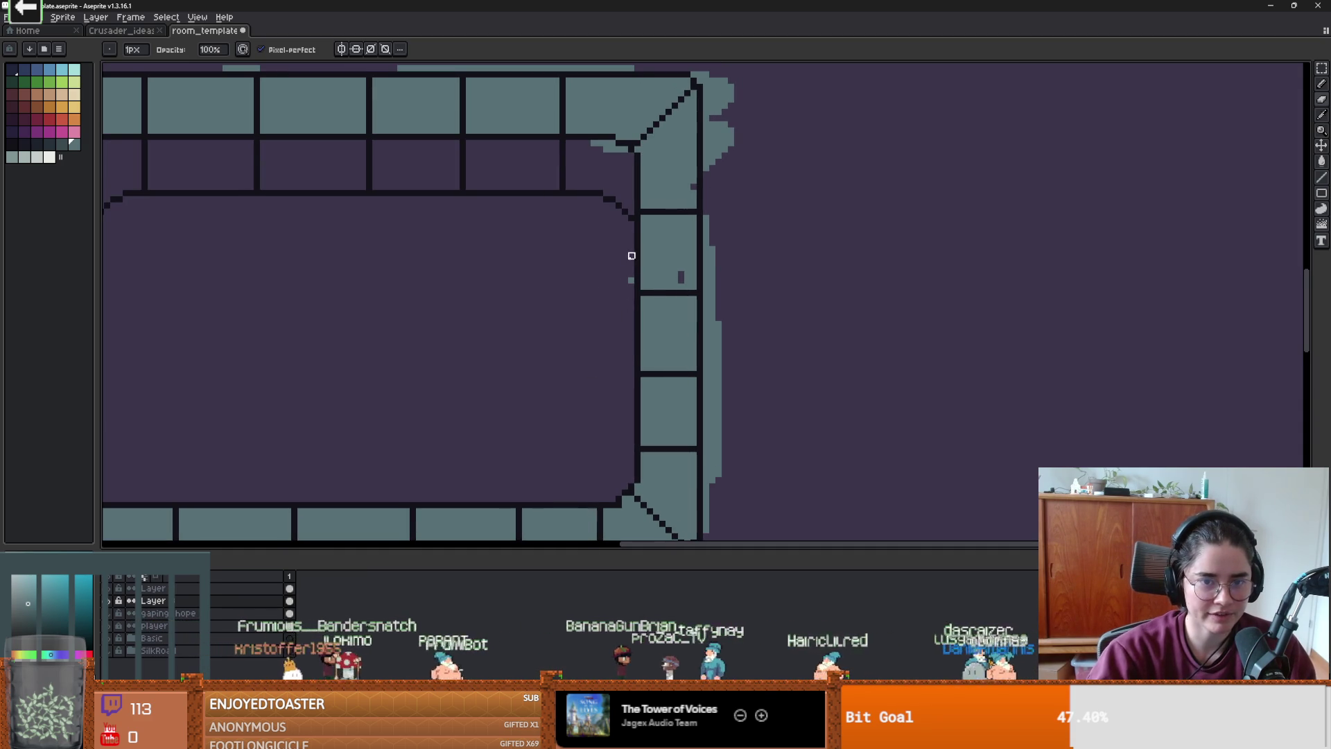
left_click_drag(582, 168, 645, 244)
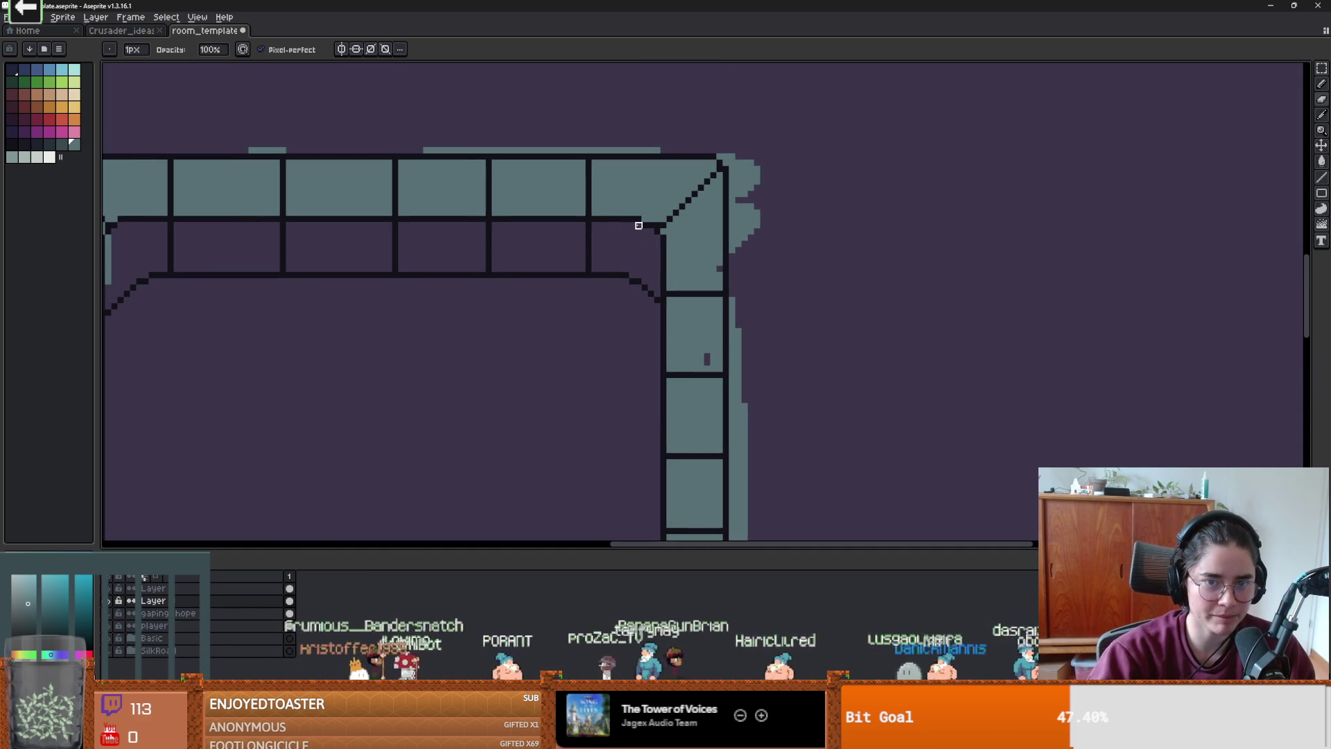
left_click_drag(322, 195, 537, 295)
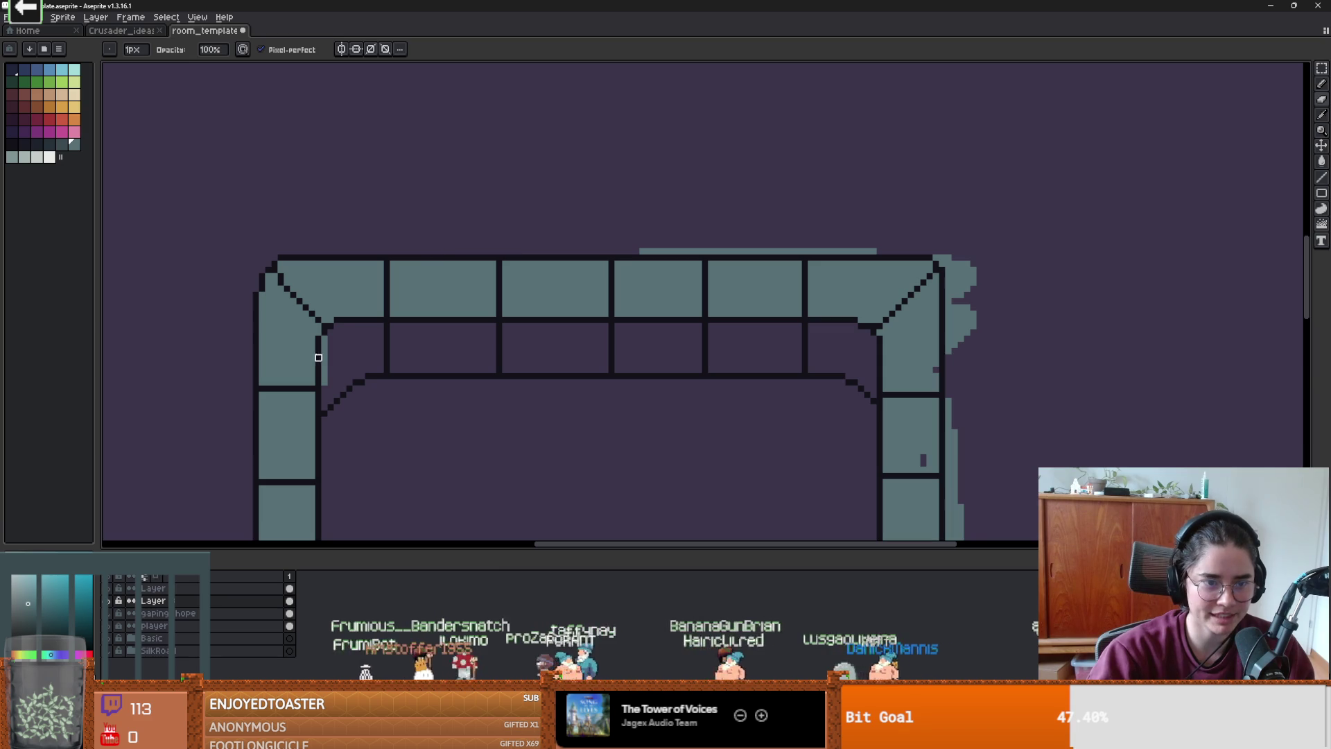
left_click_drag(644, 263, 478, 247)
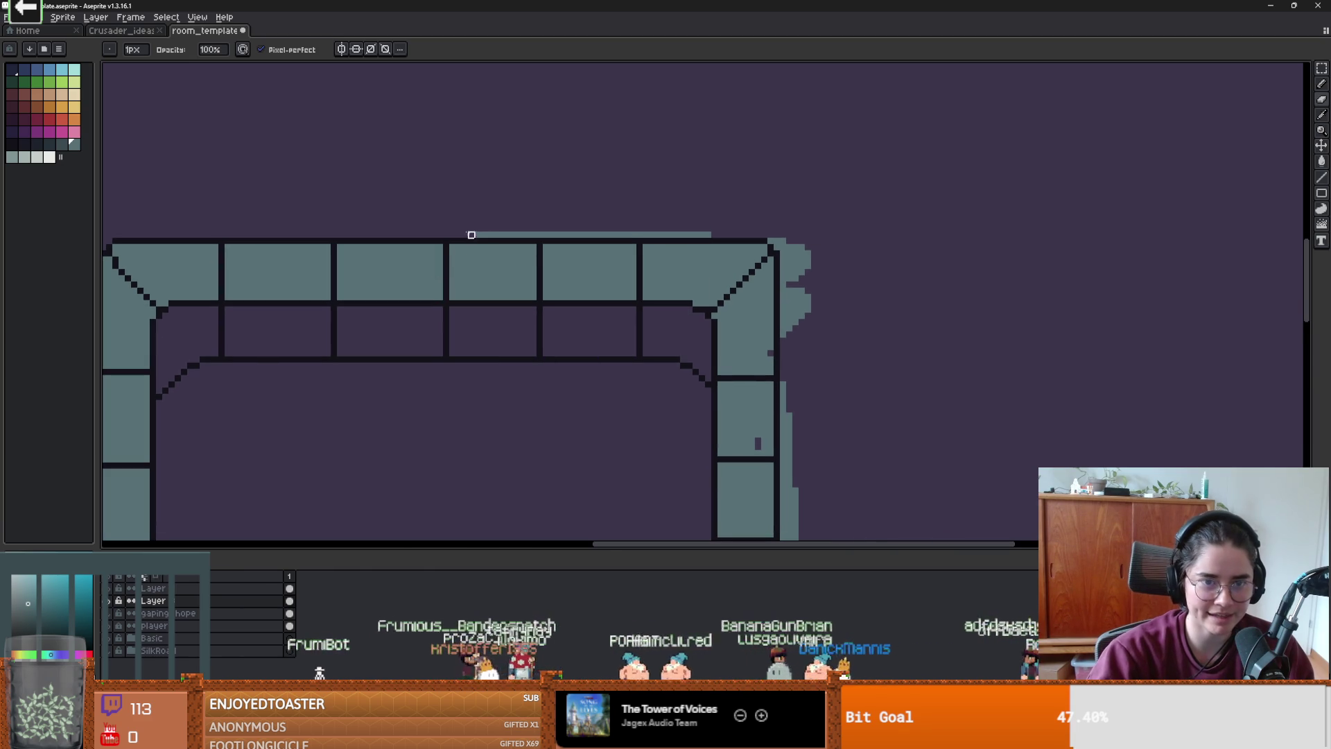
left_click_drag(727, 228, 597, 235)
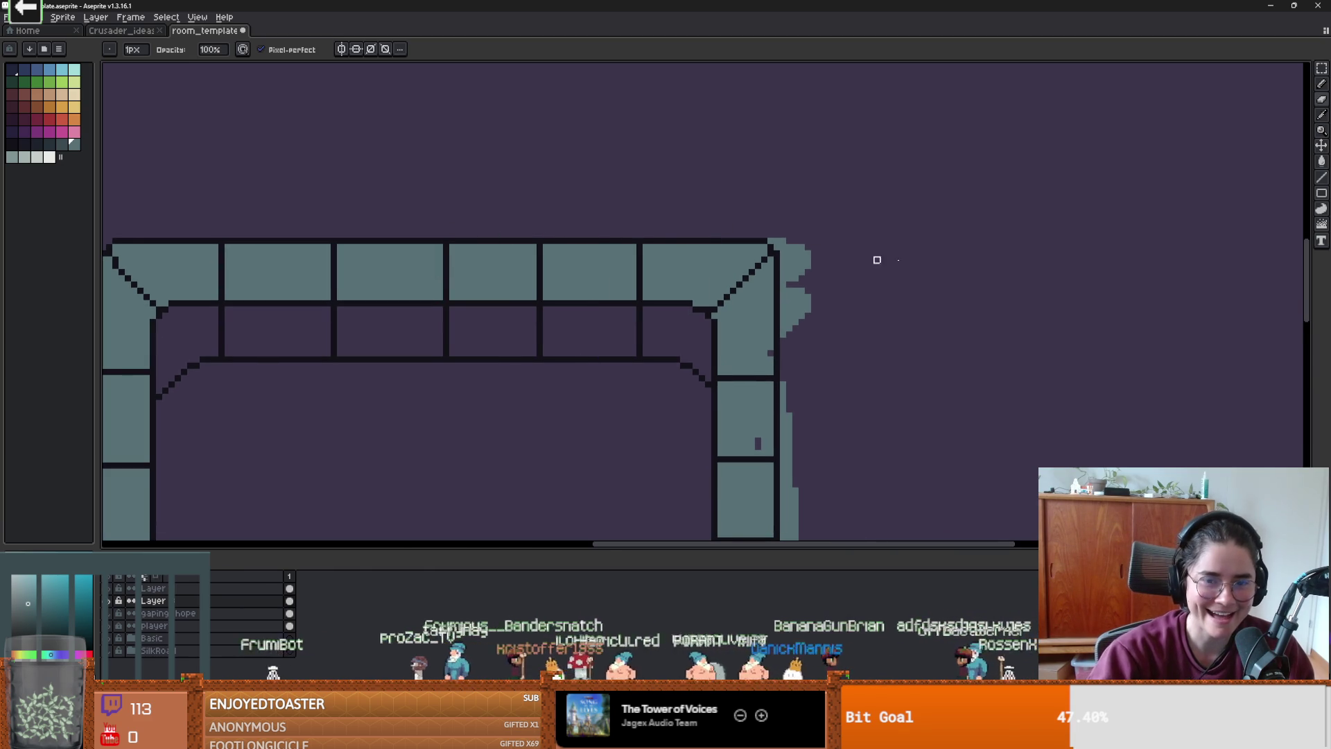
left_click_drag(782, 244, 567, 226)
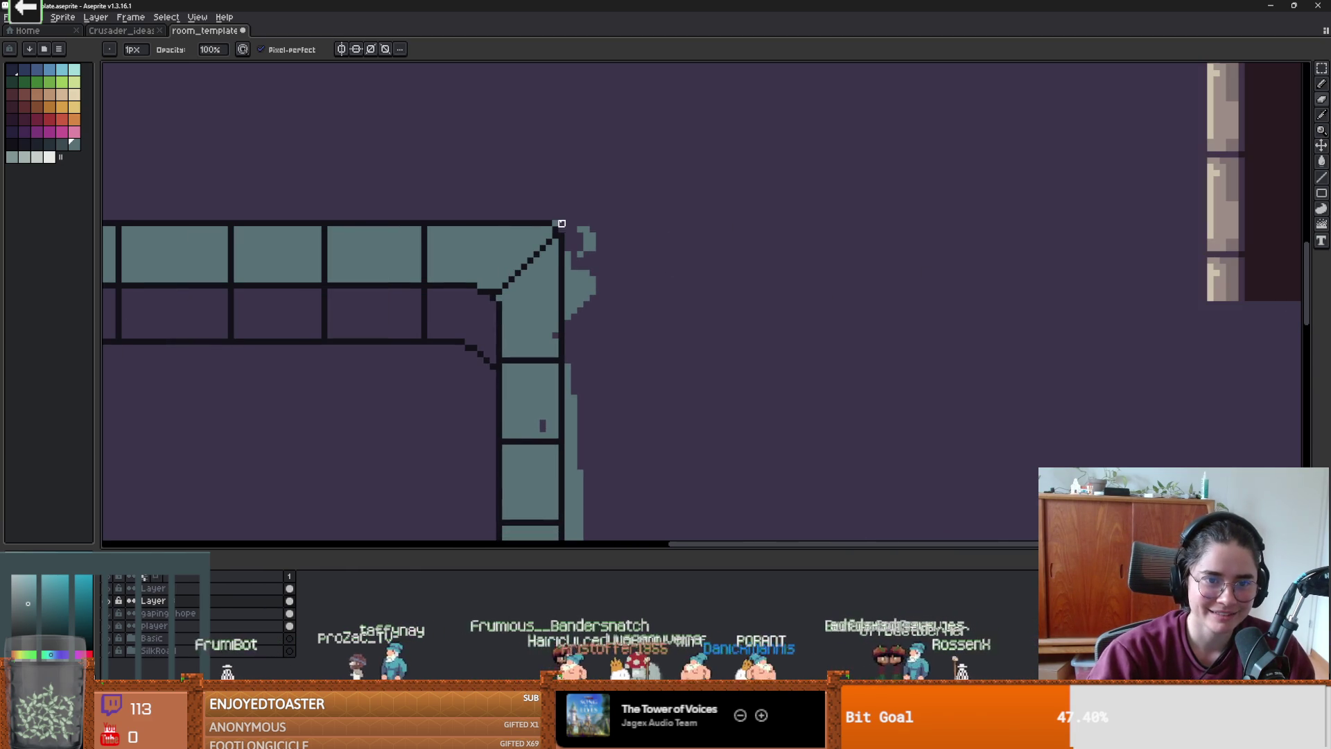
left_click_drag(580, 255, 586, 236)
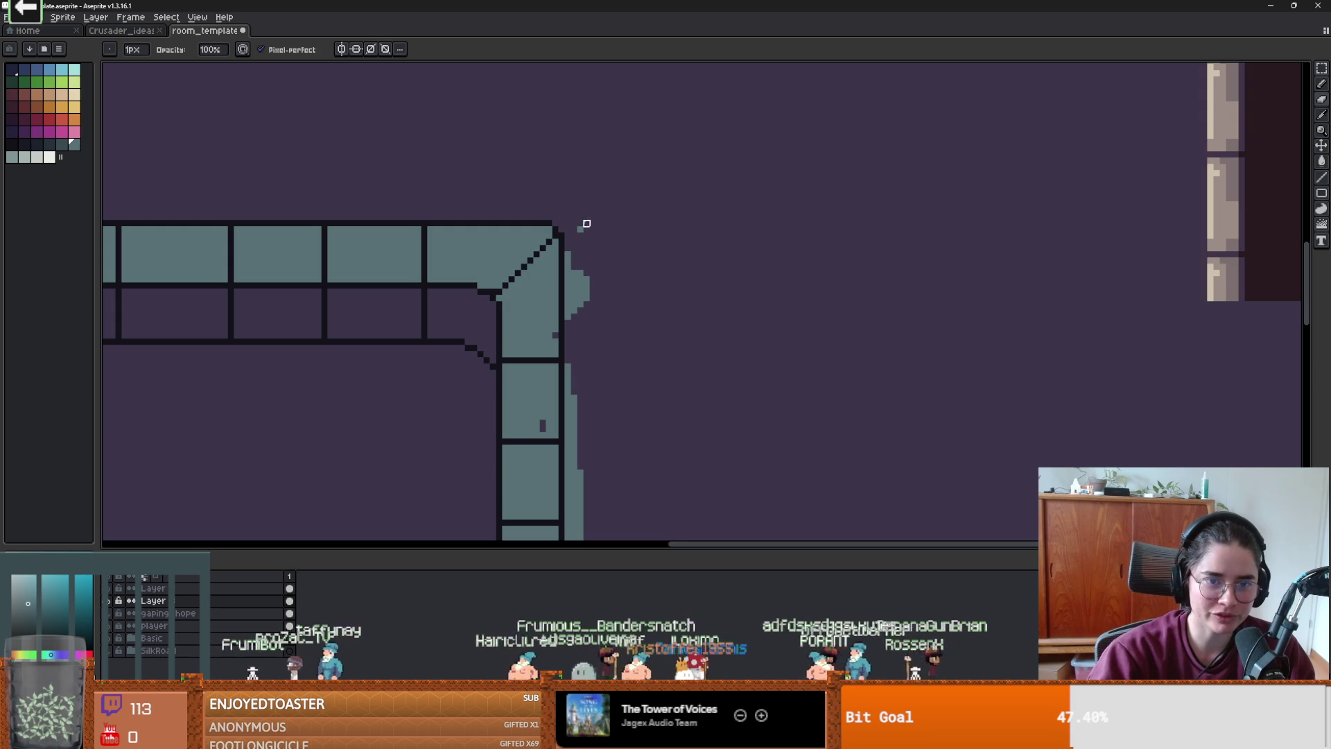
- Try a 4-pixel teal stroke on the right wall, undo it, and select dark teal
key("plus")
key("plus")
key("plus")
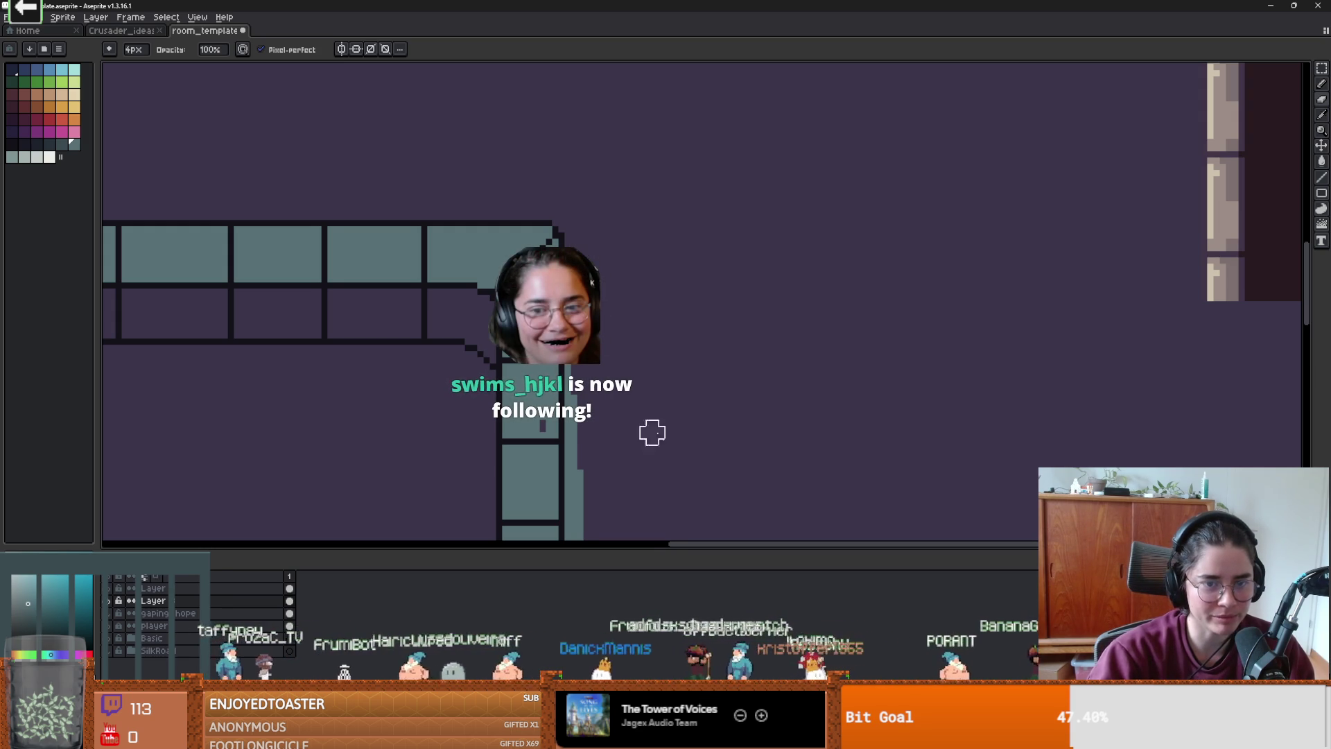
left_click_drag(565, 353, 534, 217)
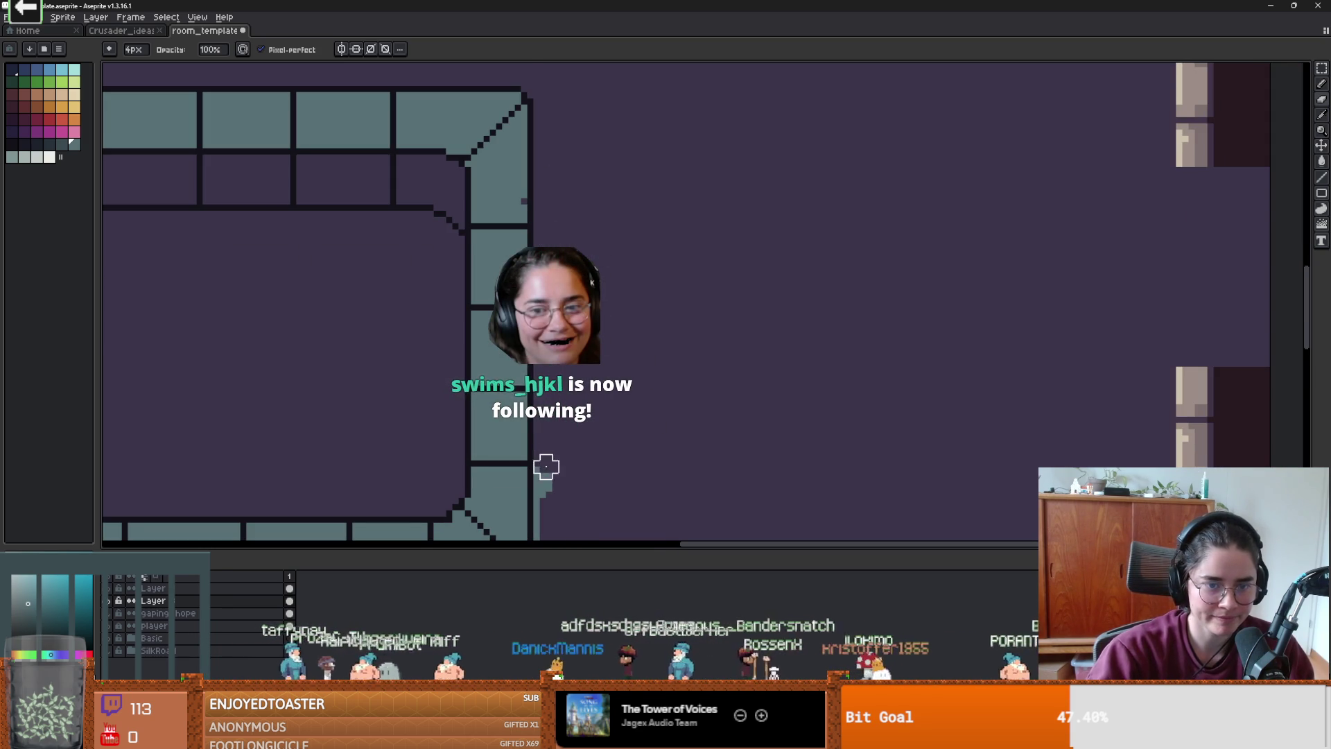
scroll(648, 129, "down", 3)
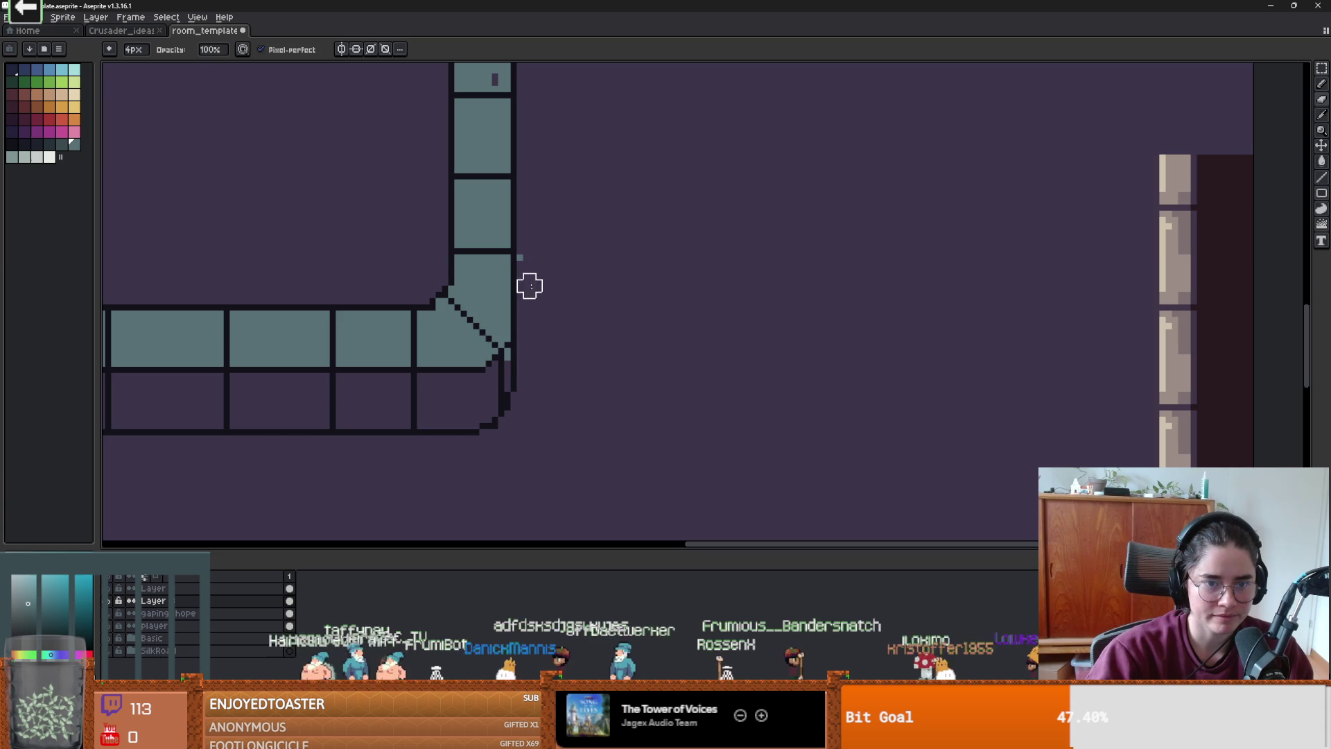
scroll(530, 288, "down", 2)
scroll(523, 222, "up", 2)
left_click_drag(563, 188, 564, 139)
key("minus")
key("ctrl+z")
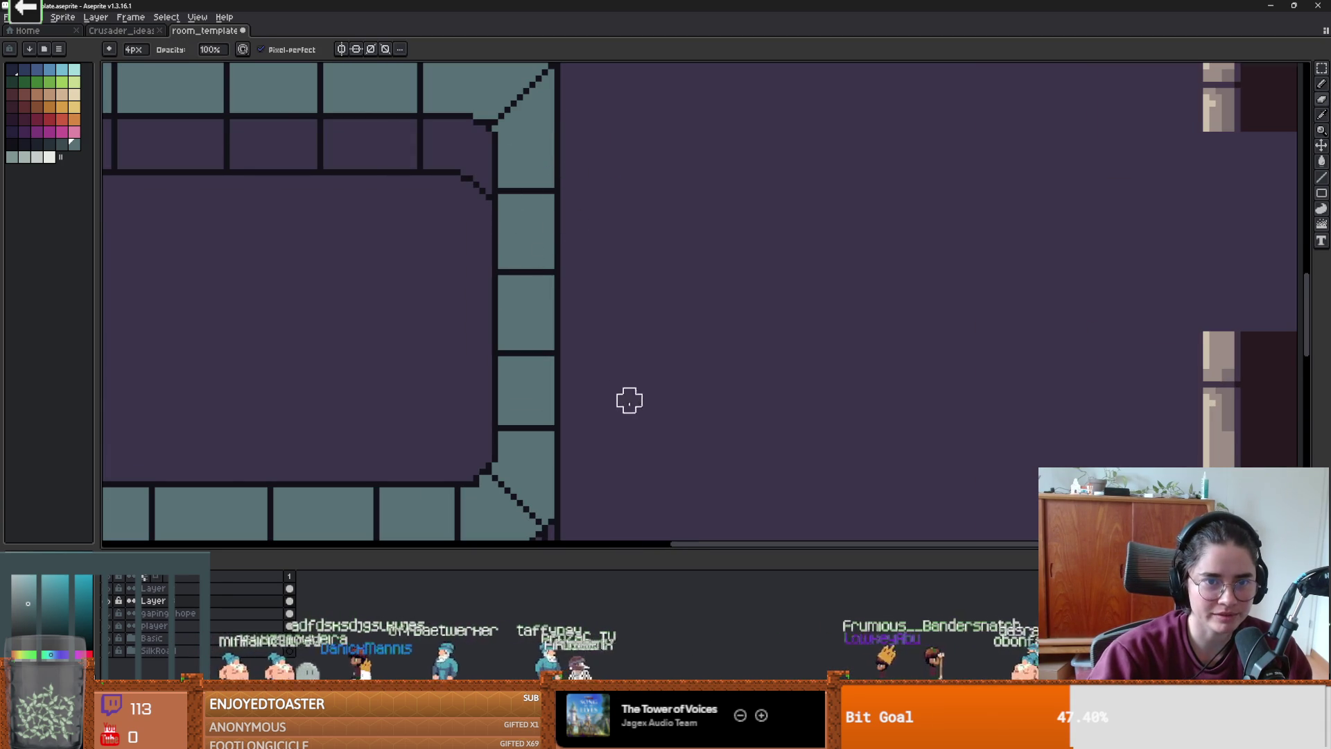
scroll(621, 387, "down", 2)
scroll(595, 335, "up", 2)
scroll(406, 325, "up", 1)
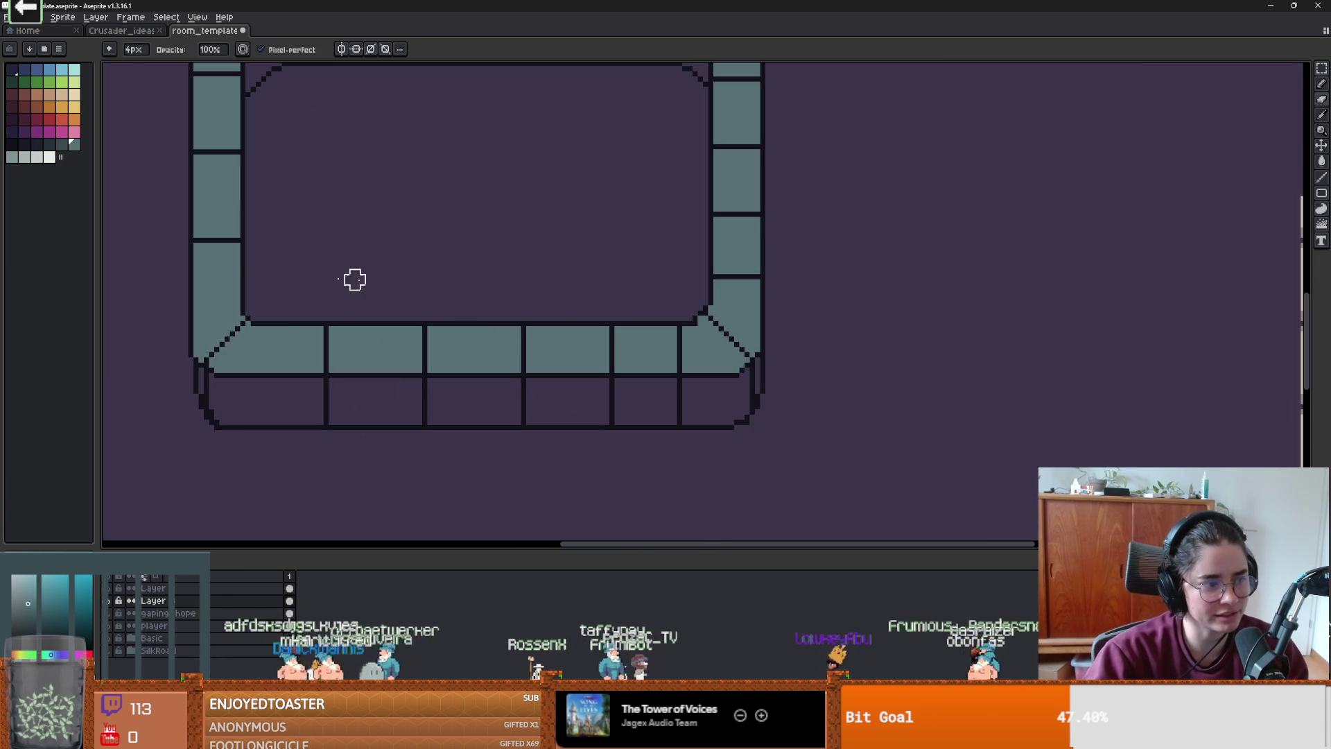
left_click(63, 146)
- Brush dark teal along the lower brick row of the bottom rim
key("b")
mouse_move(451, 409)
left_mouse_down()
mouse_move(285, 408)
mouse_move(360, 389)
mouse_move(213, 387)
mouse_move(242, 409)
mouse_move(229, 412)
mouse_move(323, 416)
mouse_move(414, 413)
mouse_move(381, 389)
mouse_move(535, 395)
mouse_move(436, 382)
left_mouse_up()
scroll(583, 414, "up", 1)
mouse_move(582, 413)
left_mouse_down()
mouse_move(752, 419)
mouse_move(862, 401)
mouse_move(862, 346)
mouse_move(790, 381)
mouse_move(609, 378)
mouse_move(619, 391)
mouse_move(763, 400)
mouse_move(728, 363)
mouse_move(494, 357)
left_mouse_up()
- Erase the teal spill past the right wall and below the bottom outline with a 2-pixel eraser
key("minus")
key("minus")
key("minus")
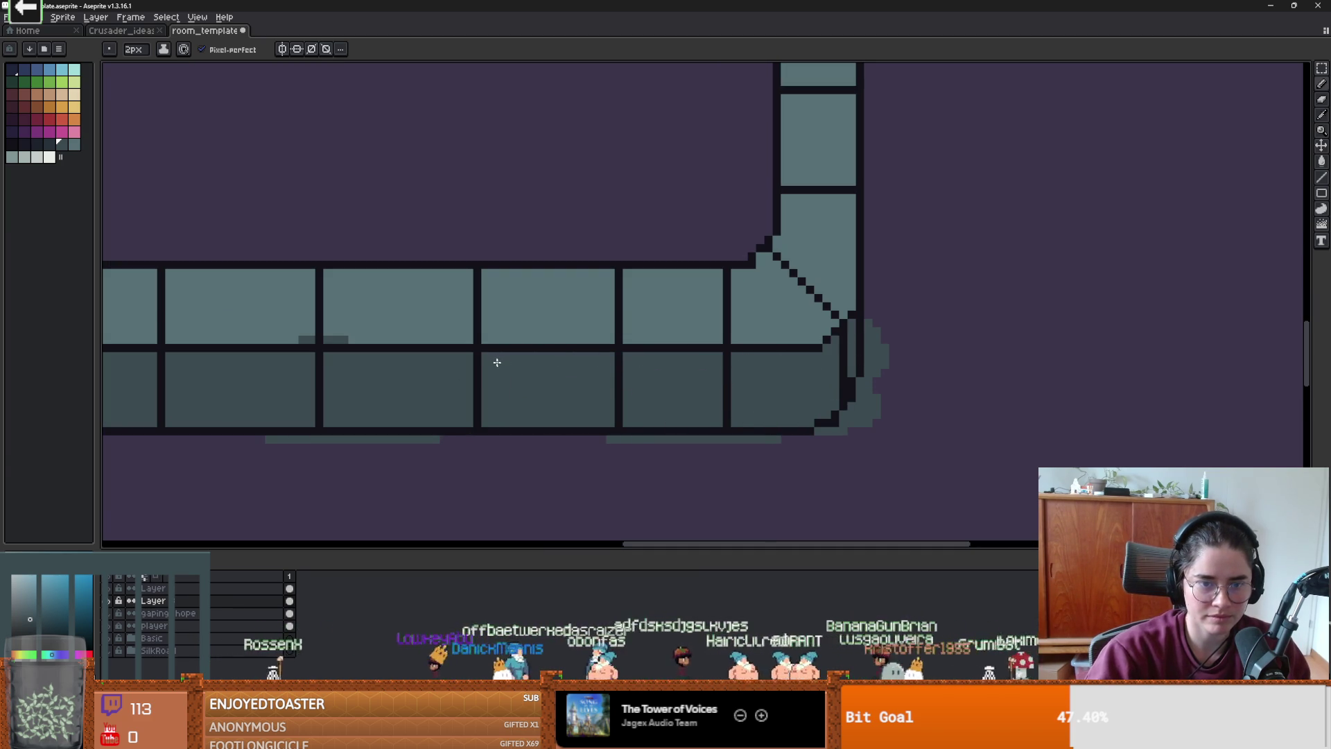
scroll(624, 409, "down", 1)
scroll(521, 398, "up", 3)
key("e")
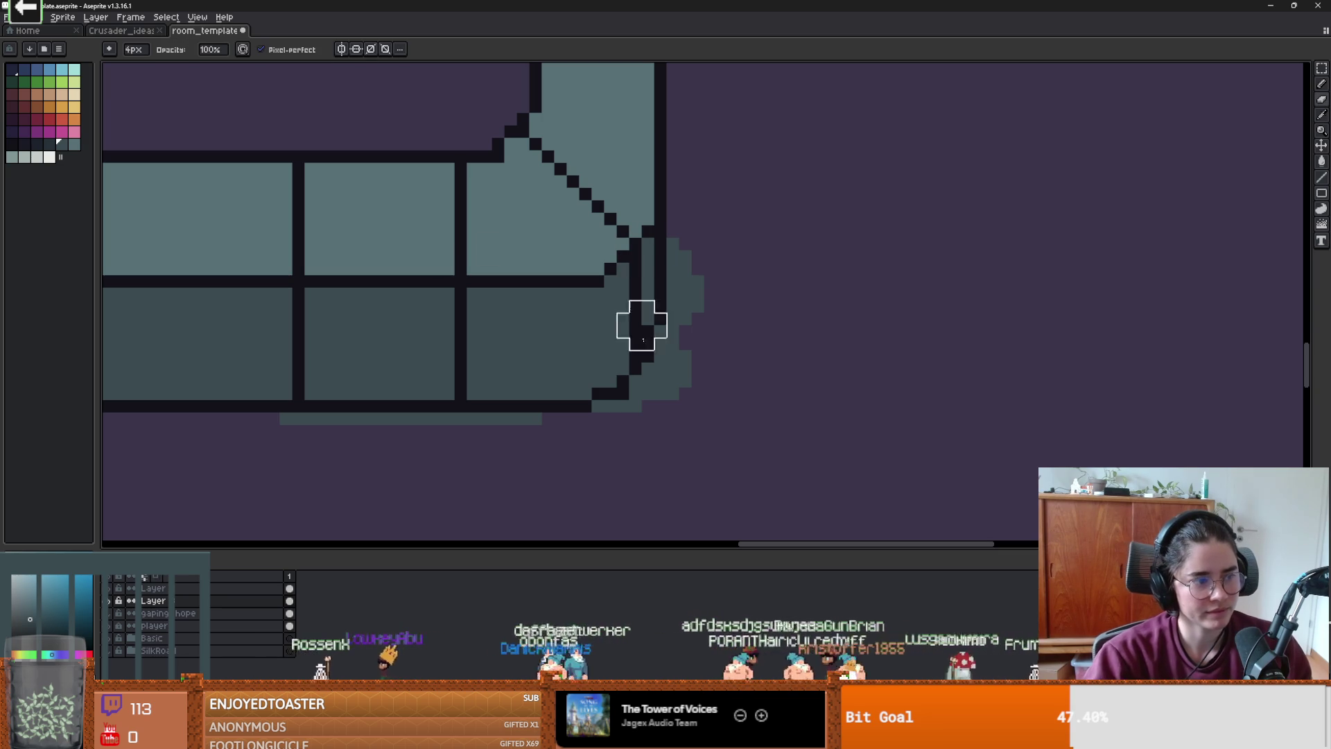
mouse_move(717, 310)
left_mouse_down()
mouse_move(692, 300)
mouse_move(615, 461)
mouse_move(617, 438)
left_mouse_up()
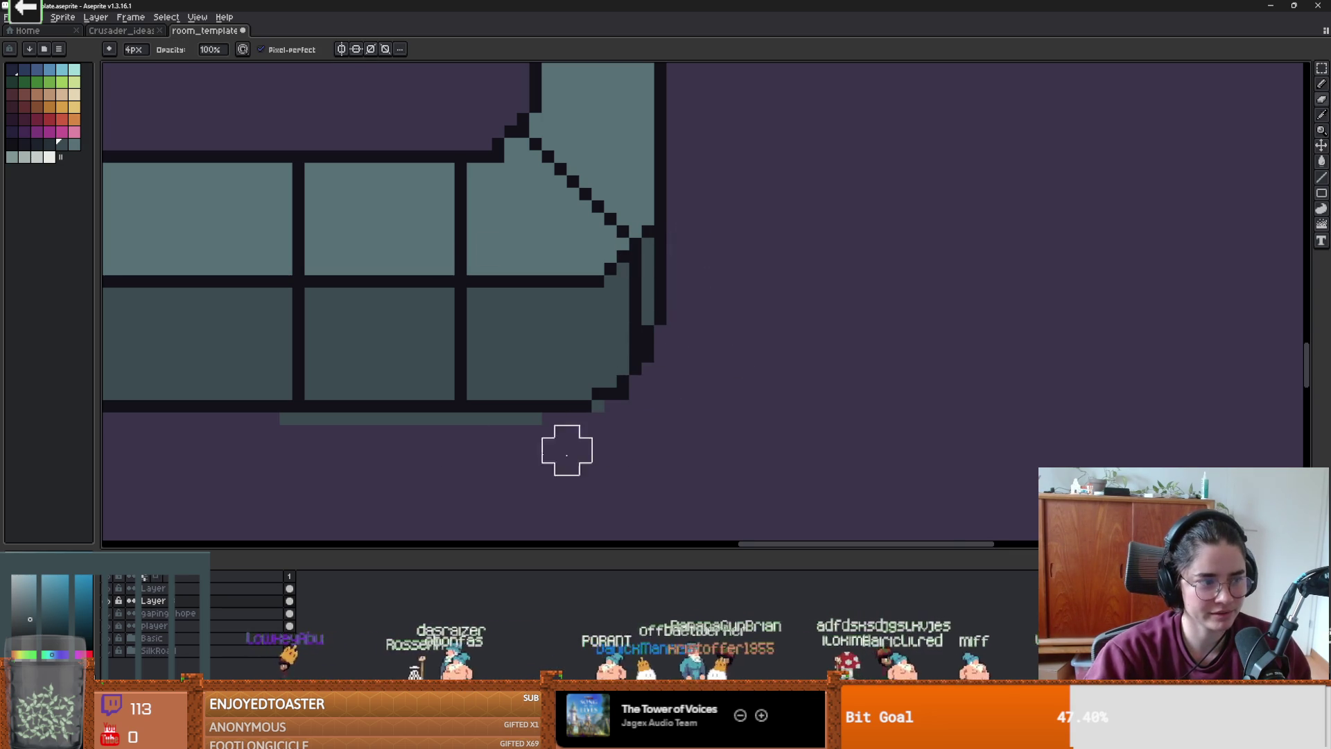
scroll(603, 452, "left", 3)
mouse_move(749, 423)
left_mouse_down()
mouse_move(823, 410)
mouse_move(513, 423)
left_mouse_up()
scroll(693, 464, "left", 6)
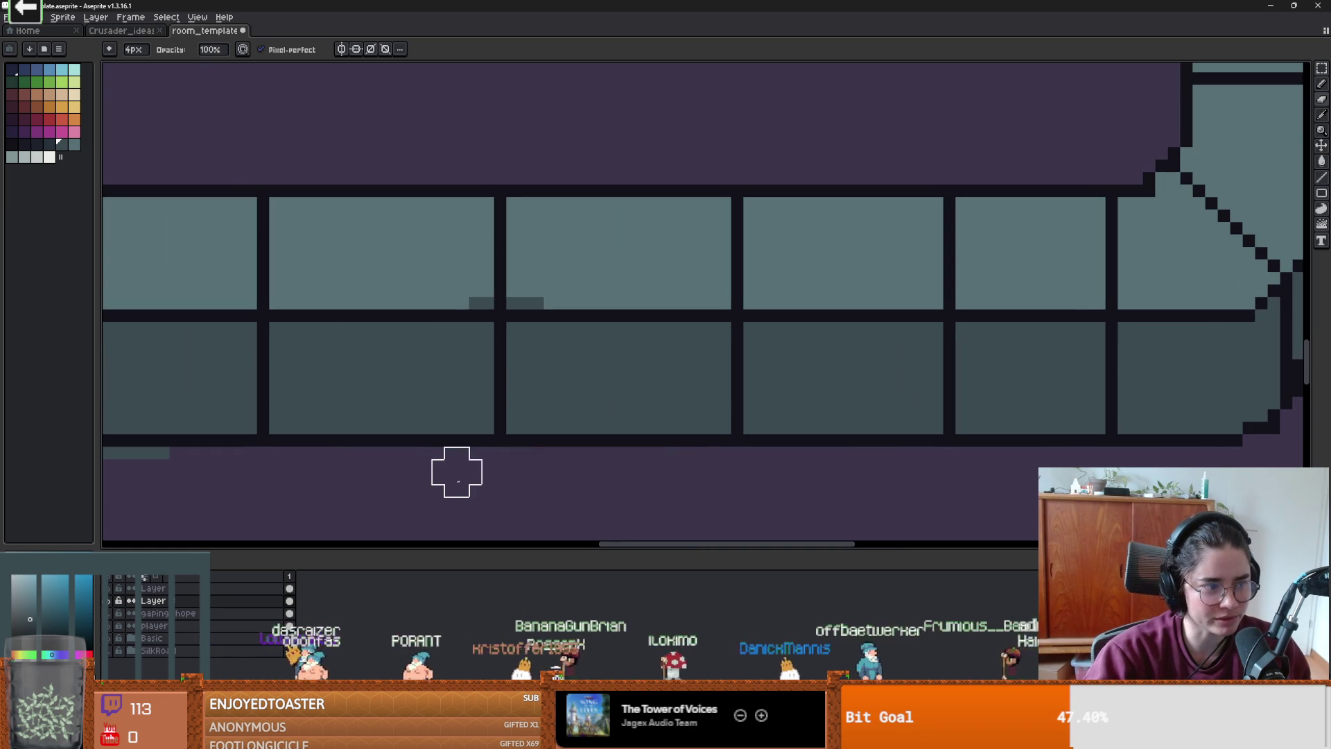
scroll(455, 469, "left", 5)
scroll(485, 436, "down", 1)
scroll(423, 402, "up", 1)
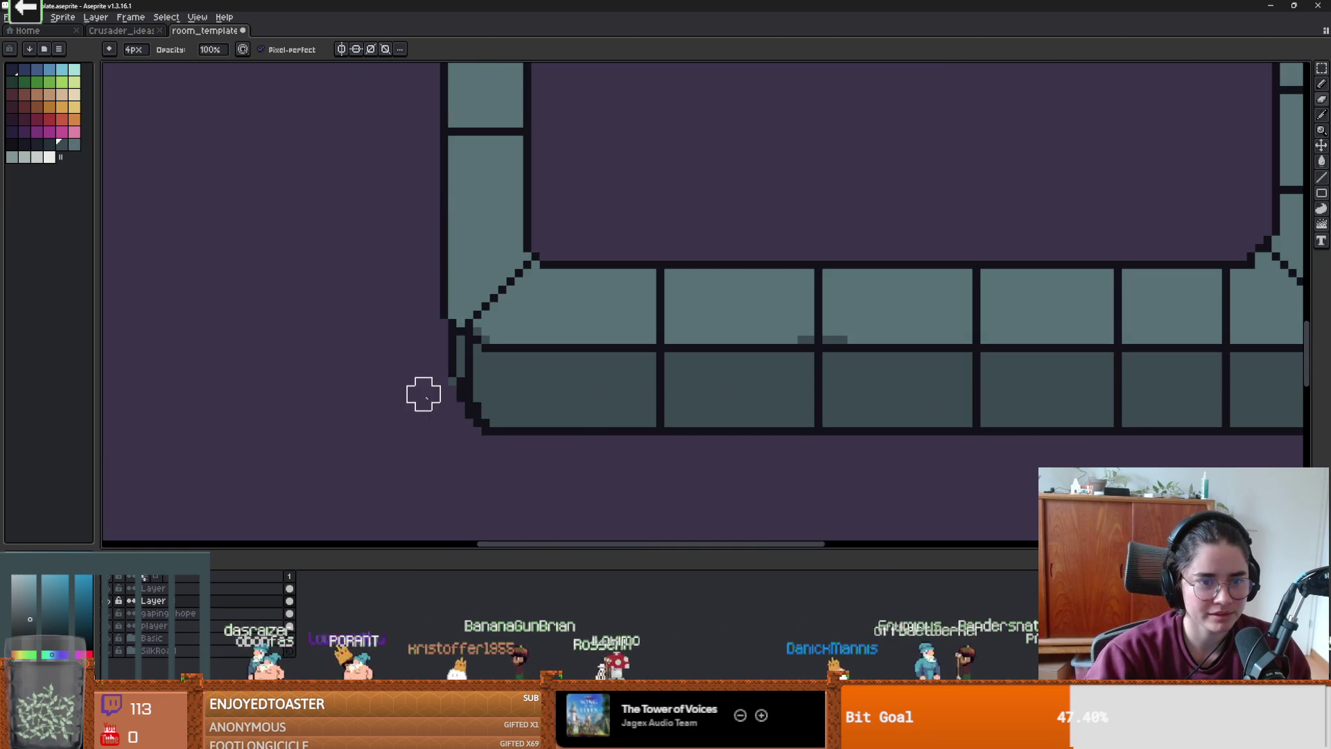
scroll(749, 430, "down", 3)
scroll(490, 460, "right", 5)
scroll(440, 345, "up", 1)
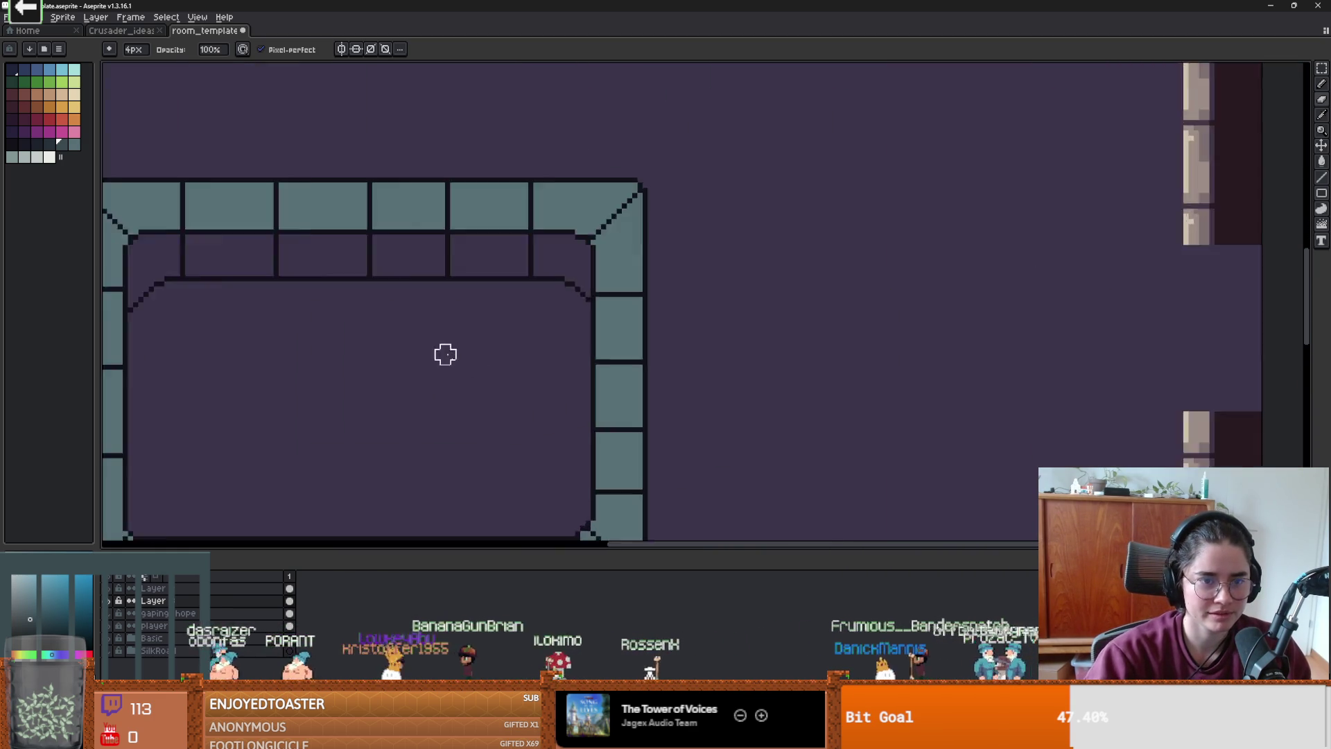
- Shade the top inner brick row and the top-left inner corner dark teal
scroll(600, 469, "left", 3)
left_click_drag(600, 468, 650, 351)
key("b")
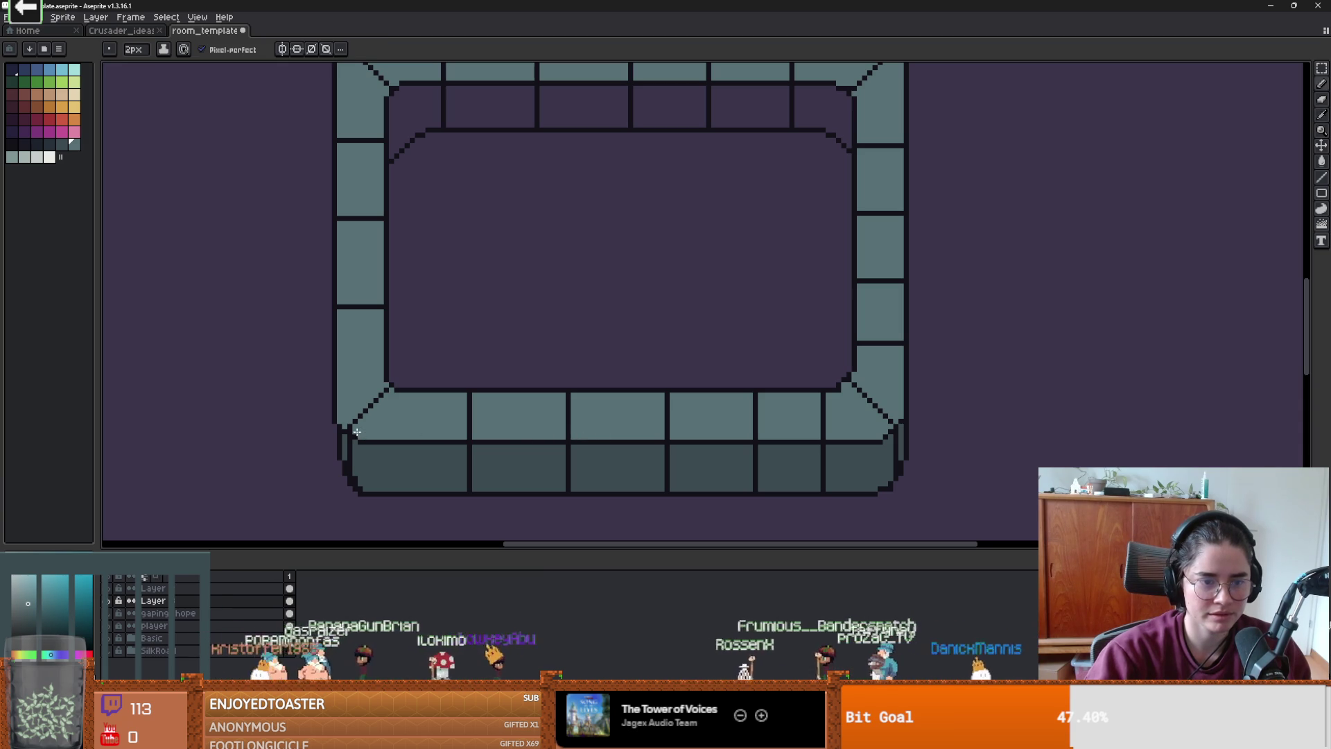
scroll(538, 315, "up", 3)
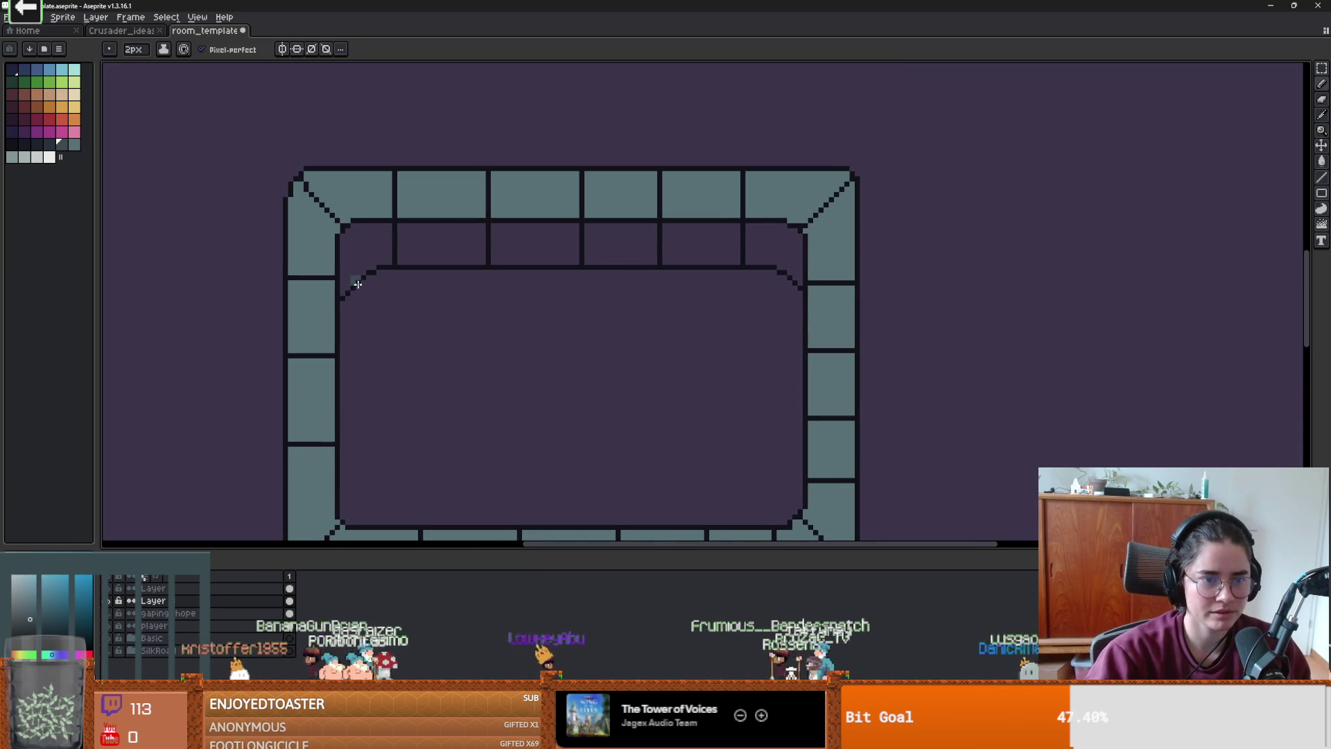
scroll(346, 266, "up", 2)
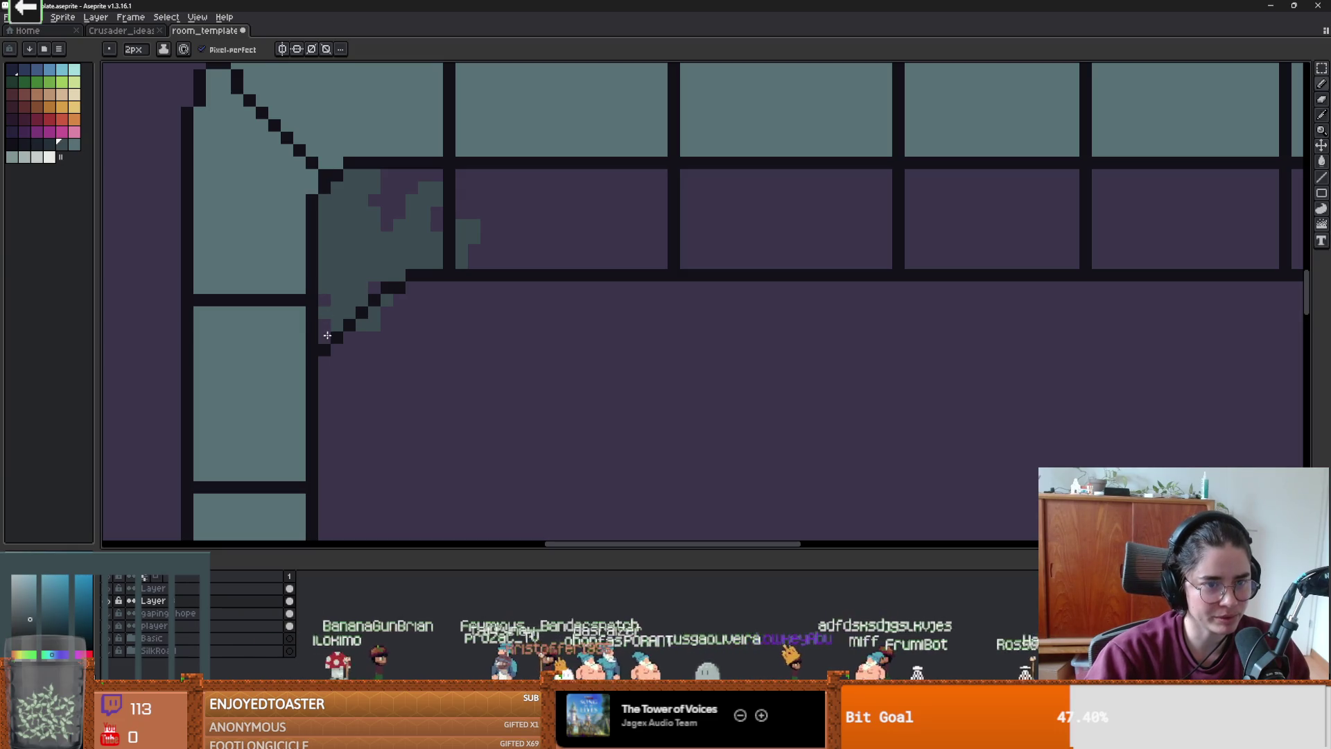
scroll(327, 326, "down", 2)
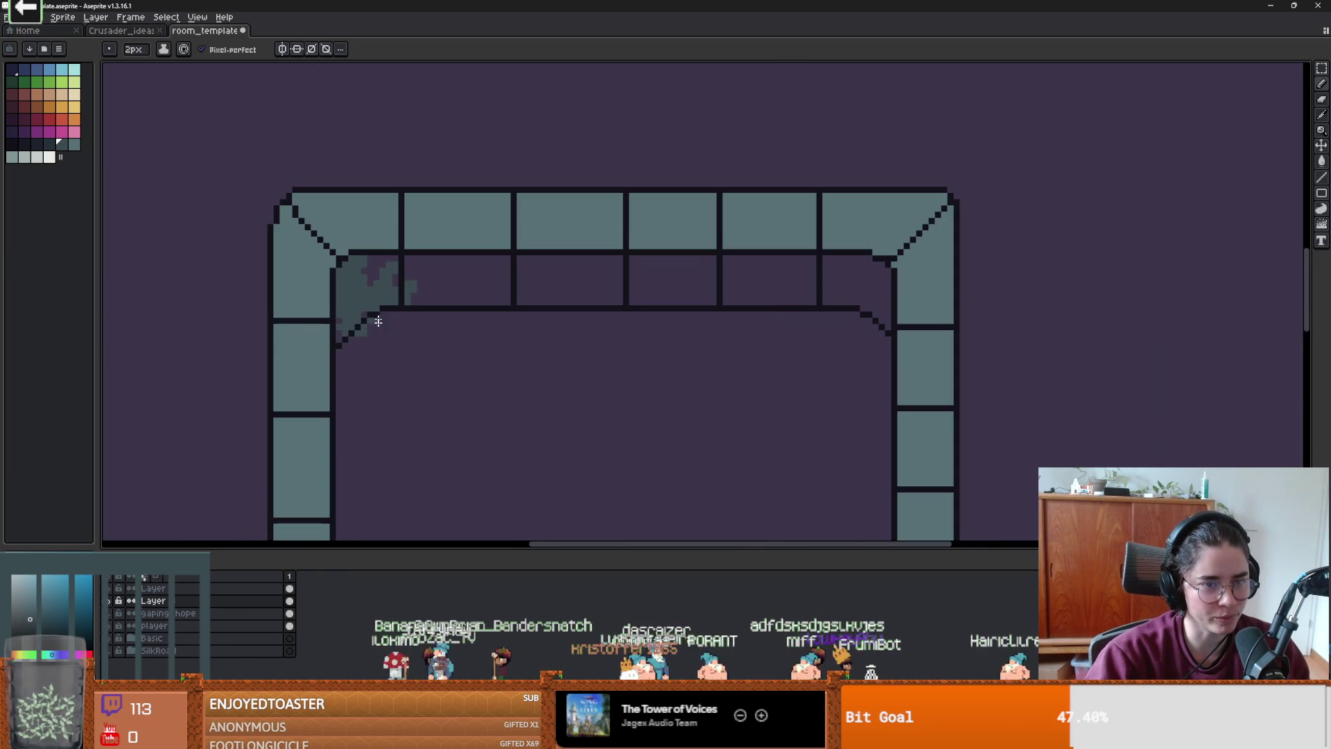
mouse_move(391, 302)
left_mouse_down()
mouse_move(409, 280)
mouse_move(389, 269)
left_mouse_up()
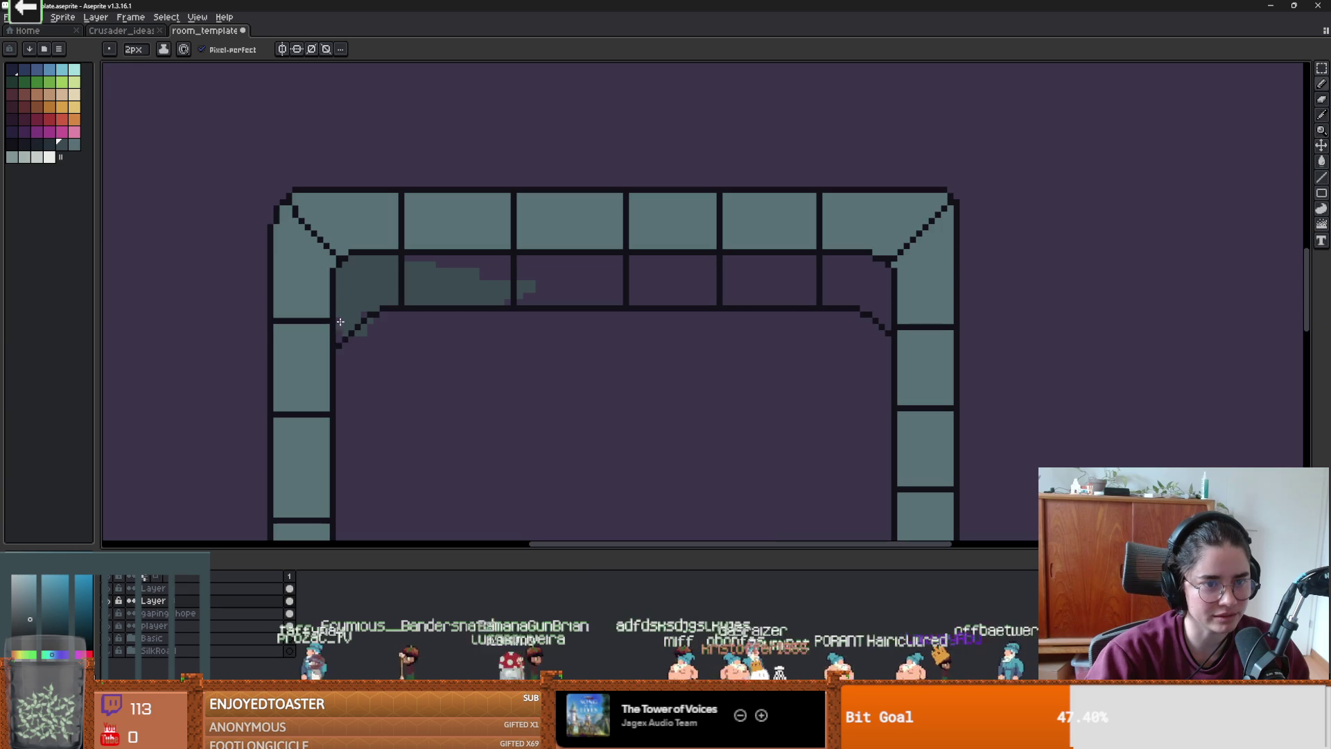
scroll(340, 322, "down", 3)
scroll(360, 335, "up", 3)
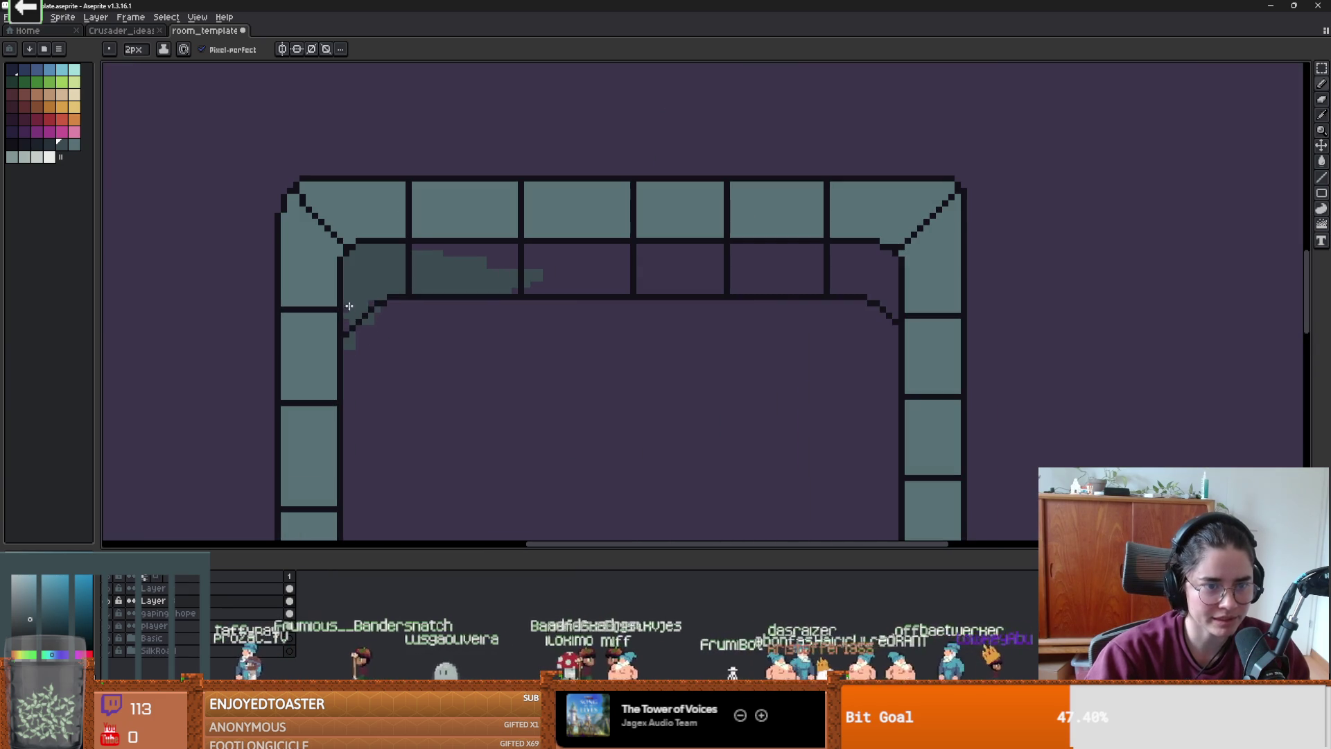
left_click_drag(353, 337, 368, 335)
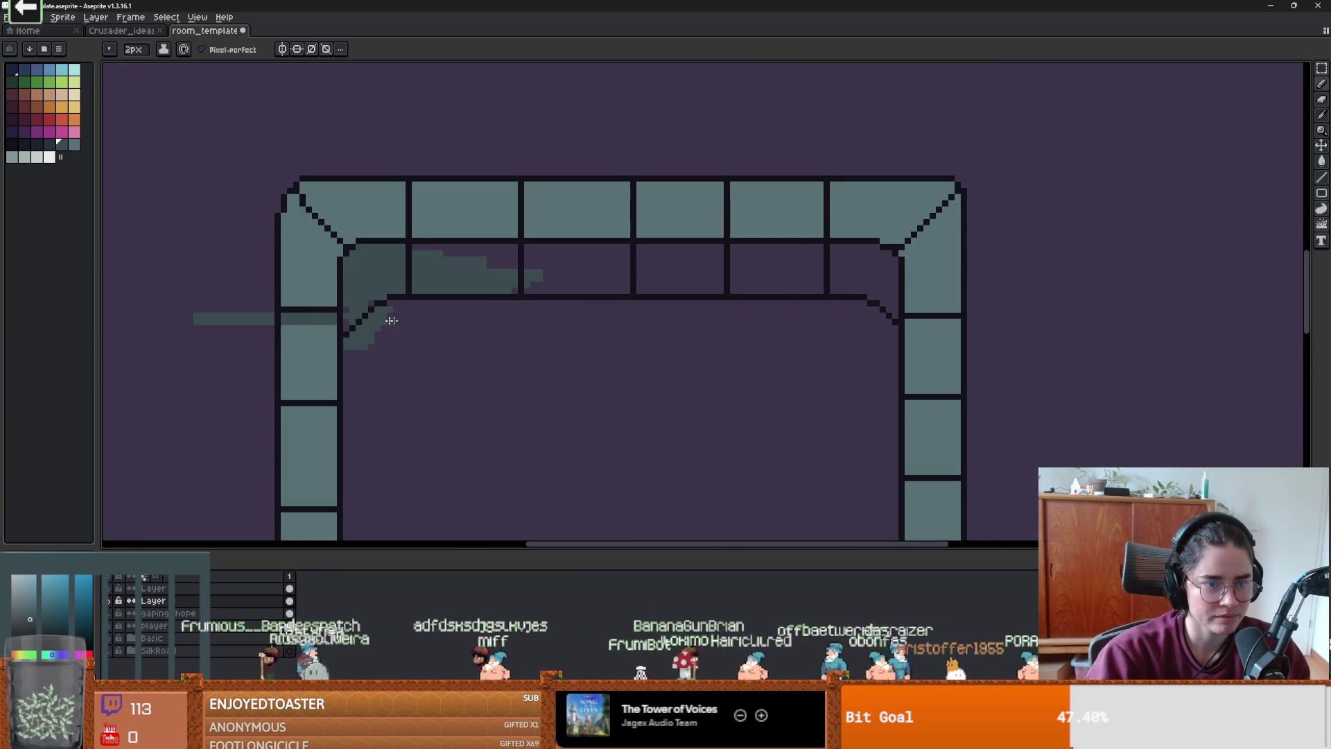
- Toggle layer visibility to check the outline, then return to the shading layer with a 1-pixel brush
left_click(111, 601)
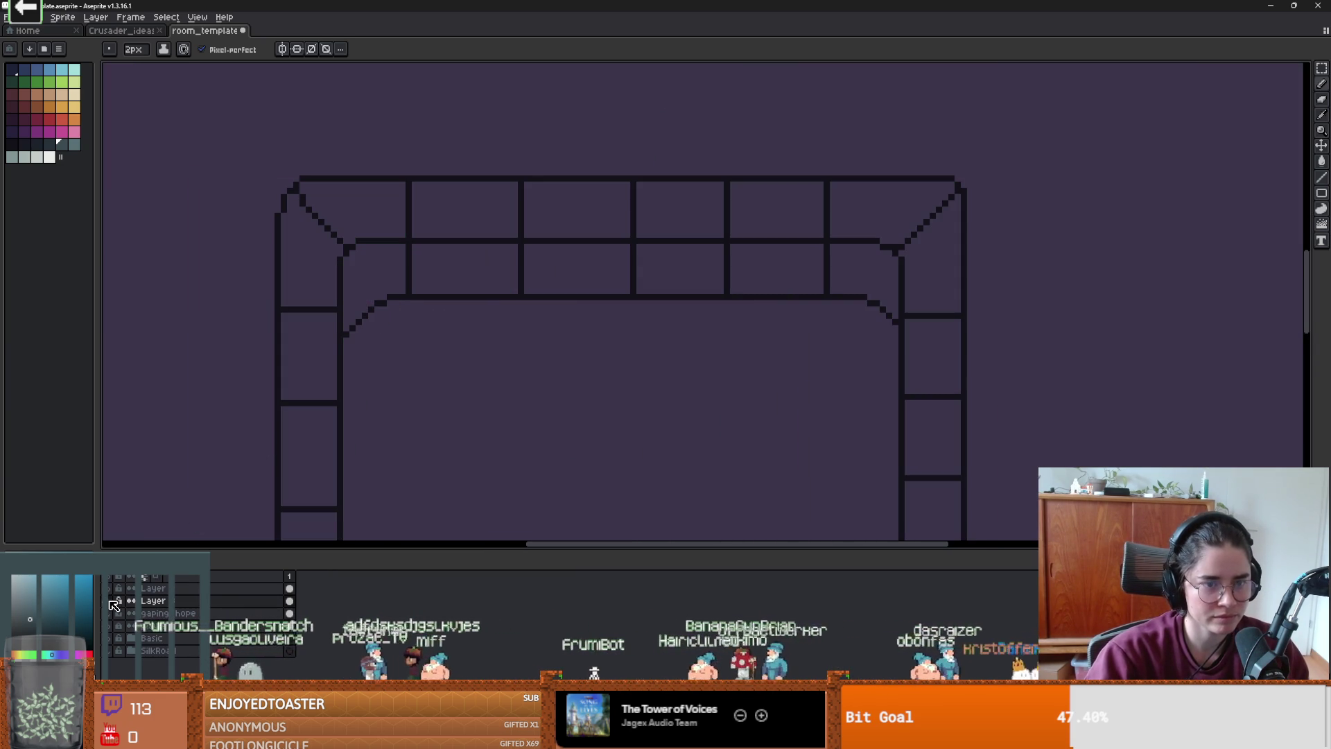
left_click(131, 588)
left_click(131, 588)
left_click(153, 588)
key("e")
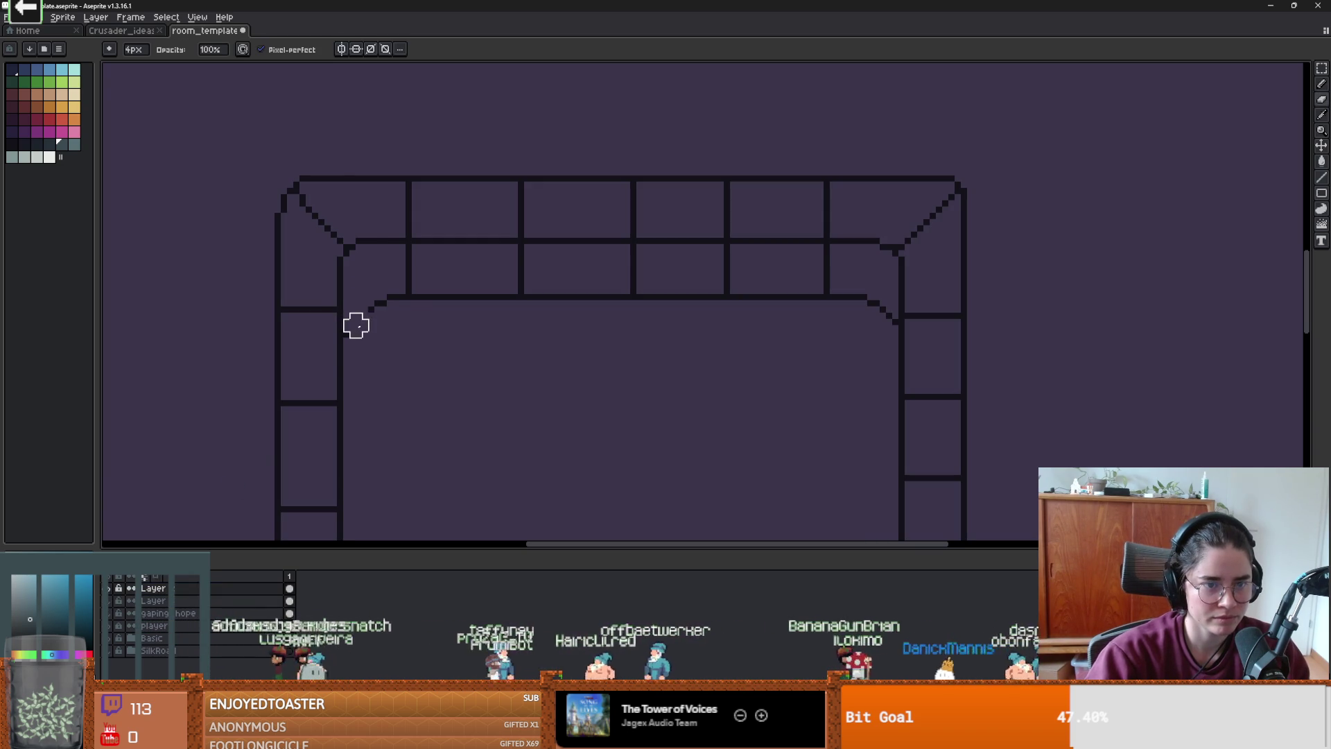
scroll(351, 338, "up", 2)
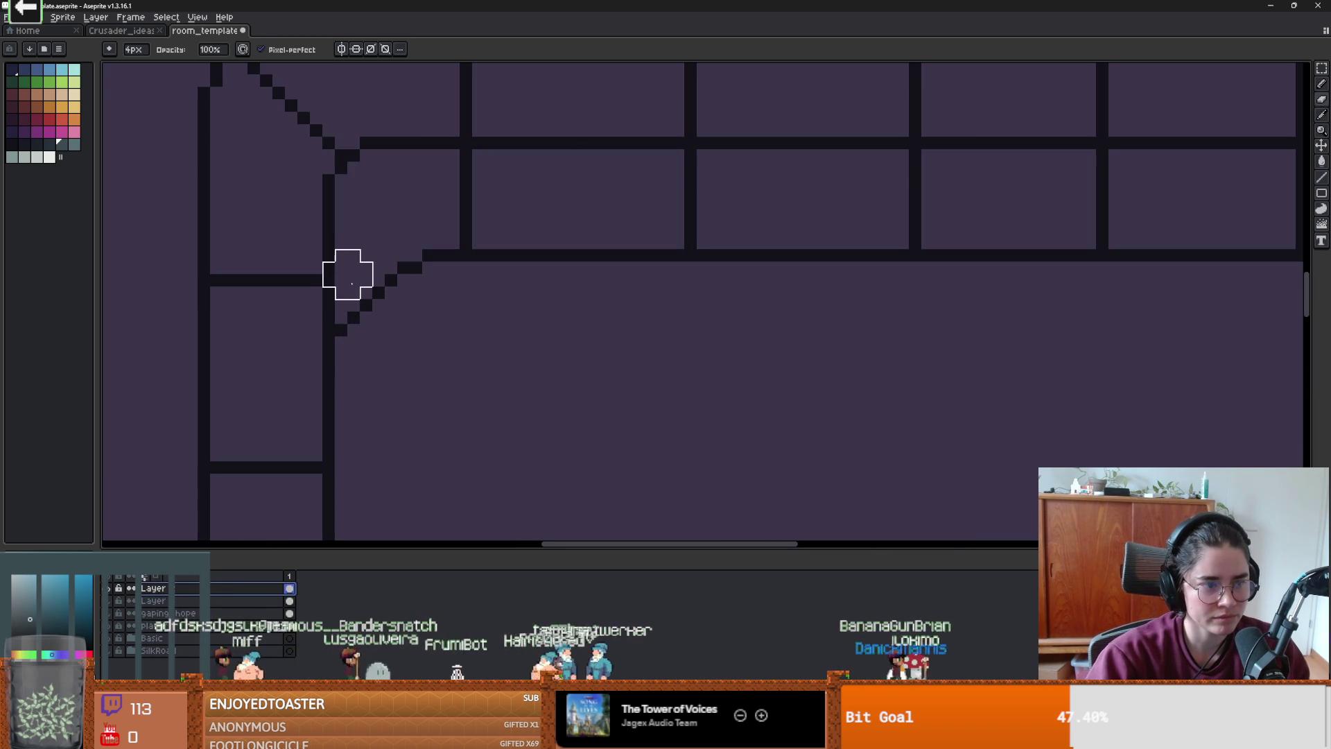
key("minus")
key("minus")
key("minus")
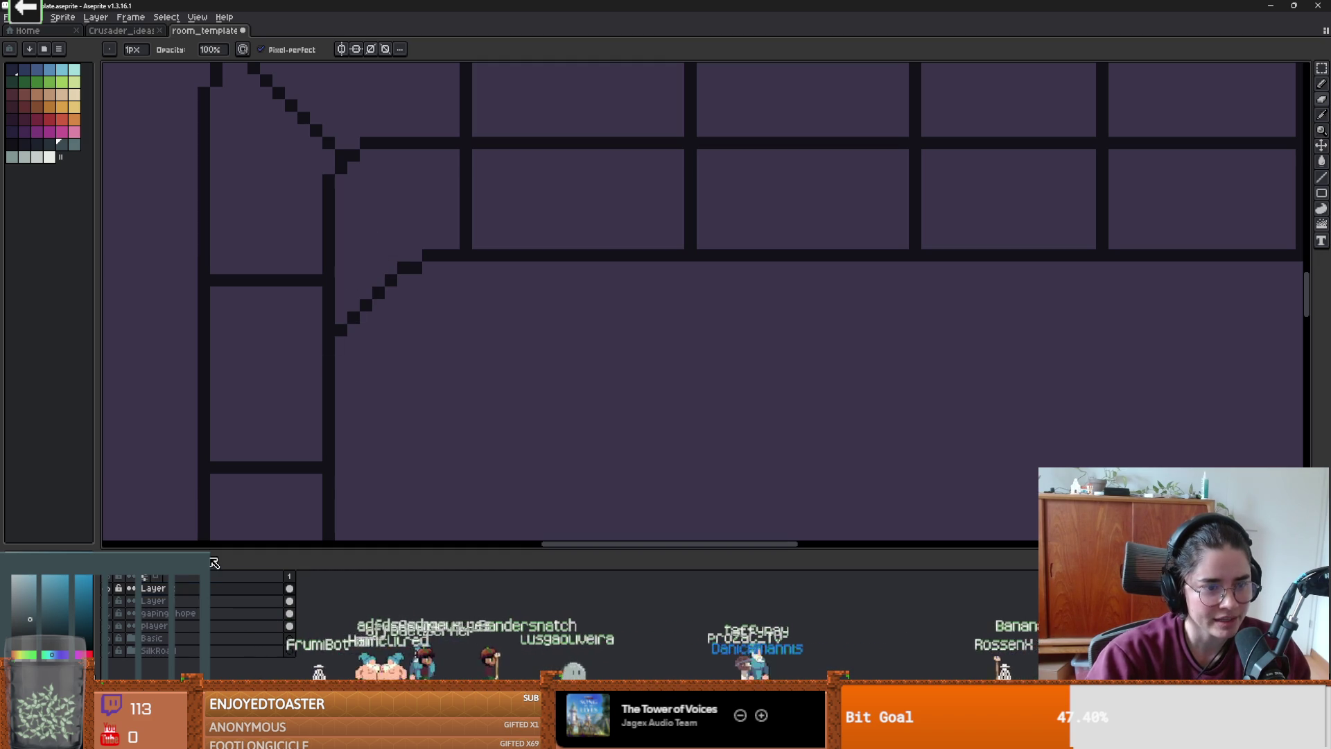
scroll(368, 440, "down", 1)
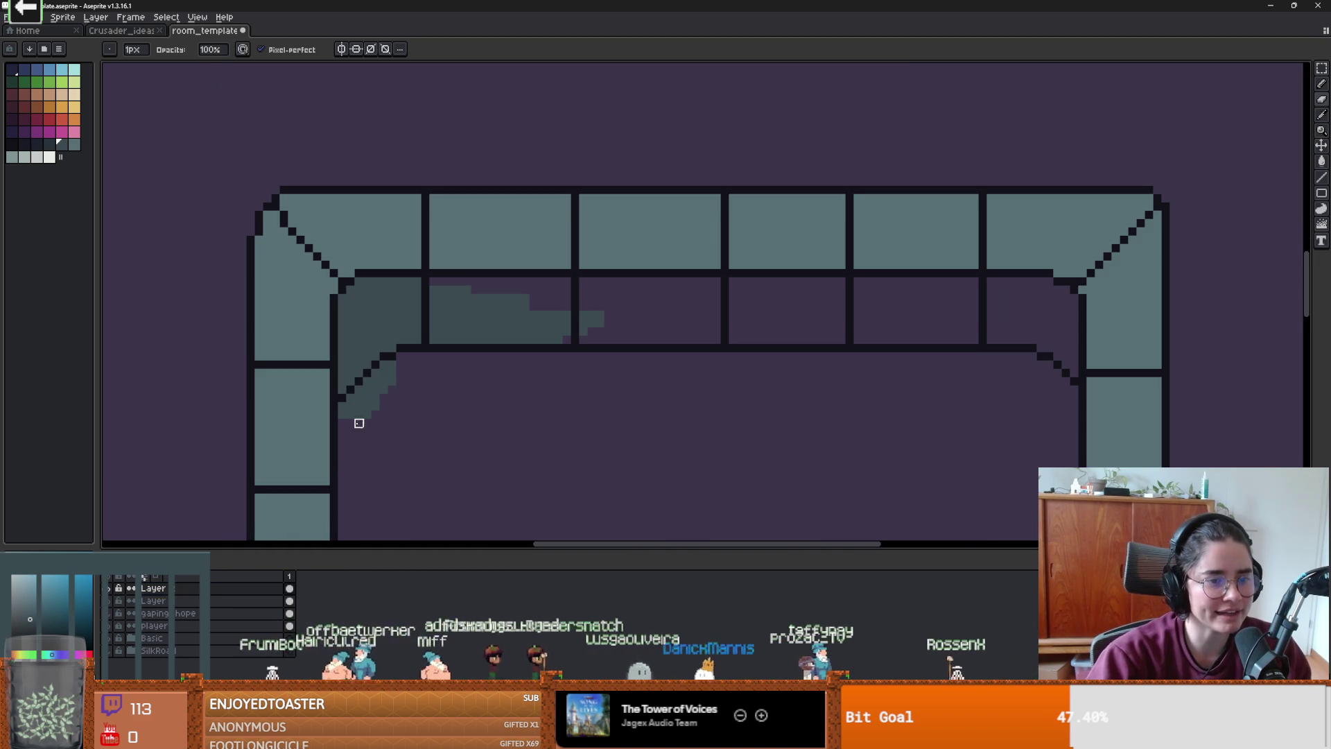
key("alt+Down")
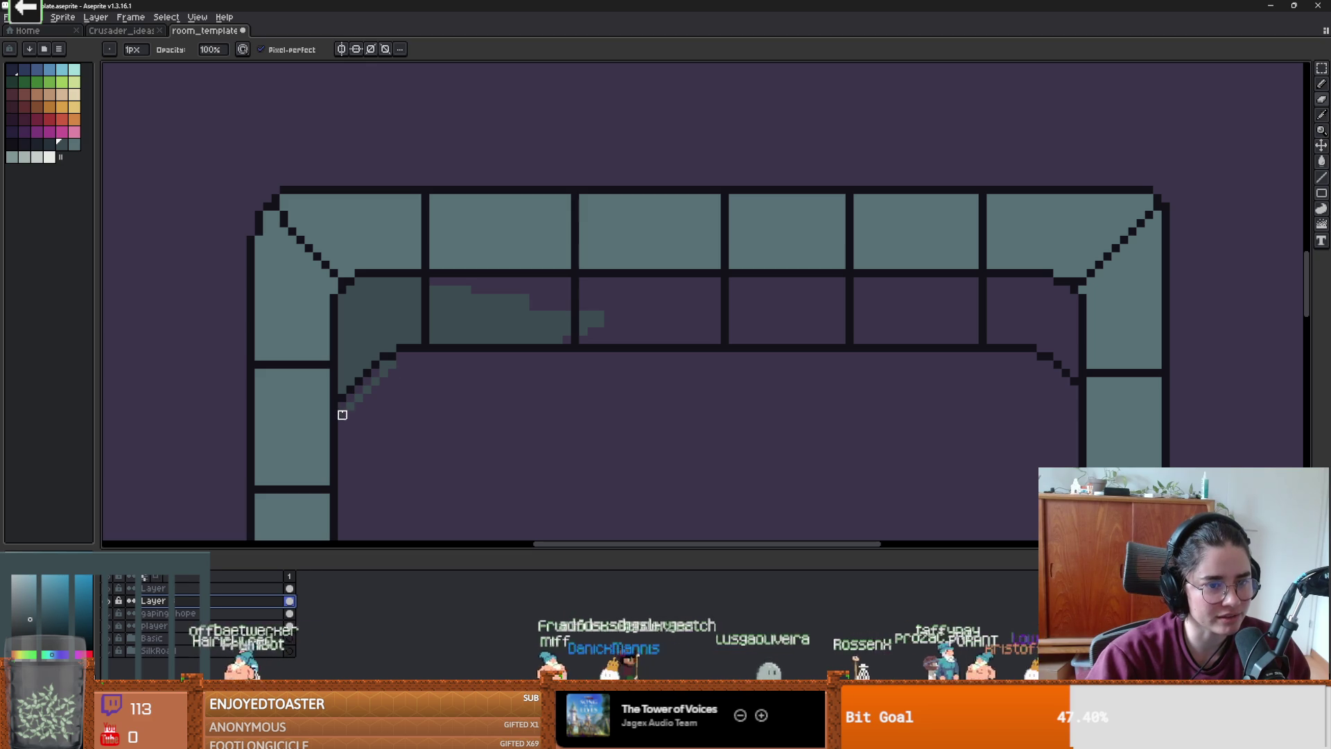
scroll(386, 403, "right", 3)
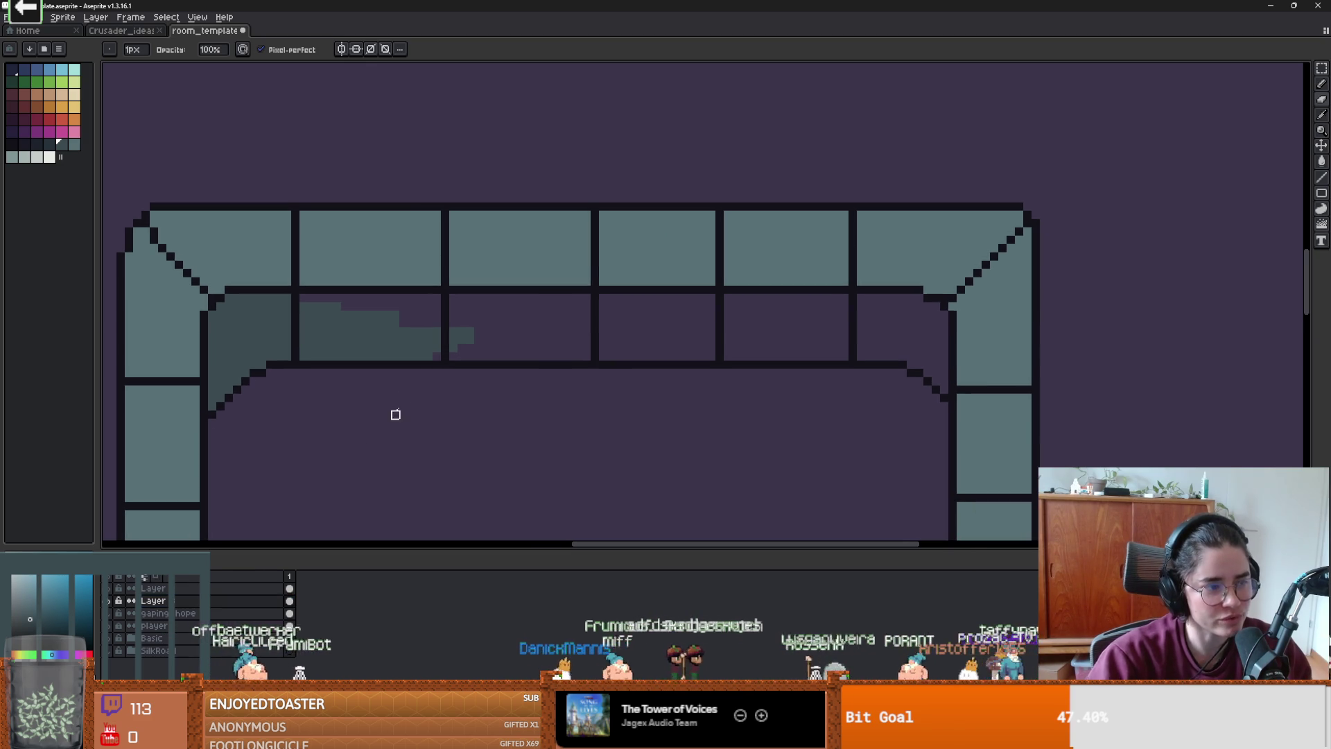
- Paint dark teal with a 3-pixel brush over the purple gaps along the inner top wall
key("b")
mouse_move(514, 305)
left_mouse_down()
mouse_move(303, 298)
mouse_move(434, 312)
mouse_move(487, 342)
mouse_move(603, 345)
mouse_move(523, 303)
mouse_move(693, 318)
mouse_move(580, 303)
mouse_move(763, 309)
mouse_move(779, 327)
mouse_move(808, 325)
left_mouse_up()
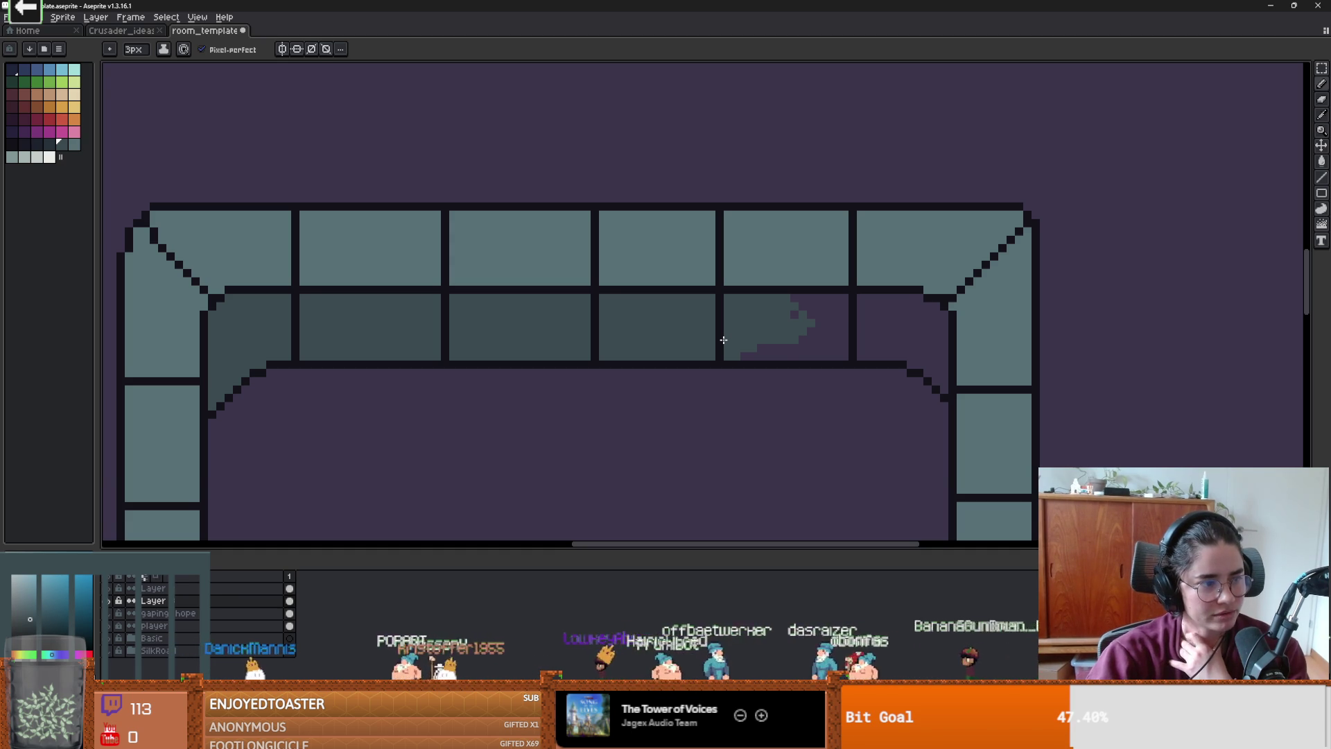
left_click_drag(743, 367, 609, 356)
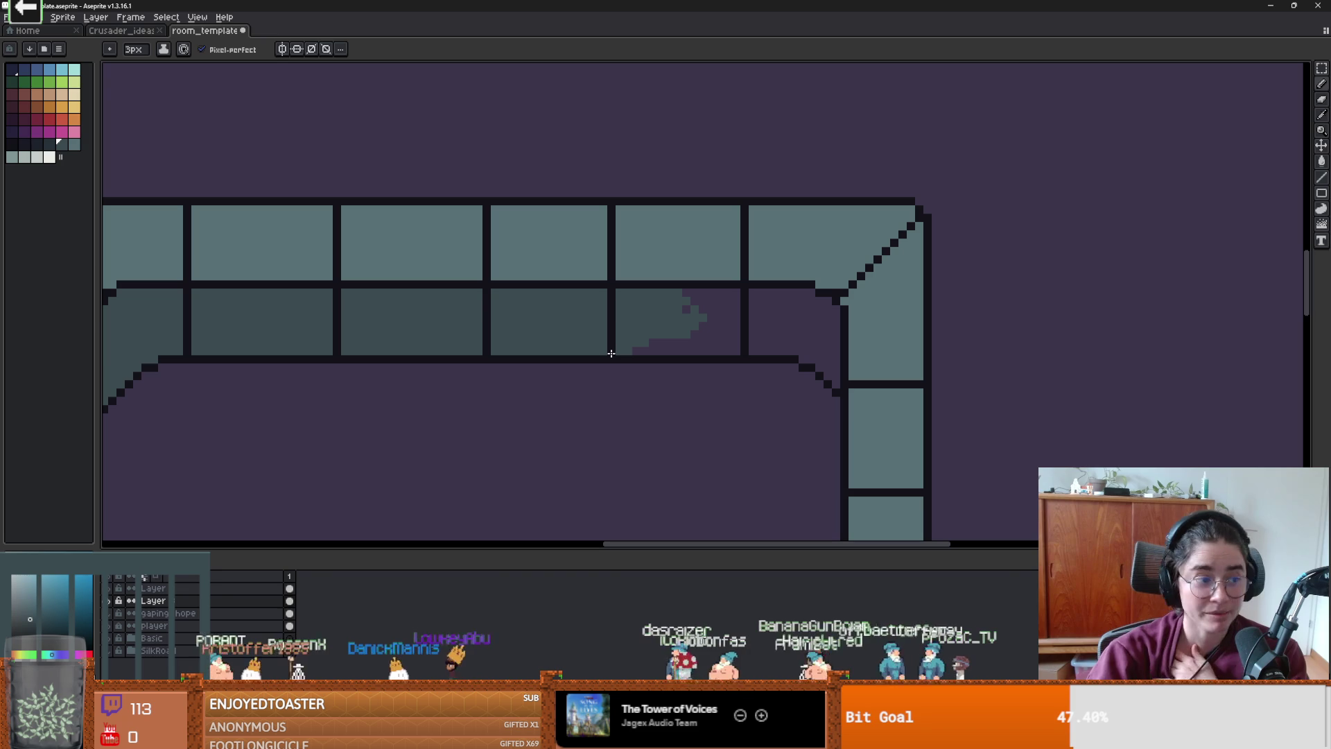
mouse_move(674, 343)
left_mouse_down()
mouse_move(725, 318)
mouse_move(643, 343)
mouse_move(761, 335)
mouse_move(666, 309)
mouse_move(800, 302)
mouse_move(830, 366)
left_mouse_up()
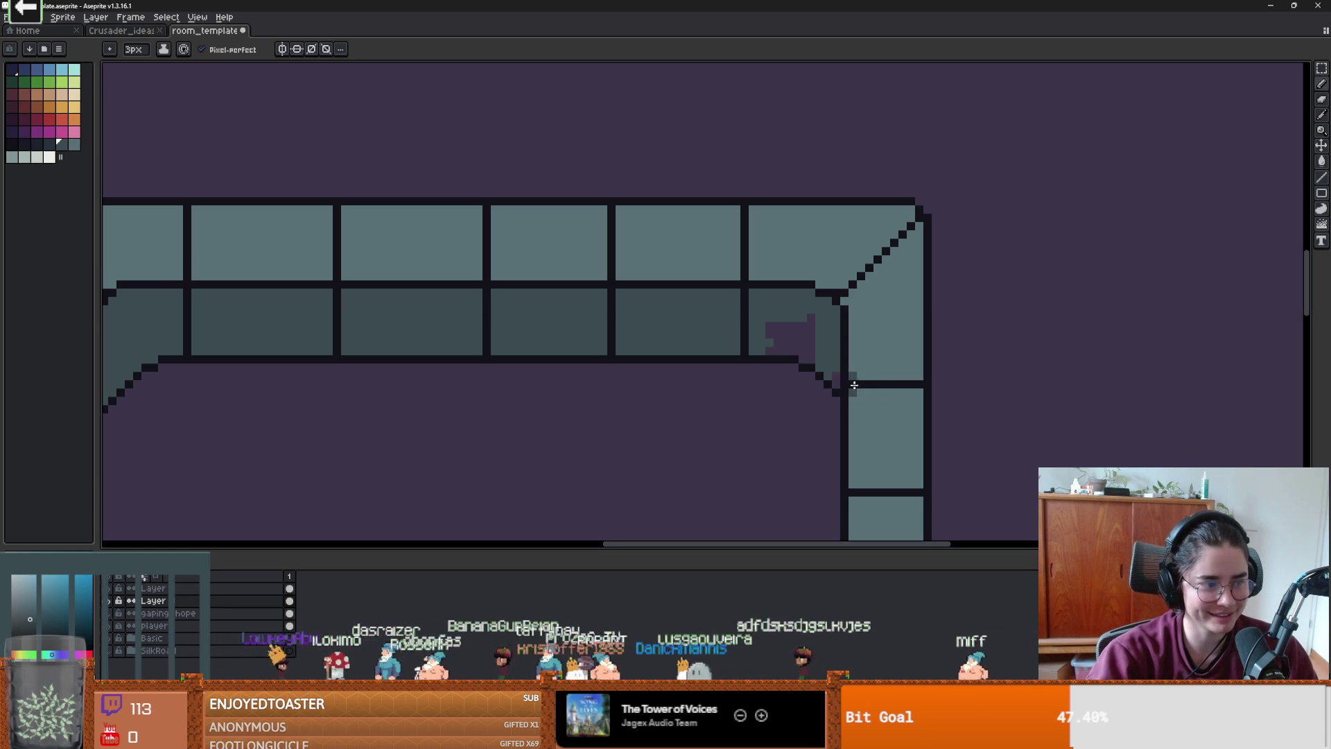
key("F4")
mouse_move(815, 360)
left_mouse_down()
mouse_move(783, 342)
mouse_move(795, 328)
left_mouse_up()
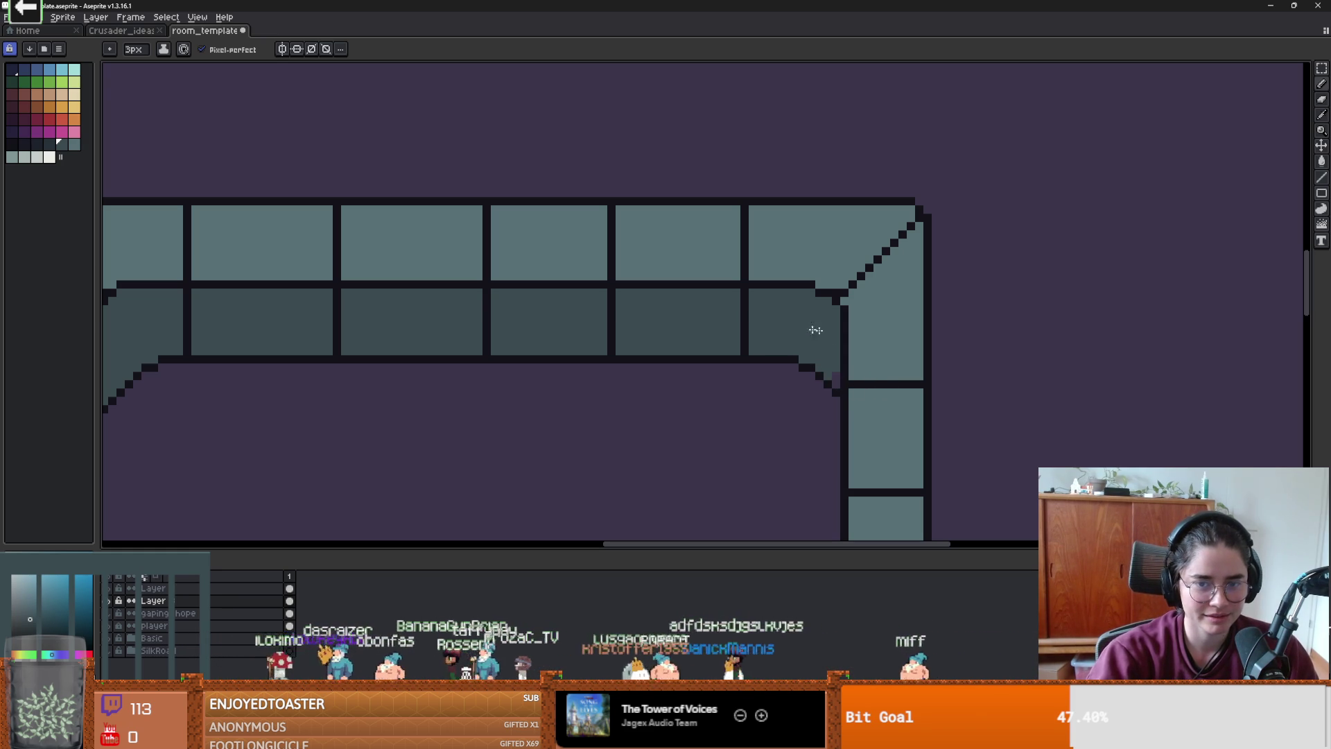
- Zoom out to check the whole basin, glance at the browser image search, and come back
scroll(826, 378, "down", 3)
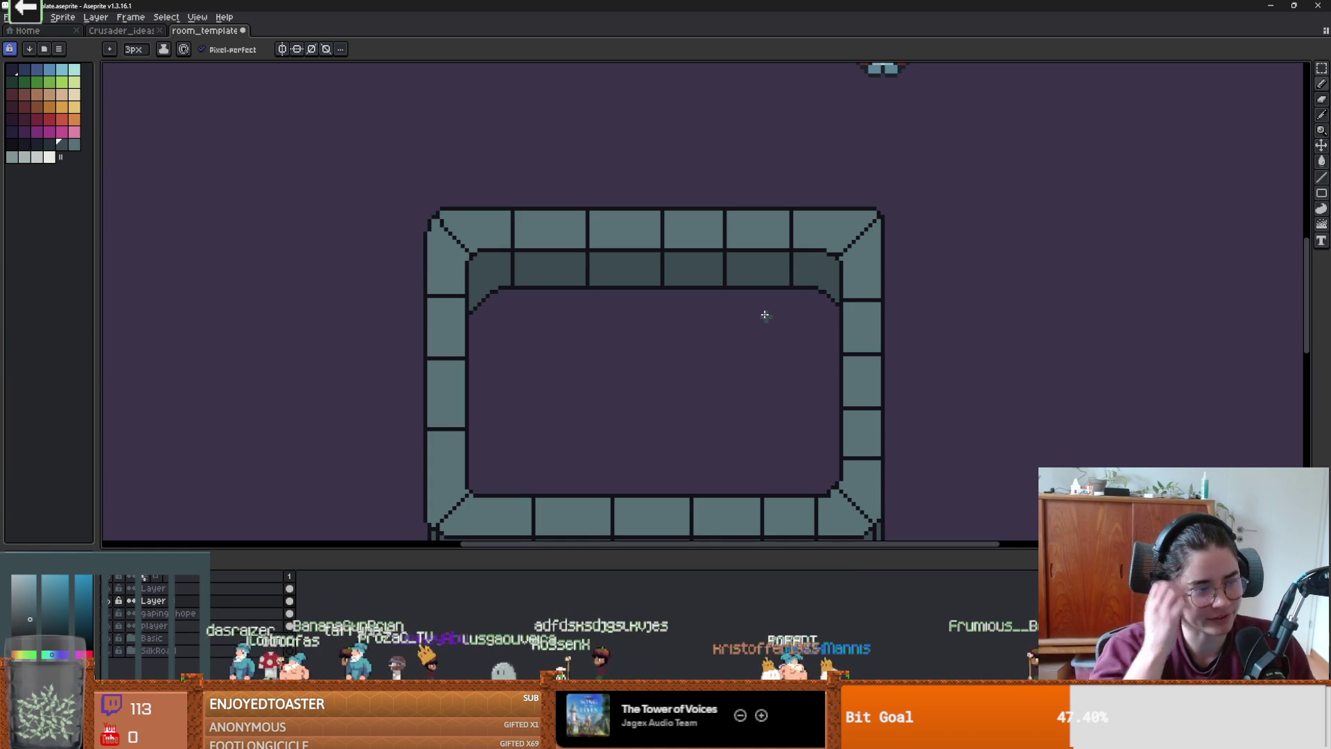
scroll(781, 440, "down", 1)
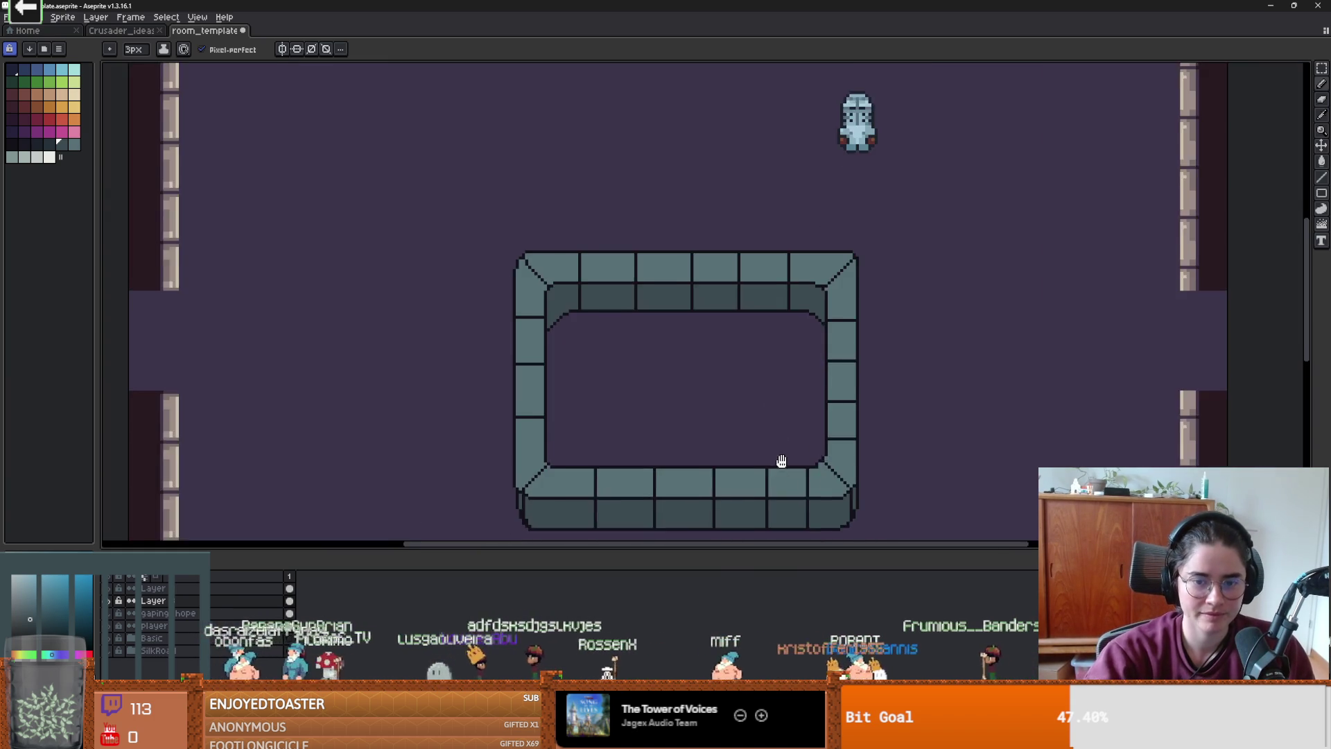
scroll(604, 334, "up", 2)
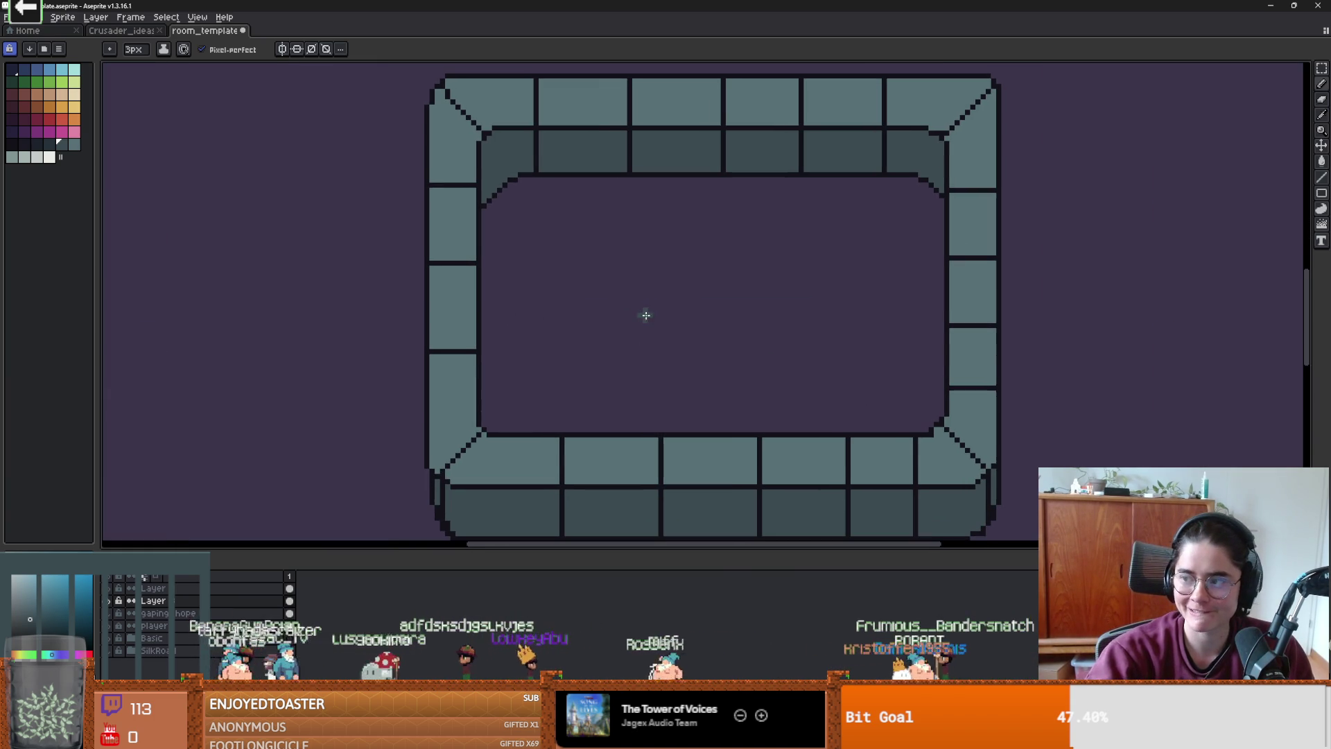
key("alt+Tab")
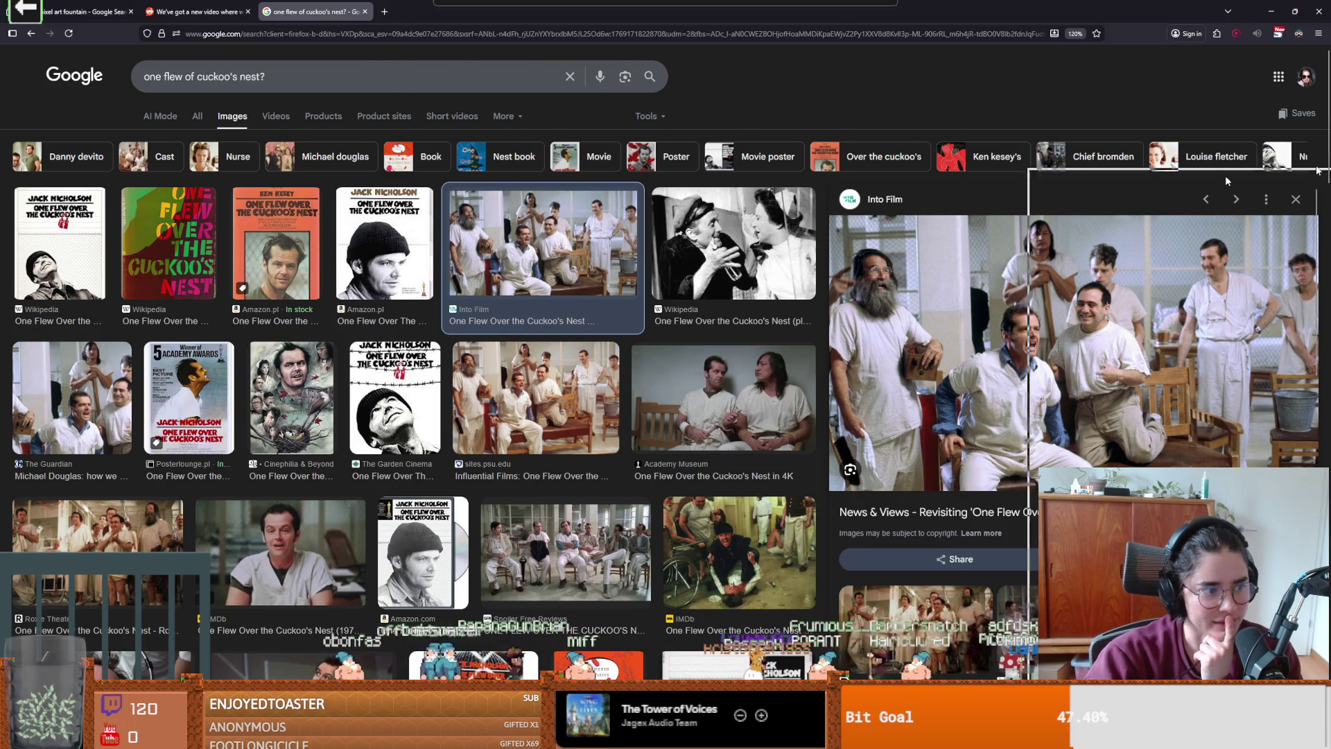
key("alt+Tab")
- Set Shading ink, test and undo a dark line across the water, then switch to Firefox
scroll(469, 277, "up", 1)
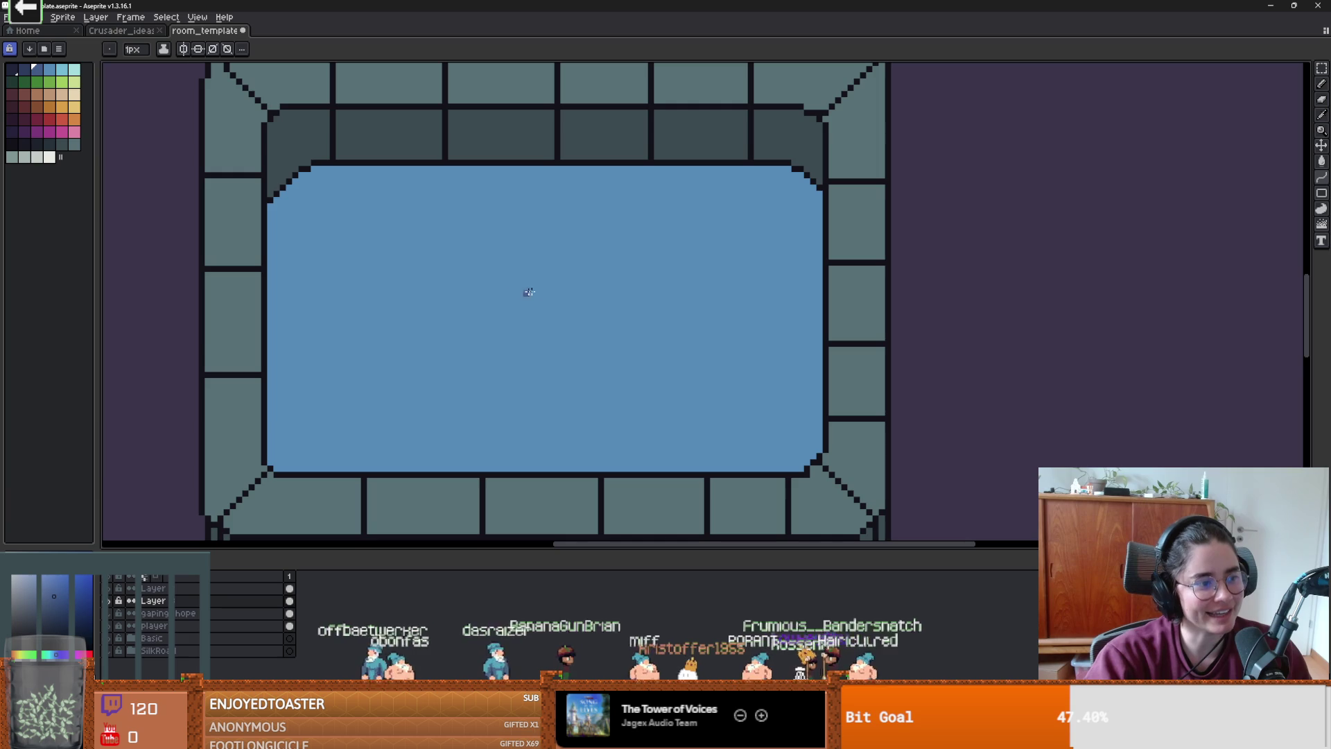
key("b")
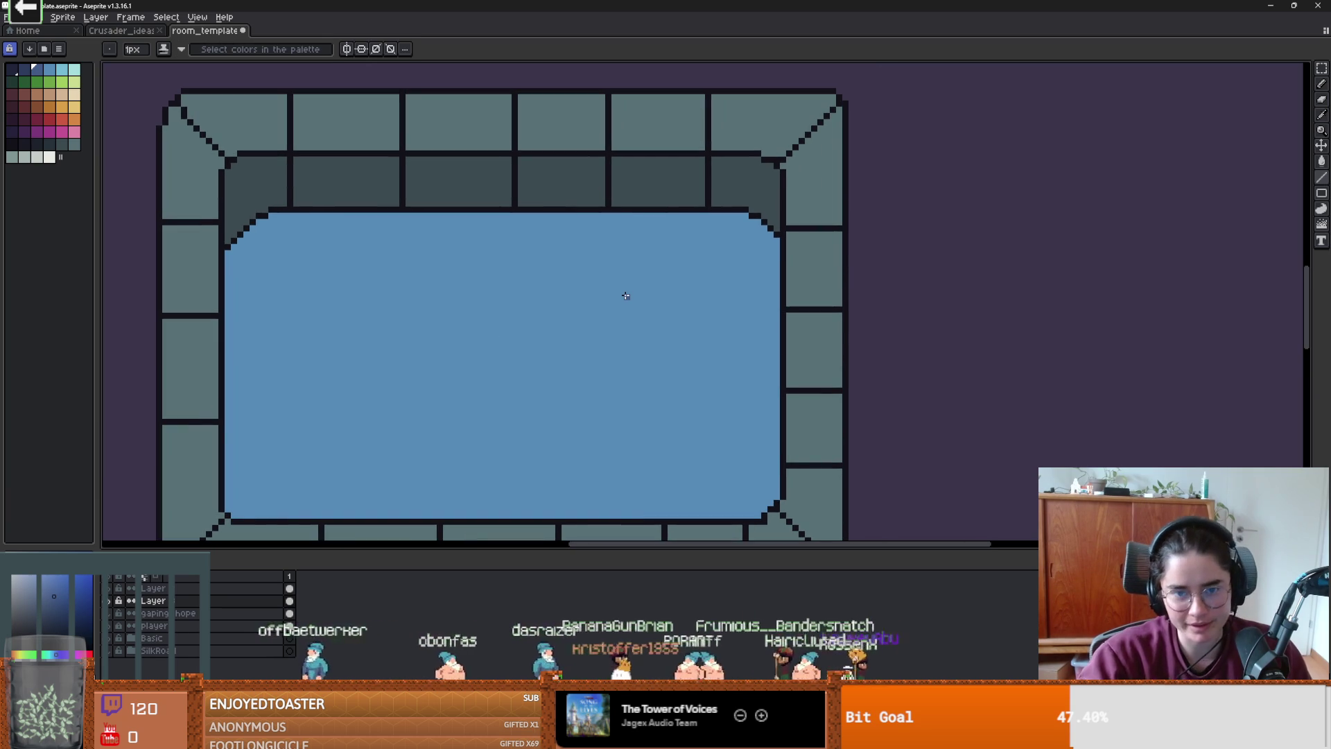
left_click_drag(778, 278, 226, 279)
key("ctrl+z")
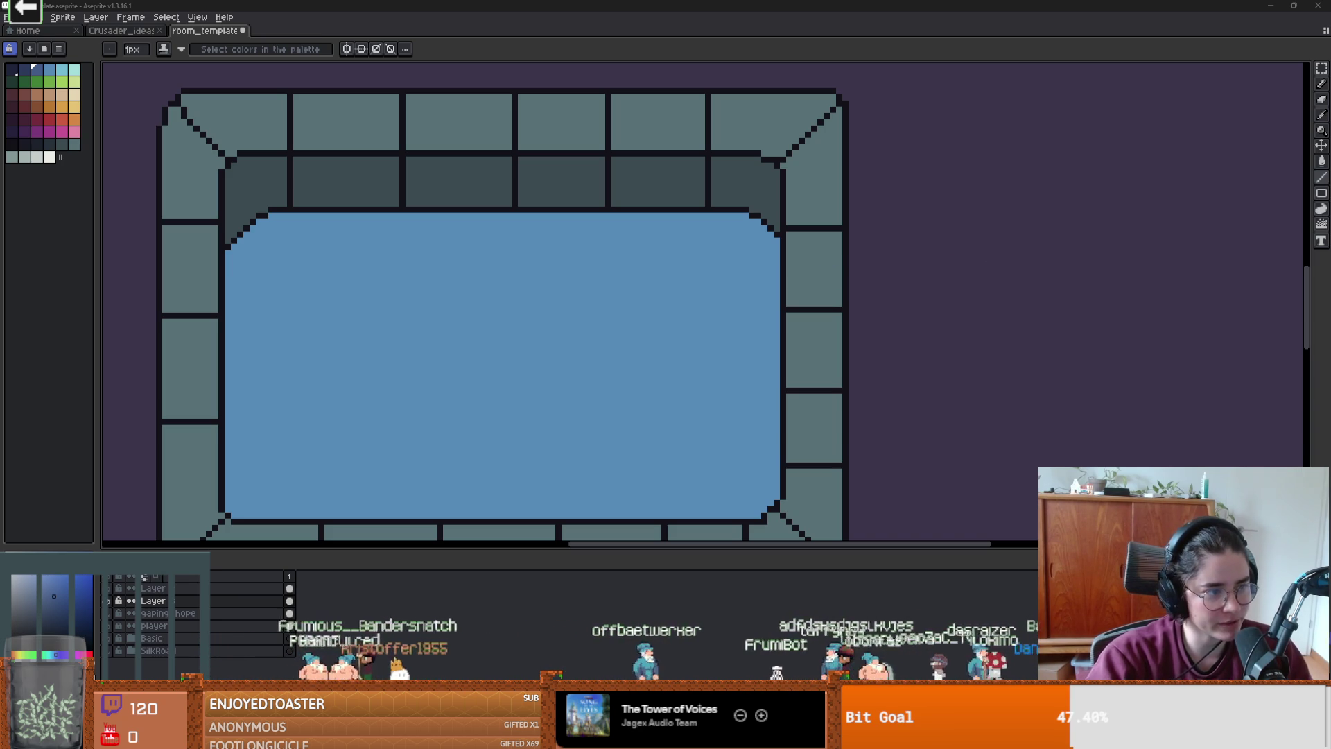
key("alt+Tab")
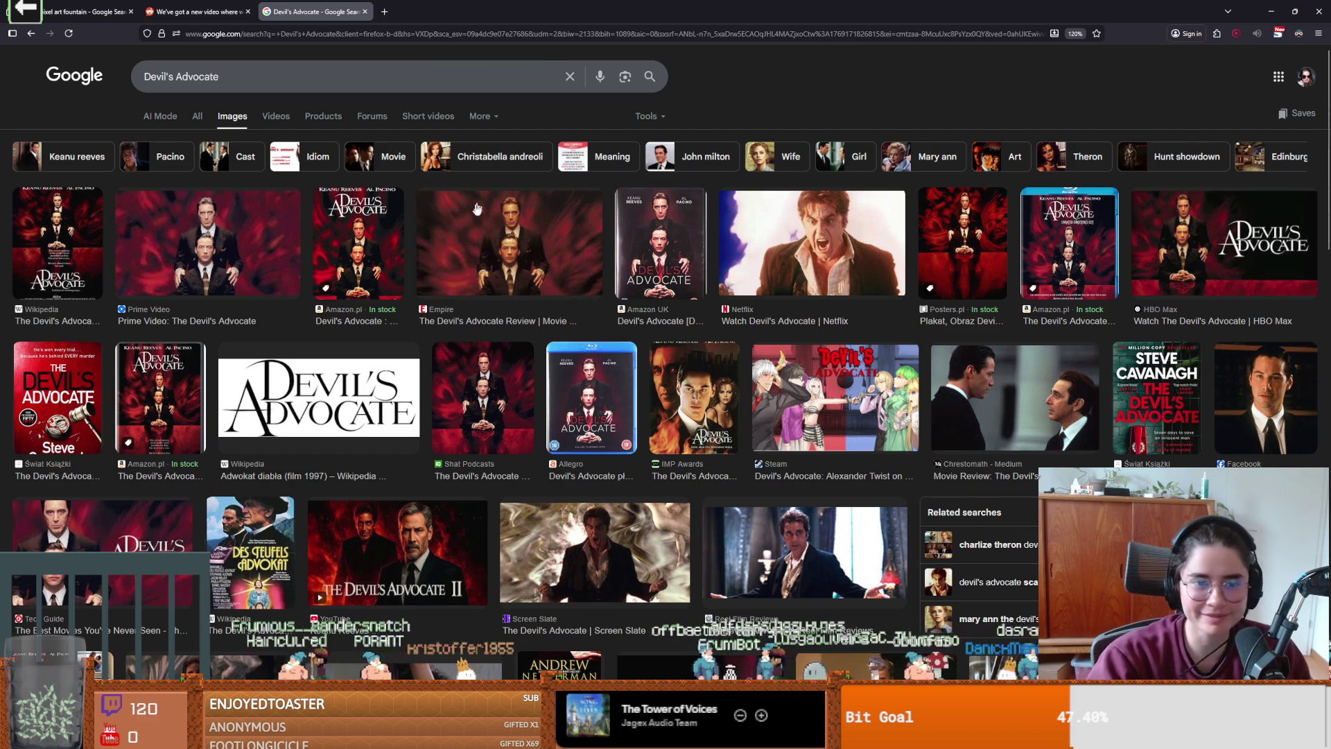
- Preview the Amazon UK Devil's Advocate DVD cover, then return to the room sprite
left_click(669, 232)
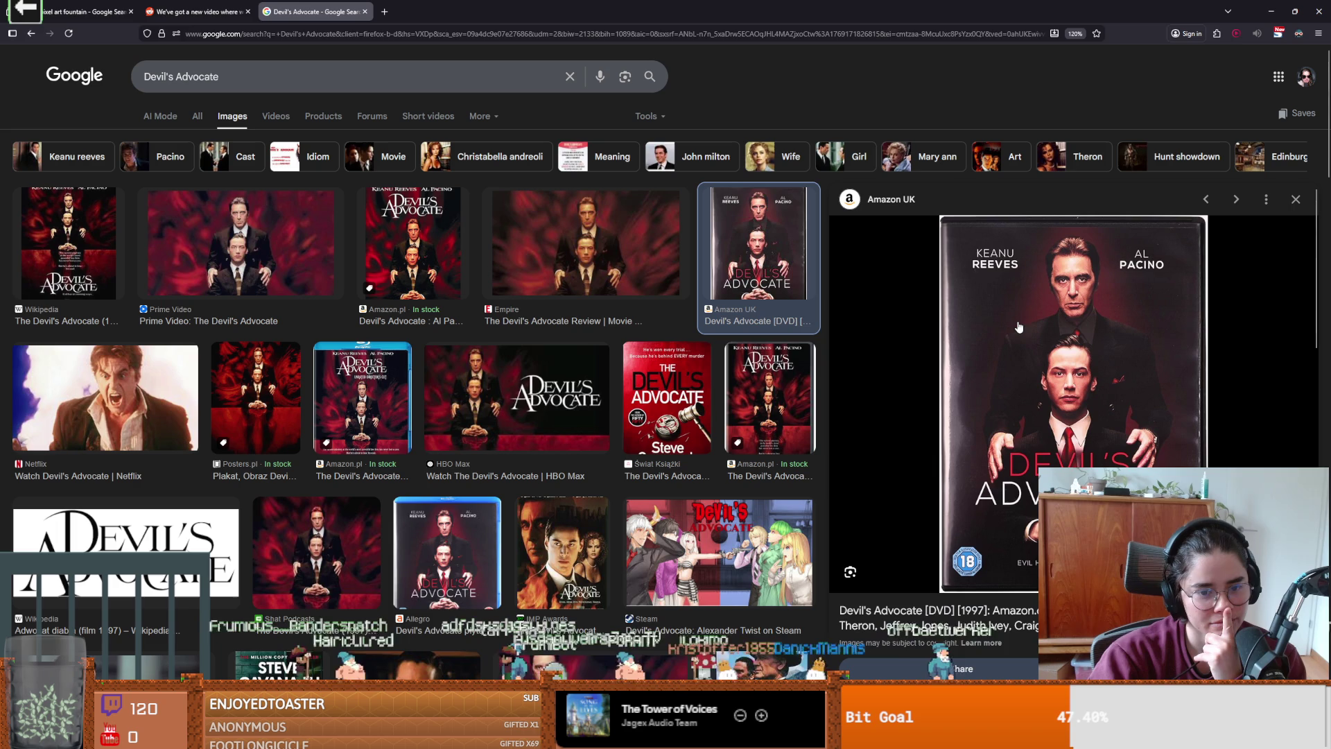
key("alt+Tab")
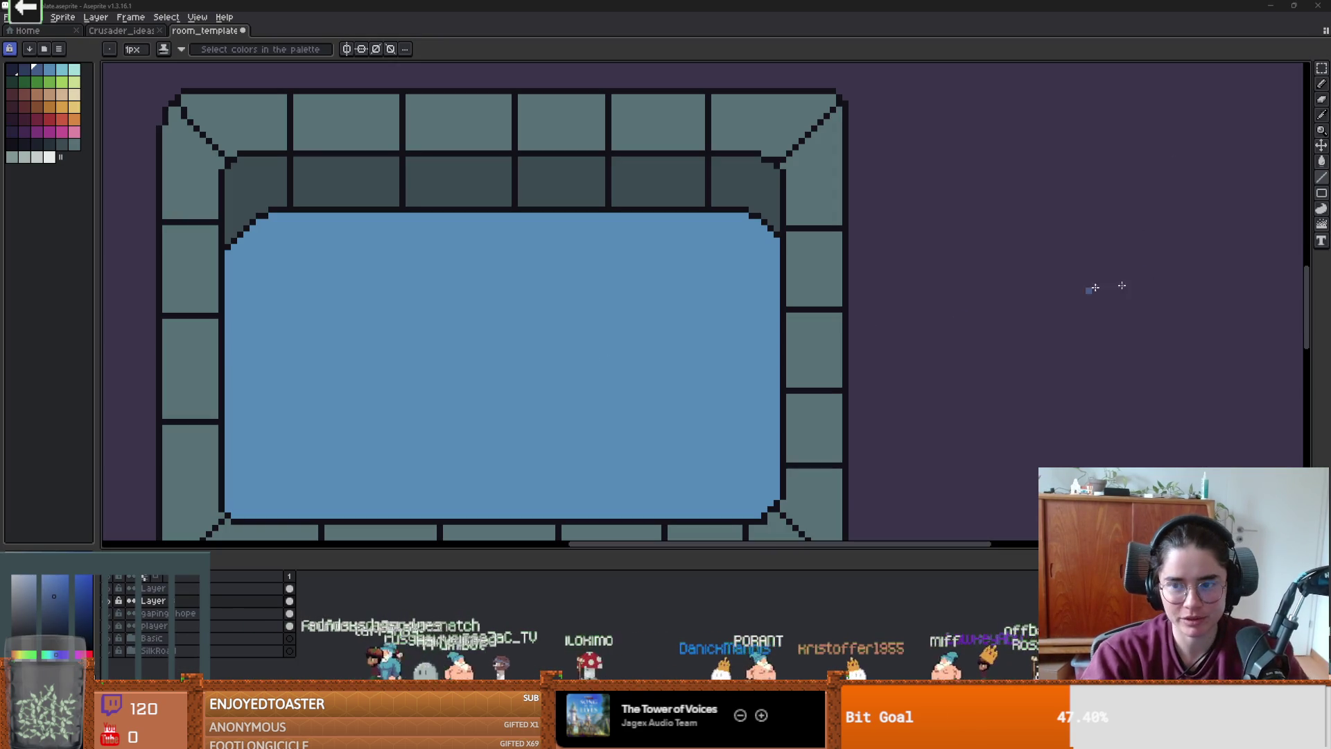
- Try a curve, then a straight line, across the water to mark the surface edge
left_click(1321, 178)
left_click(1306, 178)
mouse_move(776, 310)
left_mouse_down()
mouse_move(194, 288)
mouse_move(226, 307)
mouse_move(475, 288)
mouse_move(452, 261)
mouse_move(514, 256)
mouse_move(782, 264)
mouse_move(476, 269)
left_mouse_up()
key("Escape")
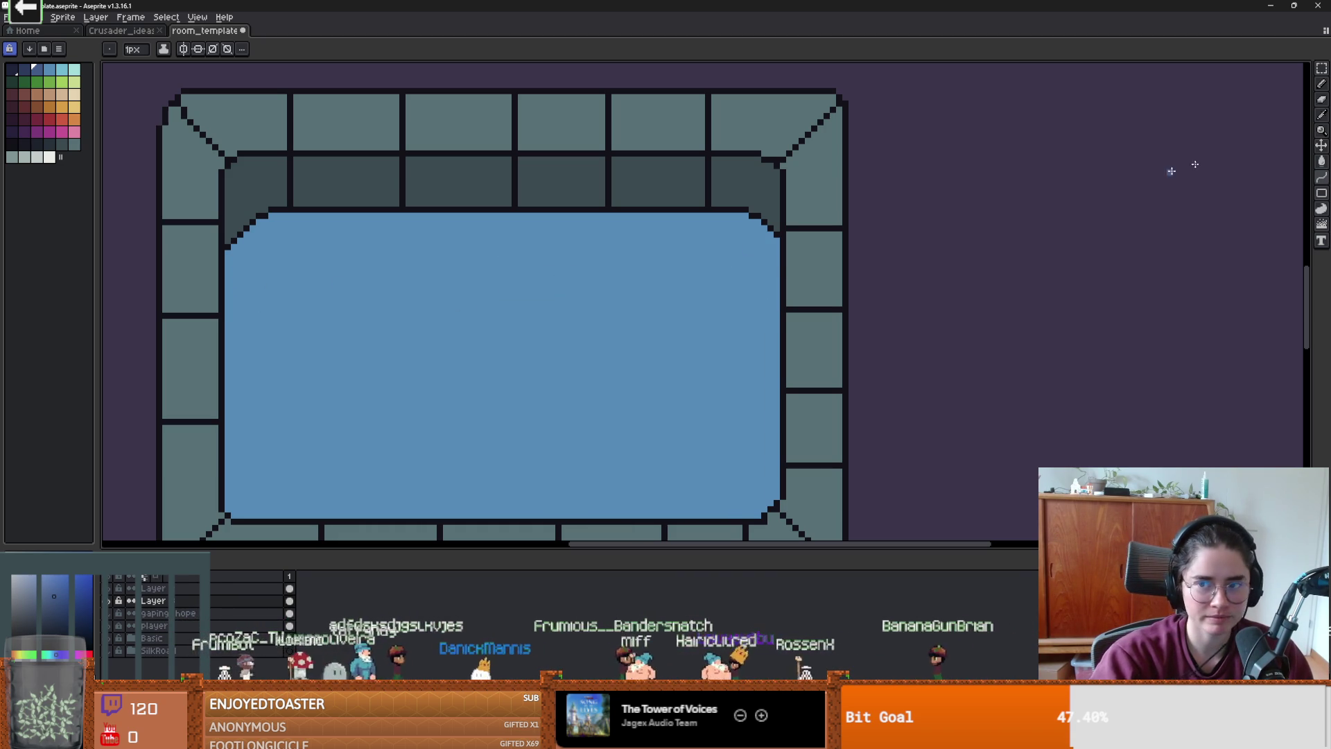
left_click(1321, 182)
left_click(1290, 179)
mouse_move(778, 309)
left_mouse_down()
mouse_move(229, 309)
mouse_move(772, 285)
mouse_move(595, 283)
left_mouse_up()
- Sketch the wavy surface edge freehand and fill the water above it dark
key("b")
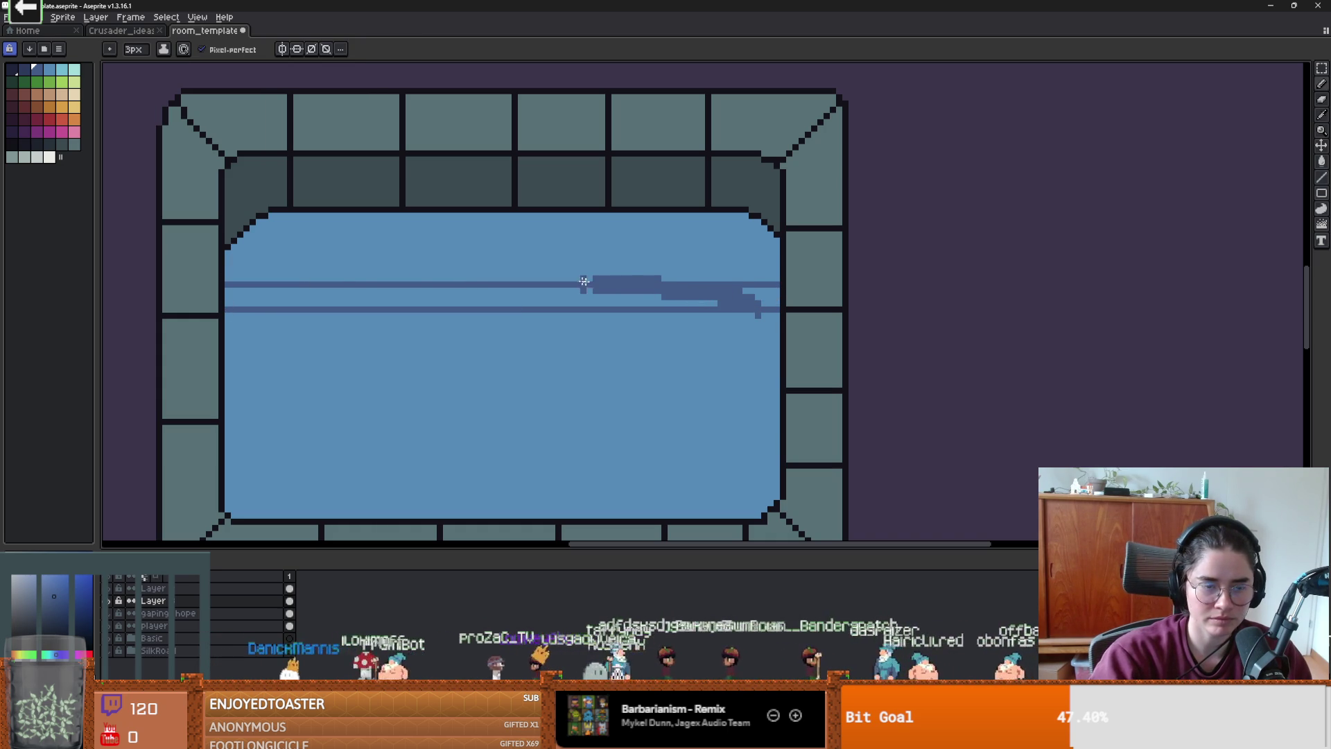
left_click_drag(274, 298, 462, 283)
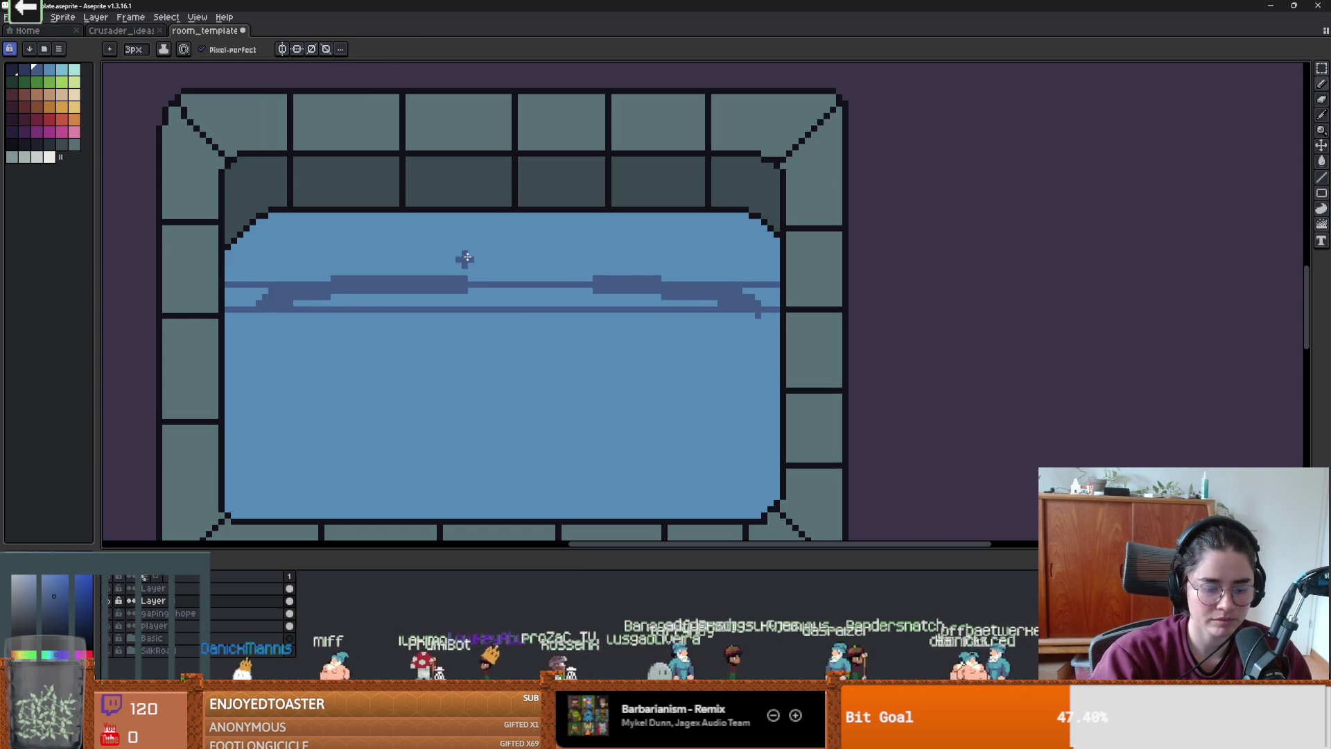
key("g")
left_click(465, 258)
key("b")
left_click_drag(287, 310, 748, 309)
key("ctrl+z")
key("b")
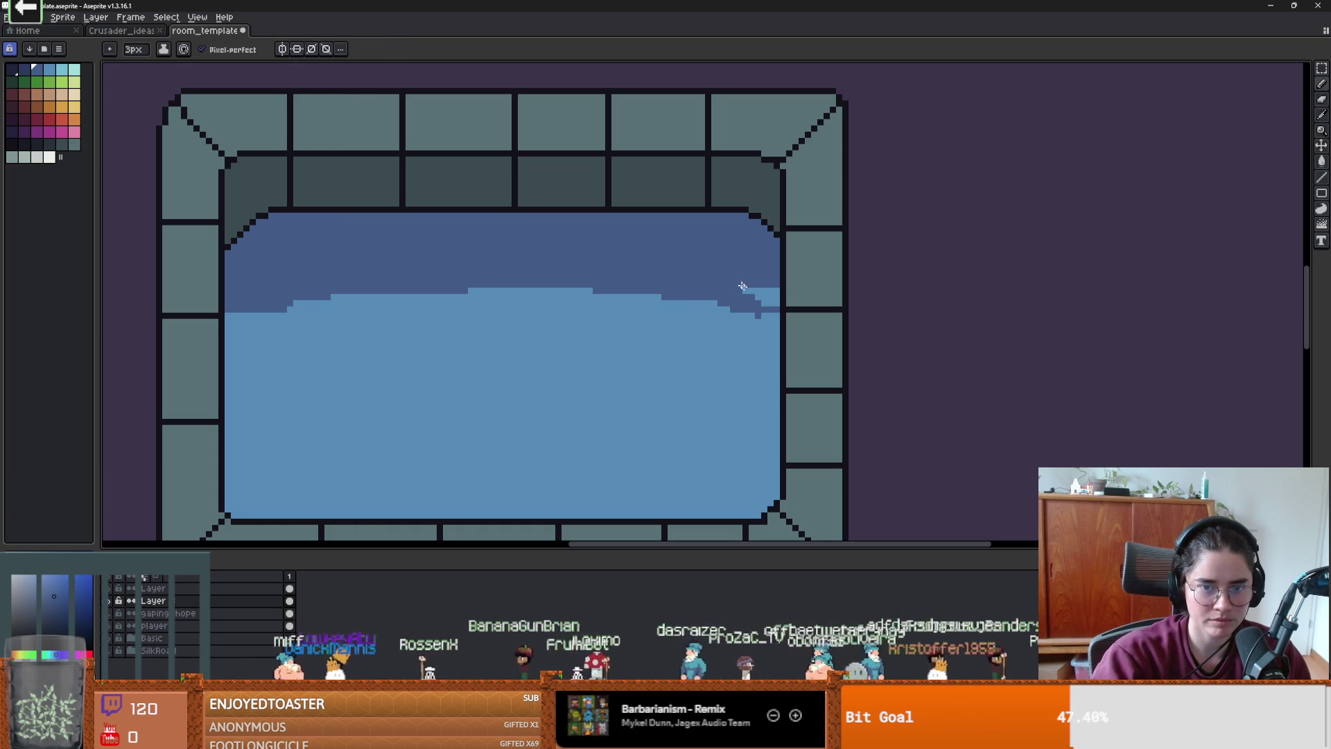
- Tidy the surface edge with 1-pixel light blue and refill the dark band a paler blue
scroll(723, 306, "down", 1)
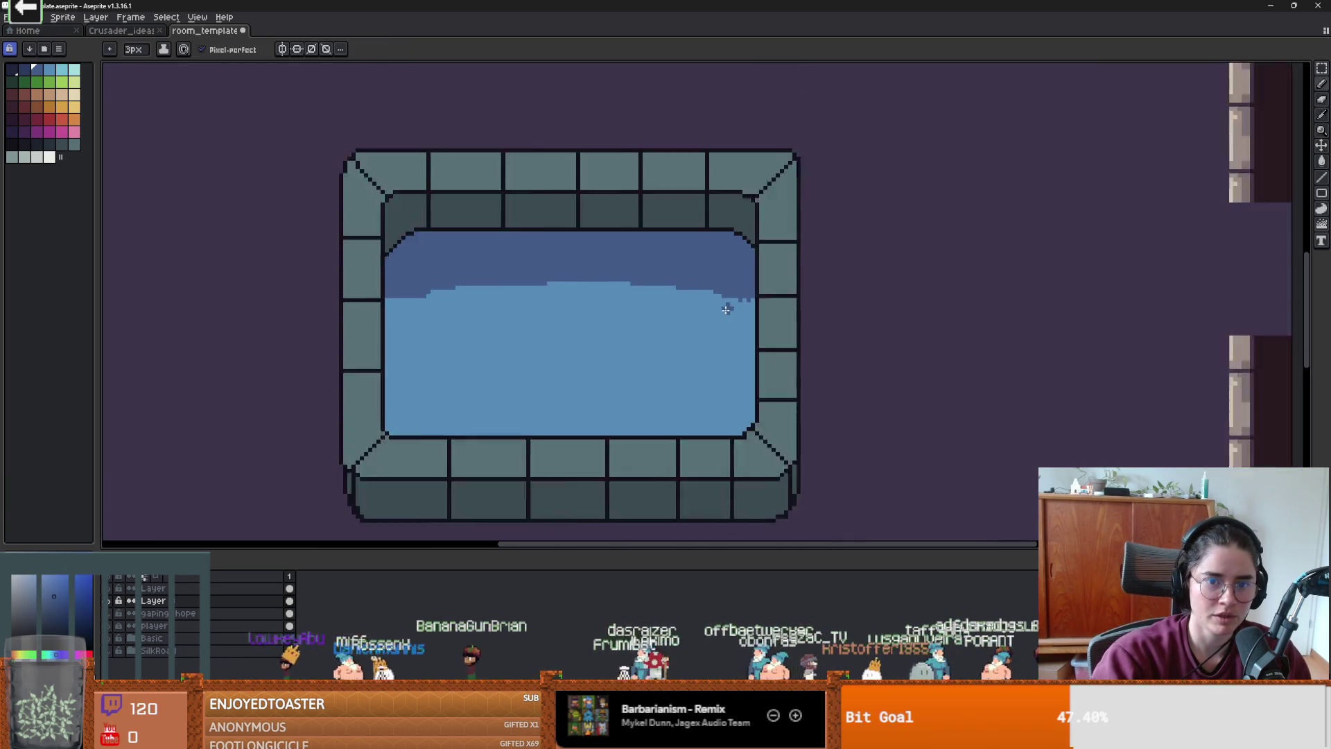
scroll(723, 306, "up", 1)
key("minus")
key("minus")
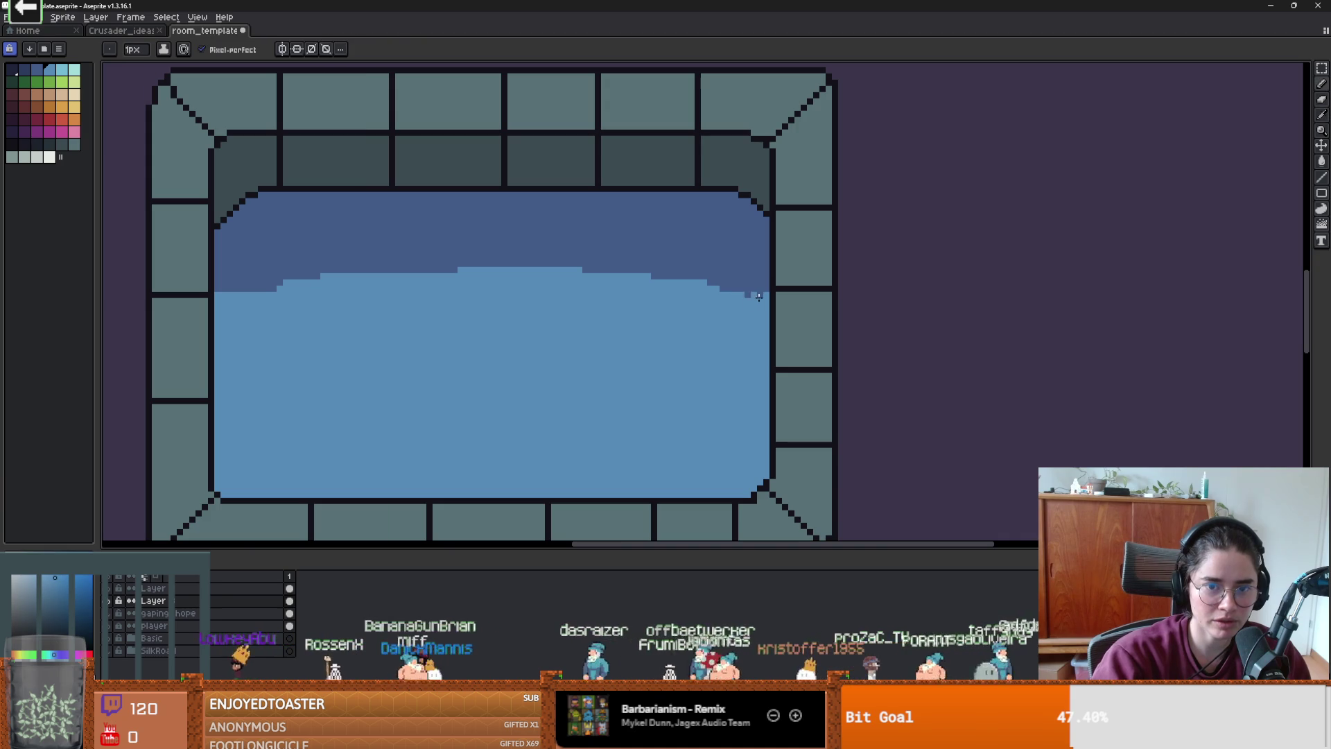
left_click_drag(759, 292, 410, 269)
scroll(450, 279, "down", 2)
scroll(449, 281, "up", 2)
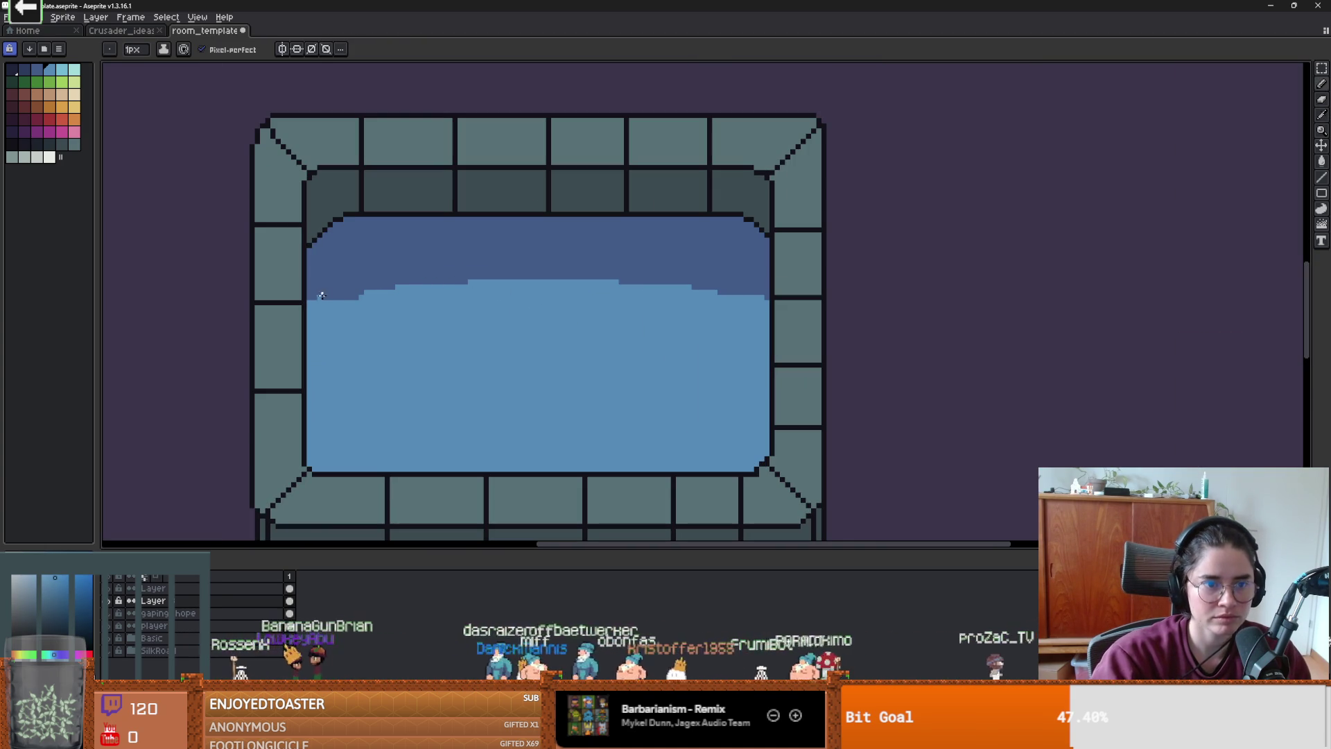
scroll(627, 319, "down", 3)
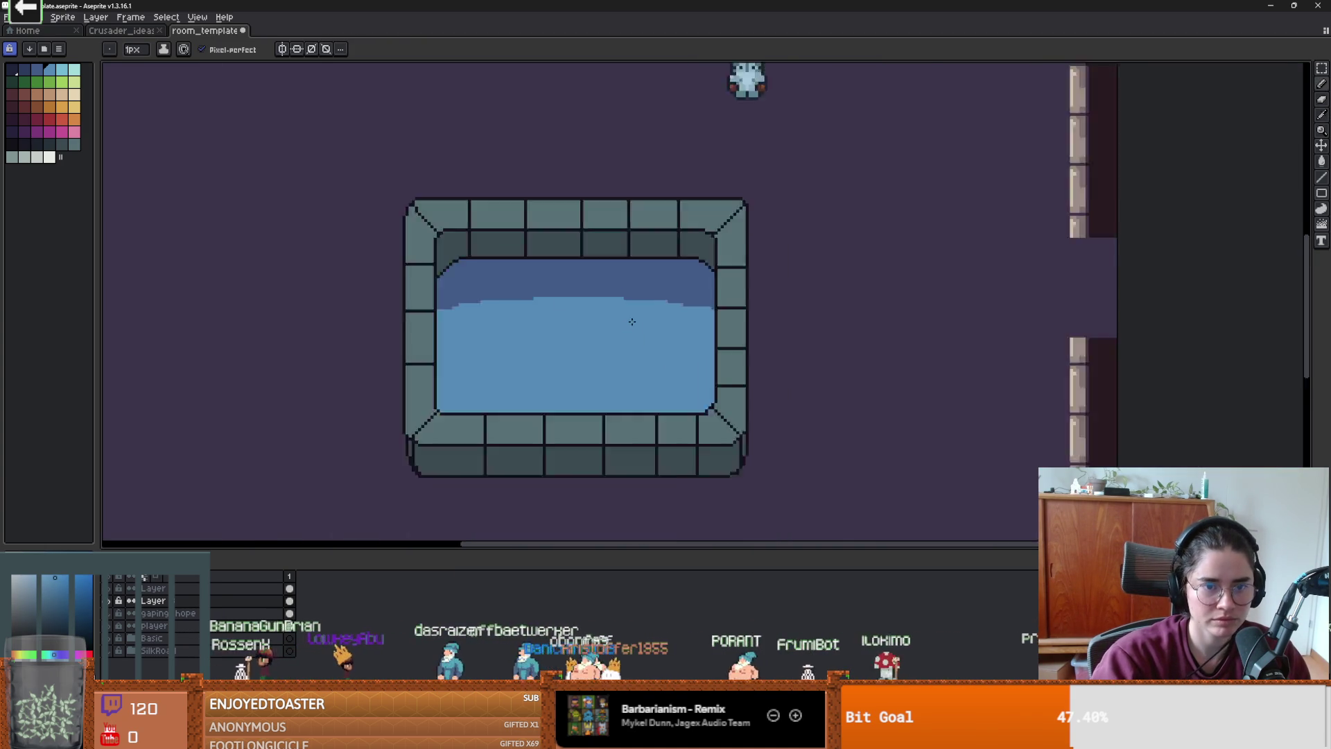
scroll(610, 321, "up", 2)
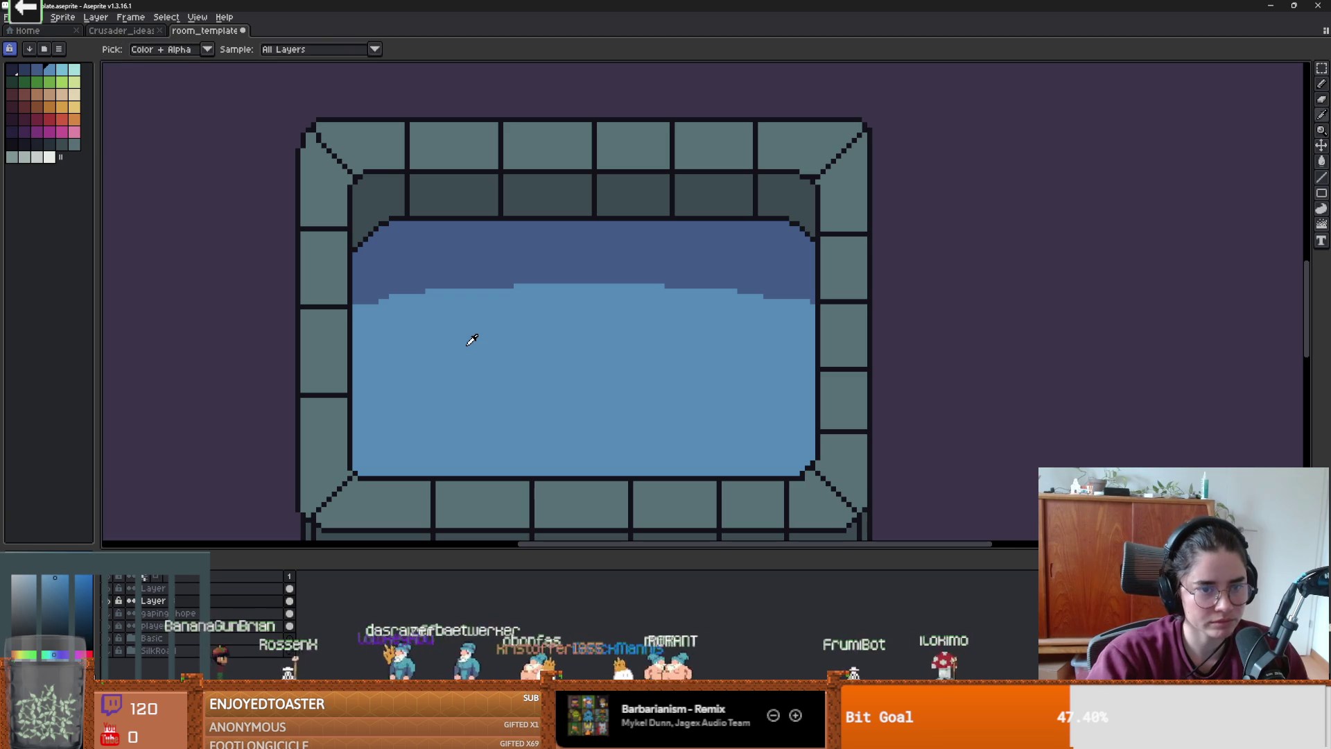
key("g")
left_click(574, 261)
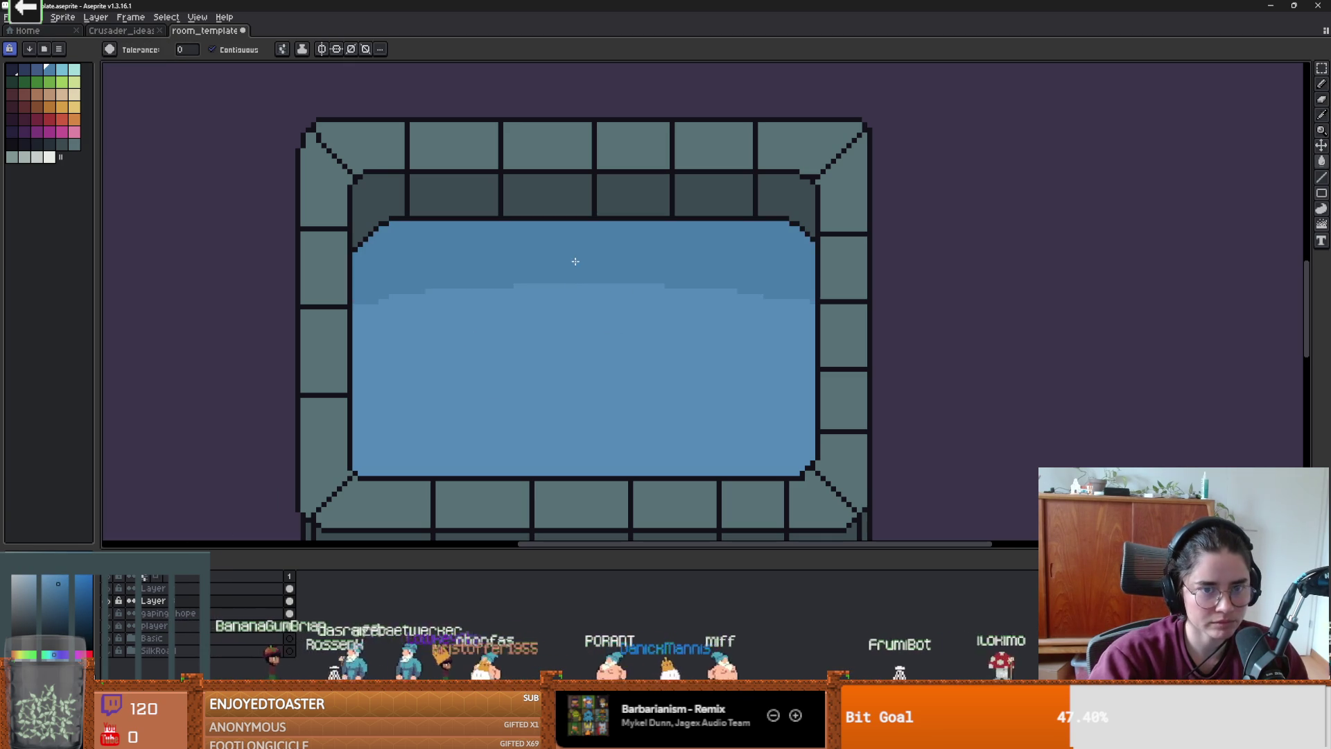
scroll(593, 396, "down", 2)
scroll(593, 396, "up", 2)
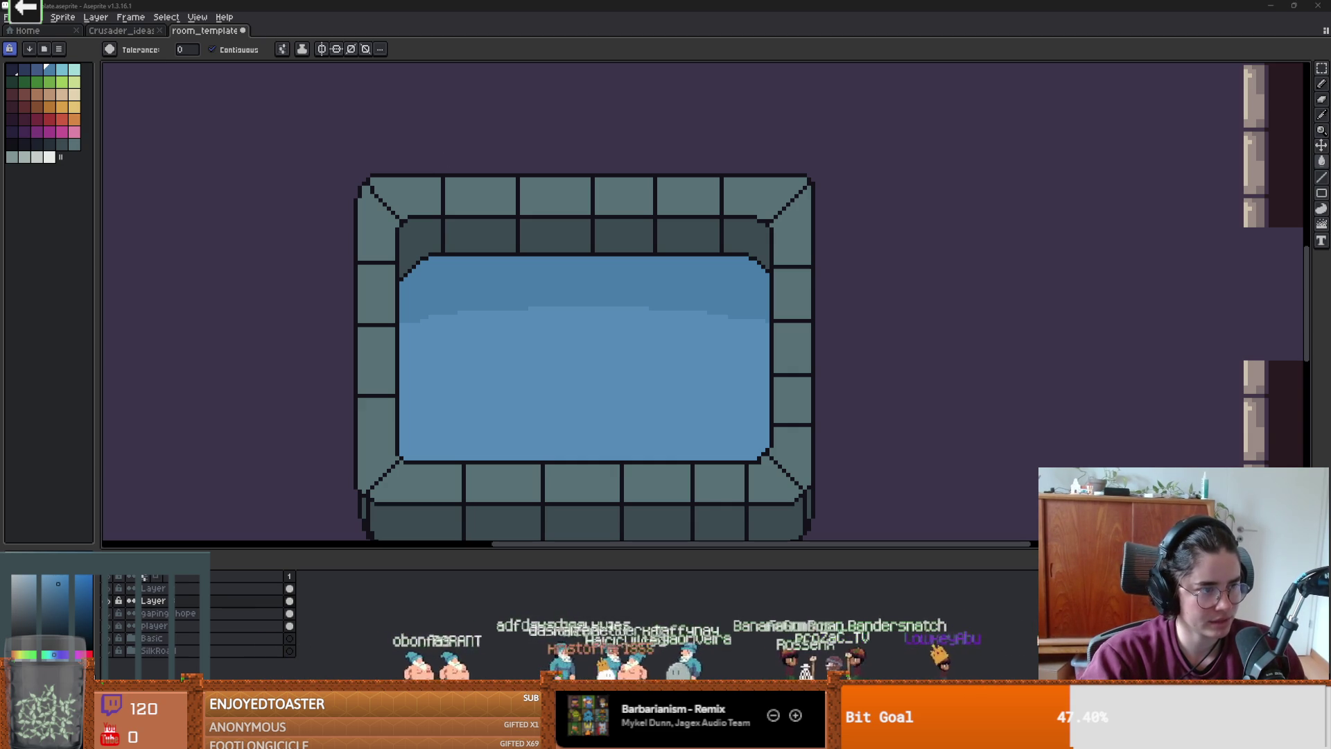
key("v")
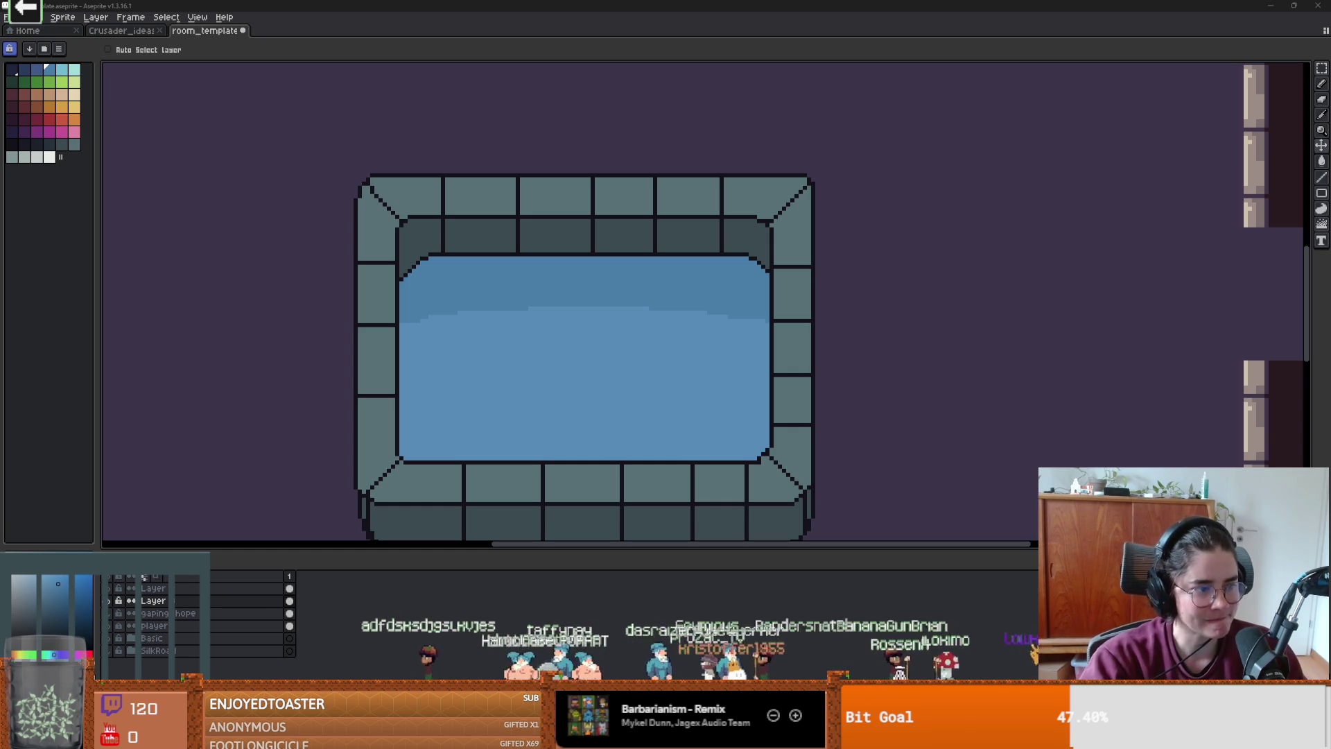
key("alt+Tab")
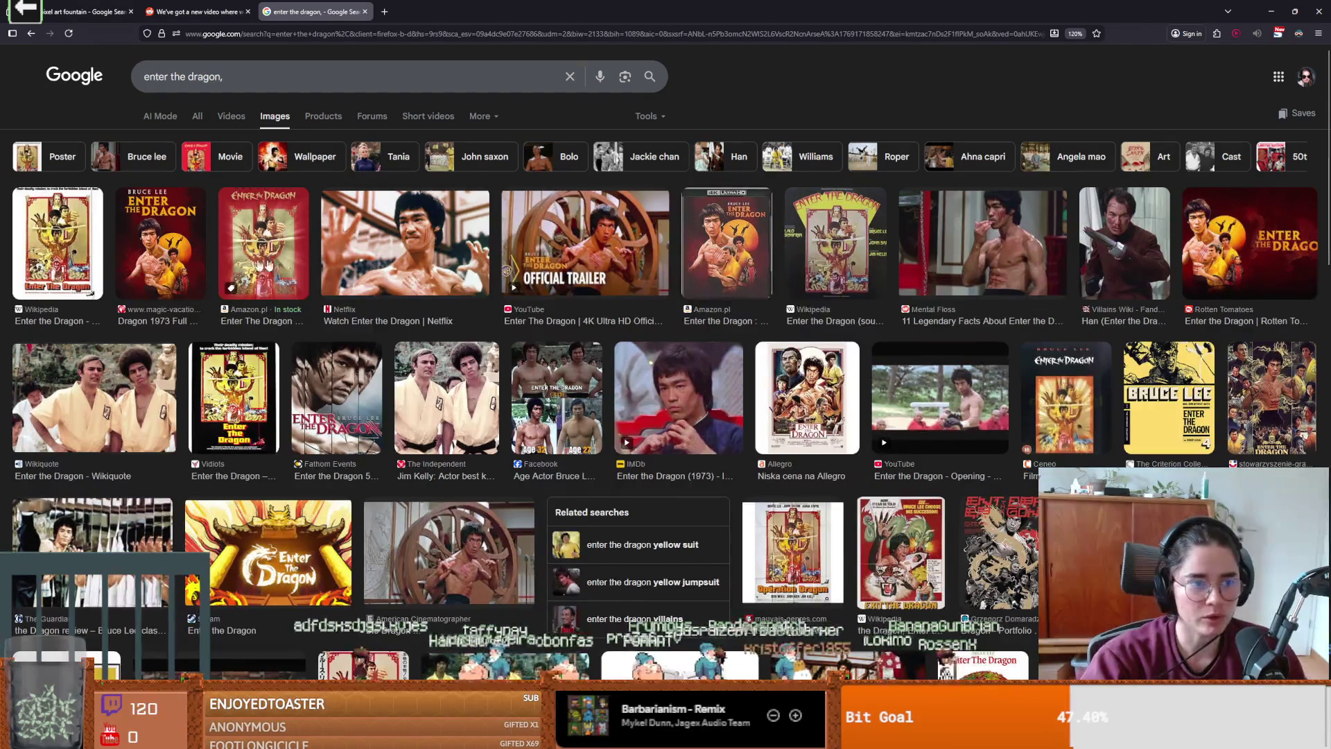
- Preview the Enter the Dragon poster, then return to the room sprite
left_click(155, 258)
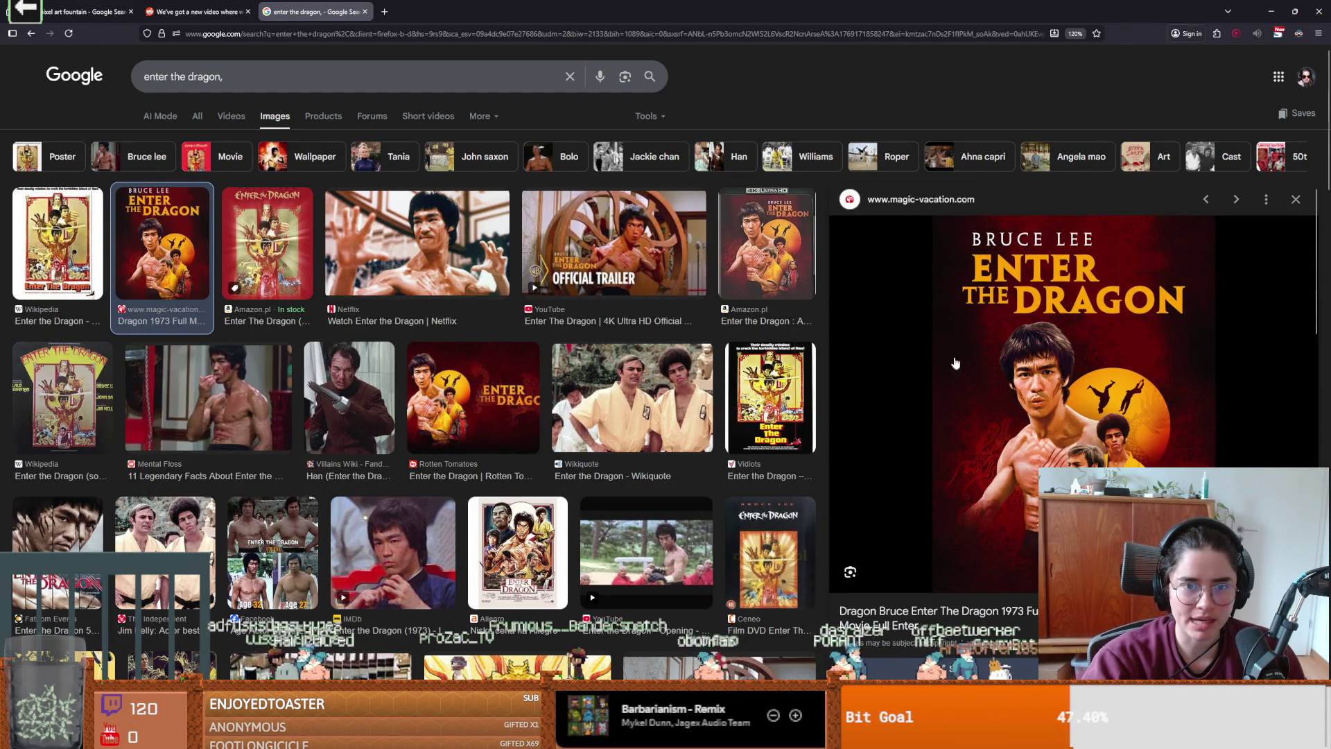
key("alt+Tab")
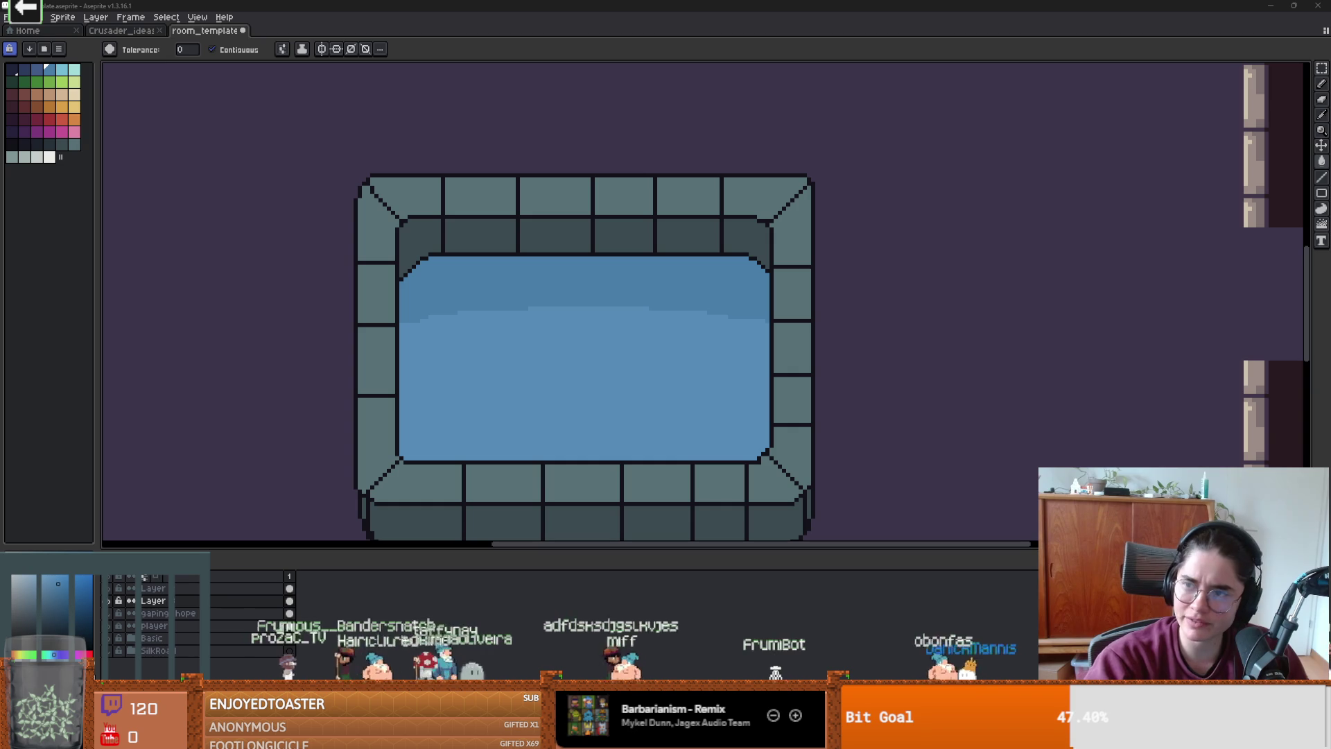
- Glance at the Duel 1971 image results and come back to the fountain sprite
key("alt+Tab")
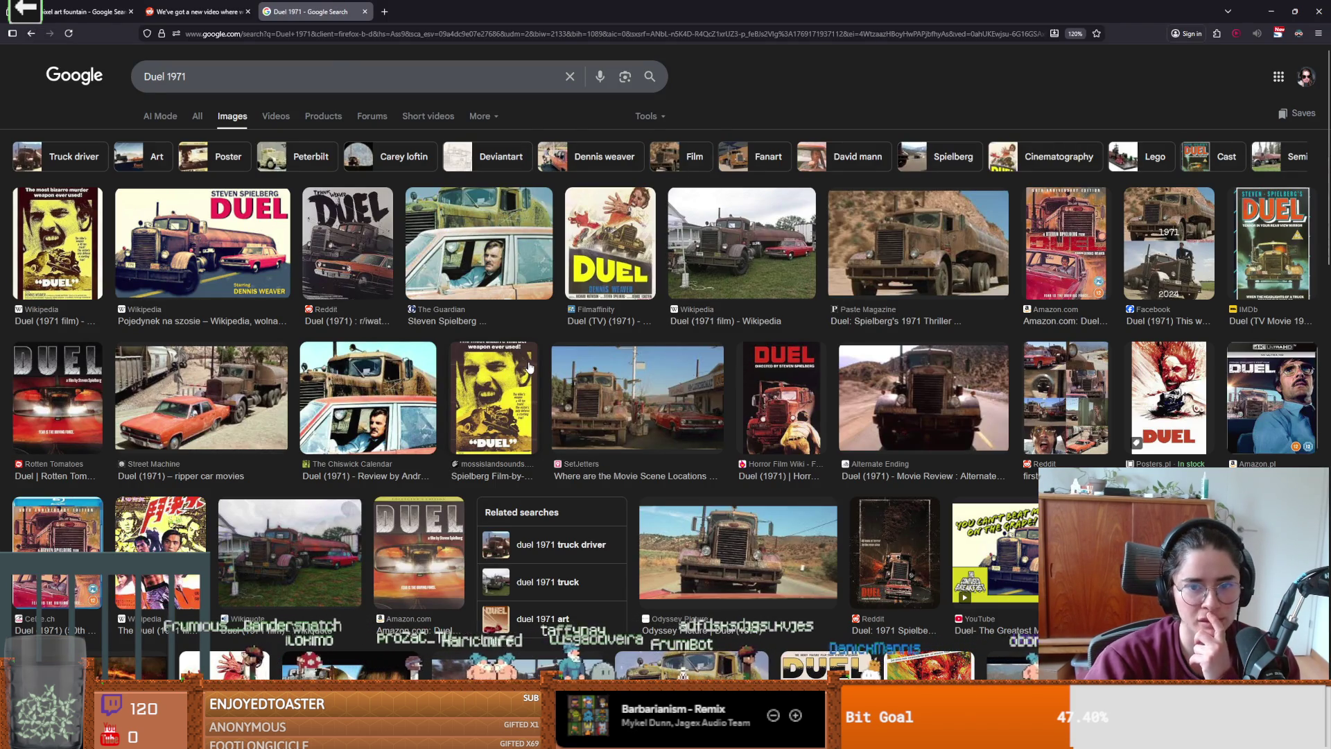
key("alt+Tab")
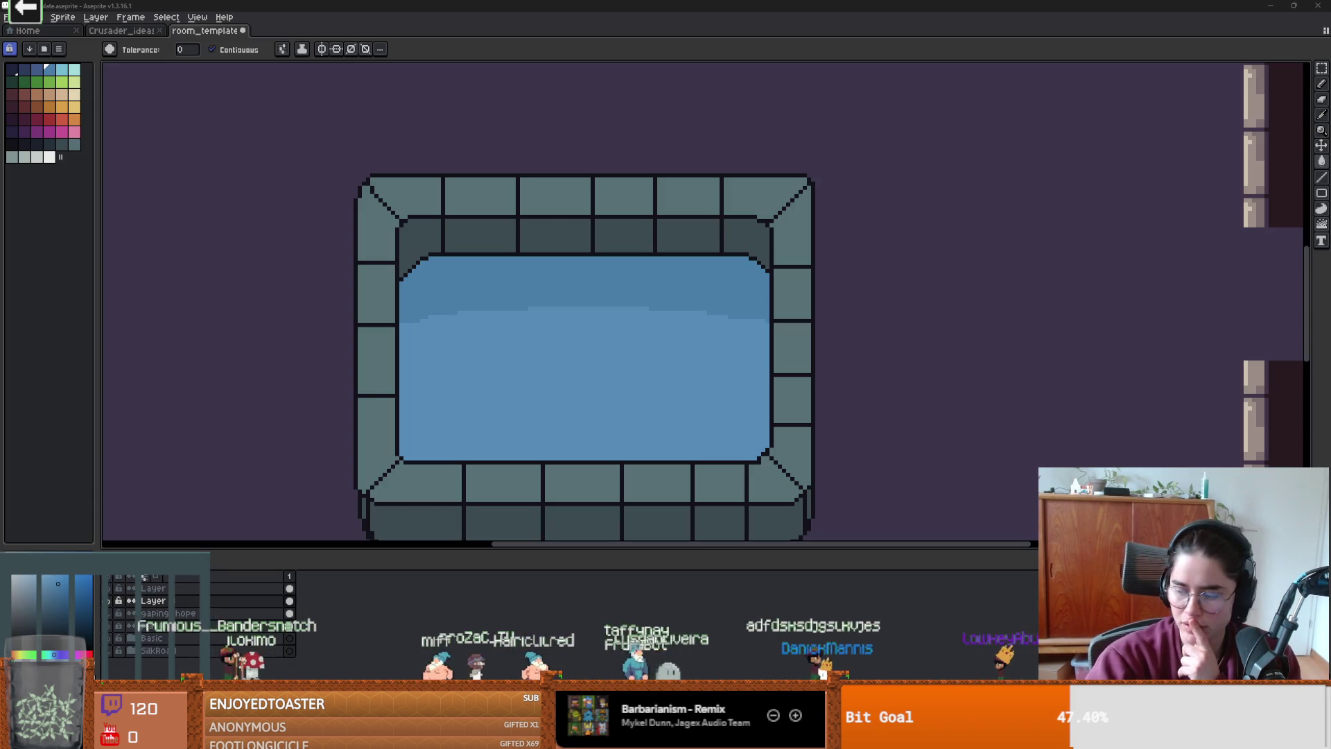
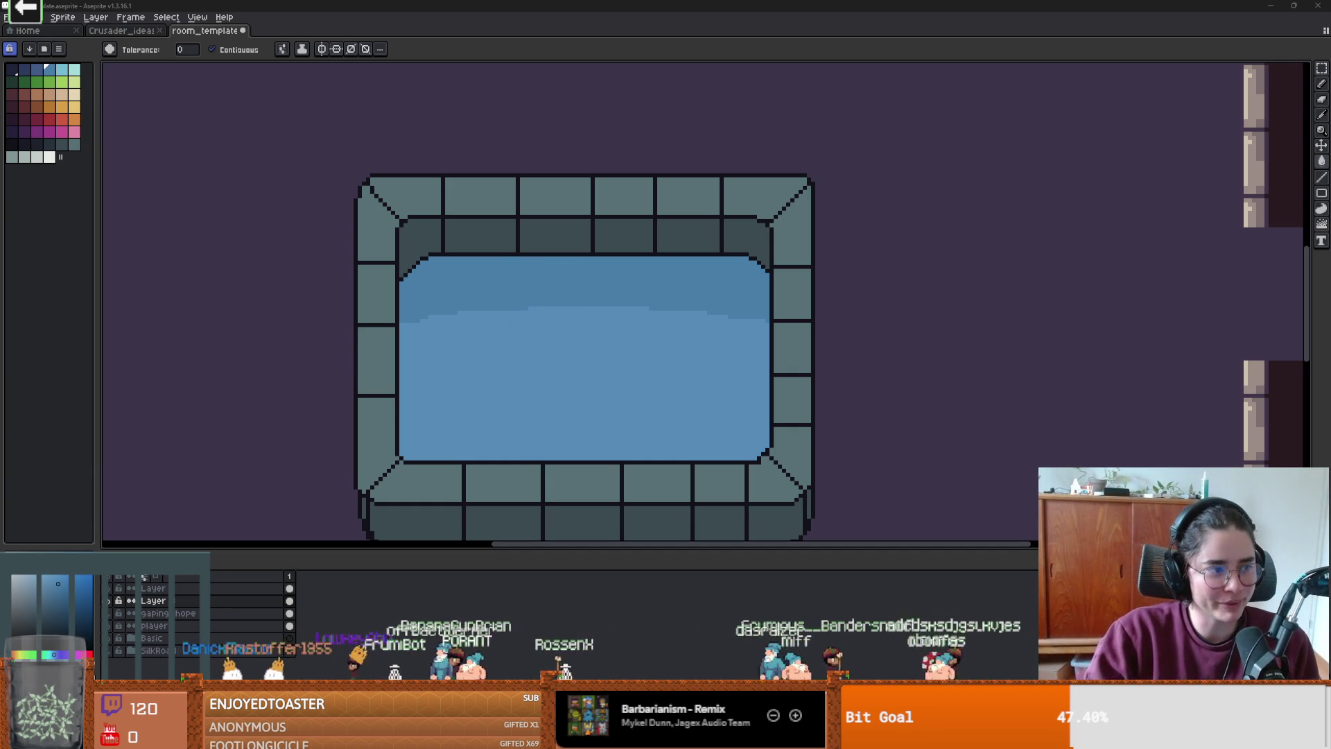
- Sample the pool water's blue with the eyedropper and return to the pencil
scroll(700, 317, "down", 1)
scroll(656, 325, "up", 2)
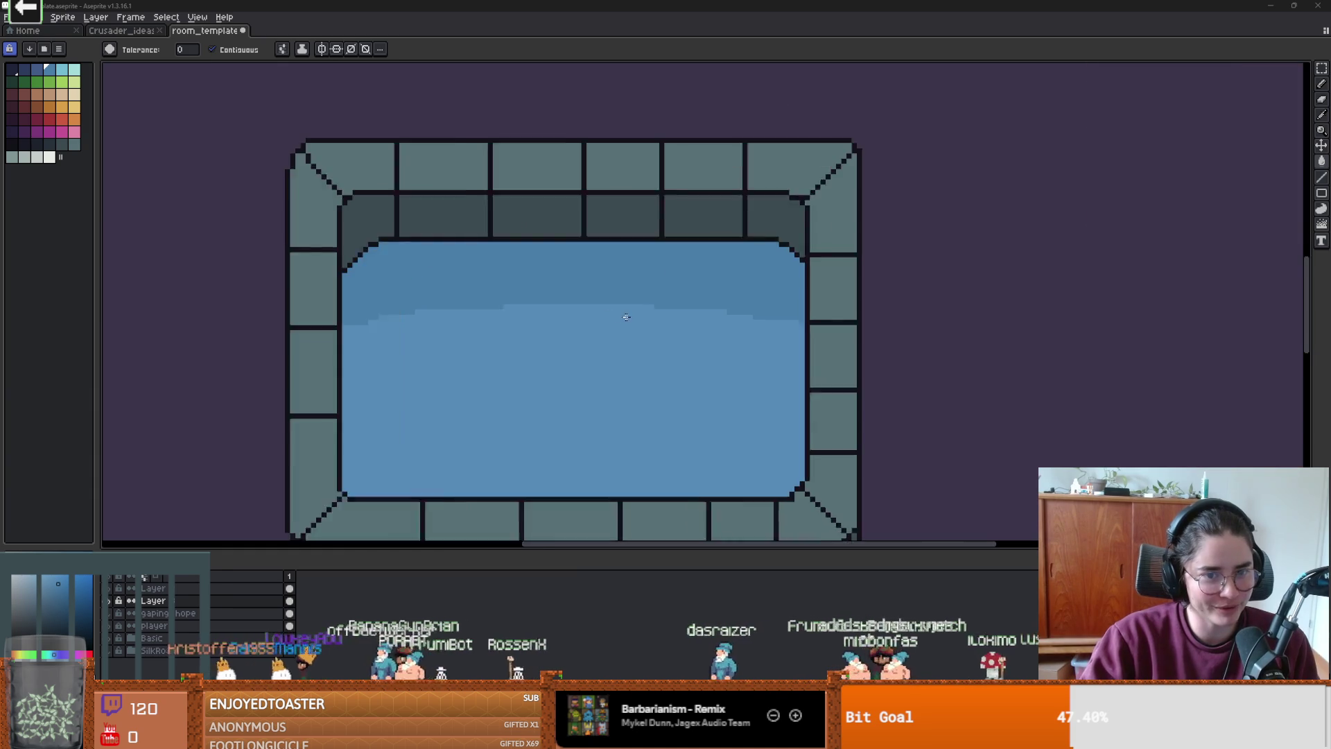
key("i")
left_click(630, 329)
key("b")
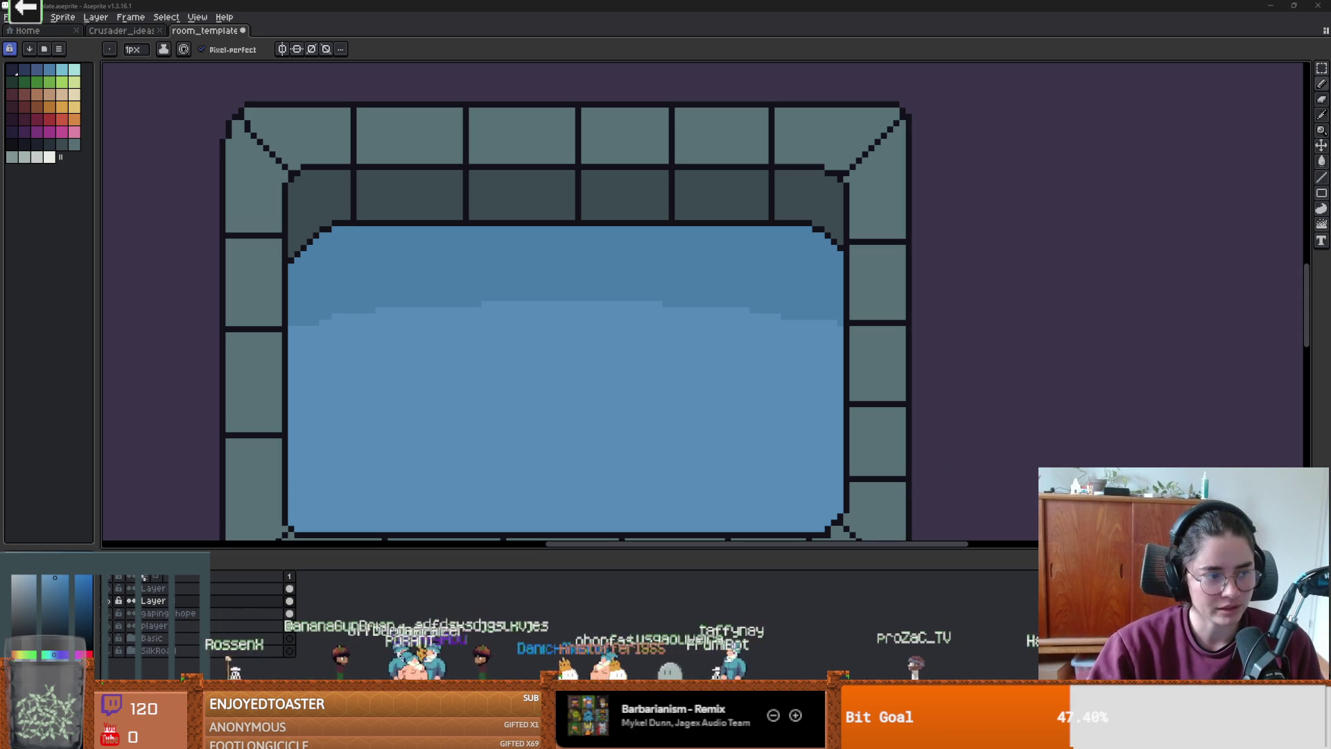
- Re-pick a blue from another spot in the pool water as the pencil colour
scroll(536, 395, "up", 3)
scroll(541, 393, "down", 3)
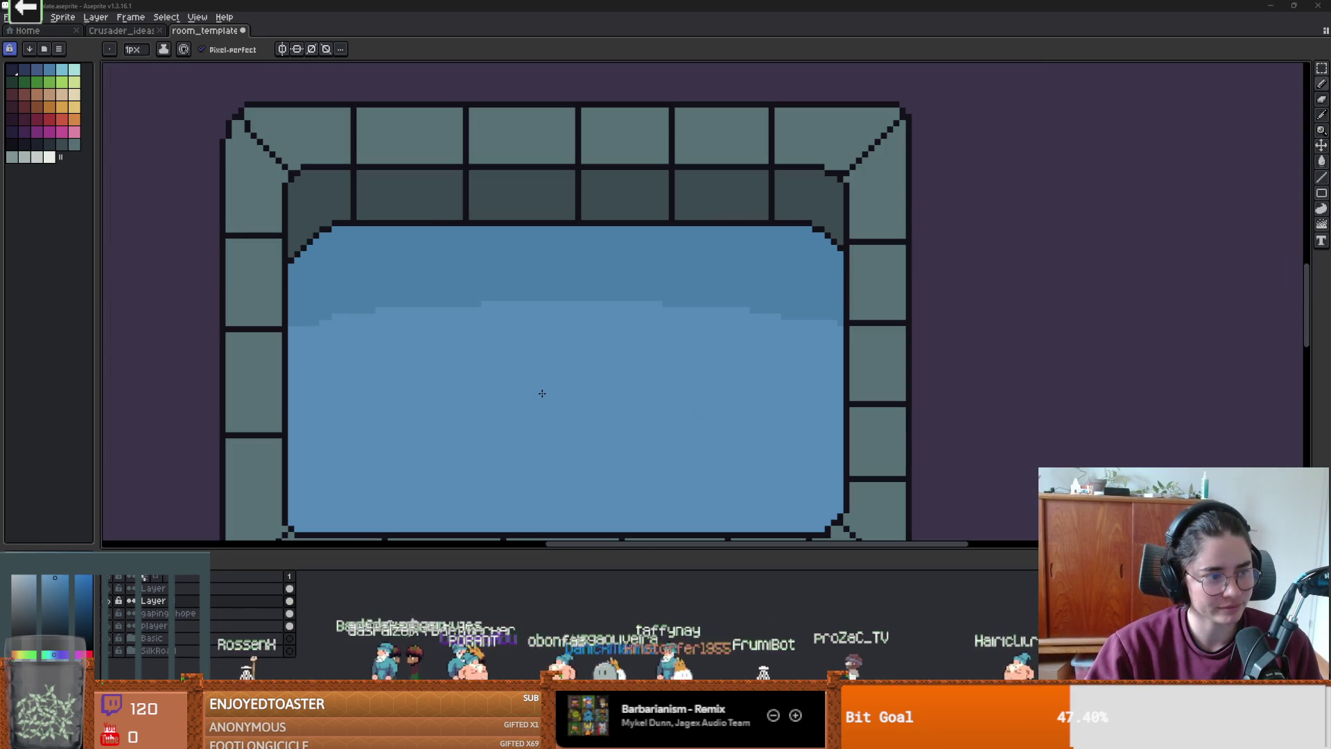
scroll(541, 393, "up", 1)
scroll(541, 393, "down", 1)
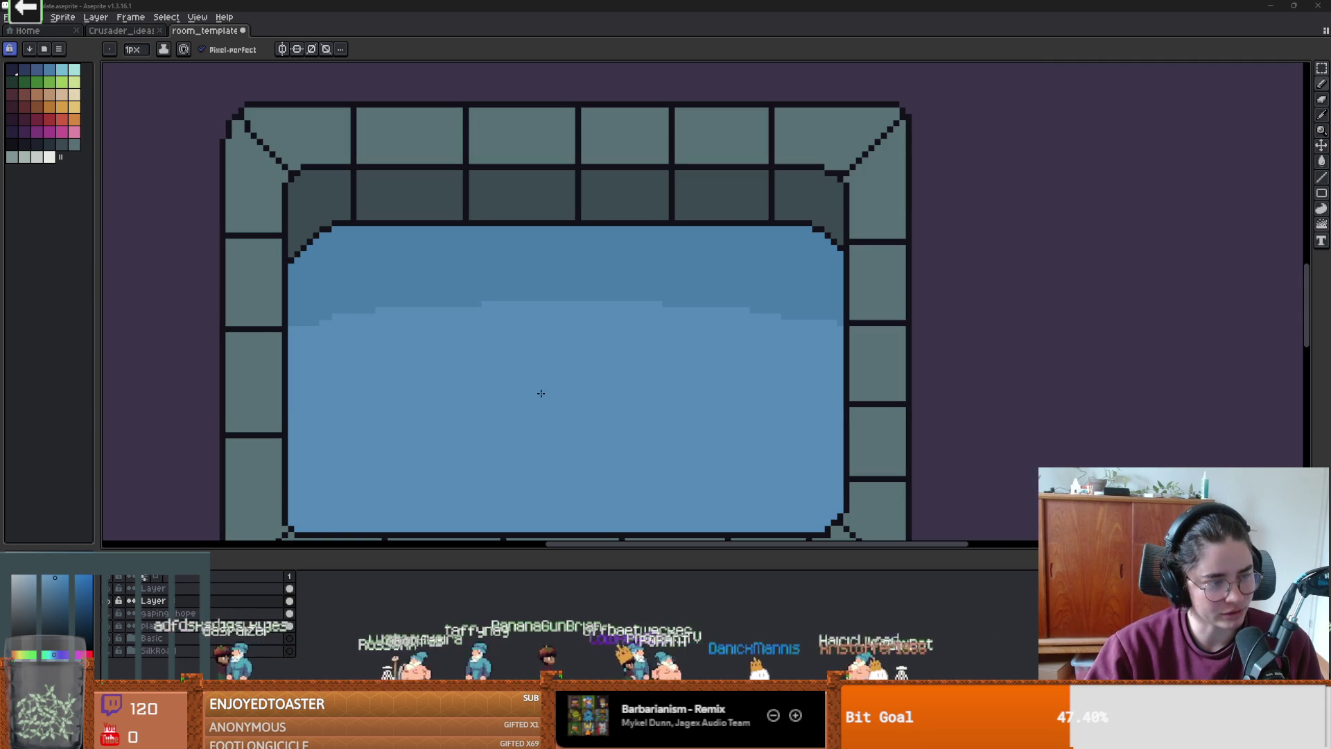
scroll(541, 393, "up", 1)
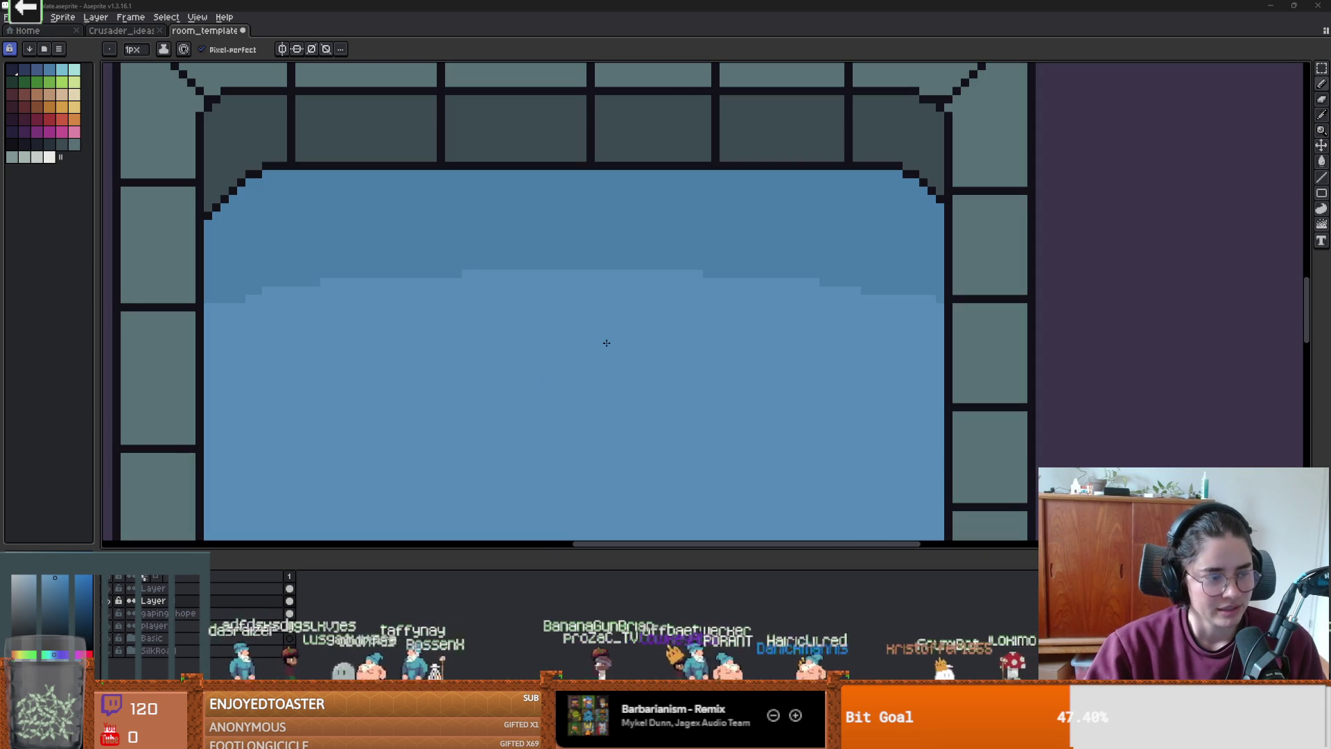
key("i")
left_click(825, 298)
key("b")
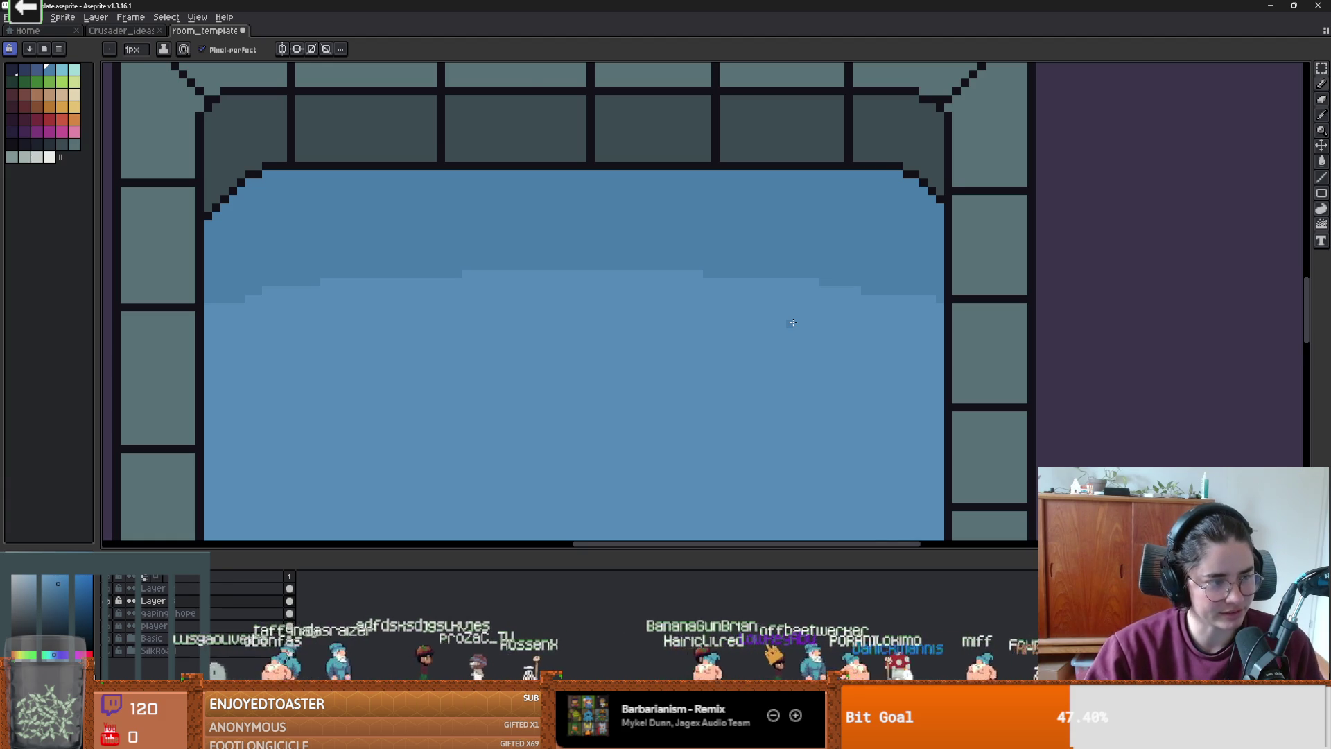
scroll(792, 322, "down", 1)
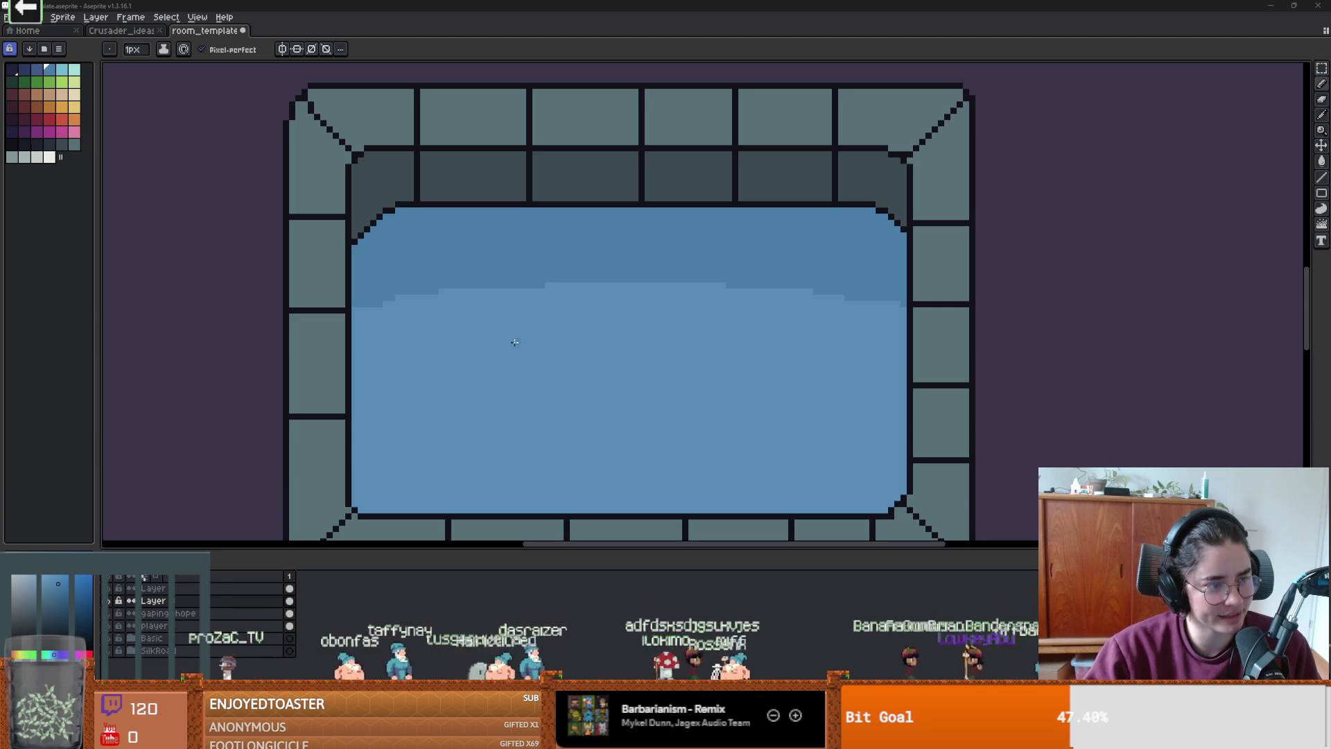
scroll(515, 342, "up", 2)
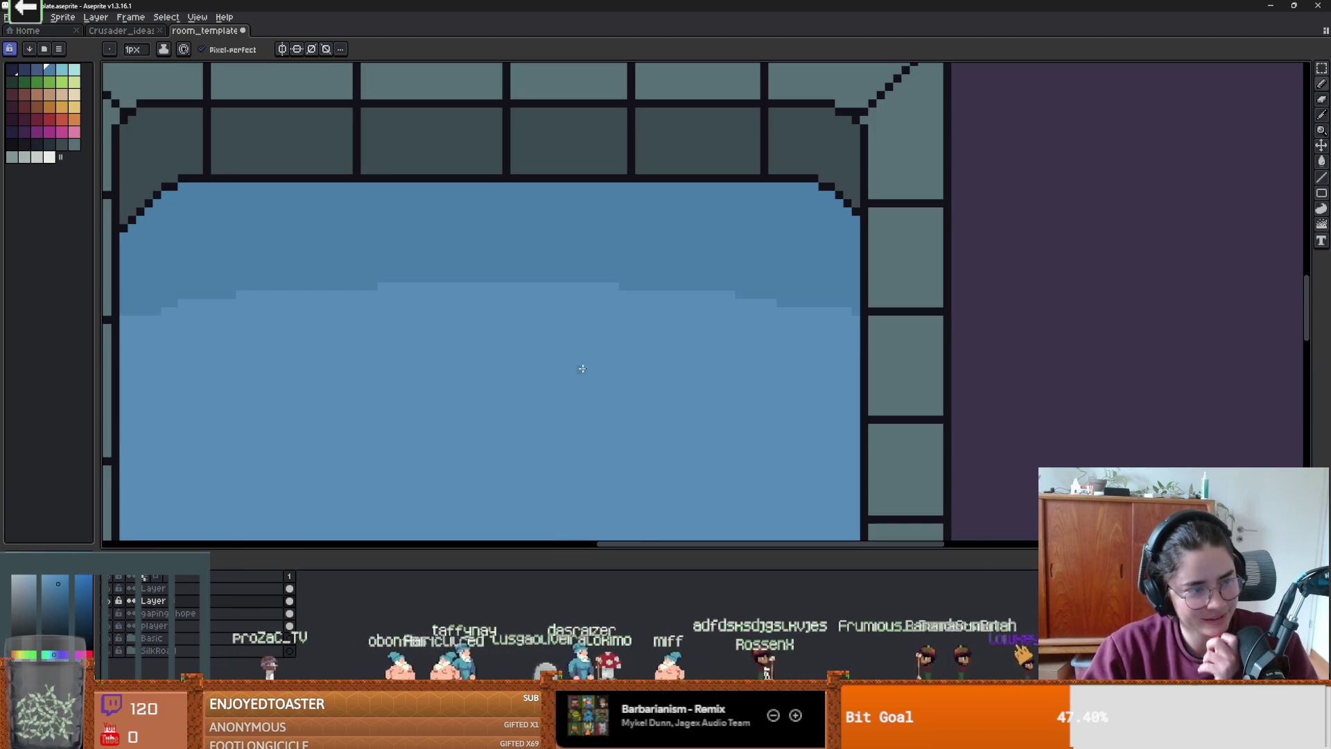
scroll(475, 370, "down", 4)
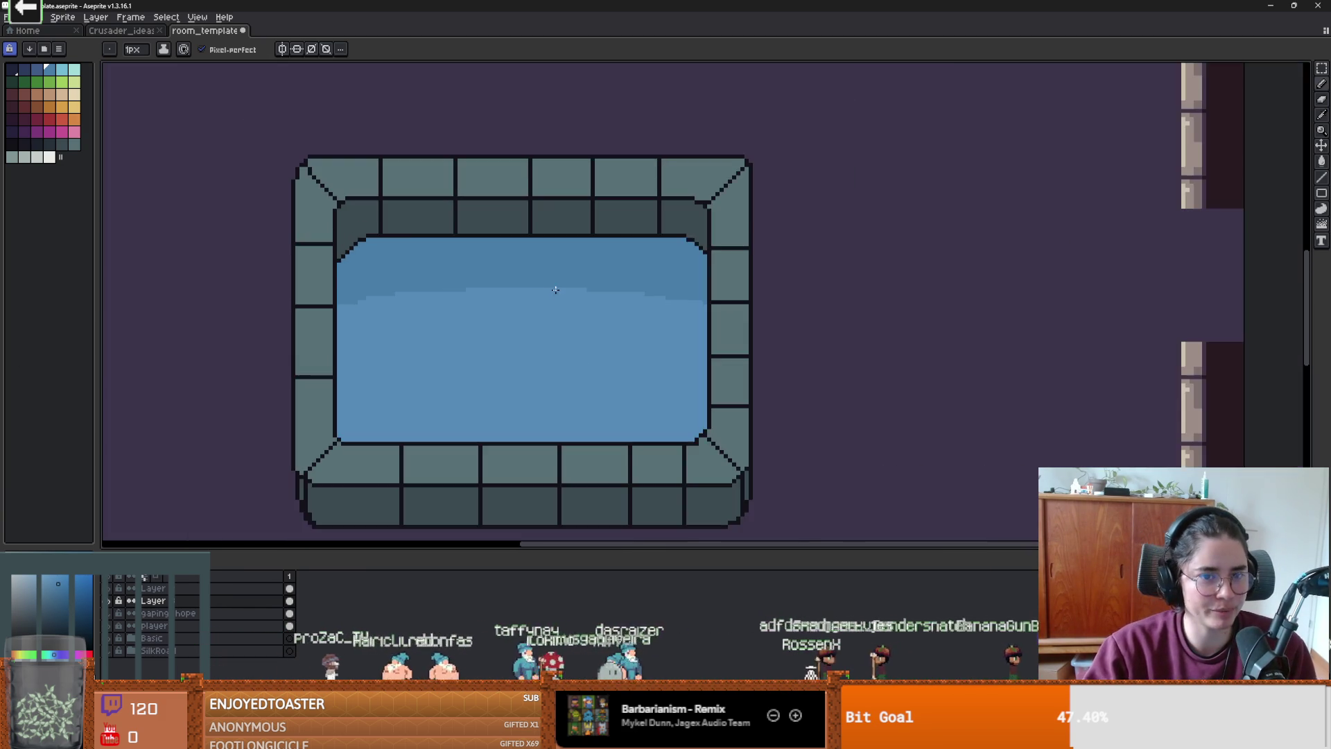
scroll(547, 332, "up", 3)
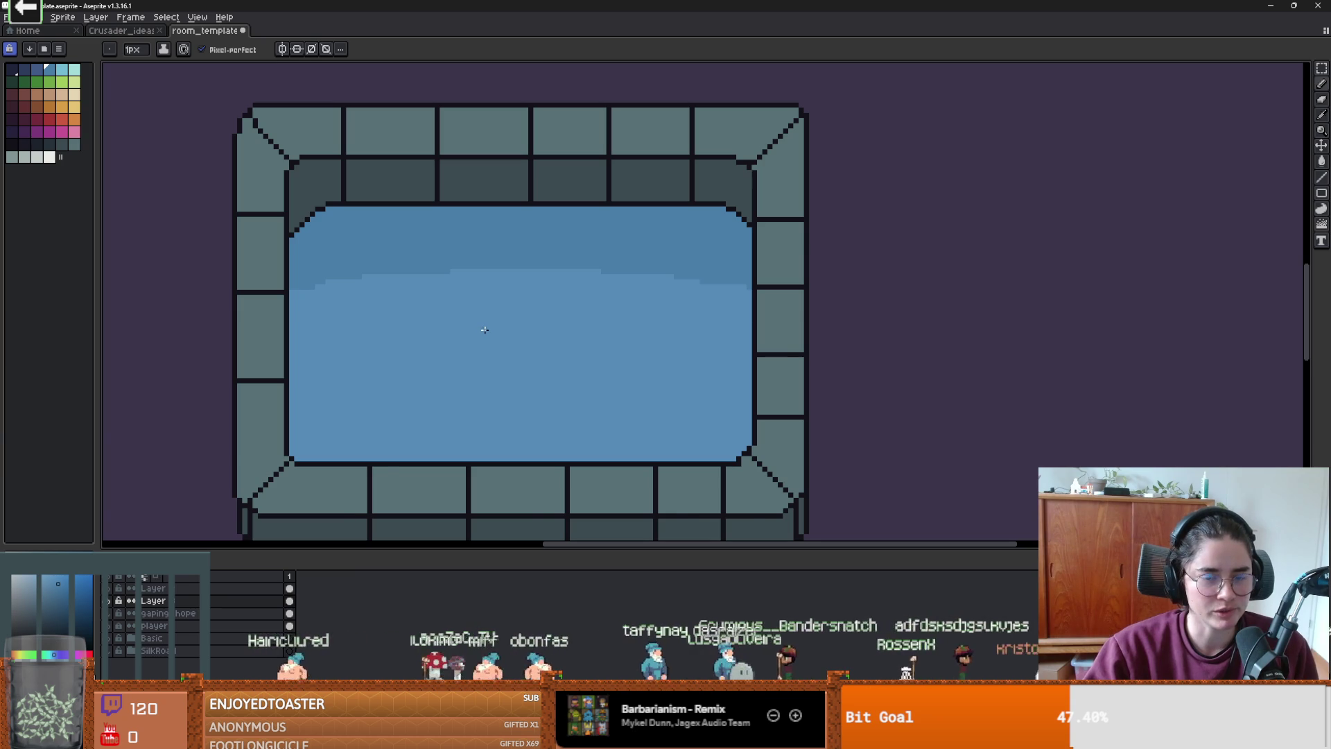
scroll(485, 330, "down", 2)
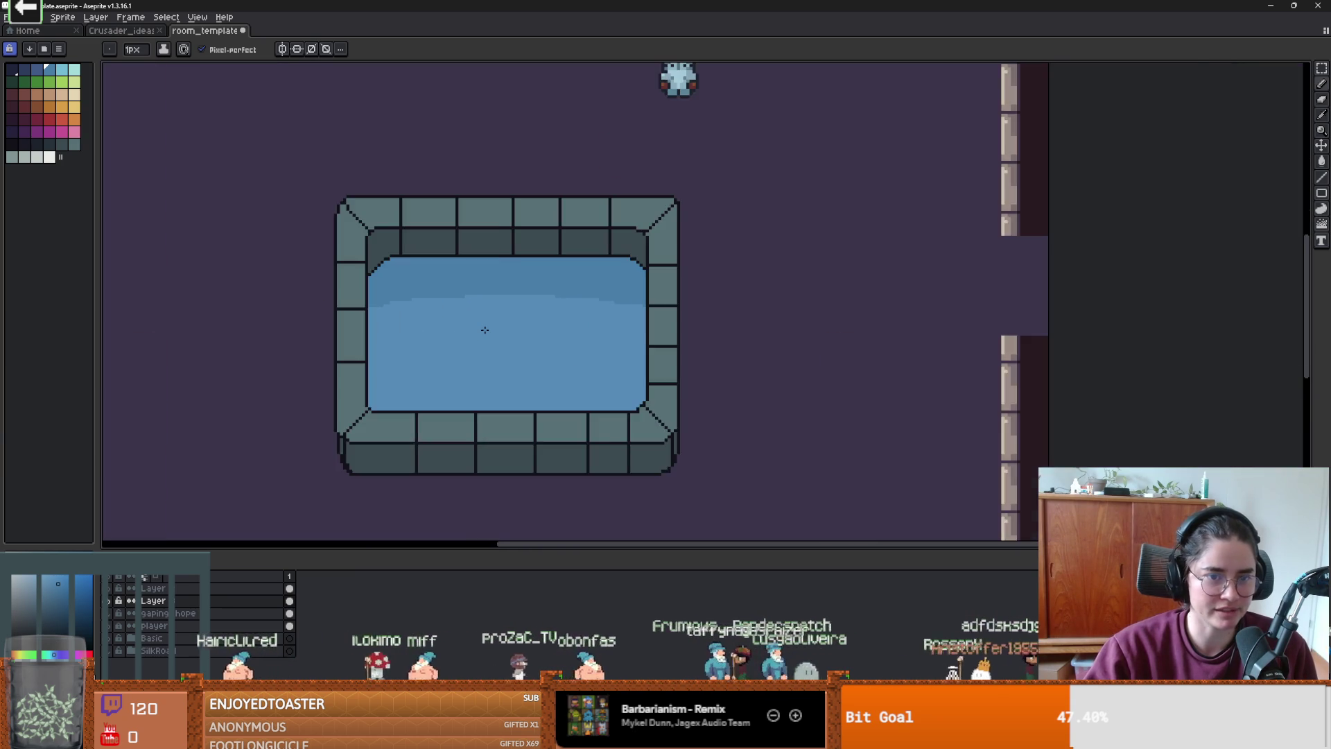
scroll(484, 329, "up", 2)
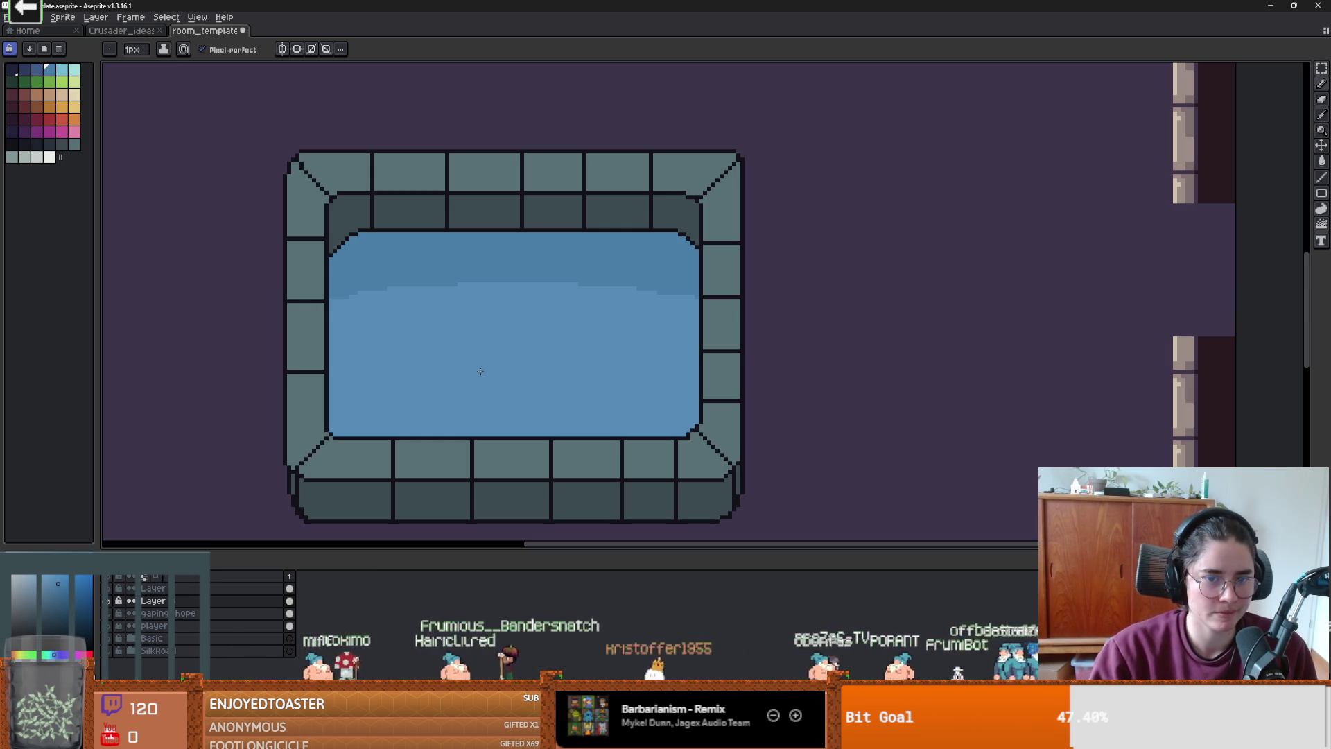
scroll(493, 360, "down", 3)
scroll(475, 382, "up", 2)
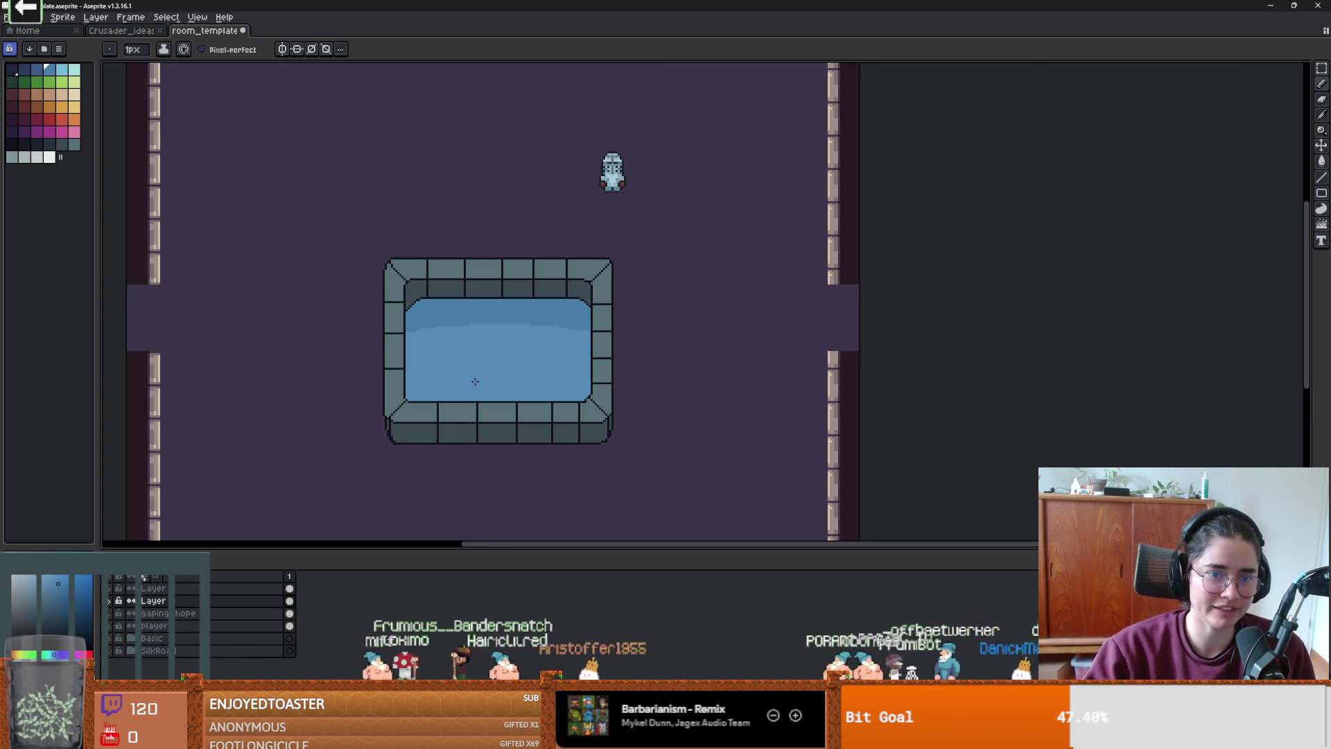
scroll(454, 366, "up", 1)
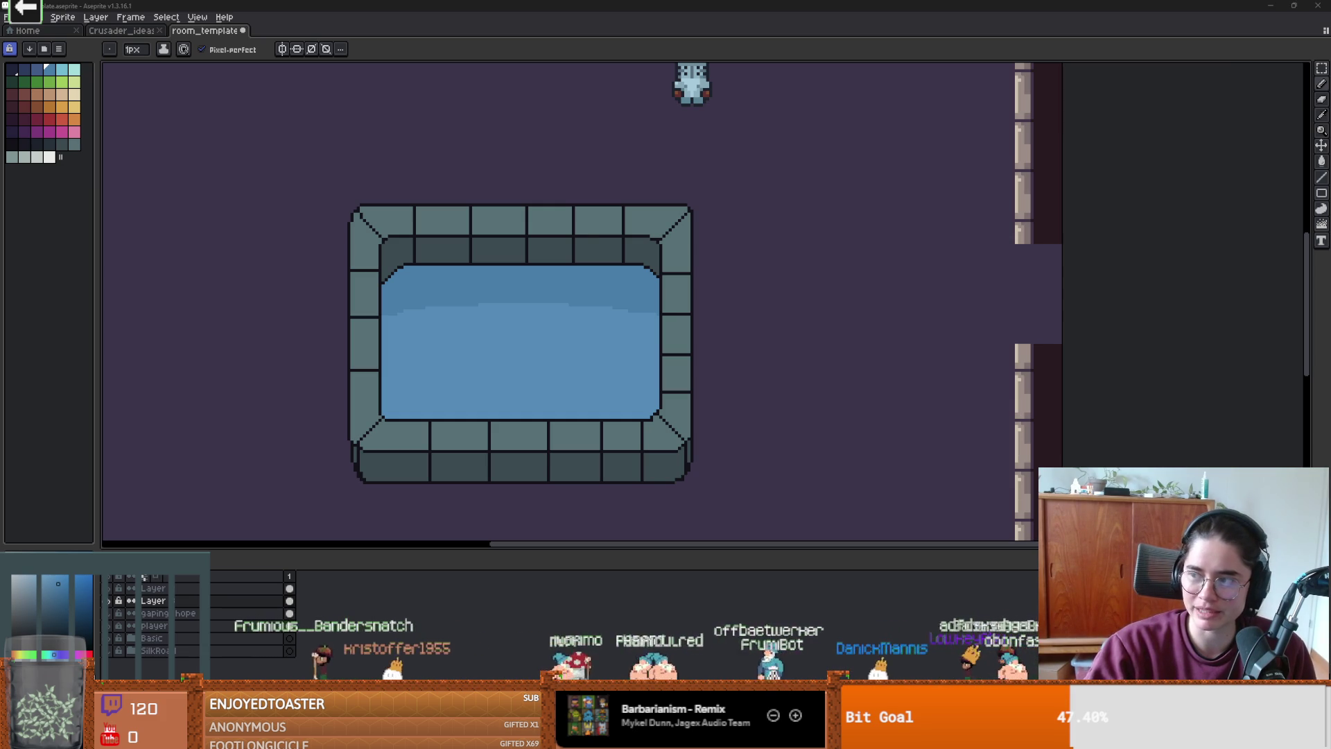
scroll(601, 231, "up", 1)
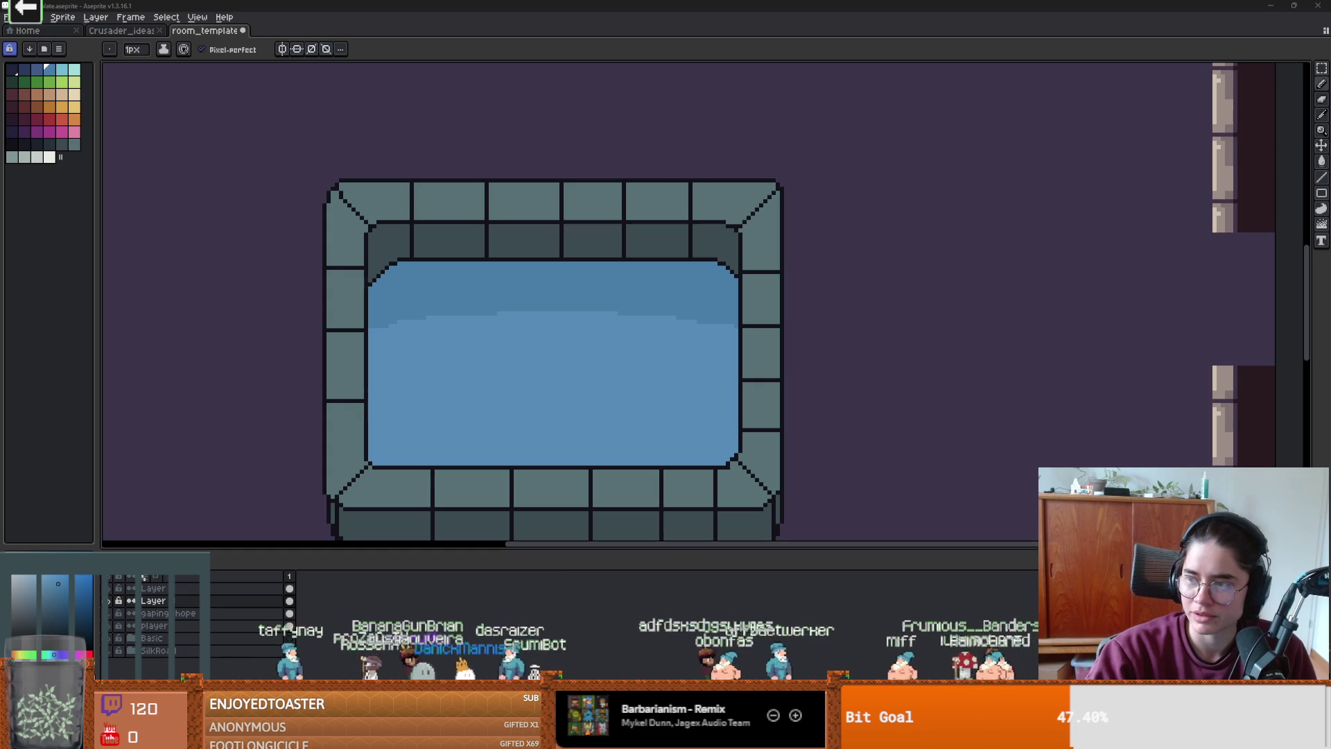
- Add a new empty layer above the current one in room_template with Shift+N
scroll(595, 247, "up", 1)
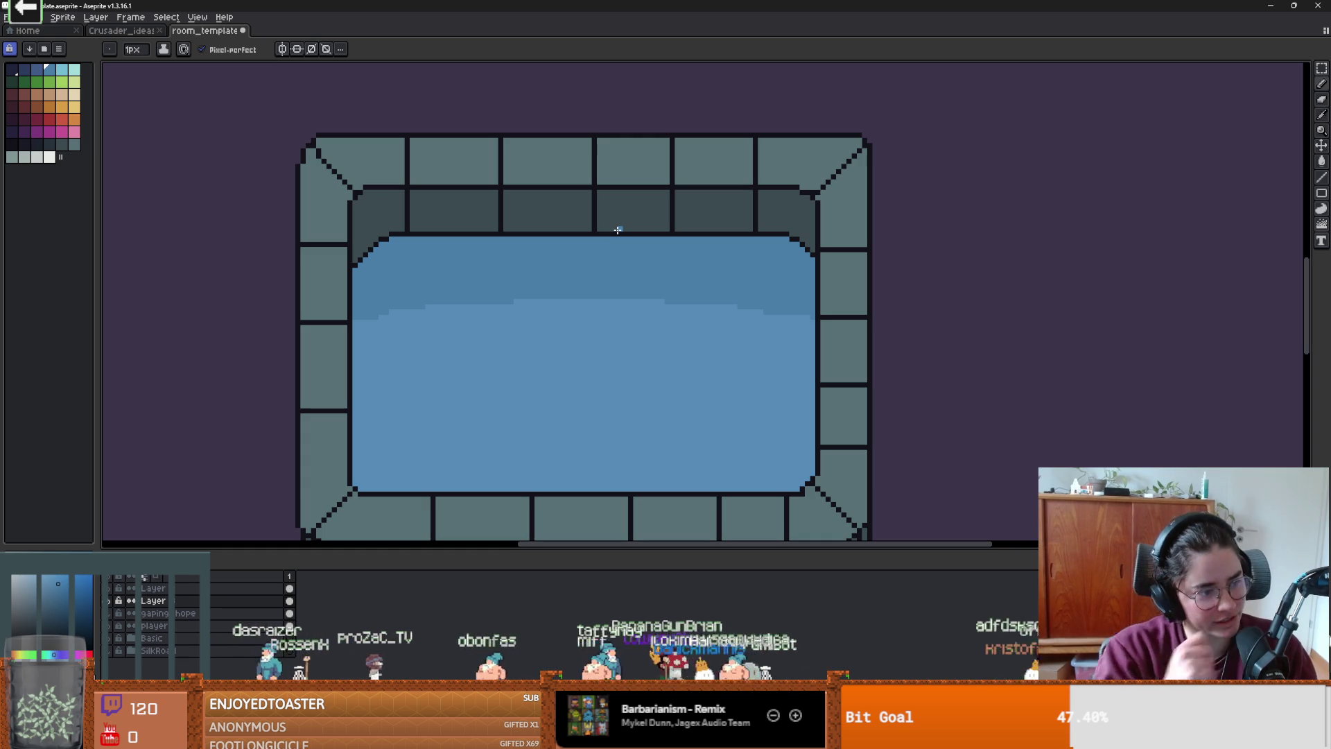
scroll(336, 369, "up", 1)
key("v")
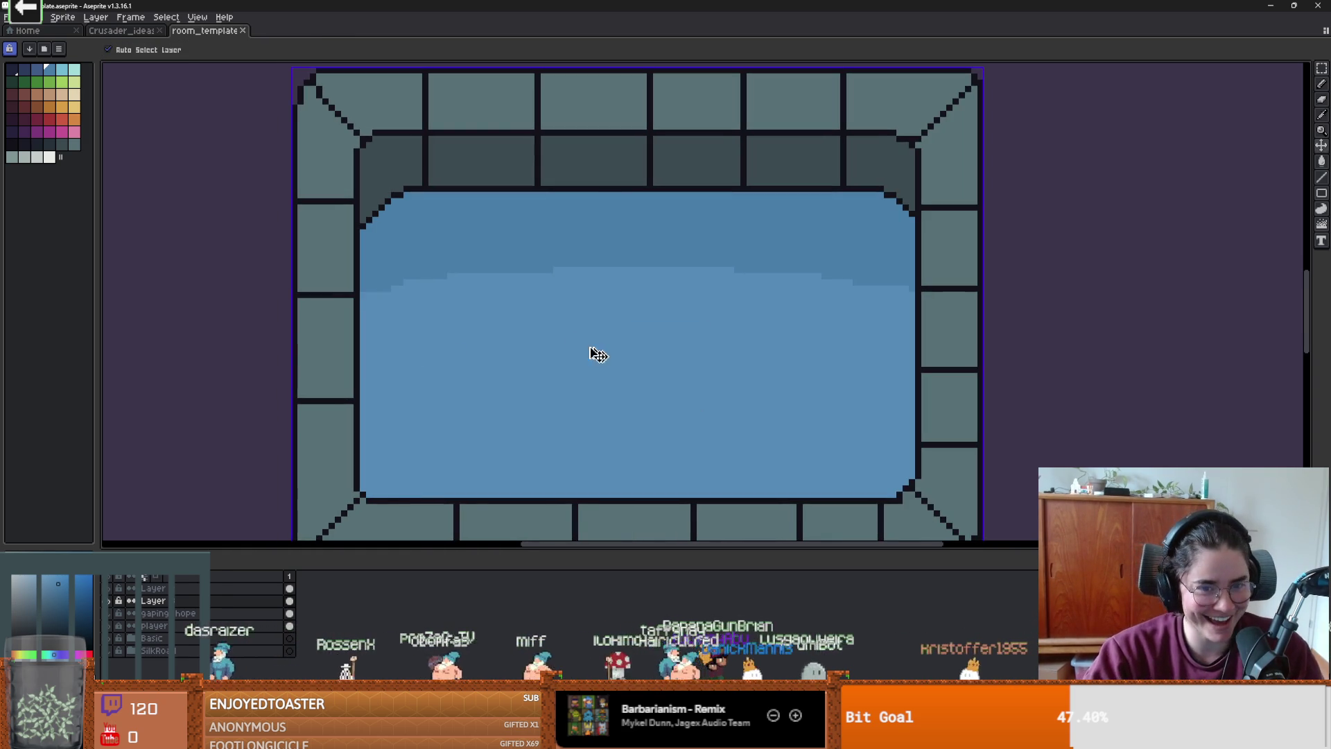
key("b")
scroll(604, 355, "down", 2)
scroll(558, 356, "up", 2)
scroll(593, 352, "up", 1)
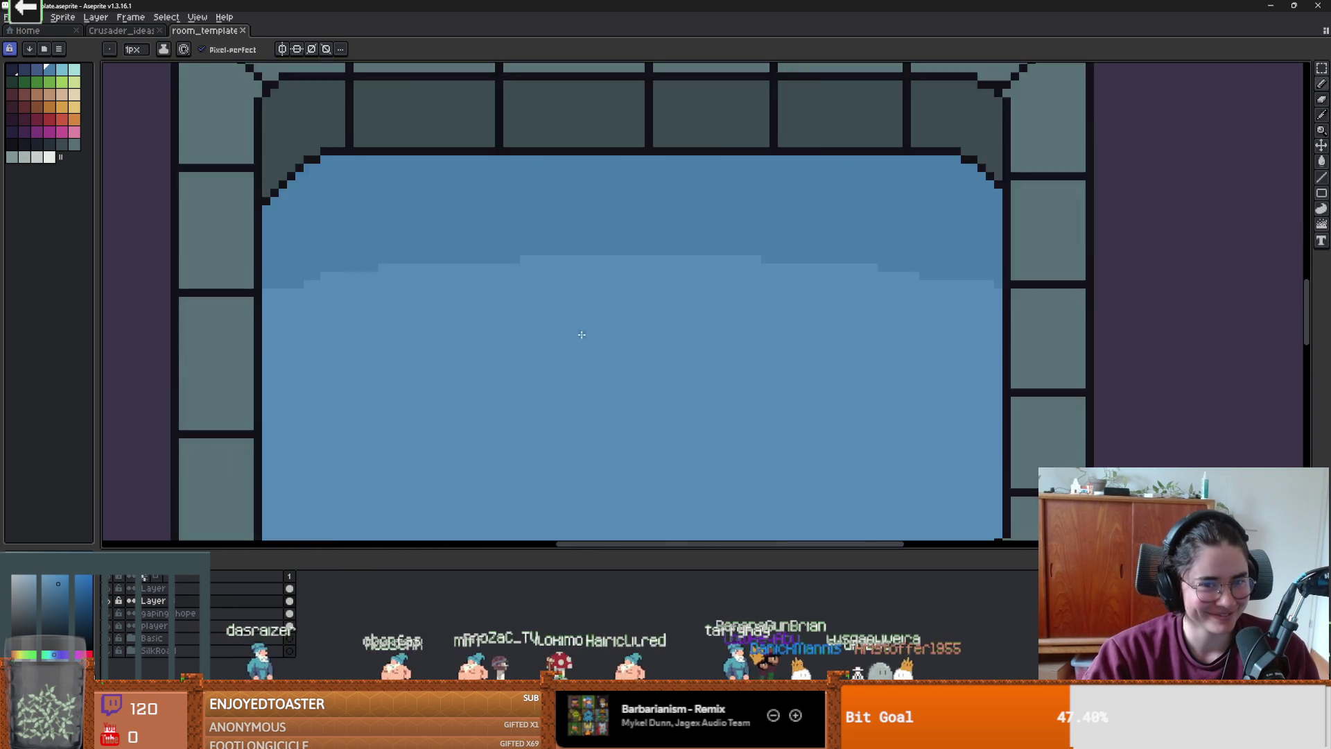
key("shift+n")
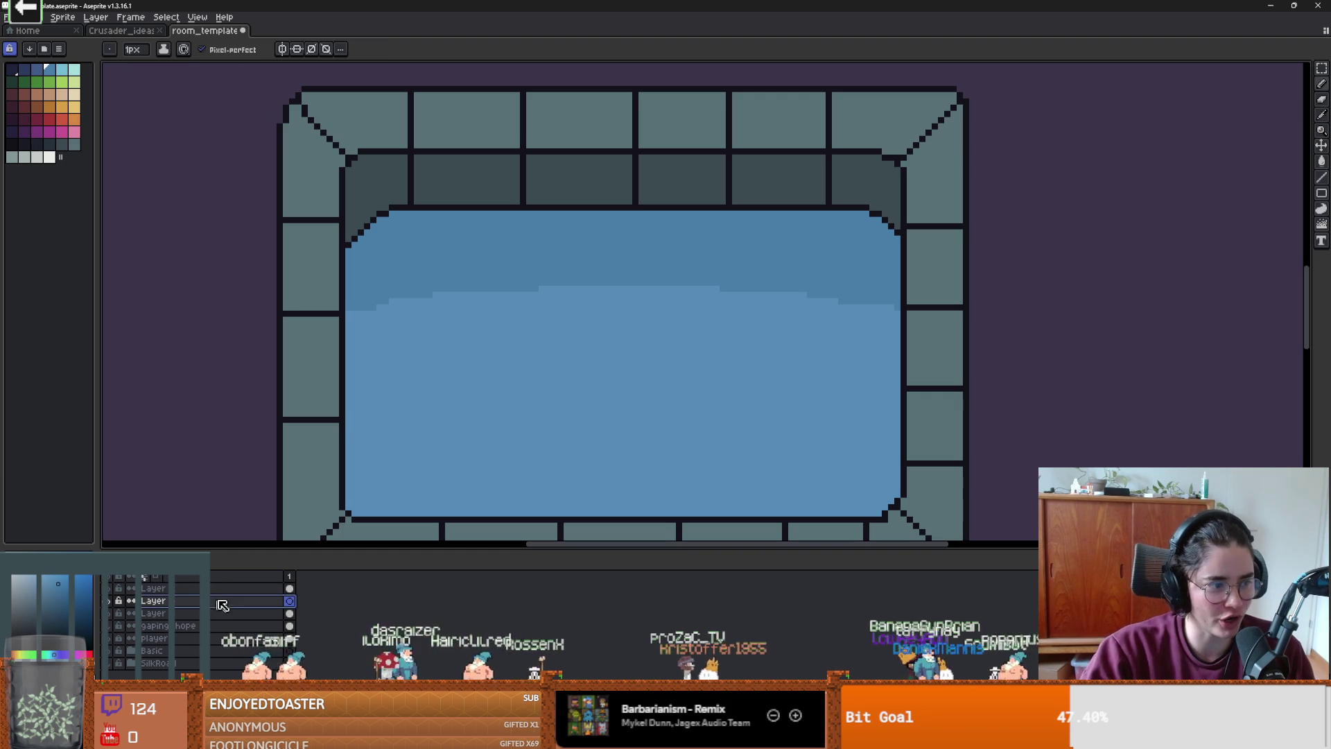
- On the top layer, paint 2px water strokes up over the pool's top rim
left_click(290, 588)
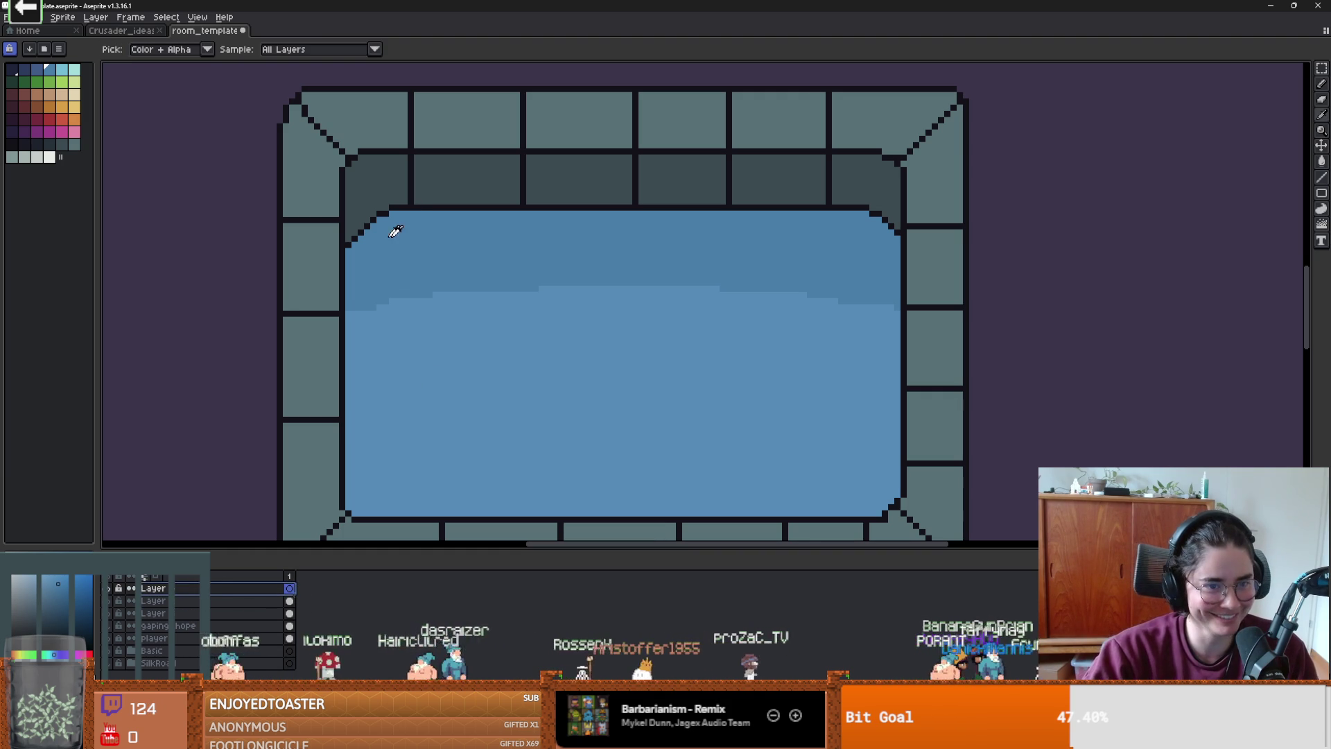
left_click(380, 237, "alt")
key("plus")
mouse_move(357, 242)
left_mouse_down()
mouse_move(402, 188)
mouse_move(423, 203)
mouse_move(357, 235)
mouse_move(608, 186)
mouse_move(703, 199)
mouse_move(555, 208)
mouse_move(850, 200)
mouse_move(901, 232)
mouse_move(824, 213)
left_mouse_up()
key("b")
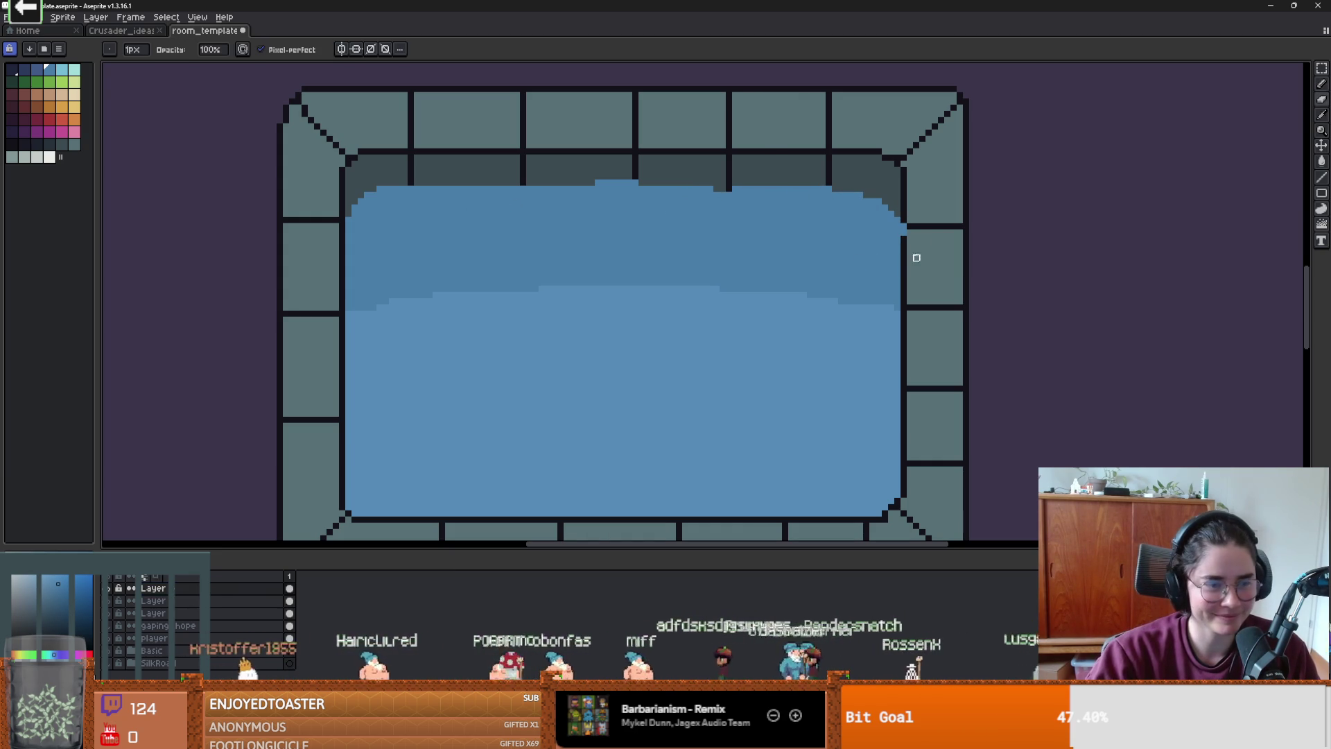
- Cover the stray light-blue bump on the water edge with a 1px stroke
scroll(731, 229, "down", 1)
scroll(731, 229, "up", 1)
left_click_drag(648, 185, 596, 184)
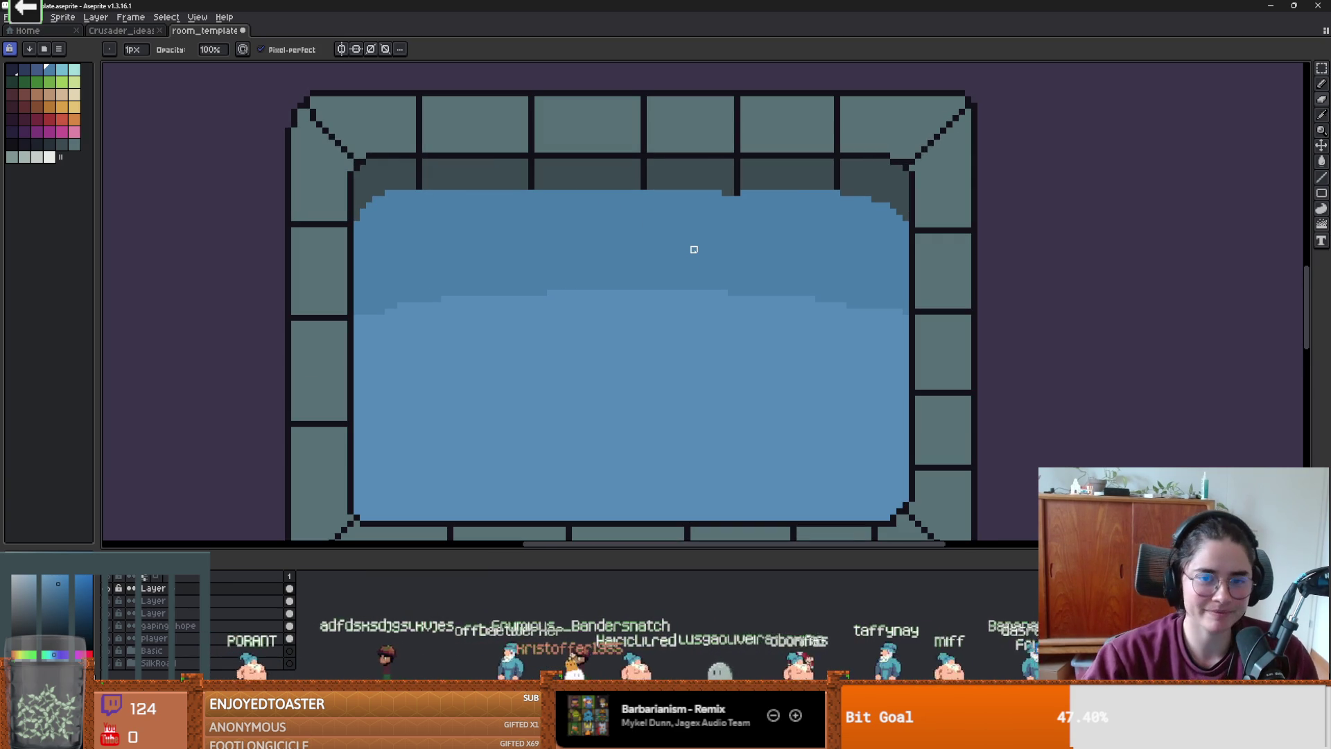
key("e")
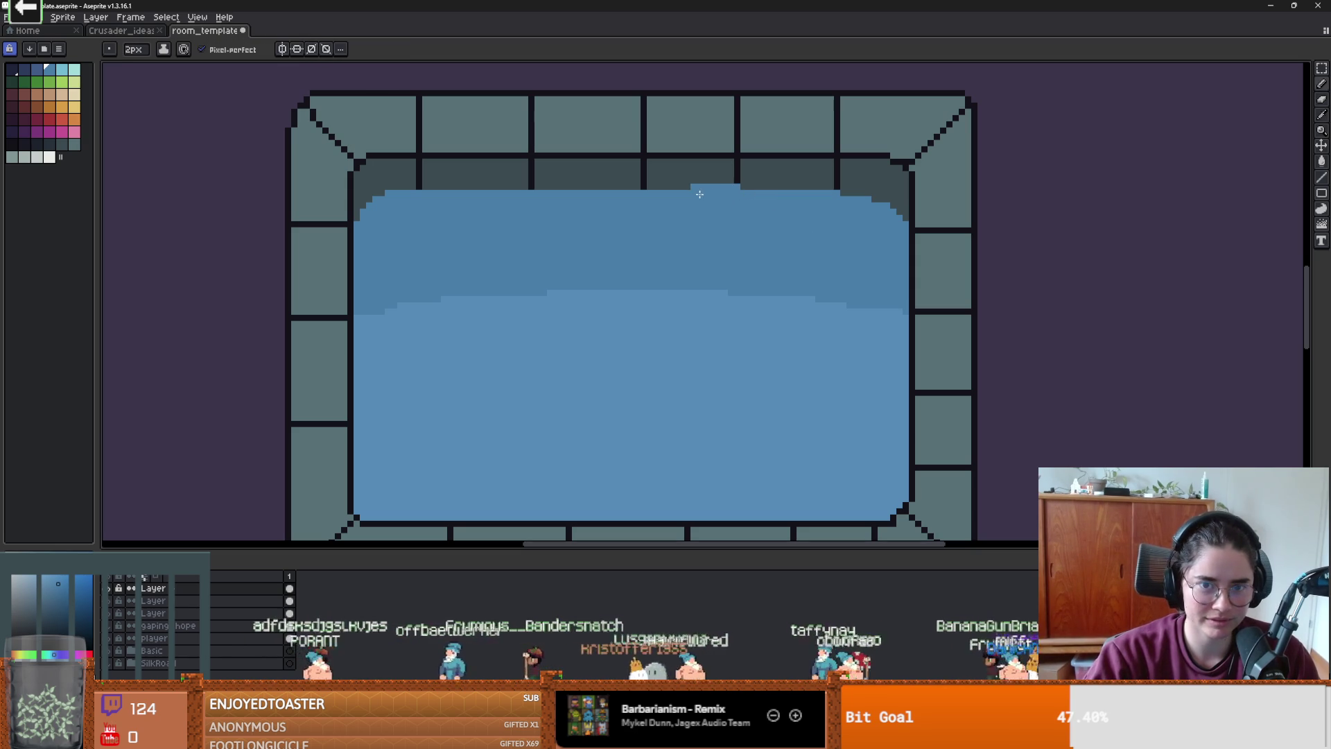
key("b")
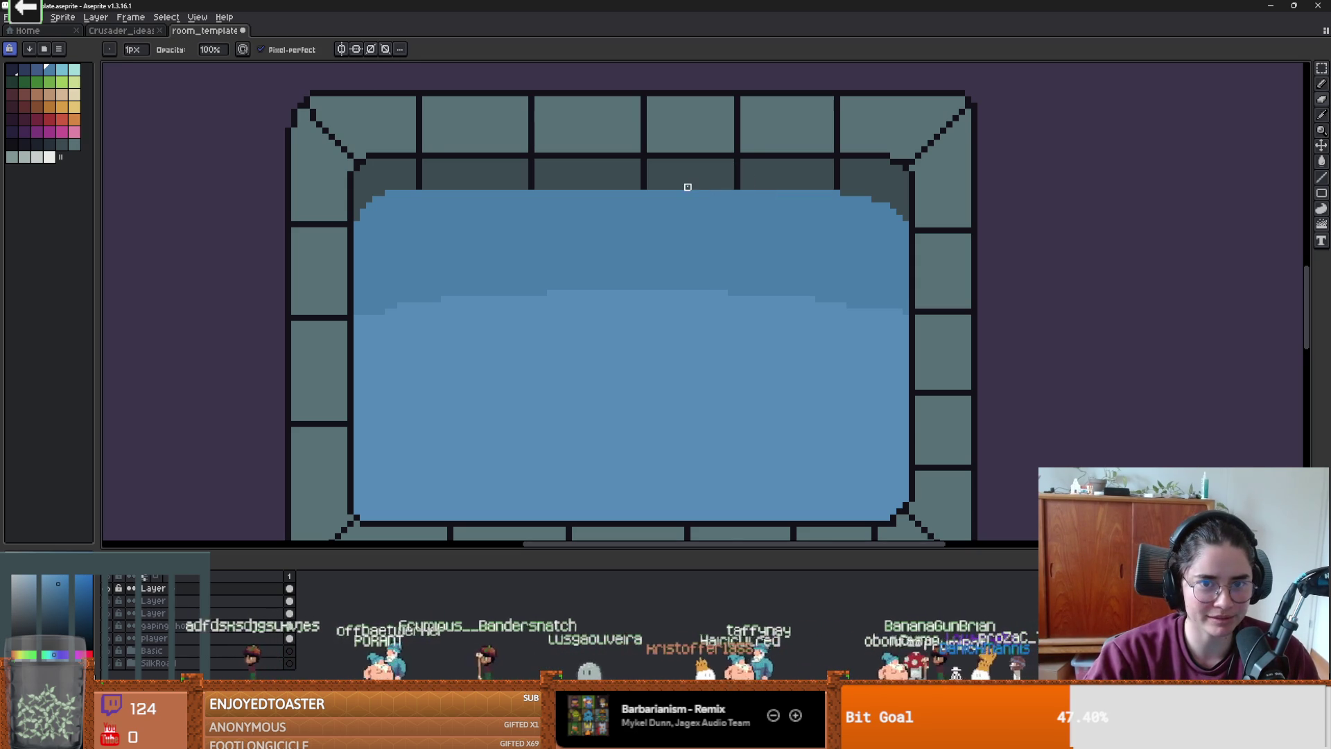
scroll(832, 196, "down", 1)
scroll(832, 196, "up", 2)
- Inspect the touched-up pool up close and save the room_template sprite
key("alt")
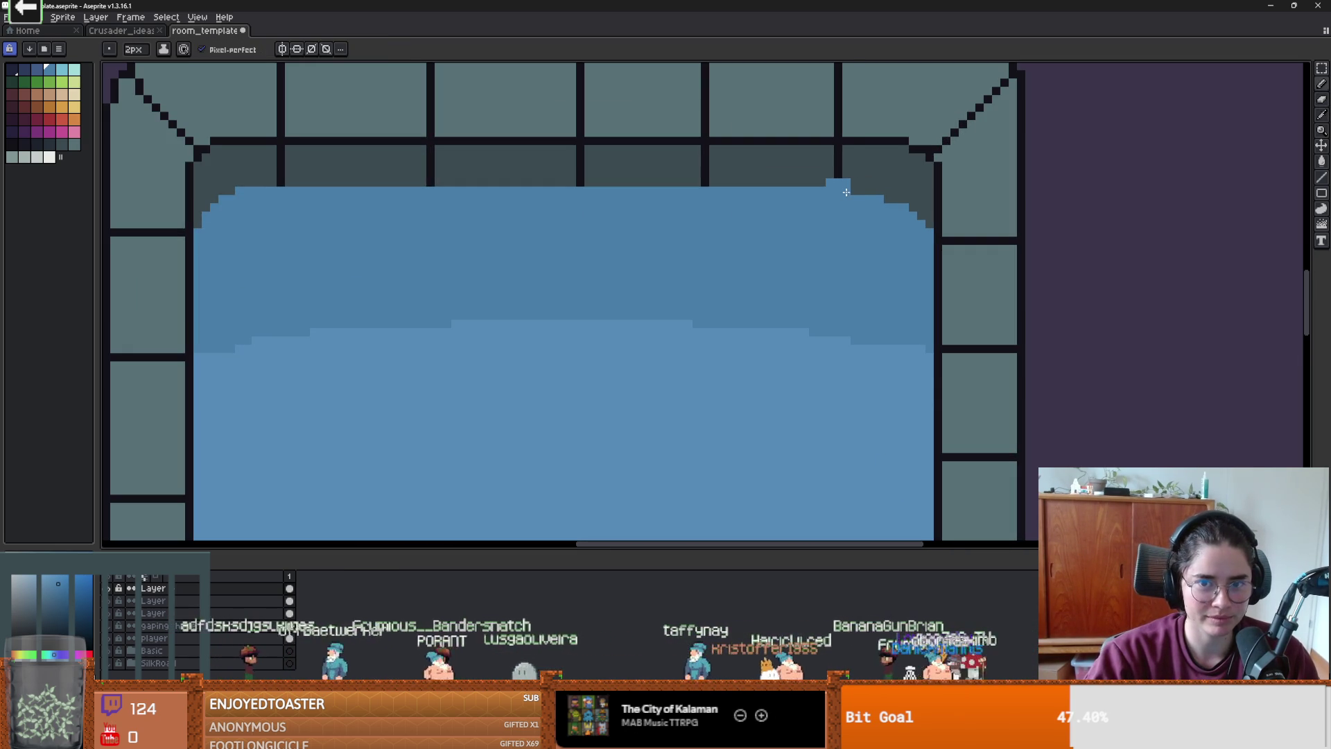
scroll(855, 200, "down", 2)
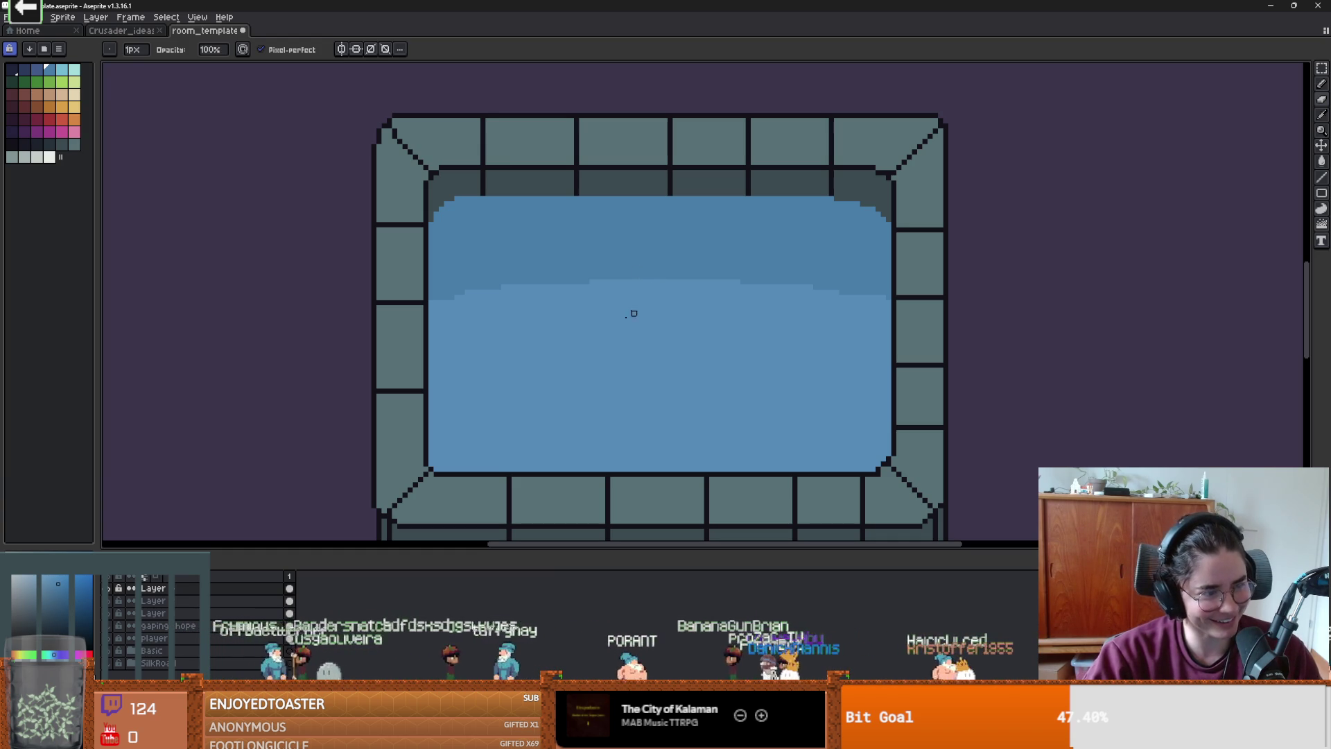
scroll(691, 298, "down", 1)
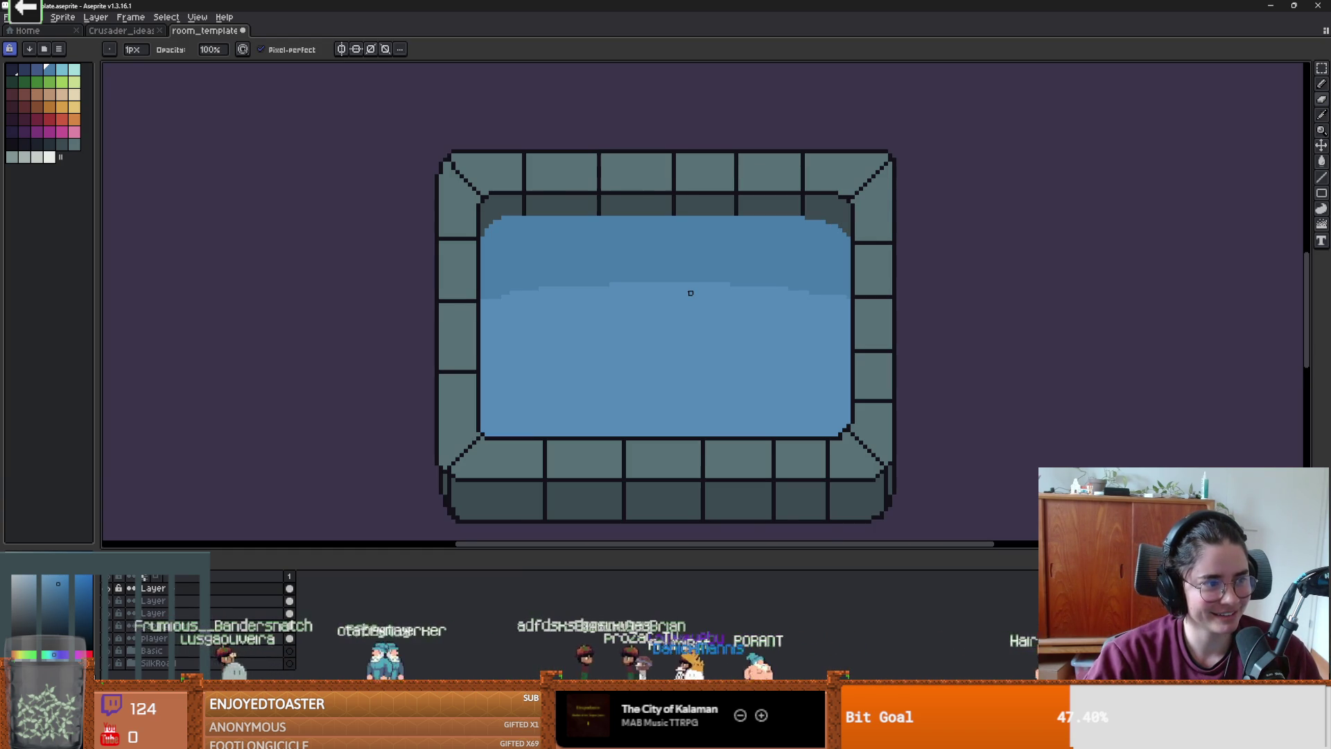
scroll(691, 293, "up", 1)
key("ctrl+s")
scroll(683, 288, "down", 1)
scroll(675, 285, "up", 1)
scroll(679, 288, "down", 1)
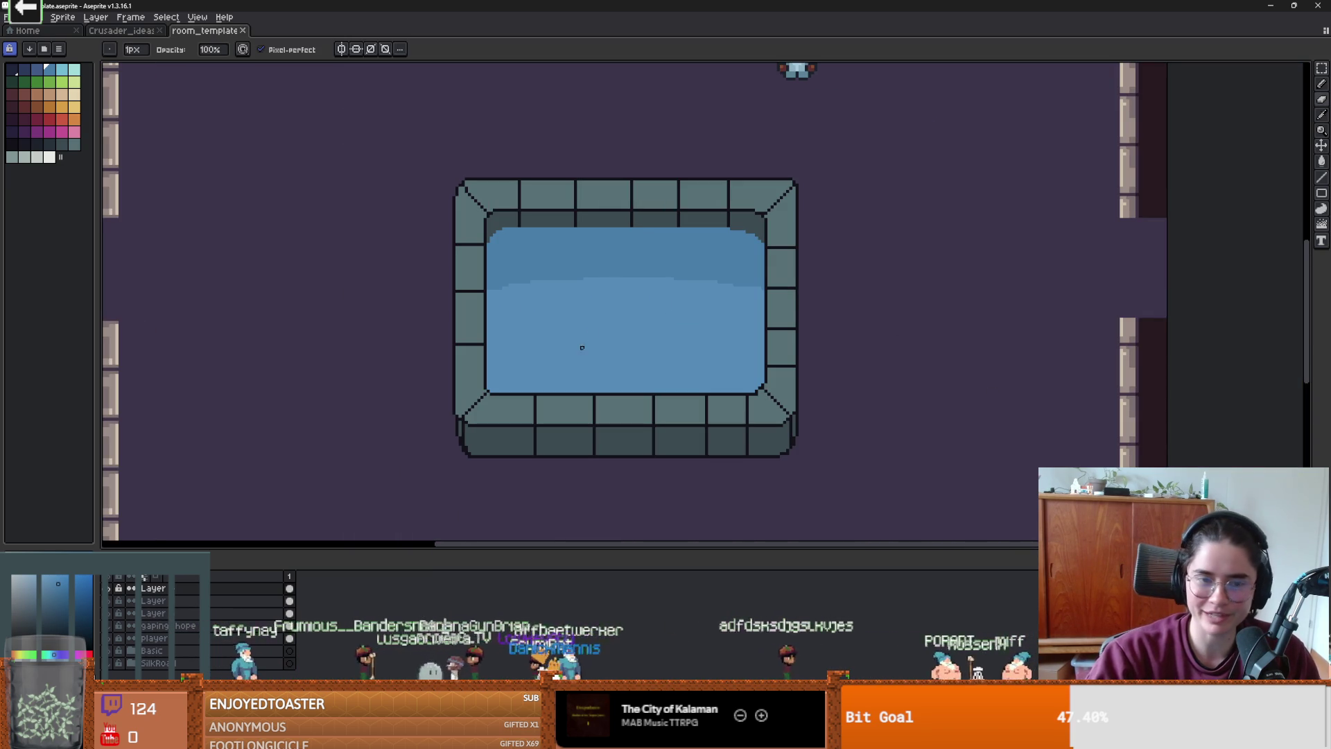
scroll(589, 340, "up", 1)
scroll(610, 310, "up", 1)
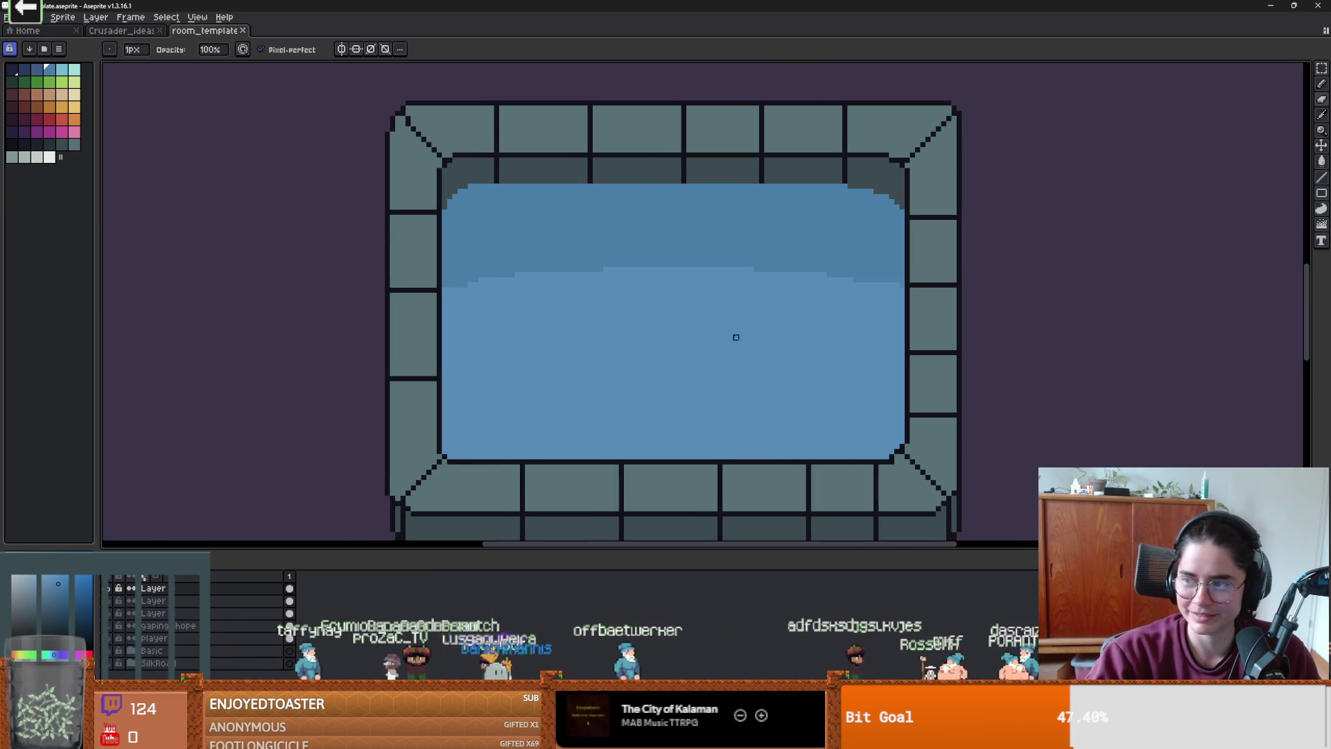
key("e")
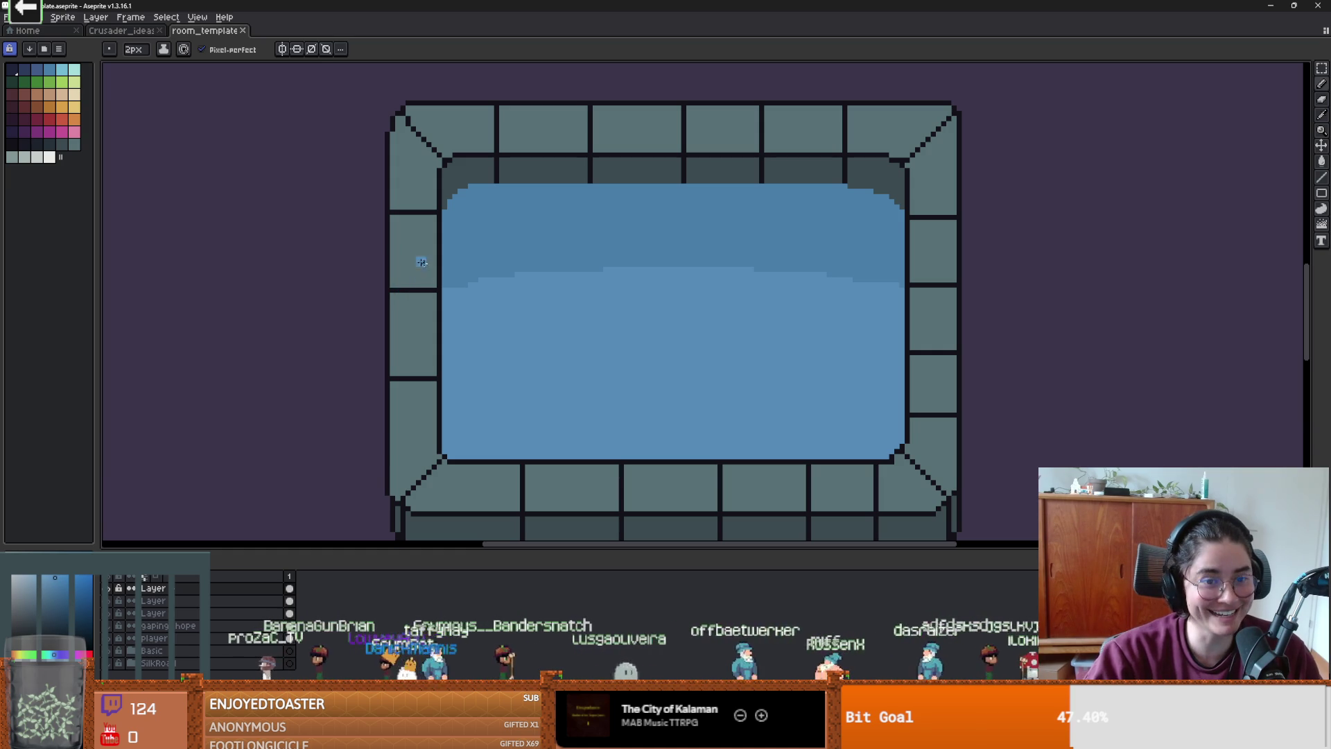
- Paint a lighter trial stroke and fills across the water, then undo them all
mouse_move(448, 268)
left_mouse_down()
mouse_move(489, 236)
mouse_move(801, 236)
mouse_move(889, 249)
left_mouse_up()
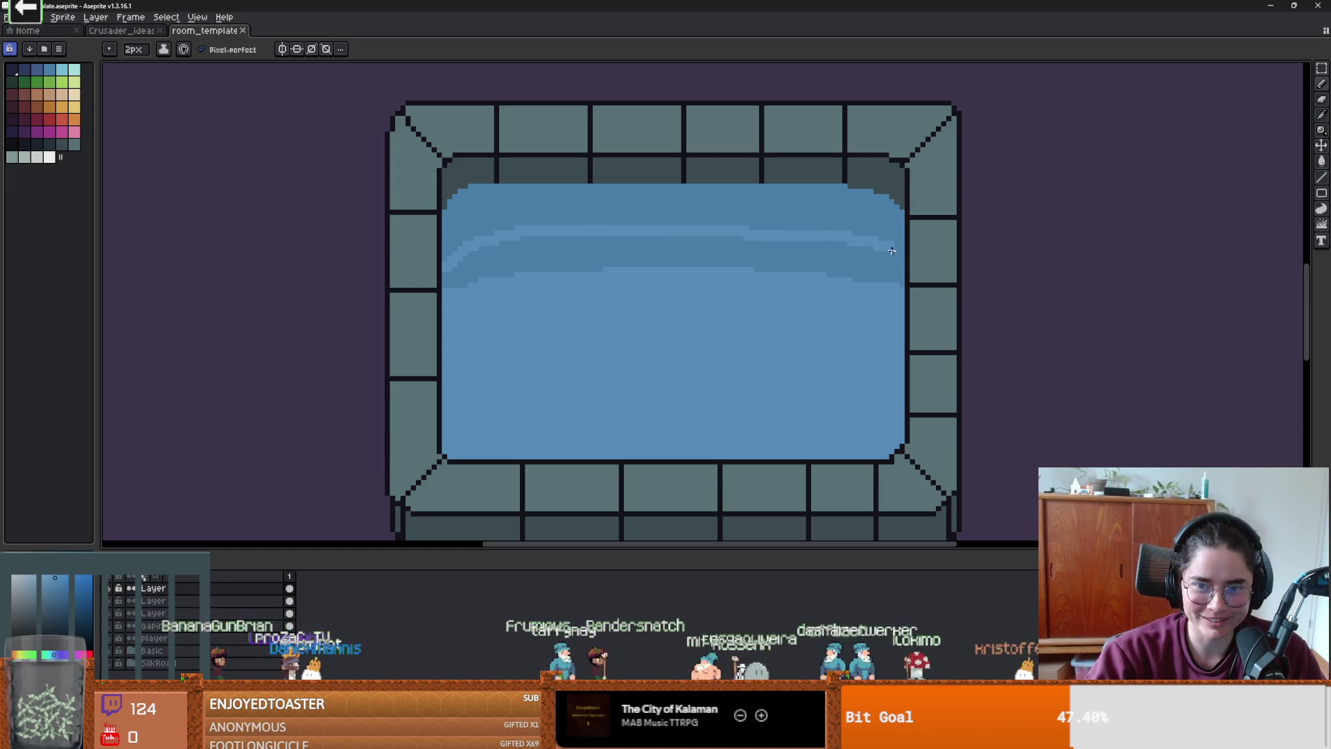
key("g")
left_click(852, 267)
key("ctrl+z")
left_click(449, 274, "alt")
left_click(449, 273)
key("ctrl+z")
key("i")
key("g")
key("ctrl+z")
key("ctrl+z")
key("ctrl+y")
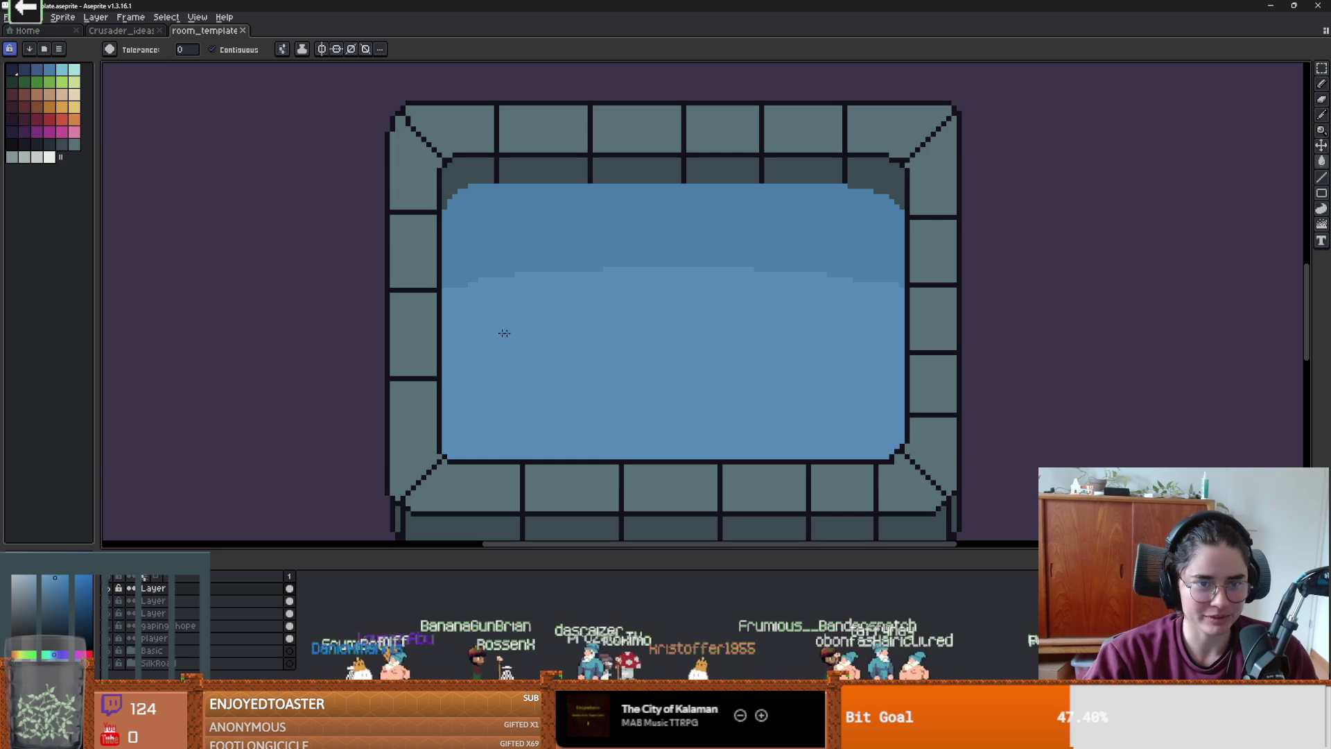
- Move the water layer down a few pixels inside the stone rim, checking edge distances
scroll(490, 309, "up", 1)
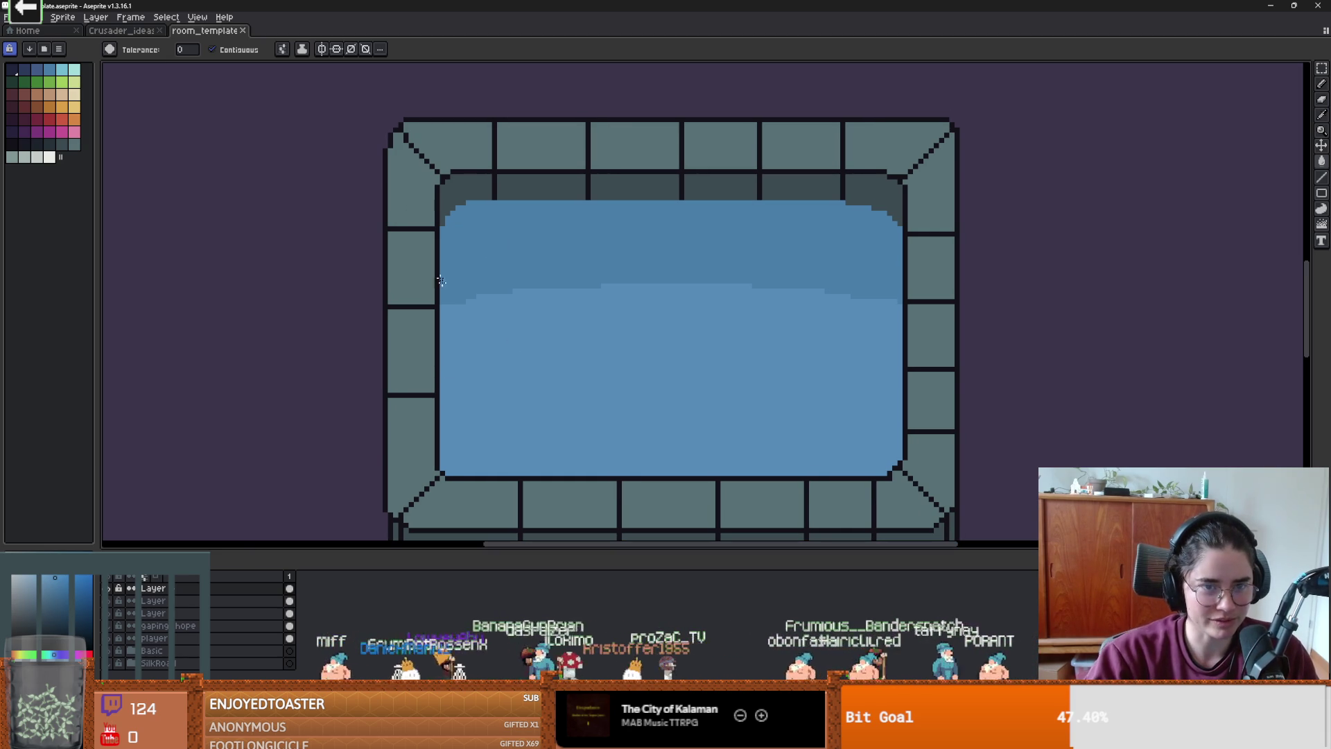
key("v")
mouse_move(602, 264)
left_mouse_down()
mouse_move(603, 281)
mouse_move(605, 263)
left_mouse_up()
key("ctrl")
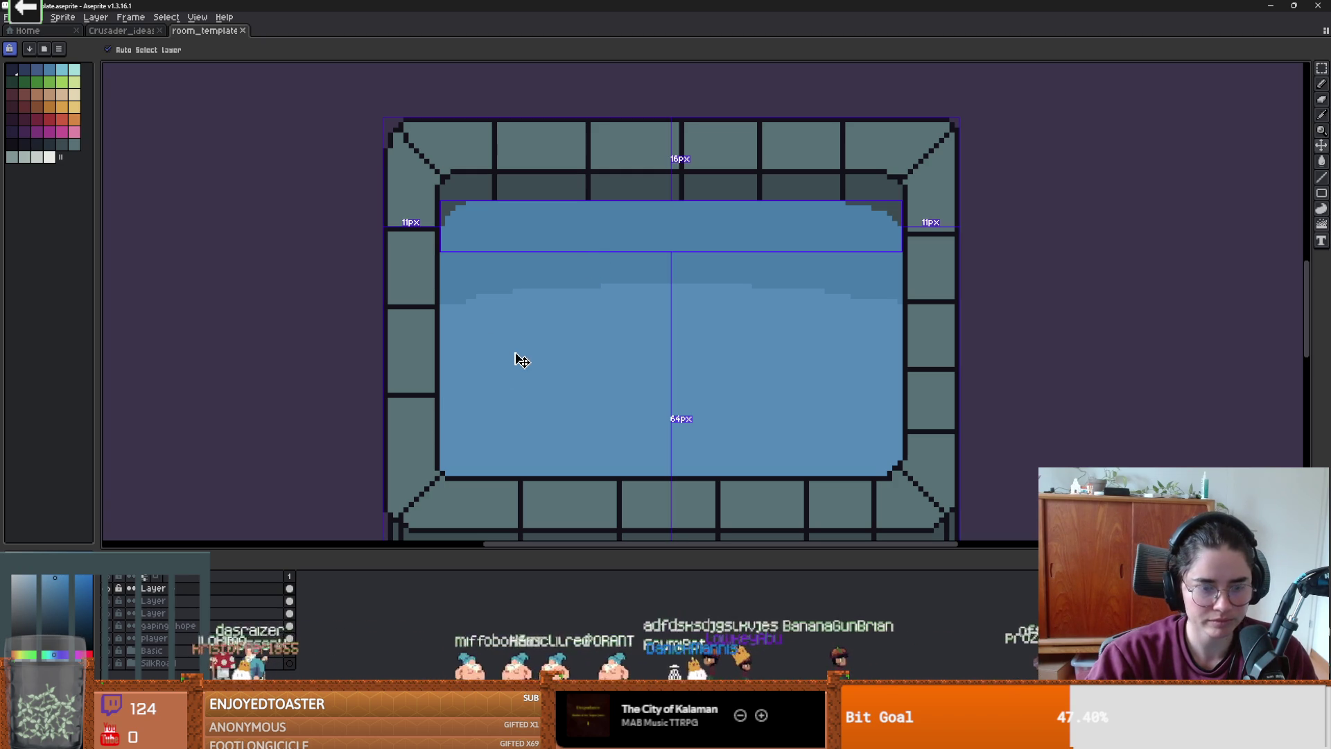
- Undo to restore the pool's top wall row and marquee a rectangle around the fountain
key("ctrl")
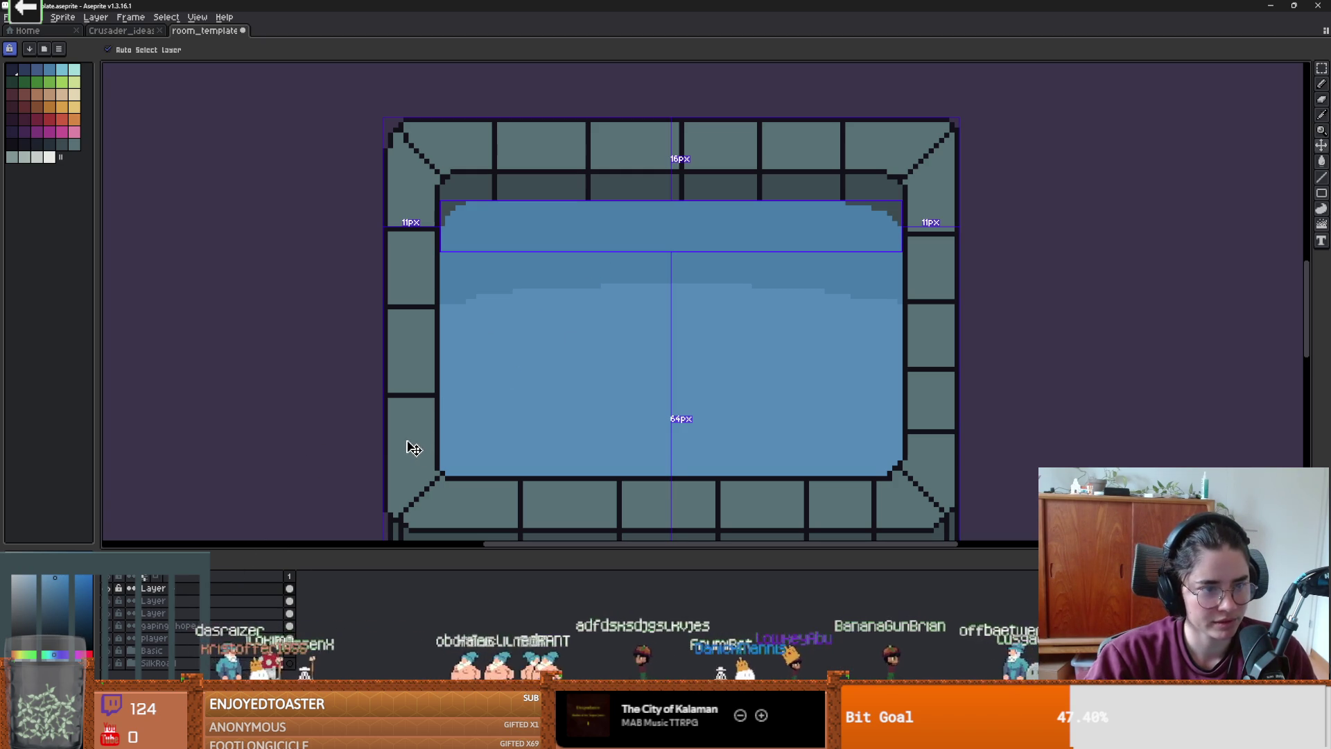
key("ctrl+a")
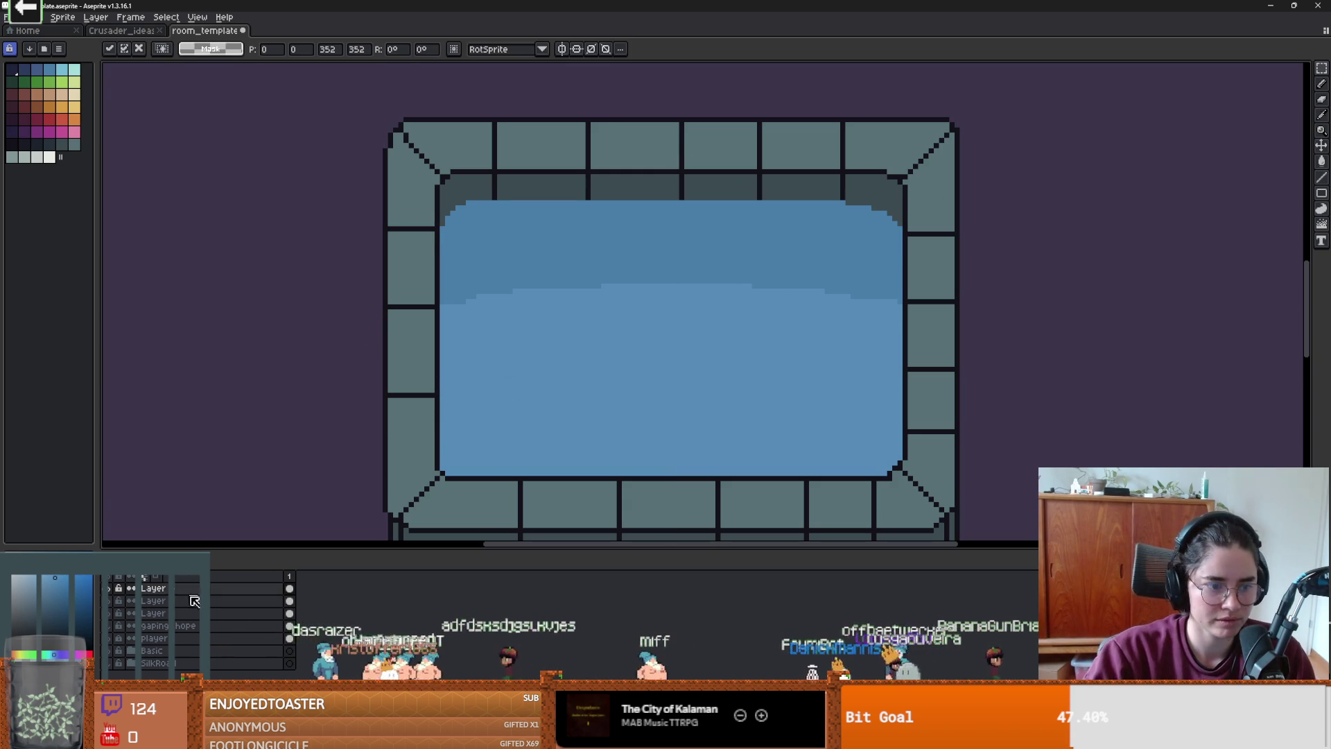
key("ctrl+d")
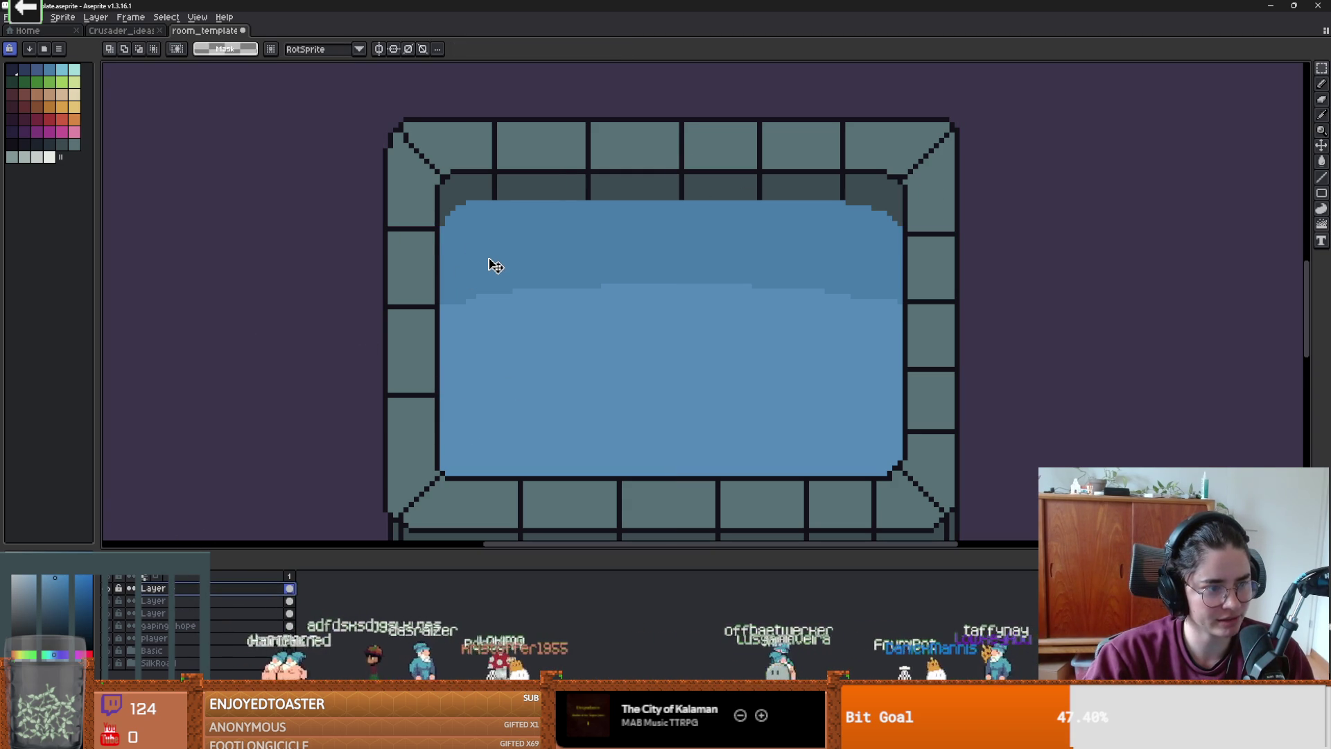
scroll(633, 354, "down", 2)
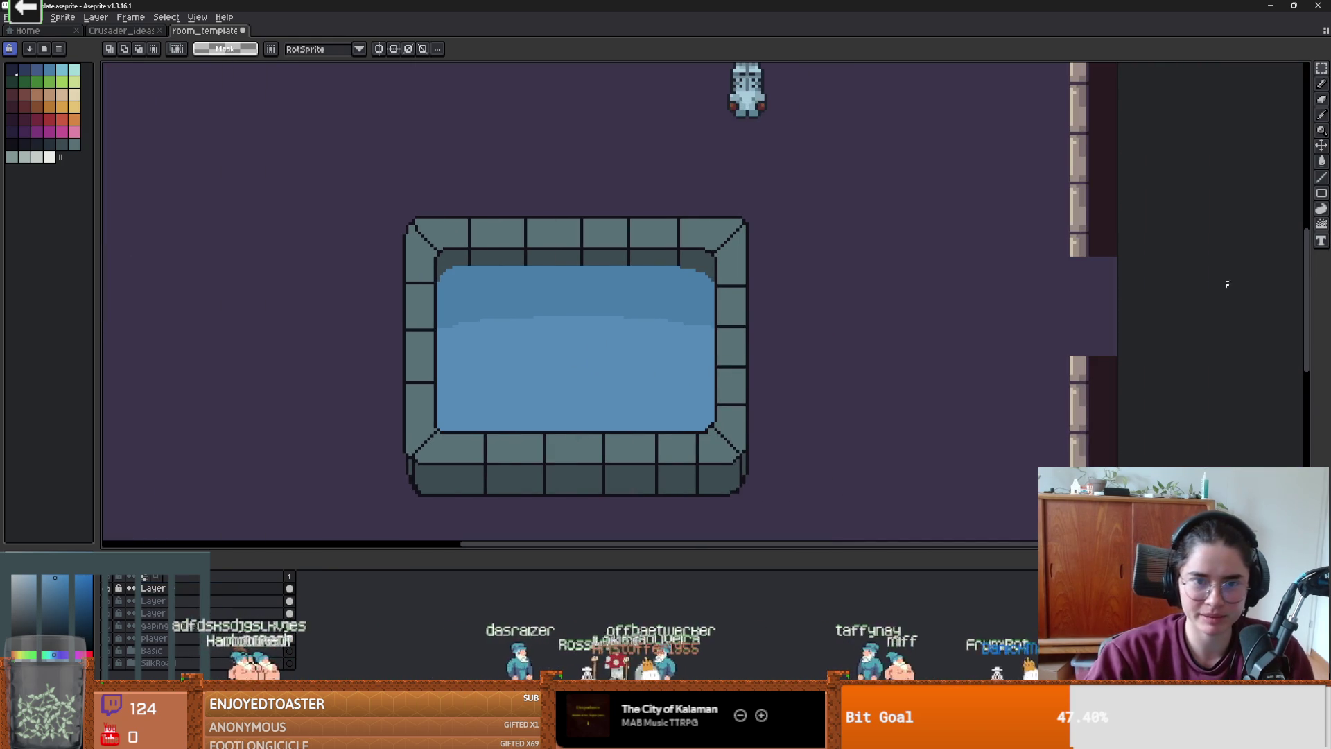
left_click_drag(332, 188, 839, 372)
key("ctrl+z")
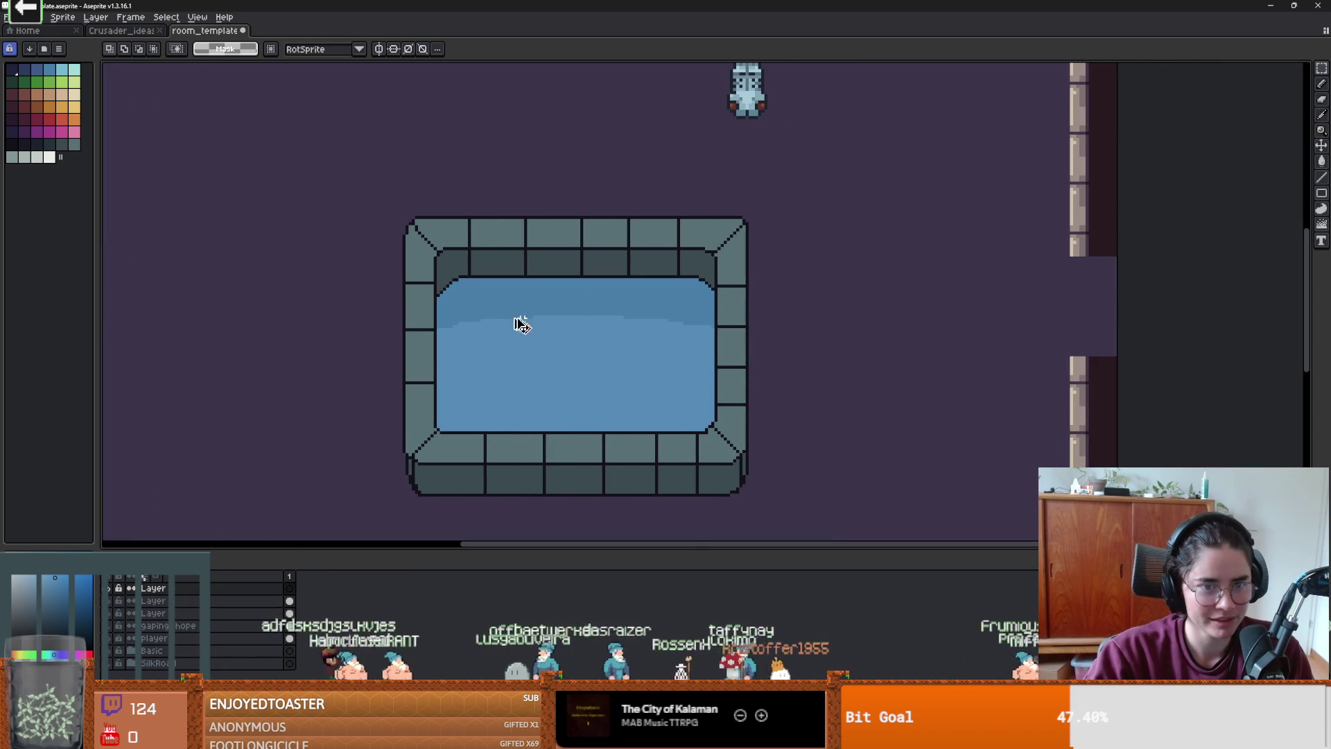
left_click_drag(344, 192, 794, 519)
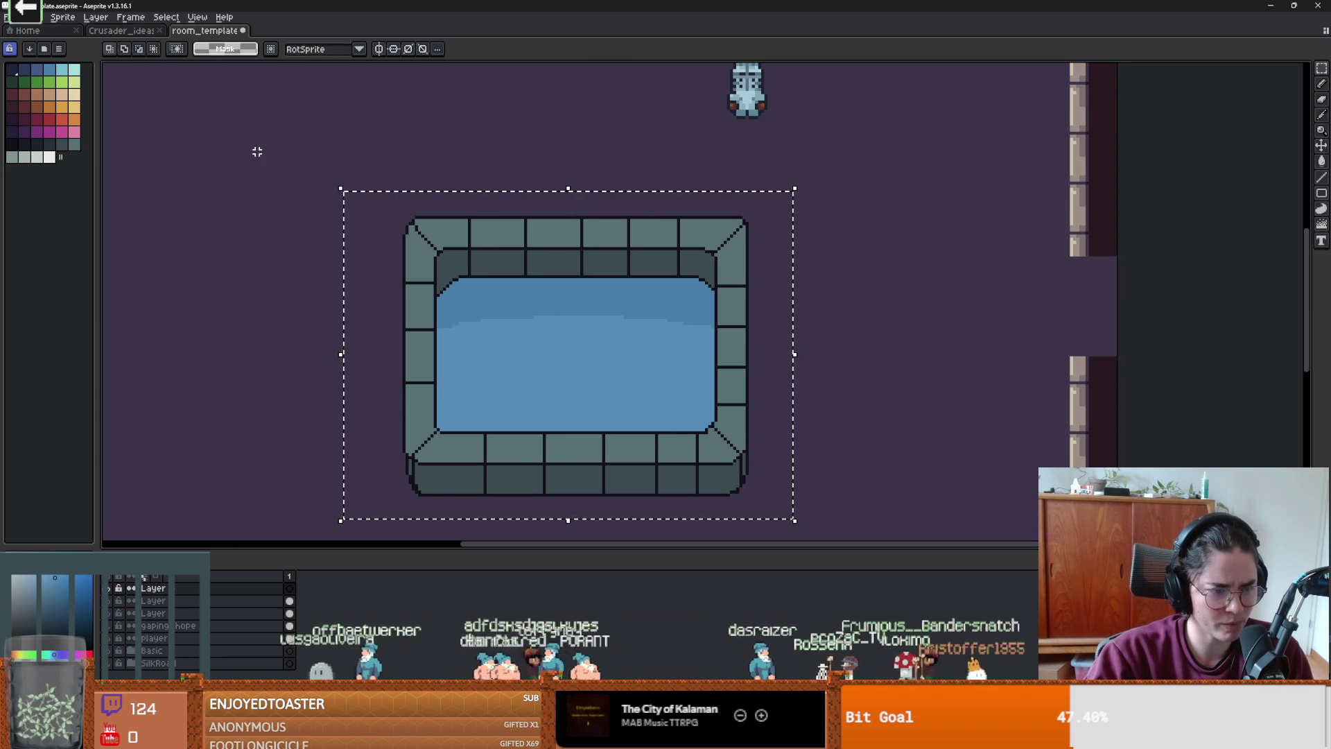
mouse_move(303, 176)
left_mouse_down()
mouse_move(676, 442)
mouse_move(740, 514)
mouse_move(779, 521)
left_mouse_up()
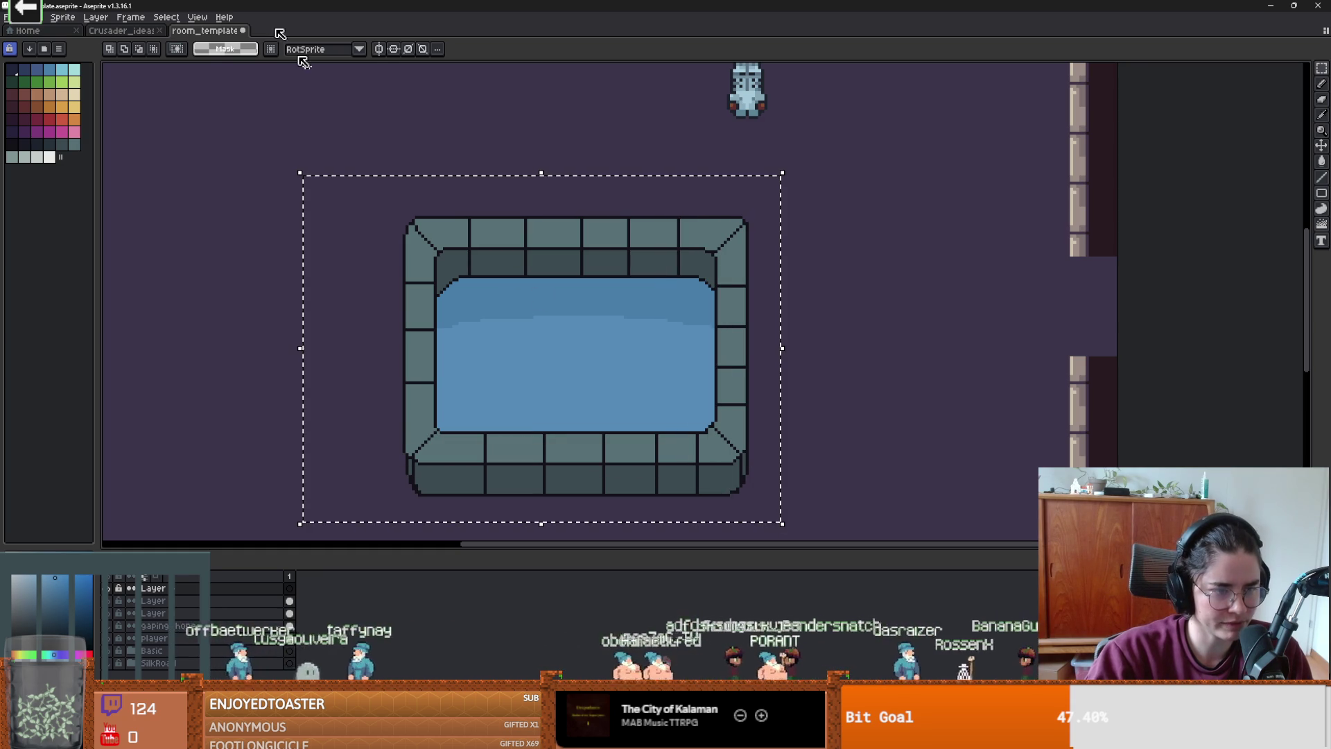
- Clear the selection and create a new blank transparent sprite, Sprite-0001, 153 px wide
left_click(32, 17)
left_click(82, 32)
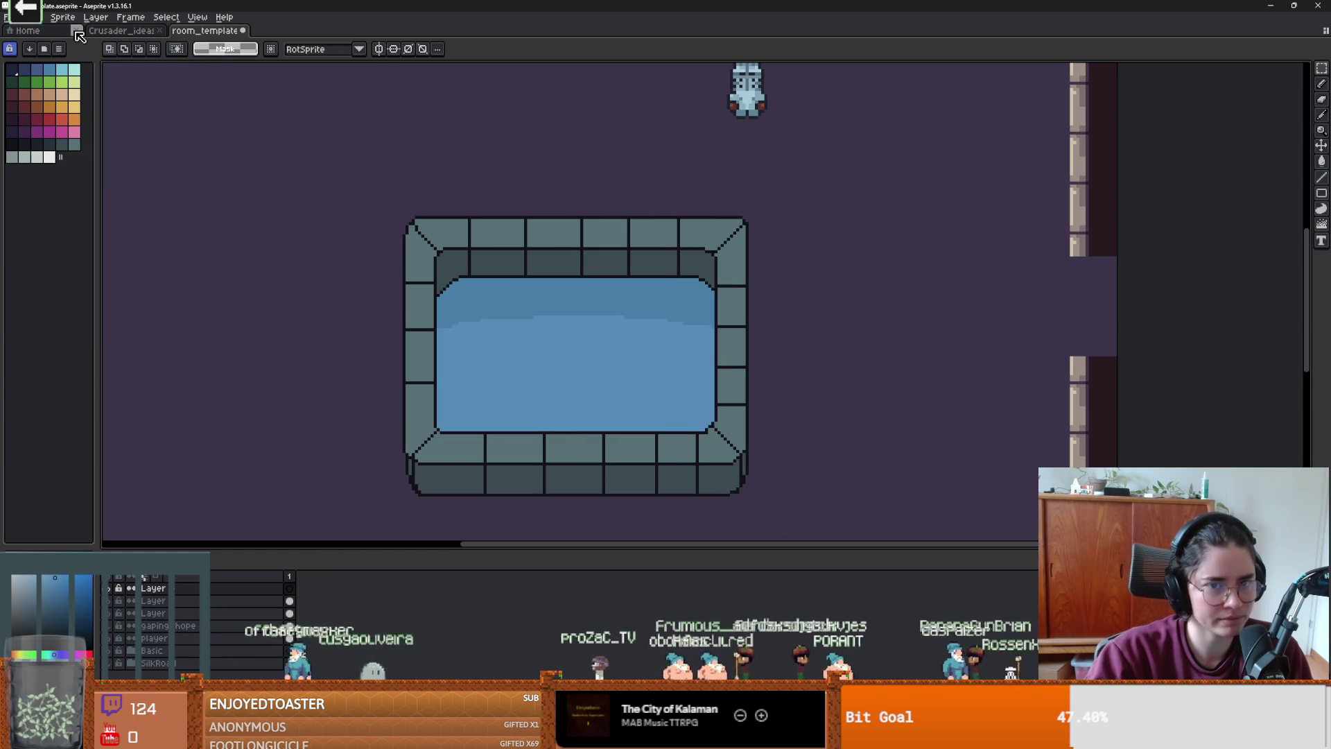
left_click(7, 16)
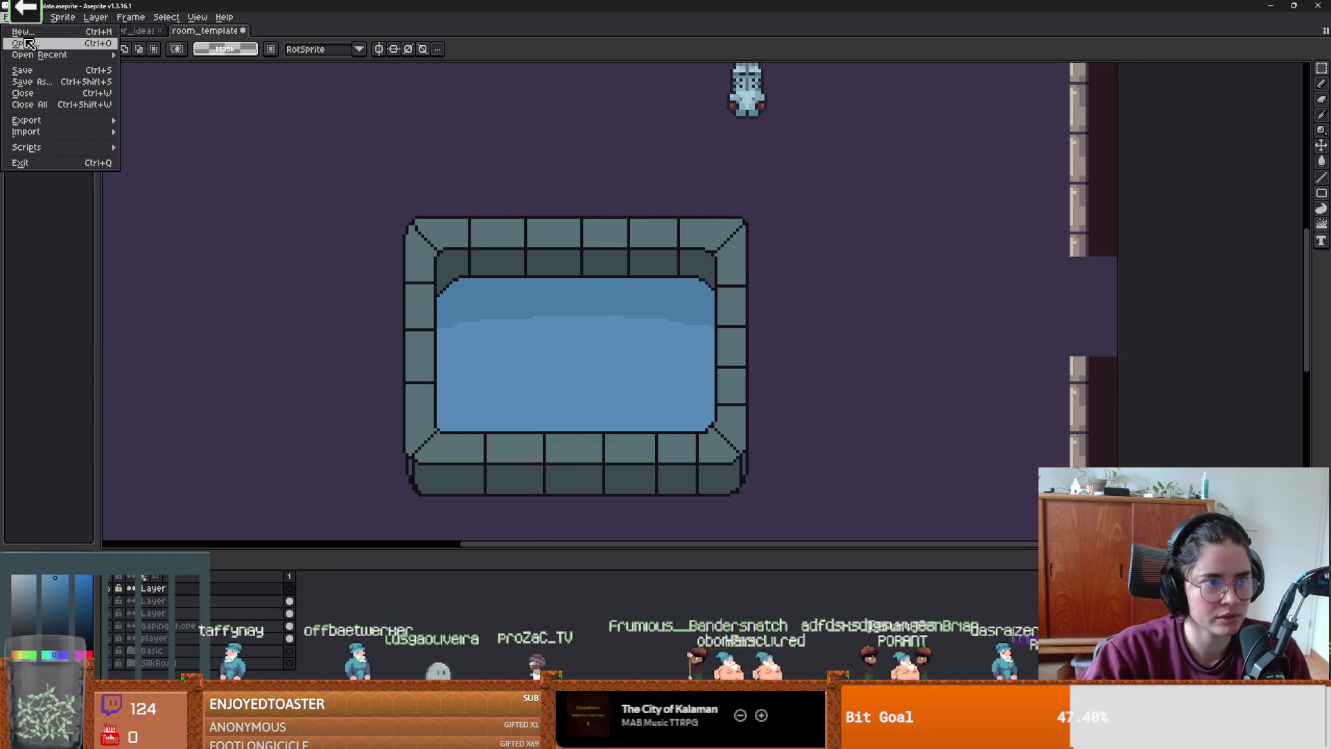
left_click(28, 31)
type("1")
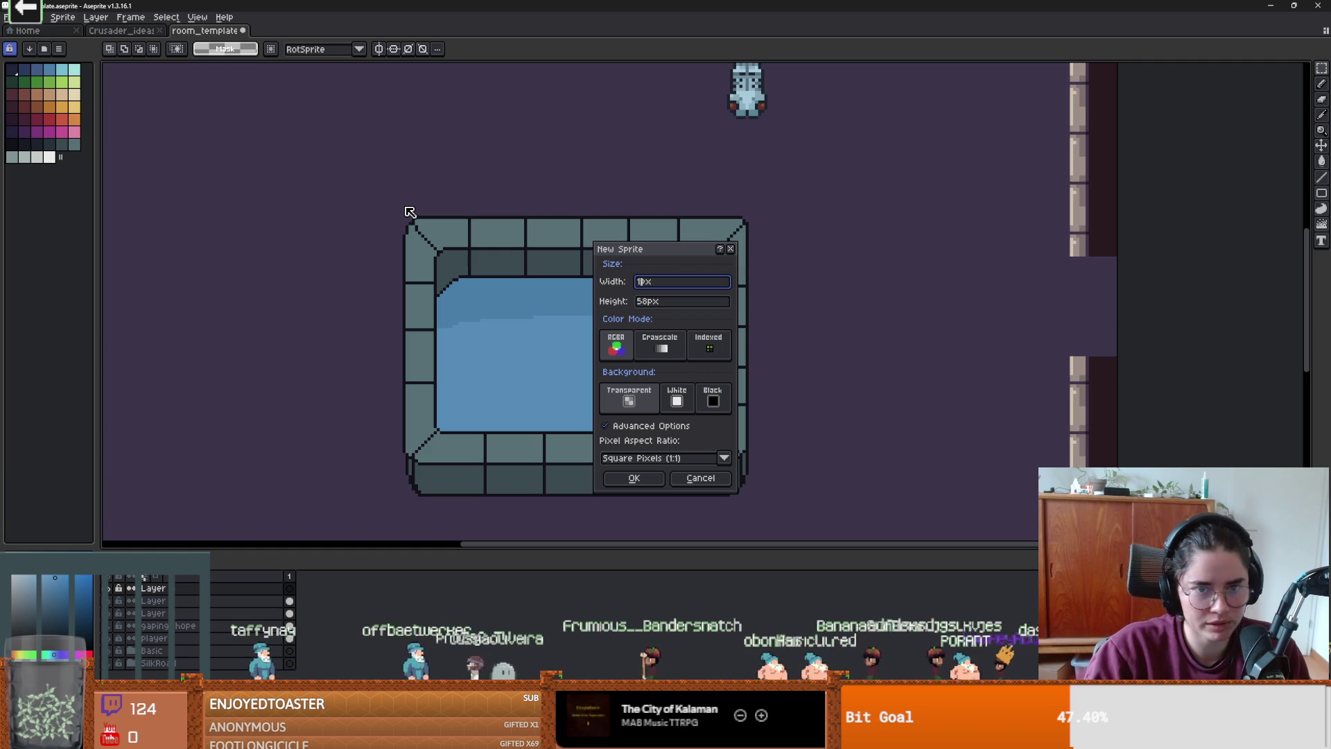
type("4")
key("Tab")
type("112")
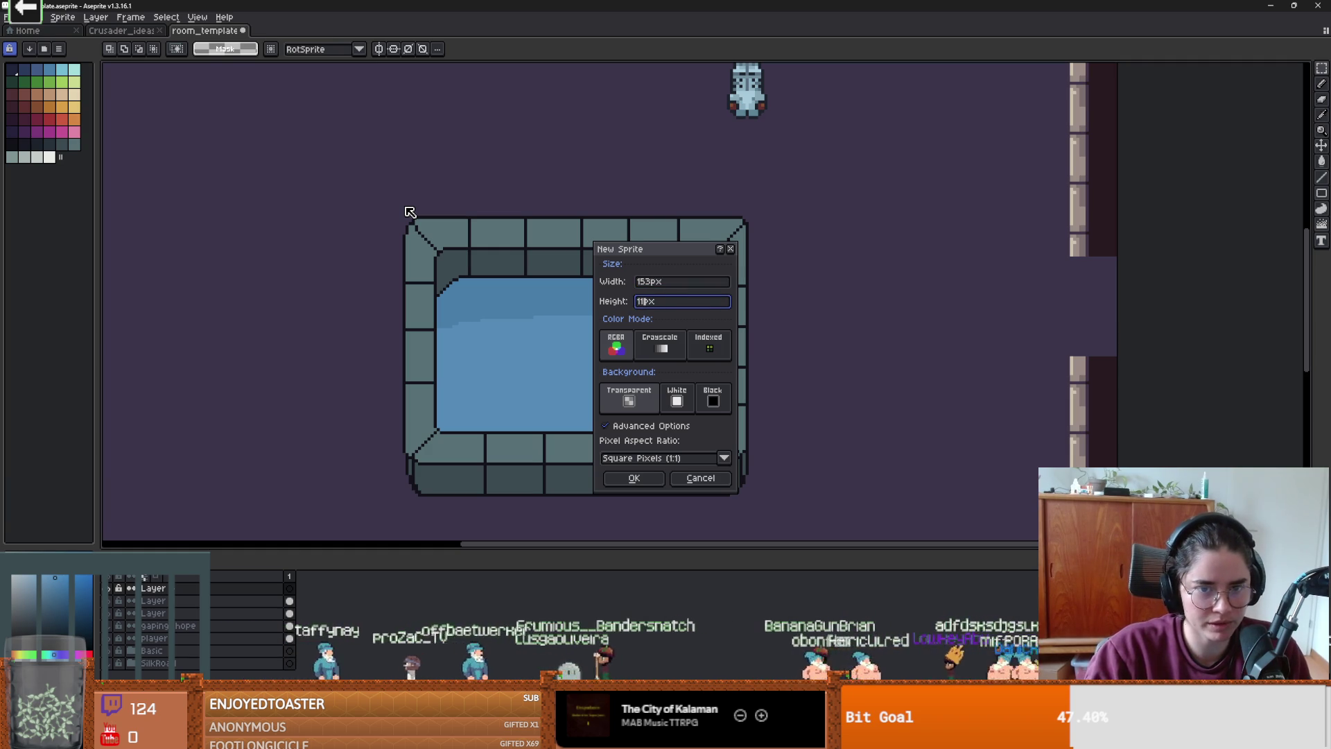
key("Return")
left_click(205, 31)
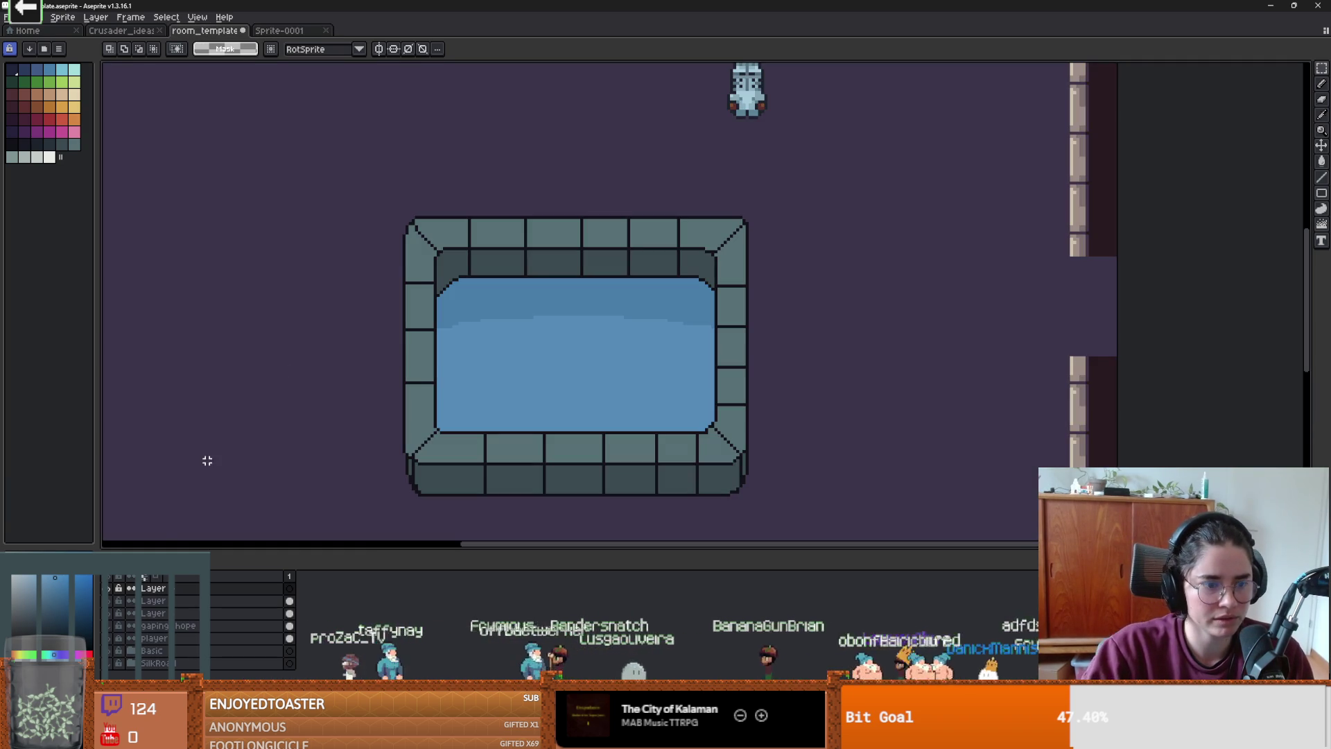
left_click(280, 30)
scroll(698, 306, "up", 4)
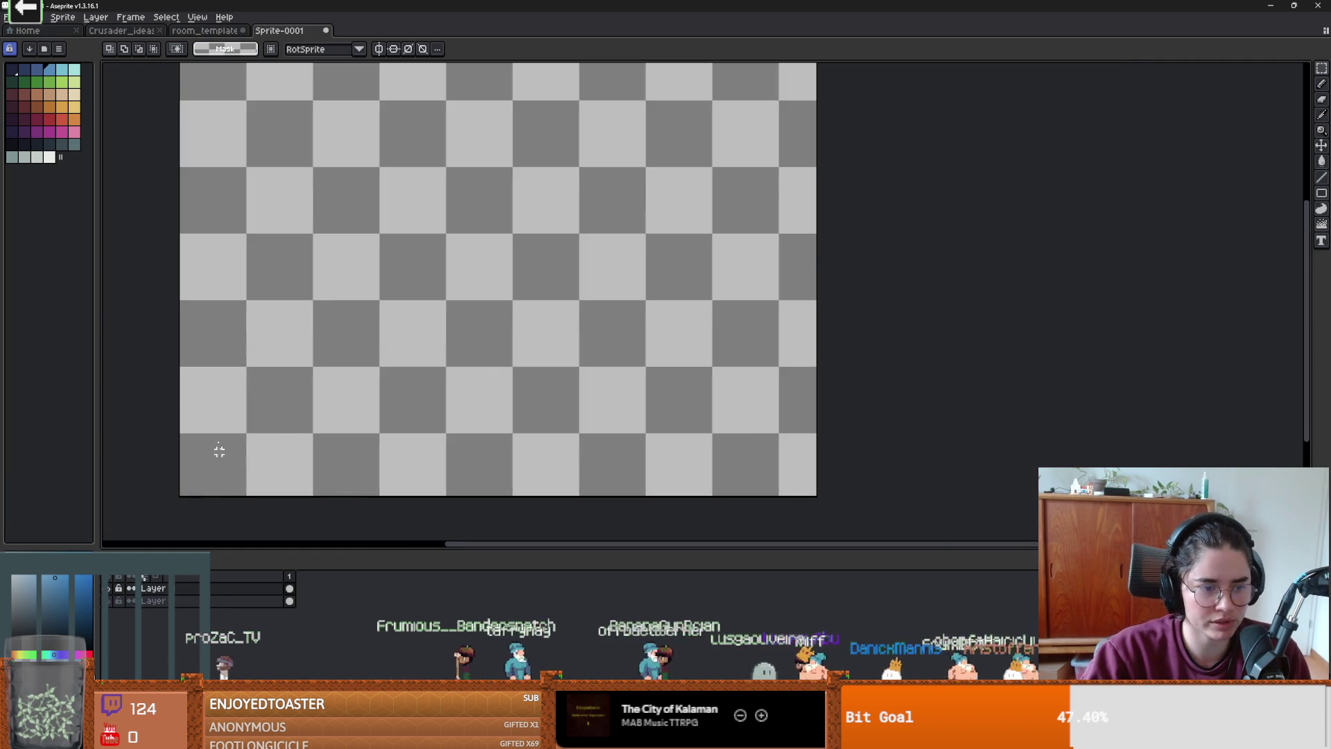
- Copy the fountain outline from room_template's upper layer and paste it into Sprite-0001
left_click(201, 30)
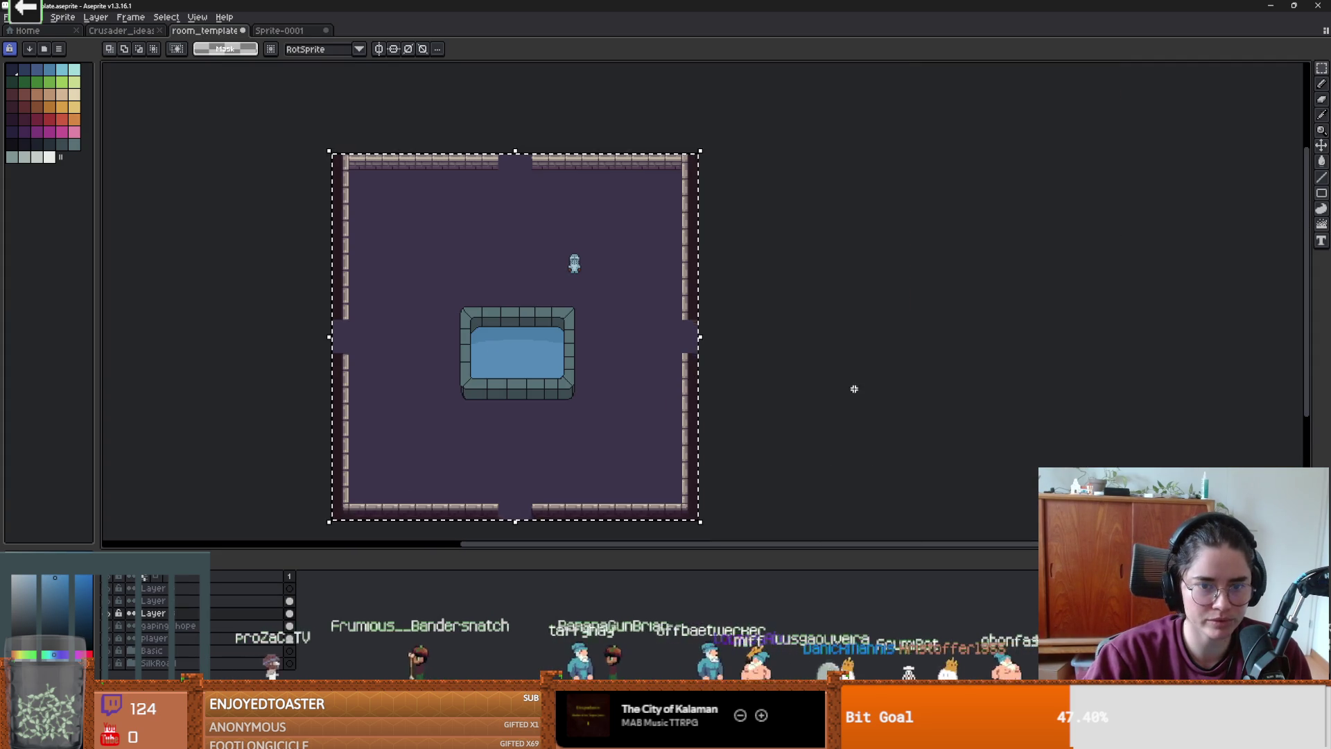
left_click(109, 615)
left_click(109, 615)
left_click(109, 602)
left_click(110, 602)
left_click(120, 601)
mouse_move(453, 308)
left_mouse_down()
mouse_move(639, 425)
mouse_move(587, 404)
left_mouse_up()
key("ctrl+d")
left_click_drag(413, 285, 632, 428)
key("ctrl+c")
key("ctrl+Tab")
key("ctrl+v")
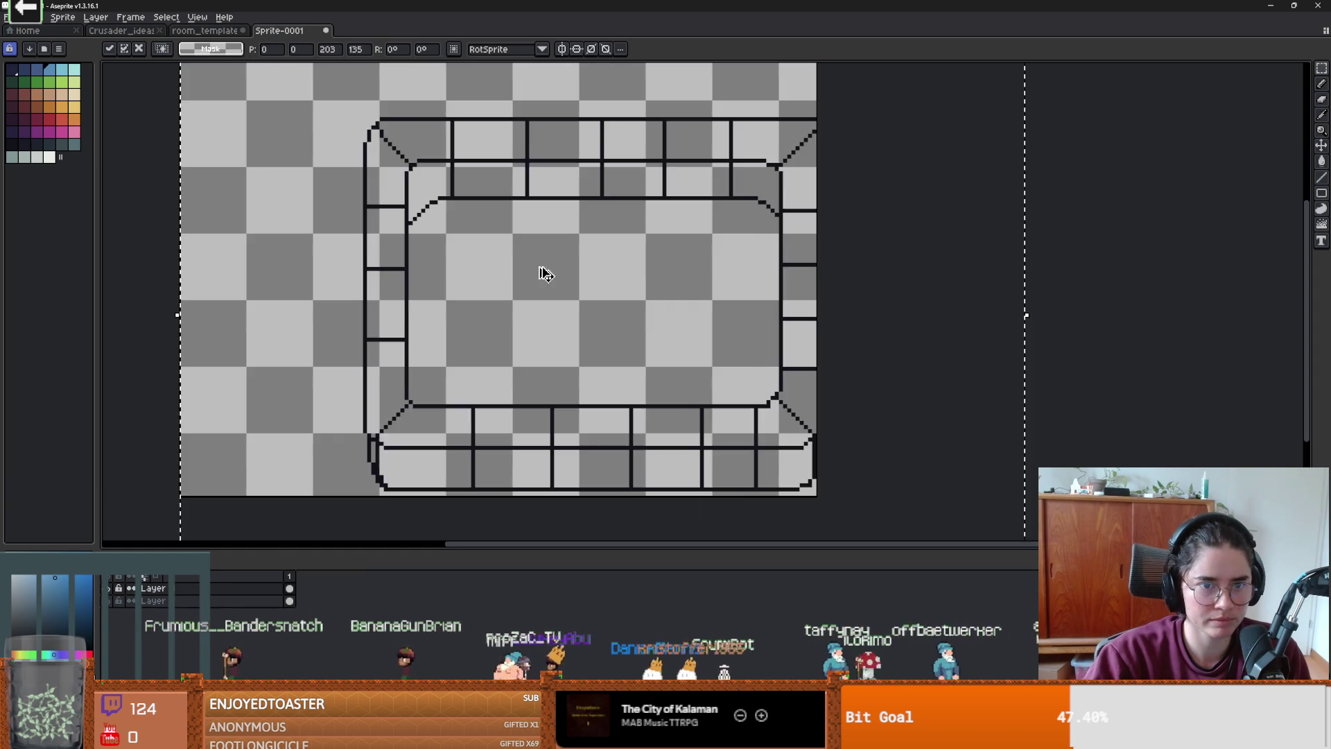
key("Return")
- Paste the outline again in Sprite-0001 and shift it up and left into place
key("ctrl+shift+Tab")
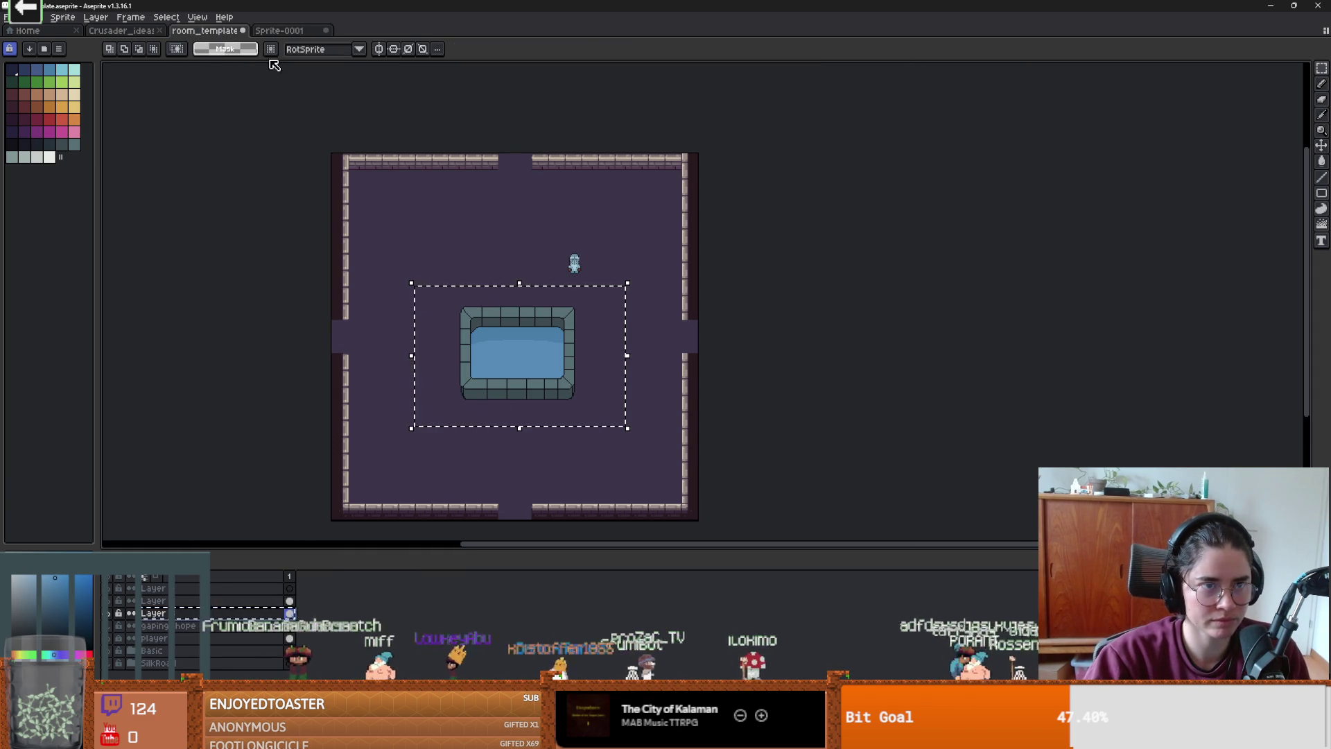
key("ctrl+Tab")
key("ctrl+v")
left_click_drag(624, 285, 537, 264)
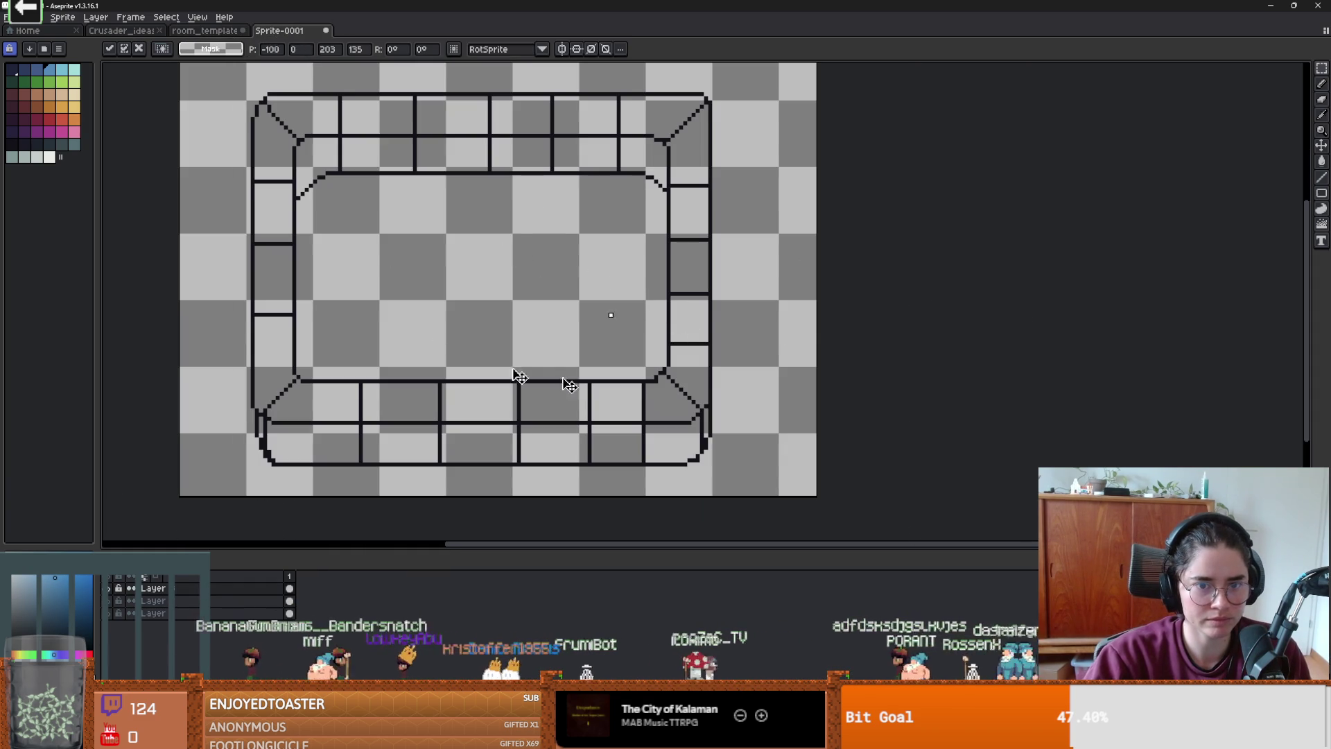
key("Return")
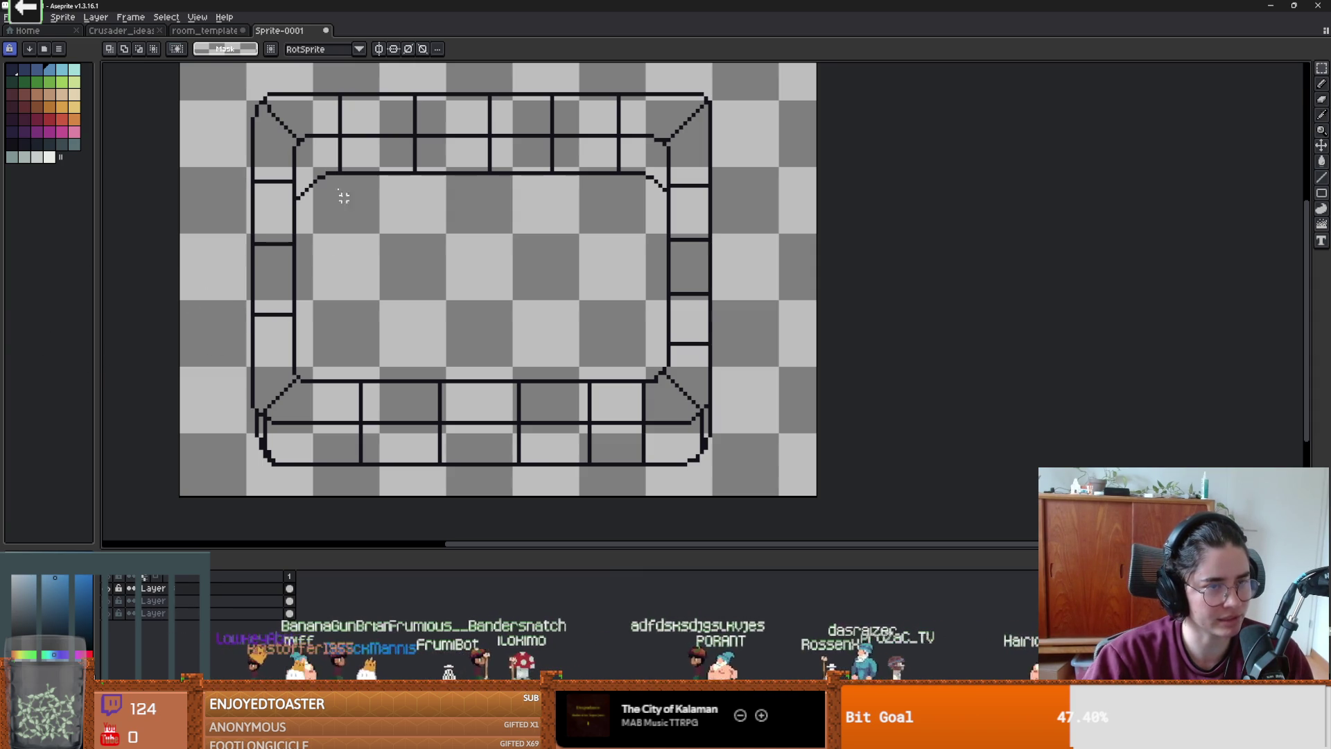
- Copy the fountain from the next layer up, paste it into Sprite-0001, then cancel the paste
left_click(217, 31)
left_click(535, 436)
left_click(198, 601)
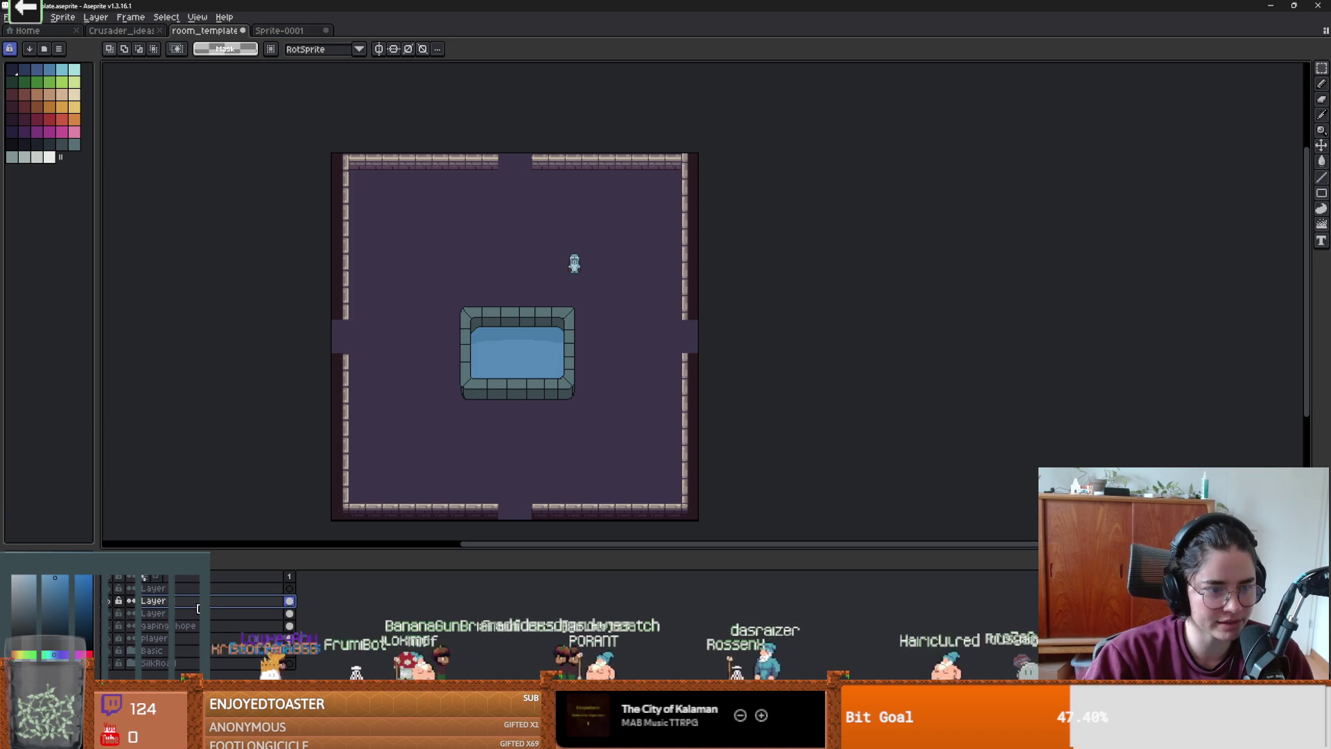
left_click_drag(437, 294, 596, 410)
key("ctrl+c")
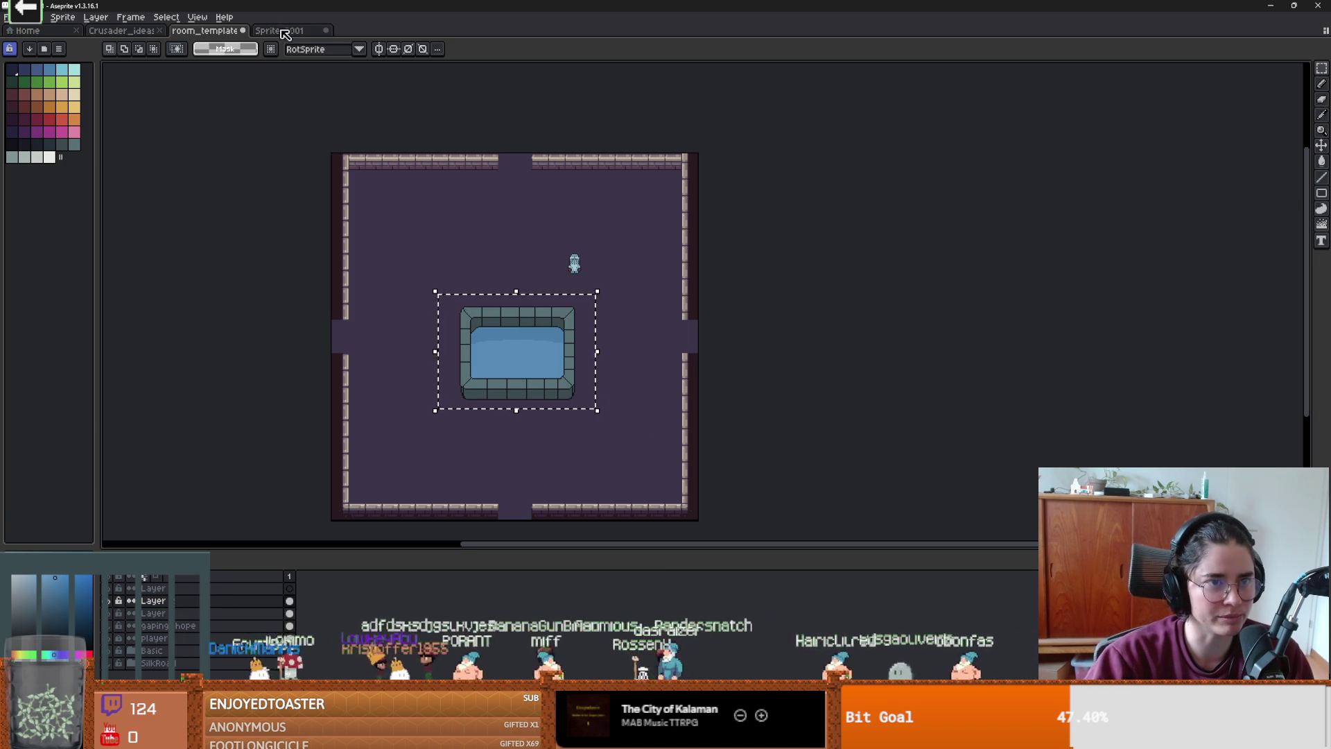
left_click(284, 31)
key("ctrl+v")
key("Escape")
- Copy the fountain area from the third layer of room_template for Sprite-0001
key("ctrl+shift+Tab")
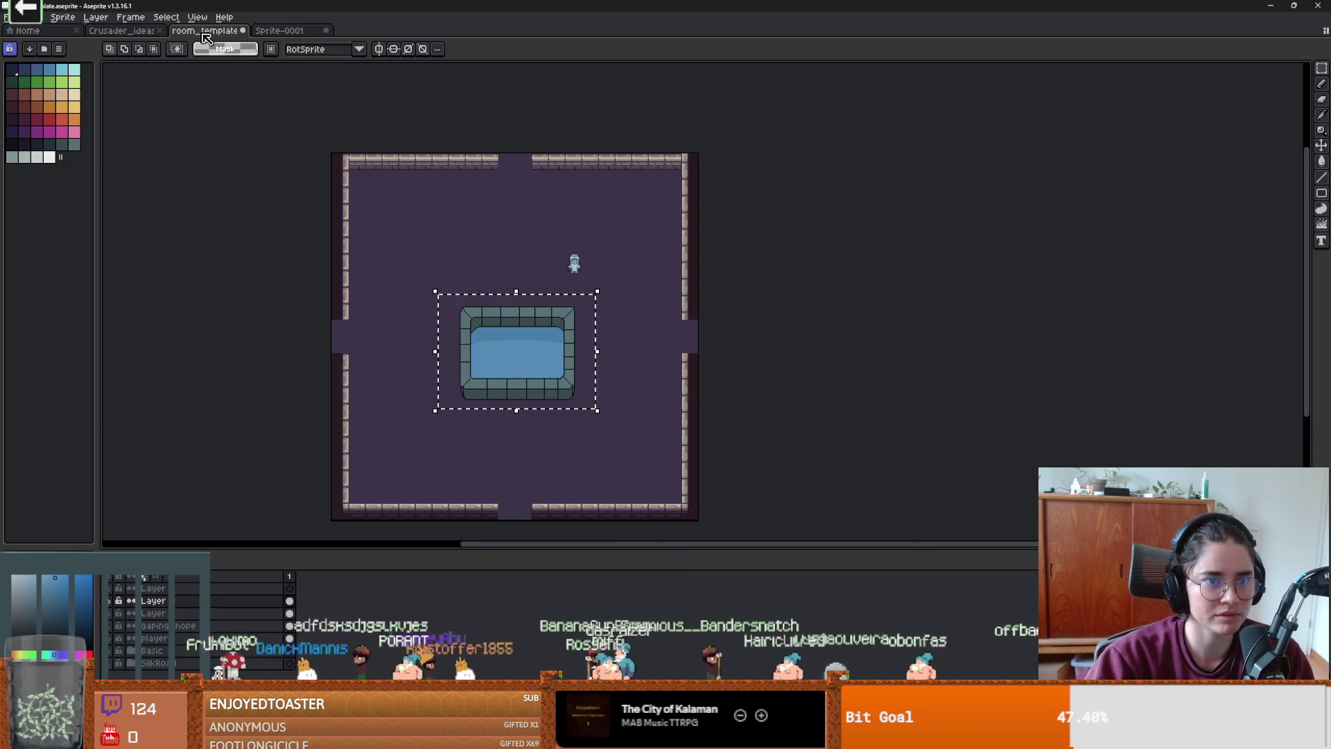
left_click(192, 610)
key("ctrl+d")
left_click_drag(439, 287, 609, 427)
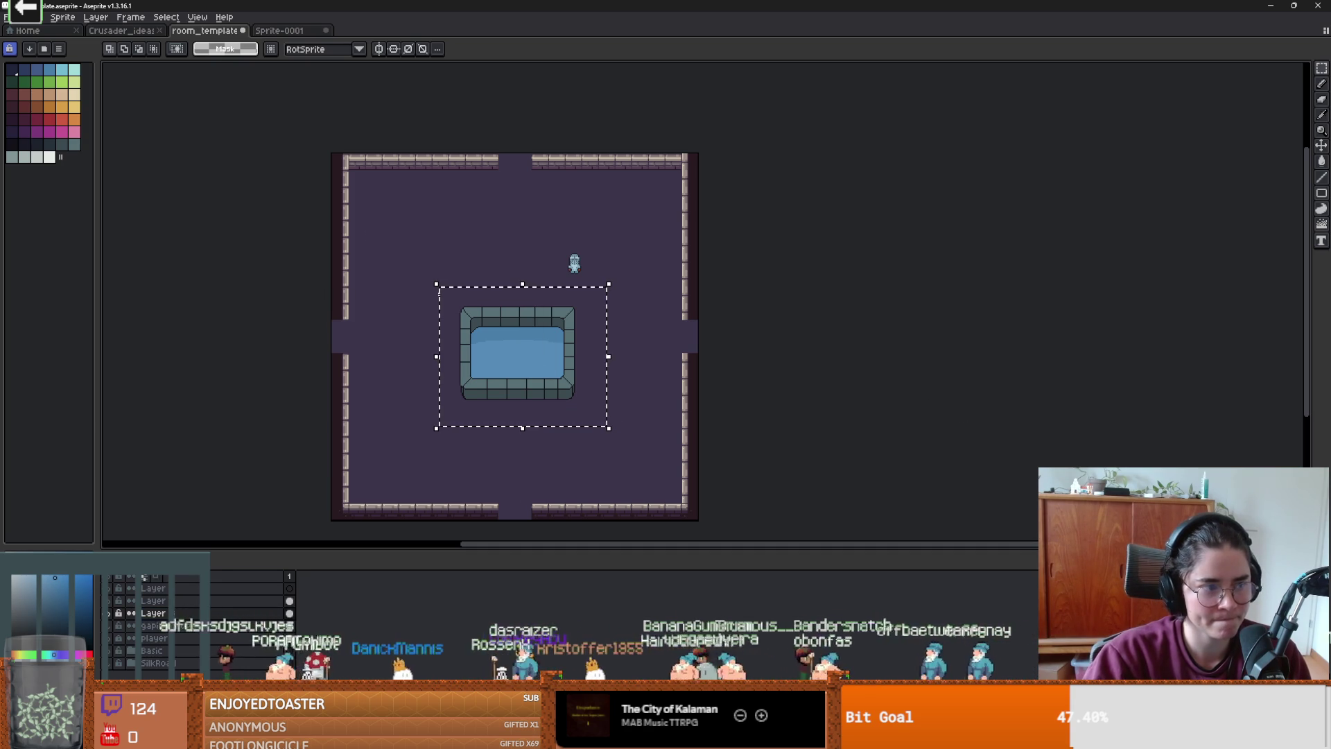
key("ctrl+c")
left_click(278, 31)
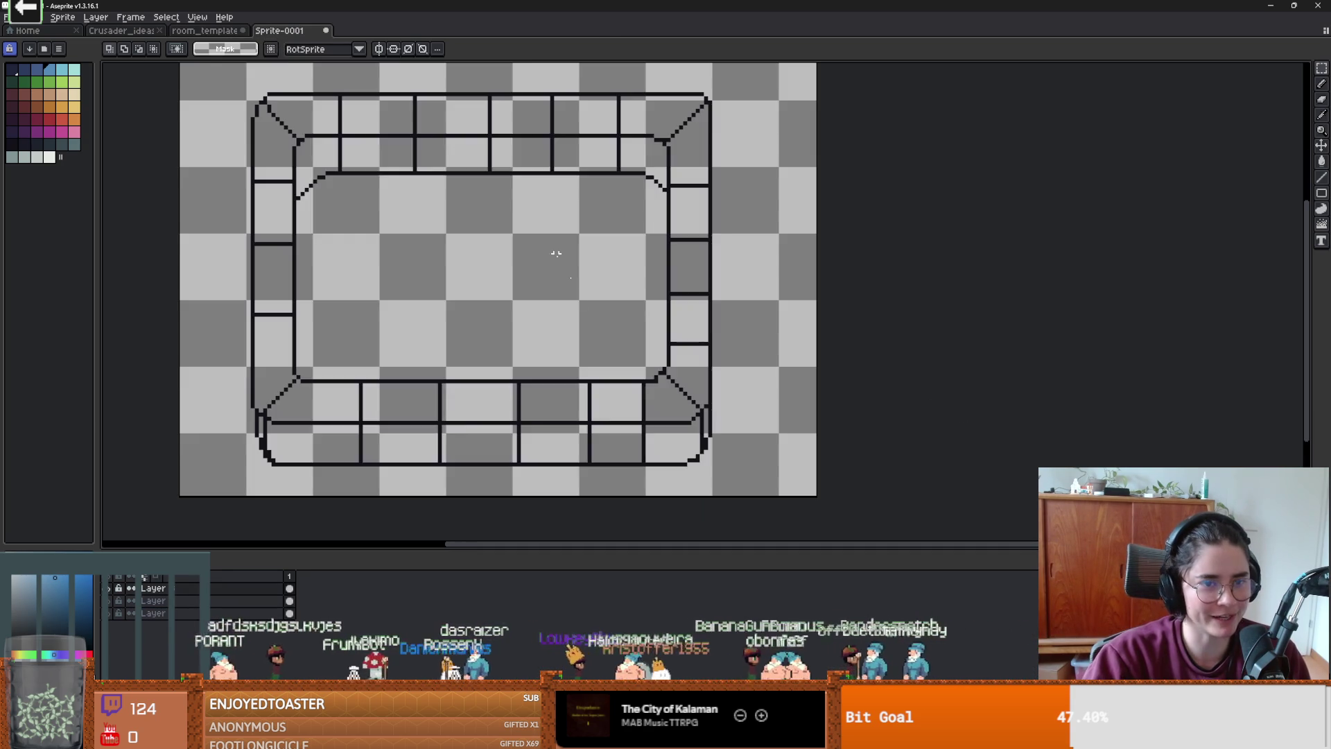
- Paste the coloured fountain into Sprite-0001, dismissing the sprite-busy error, and place it
key("ctrl+v")
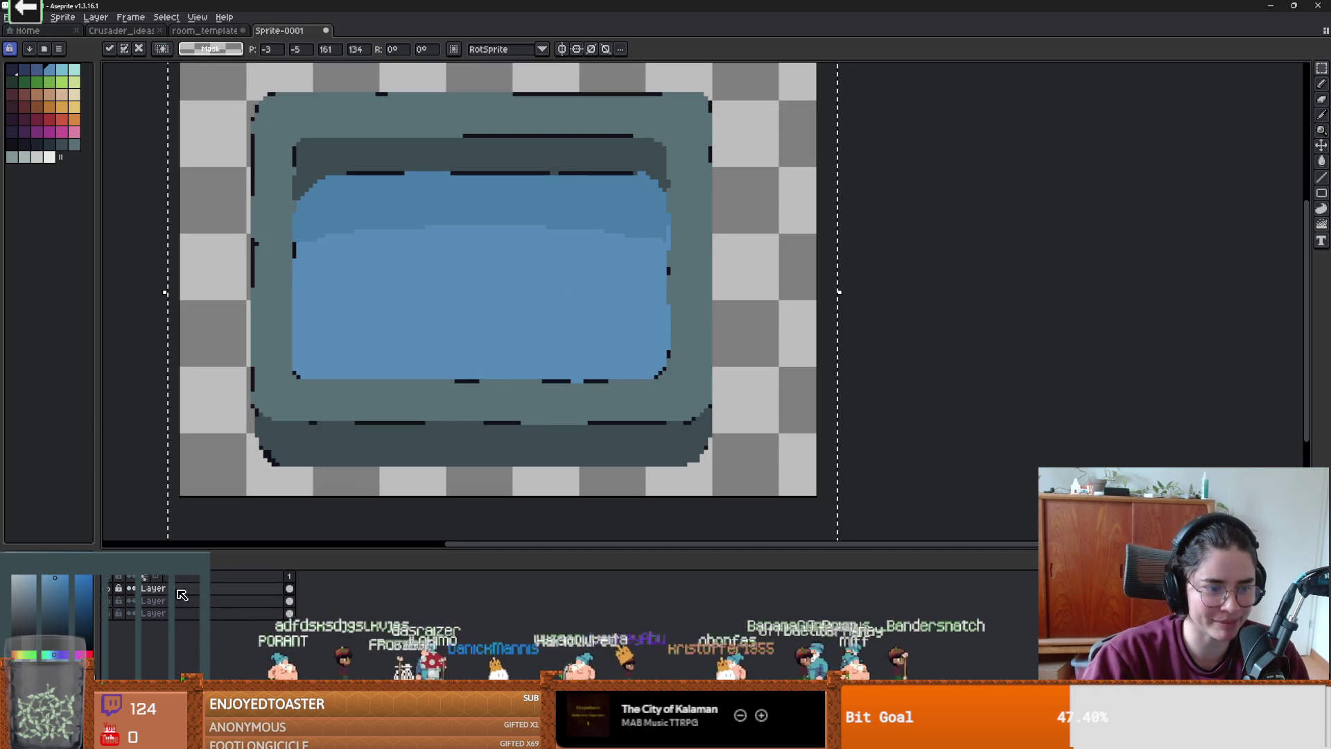
left_click(300, 598)
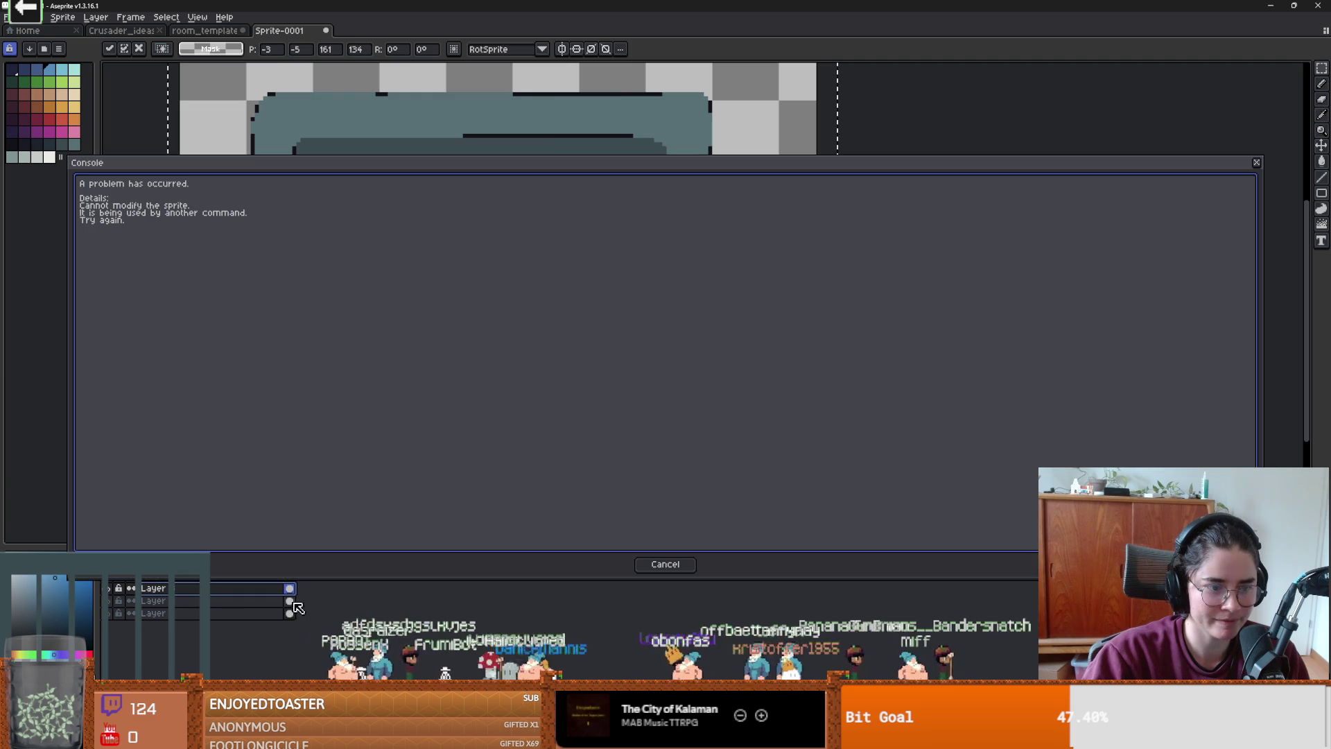
left_click(647, 563)
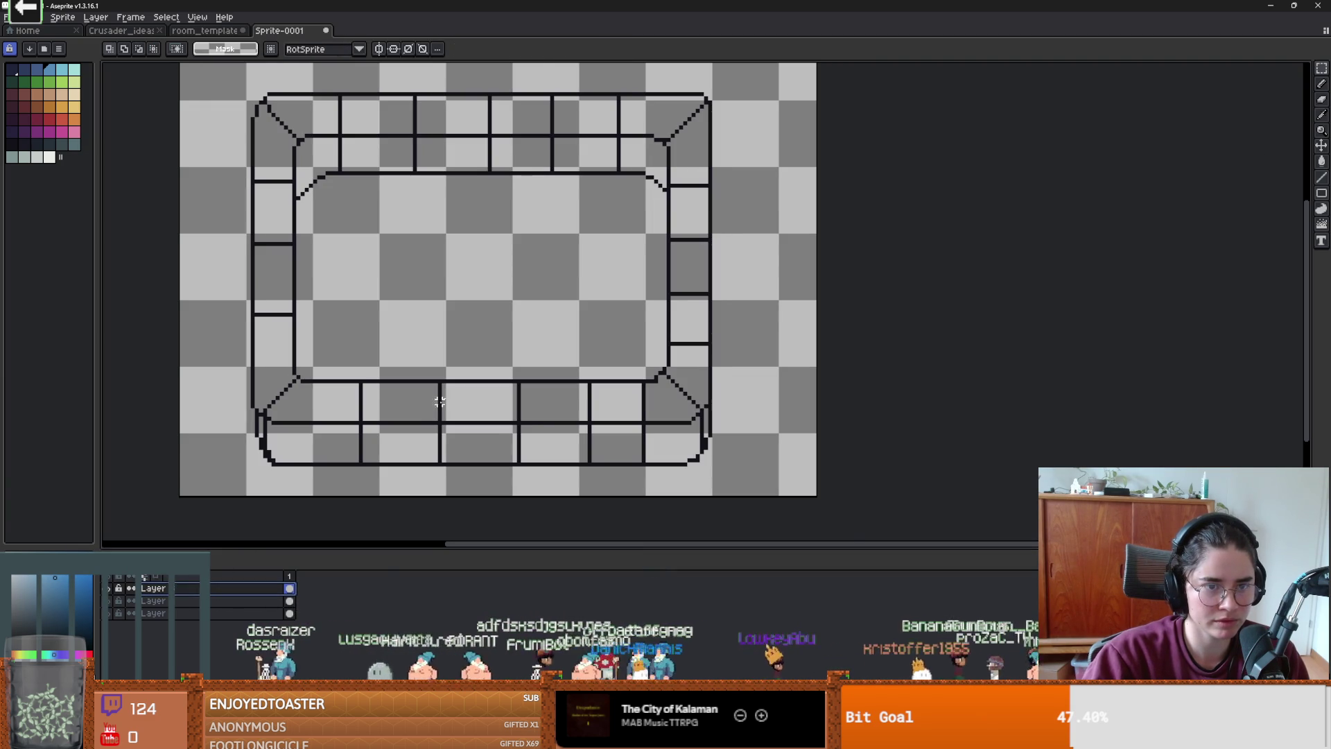
key("ctrl+v")
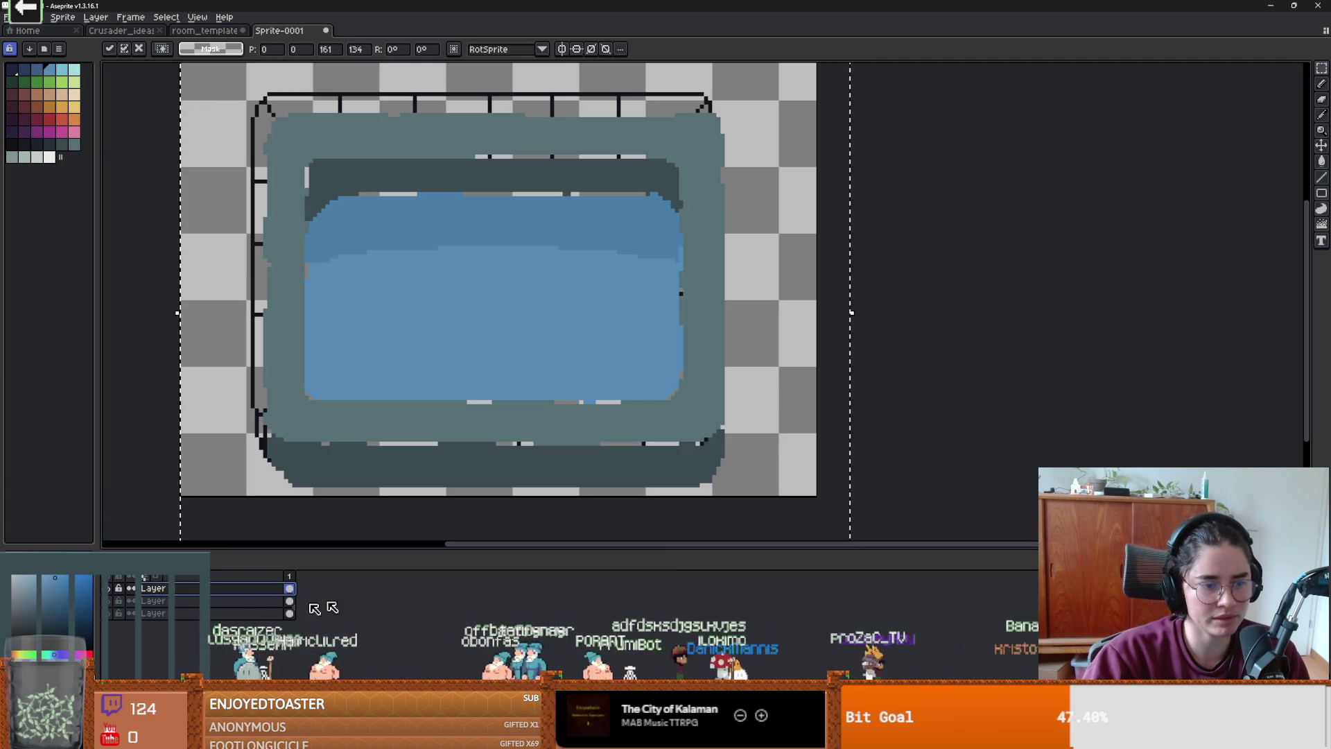
key("Return")
- Rename the new layer to 'color' and move it below the outline layer
double_click(195, 590)
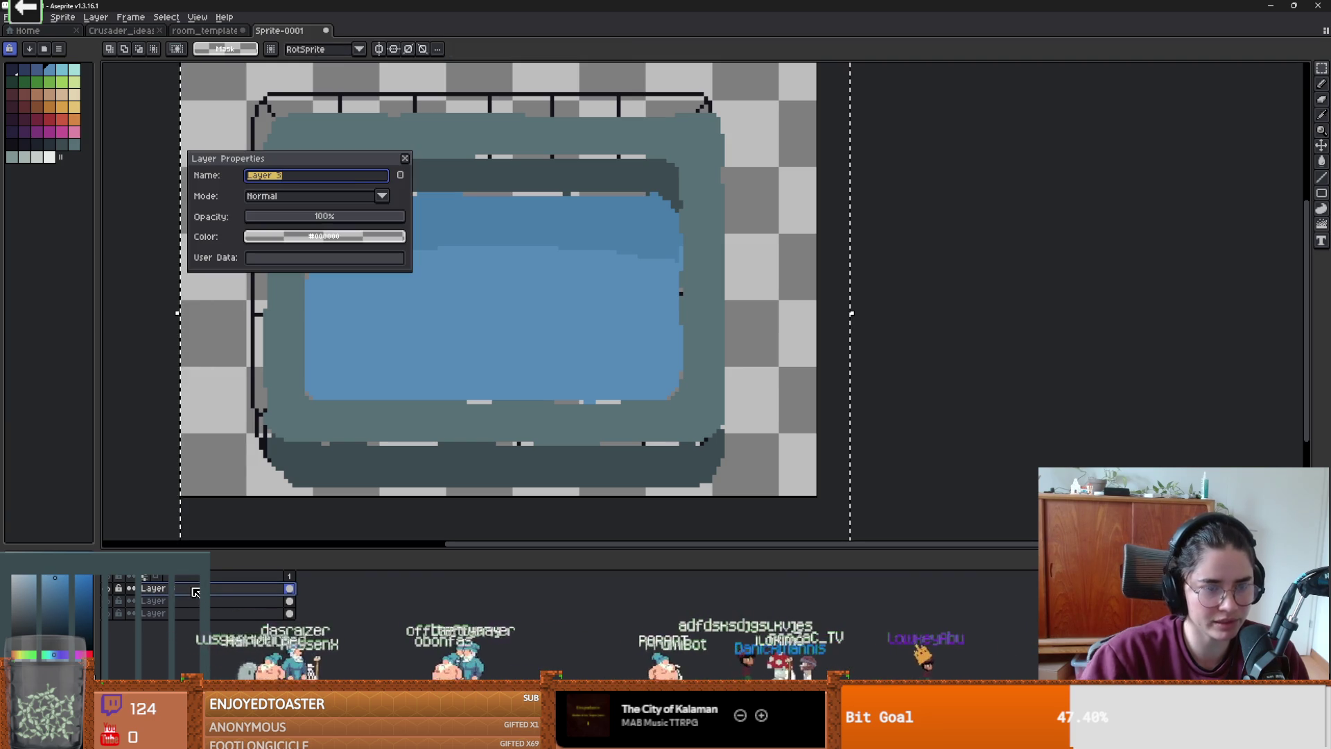
type("color")
key("Return")
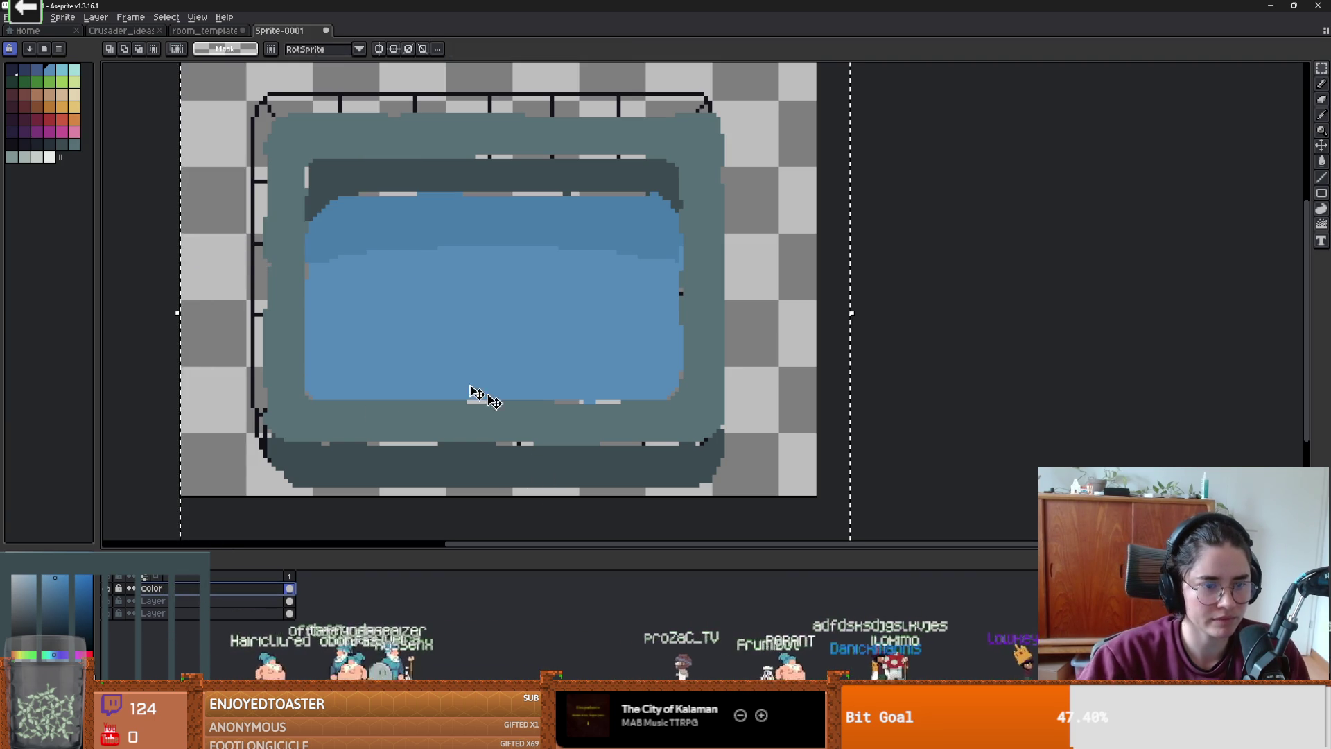
left_click_drag(153, 588, 153, 602)
- Shift the black outline up and left to align over the coloured basin, then deselect
left_click(153, 588)
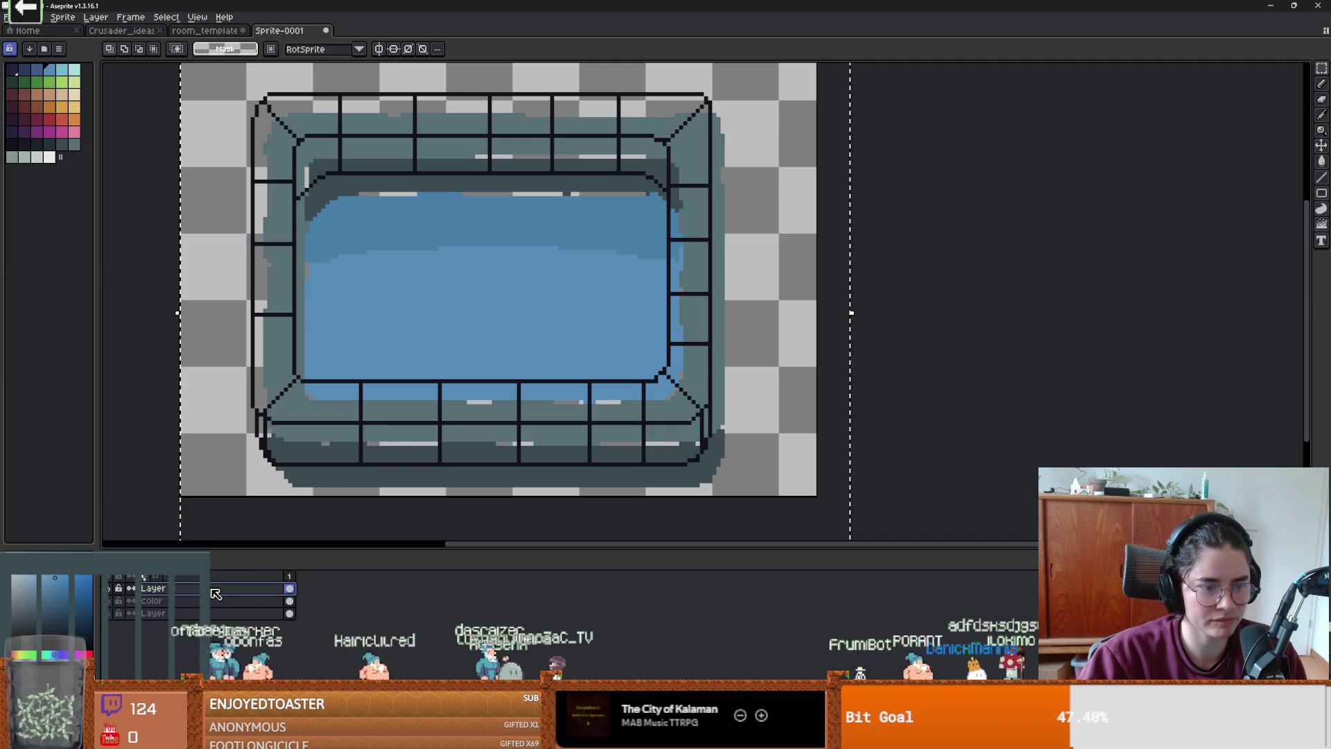
mouse_move(552, 432)
left_mouse_down()
mouse_move(538, 401)
mouse_move(490, 416)
mouse_move(474, 395)
left_mouse_up()
left_click(543, 407)
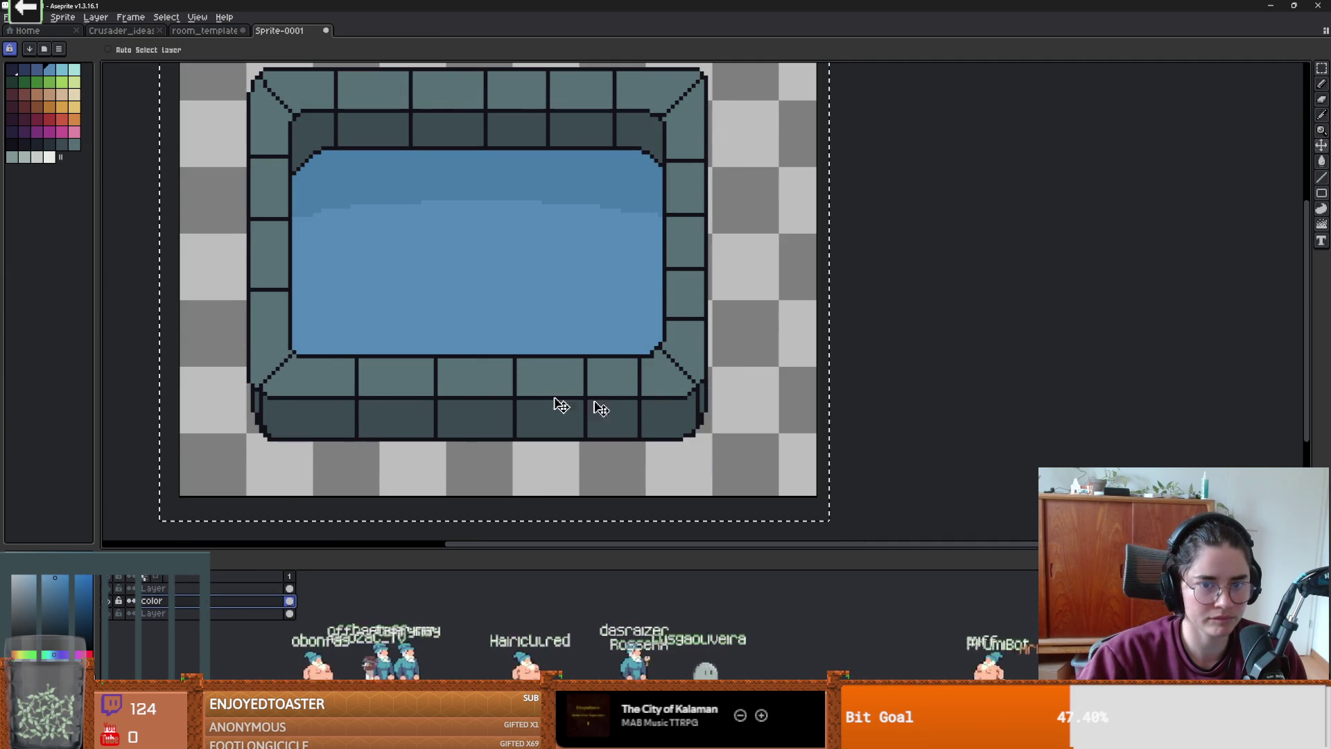
scroll(536, 495, "down", 2)
scroll(478, 482, "up", 1)
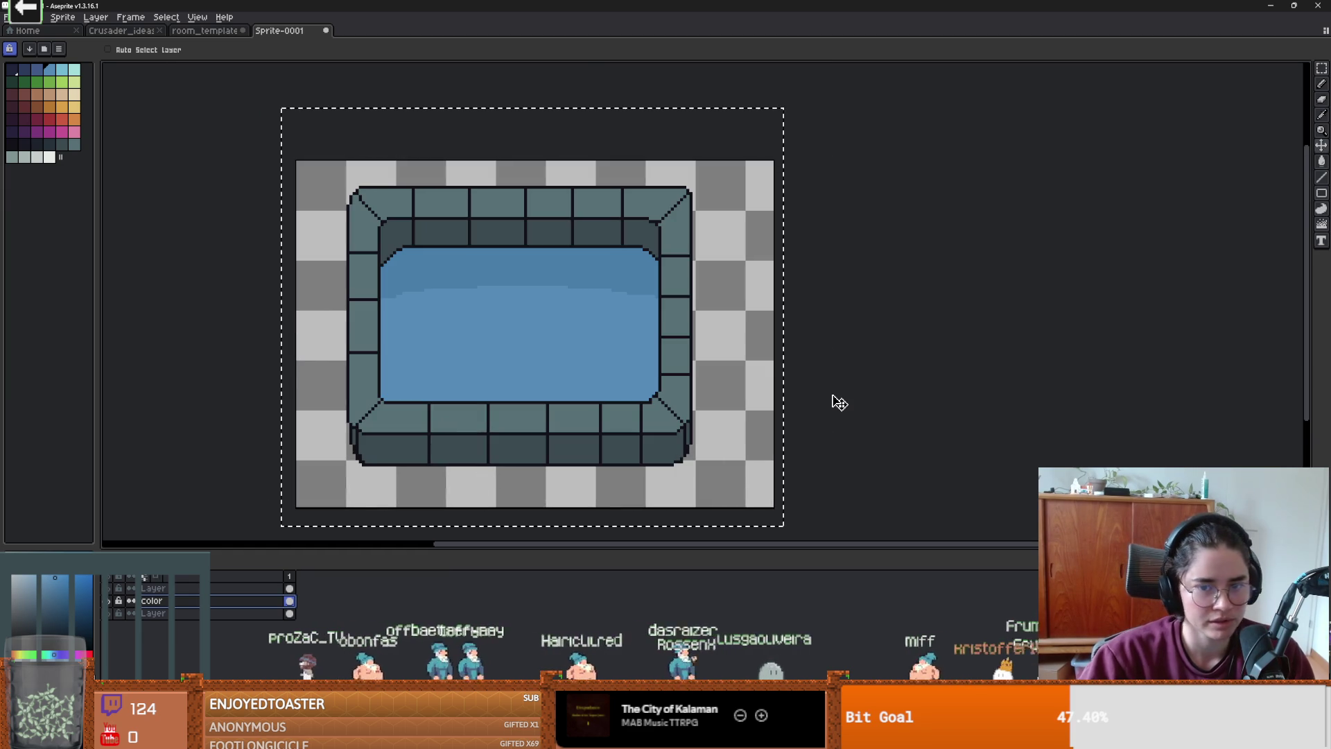
key("m")
key("ctrl+d")
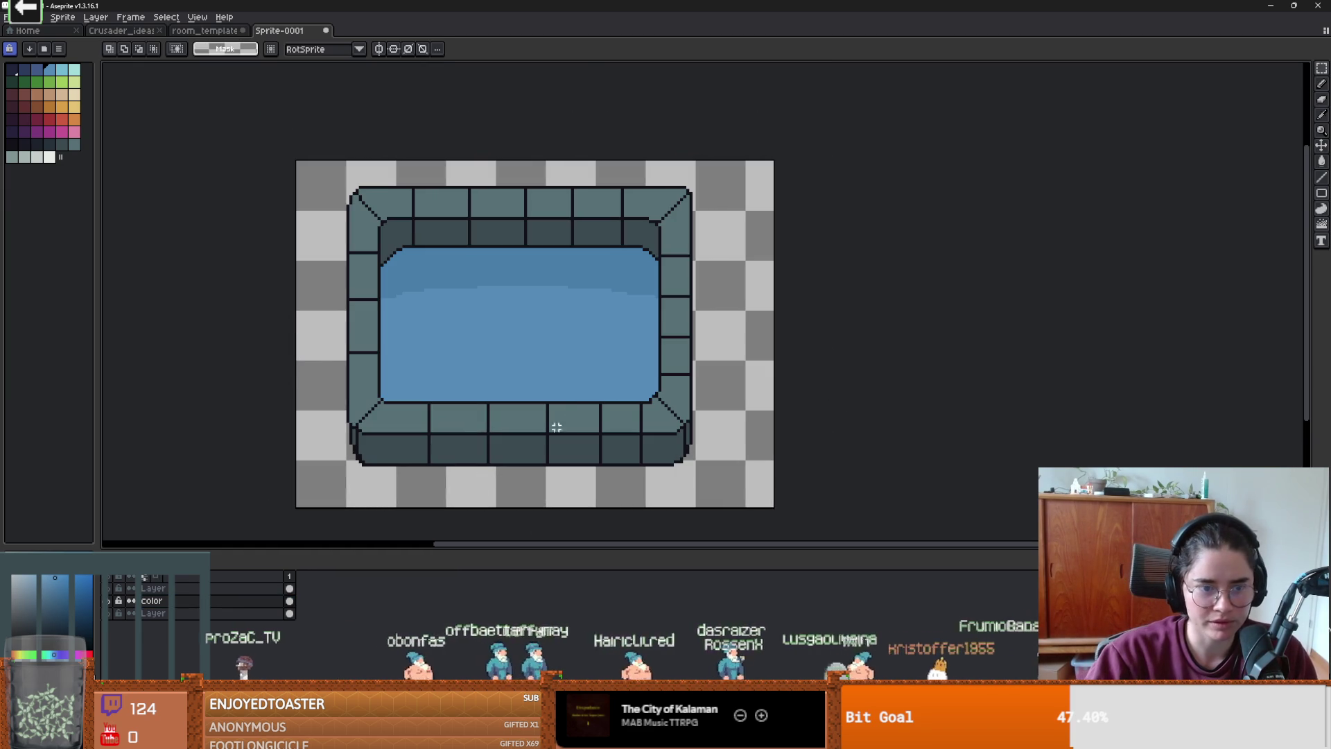
- Start saving Sprite-0001.aseprite and go up to the project's Core folder
key("ctrl+s")
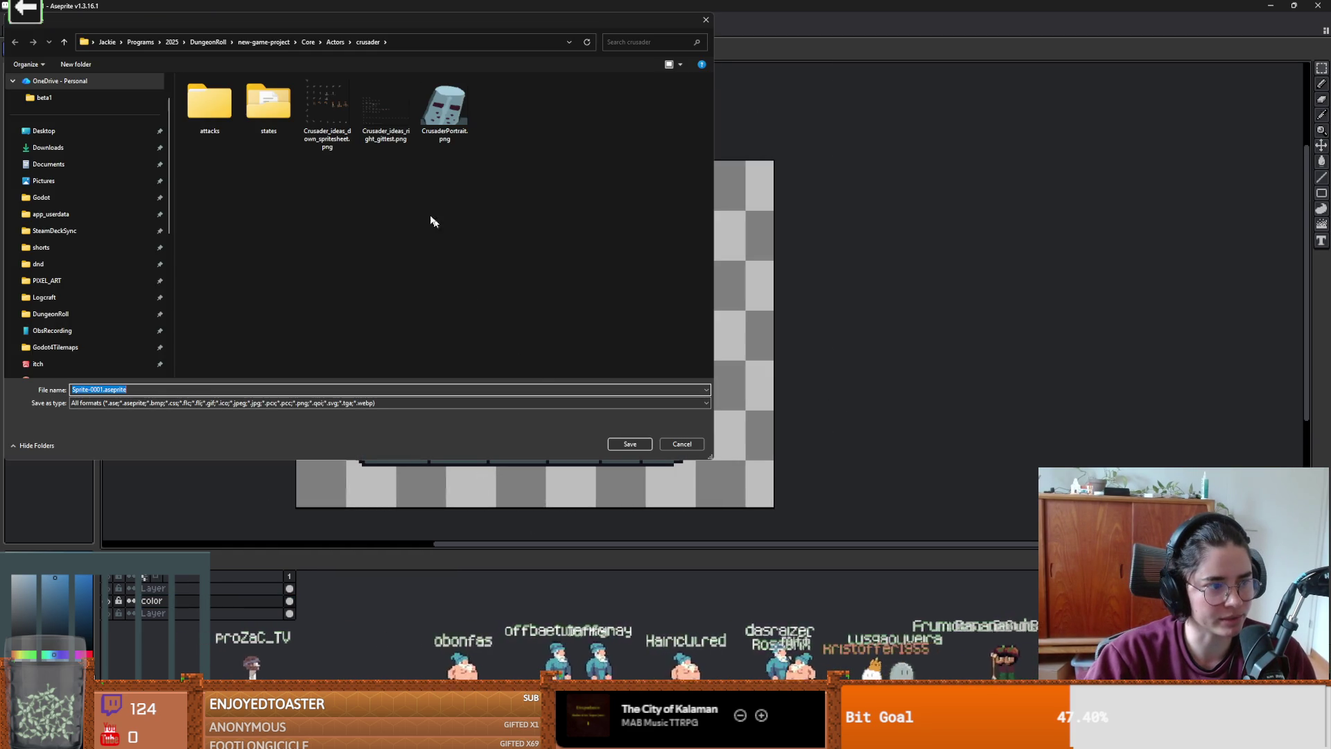
left_click(307, 42)
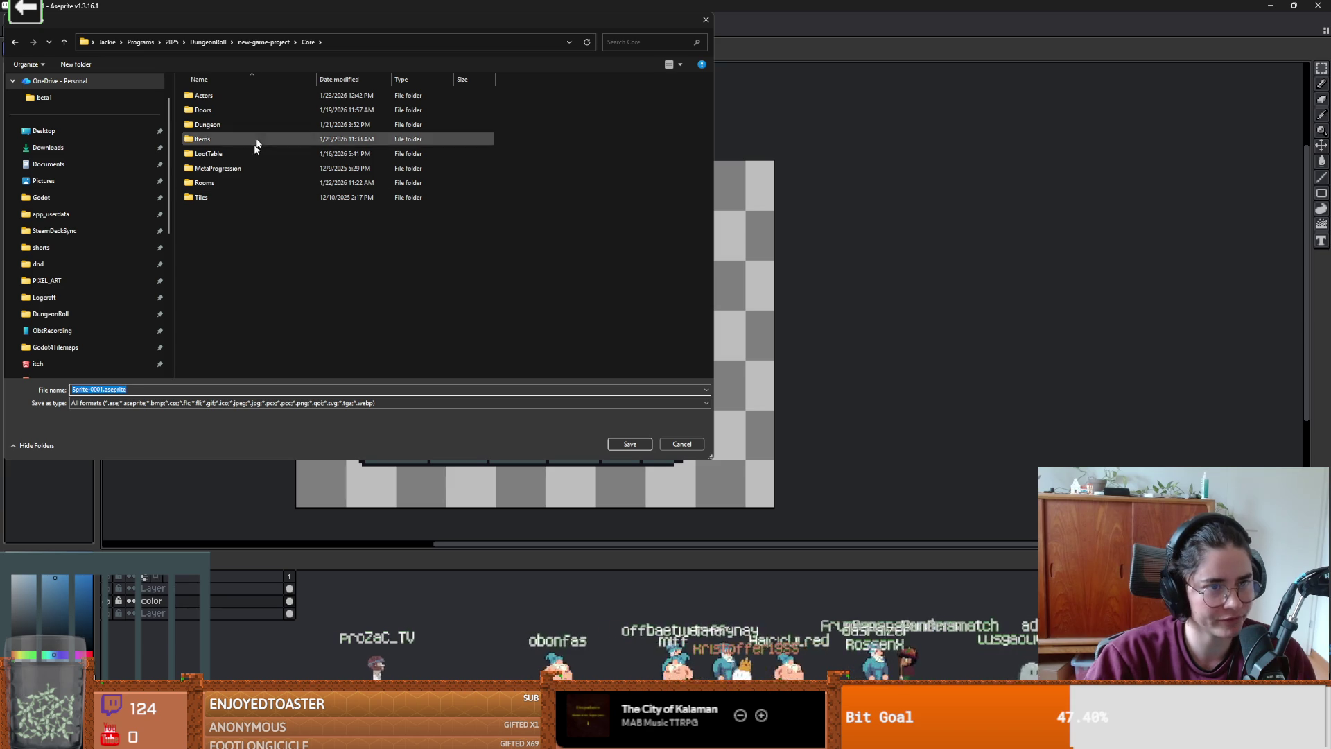
left_click(205, 200)
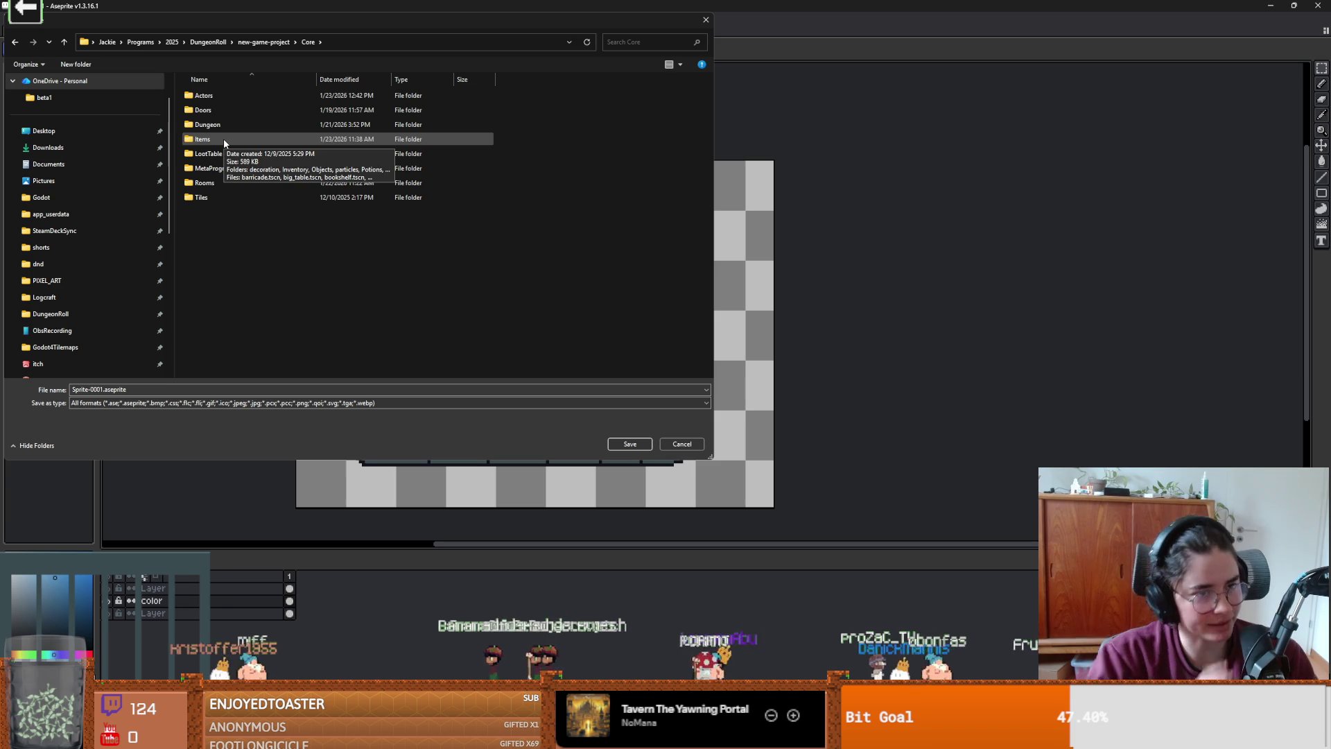
scroll(297, 278, "up", 3, "ctrl")
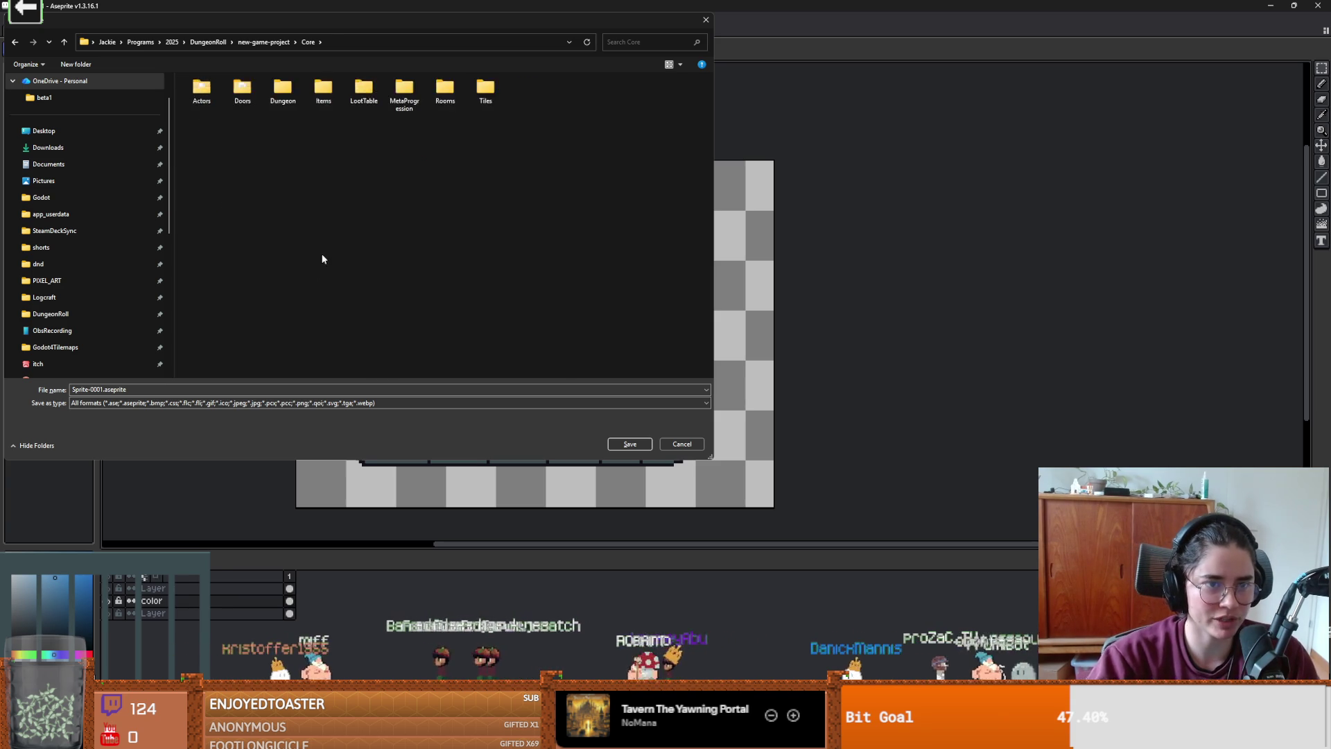
scroll(358, 215, "up", 2, "ctrl")
scroll(369, 206, "down", 1, "ctrl")
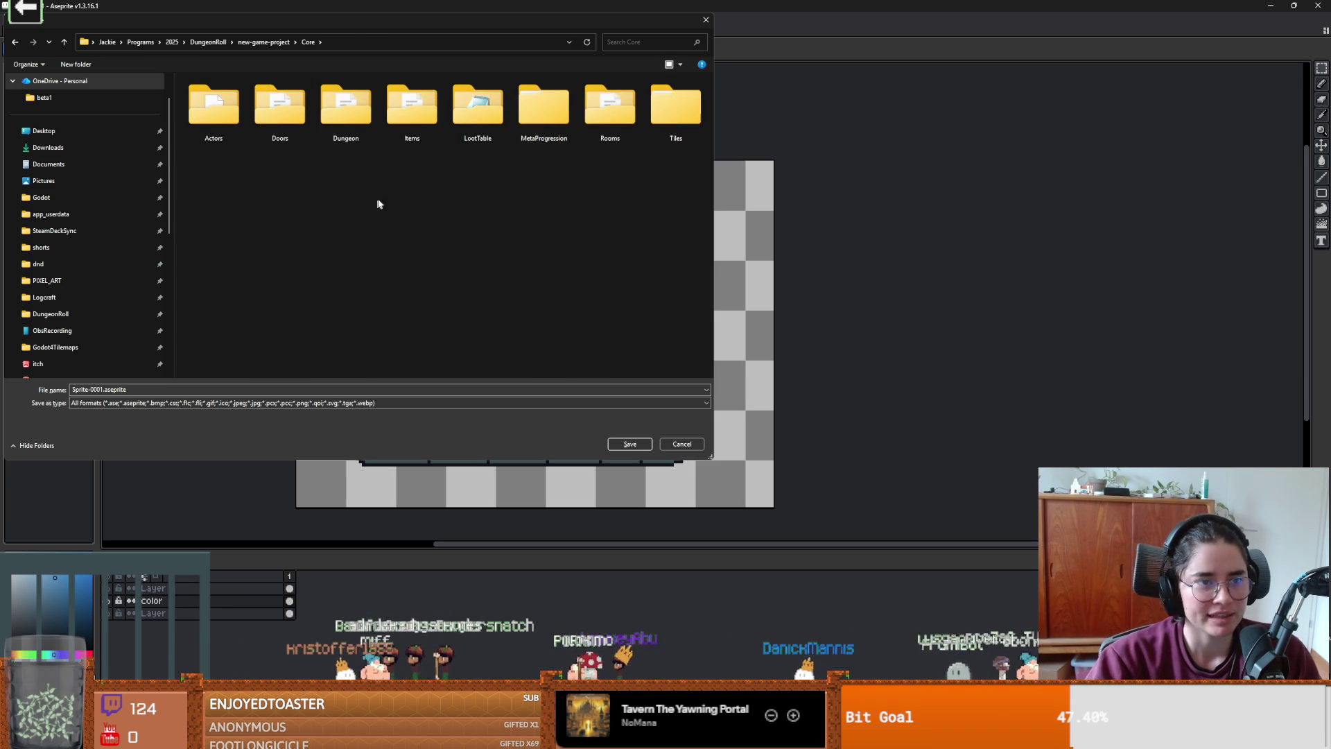
- Widen the save dialog, look inside the Items folder, and return to Core
left_click_drag(715, 204, 975, 206)
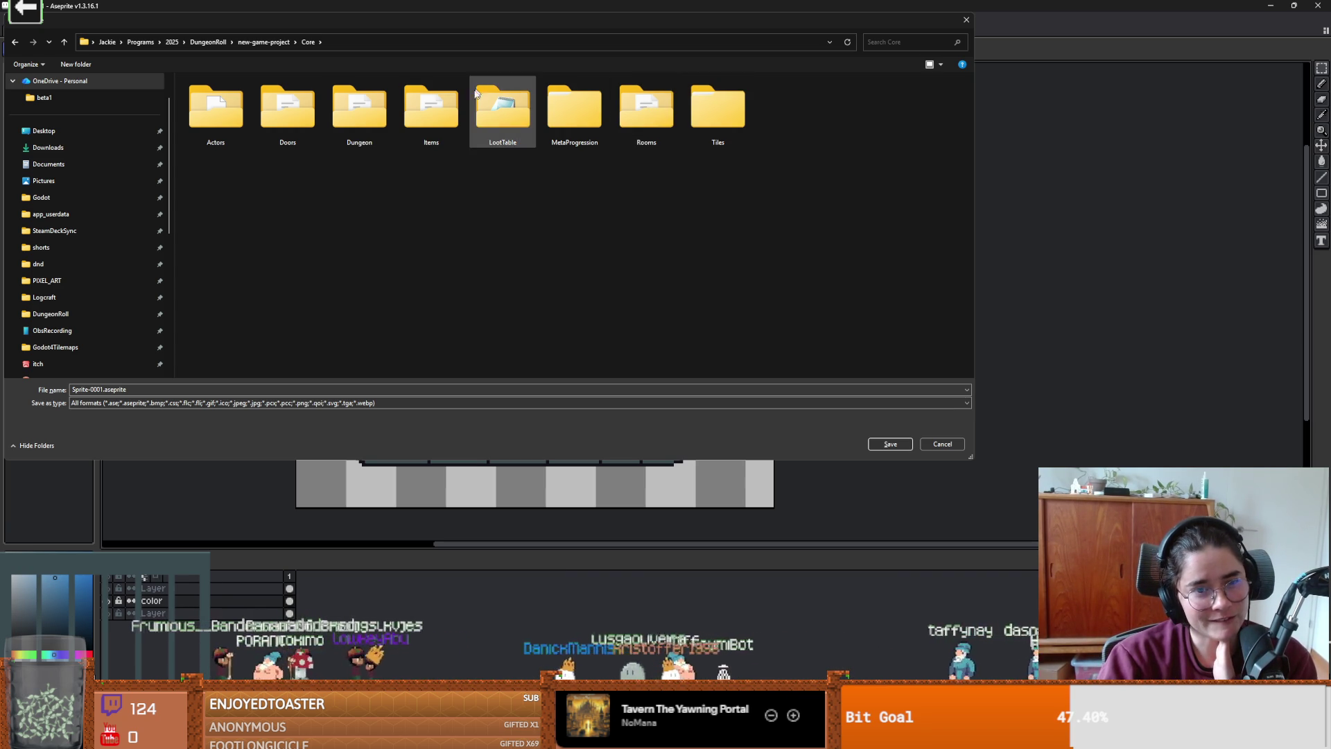
left_click(441, 117)
double_click(441, 115)
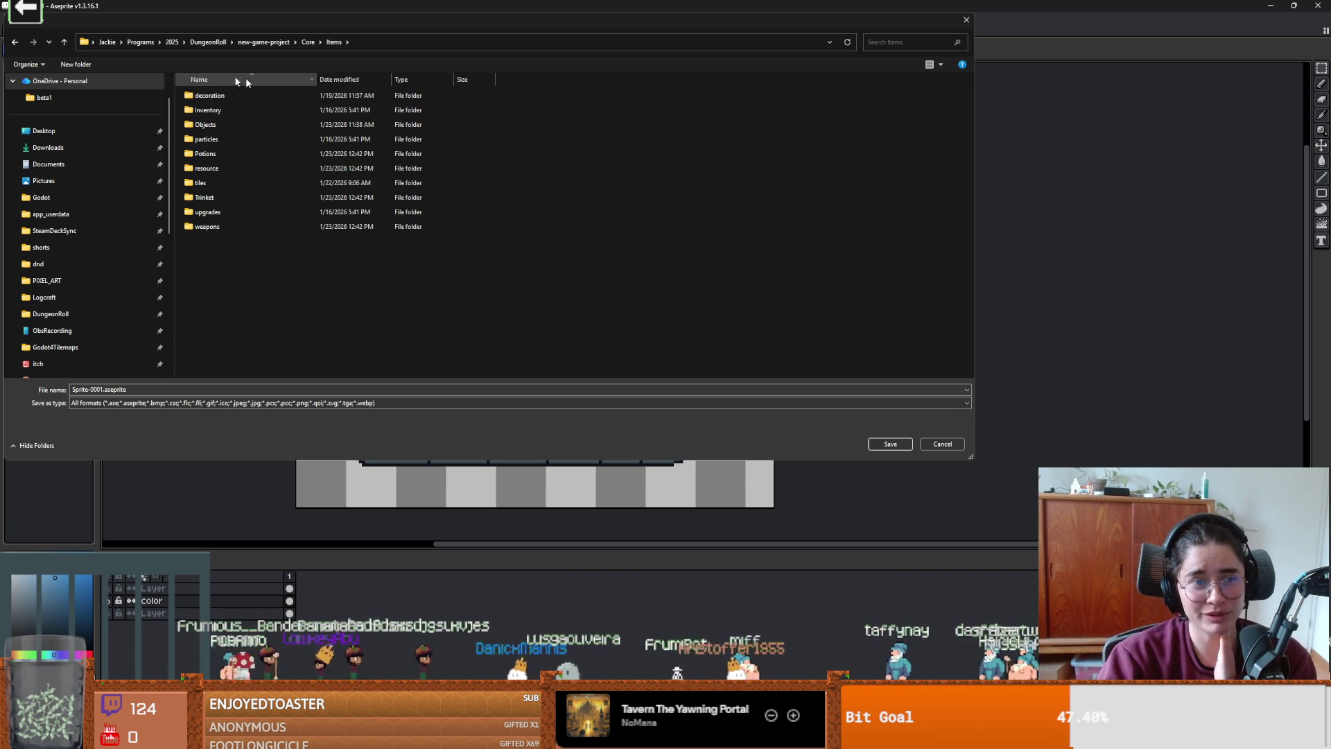
left_click(64, 41)
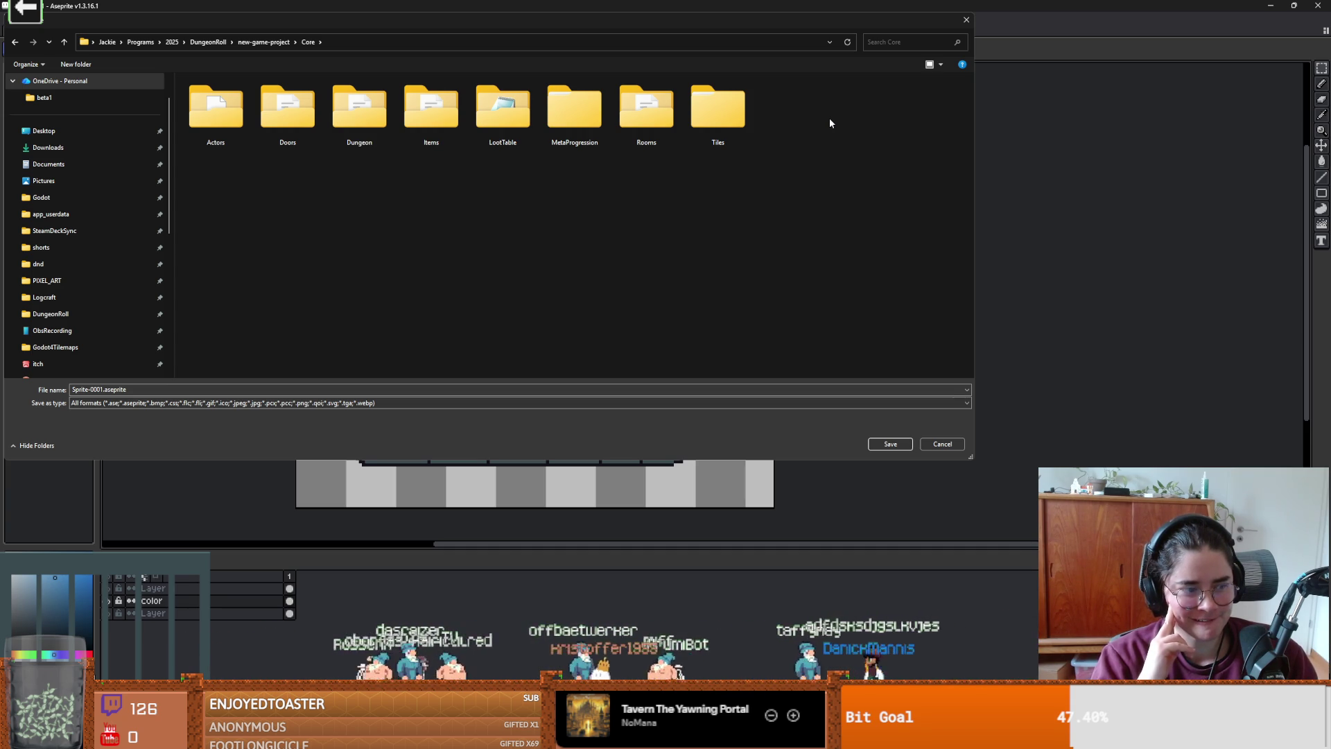
mouse_move(742, 33)
left_mouse_down()
mouse_move(1296, 75)
mouse_move(1328, 103)
left_mouse_up()
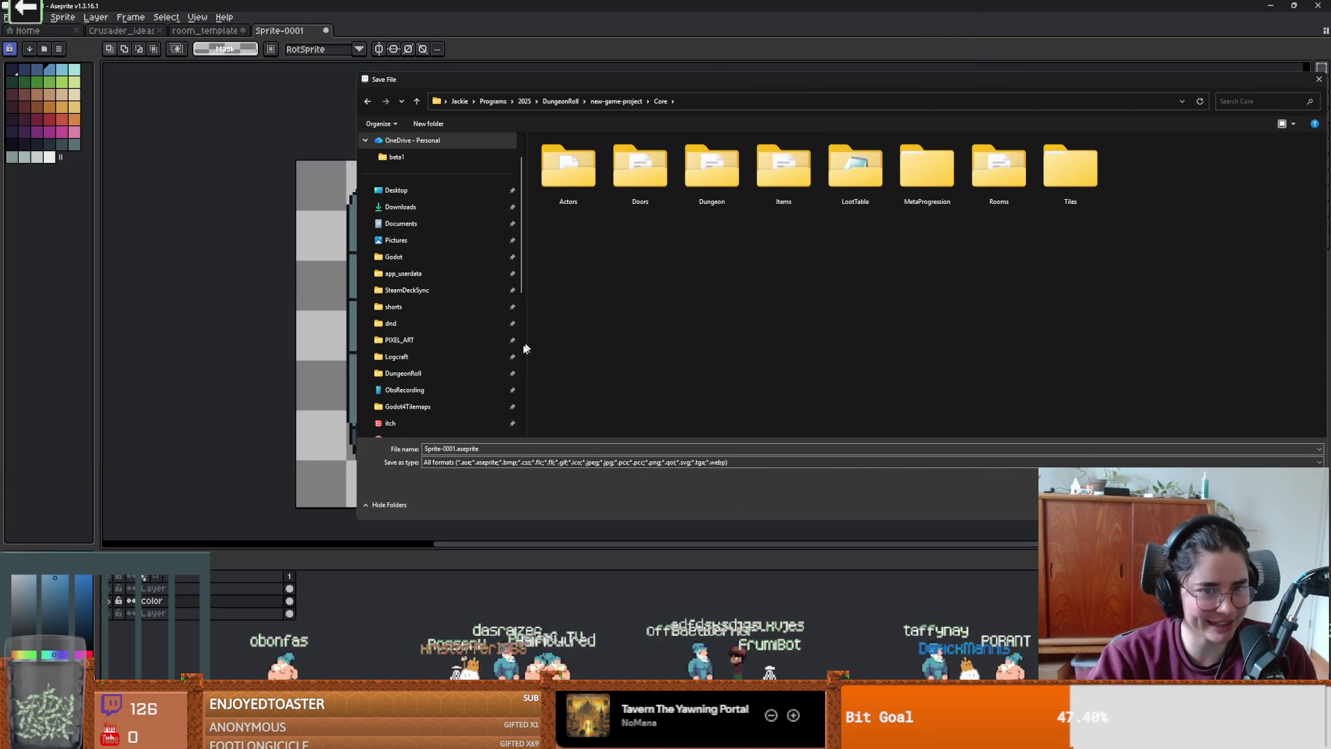
left_click_drag(761, 80, 533, 57)
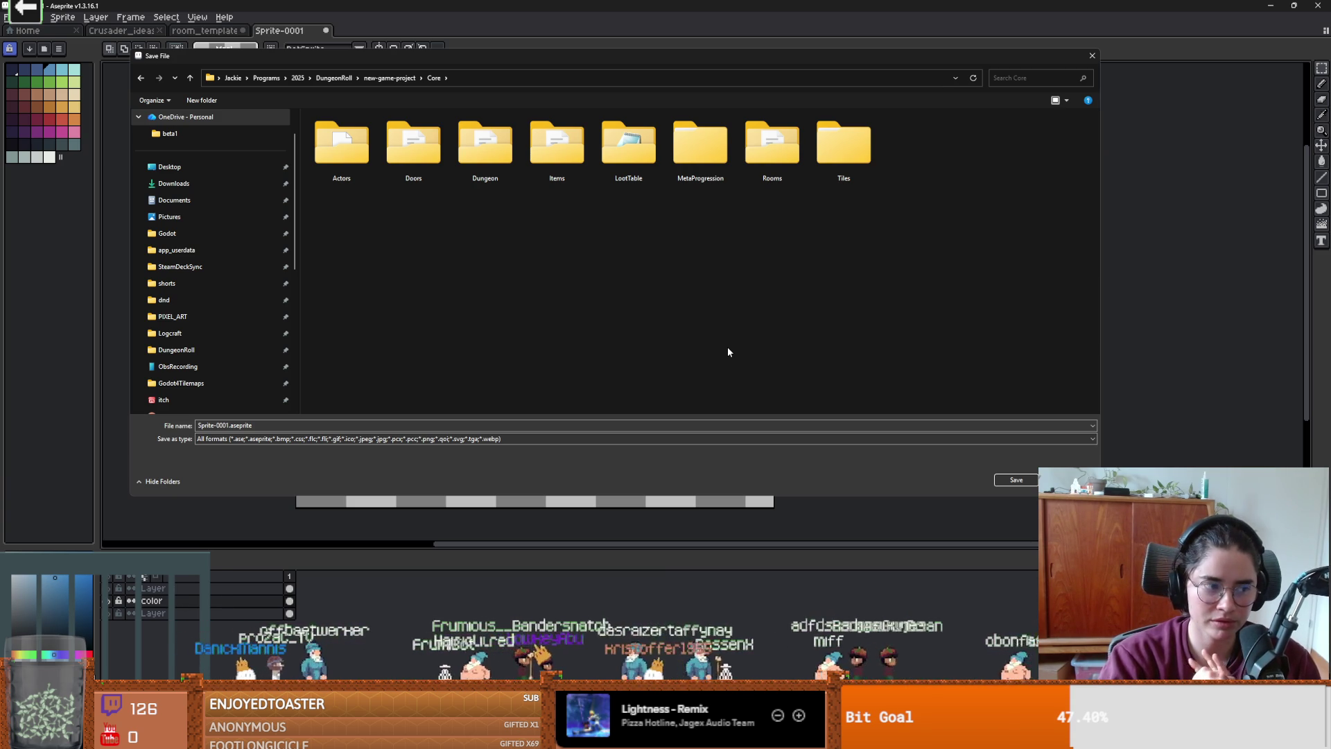
- Create a Scenery folder inside Core, look into it, then go back to Core
left_click(199, 102)
type("Scenery")
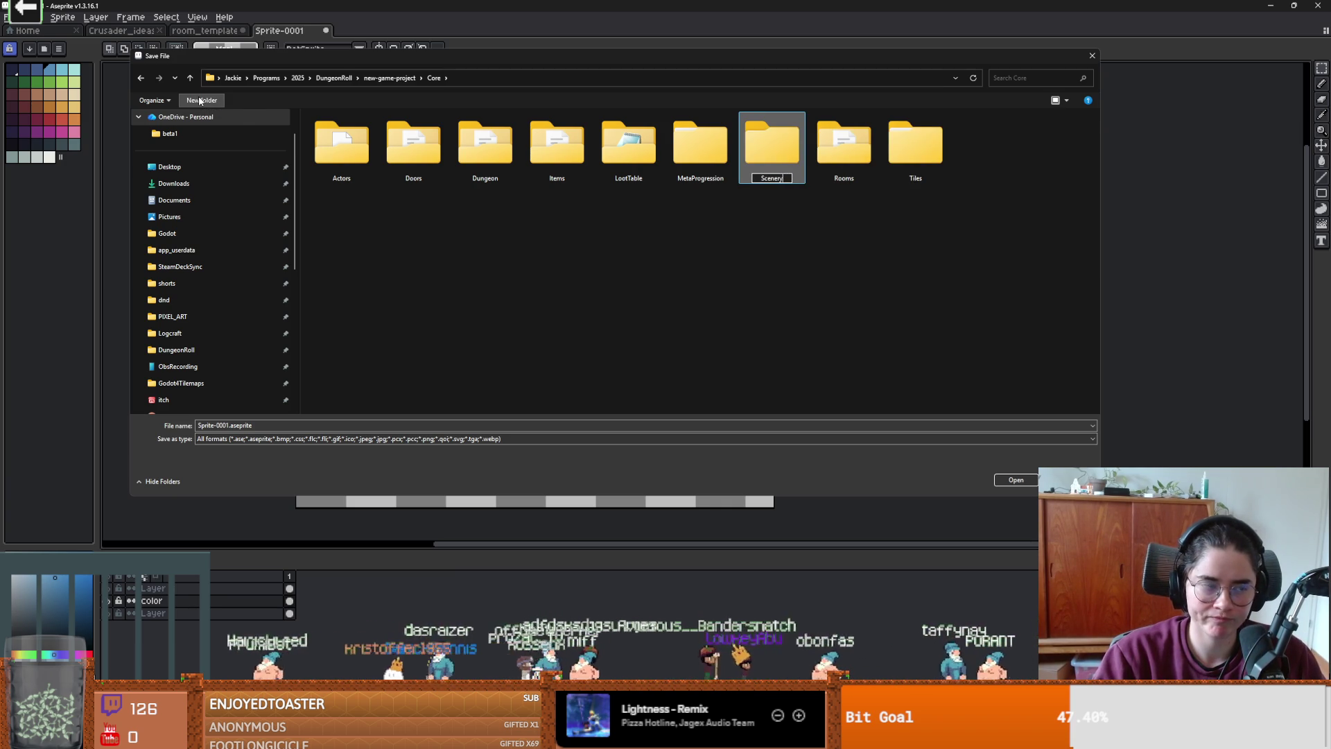
key("Return")
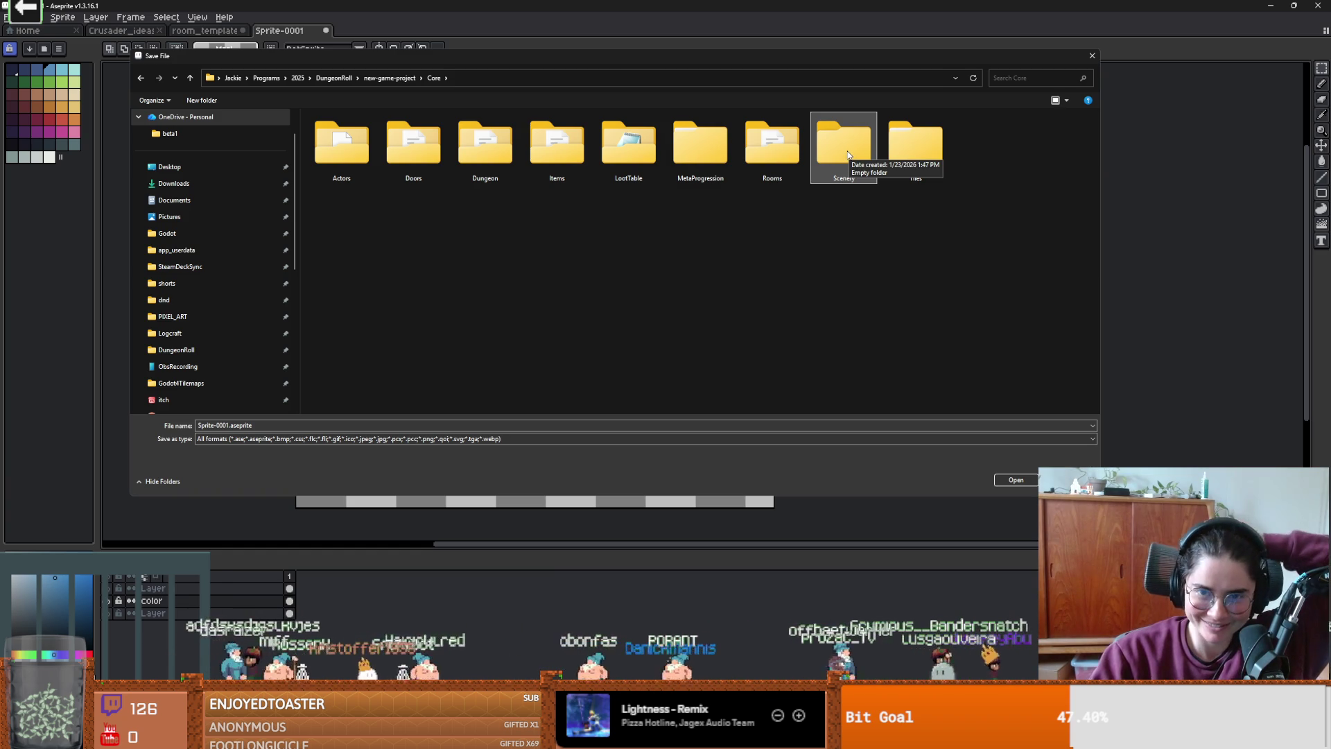
double_click(847, 152)
left_click(364, 425)
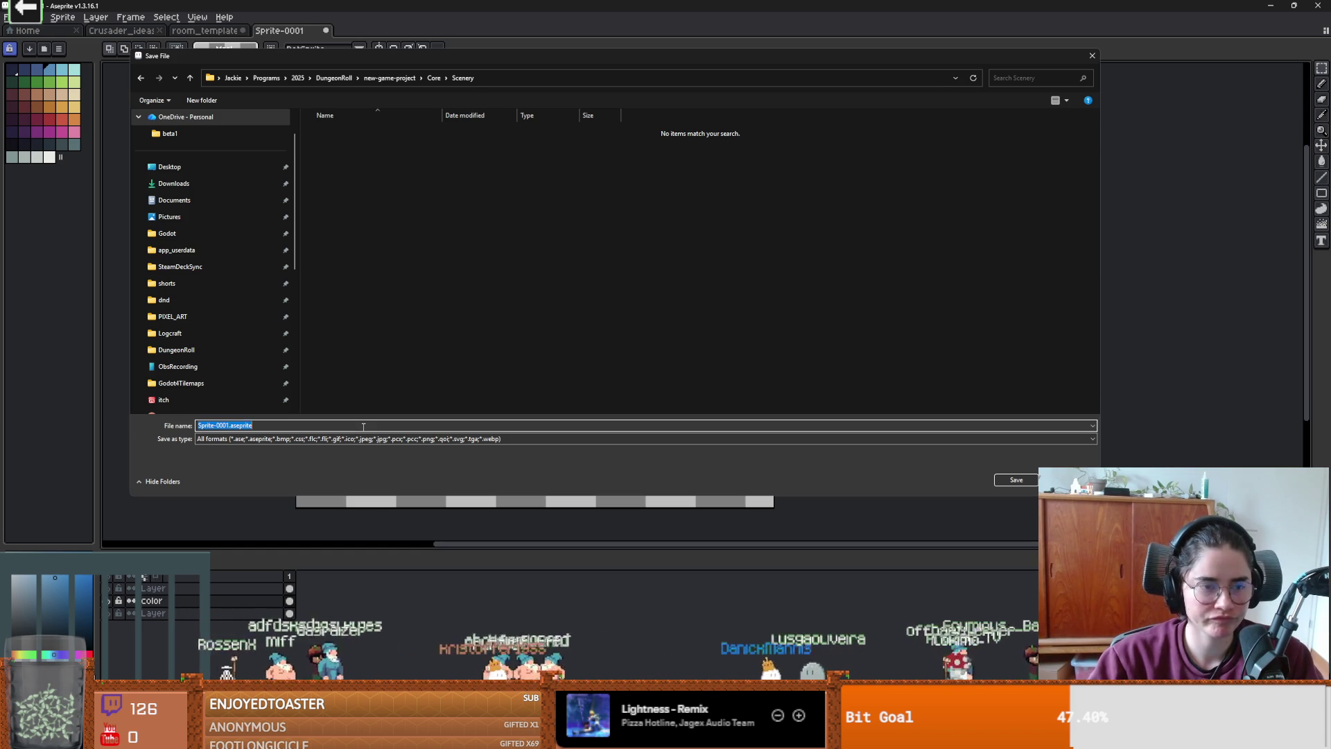
left_click(434, 78)
right_click(846, 159)
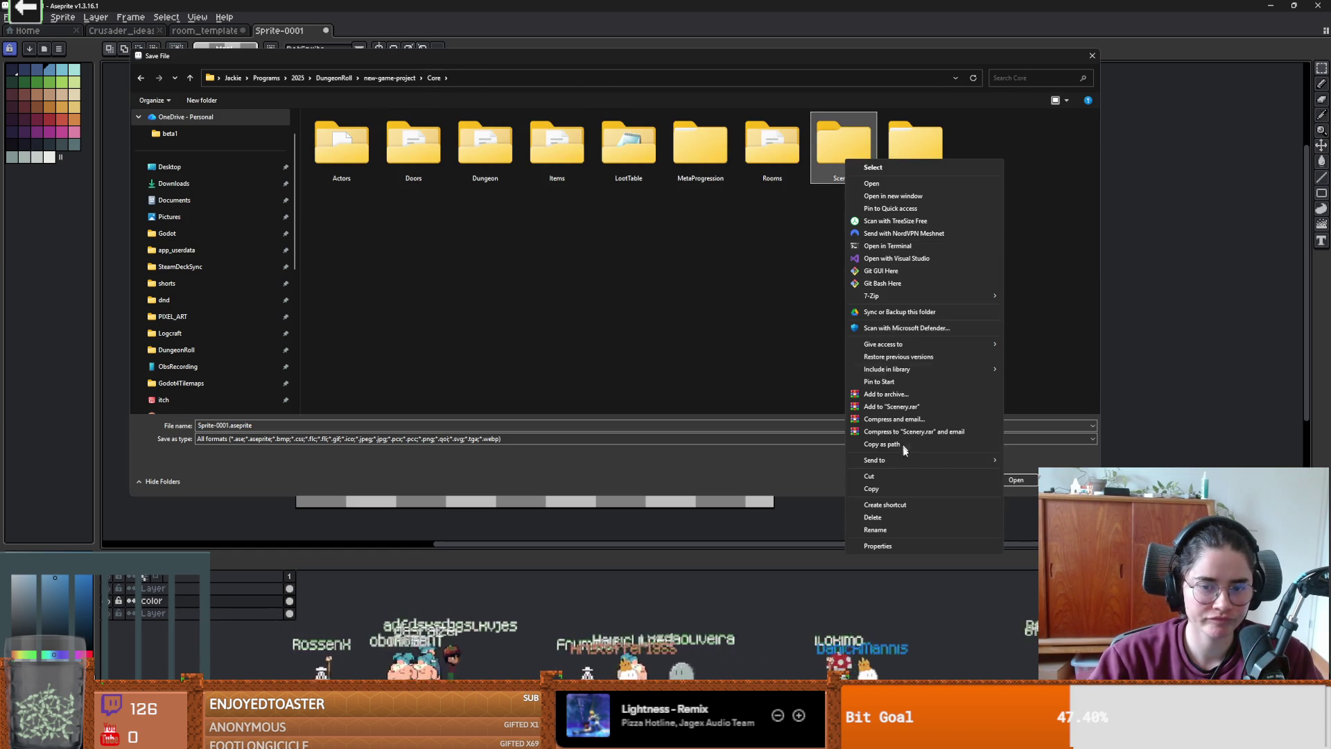
left_click(815, 174)
- Browse through Rooms and RoomScenes into the GraceRooms folder
double_click(772, 146)
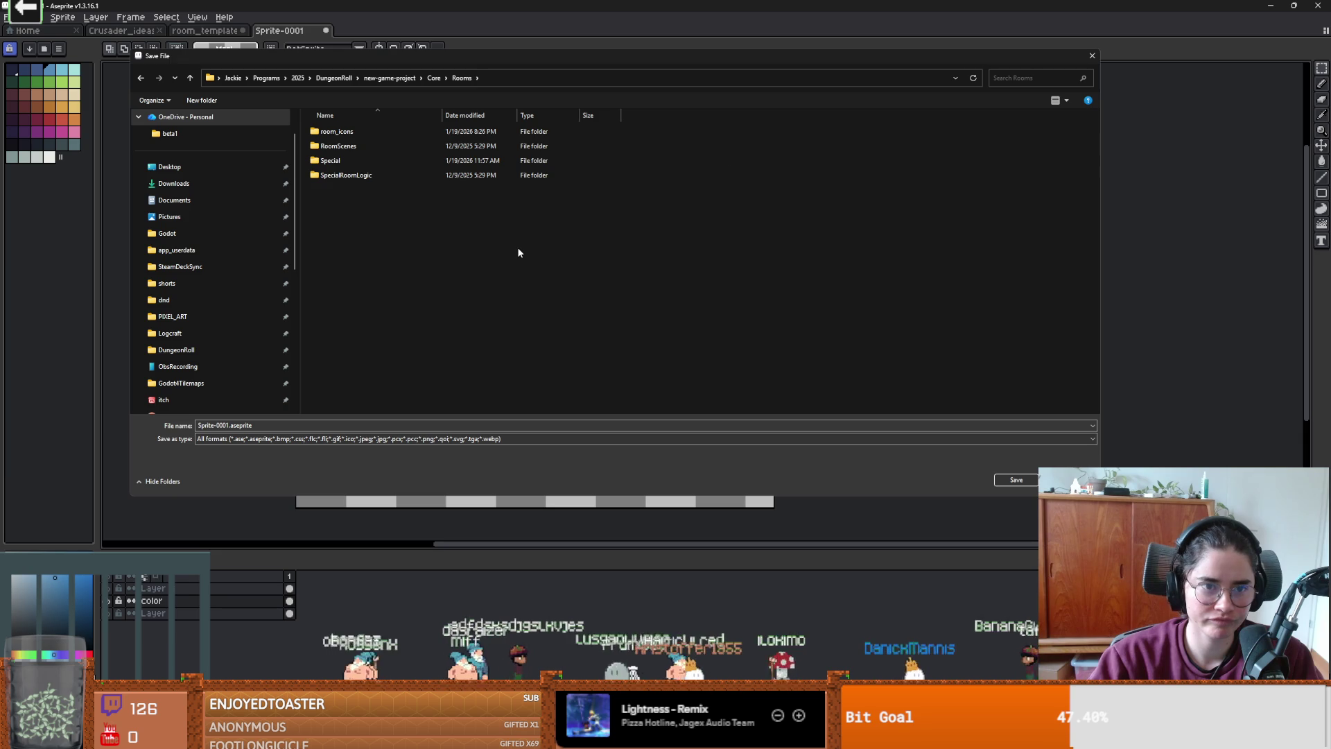
double_click(335, 131)
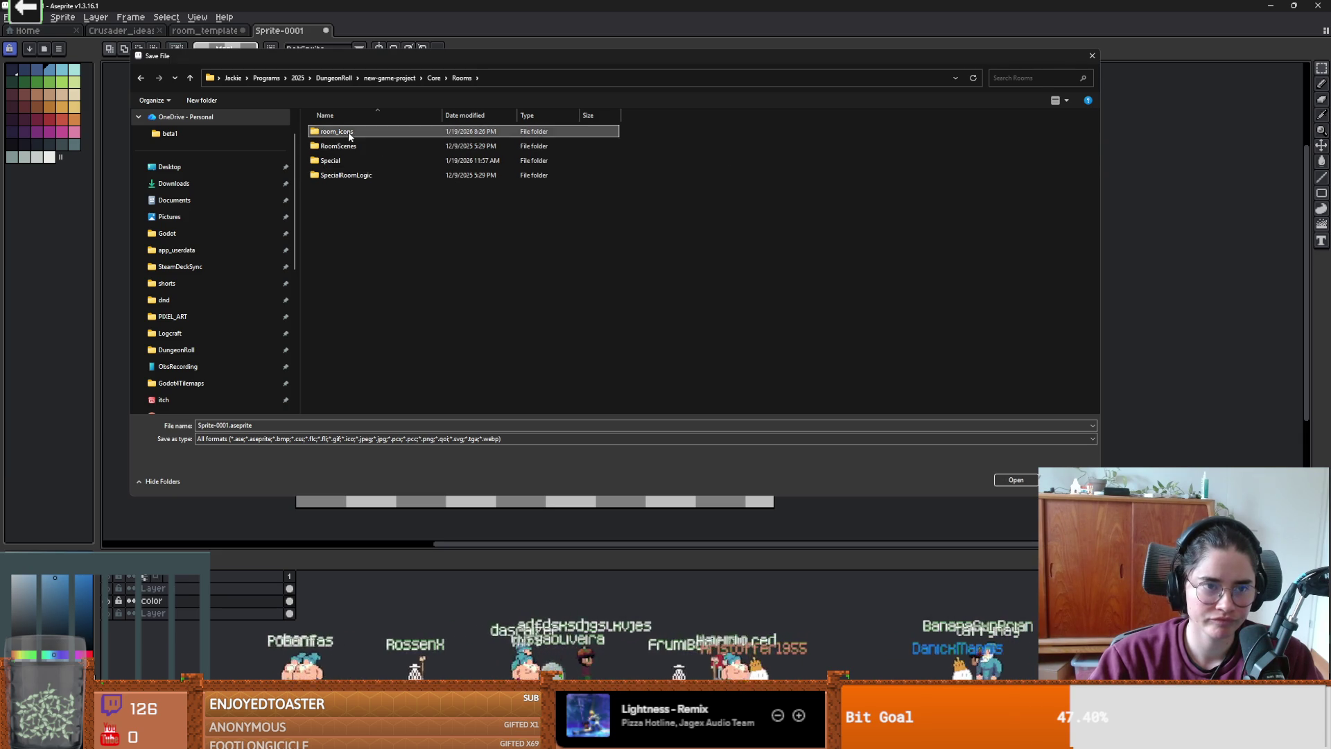
left_click(461, 78)
double_click(361, 146)
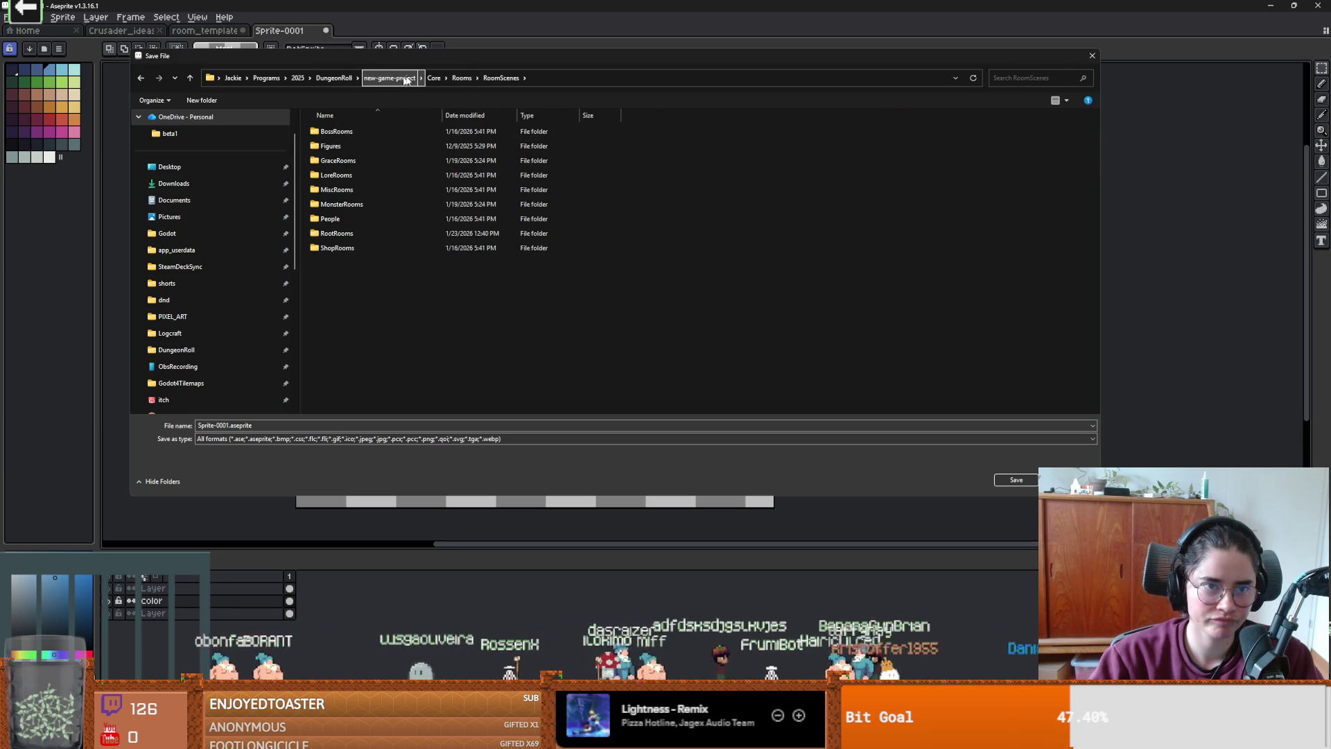
double_click(392, 157)
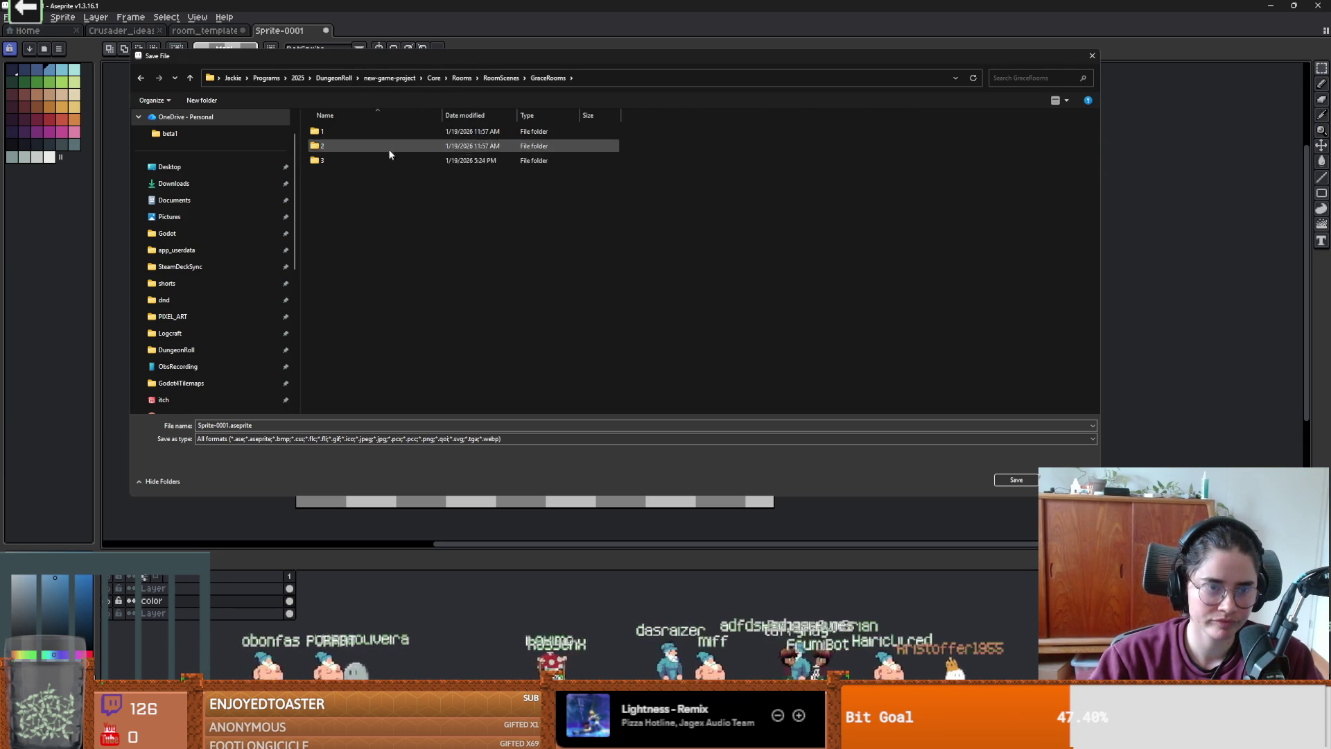
- Create an Objects folder in GraceRooms and save the sprite there as fountains.aseprite
left_click(204, 102)
type("Objects")
key("Return")
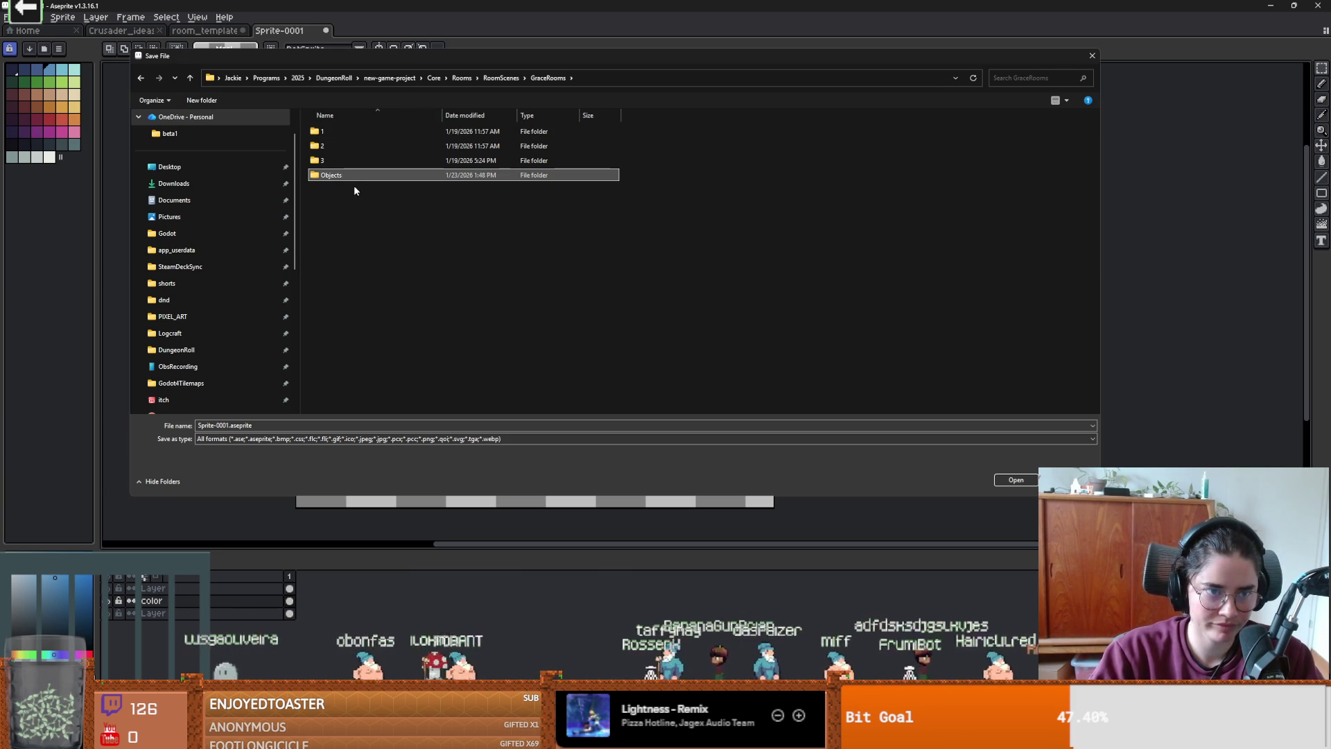
double_click(343, 179)
type("fountains")
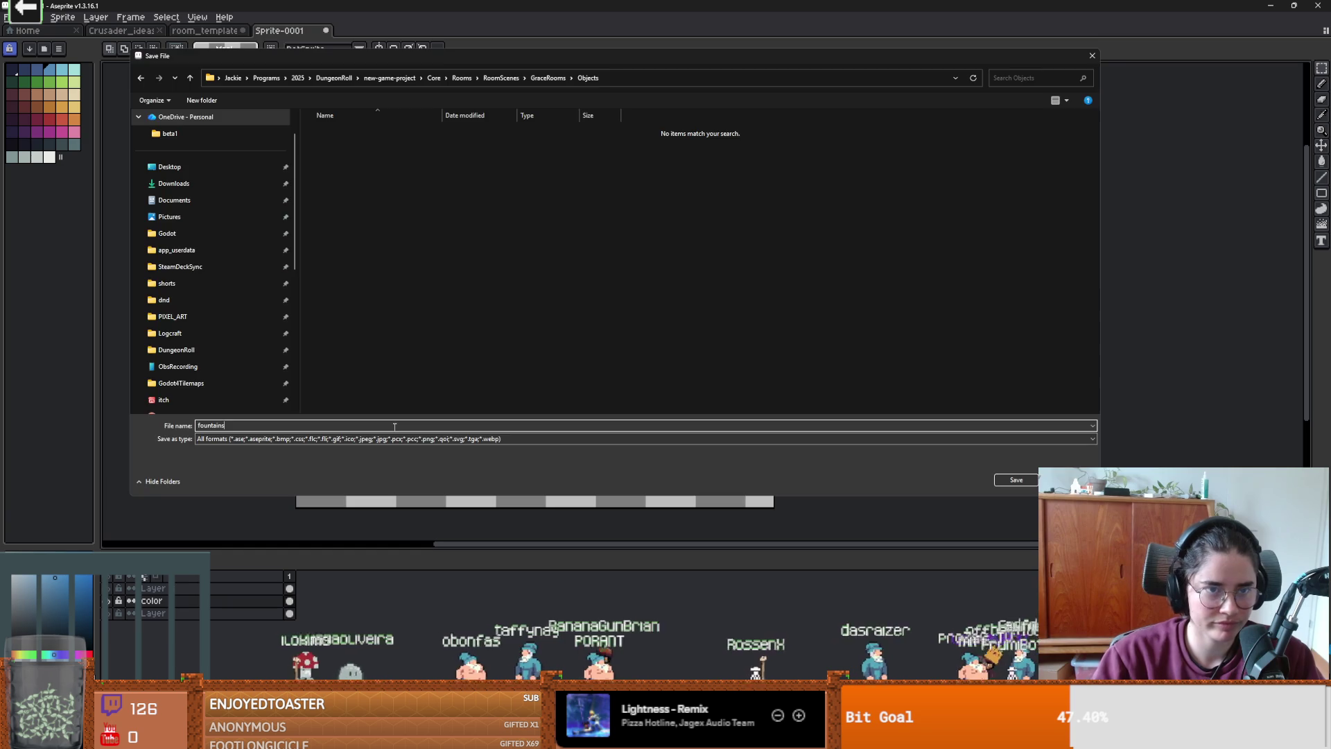
key("Return")
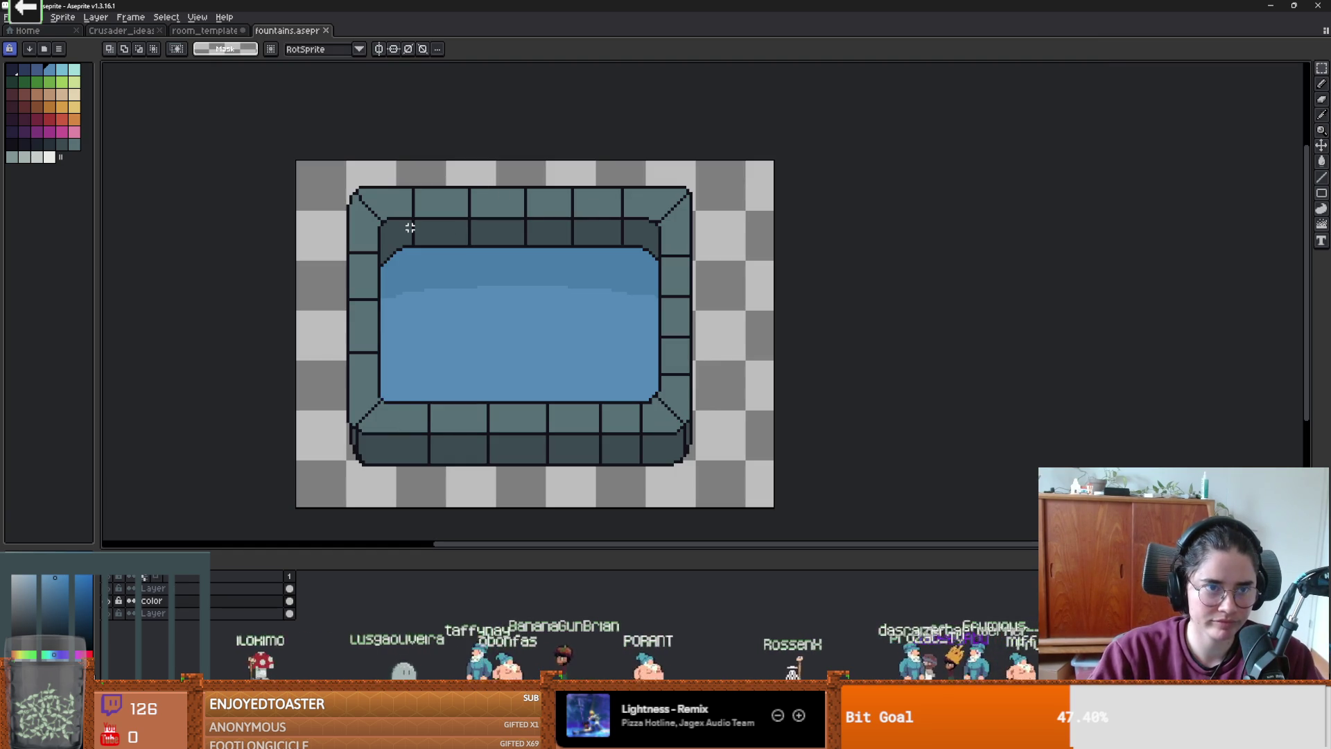
- Copy the fountain and paste it into the room_template sprite
left_click(24, 17)
left_click(42, 83)
left_click(204, 31)
key("ctrl+v")
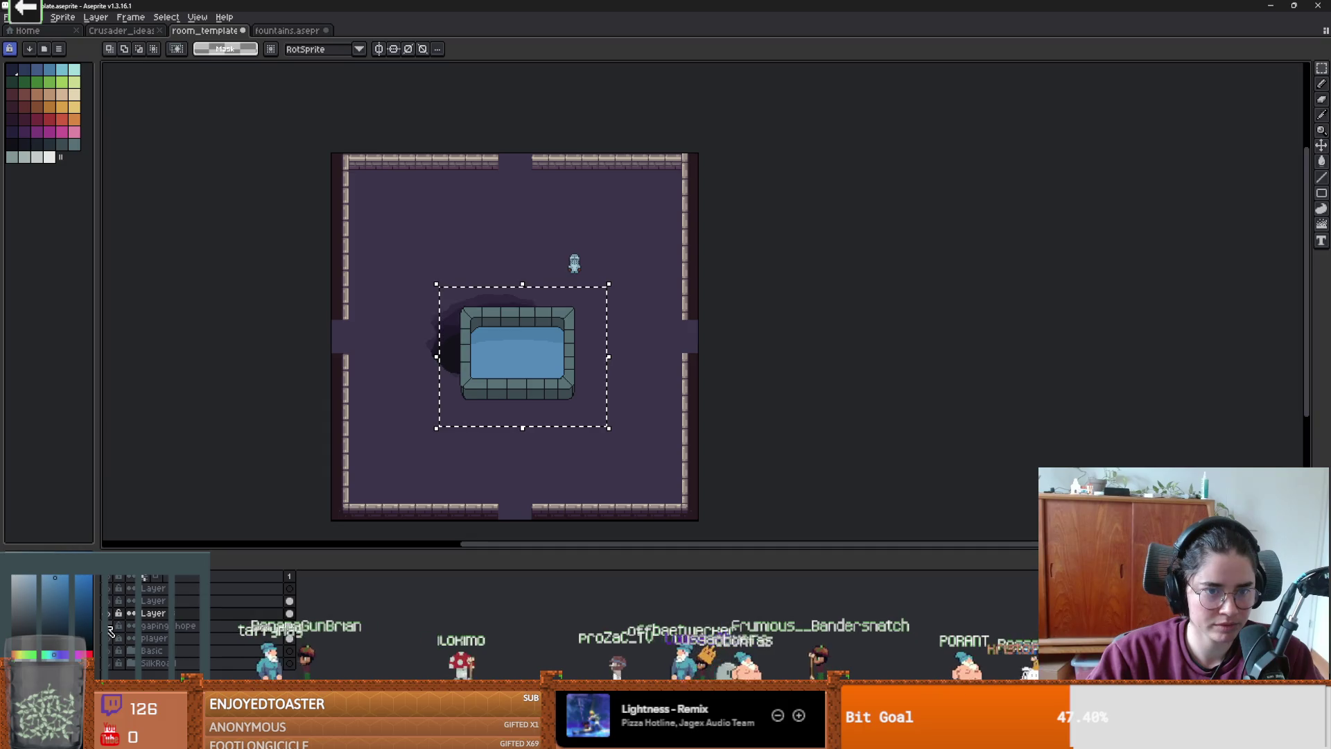
scroll(467, 401, "up", 3)
scroll(485, 466, "down", 1)
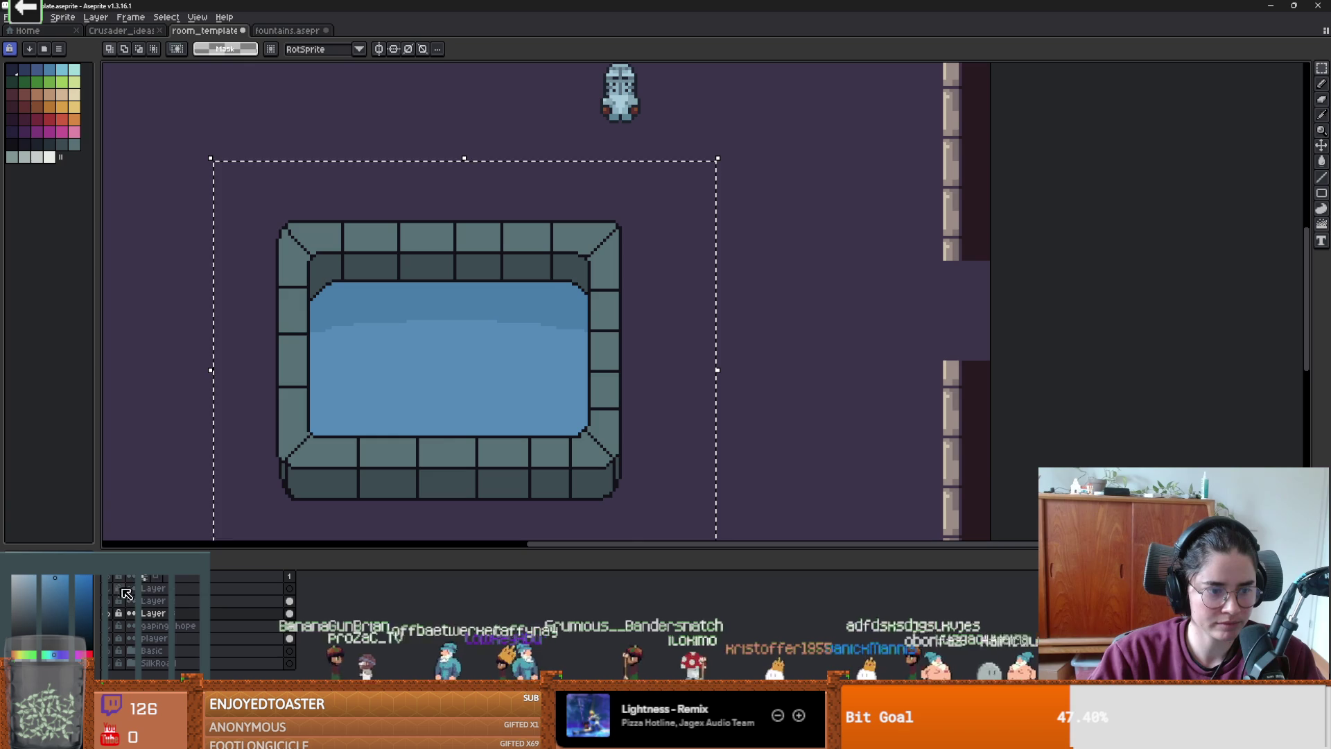
key("ctrl+d")
scroll(376, 400, "up", 1)
- Draw the water blue along the pool's top edge, then paste the fountain into fountains.aseprite
key("b")
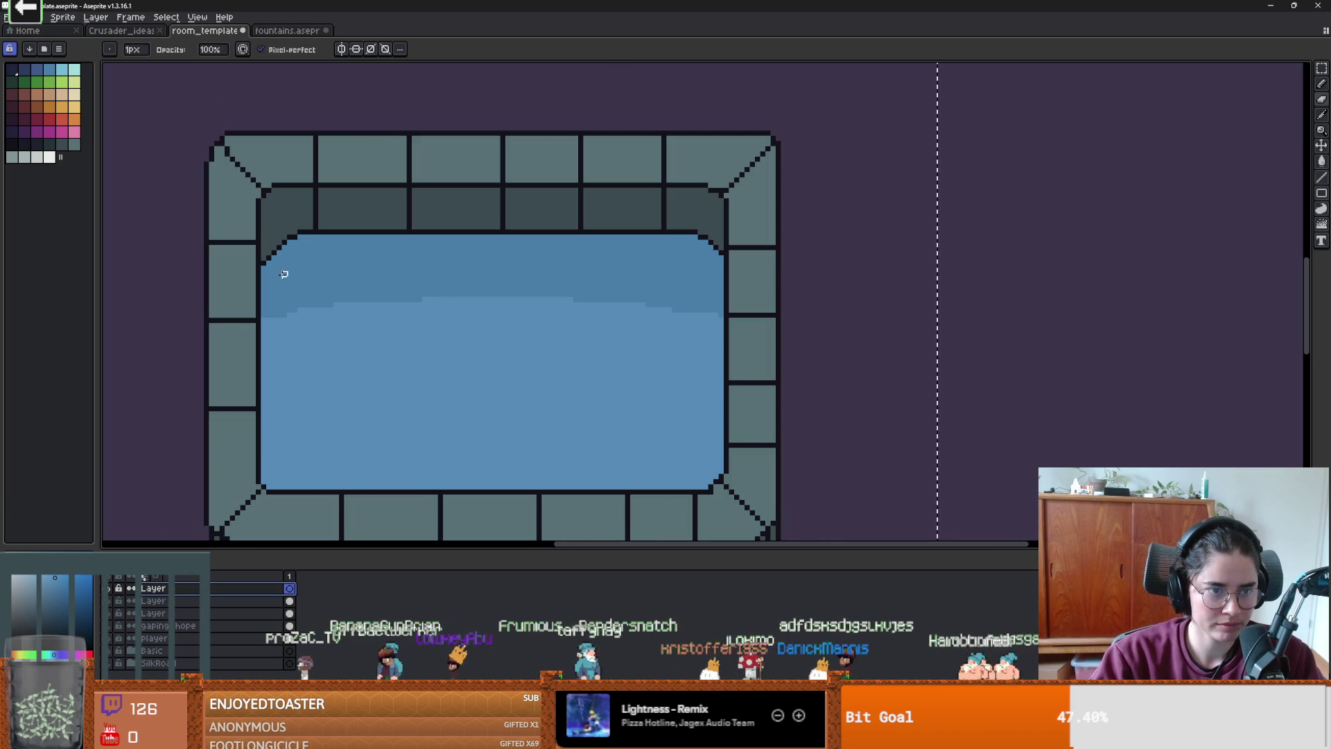
left_click_drag(271, 249, 297, 254)
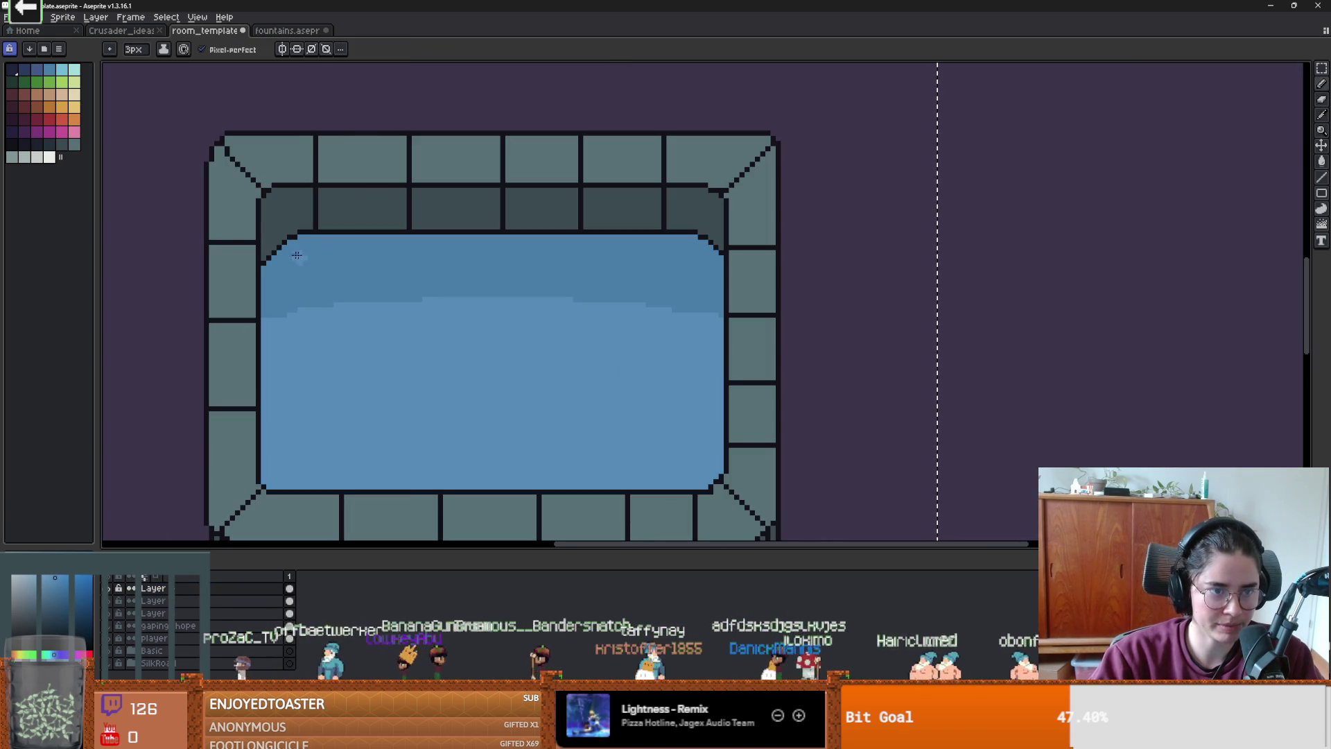
left_click(312, 262, "alt")
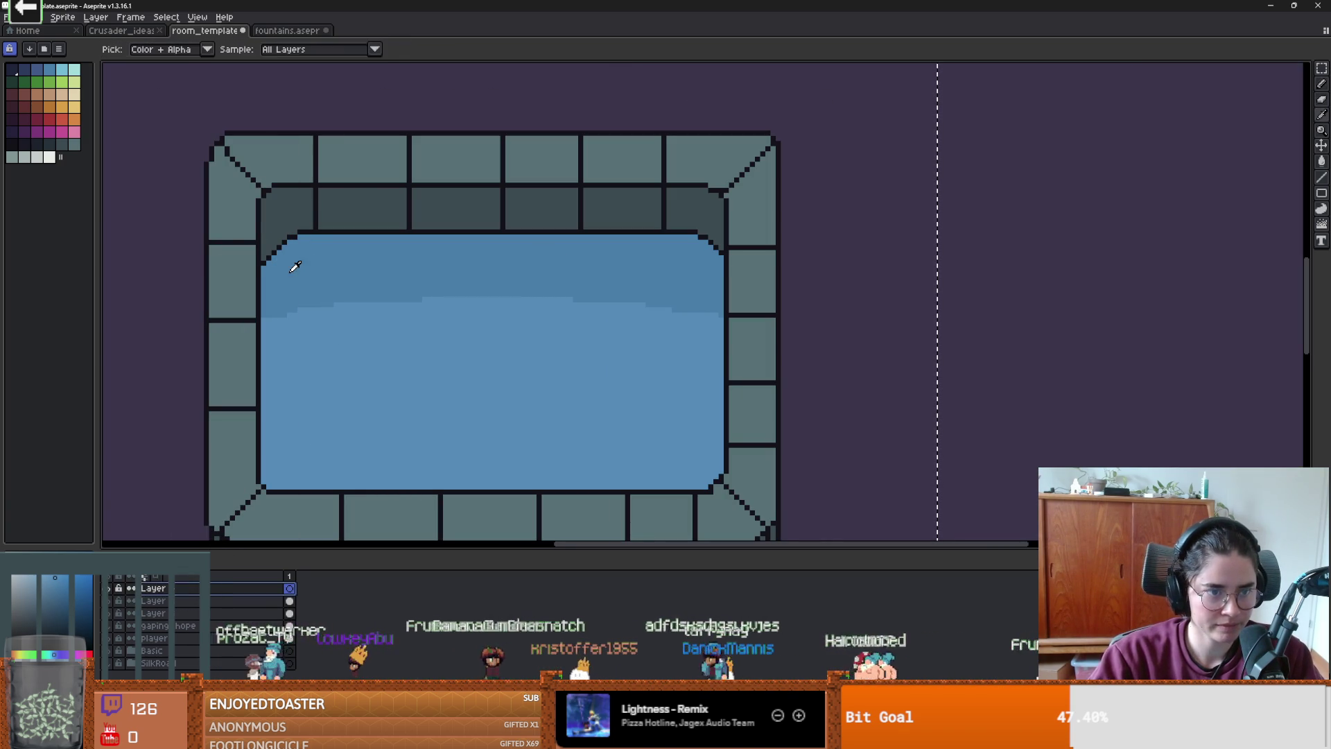
mouse_move(266, 258)
left_mouse_down()
mouse_move(277, 238)
mouse_move(391, 221)
mouse_move(672, 231)
mouse_move(721, 249)
mouse_move(690, 222)
mouse_move(538, 227)
left_mouse_up()
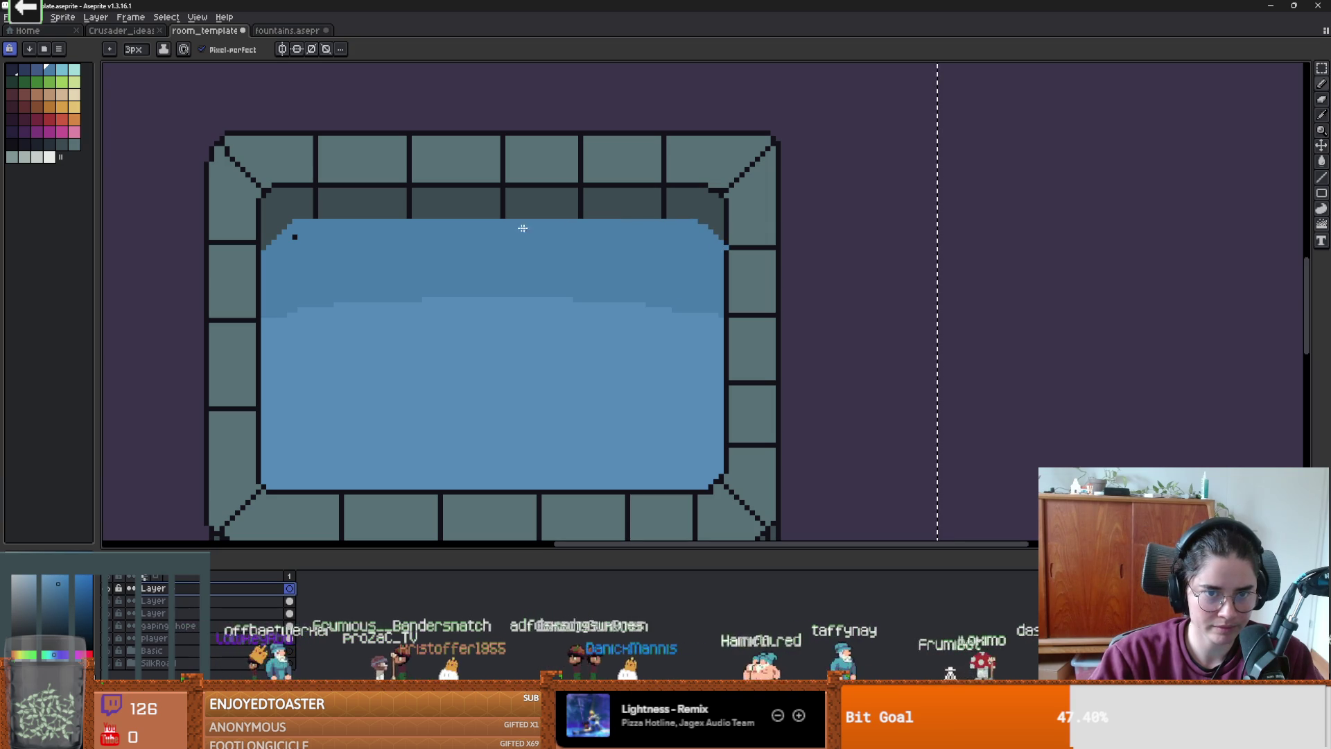
key("e")
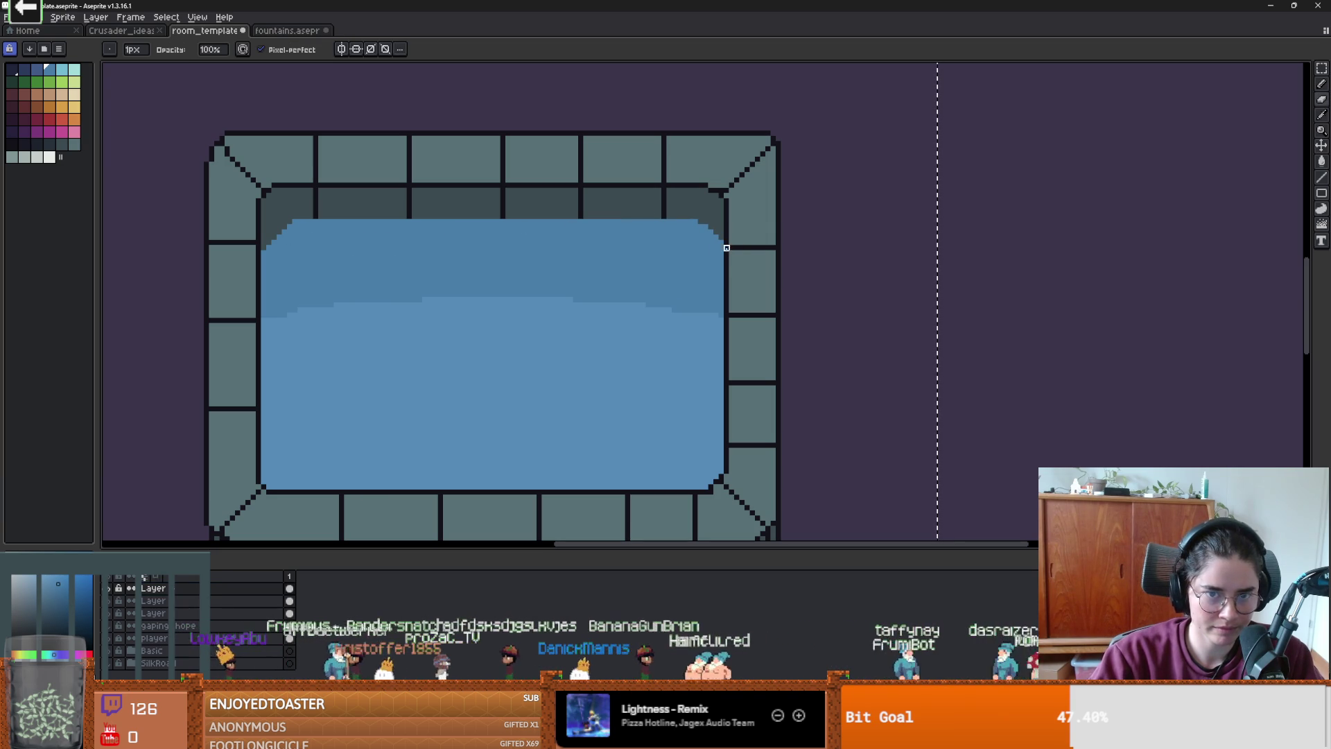
key("v")
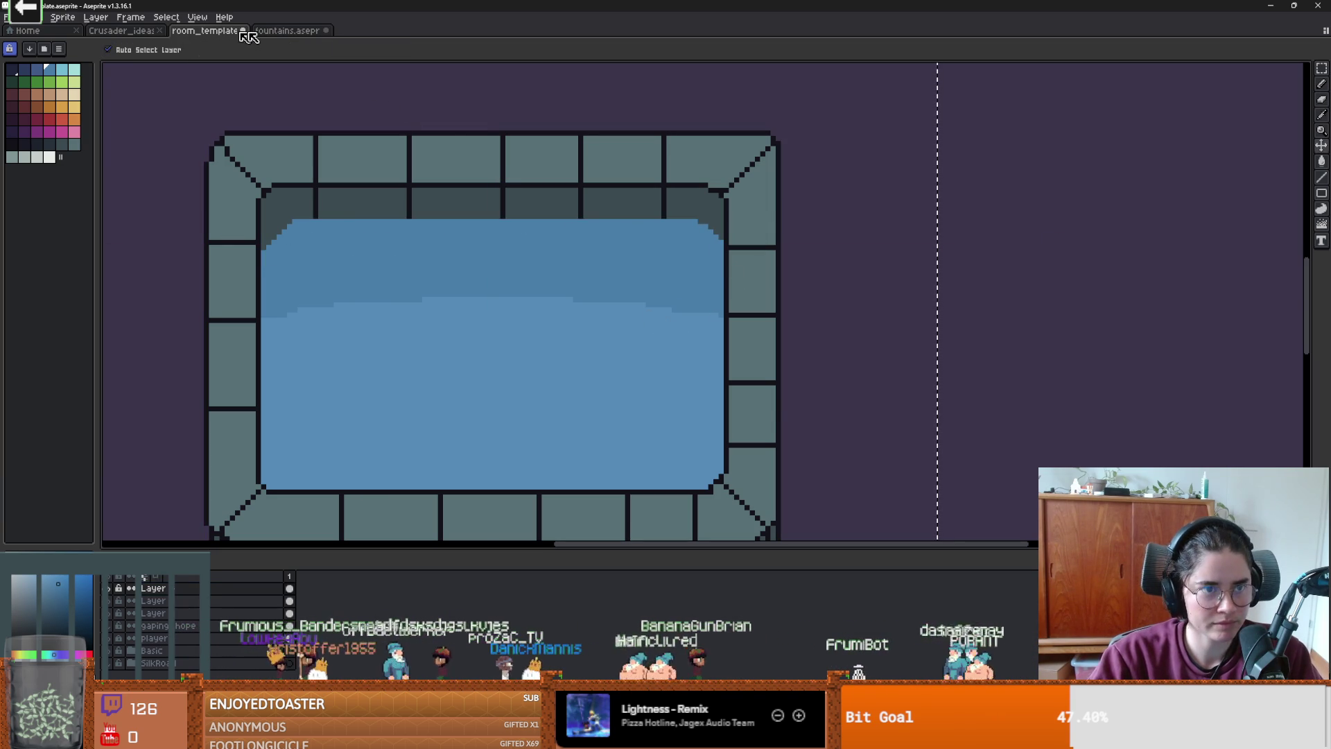
left_click(287, 30)
key("ctrl+v")
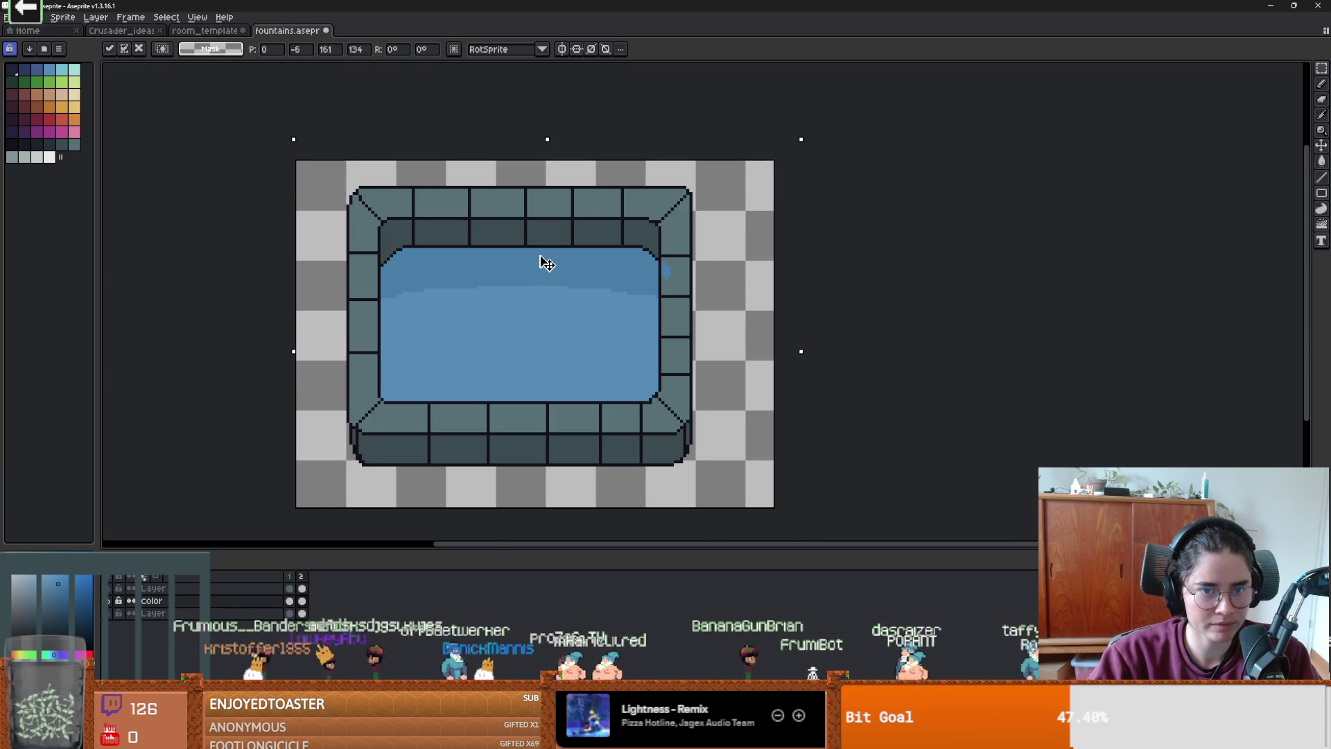
- Align the pasted fountain over the original and commit it in place
key("Escape")
key("ctrl+v")
mouse_move(636, 276)
left_mouse_down()
mouse_move(575, 273)
mouse_move(563, 249)
left_mouse_up()
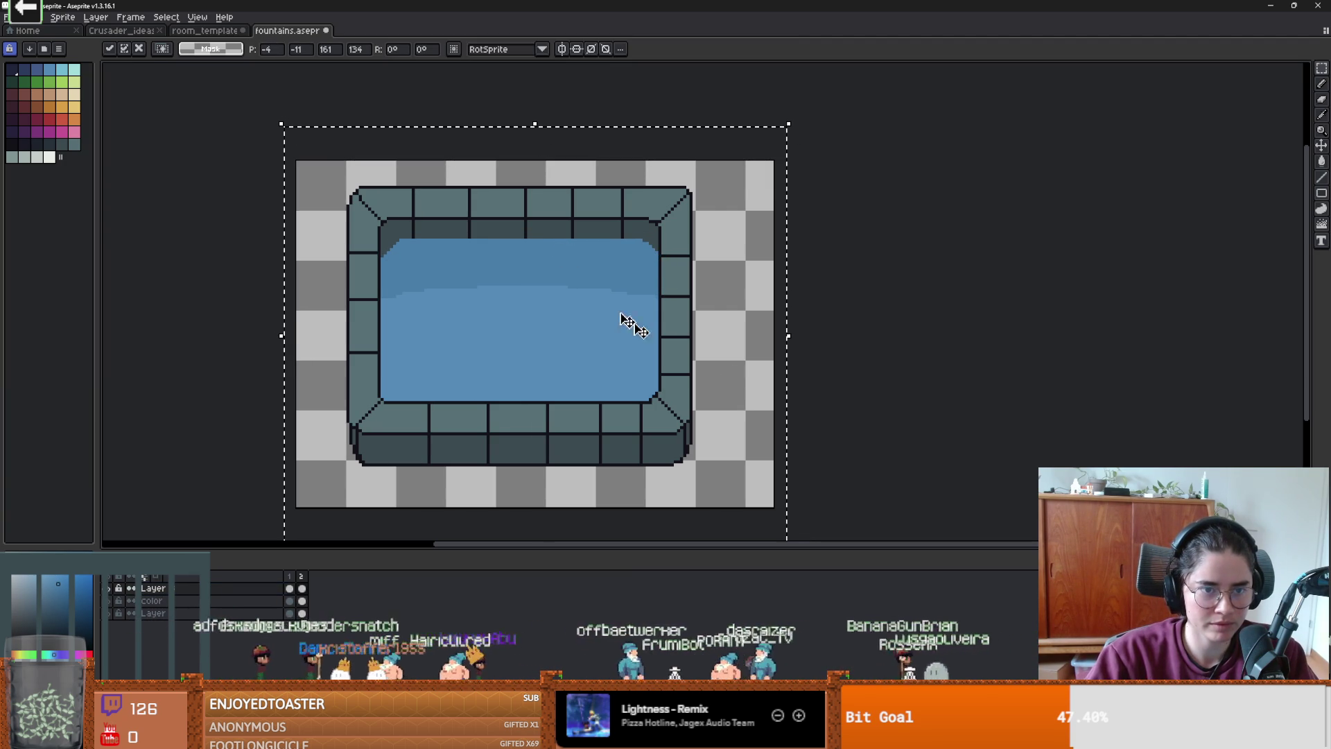
left_click(291, 586)
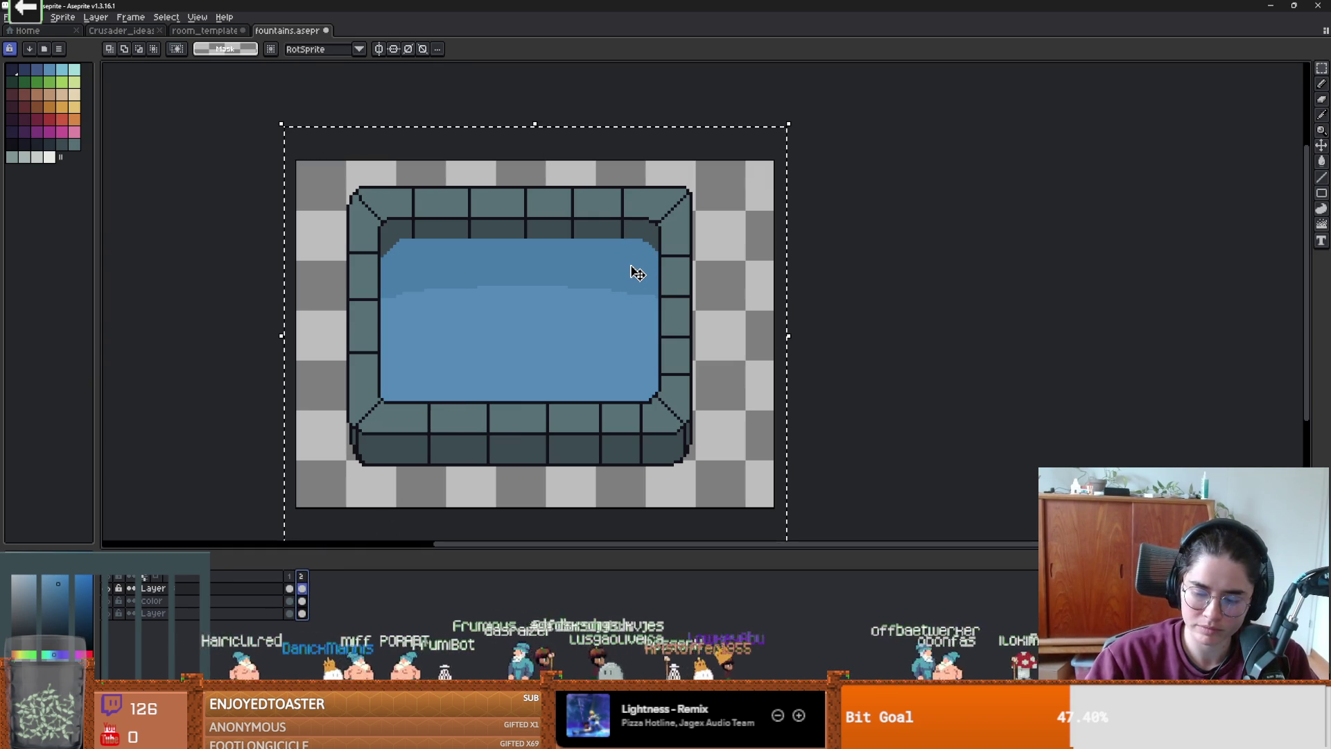
- Open the sprite sheet export, cancel it, and switch to the tileset folder window
left_click(8, 16)
mouse_move(56, 129)
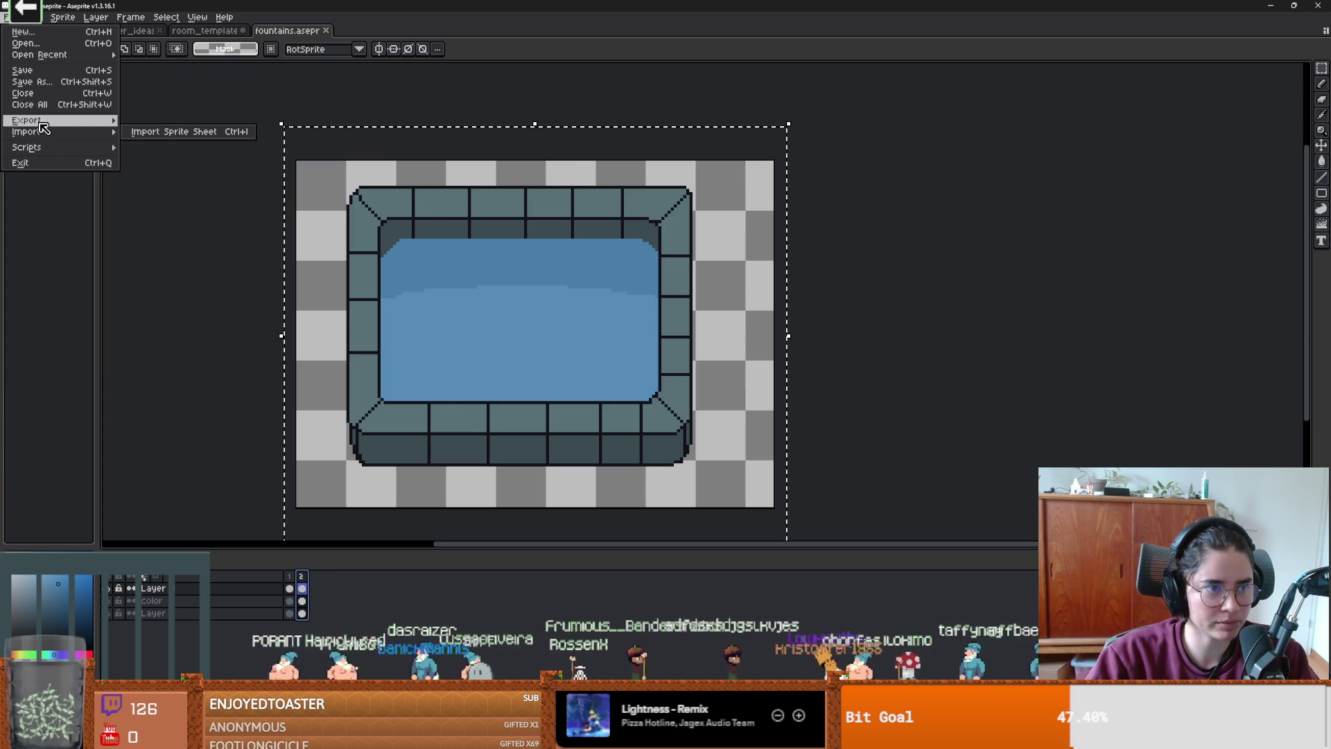
left_click(174, 134)
left_click(312, 215)
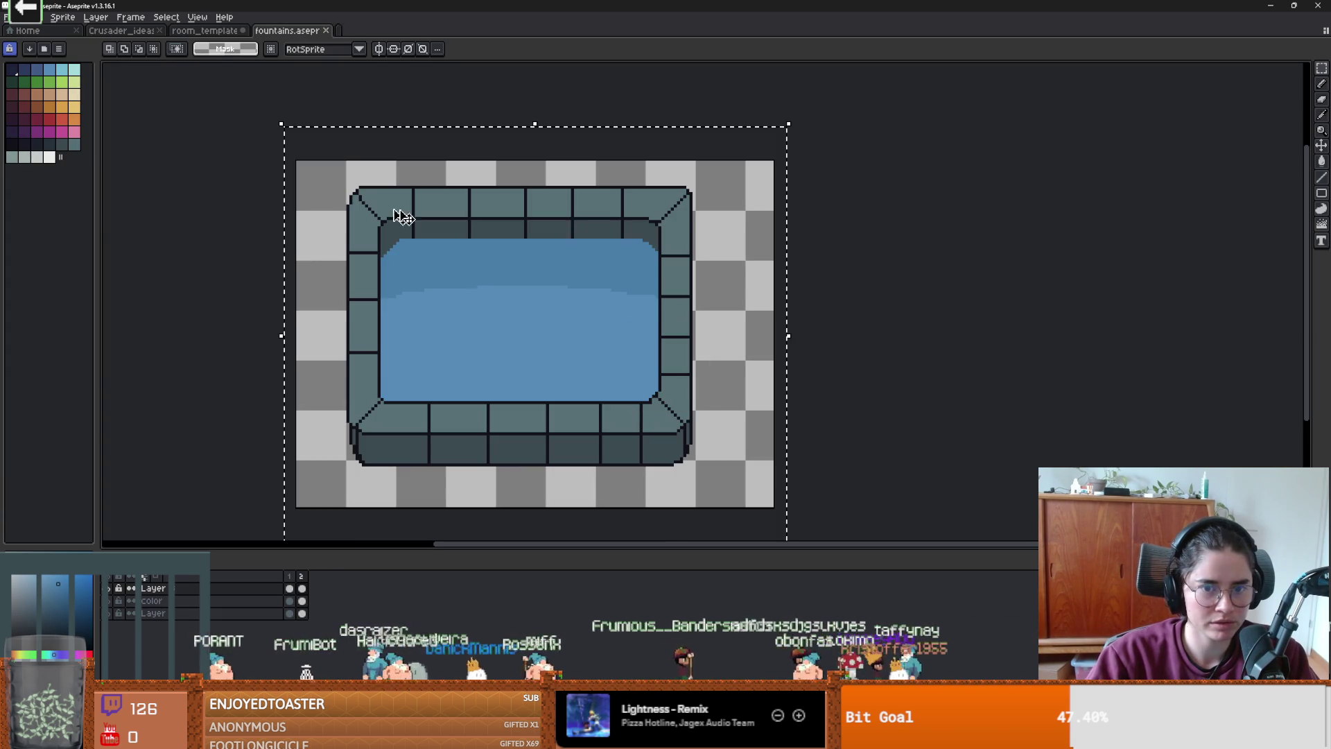
key("alt+Tab")
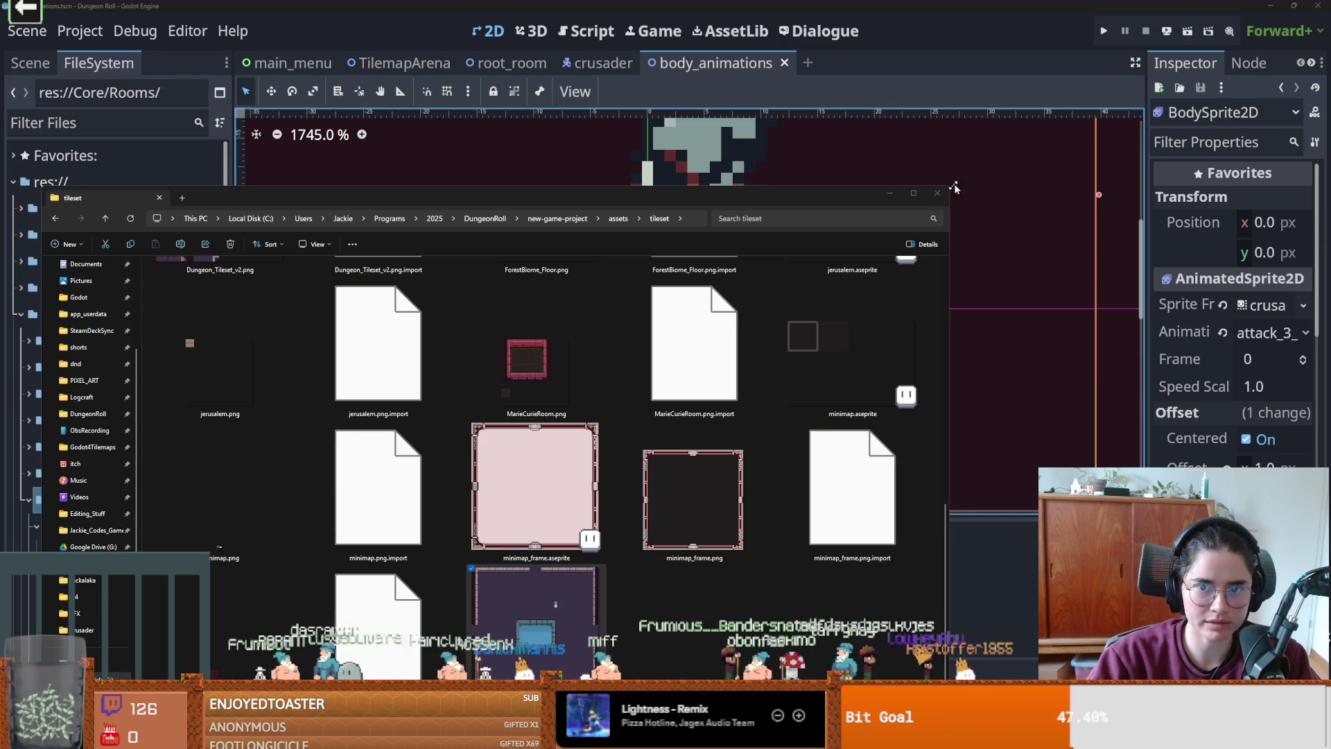
- In Godot, start a new empty scene and search 'inter' for an InteractableObject root node
left_click(970, 181)
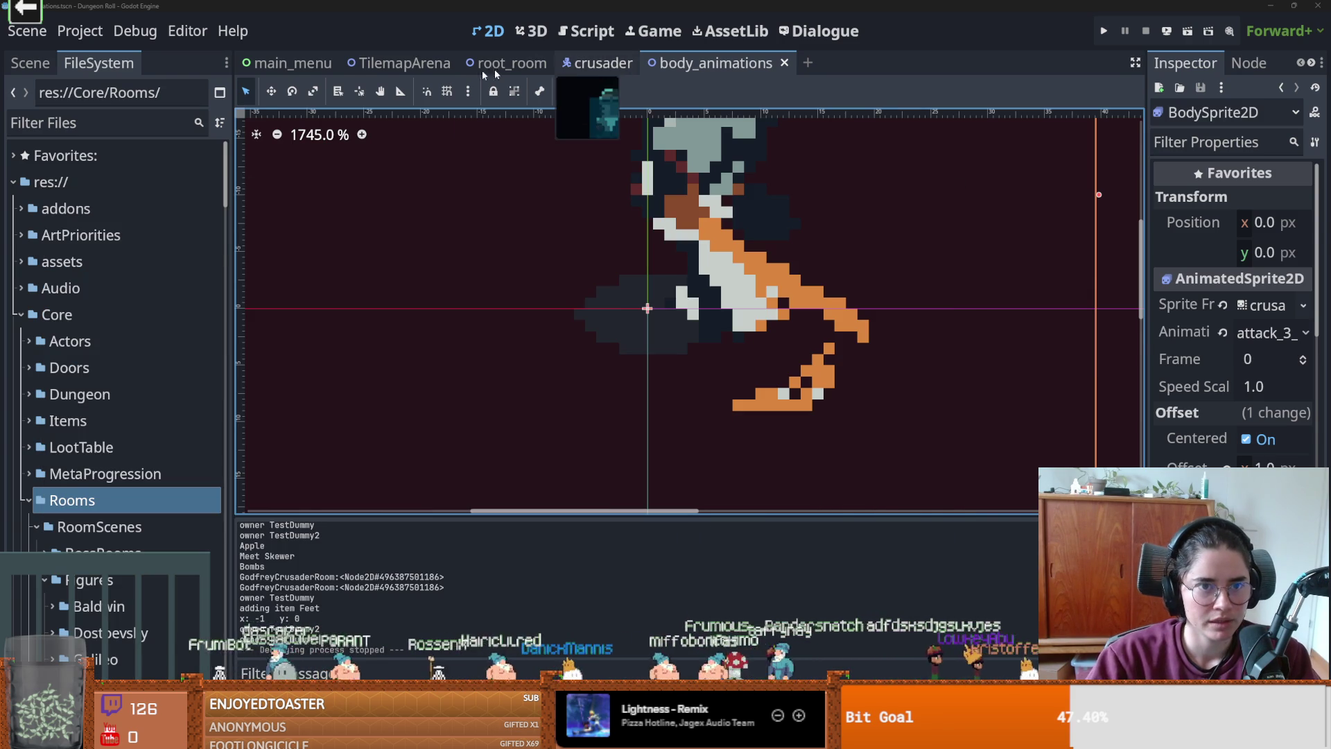
left_click(807, 62)
left_click(30, 63)
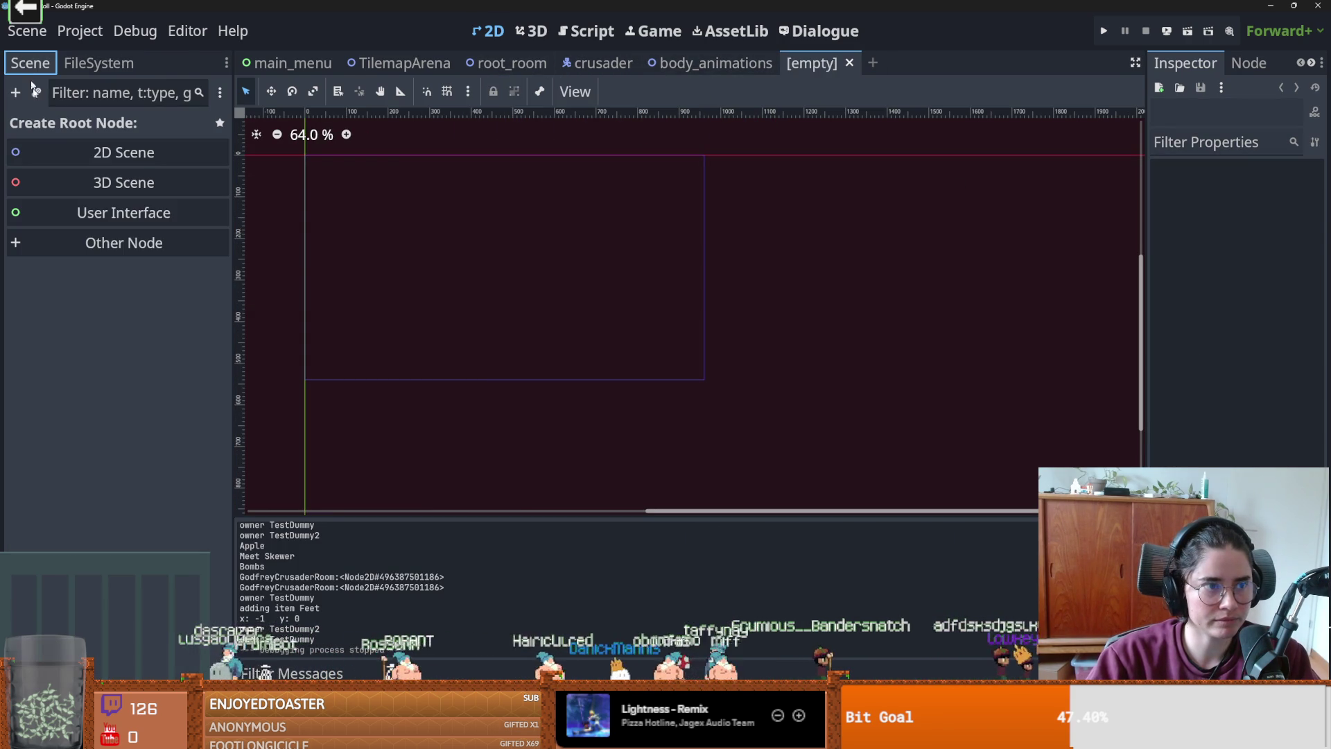
left_click(116, 254)
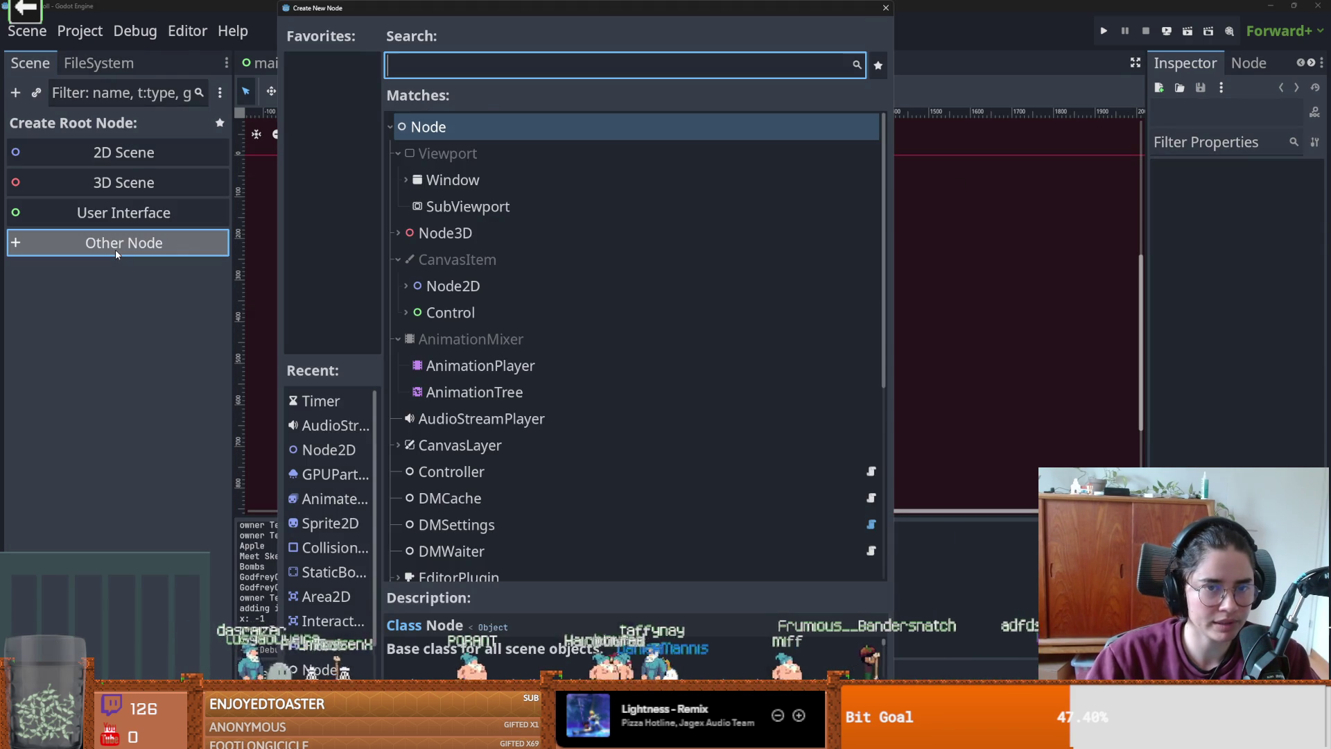
type("inter")
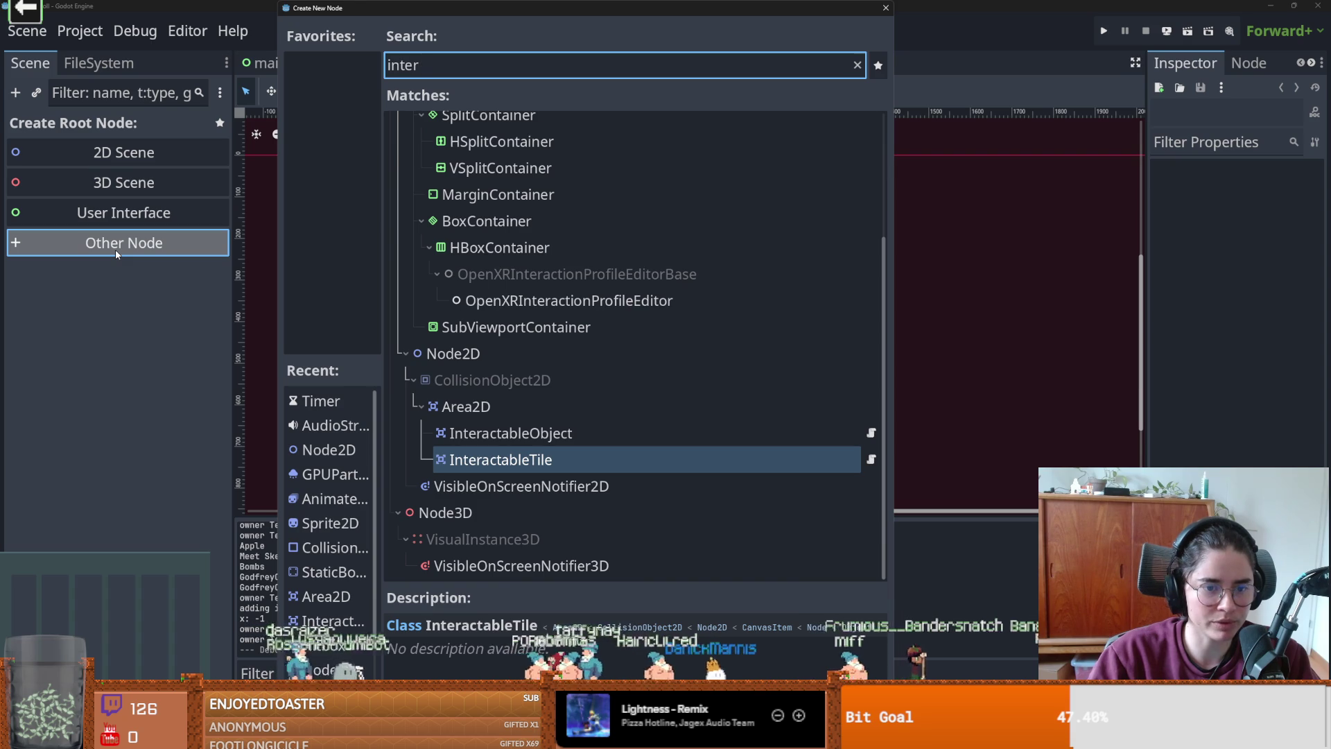
left_click(551, 433)
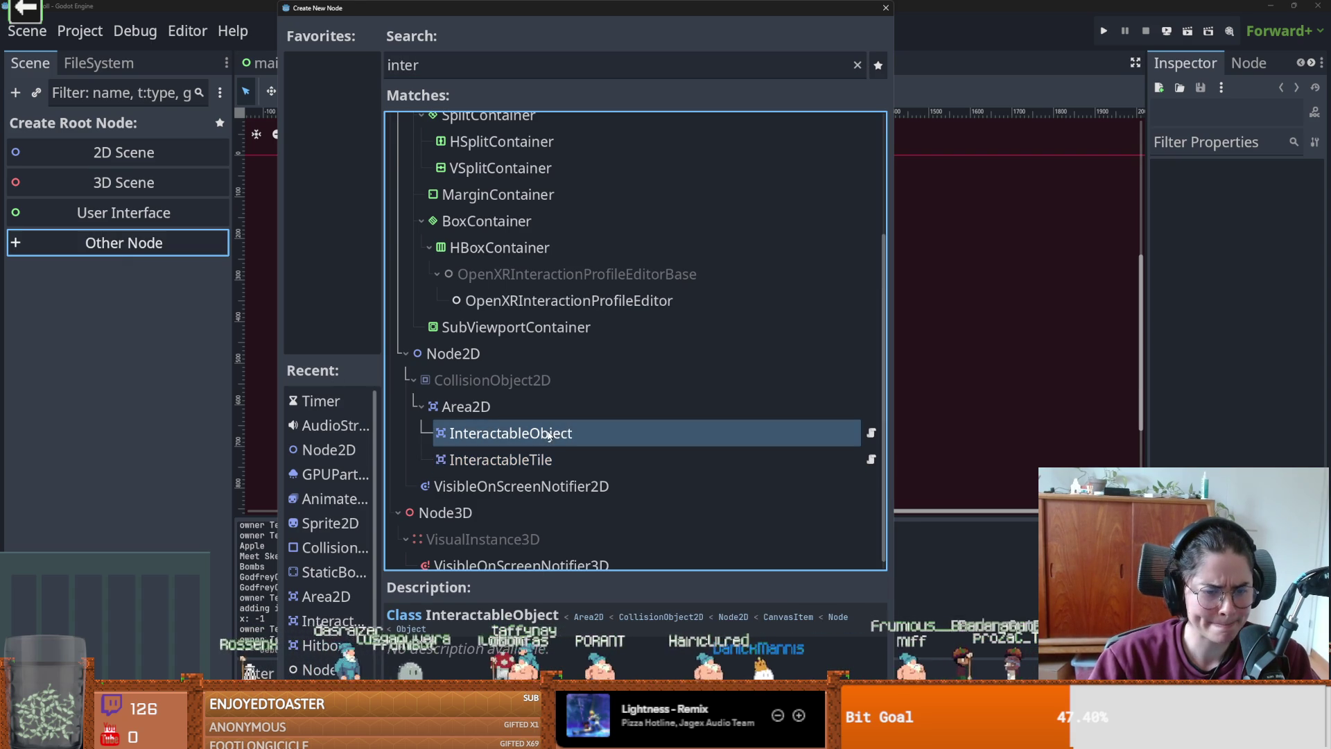
left_click(552, 462)
left_click(552, 445)
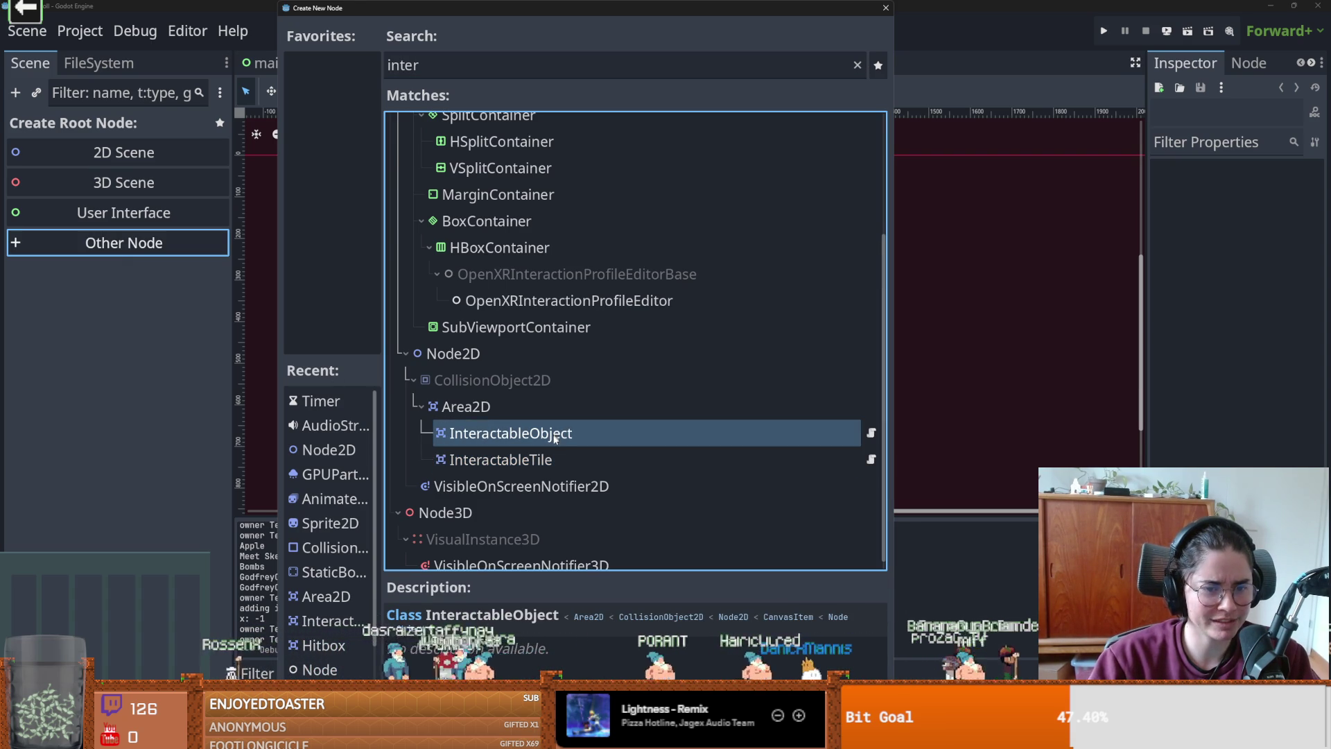
- Read through the InteractableObject script, then return to choosing the root node type
left_click(871, 434)
scroll(603, 378, "up", 1)
scroll(604, 378, "down", 4)
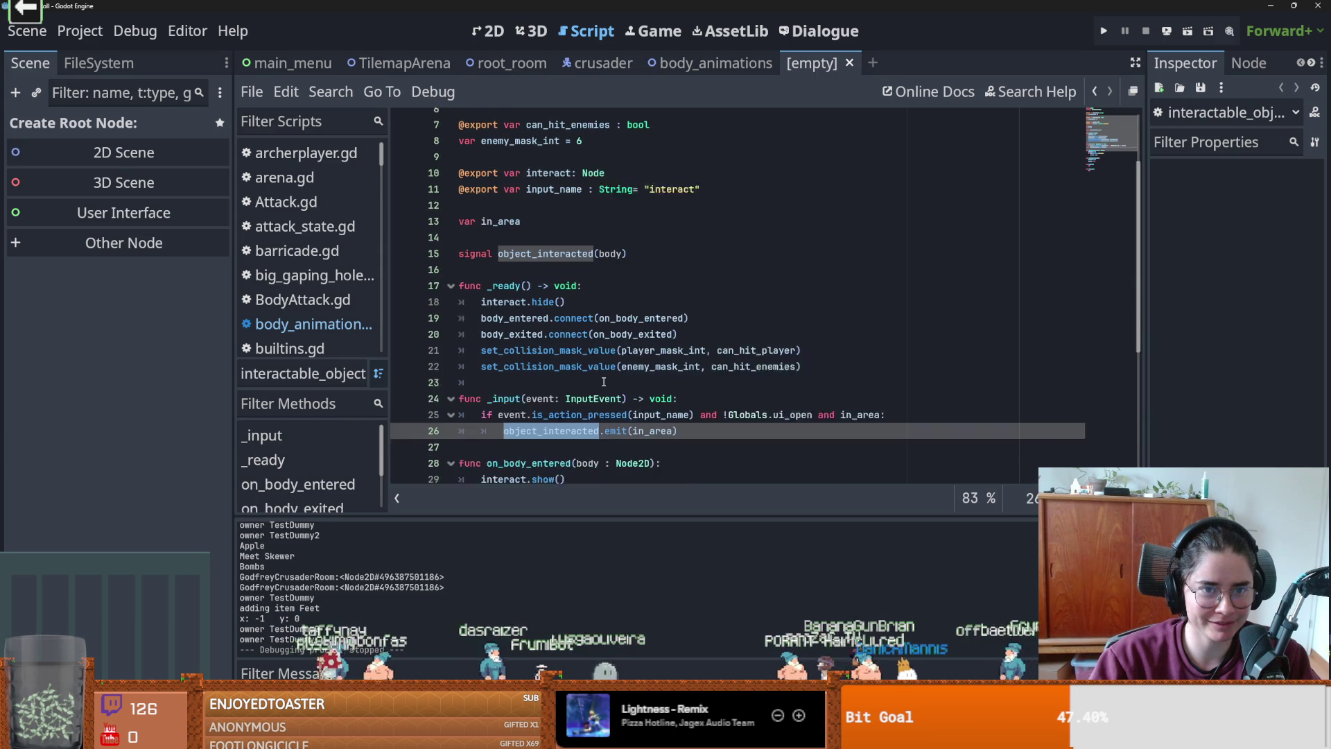
scroll(604, 382, "up", 4)
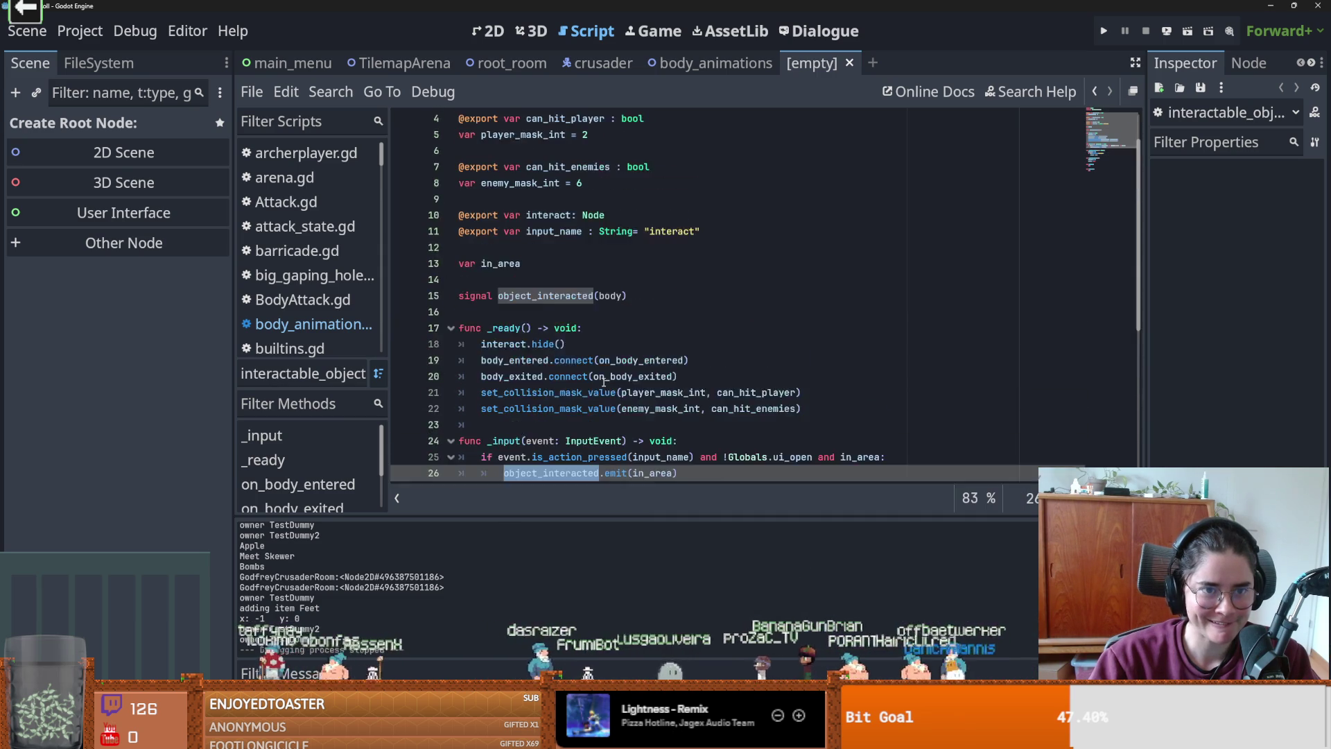
scroll(566, 287, "down", 4)
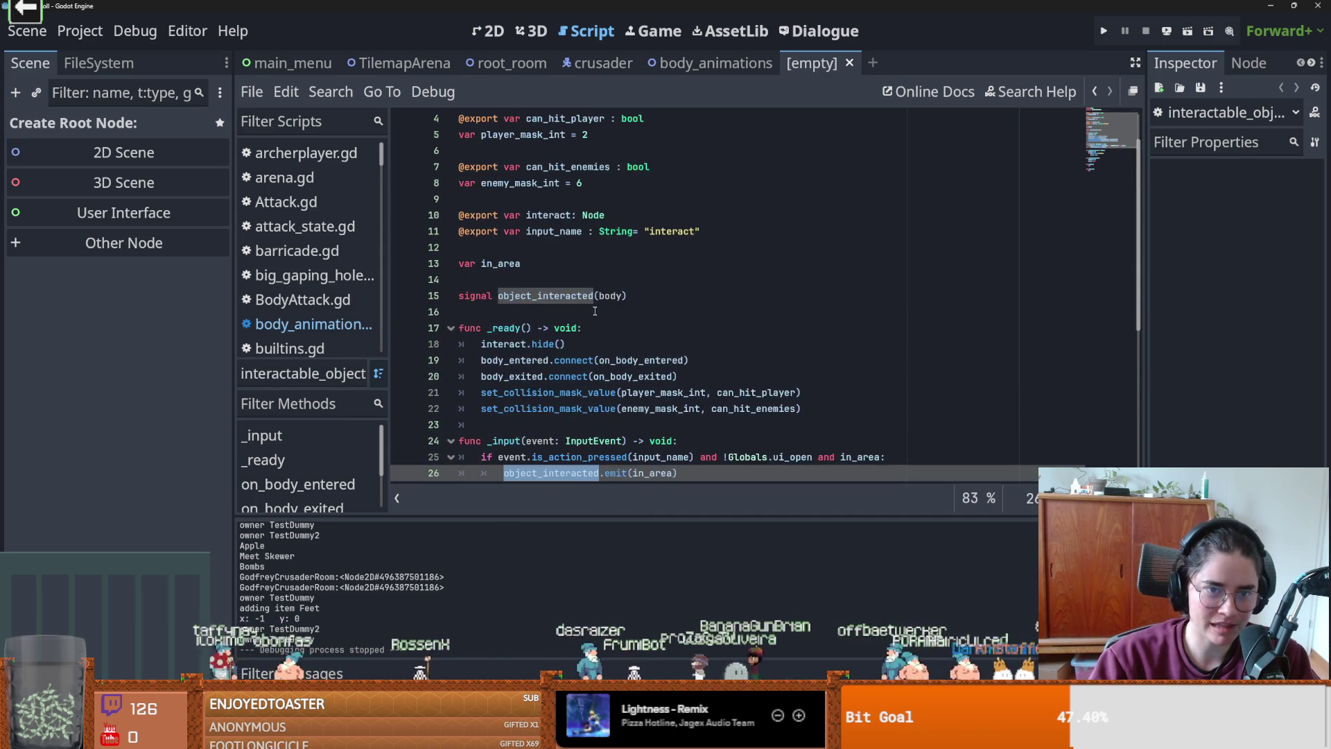
scroll(611, 313, "down", 3)
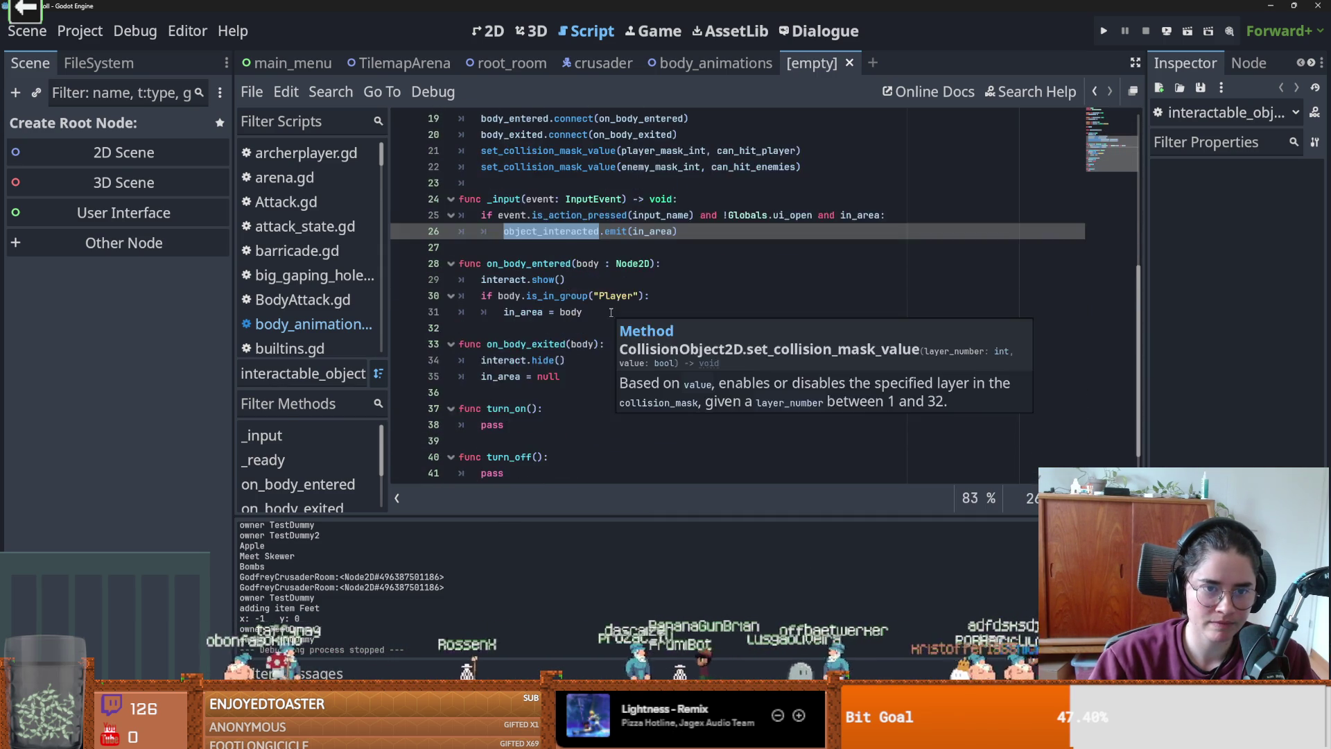
scroll(611, 312, "up", 3)
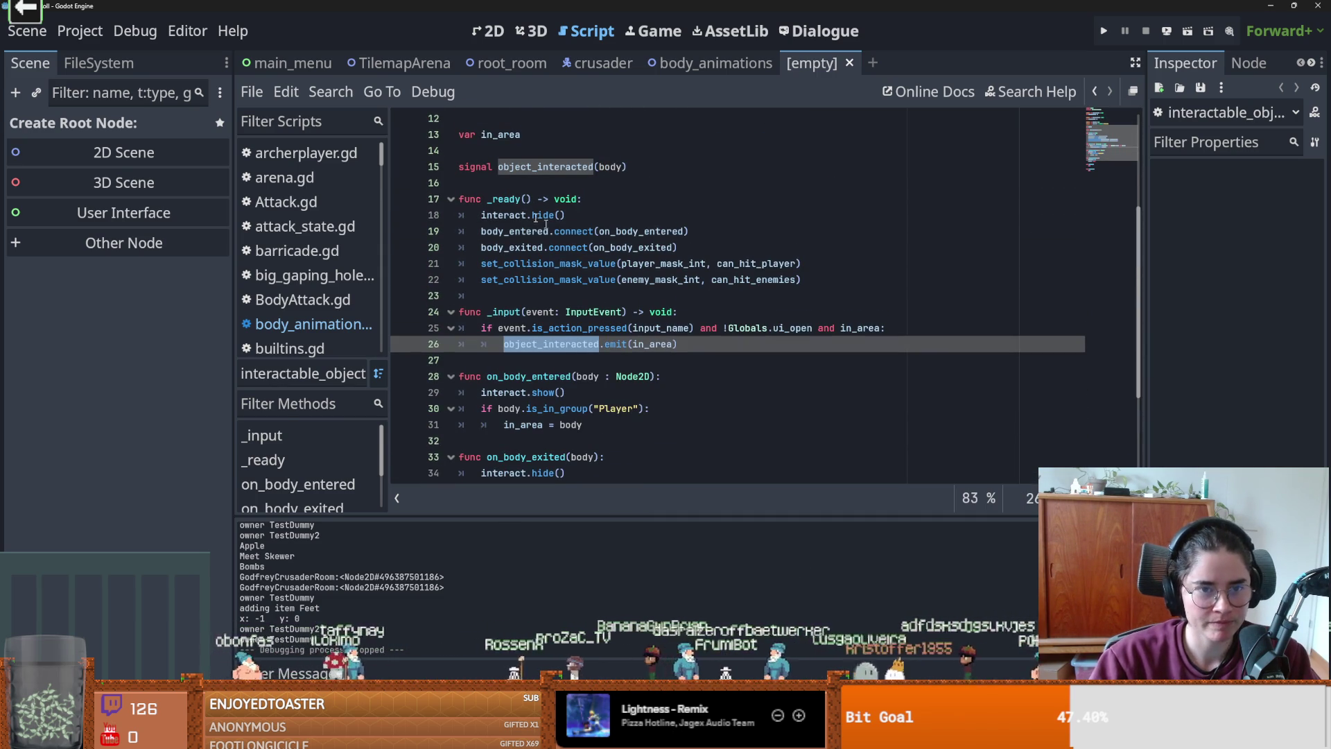
scroll(517, 198, "up", 4)
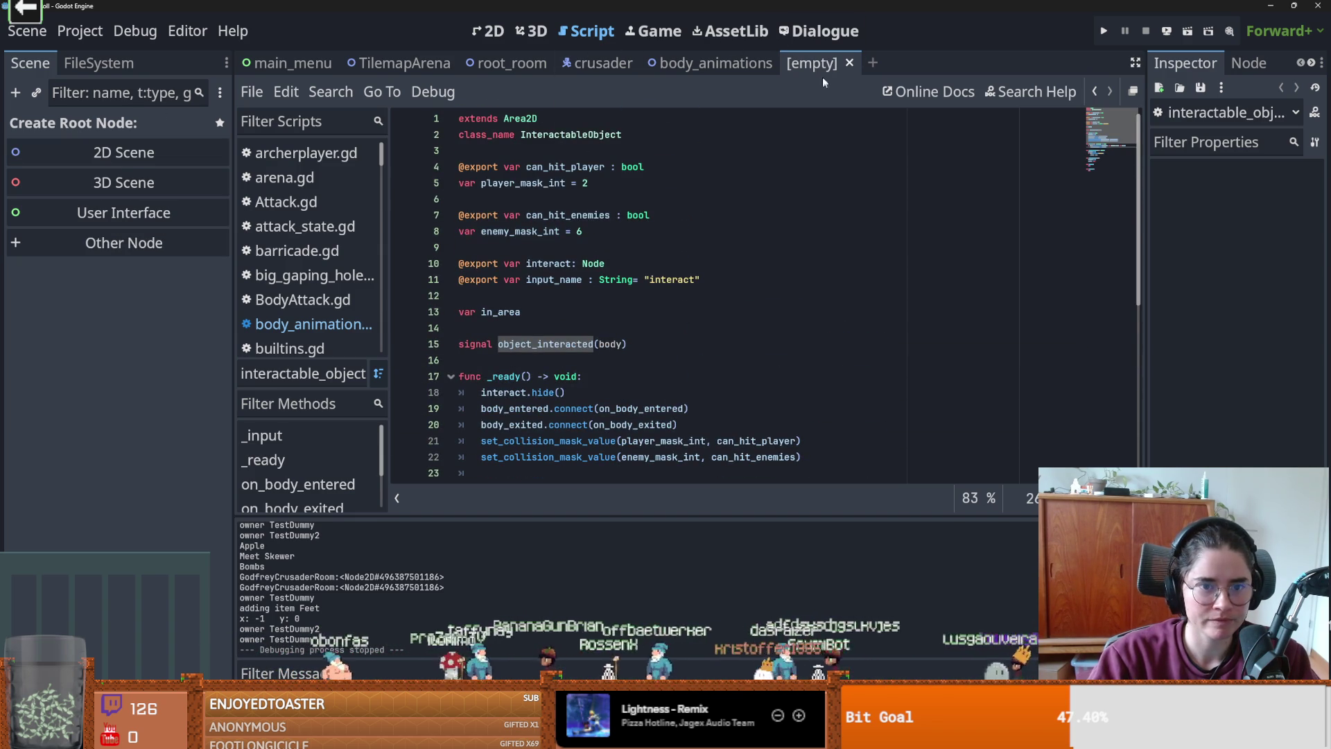
left_click(149, 243)
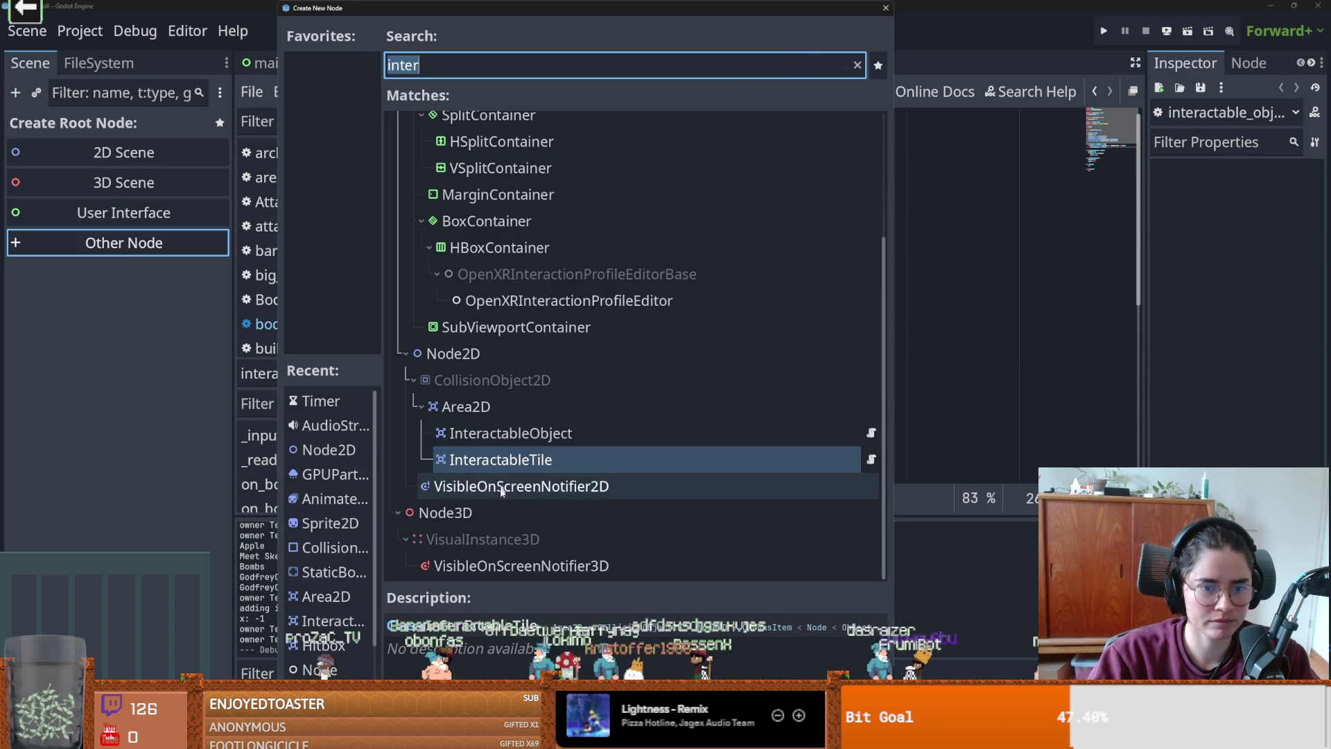
- Make InteractableObject the scene root and add an AnimatedSprite2D child via an 'animate' search
double_click(543, 434)
scroll(560, 307, "up", 10)
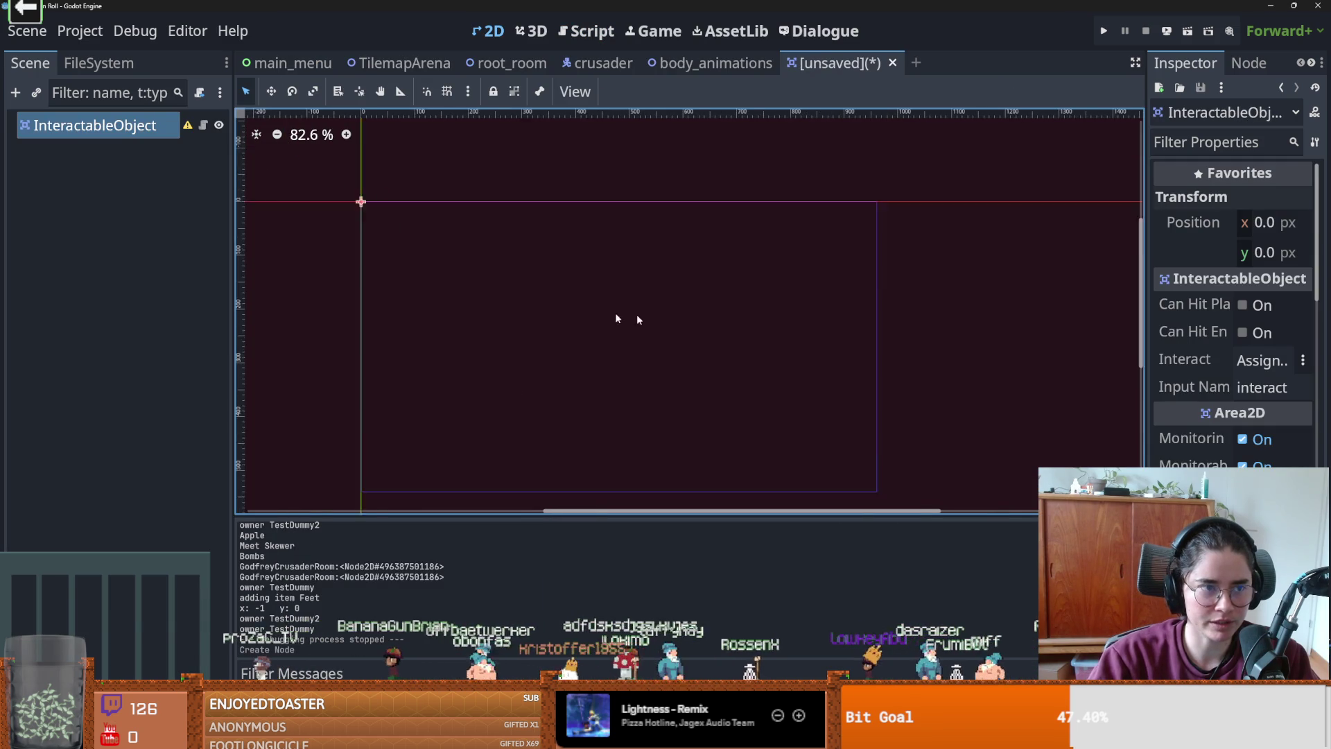
right_click(147, 136)
left_click(152, 160)
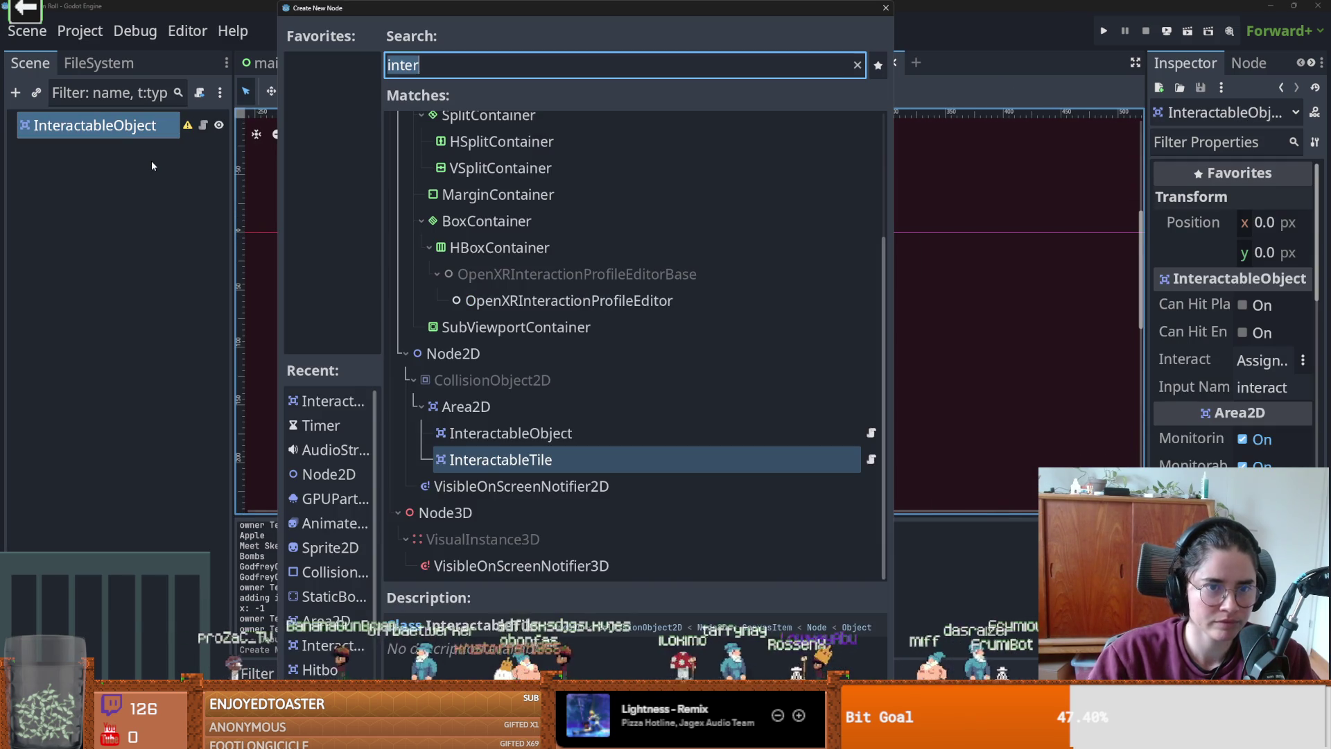
type("animate")
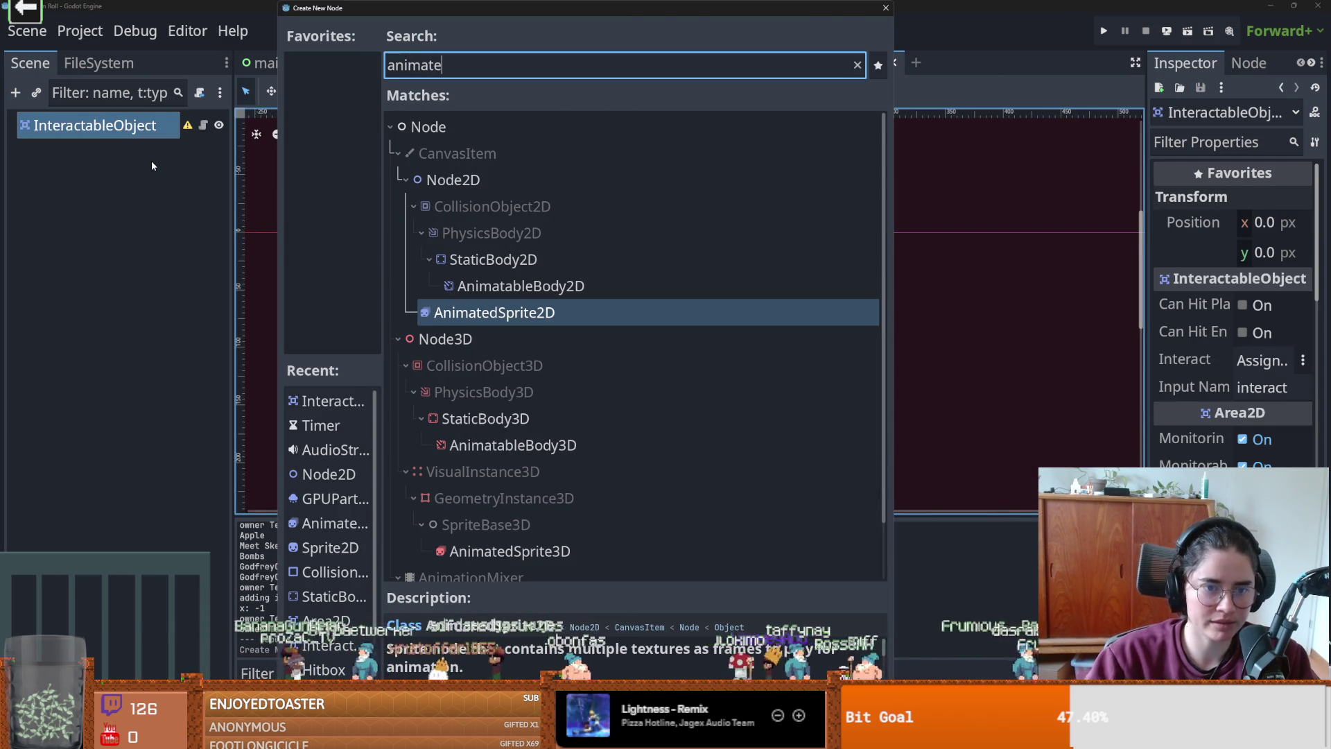
key("Return")
- Glance at the root's attached script, then select the new AnimatedSprite2D node
left_click(95, 125)
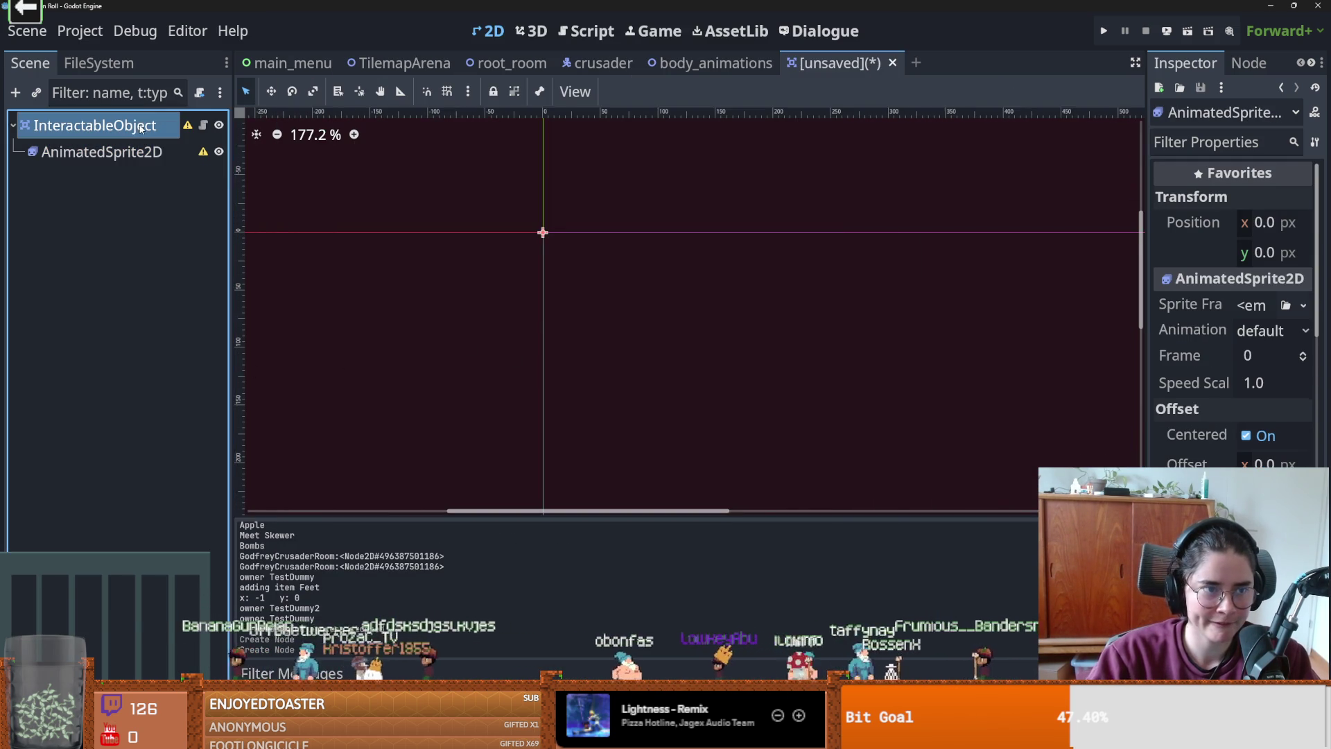
left_click(203, 125)
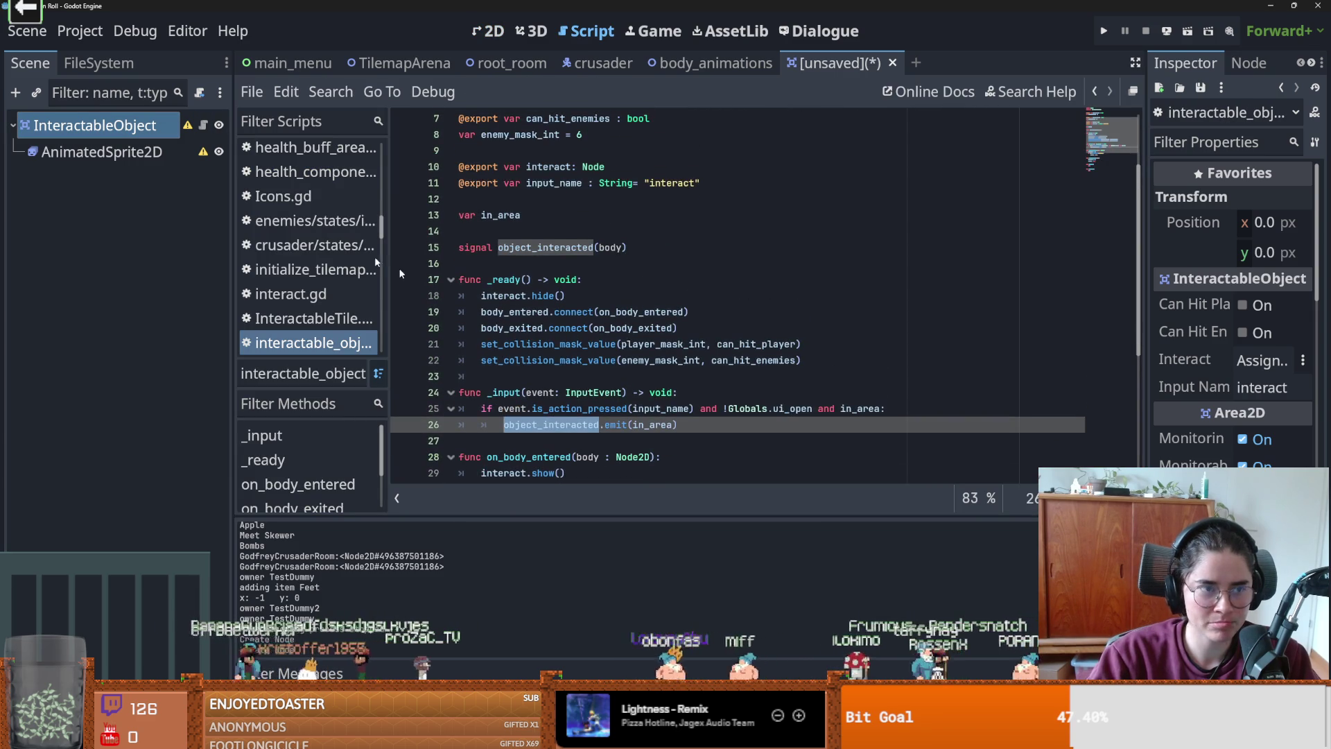
left_click(491, 31)
left_click(102, 152)
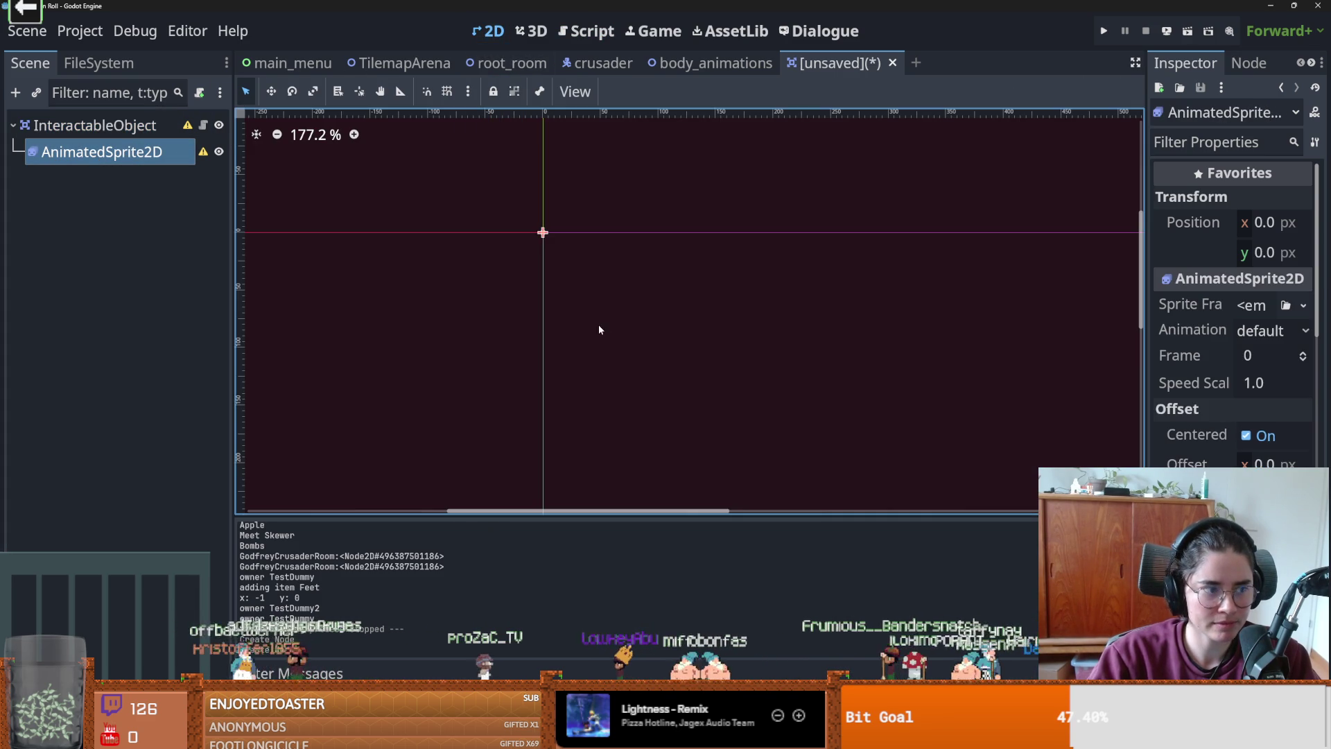
scroll(641, 348, "up", 1)
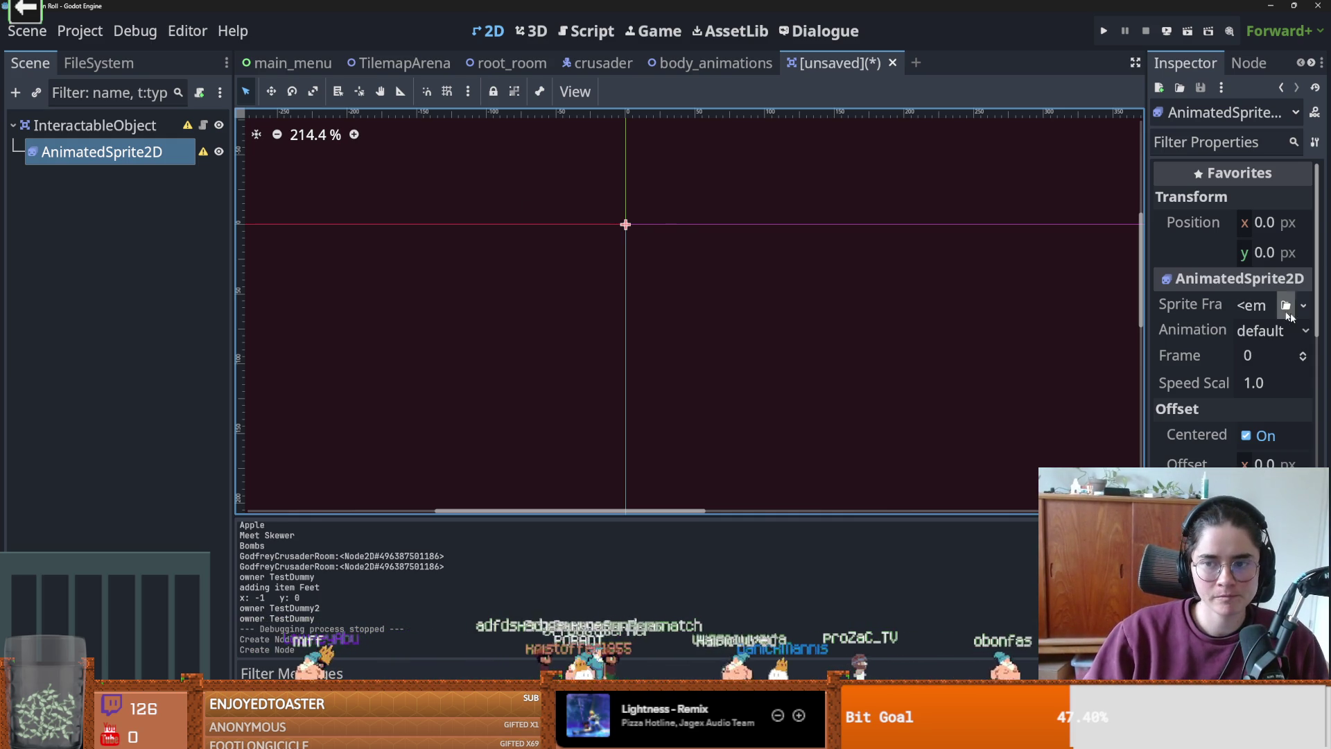
- Give the sprite a new SpriteFrames resource and rename its default animation to 'off'
left_click(1253, 309)
left_click(1234, 356)
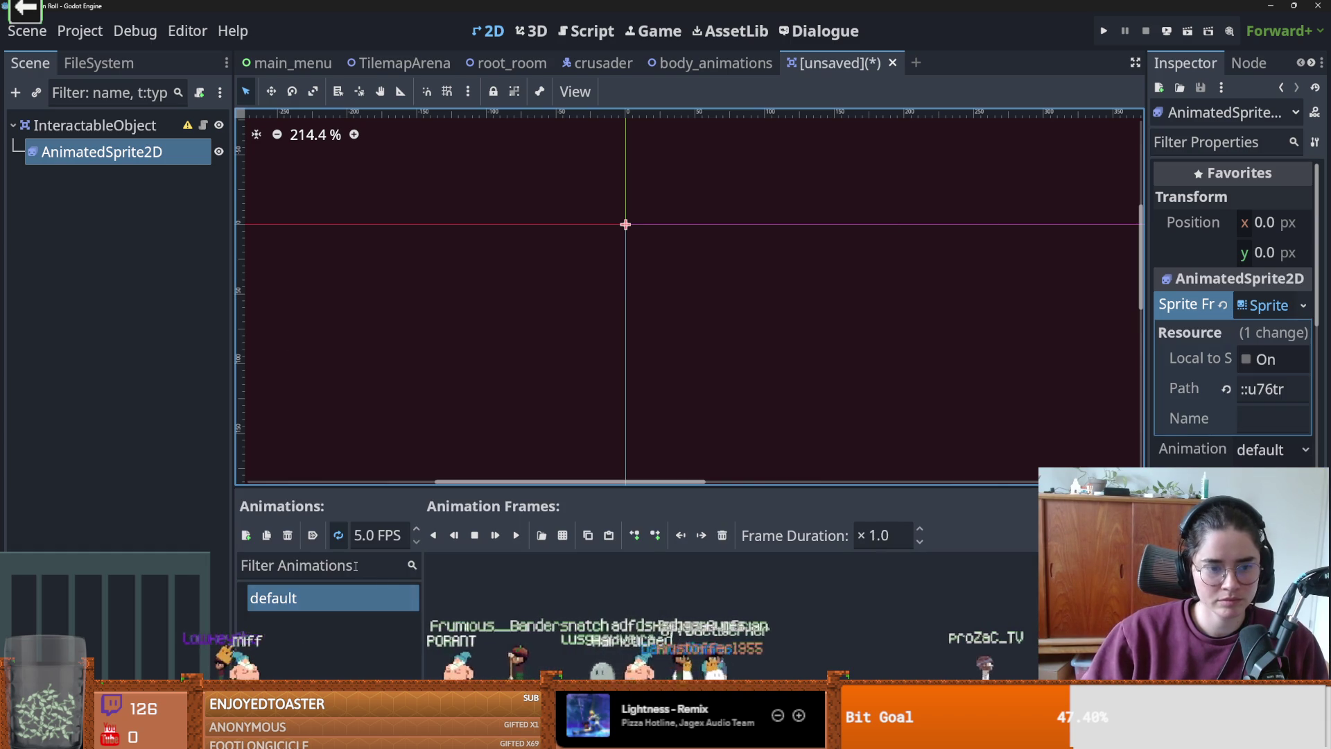
double_click(331, 601)
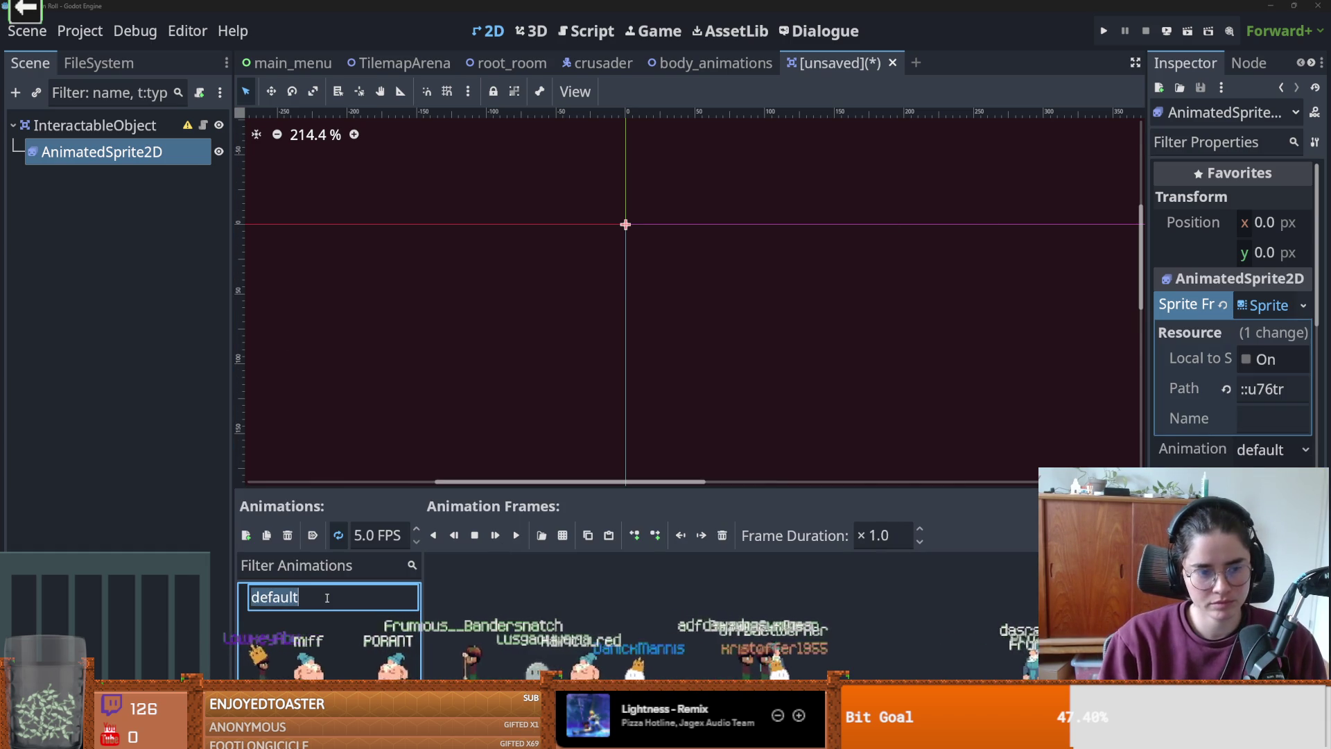
type("off")
key("Return")
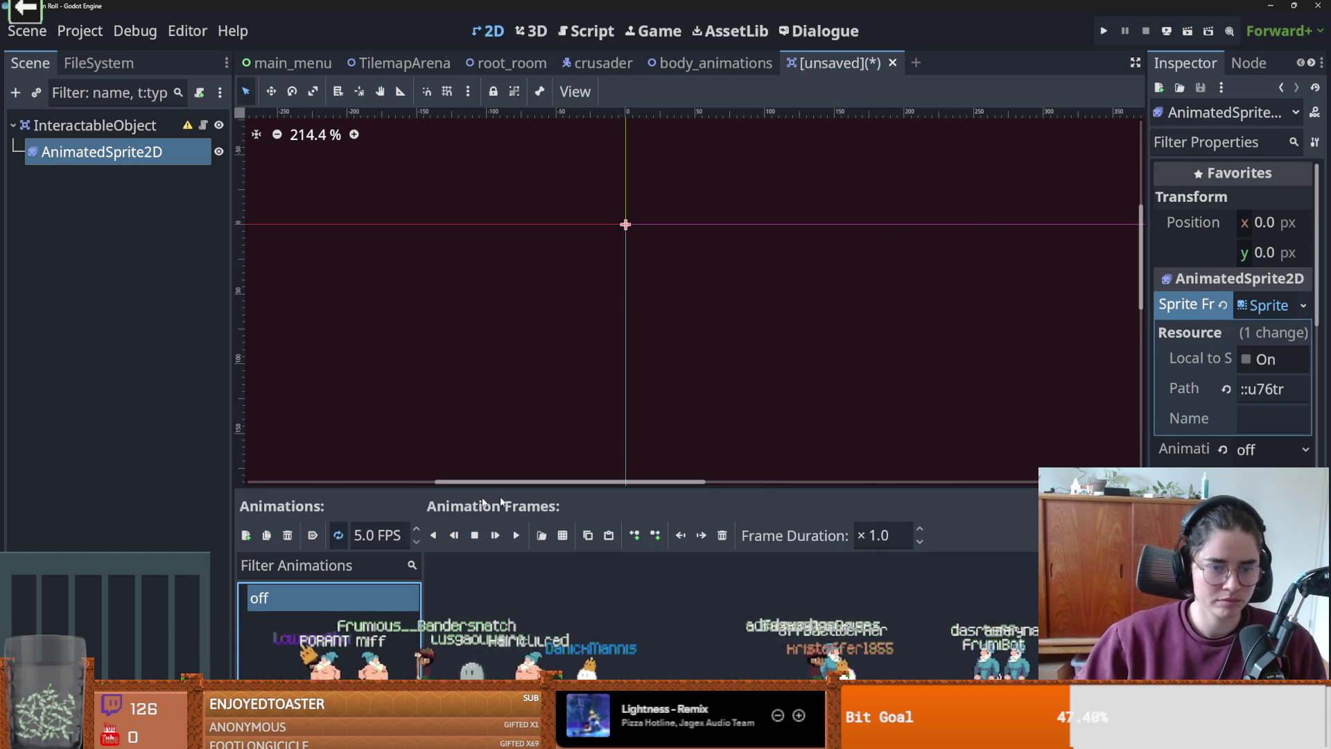
left_click(564, 535)
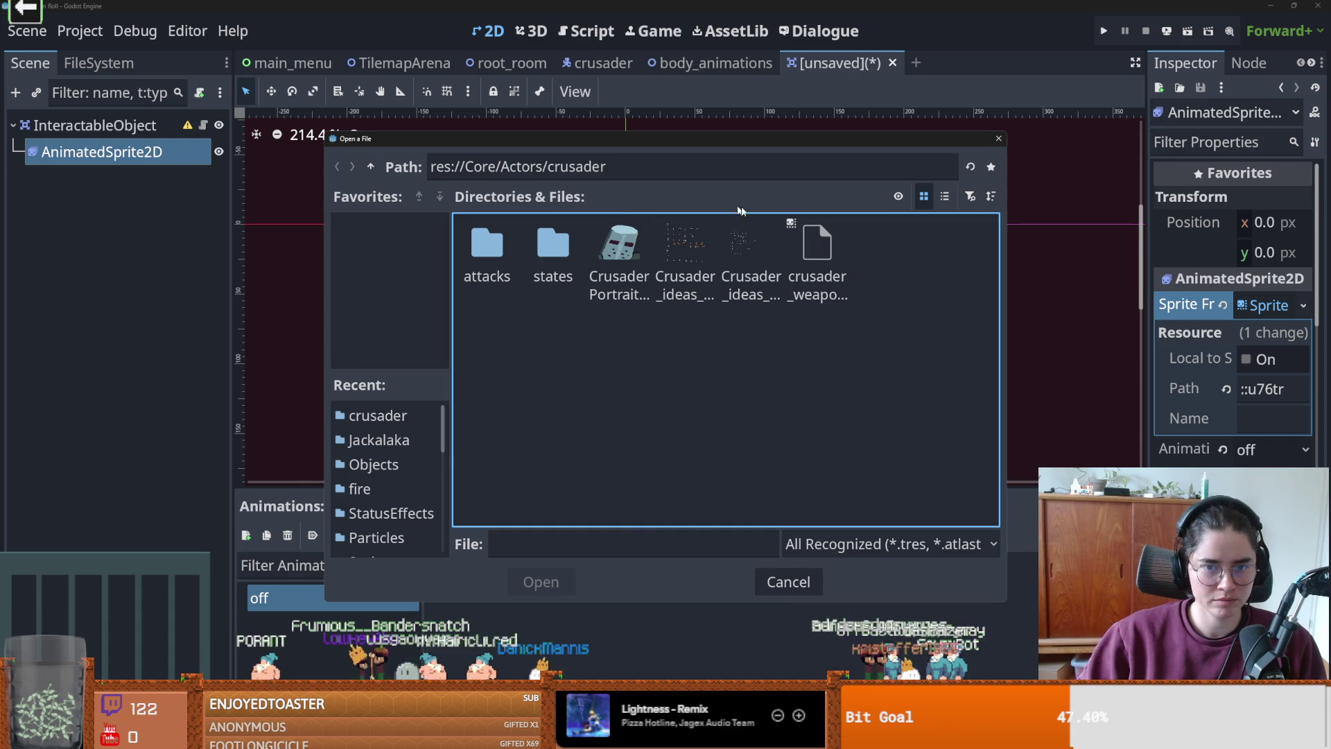
left_click(999, 138)
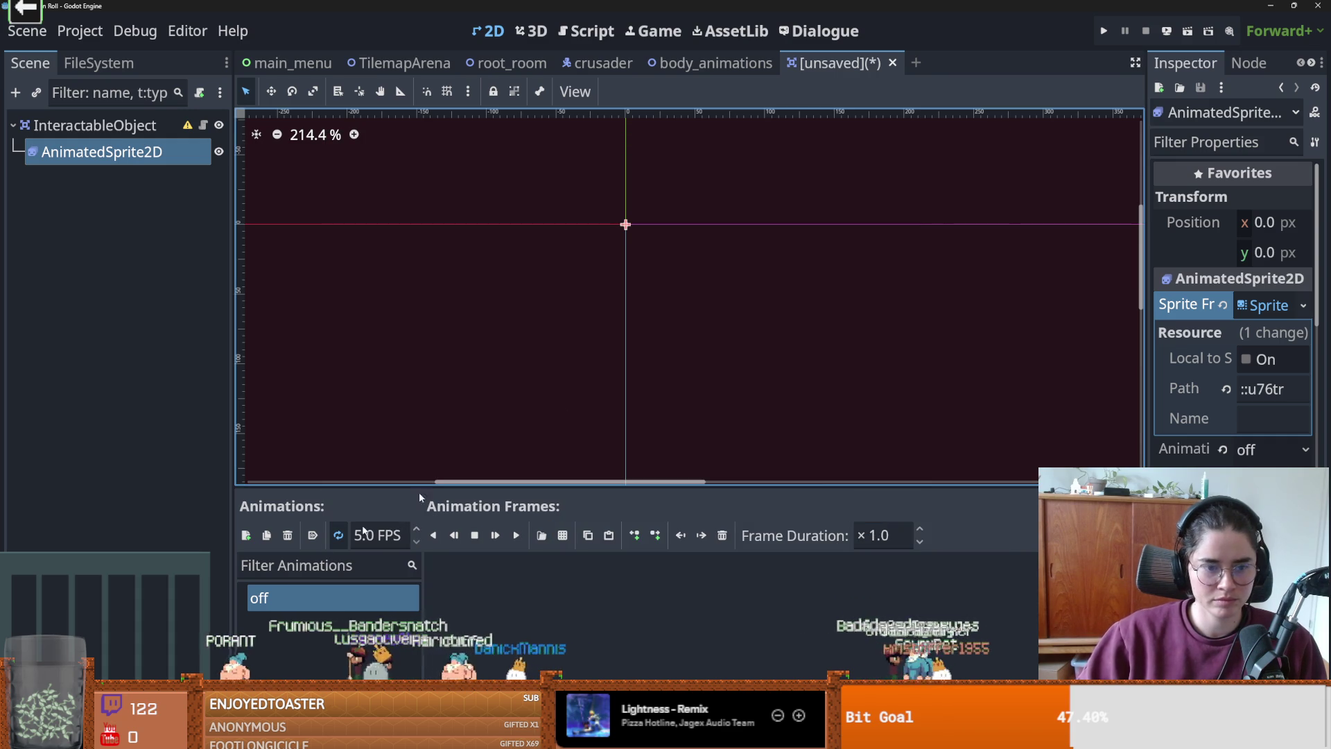
- Add a second animation and name it 'on'
left_click(247, 535)
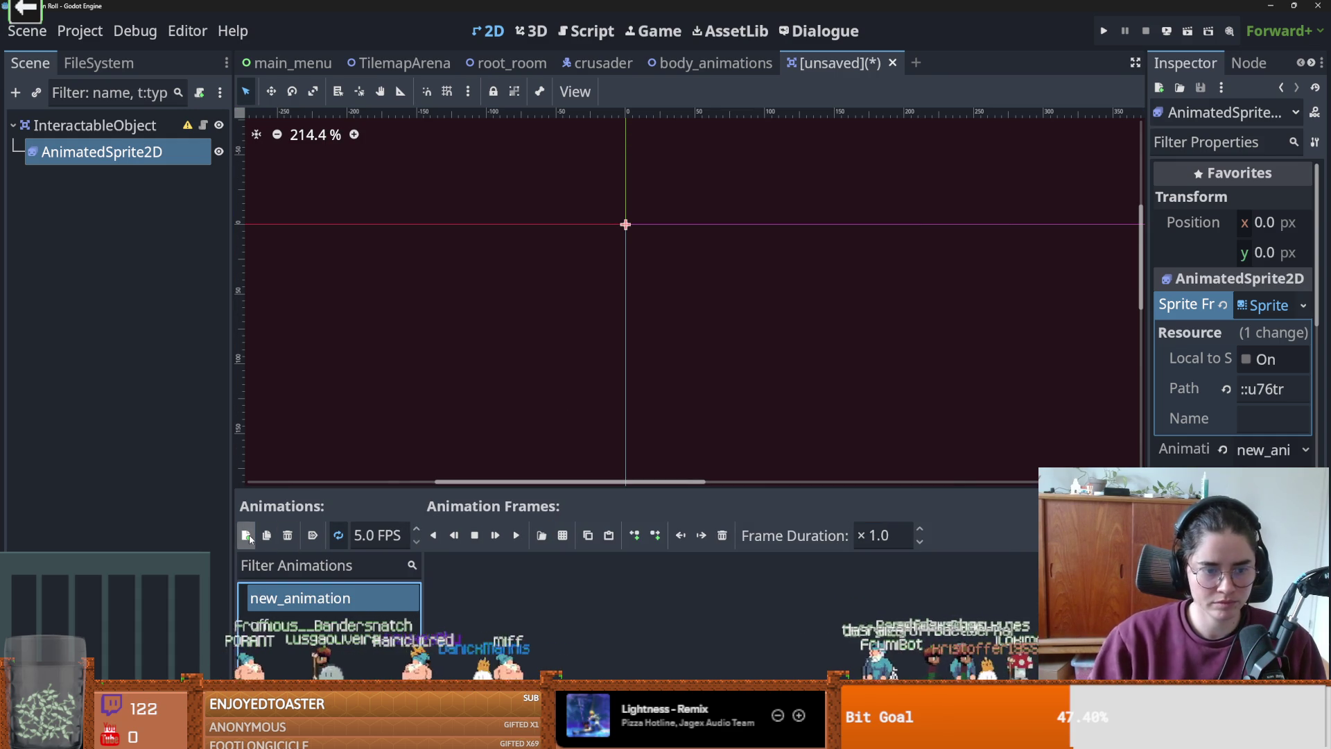
left_click(341, 598)
double_click(341, 598)
type("on")
key("Return")
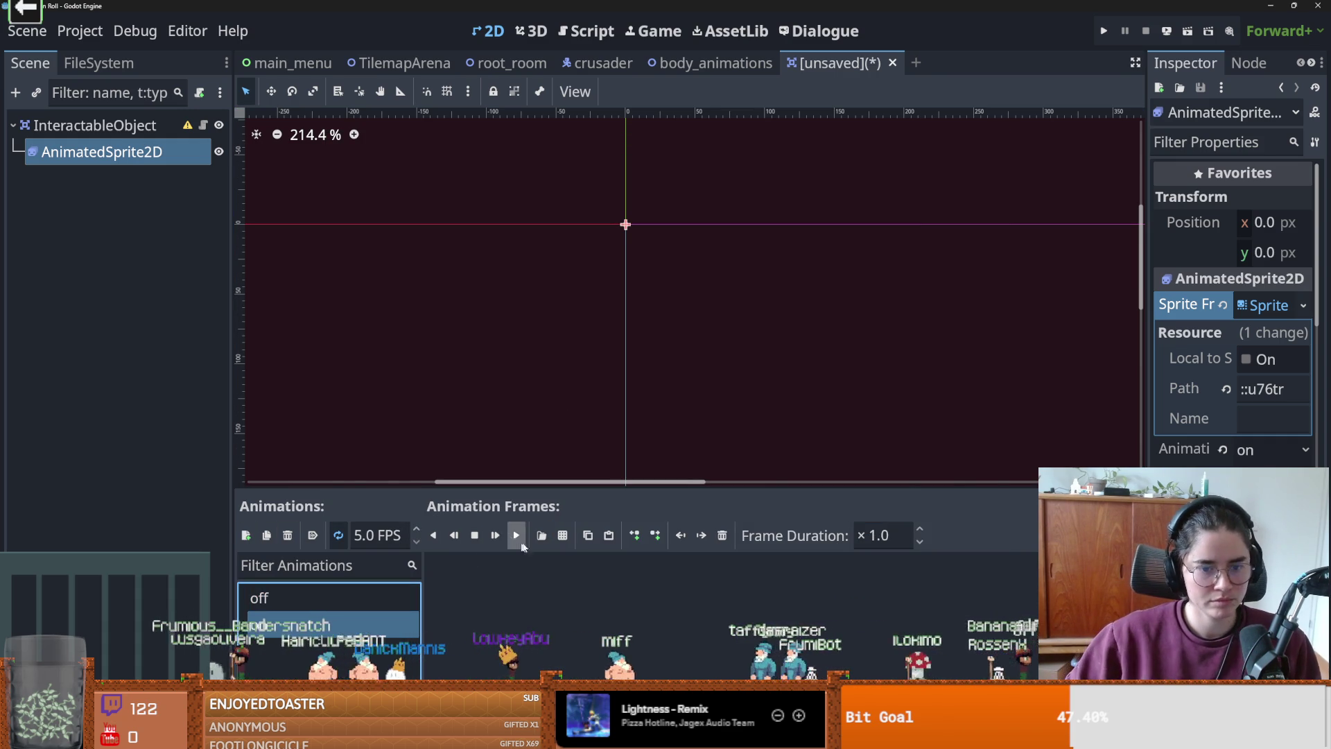
- For the 'on' animation, load fountains.png from Core/Rooms/RoomScenes/GraceRooms as a sprite sheet
left_click(560, 537)
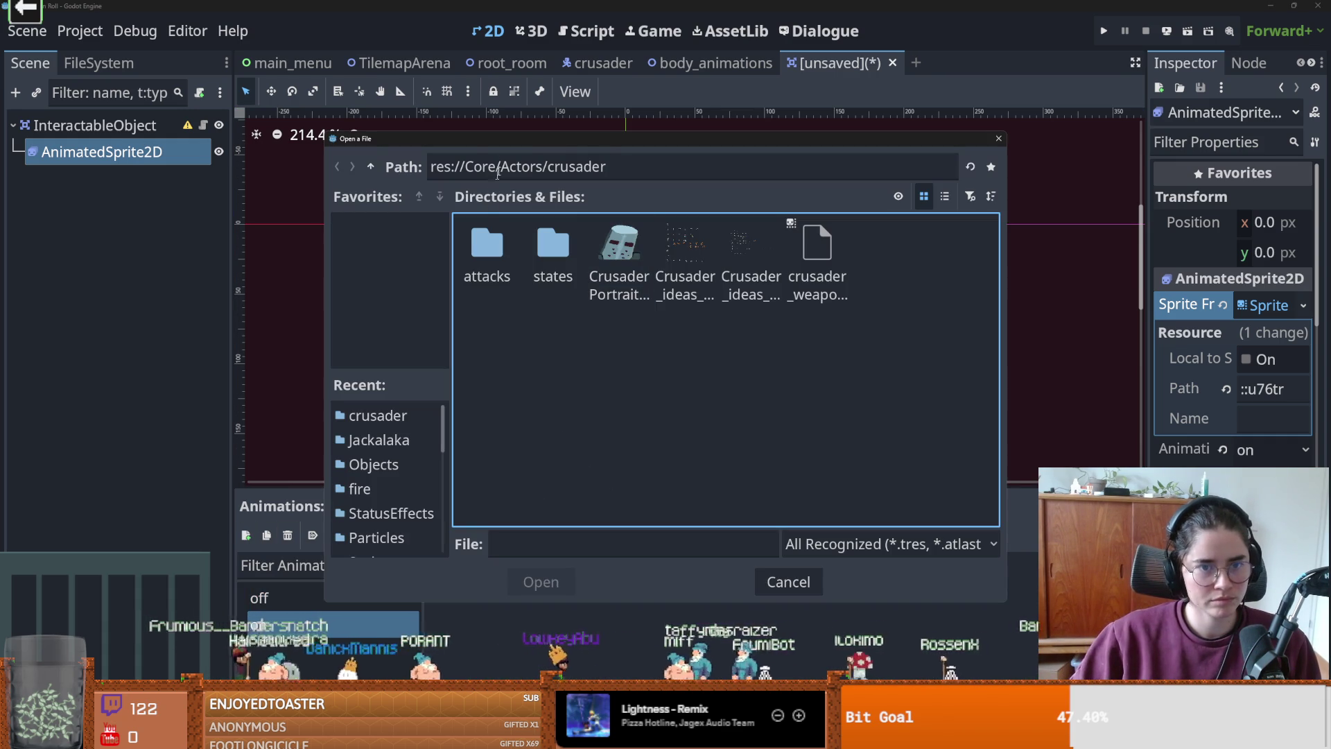
left_click(371, 167)
left_click(371, 167)
double_click(881, 239)
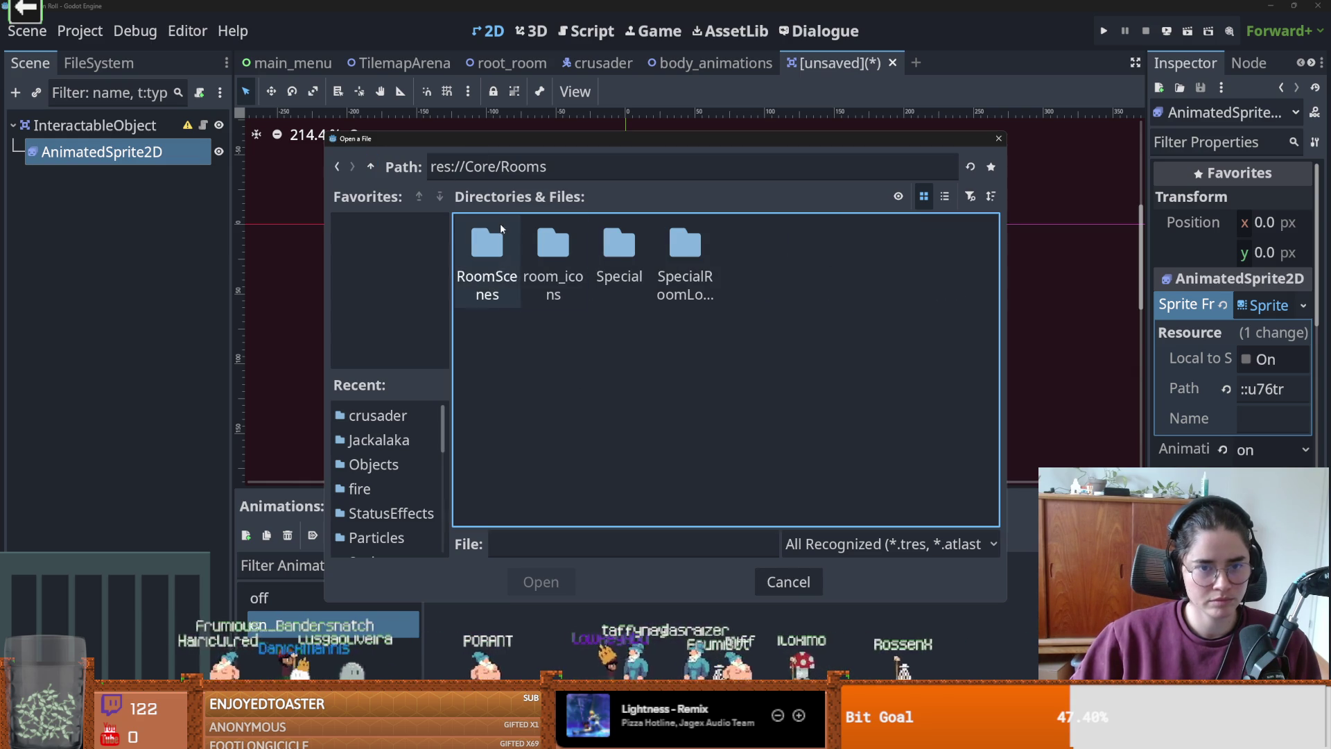
double_click(488, 246)
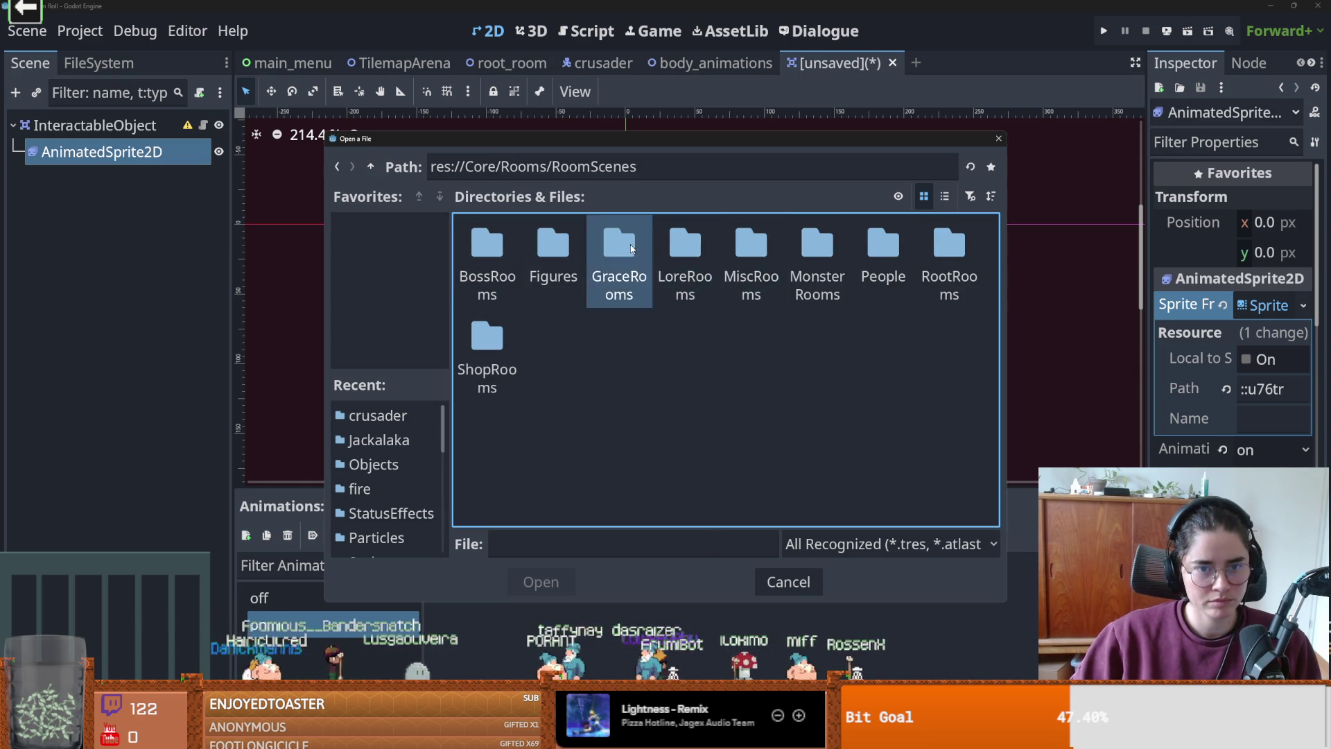
double_click(619, 246)
double_click(479, 236)
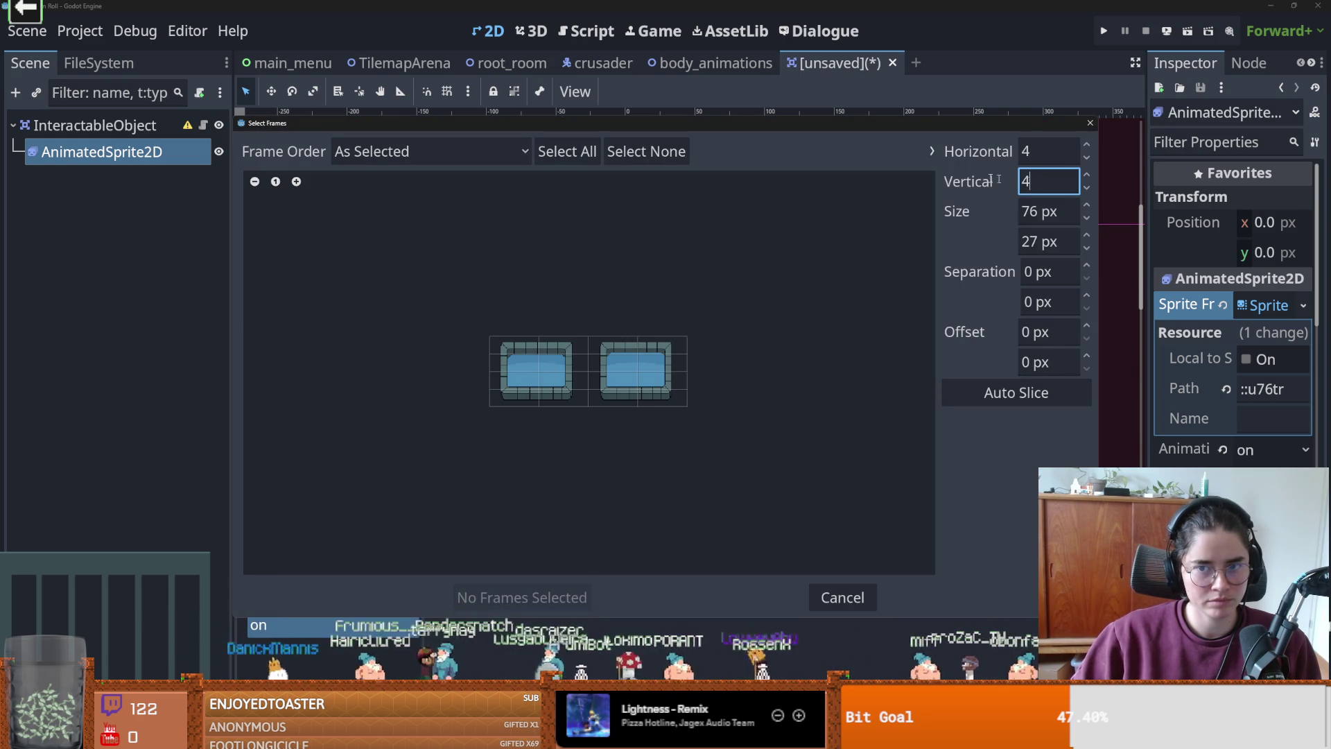
- Slice fountains.png into 2 columns by 1 row and add both frames to 'on'
left_click(1041, 154)
type("1")
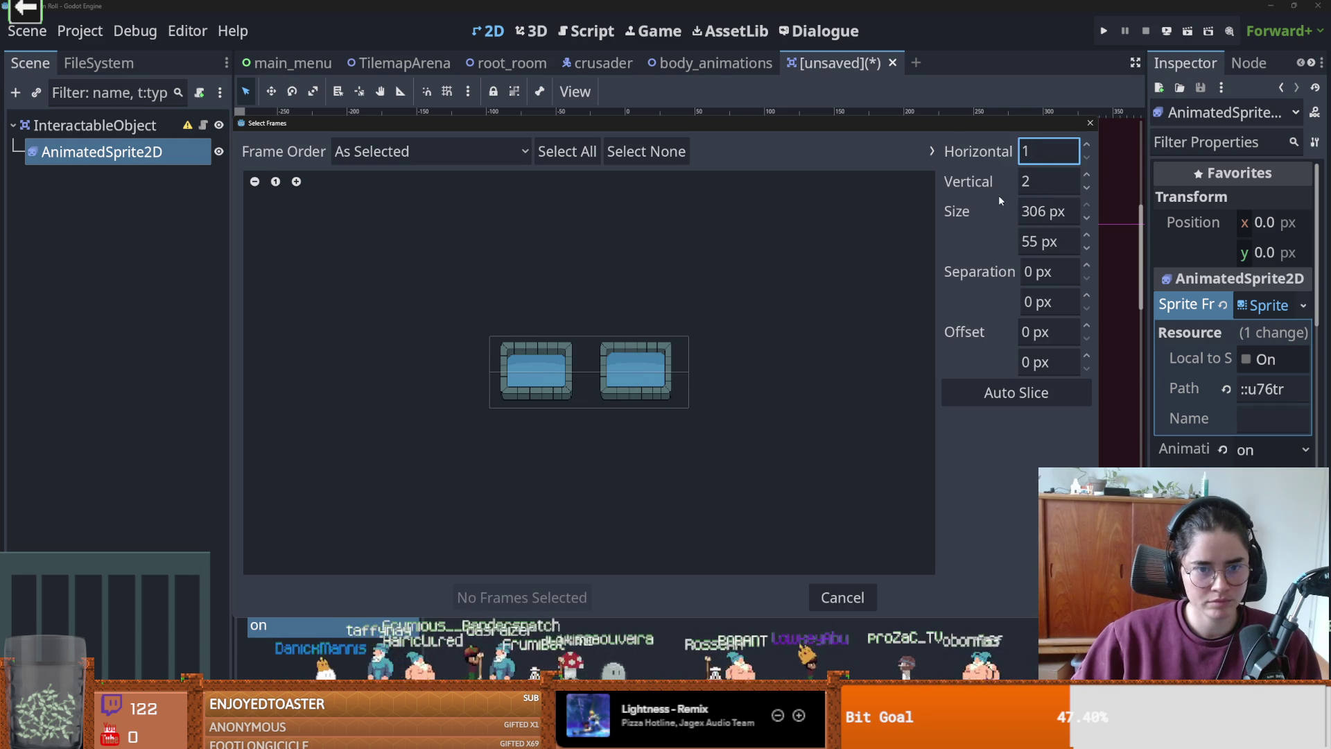
key("Tab")
type("1")
key("shift+Tab")
type("2")
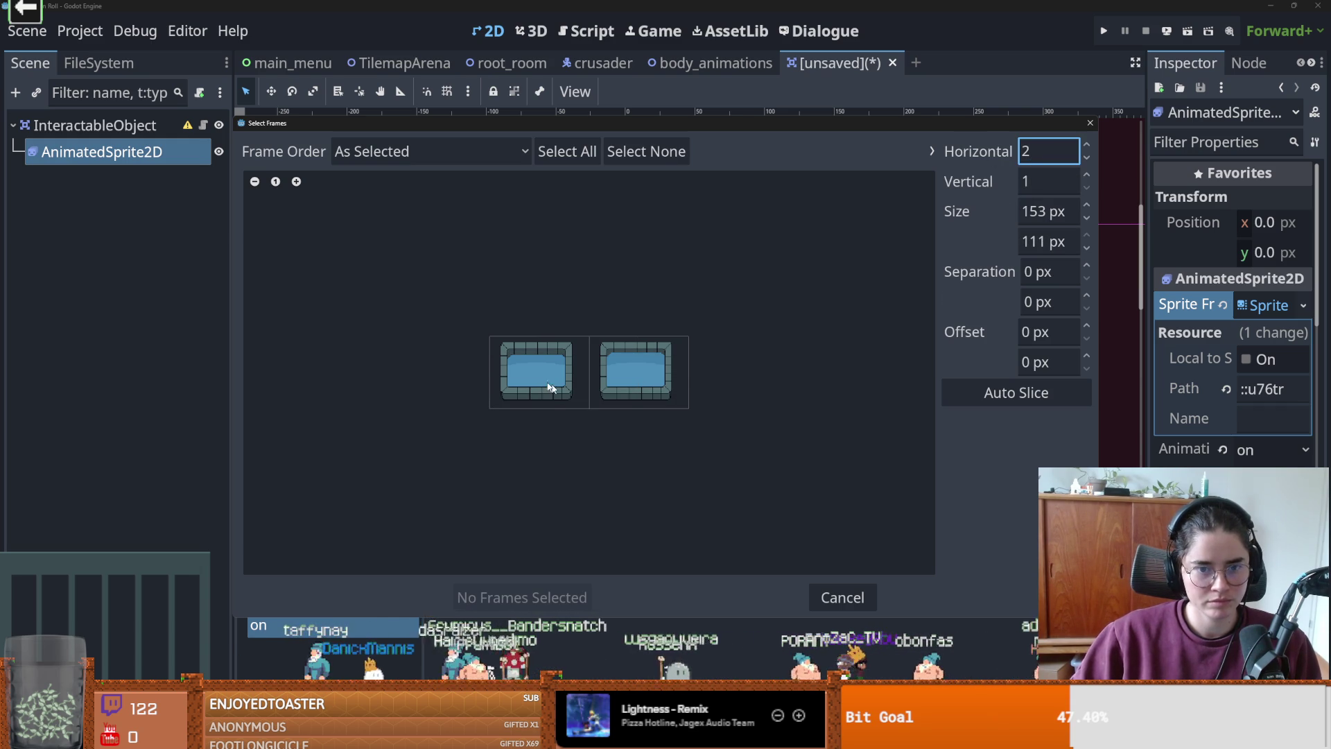
left_click(558, 390)
left_click(636, 372)
left_click(521, 597)
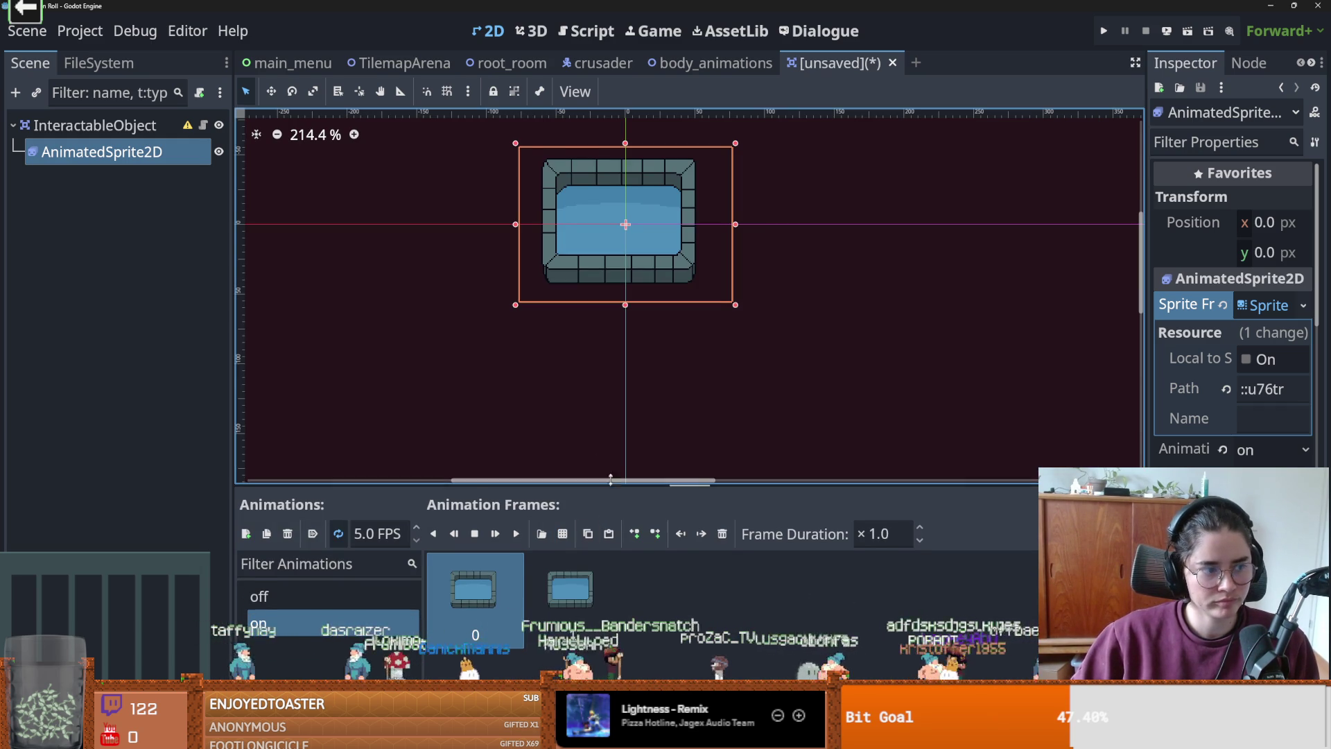
- Preview the two-frame 'on' animation, then start renaming the InteractableObject root node
left_click_drag(611, 494, 613, 397)
scroll(621, 308, "up", 3)
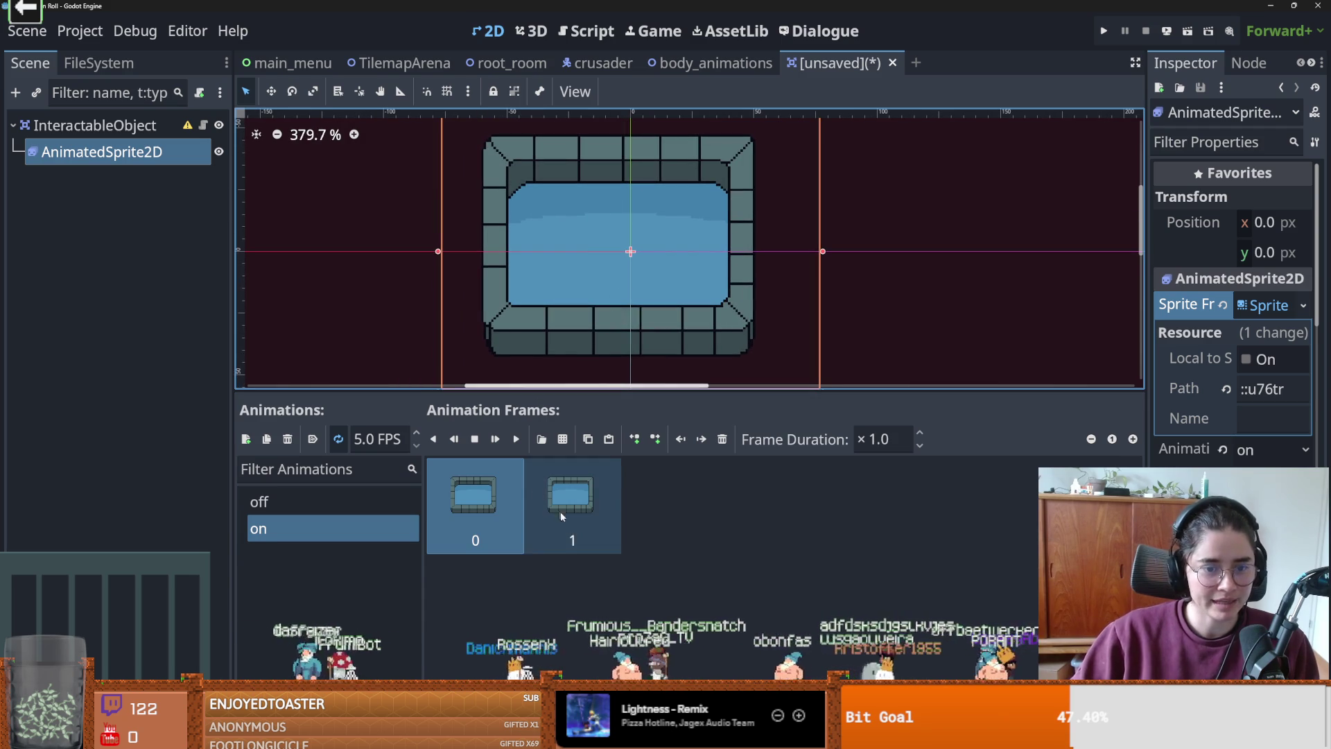
left_click(588, 506)
key("Left")
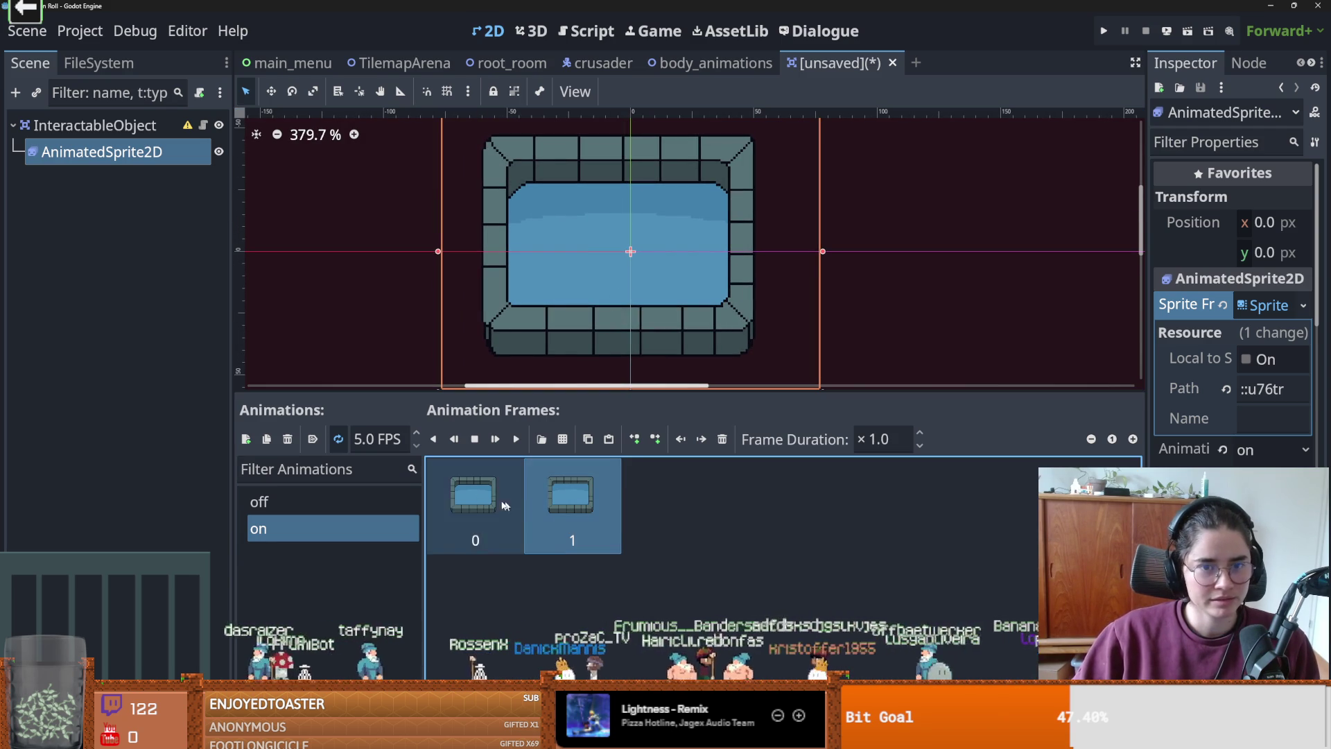
left_click(516, 441)
left_click(477, 444)
left_click(563, 514)
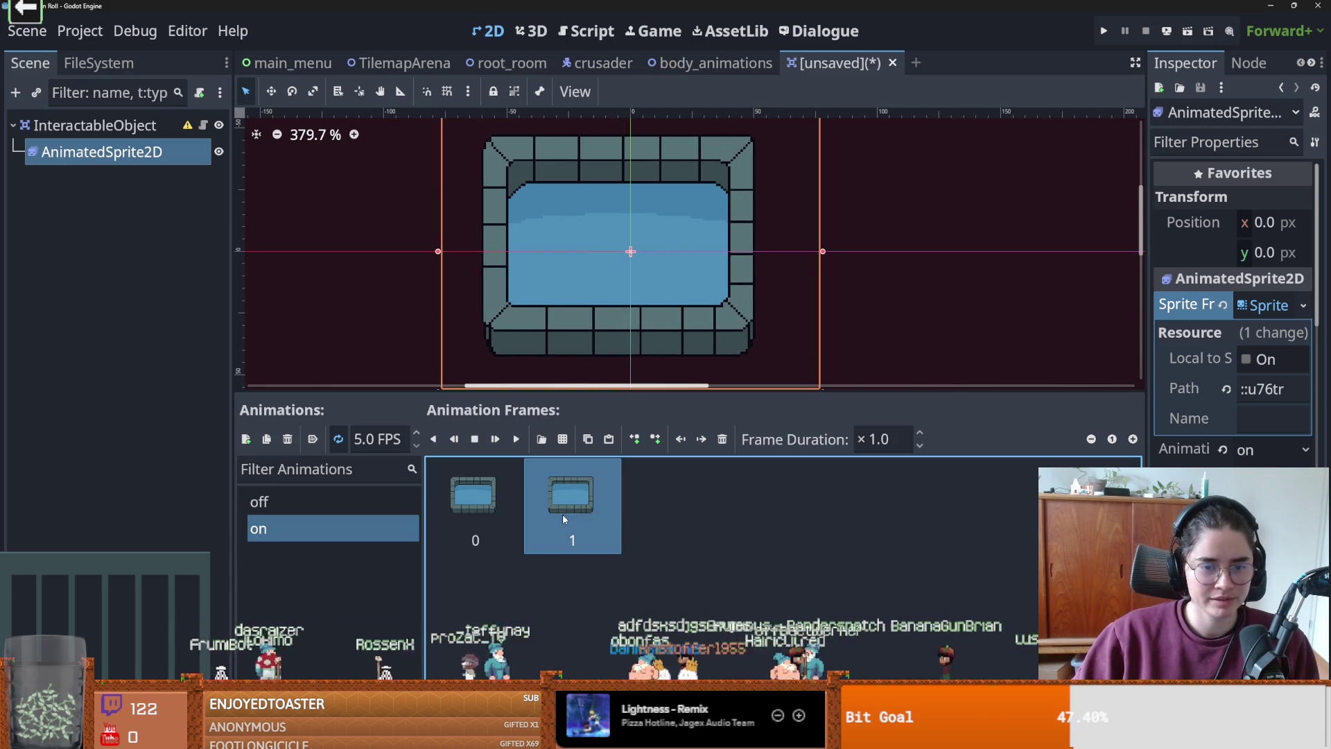
left_click(91, 127)
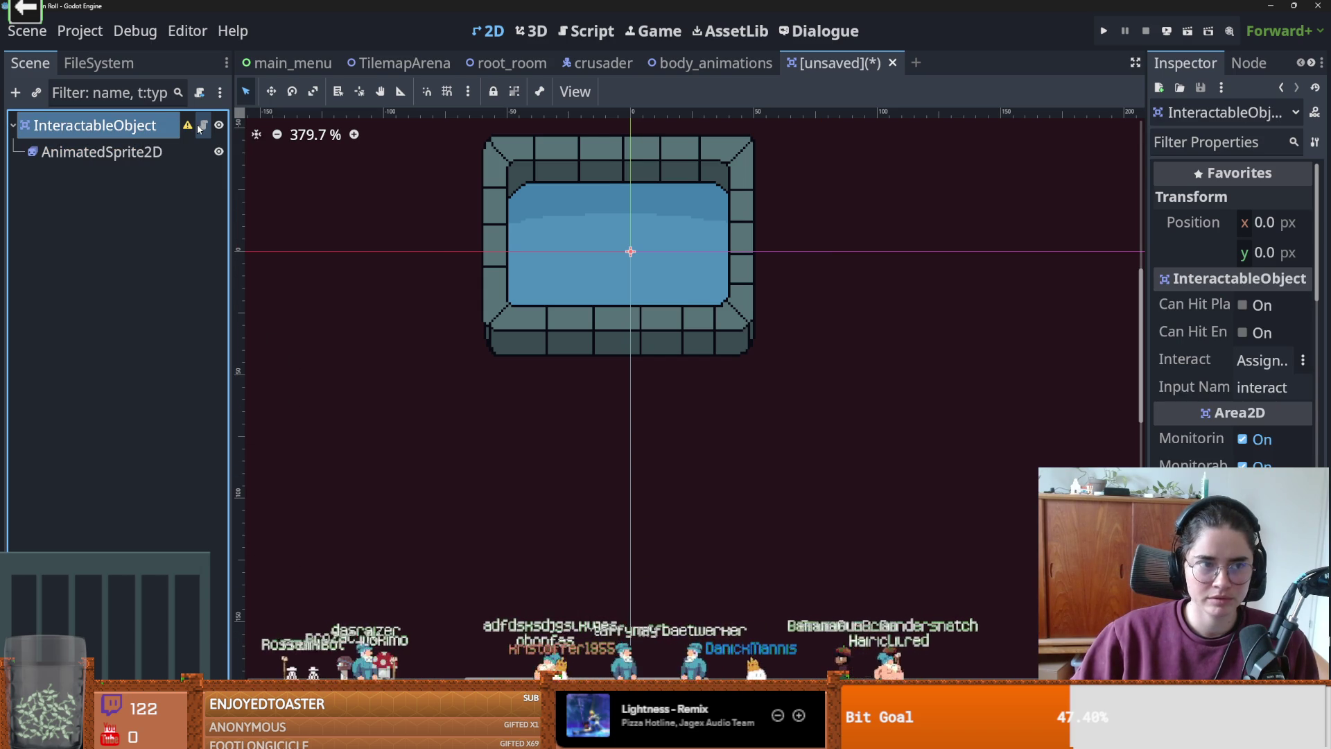
double_click(155, 126)
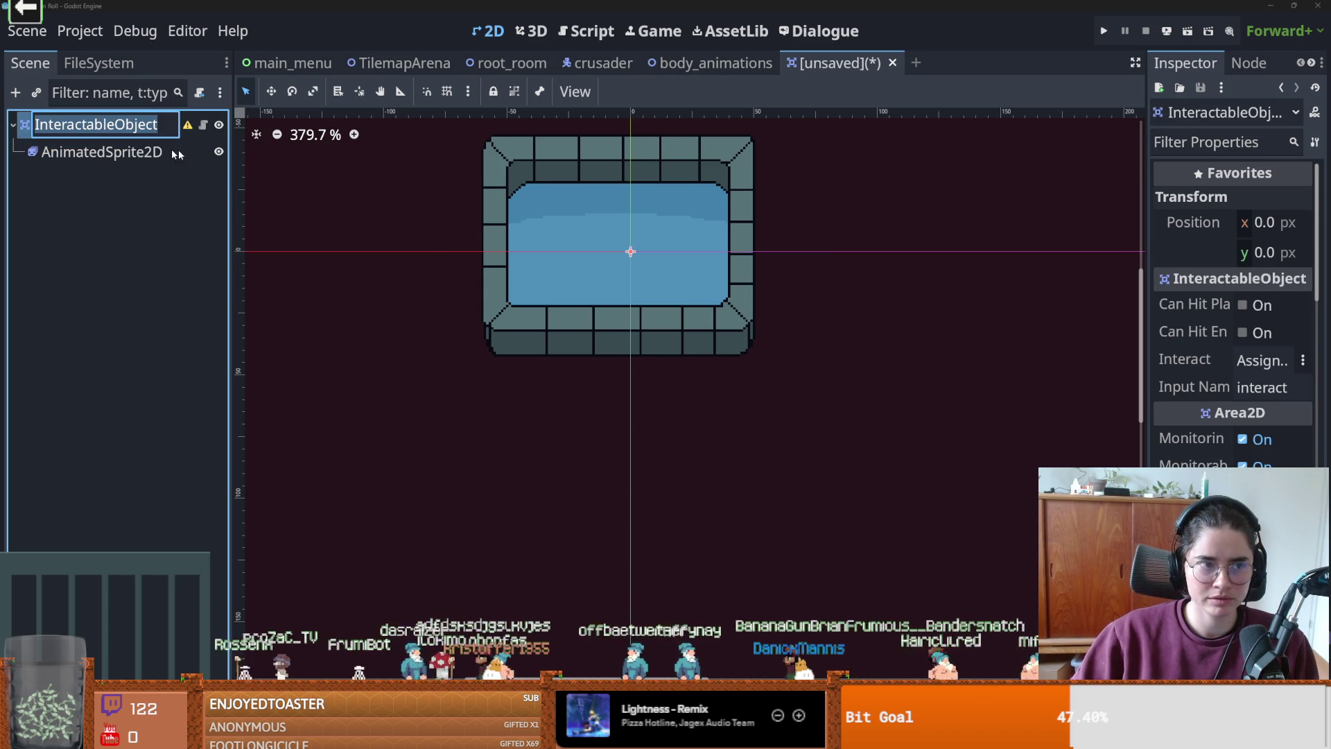
- Copy a fountain frame from the 'on' animation and paste it into 'off'
left_click(209, 156)
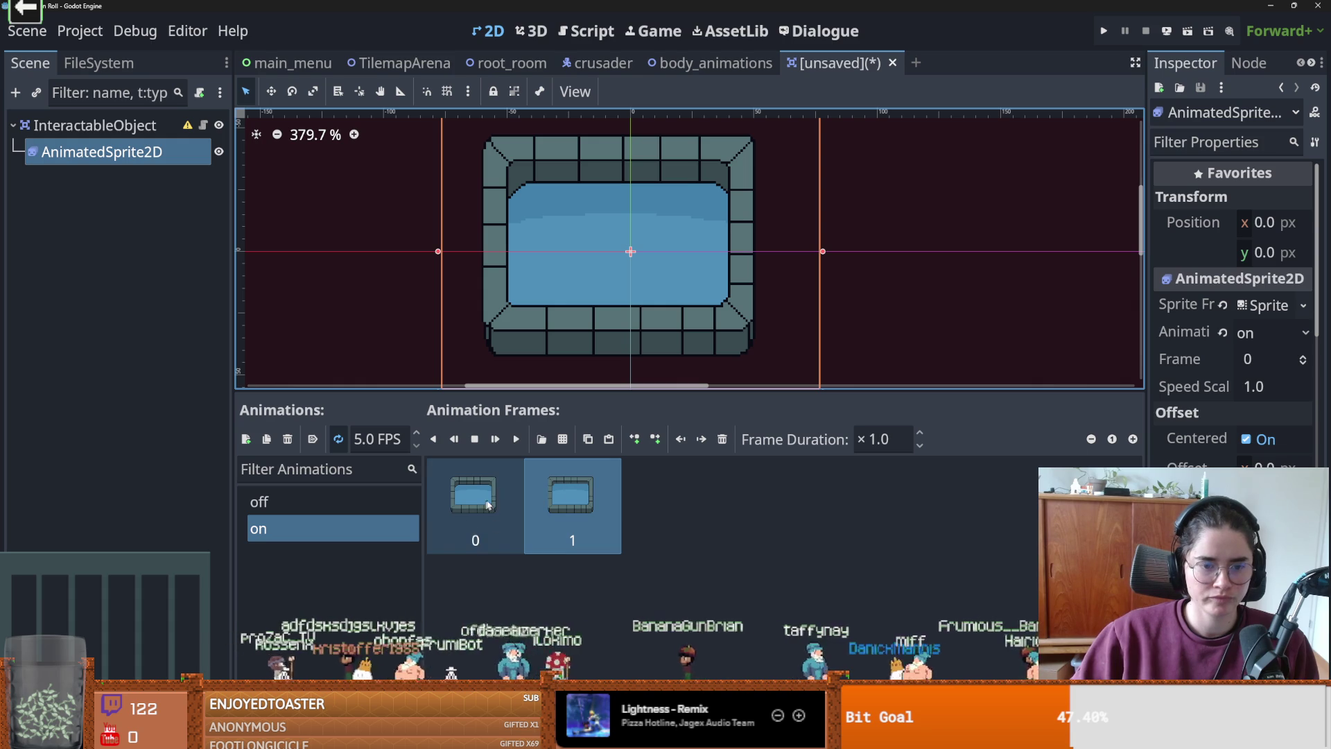
left_click(313, 501)
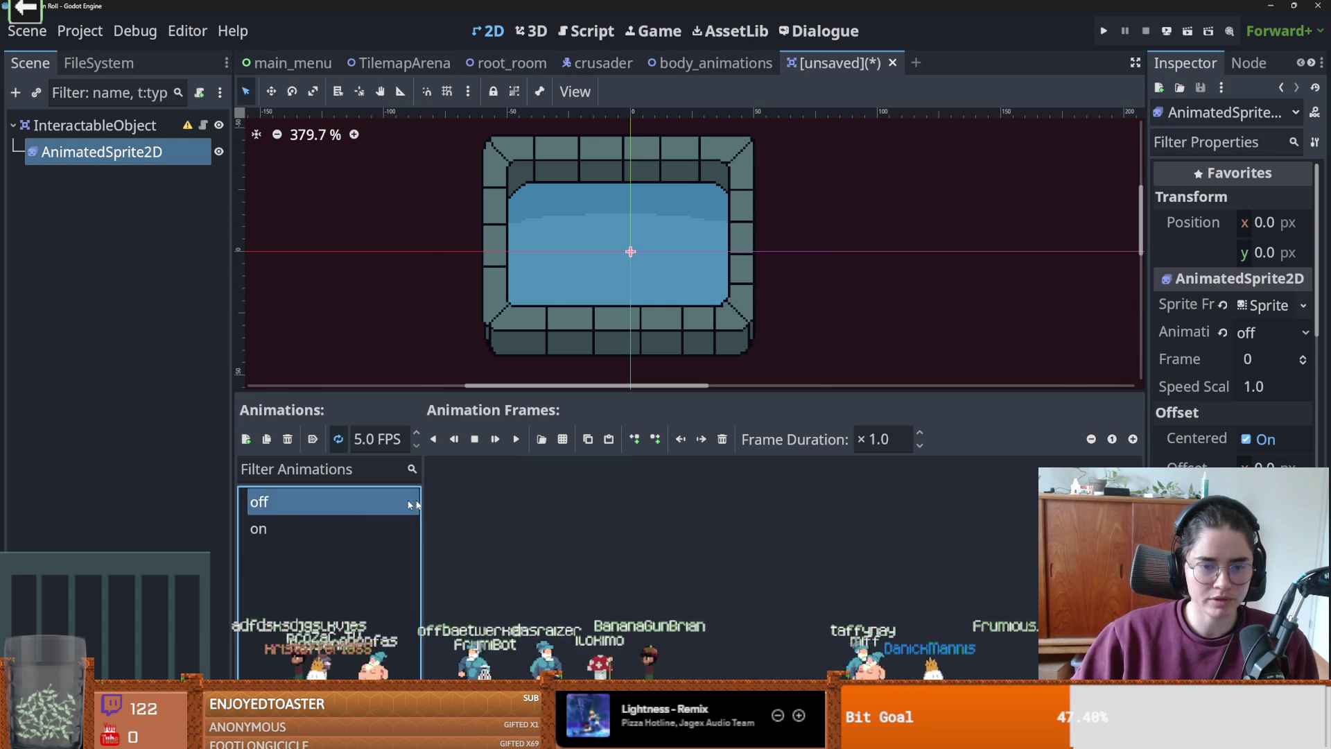
left_click(335, 527)
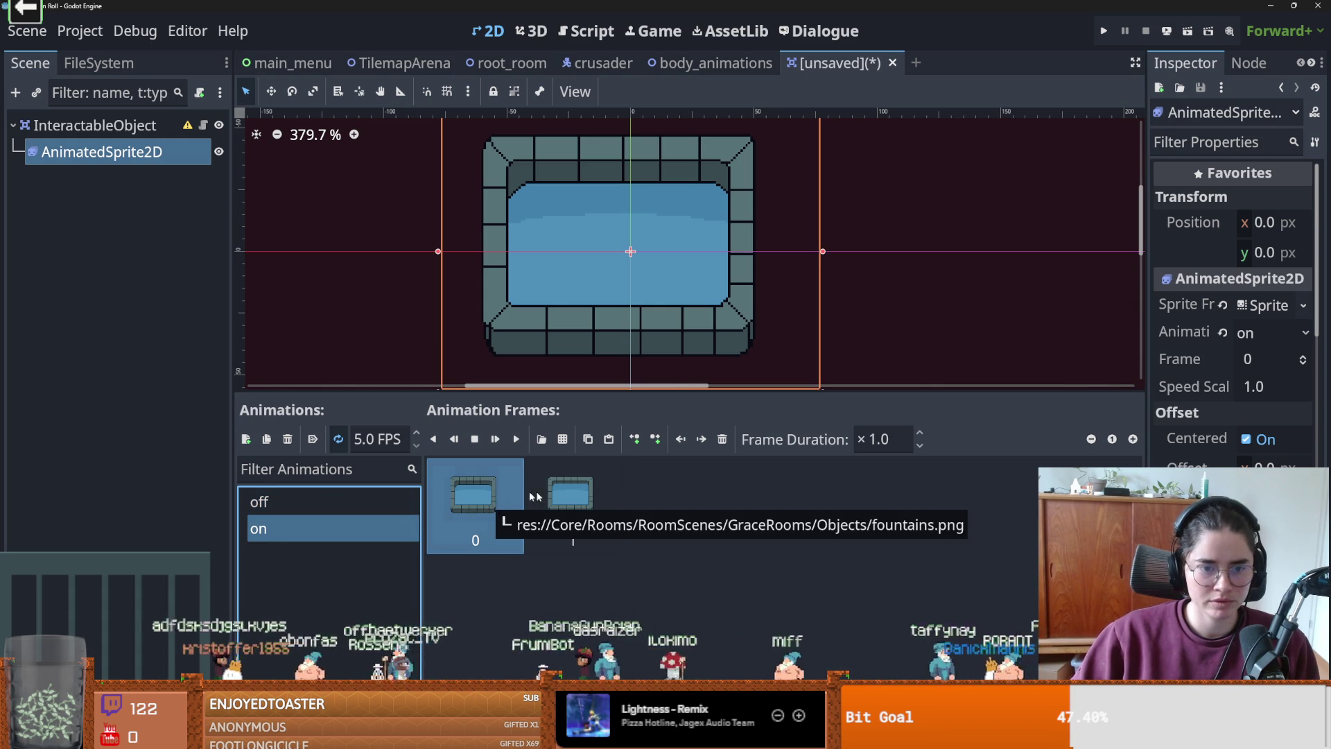
left_click(570, 494)
left_click(588, 439)
left_click(258, 501)
key("ctrl+v")
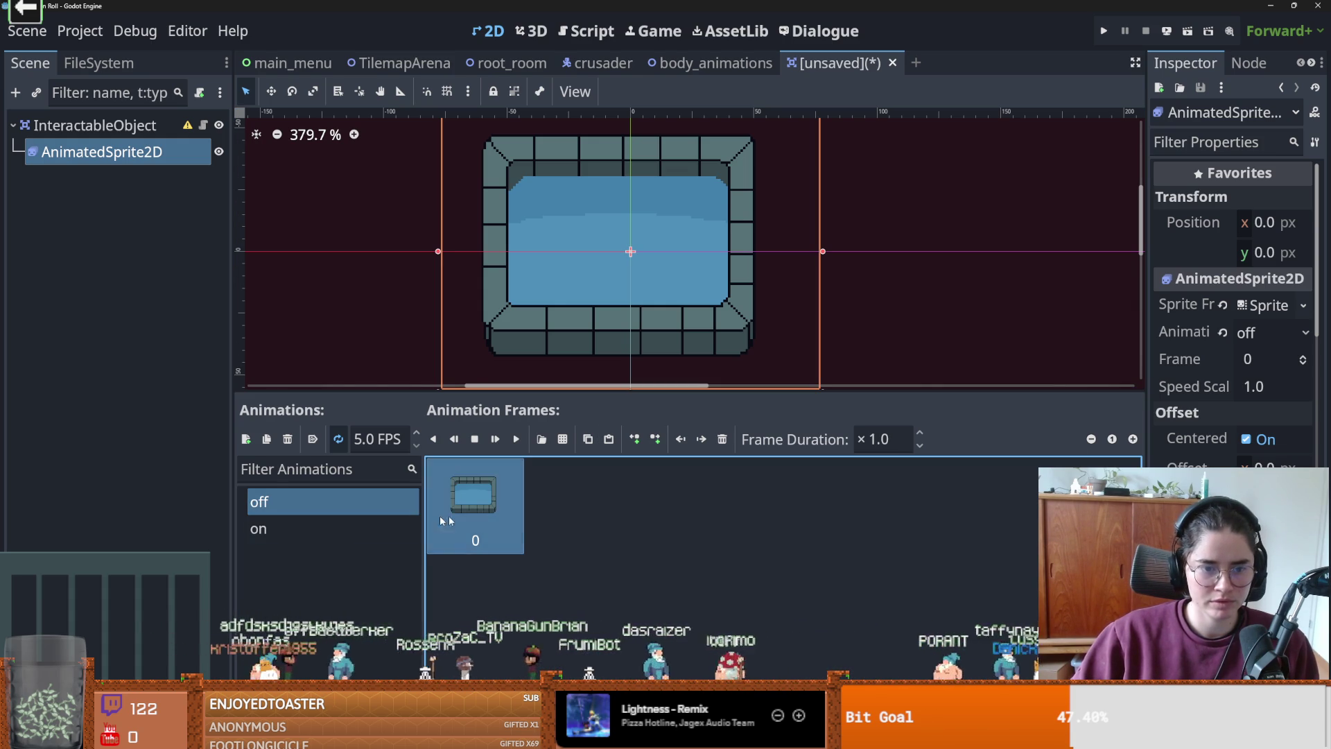
double_click(353, 506)
- Delete the second frame from the 'on' animation and start saving the scene
left_click(314, 530)
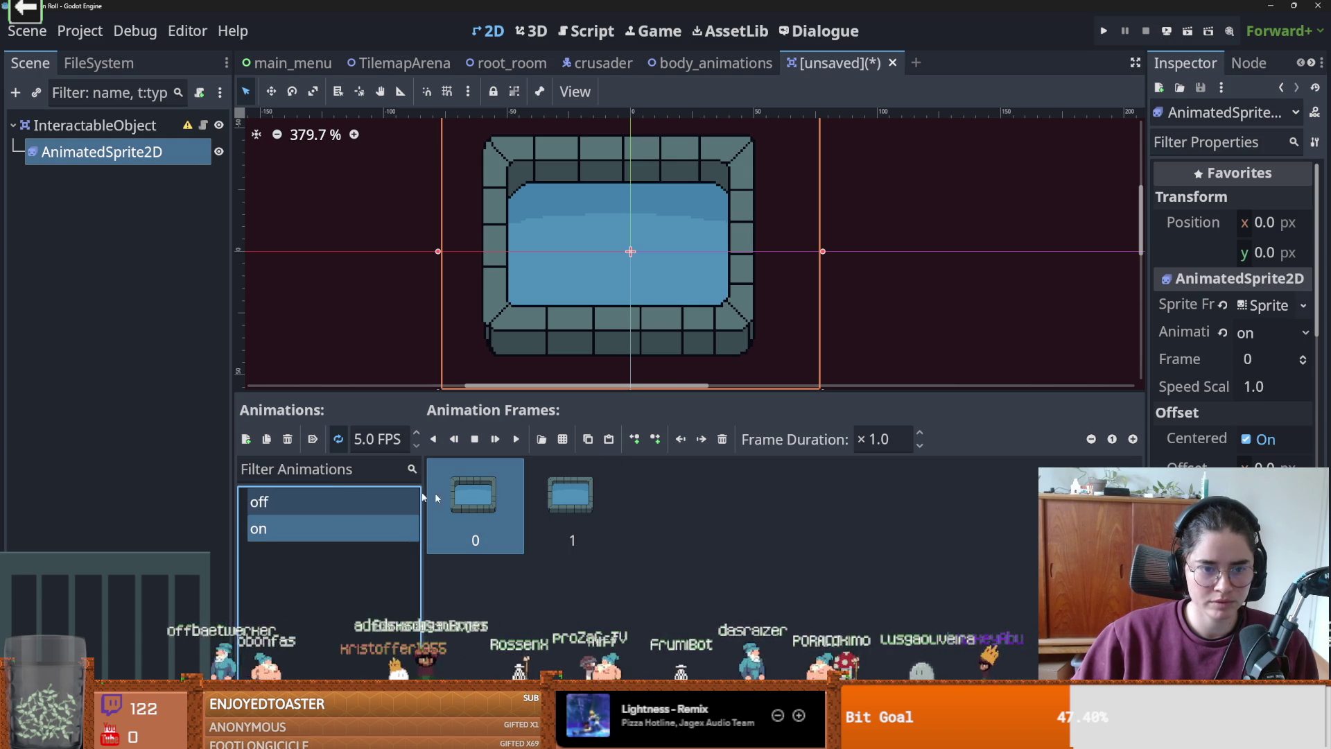
left_click(722, 439)
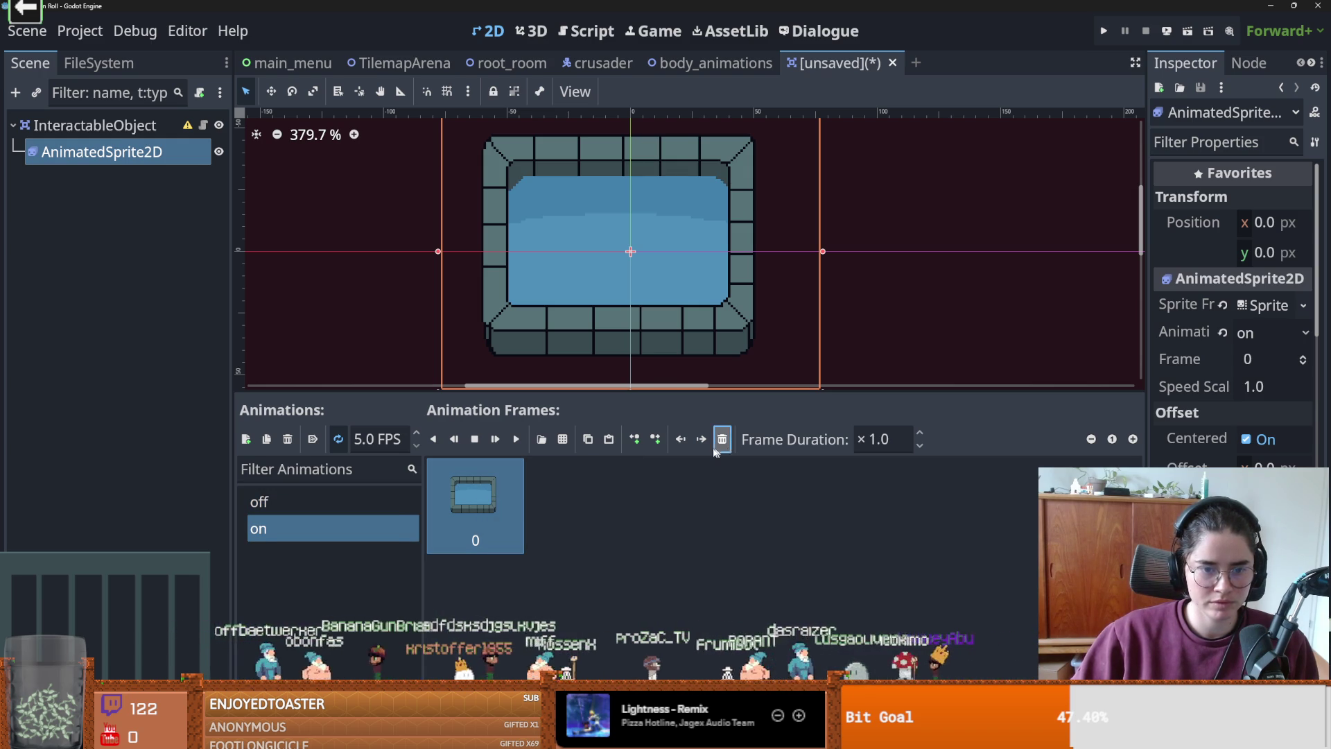
key("ctrl+s")
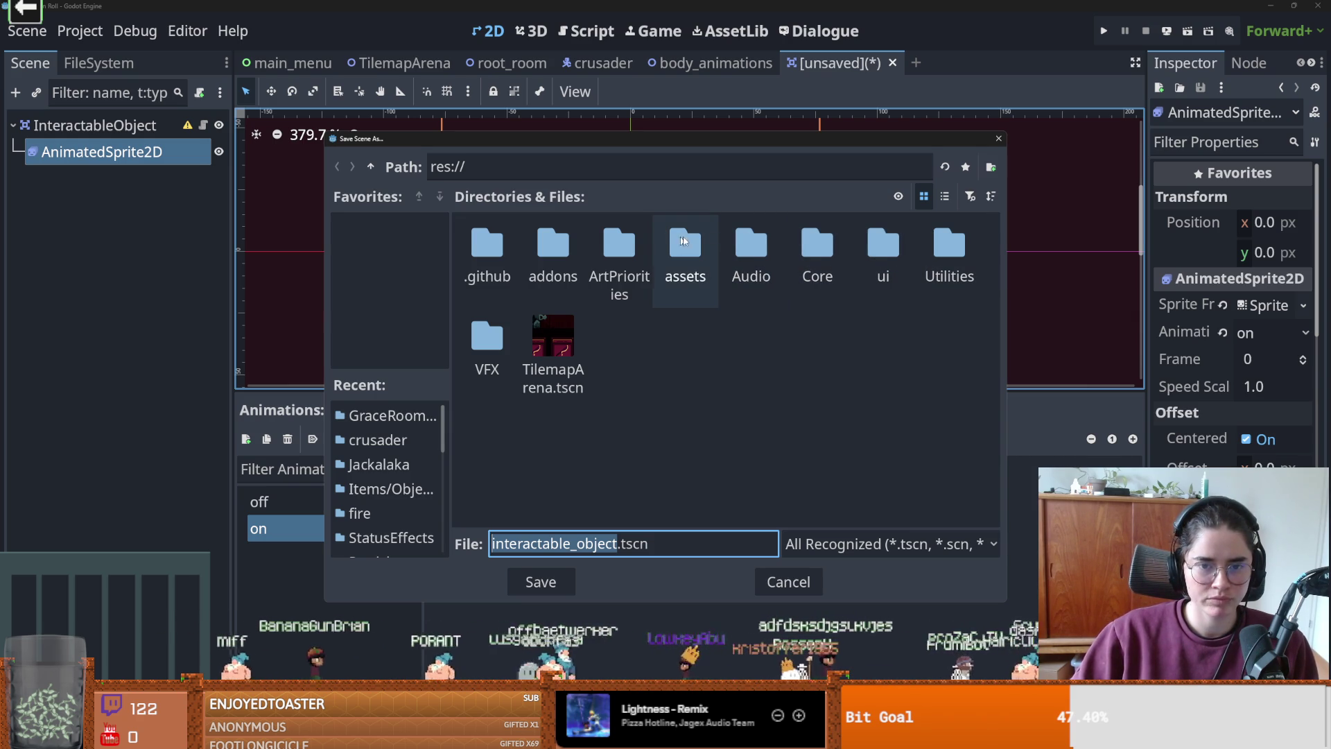
- Save the scene as fountain in res://Core/Rooms/RoomScenes/GraceRooms/Objects
double_click(821, 254)
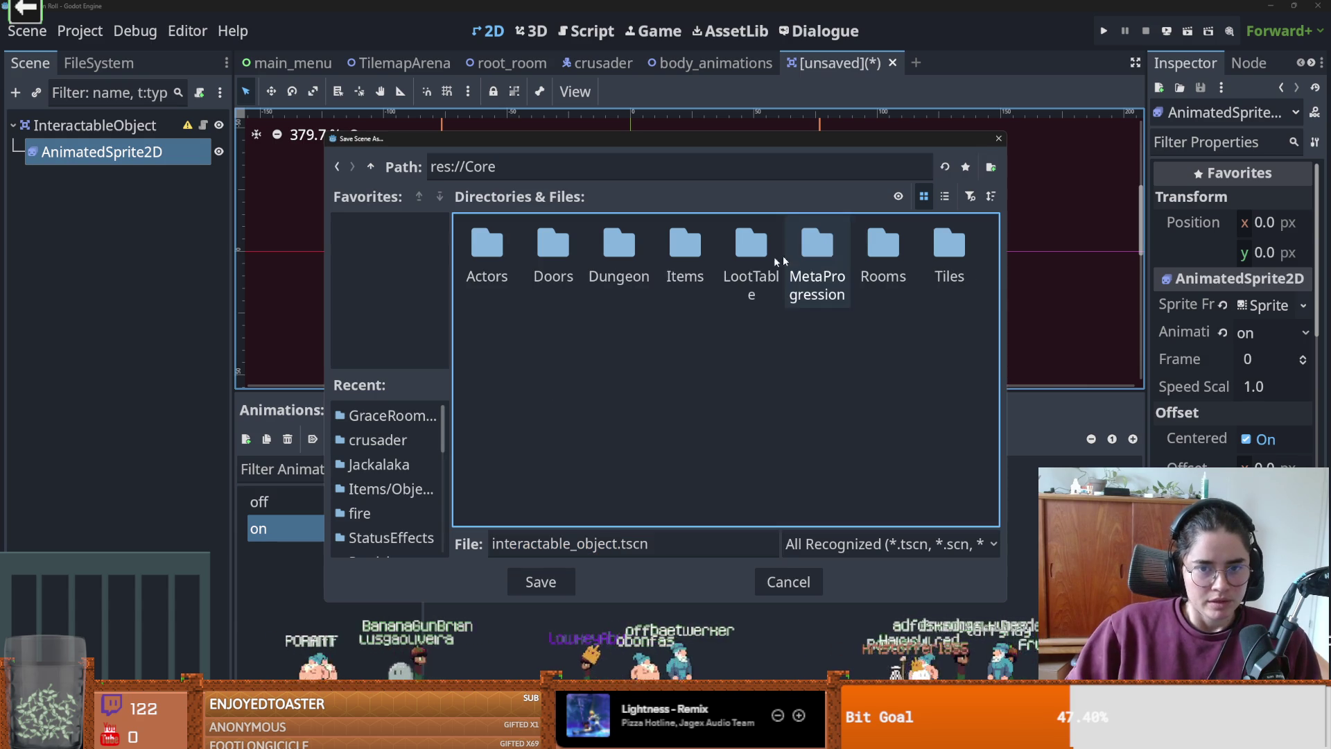
double_click(884, 244)
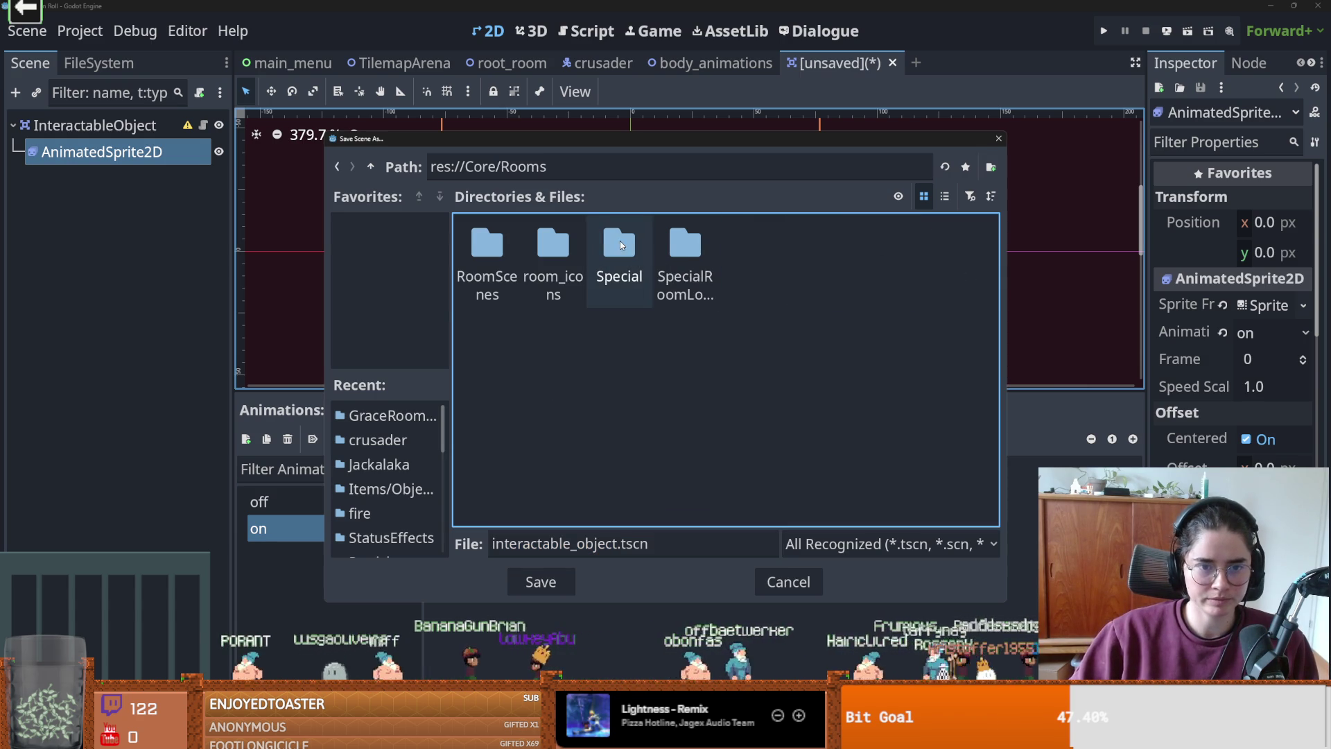
double_click(482, 244)
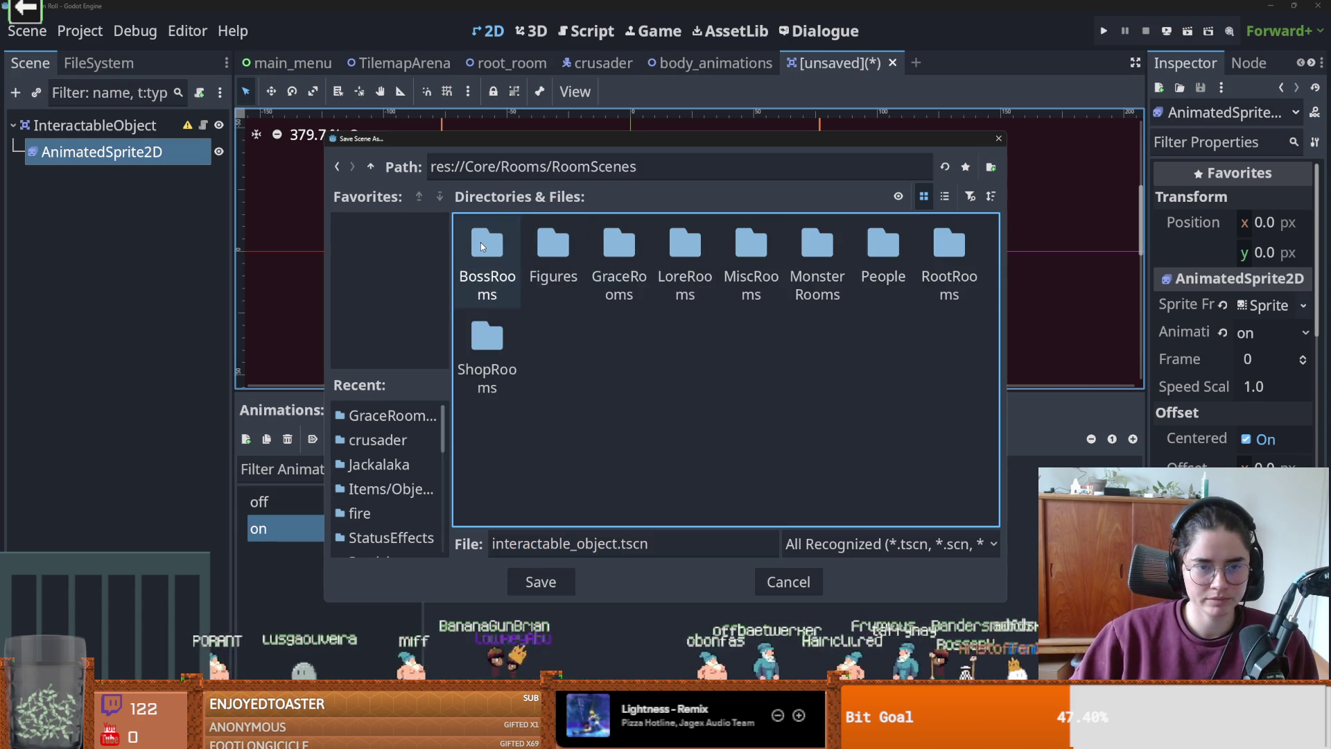
double_click(619, 244)
double_click(690, 243)
left_click(555, 544)
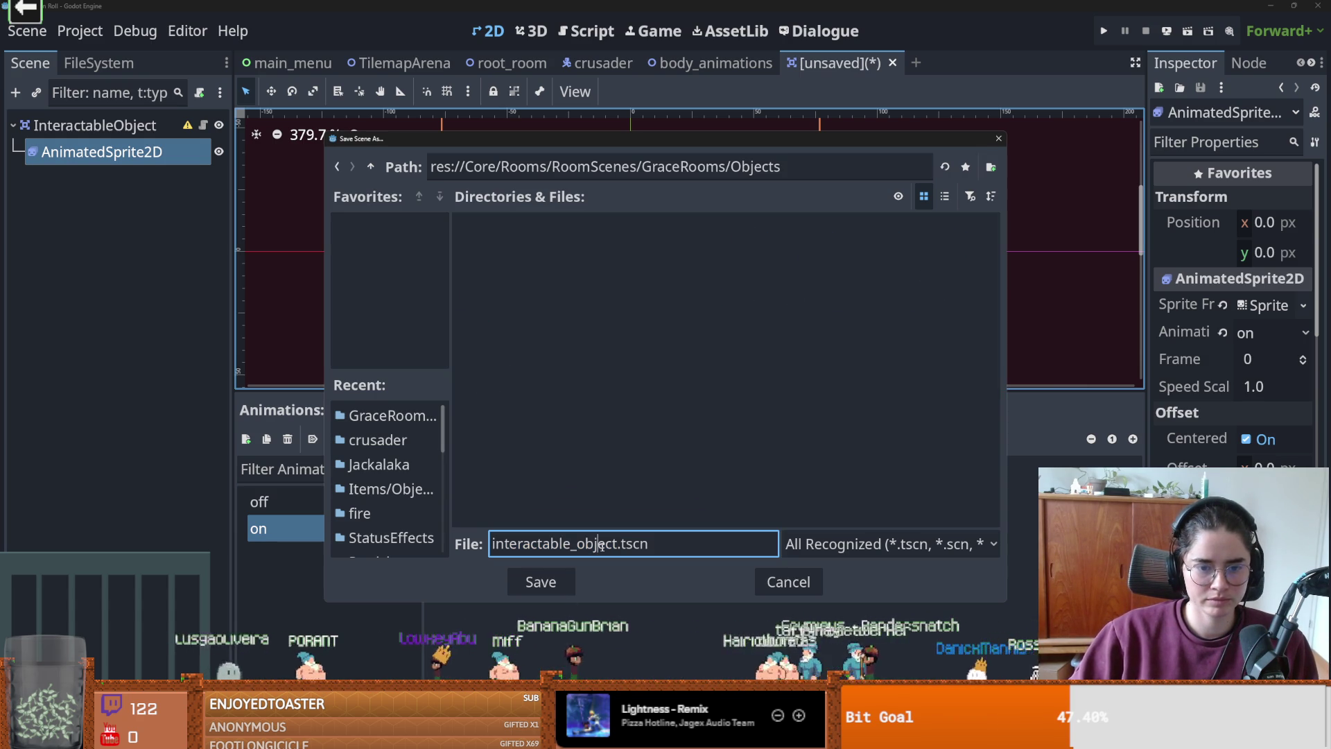
double_click(555, 544)
type("fountain")
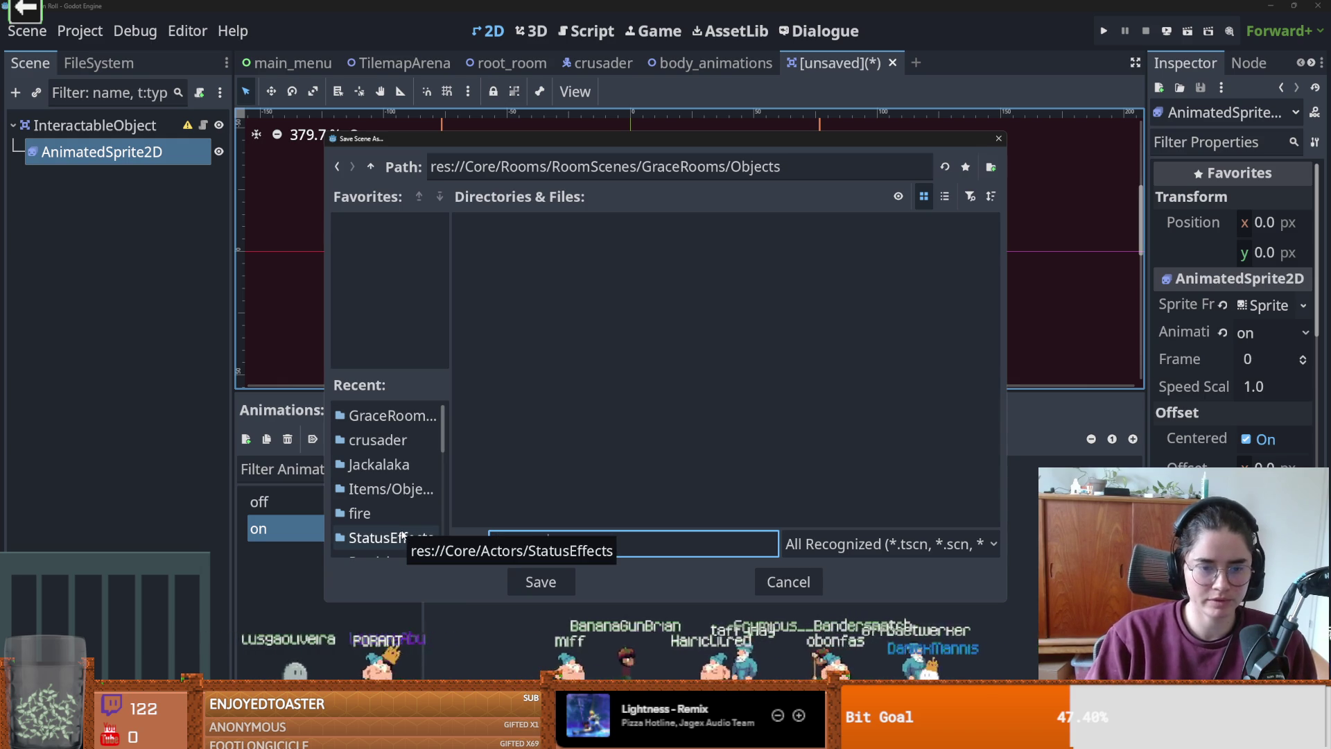
key("Return")
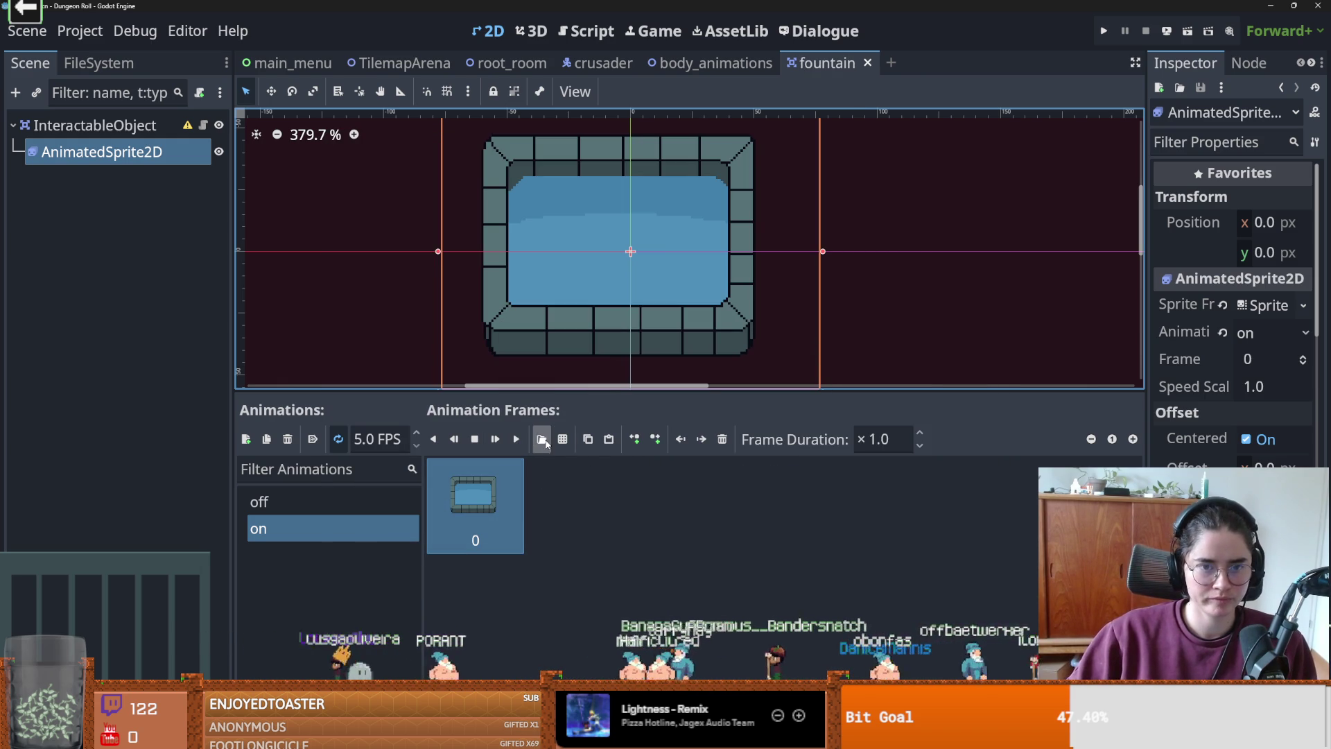
- Turn off the default animation and save the fountain scene
left_click_drag(622, 393, 622, 457)
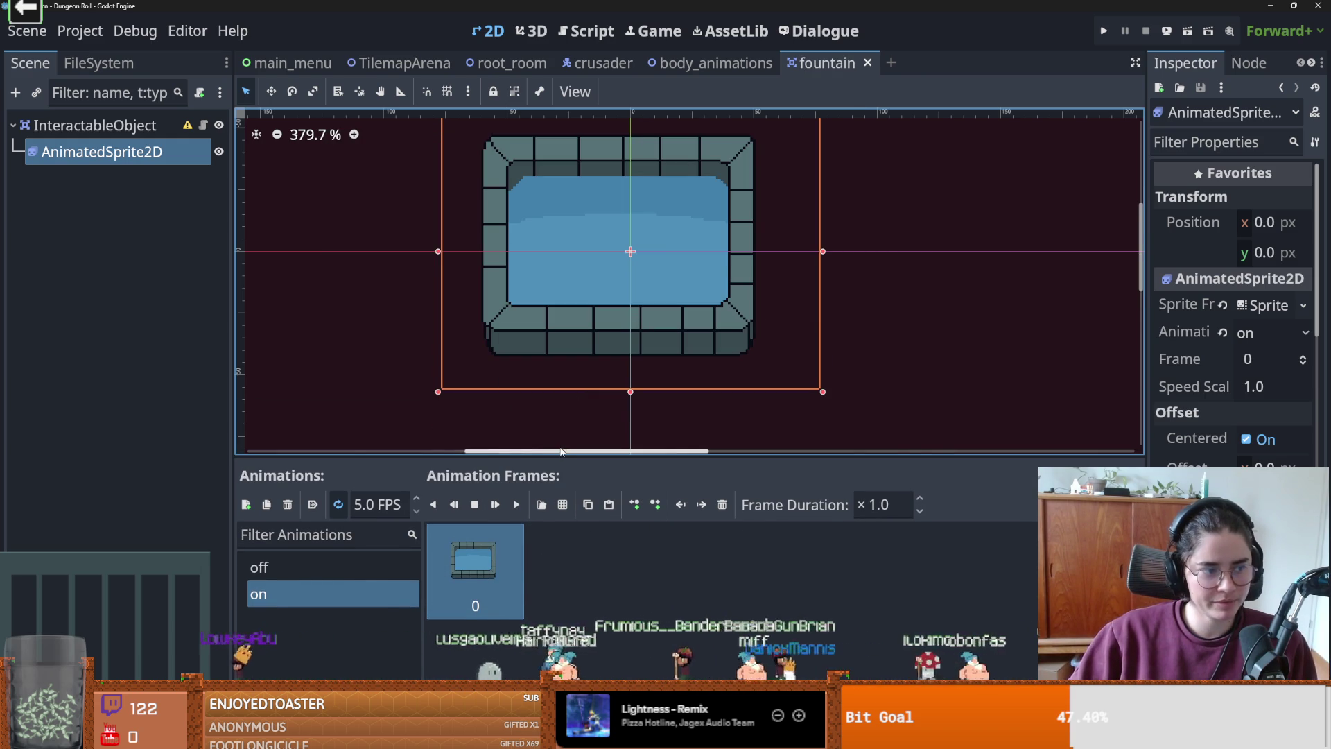
left_click(259, 568)
key("ctrl+s")
- Add a CollisionShape2D child to the root InteractableObject node
left_click(136, 132)
right_click(135, 134)
left_click(162, 181)
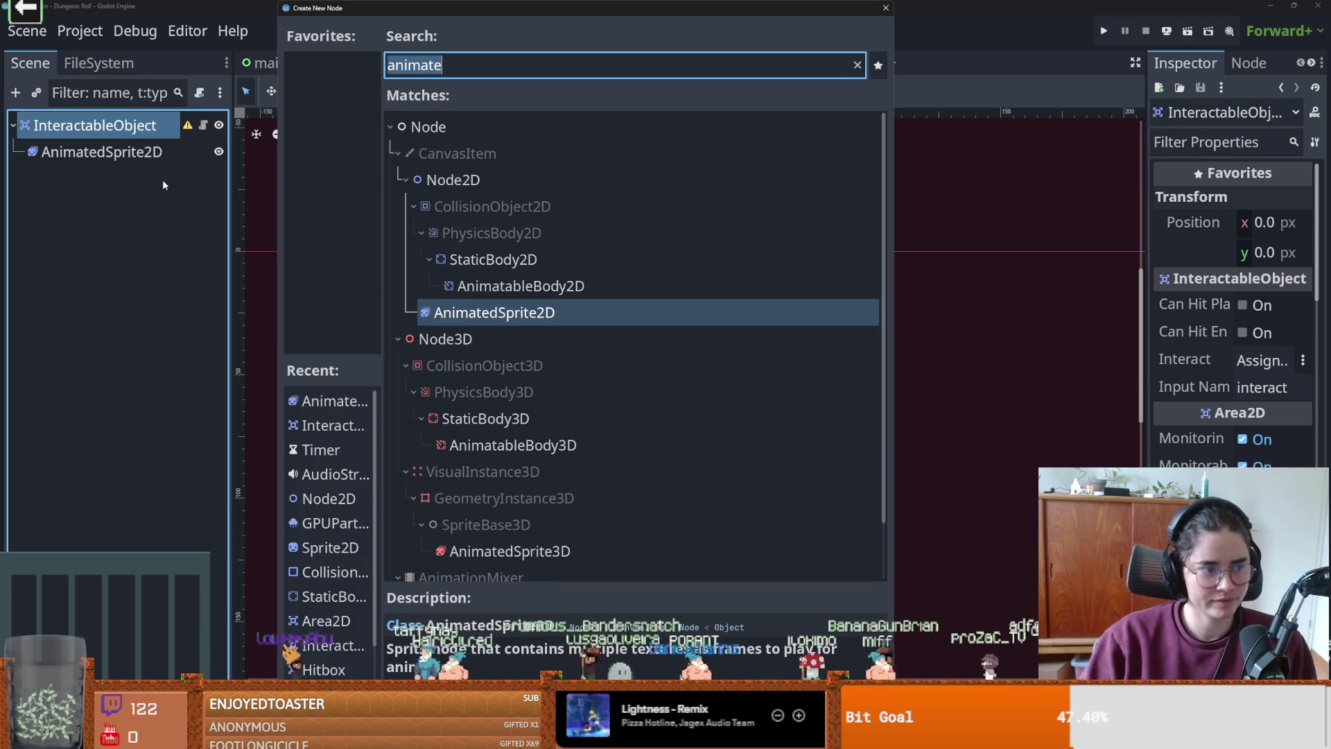
type("collision")
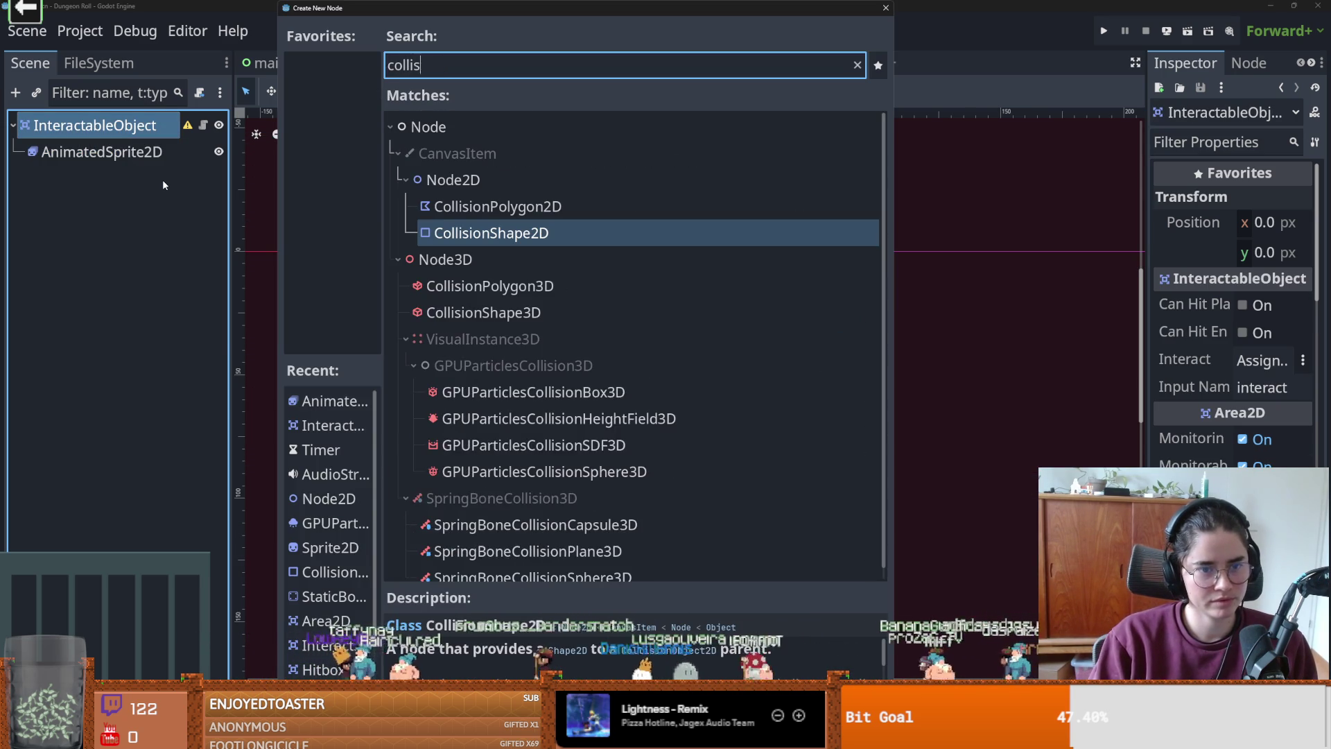
key("Return")
- Give the collision shape a new RectangleShape2D stretched over the whole fountain
left_click(1254, 305)
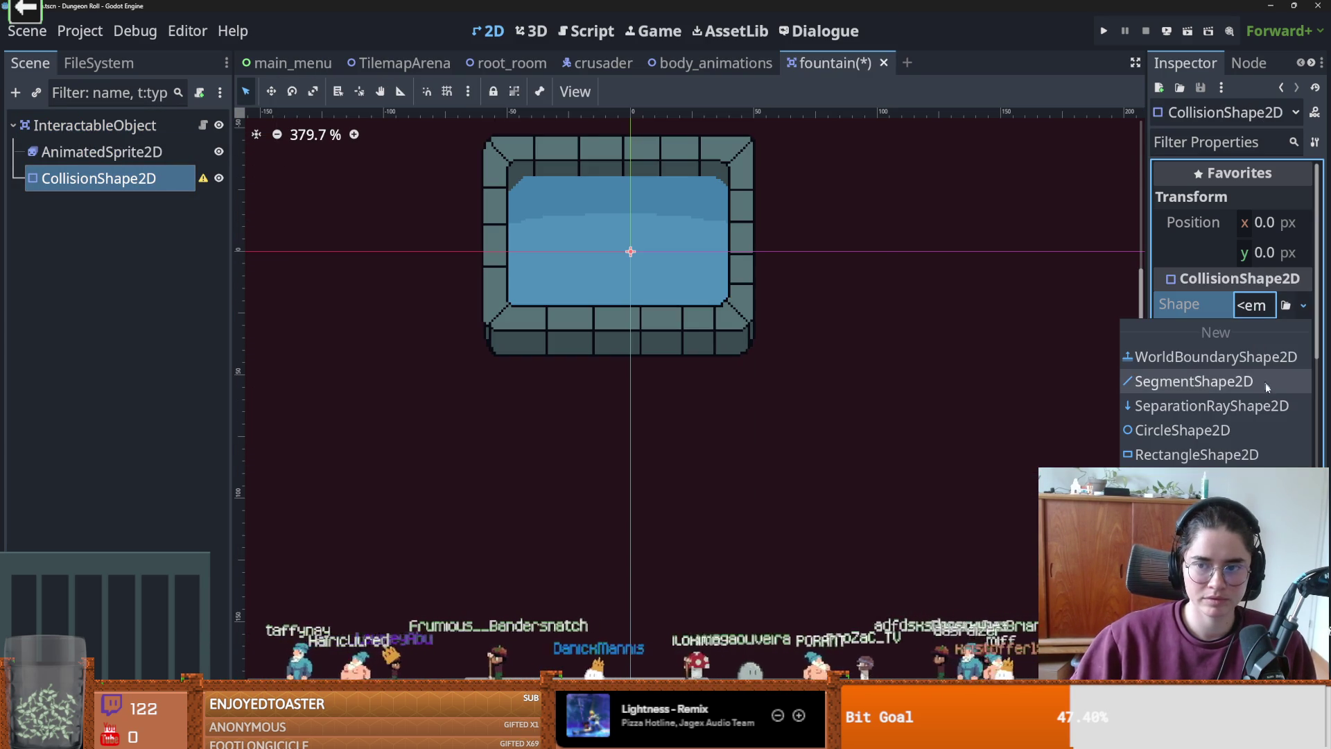
left_click(1181, 455)
mouse_move(605, 231)
left_mouse_down()
mouse_move(505, 168)
mouse_move(485, 195)
left_mouse_up()
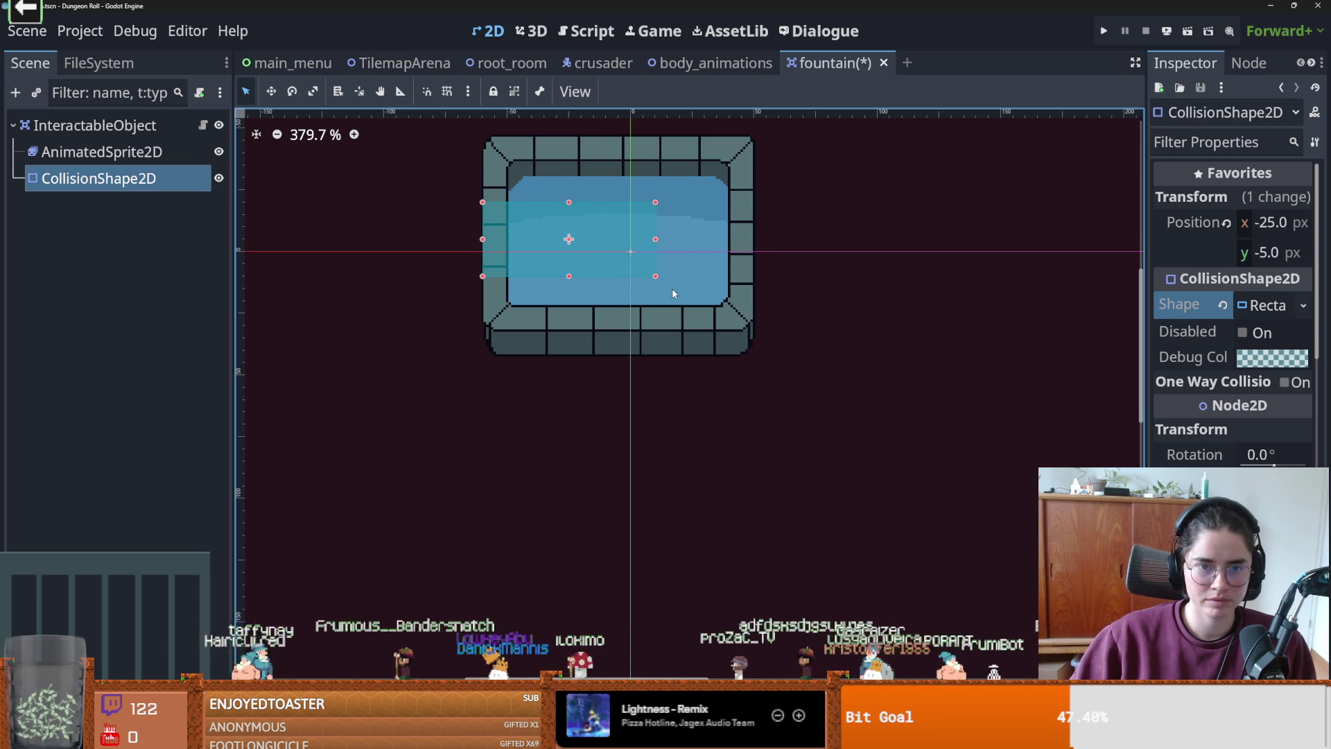
mouse_move(655, 275)
left_mouse_down()
mouse_move(755, 431)
mouse_move(754, 410)
mouse_move(783, 397)
left_mouse_up()
mouse_move(483, 204)
left_mouse_down()
mouse_move(452, 134)
mouse_move(464, 123)
left_mouse_up()
right_click(133, 126)
- Add a StaticBody2D child to the root node and centre the fountain in view
left_click(175, 176)
type("static")
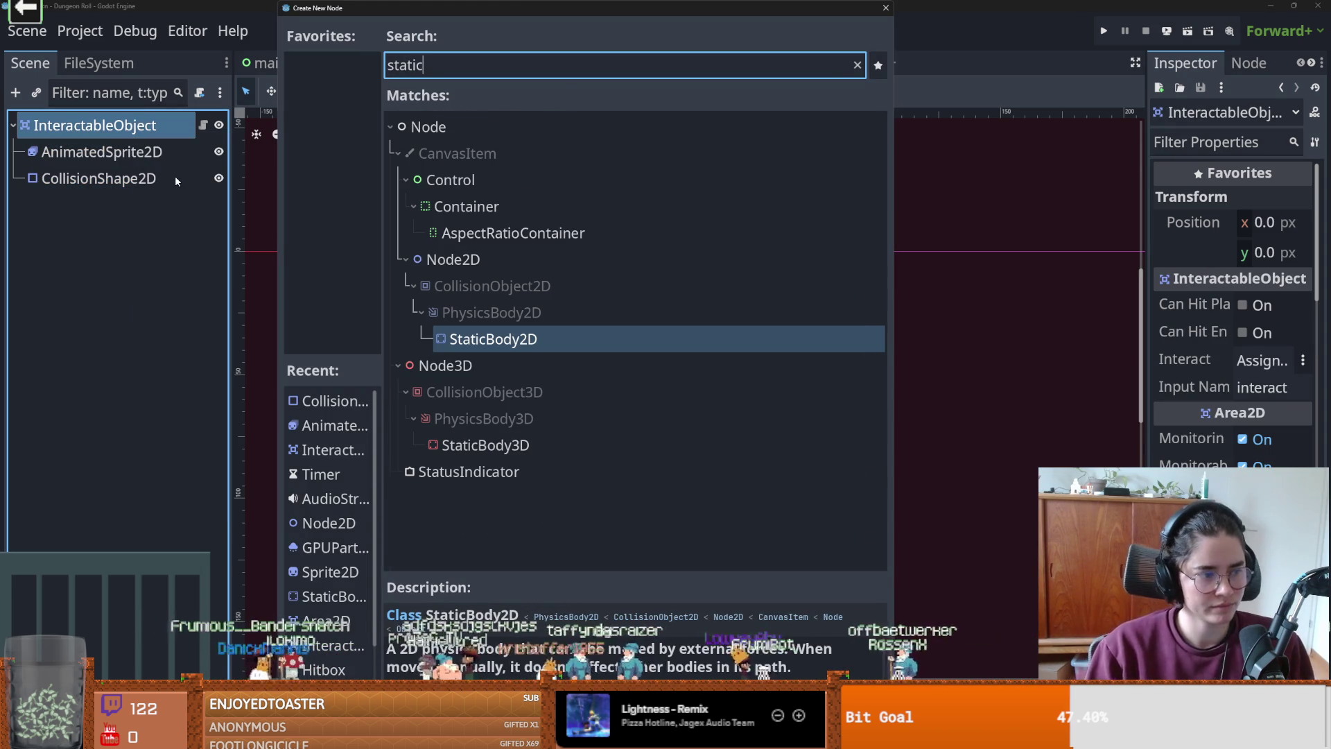
key("Return")
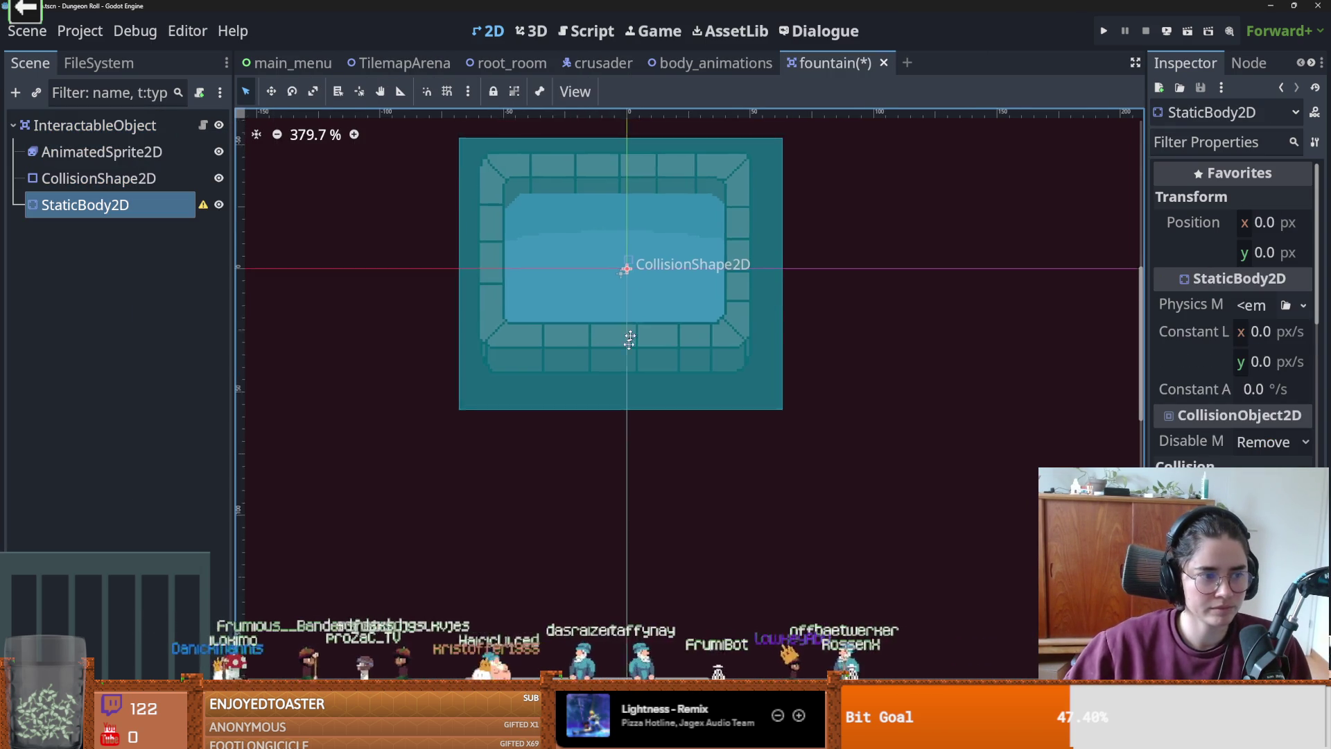
scroll(567, 324, "up", 1)
left_click_drag(467, 302, 507, 292)
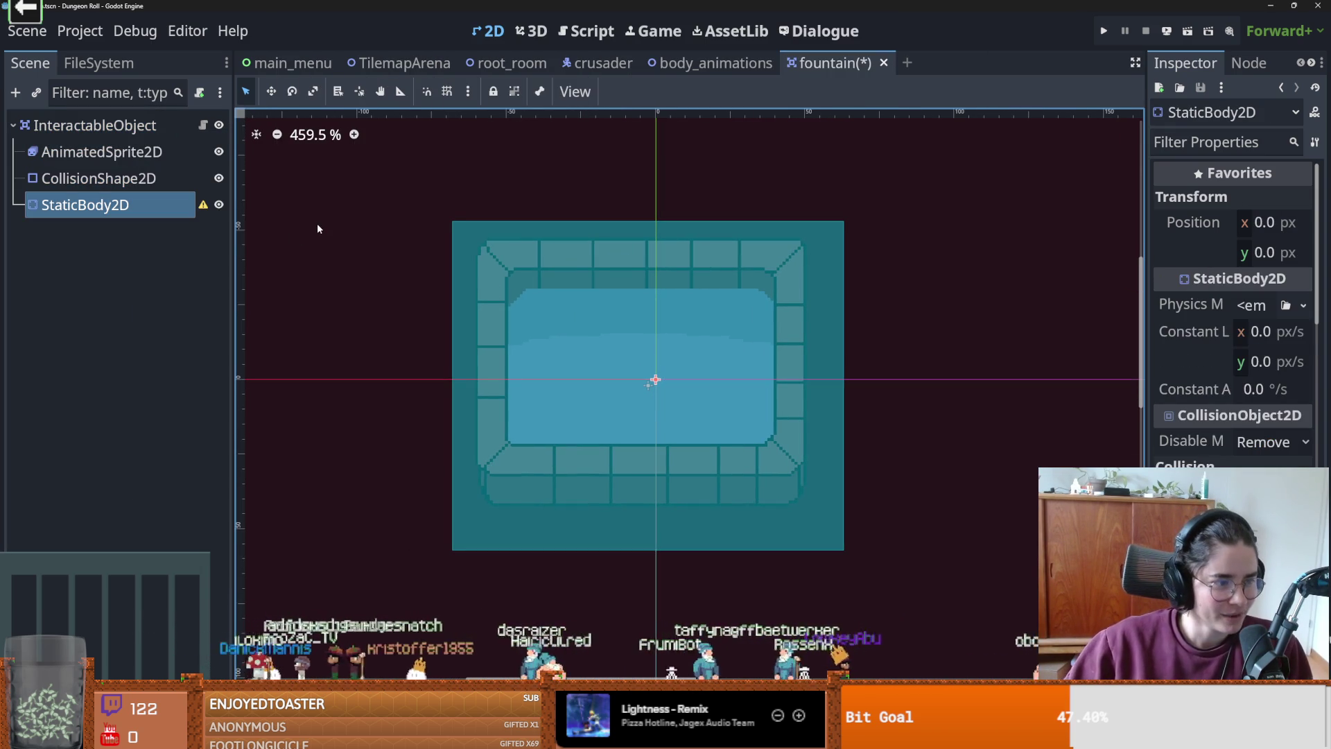
- Add a CollisionShape2D with a new RectangleShape2D under the StaticBody2D
right_click(110, 205)
left_click(135, 216)
type("collis")
key("Return")
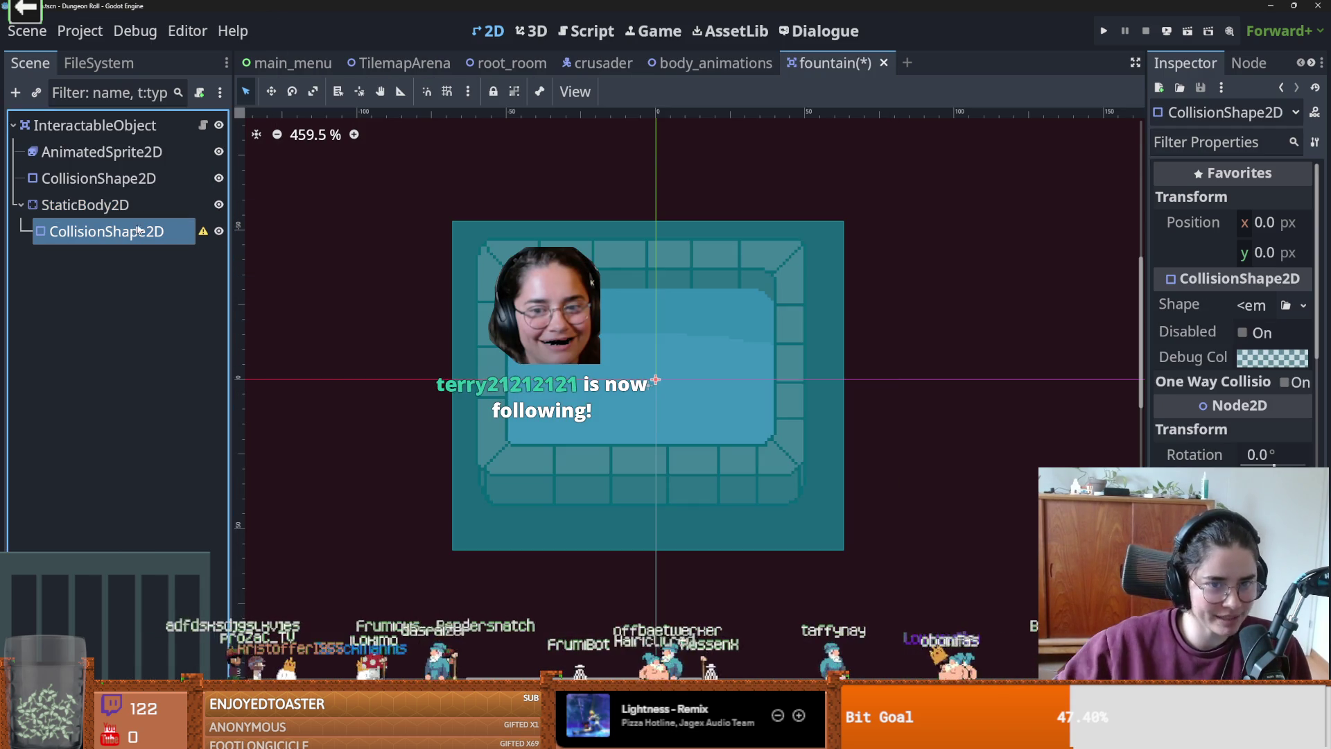
left_click(1260, 306)
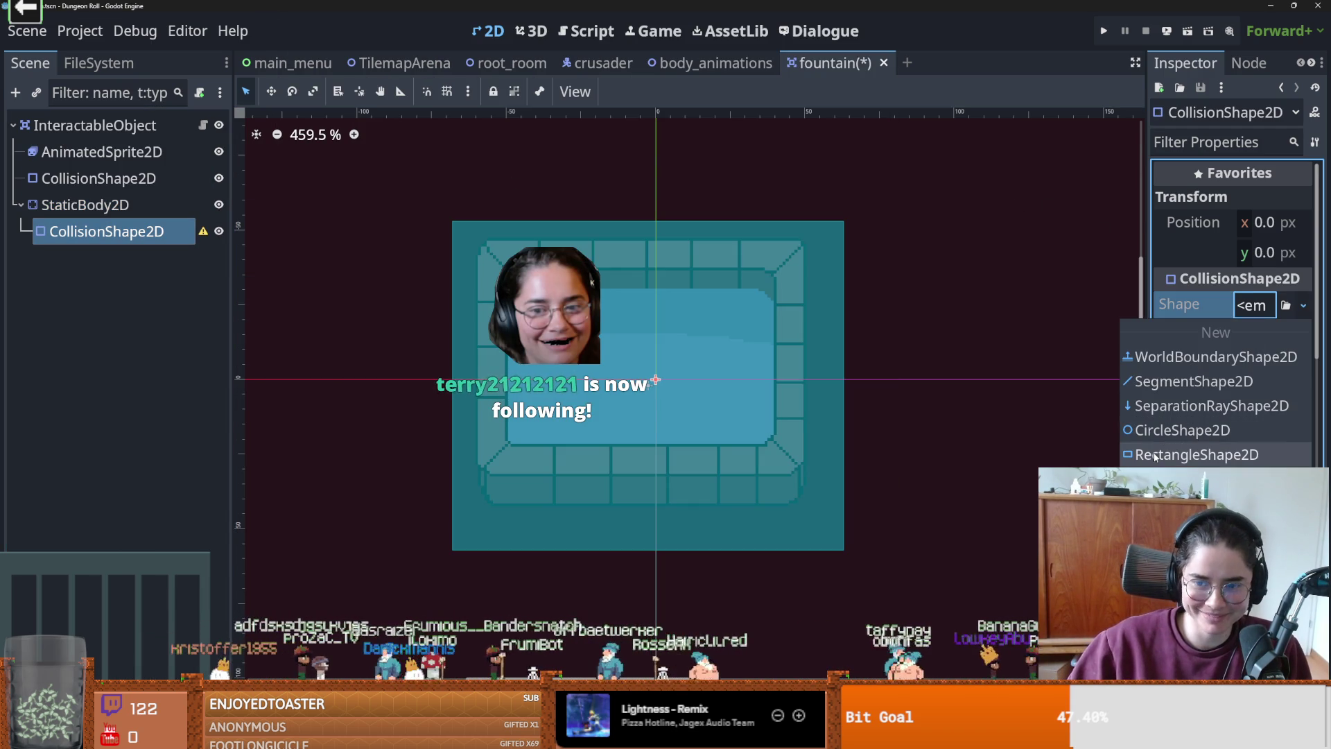
left_click(1220, 538)
- Resize the body's rectangle to cover the fountain and save the scene
left_click_drag(543, 291, 474, 256)
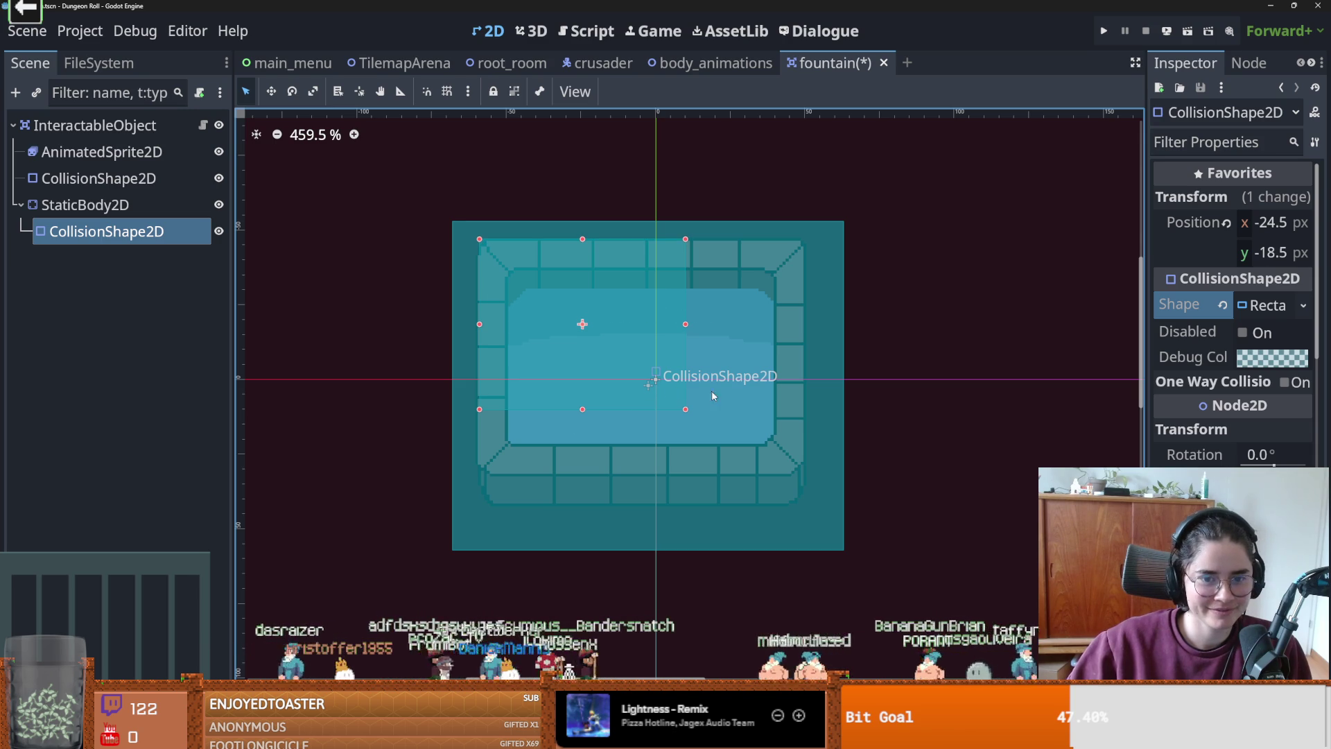
mouse_move(704, 433)
left_mouse_down()
mouse_move(778, 503)
mouse_move(806, 505)
left_mouse_up()
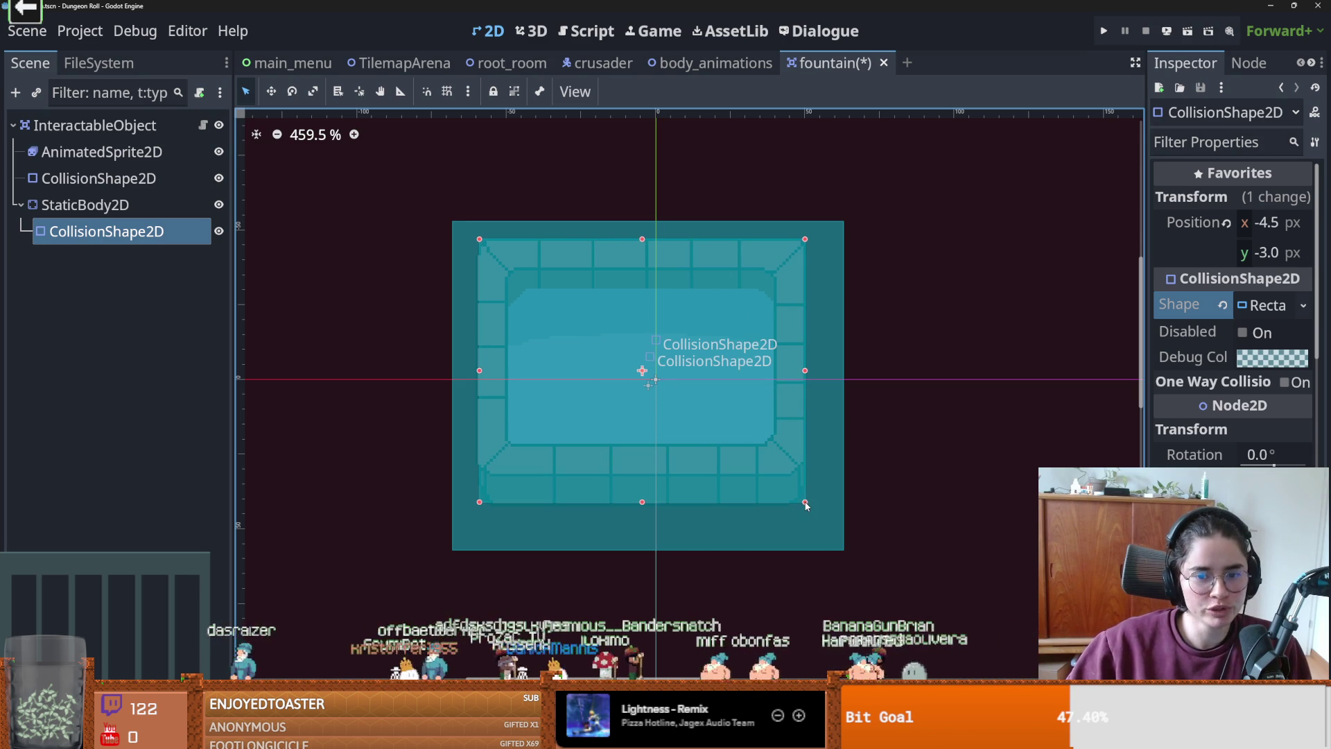
key("ctrl+s")
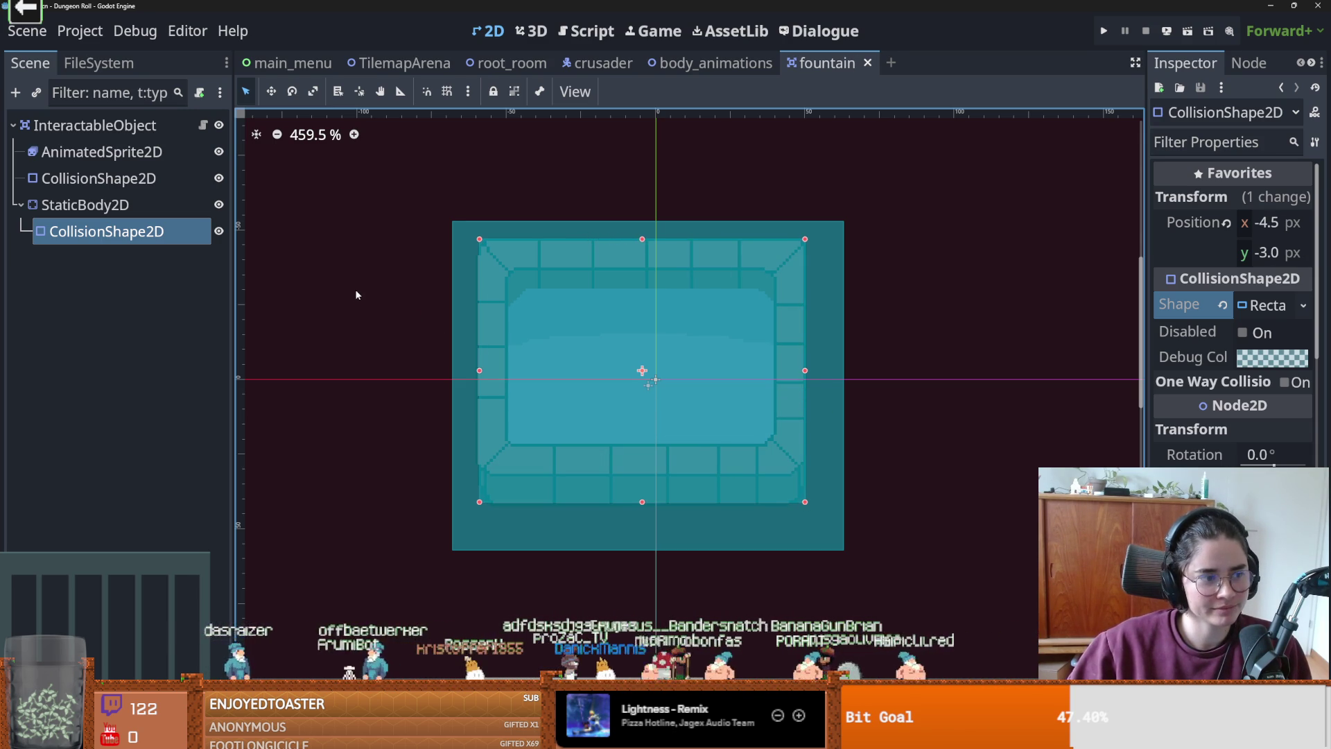
key("ctrl+s")
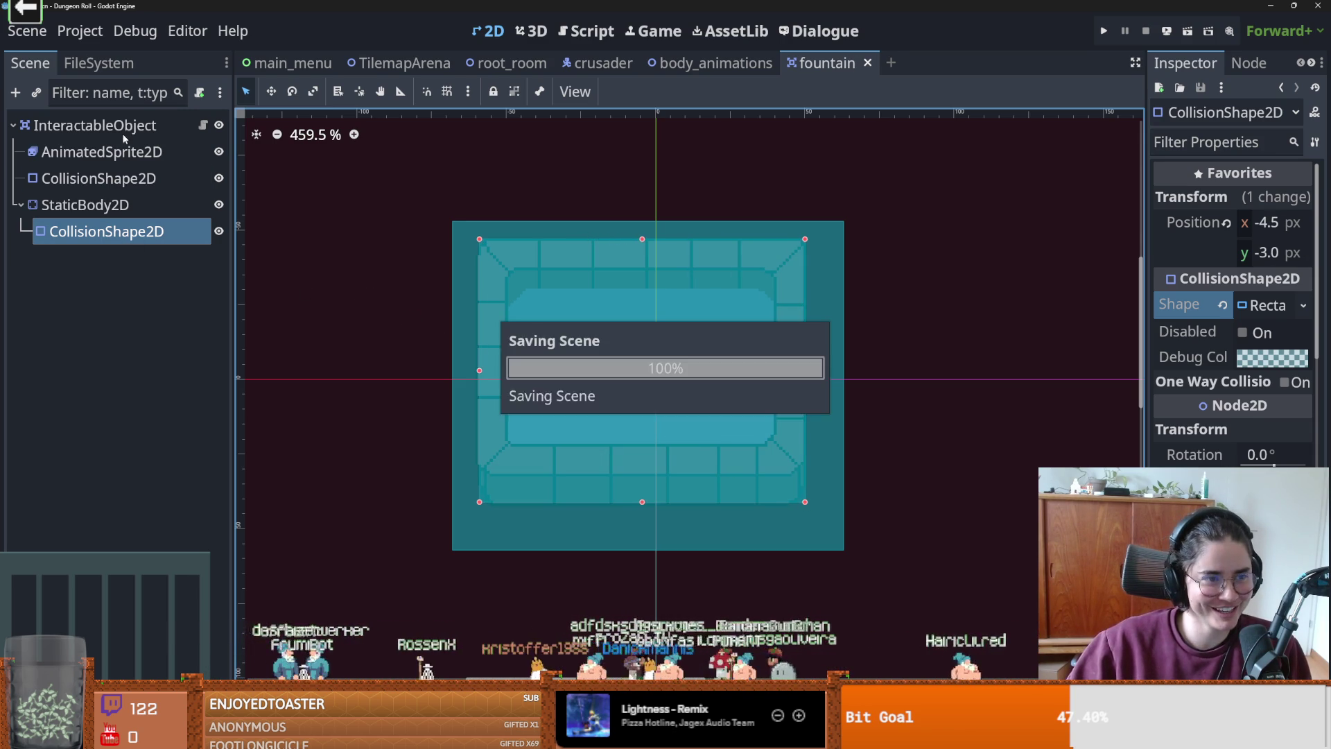
left_click_drag(1147, 320, 1032, 320)
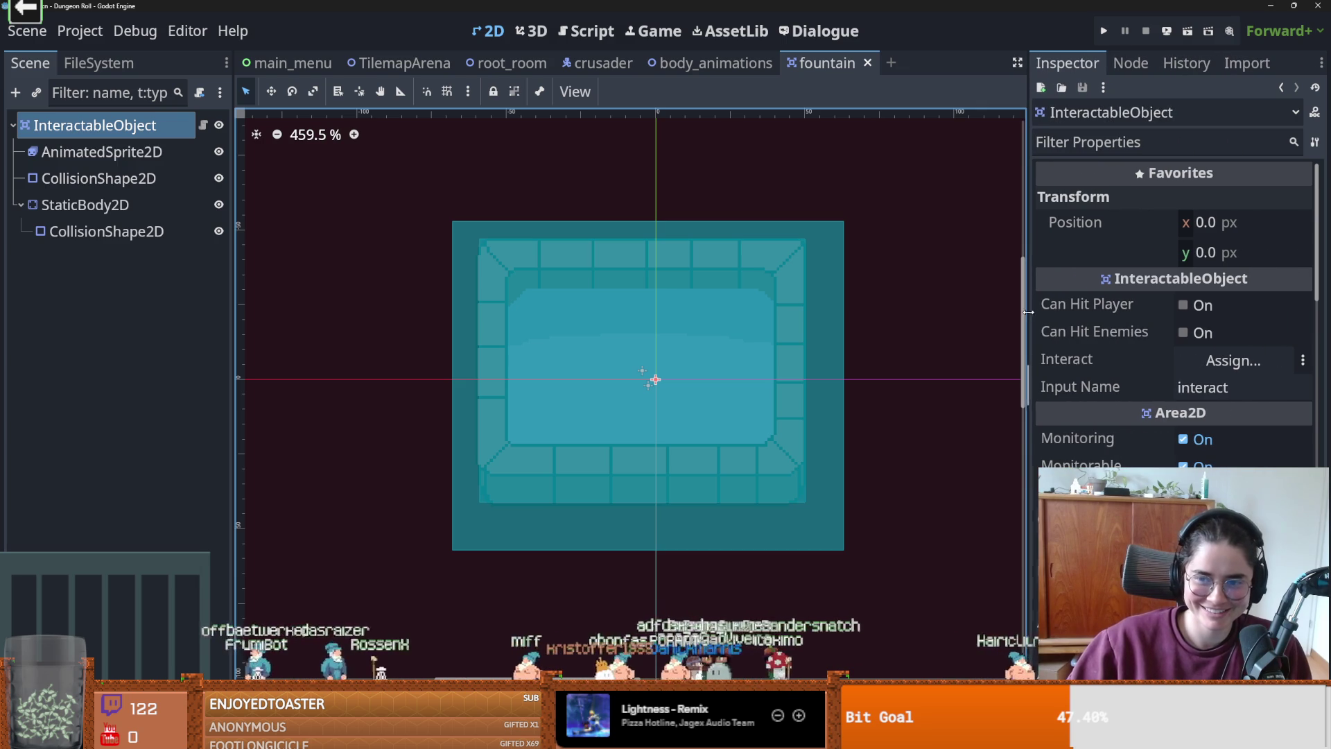
left_click(1185, 305)
key("ctrl+s")
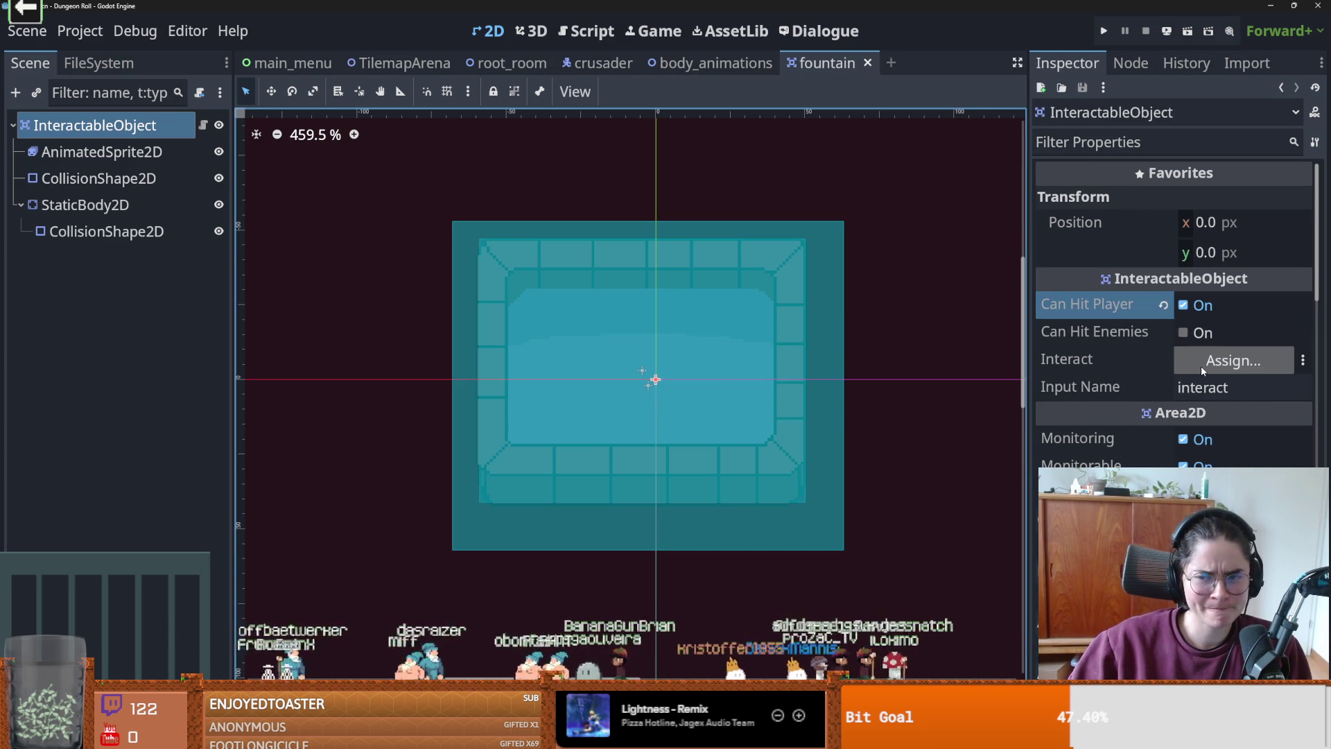
left_click(43, 103)
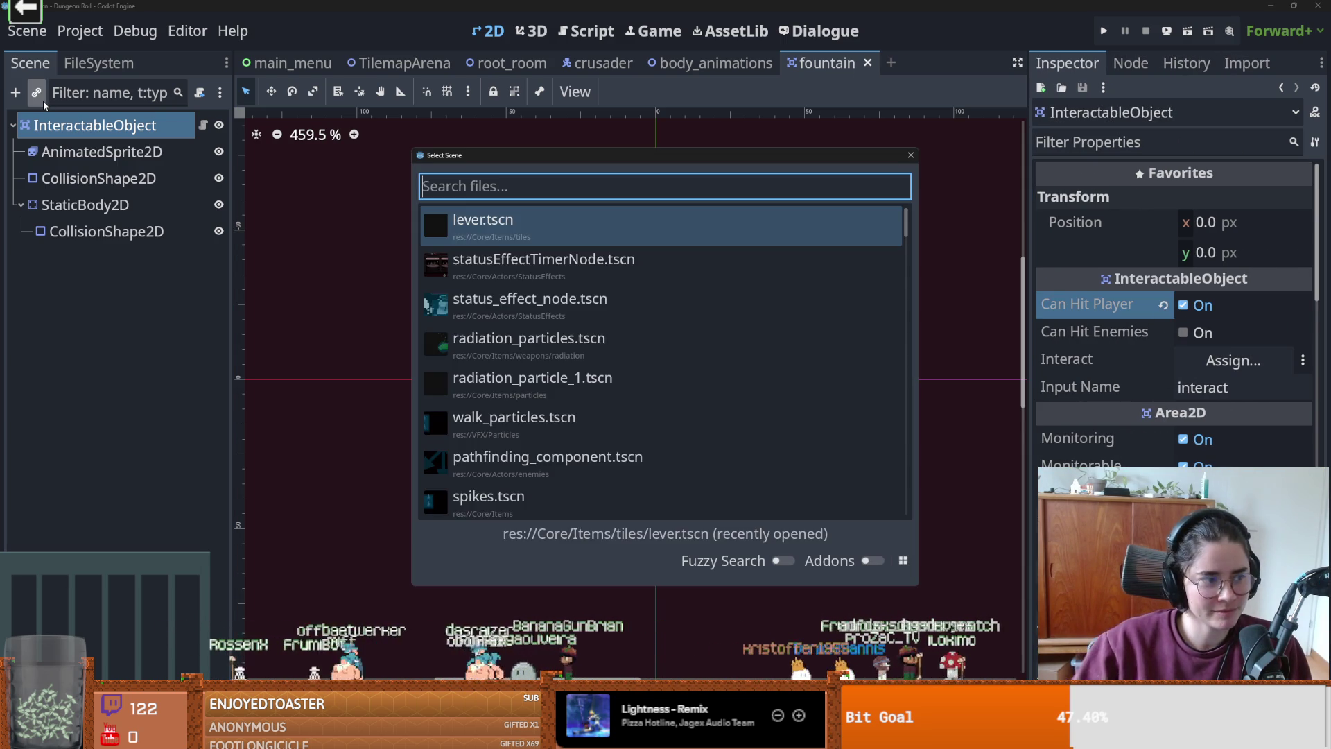
type("inter")
key("Return")
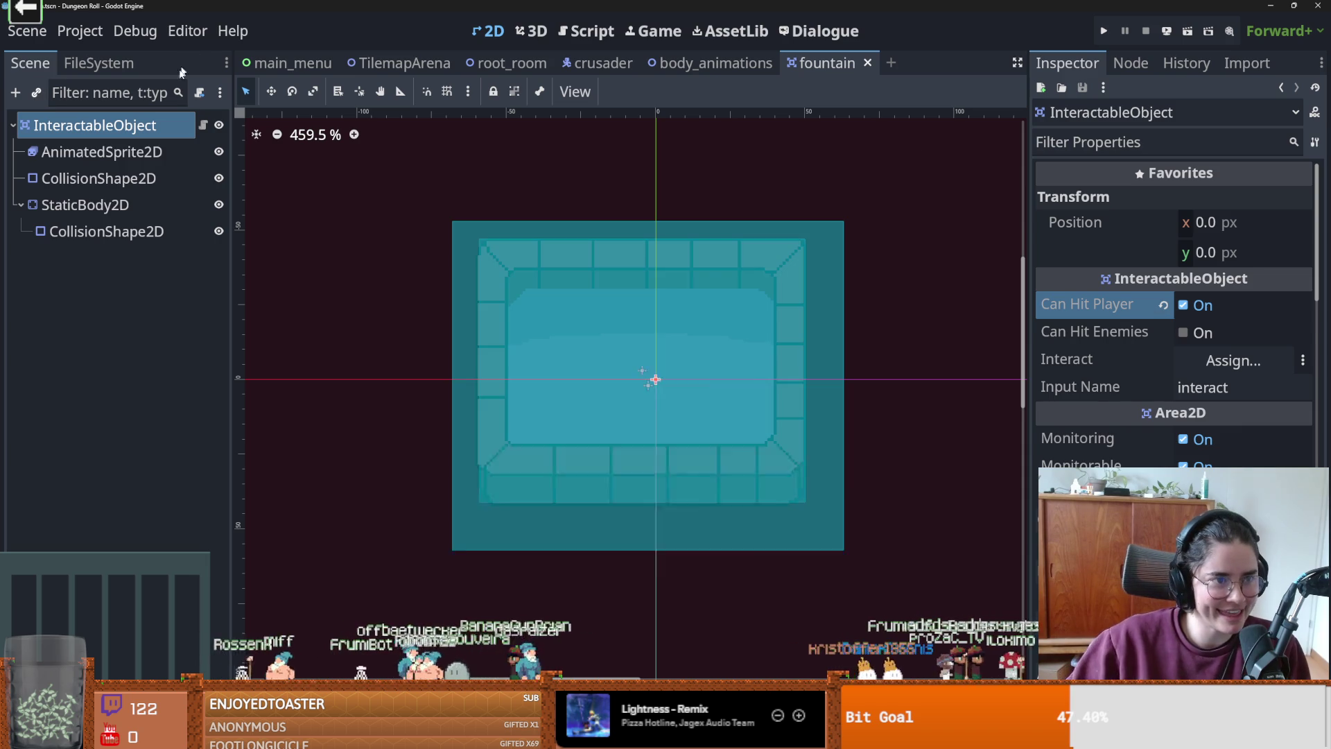
scroll(546, 234, "down", 4)
scroll(546, 234, "up", 3)
left_click_drag(546, 285, 681, 170)
key("ctrl+s")
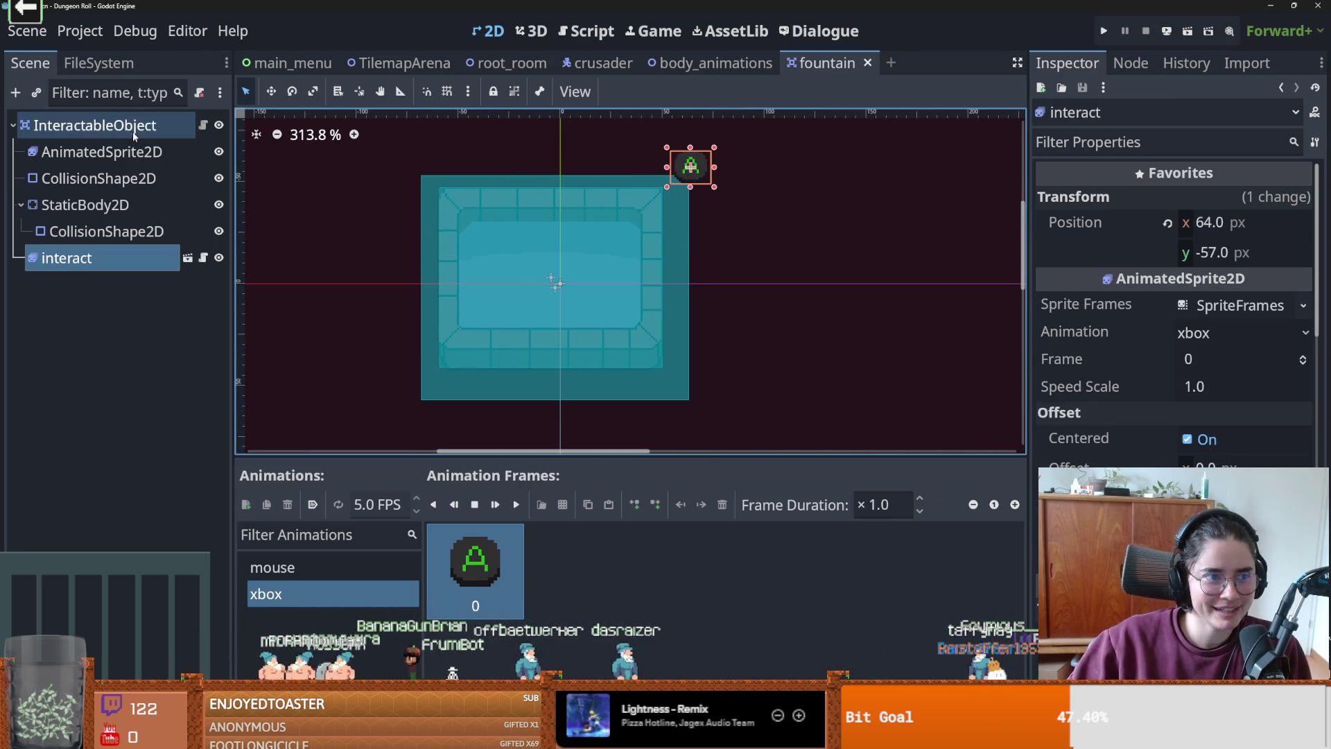
left_click(1010, 272)
left_click(1233, 360)
left_click(609, 359)
left_click(615, 579)
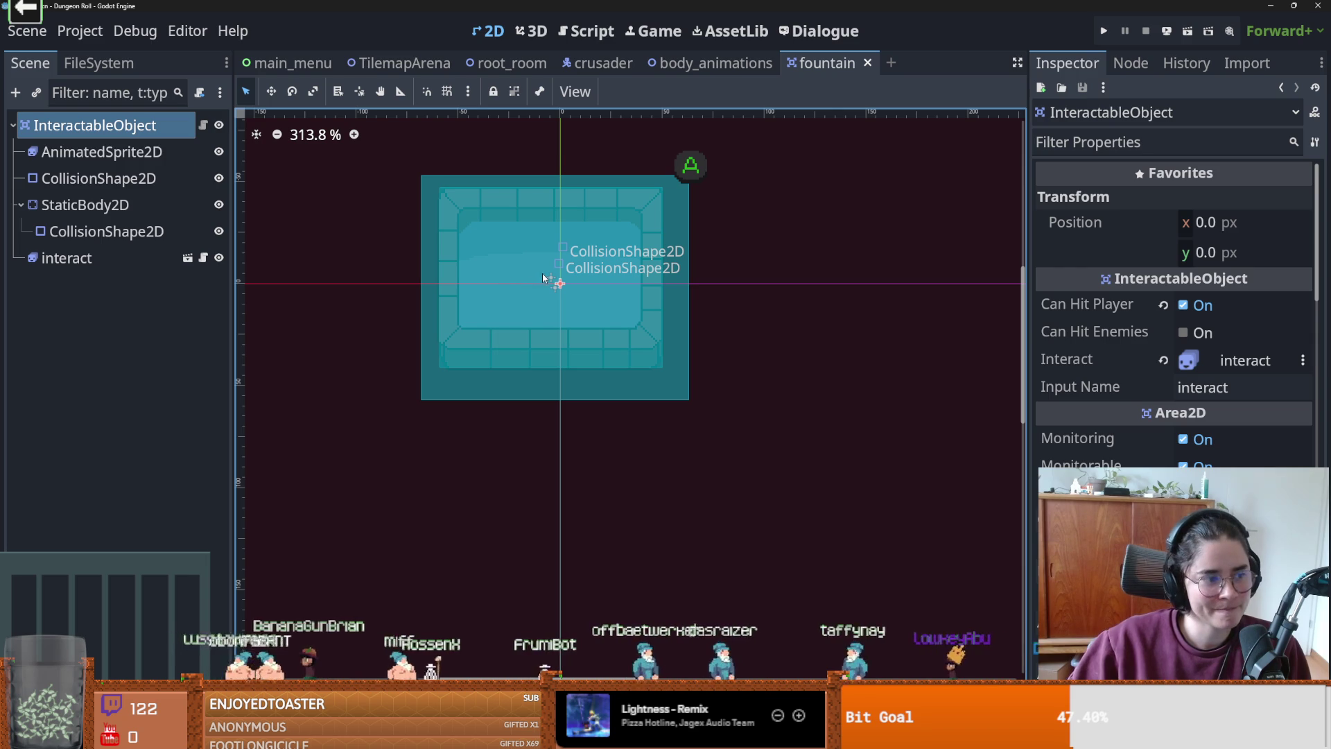
scroll(543, 279, "up", 2)
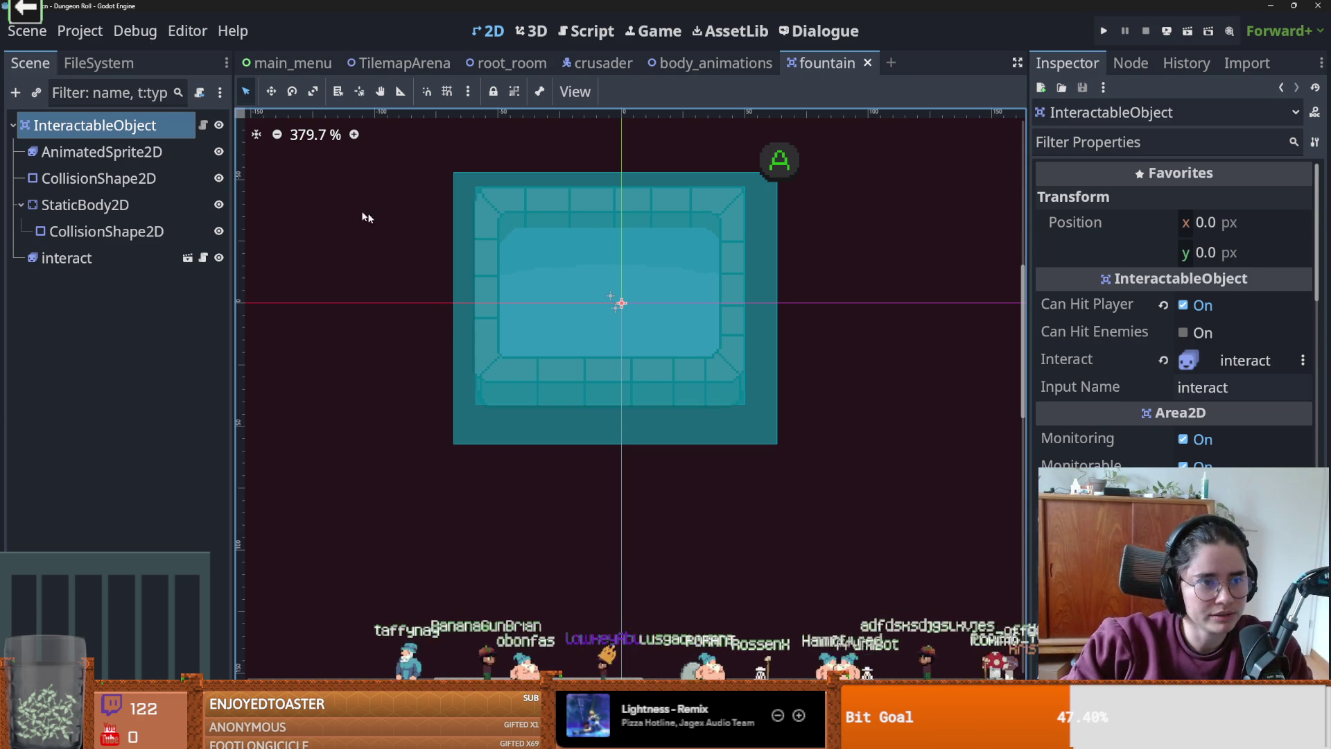
left_click(119, 133)
left_click(119, 131)
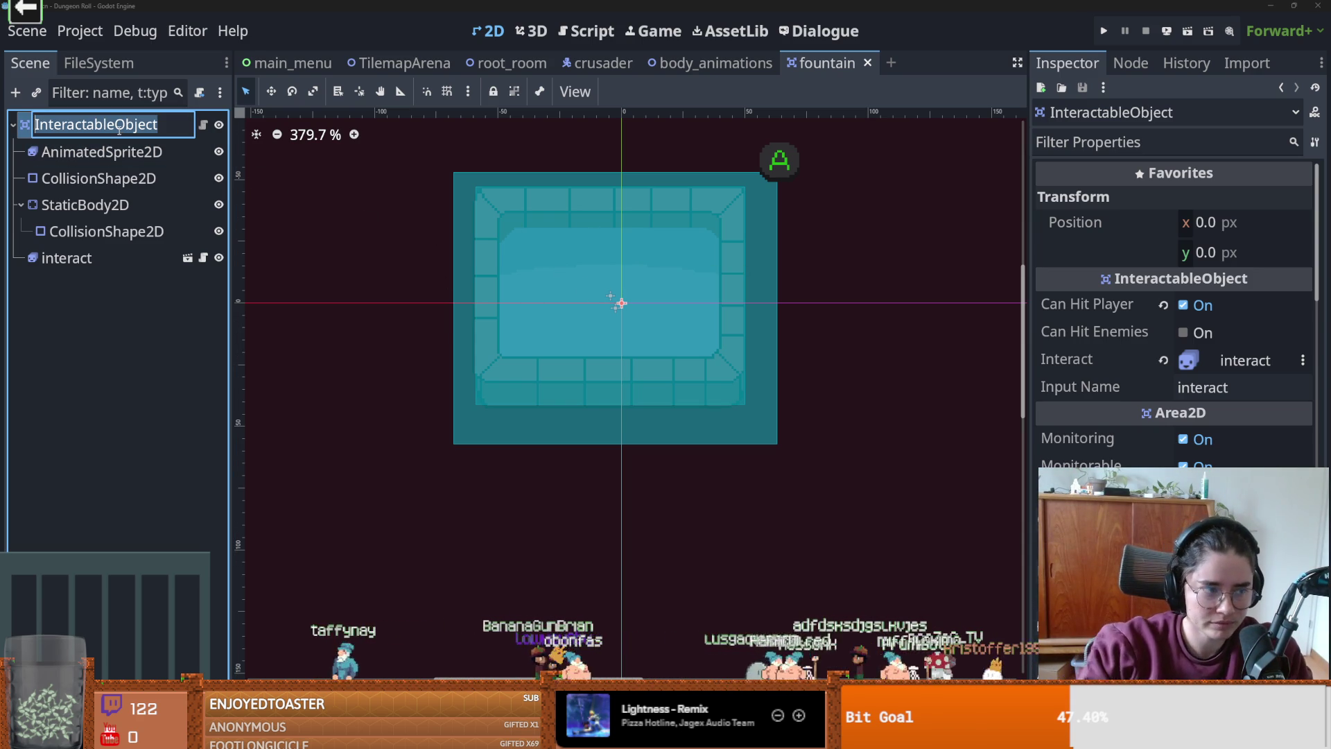
- Rename the root node to Fountain and open its attached interactable object script
type("Fountain")
key("Return")
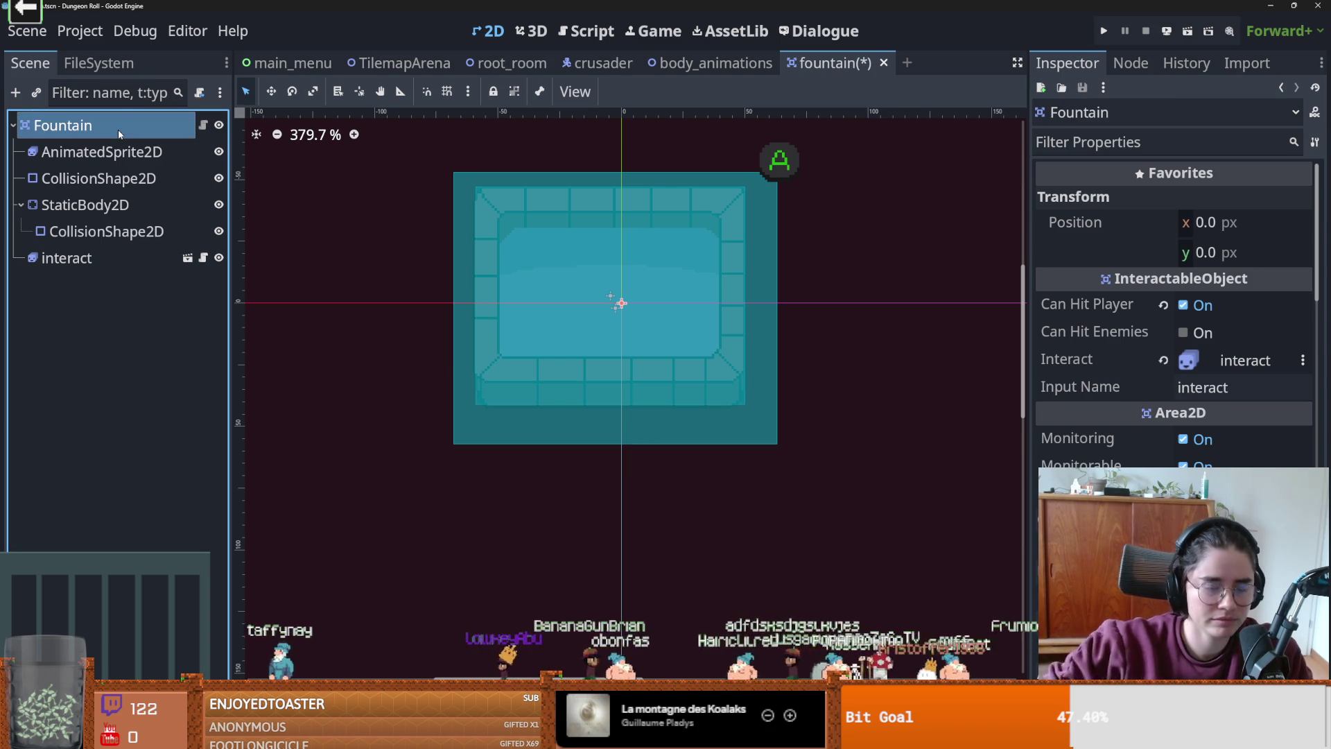
left_click(203, 127)
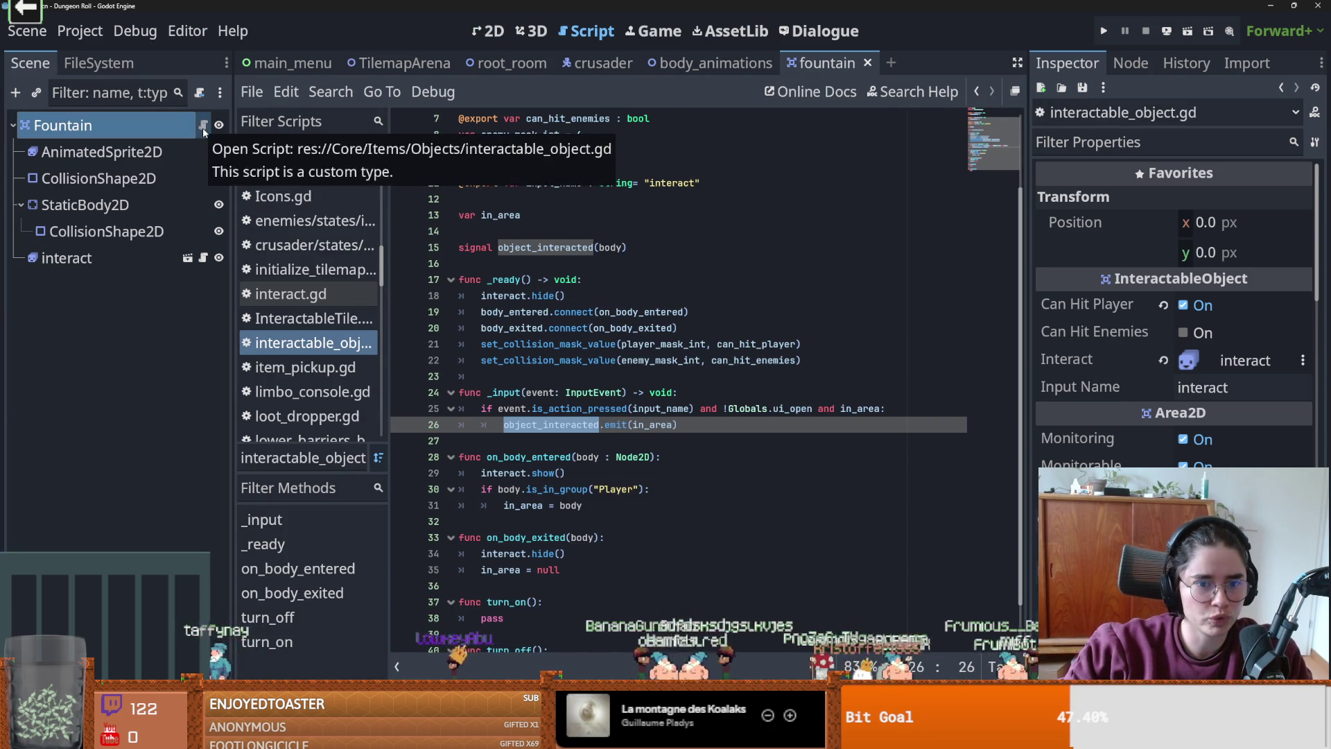
- Review the turn_on function and the object_interacted emit line, then save the scene
scroll(548, 430, "down", 1)
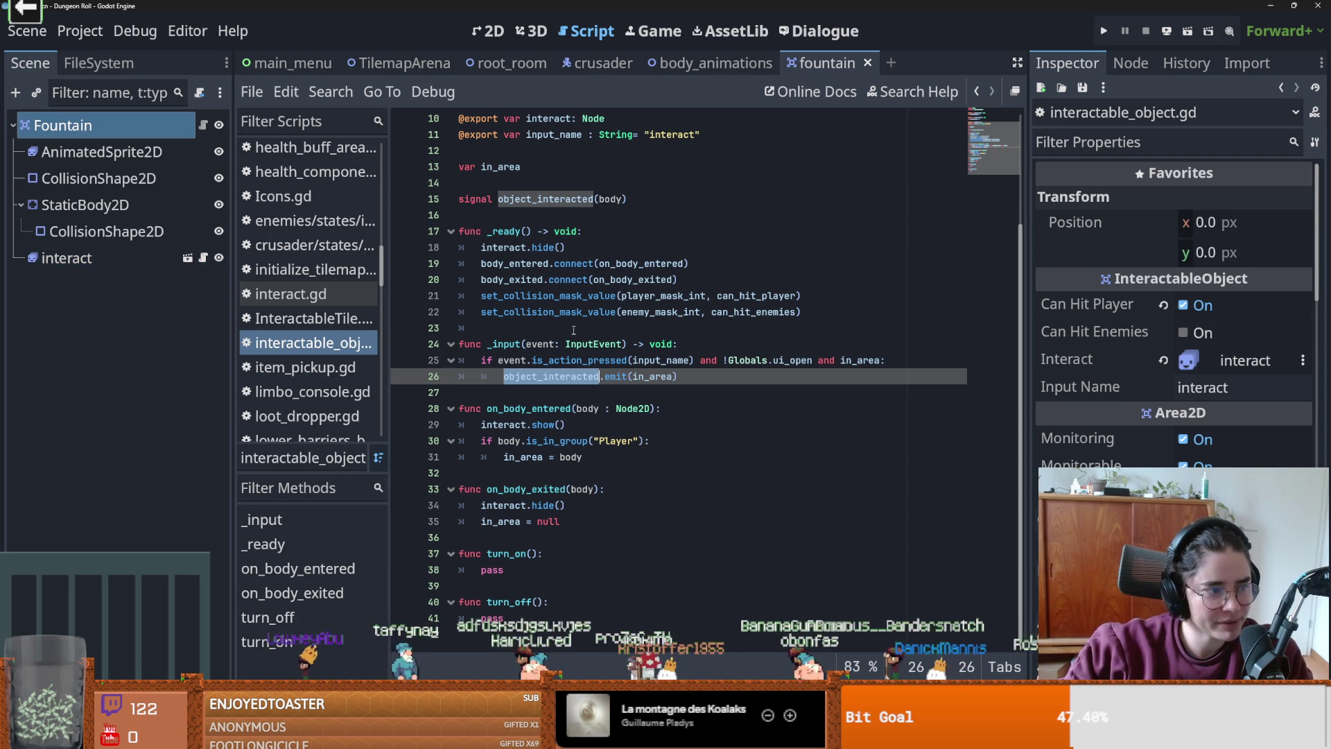
mouse_move(552, 357)
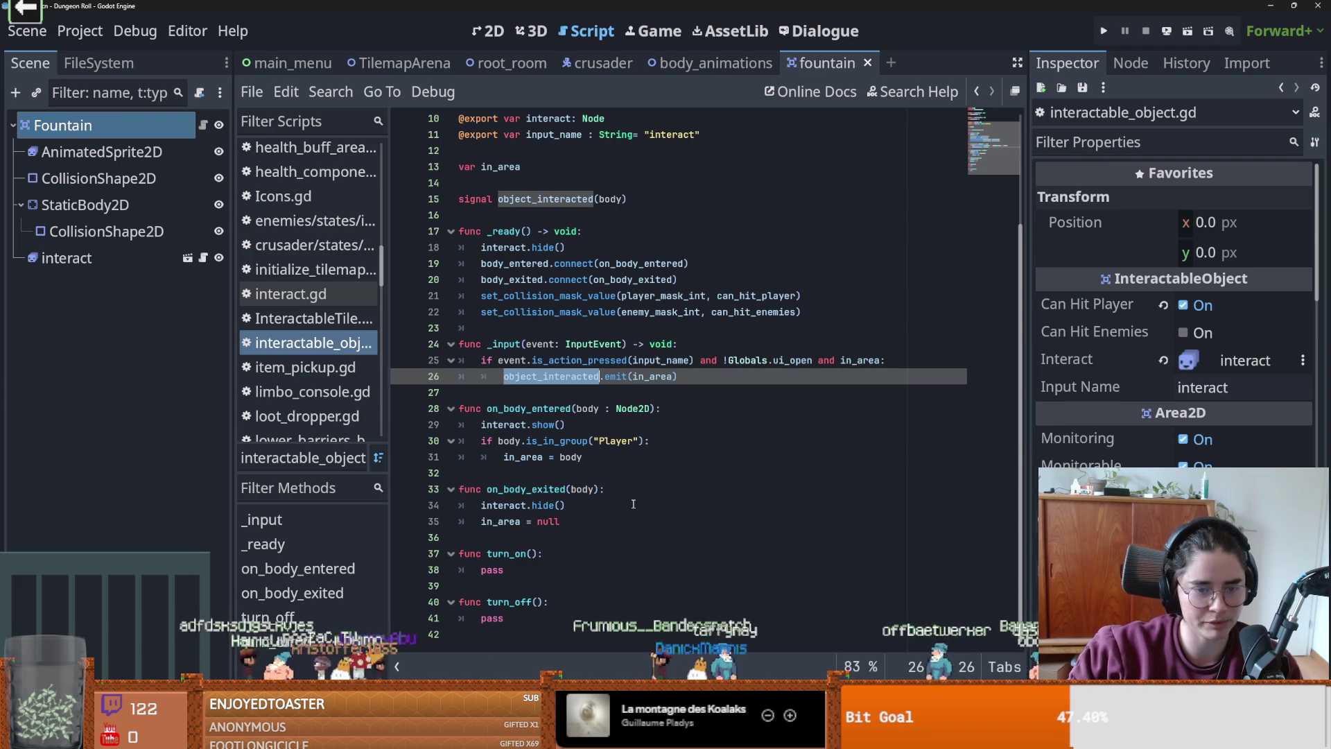
left_click(494, 571)
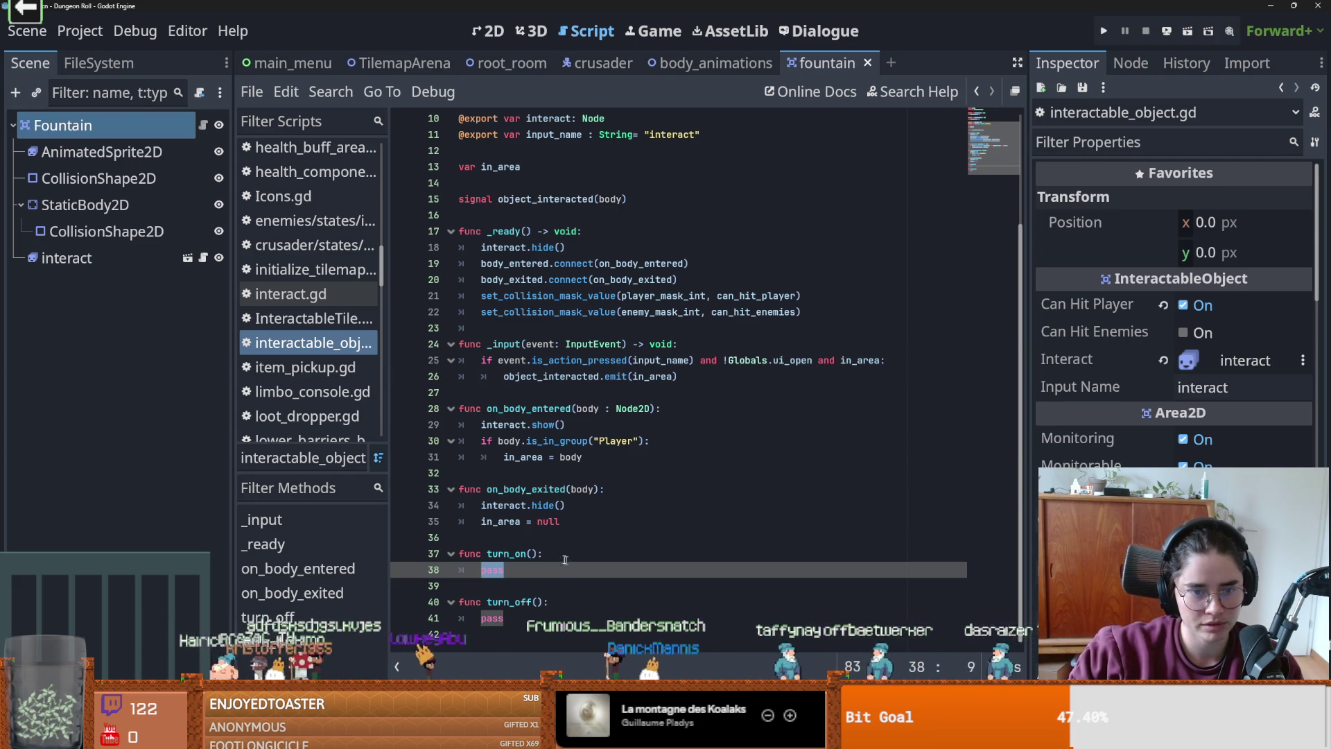
double_click(506, 554)
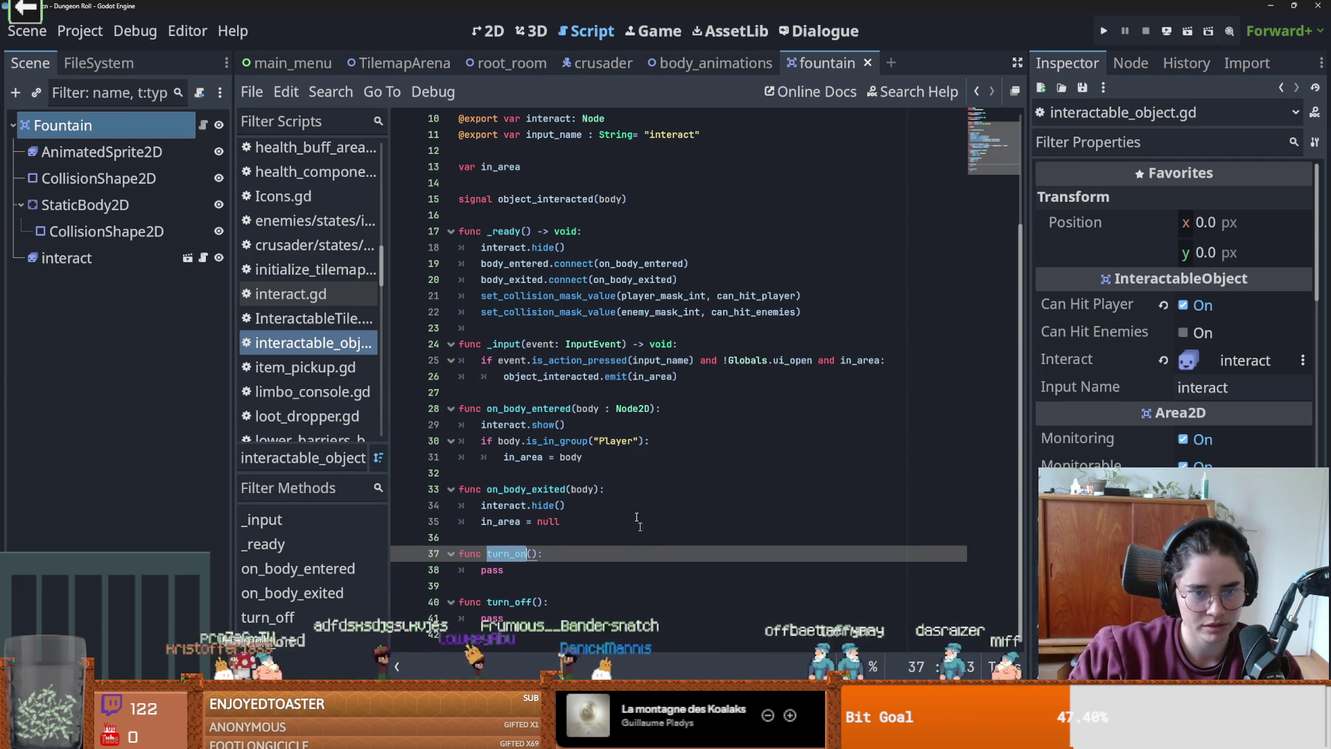
double_click(578, 377)
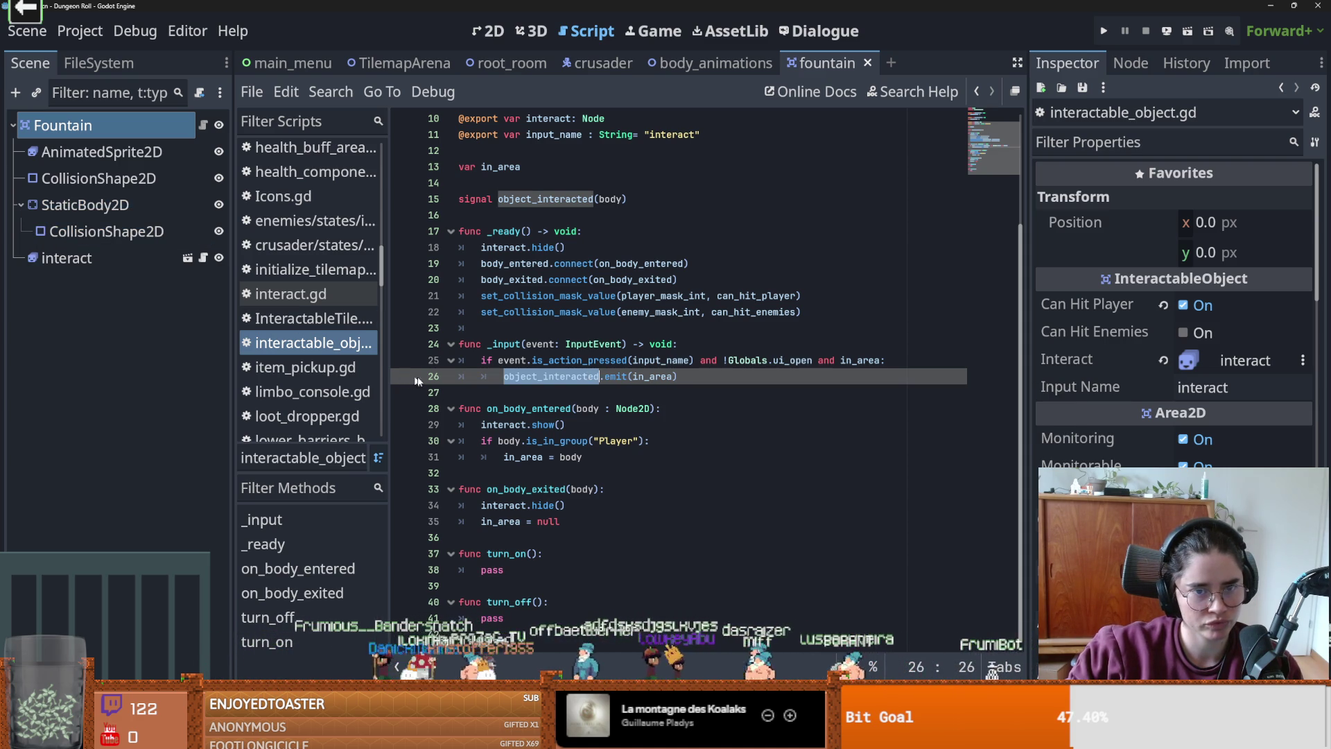
mouse_move(619, 383)
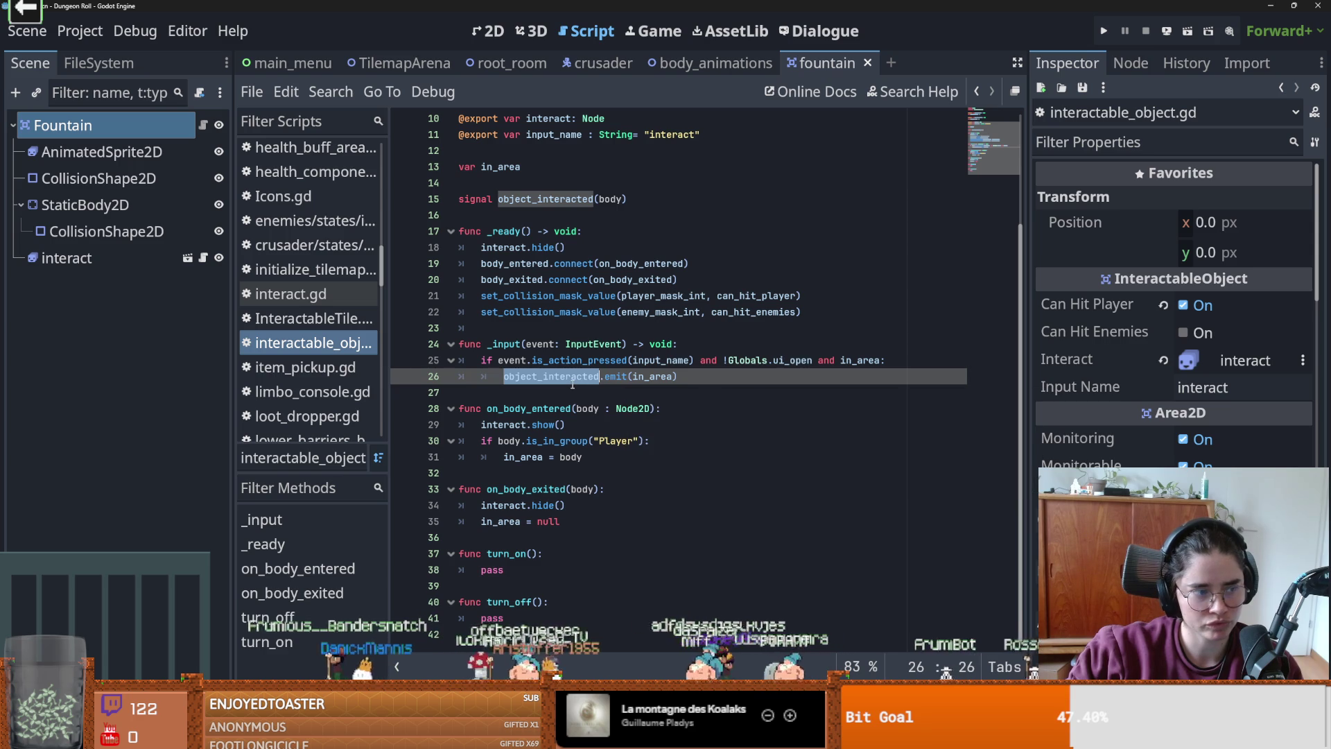
mouse_move(573, 386)
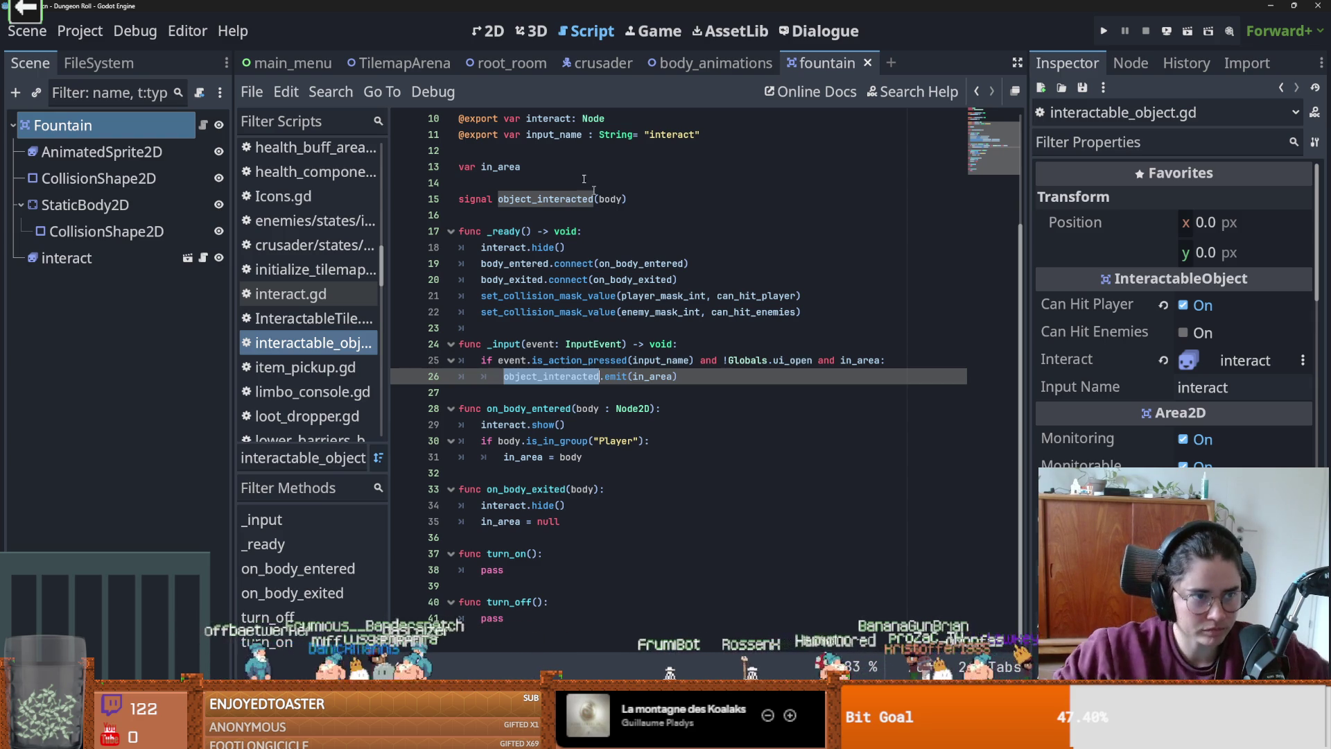
left_click(22, 205)
key("ctrl+s")
- Attach a new script fountain_logi.gd to the StaticBody2D node
double_click(104, 205)
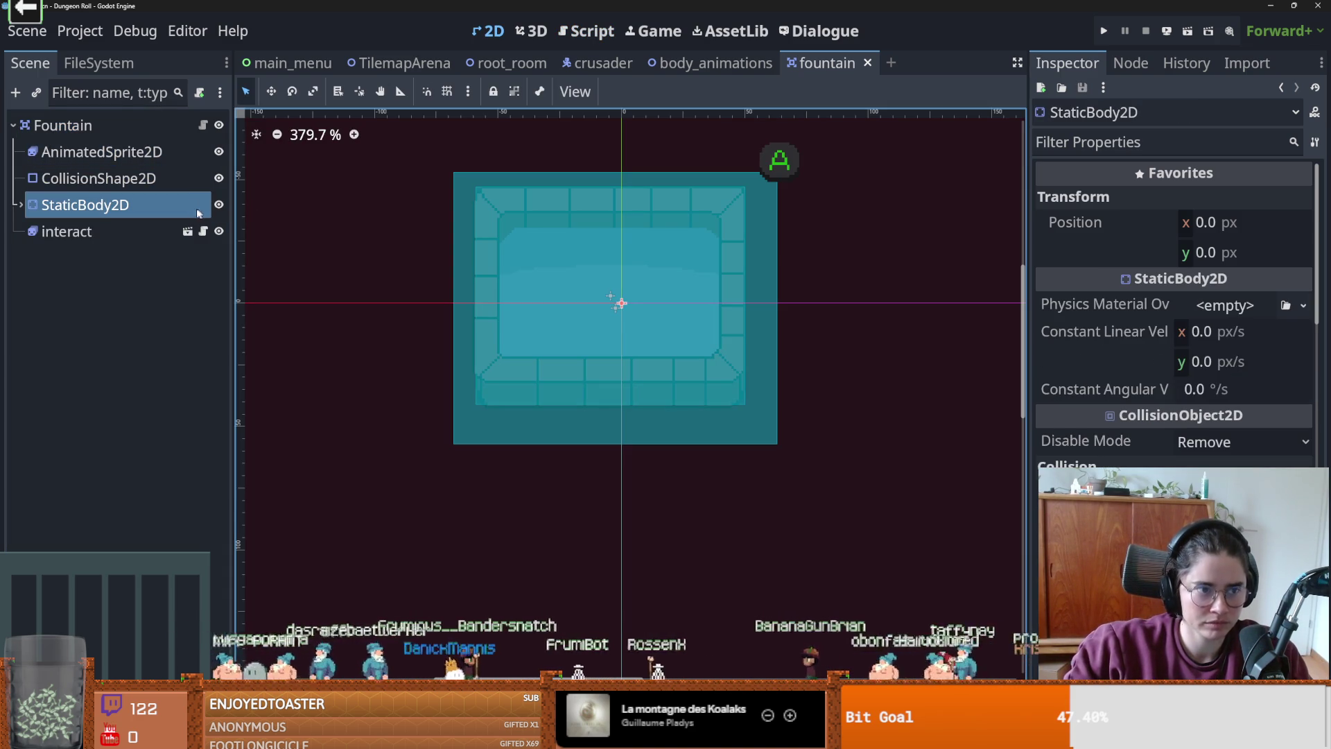
left_click(199, 92)
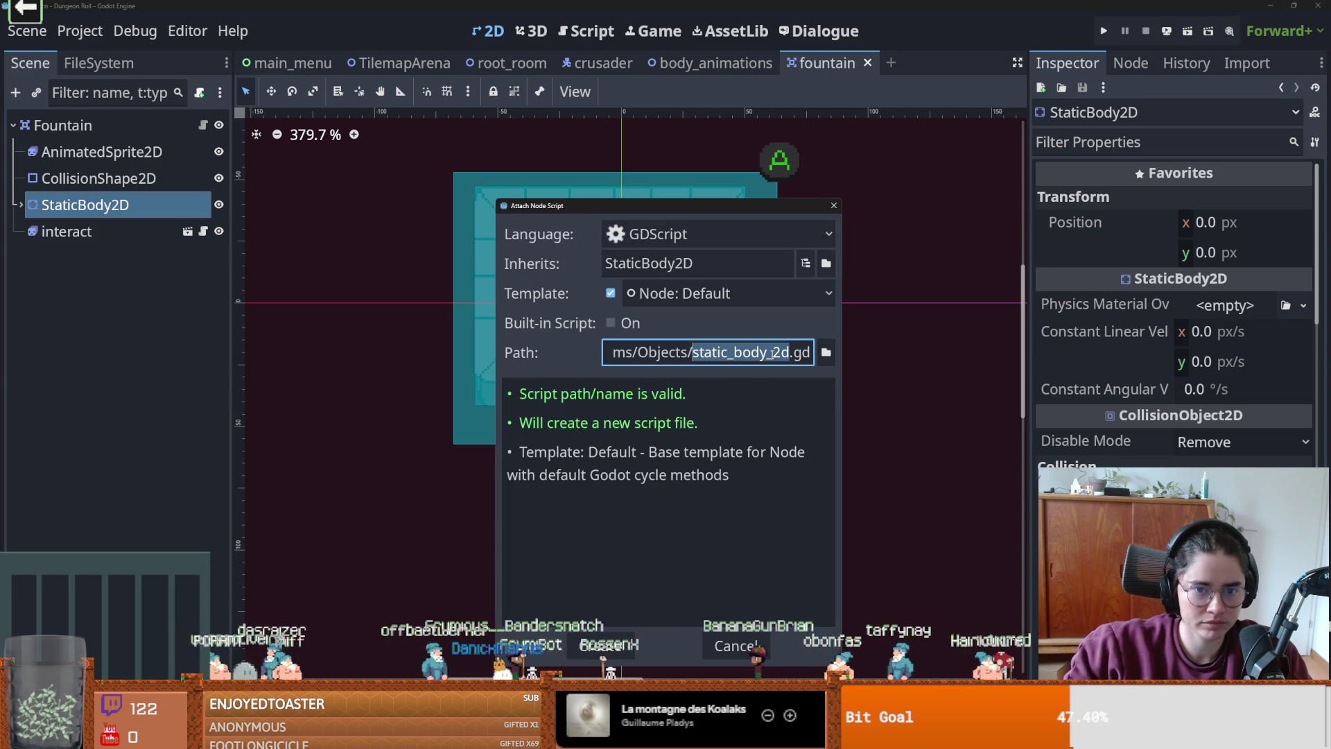
type("fountain_logi")
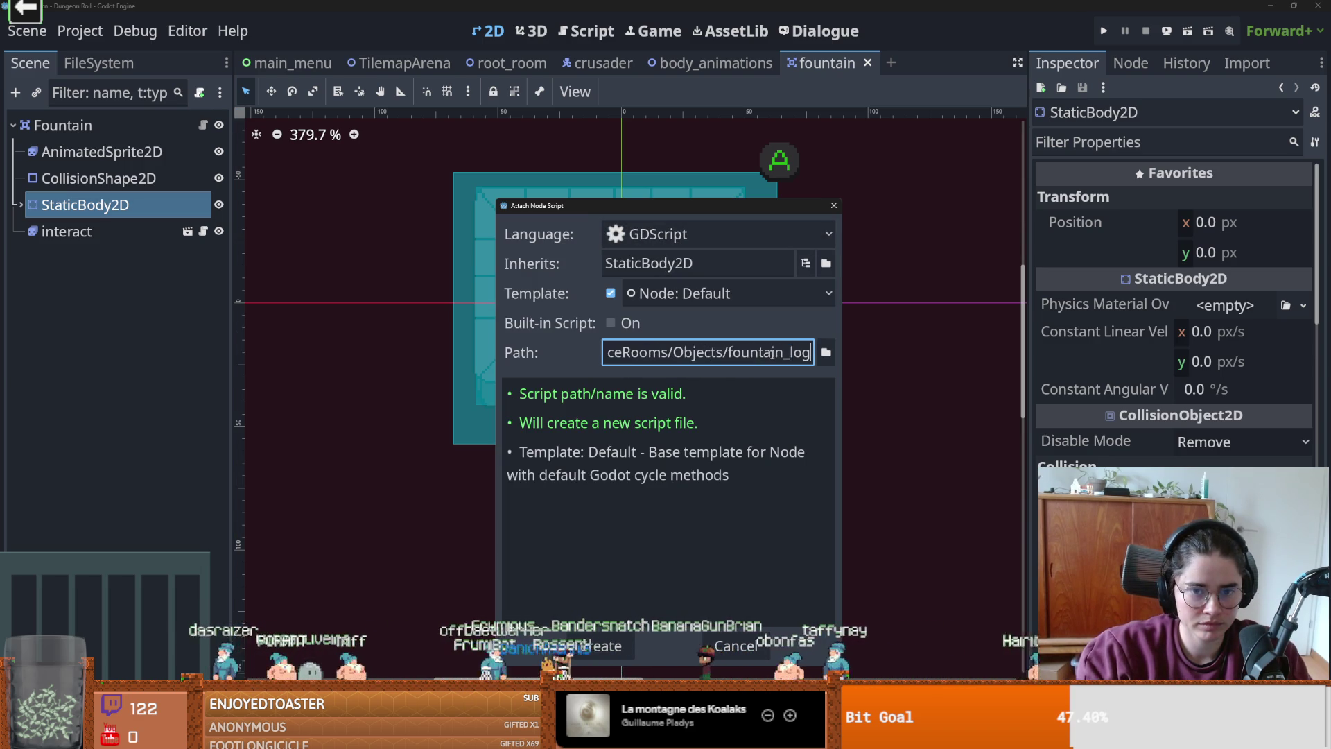
key("Return")
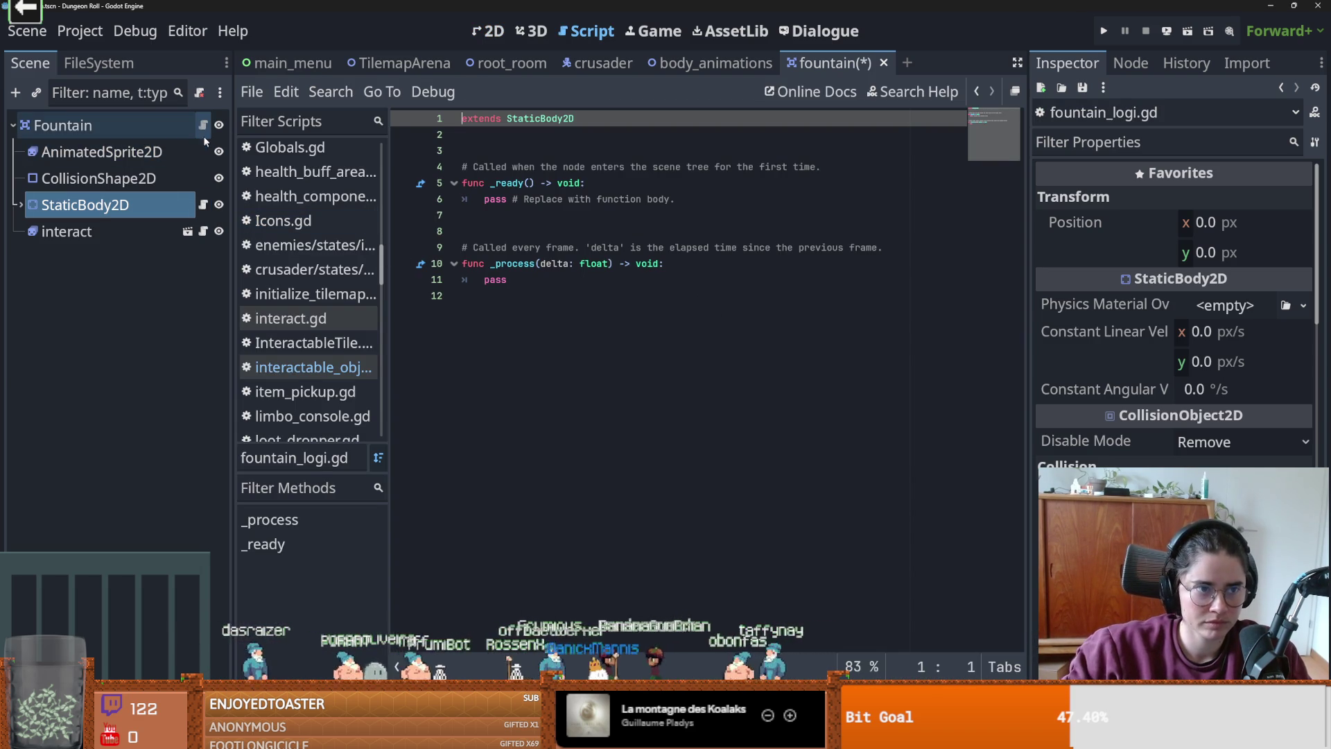
- In _ready, write owner.object_interacted.connect(on_interact_with_fountain)
left_click(203, 126)
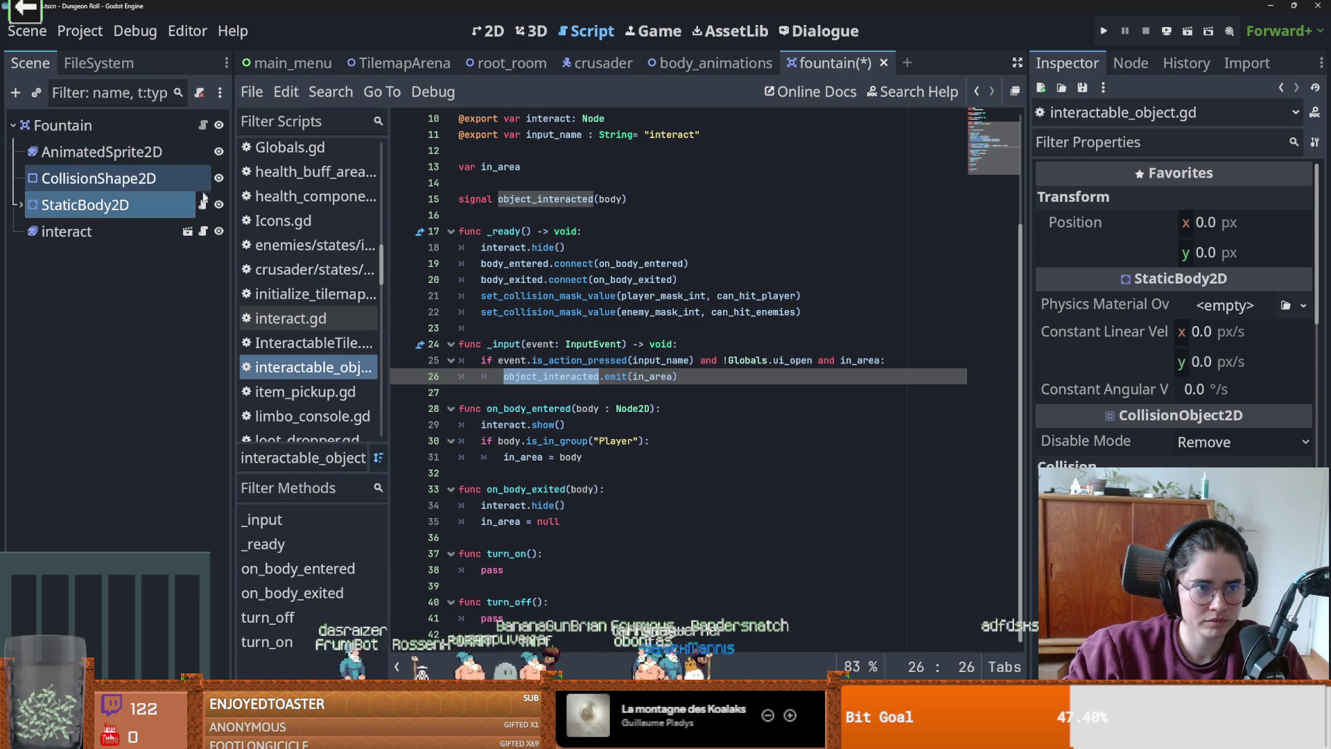
left_click(203, 126)
triple_click(668, 205)
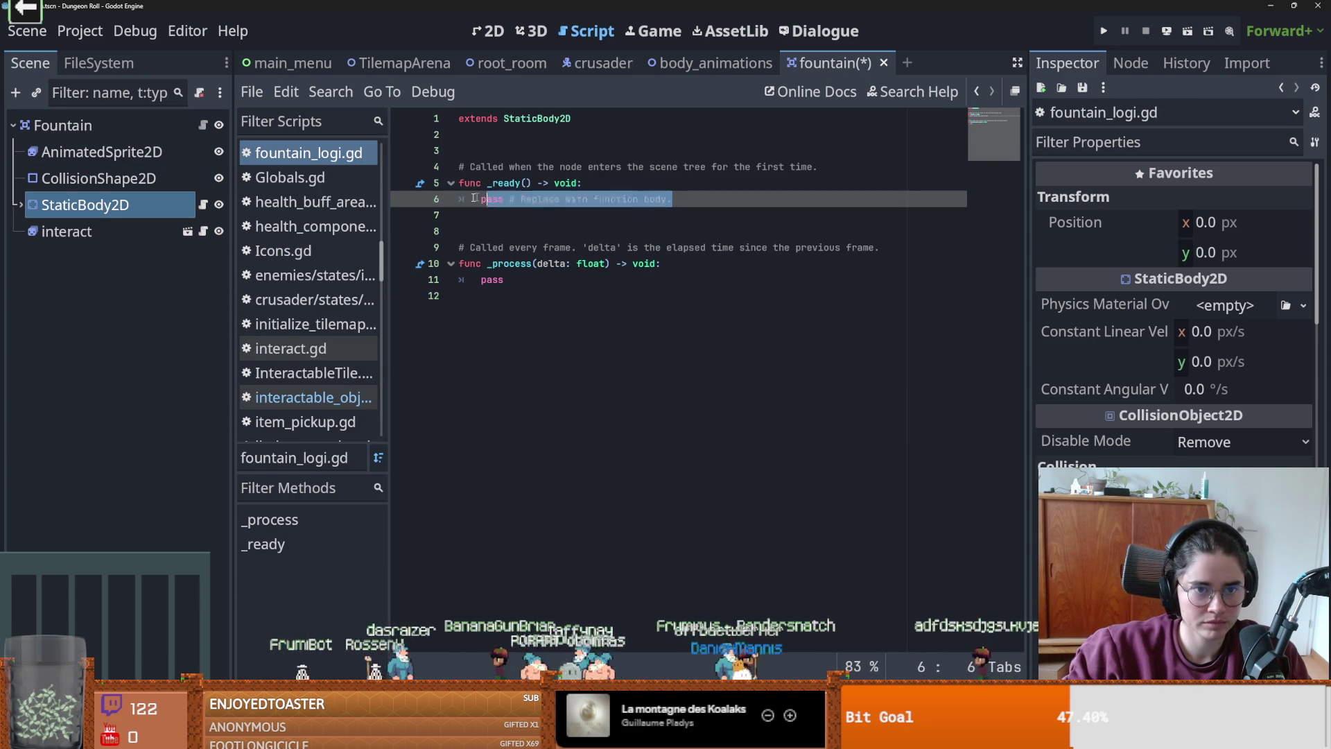
type("owner.")
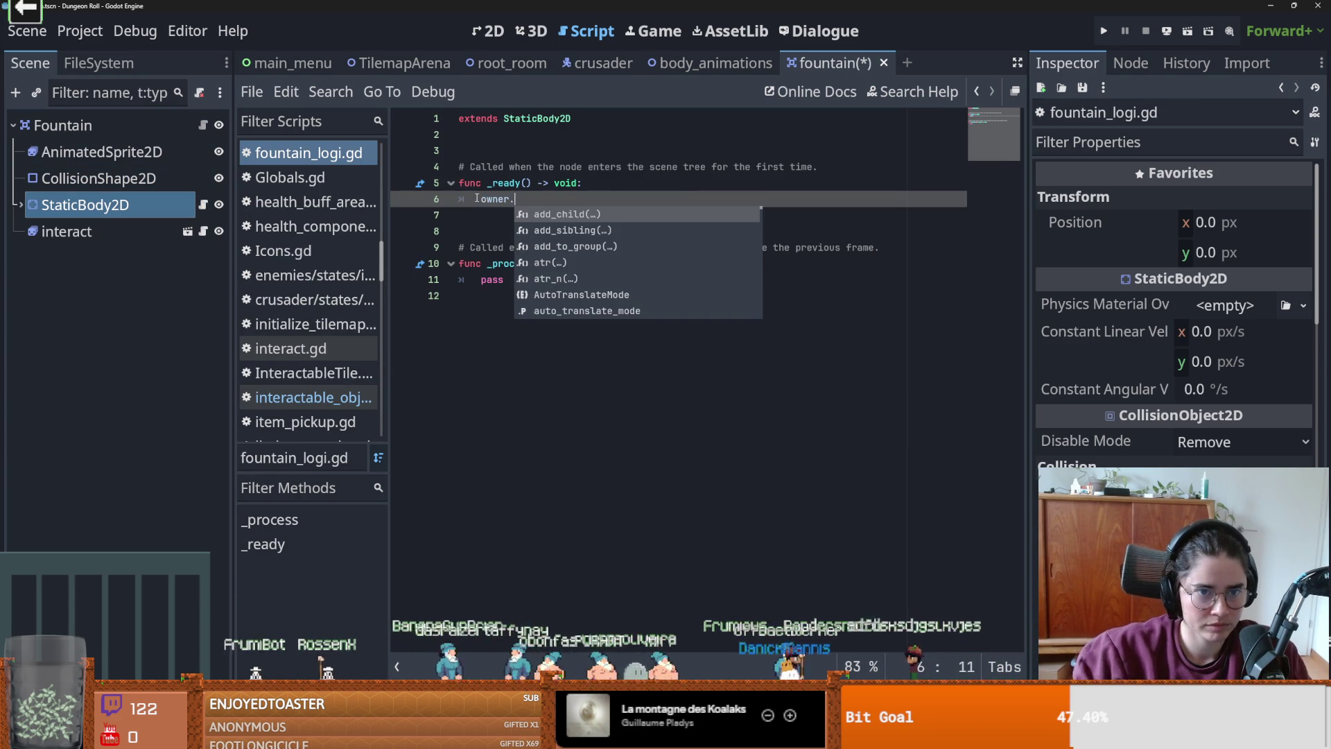
left_click(203, 125)
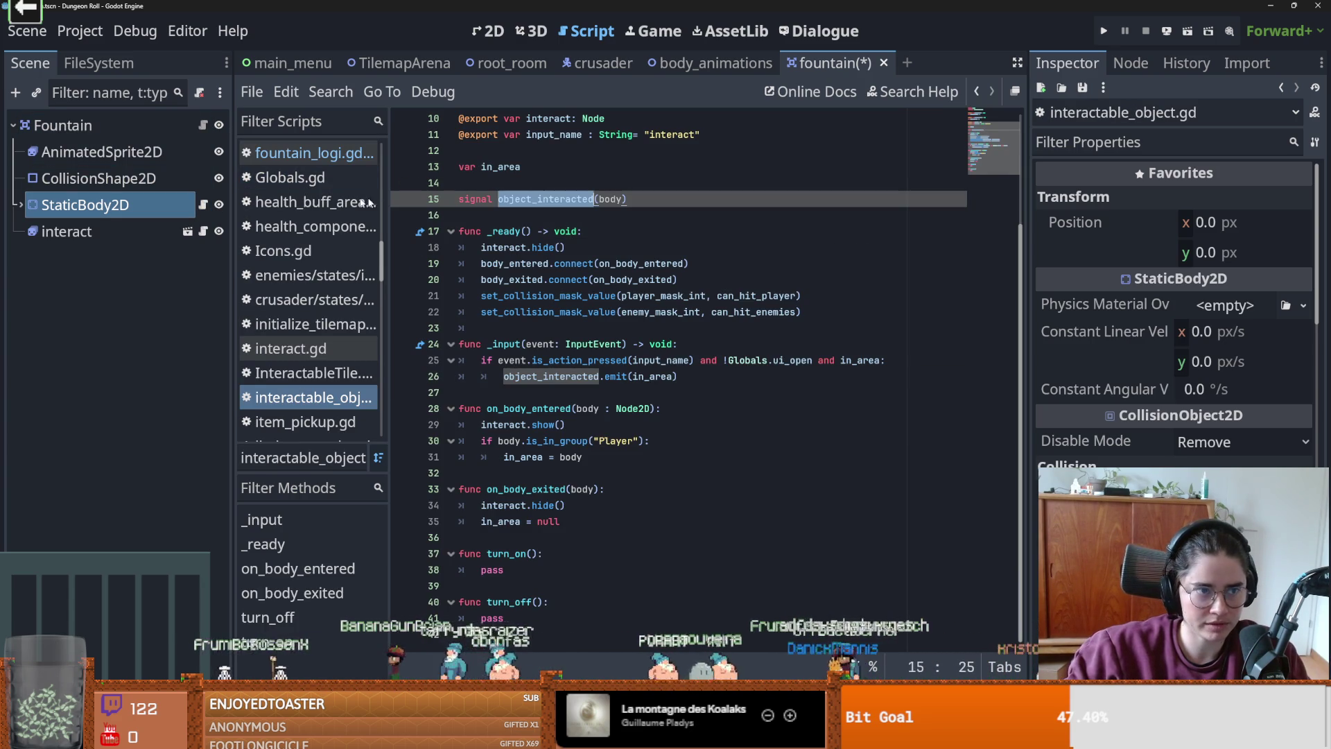
left_click(202, 205)
type("object_interacted")
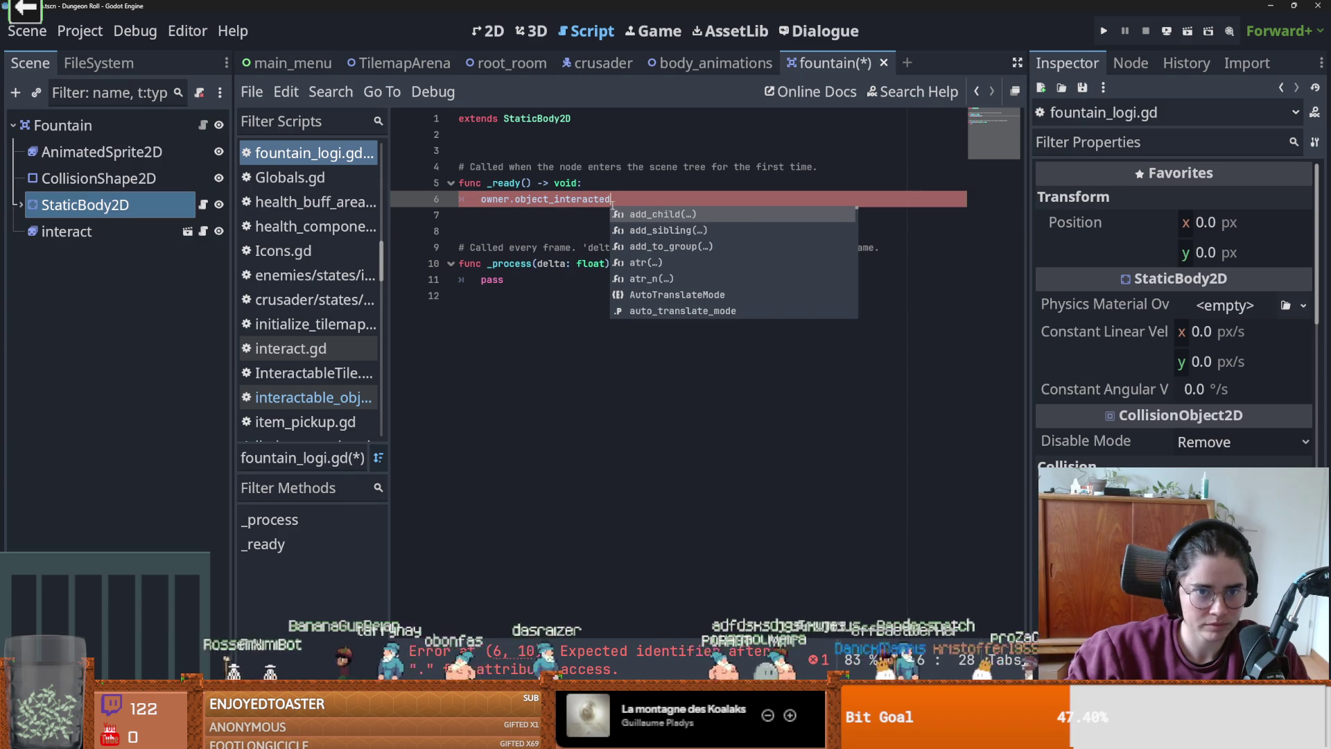
type(".connect(on_")
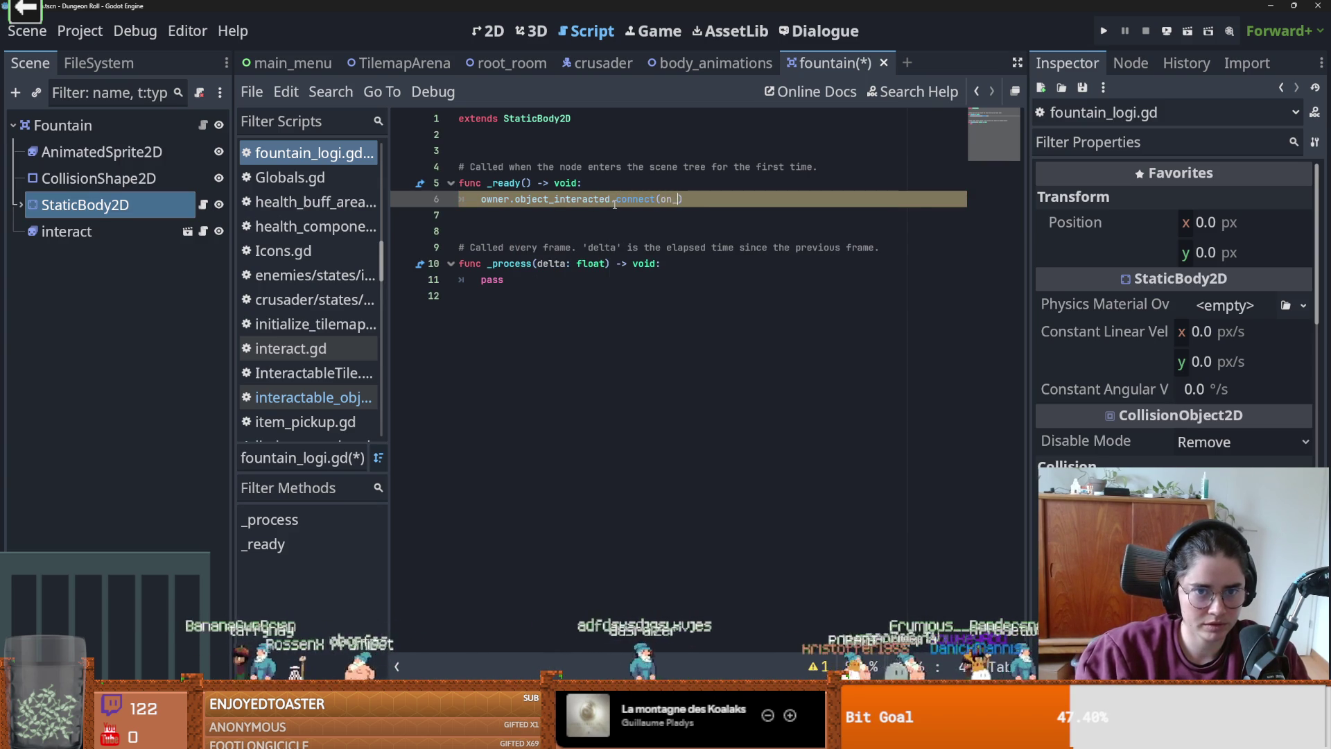
type("interact_with_fountain")
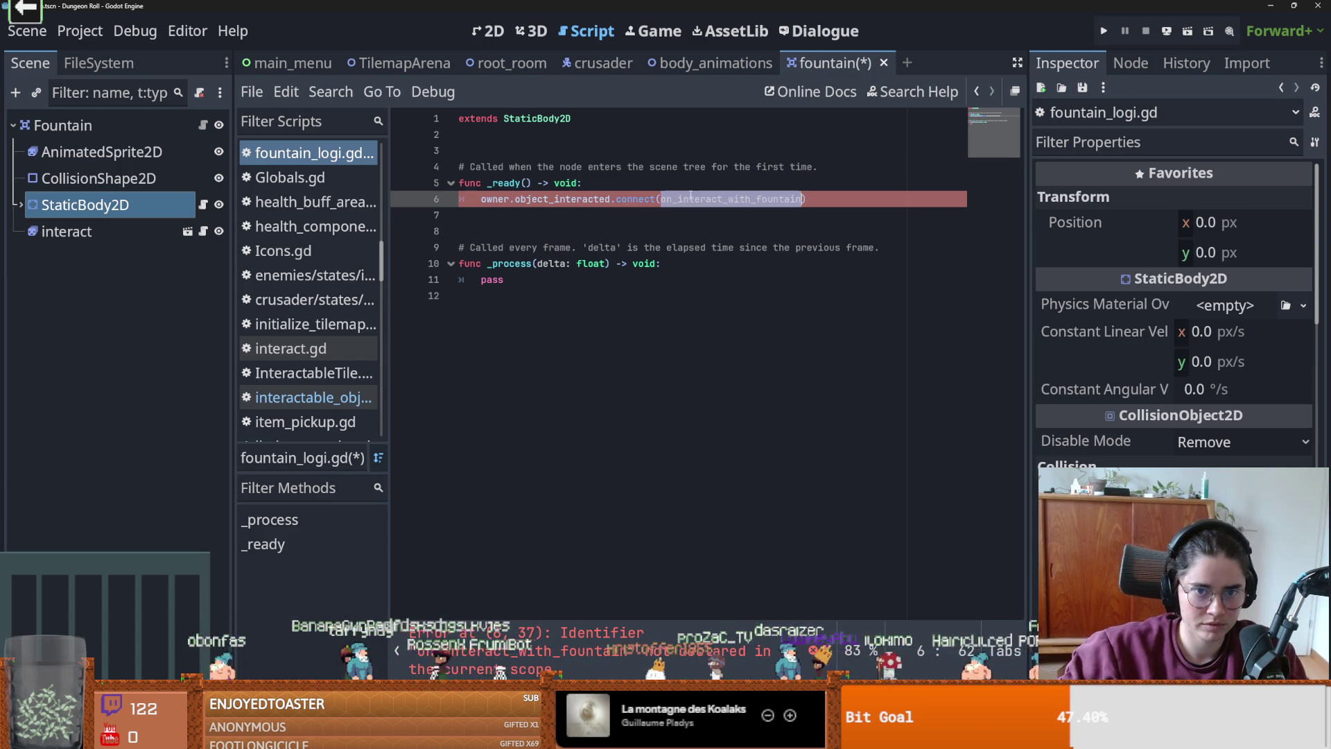
- Replace _process with on_interact_with_fountain(body) checking 'if body is PlayerCharacter: pass', and save
left_click_drag(485, 296, 425, 247)
type("func on_interact_with_fountain")
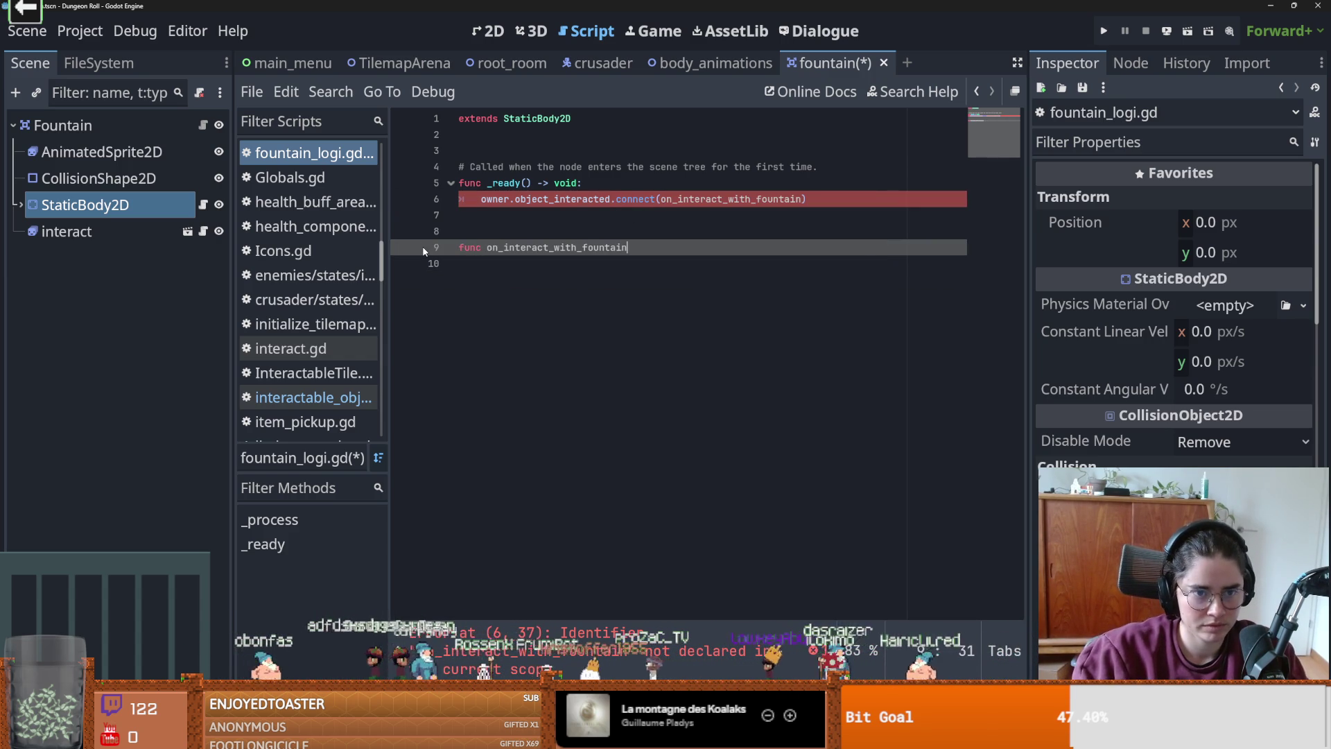
type("on_interact_with_fountain")
type(":")
key("Return")
type("if body is PlayerCharacter:")
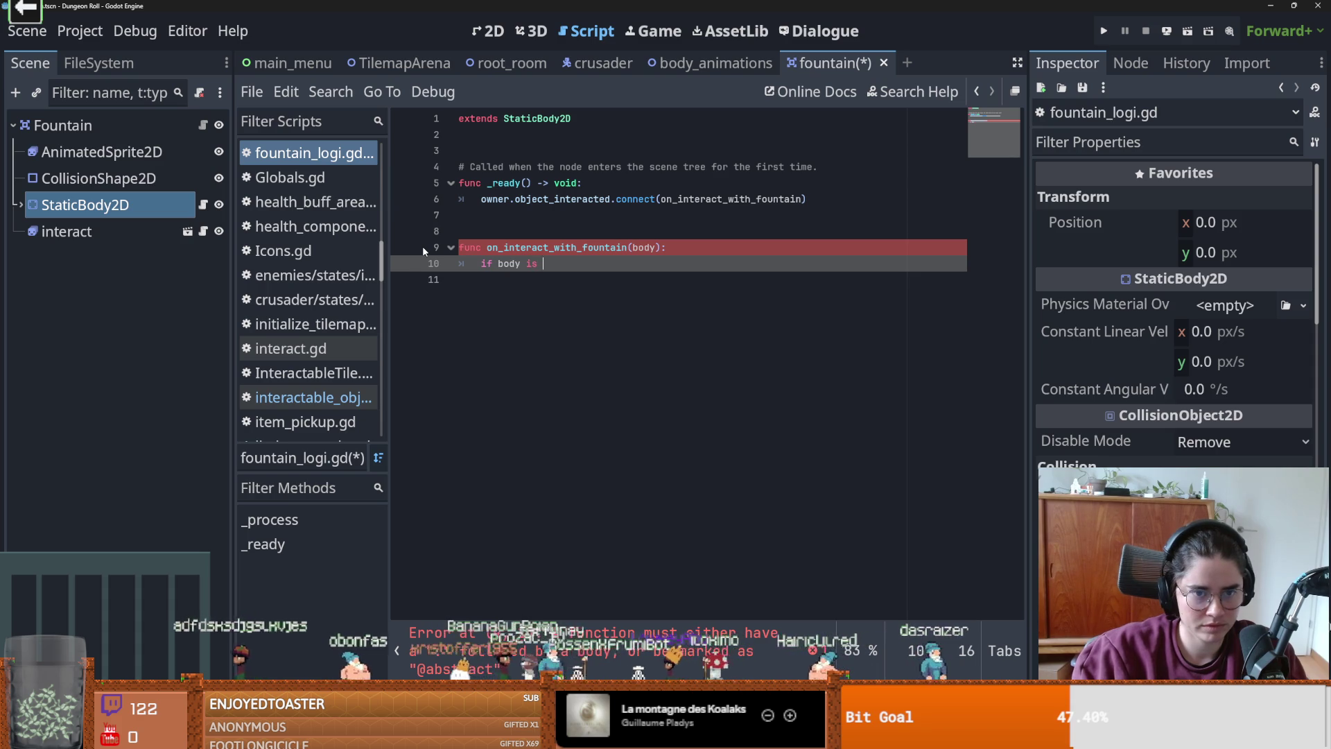
key("BackSpace")
key("BackSpace")
key("BackSpace")
key("Return")
type("pass")
key("ctrl+s")
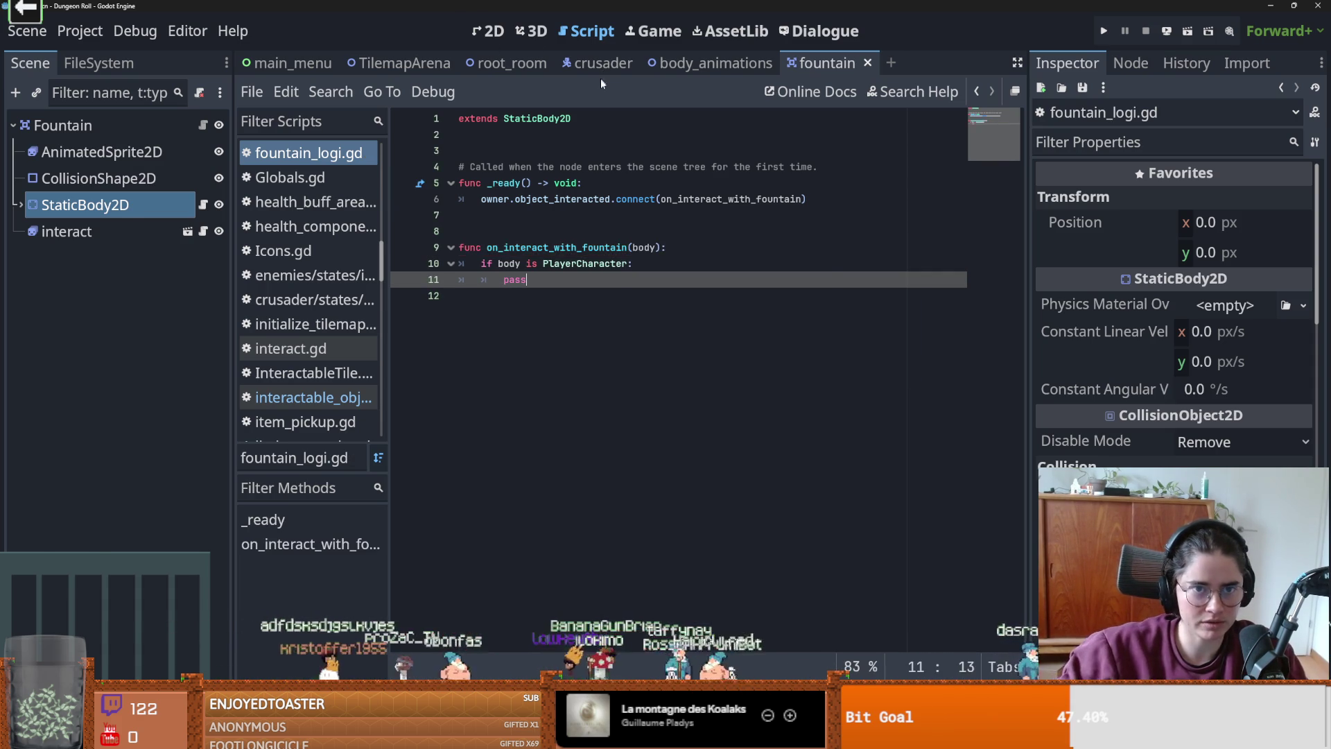
left_click(602, 63)
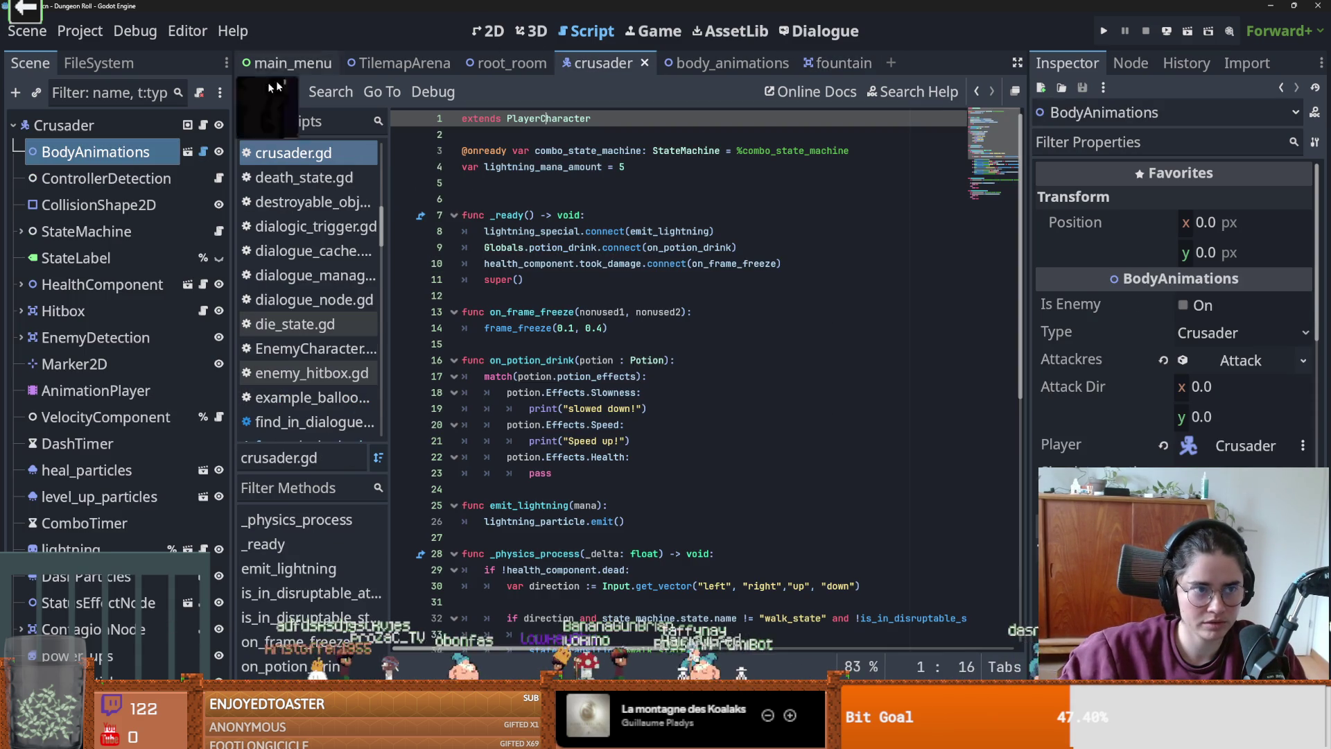
- Read through PlayerCharacter.gd, then open health_component.gd from the HealthComponent node
left_click(543, 119, "ctrl")
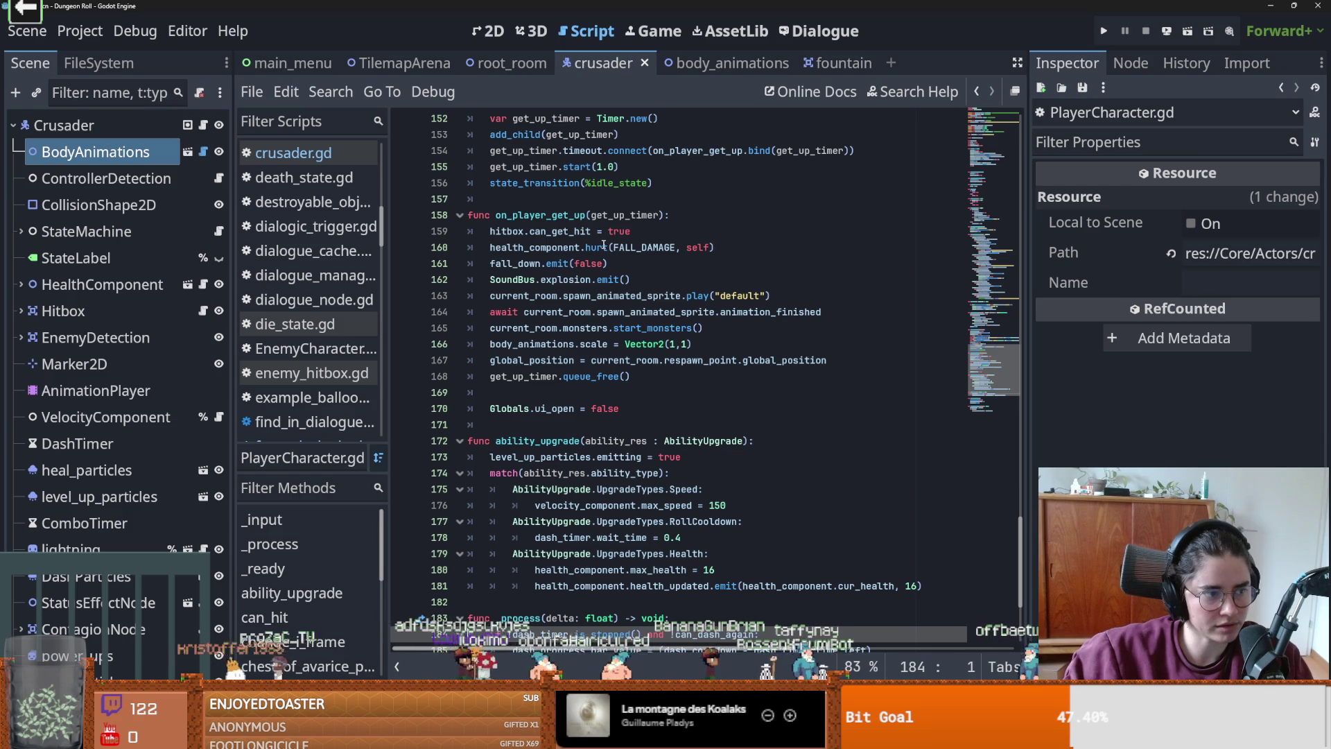
scroll(936, 414, "up", 15)
scroll(937, 414, "up", 20)
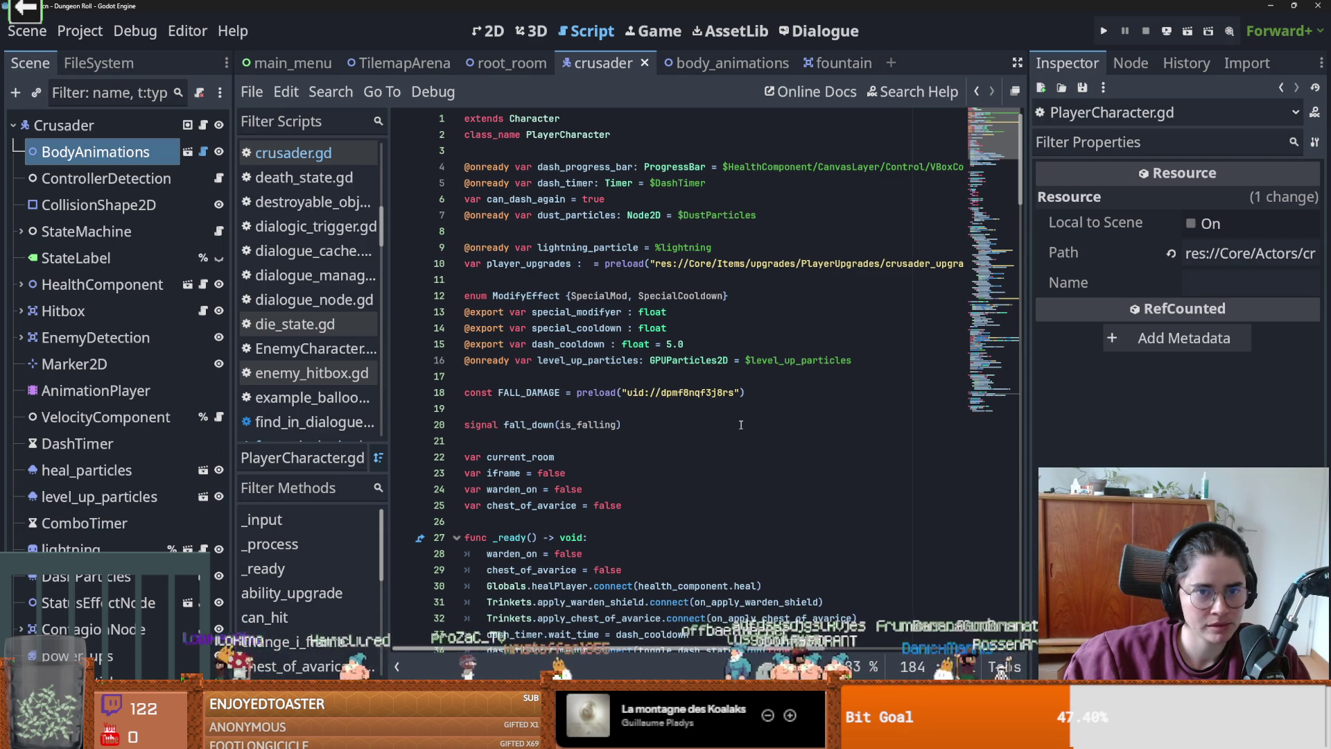
scroll(740, 424, "down", 6)
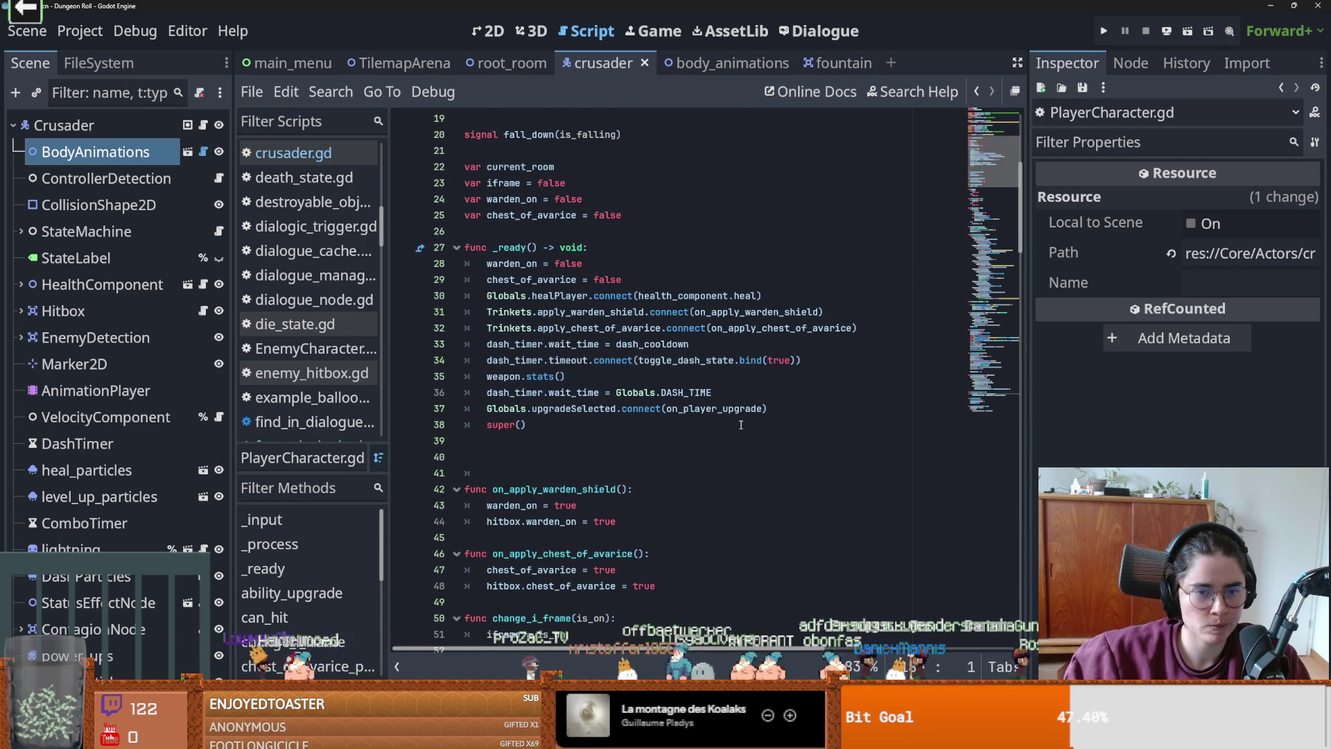
scroll(603, 444, "up", 6)
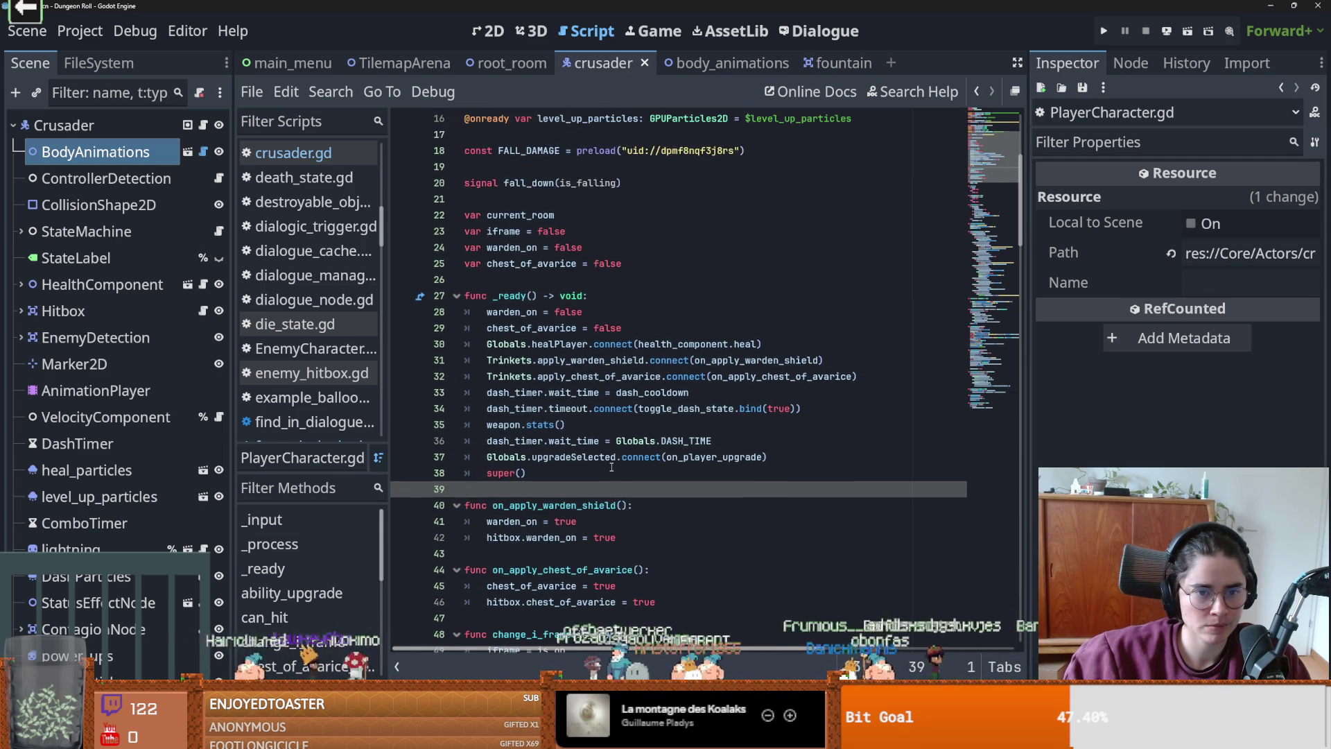
scroll(624, 357, "down", 9)
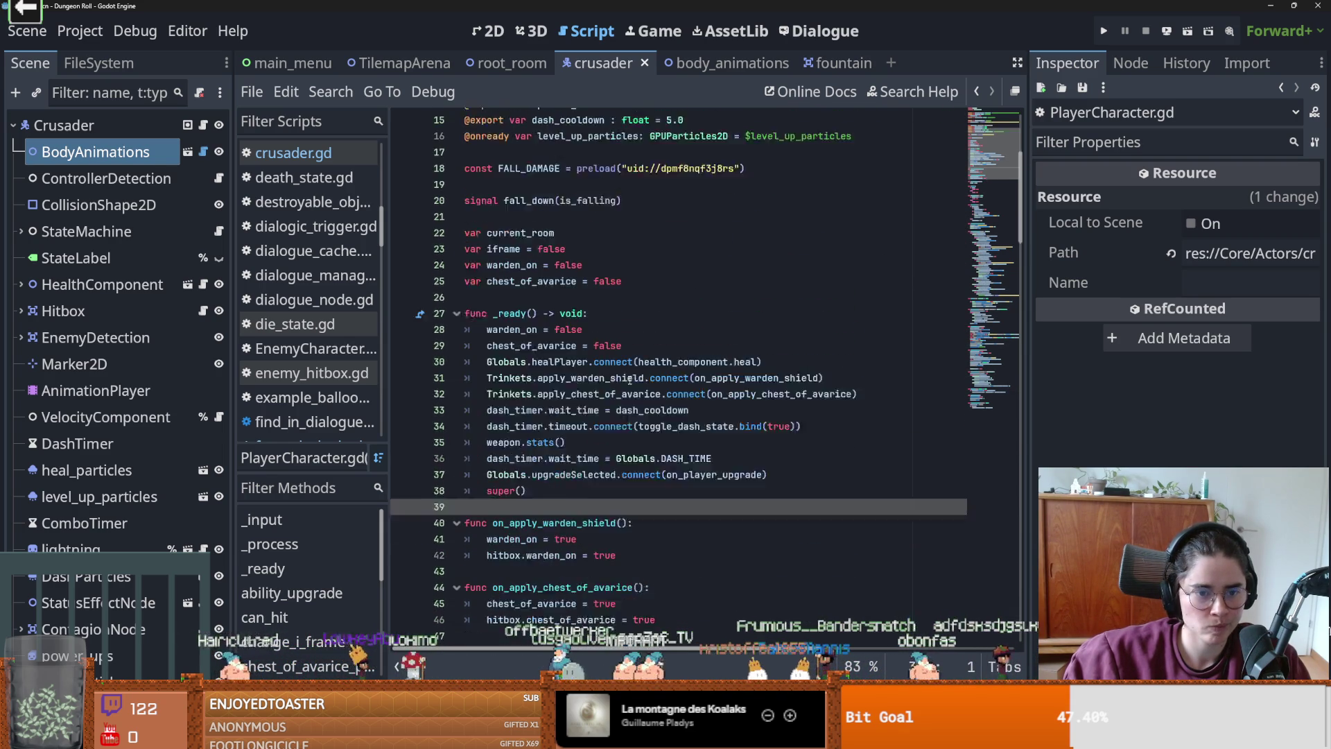
scroll(631, 378, "down", 6)
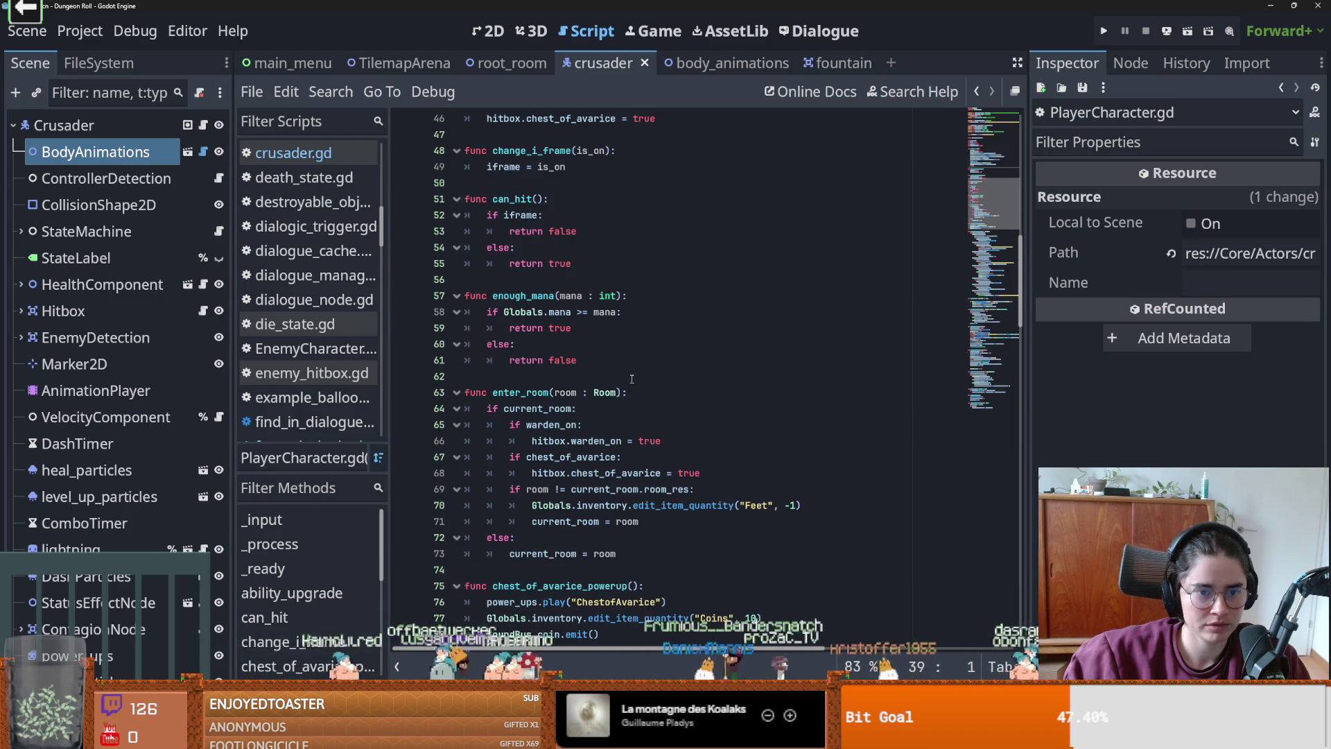
scroll(632, 378, "down", 7)
scroll(632, 379, "down", 16)
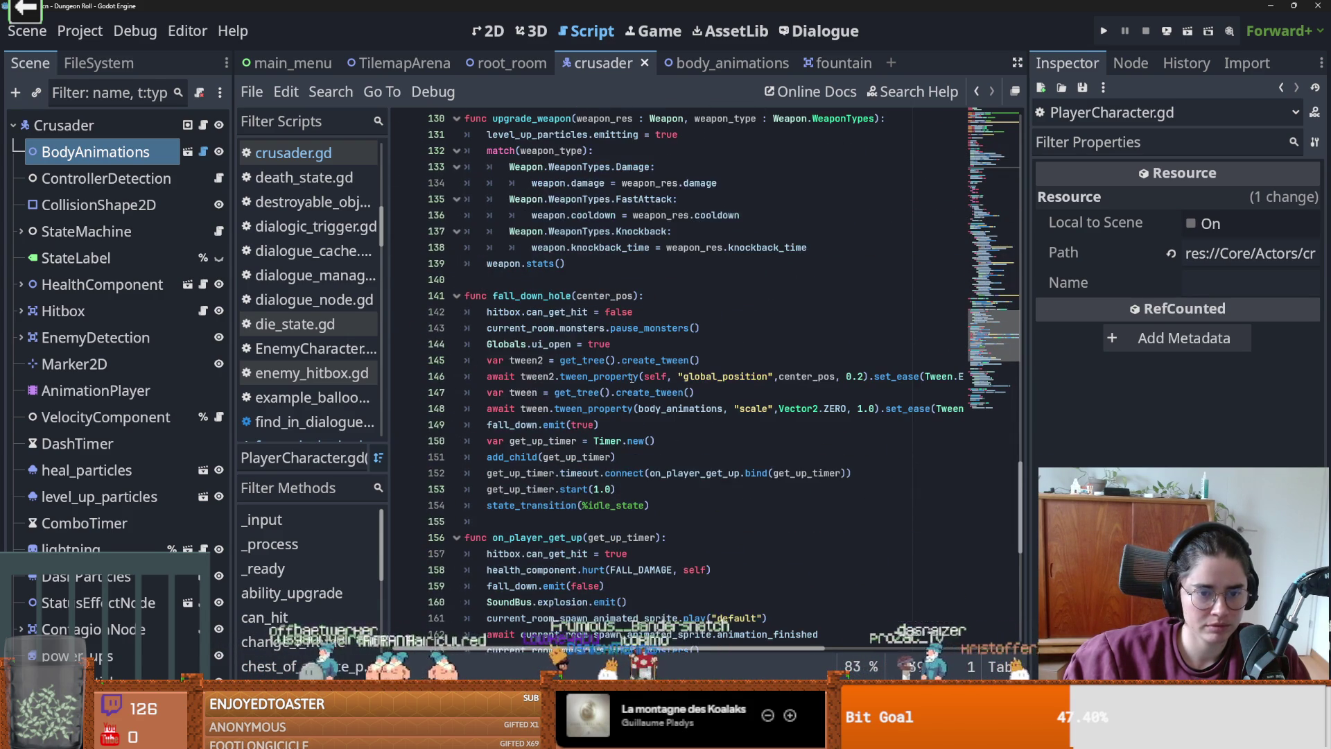
left_click(203, 284)
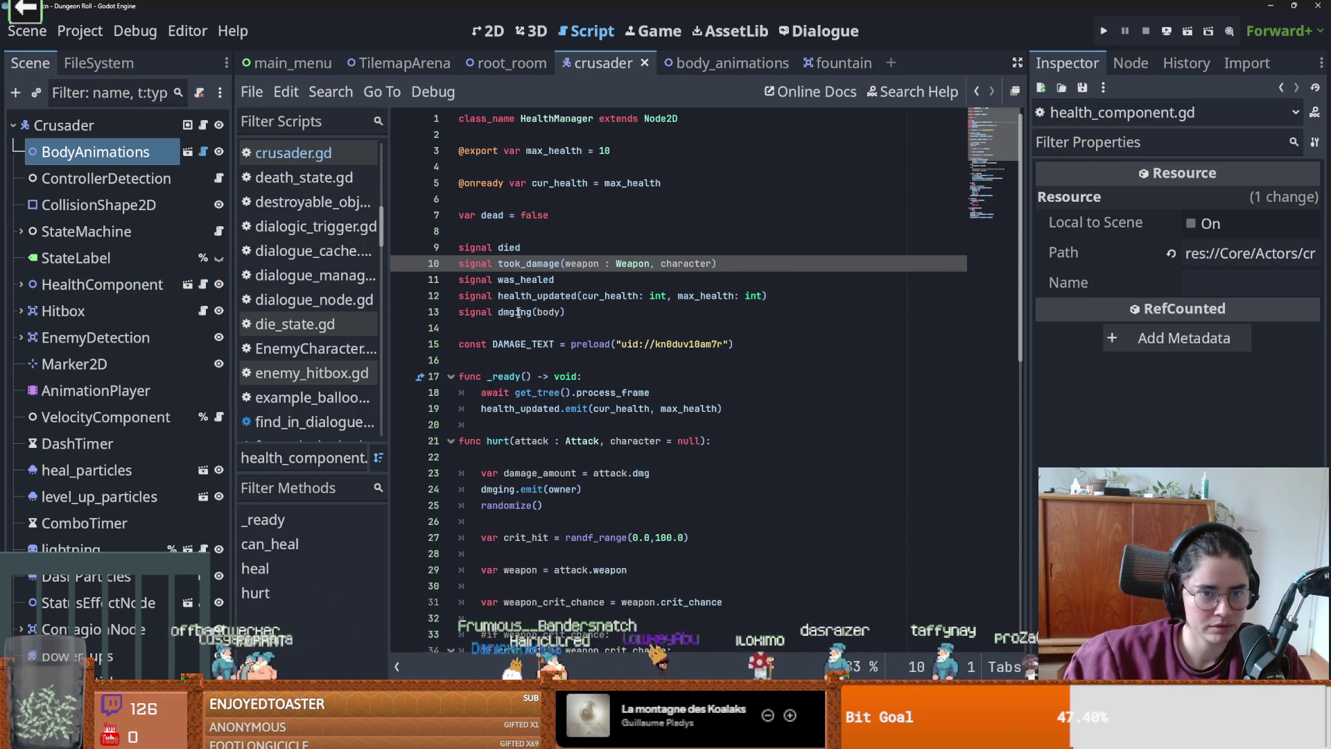
- Find every use of the was_healed signal across the project's files
double_click(526, 280)
left_click(350, 93)
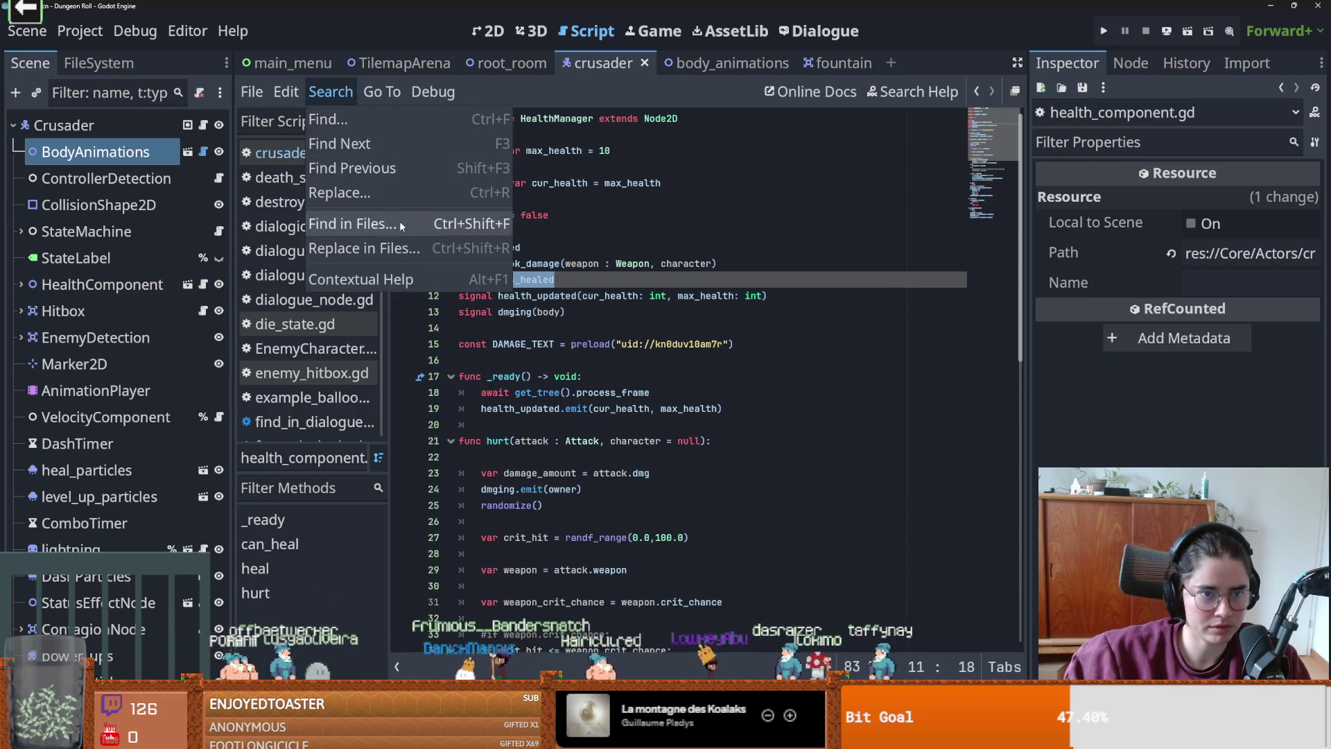
left_click(400, 218)
left_click(666, 466)
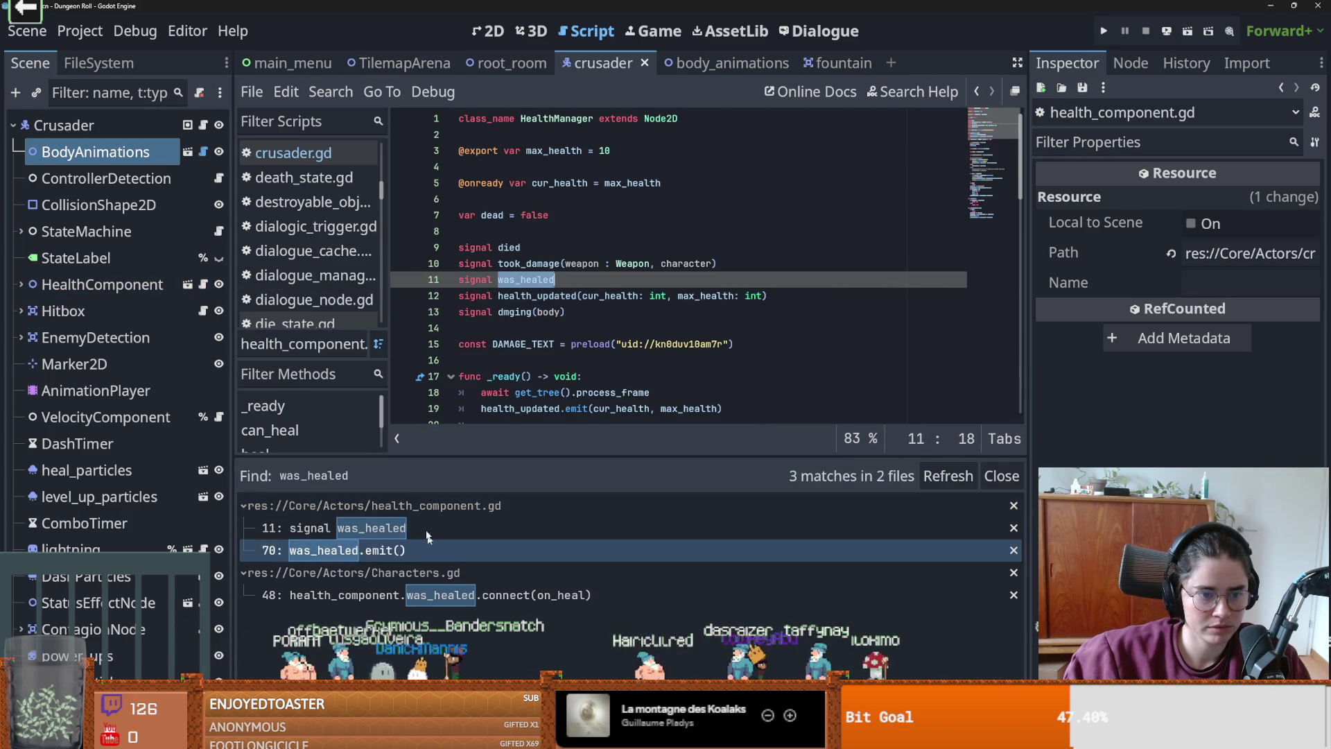
- Inspect the on_heal function in Characters.gd, then return to the fountain scene
left_click(443, 596)
left_click(705, 215, "ctrl")
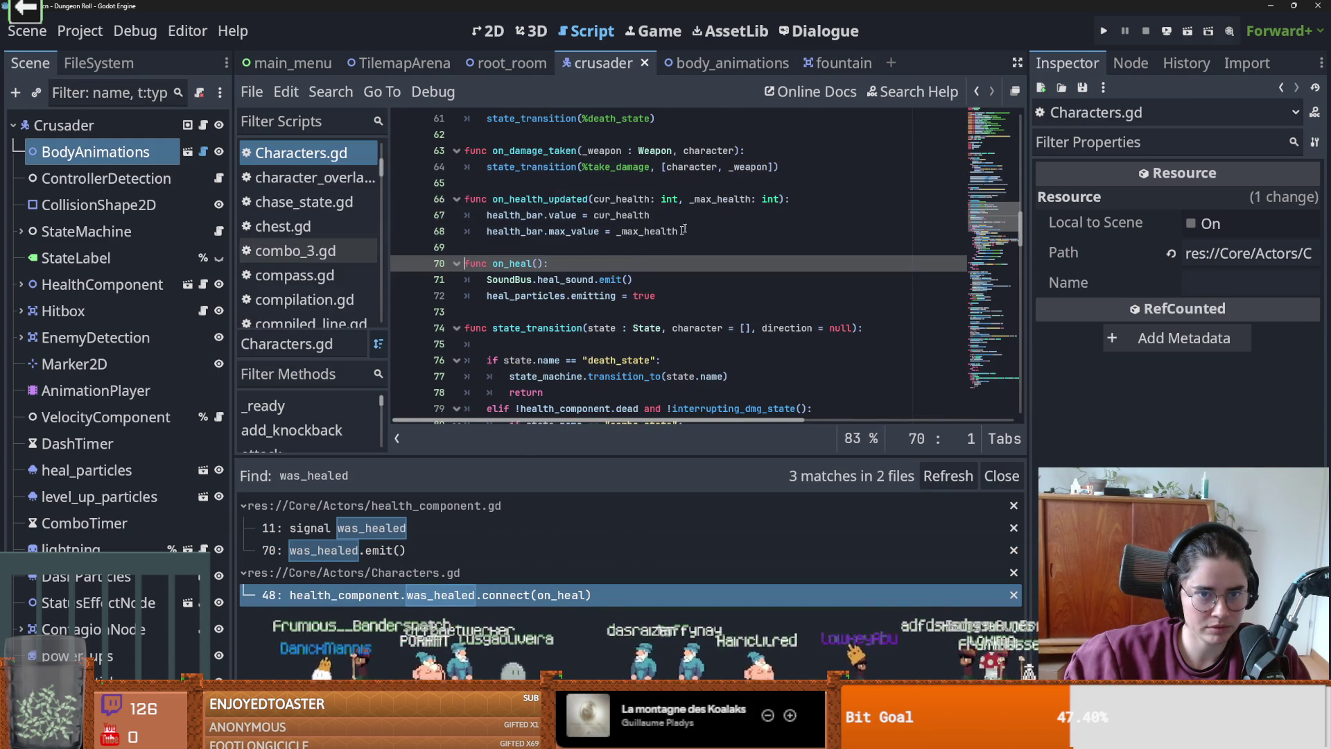
left_click(598, 295)
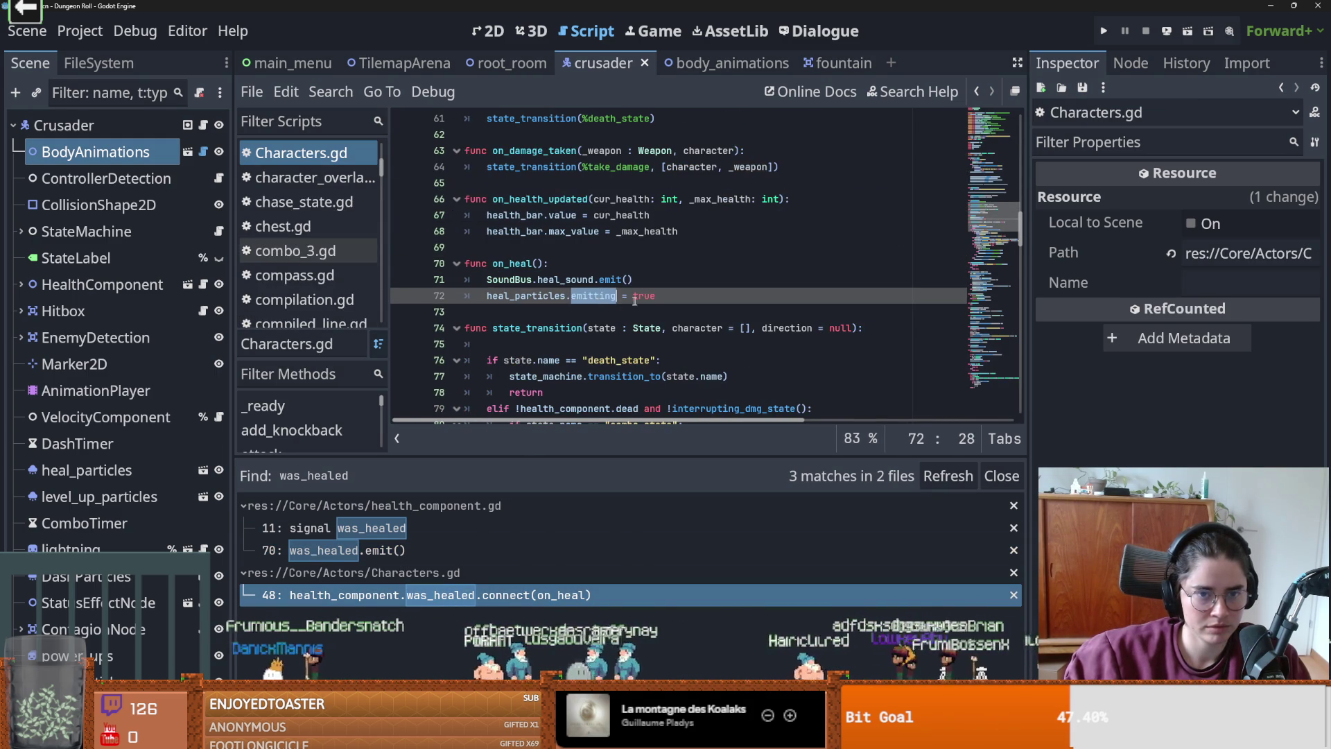
double_click(512, 264)
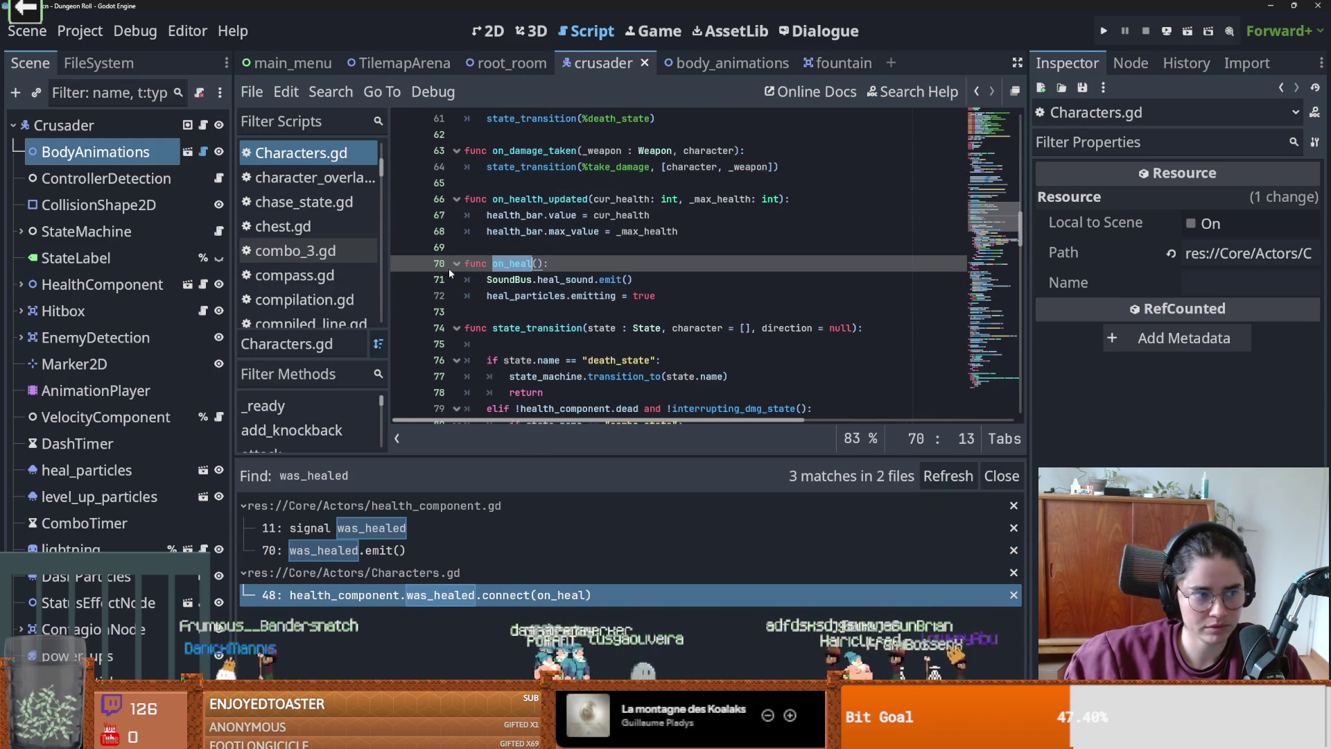
left_click(830, 69)
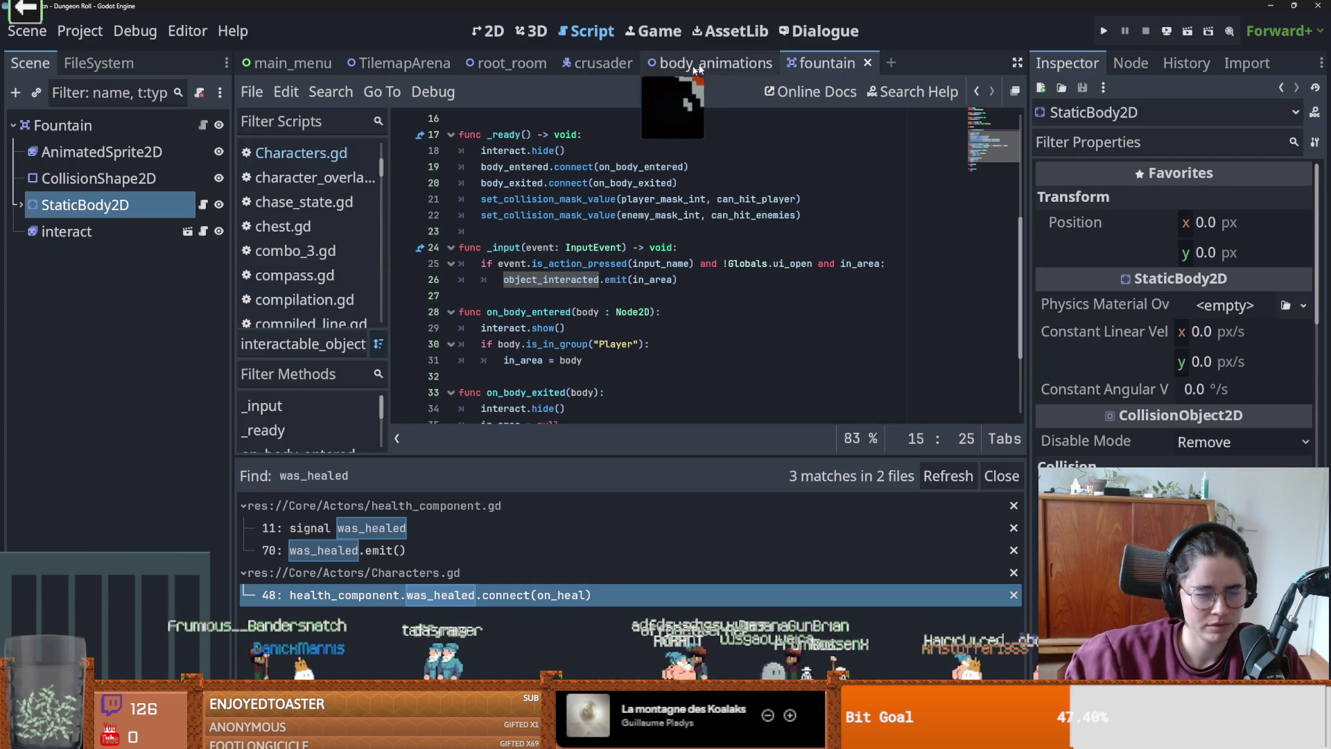
- Open fountain_logi.gd and select the placeholder pass on line 11
left_click(590, 279)
scroll(580, 317, "down", 2)
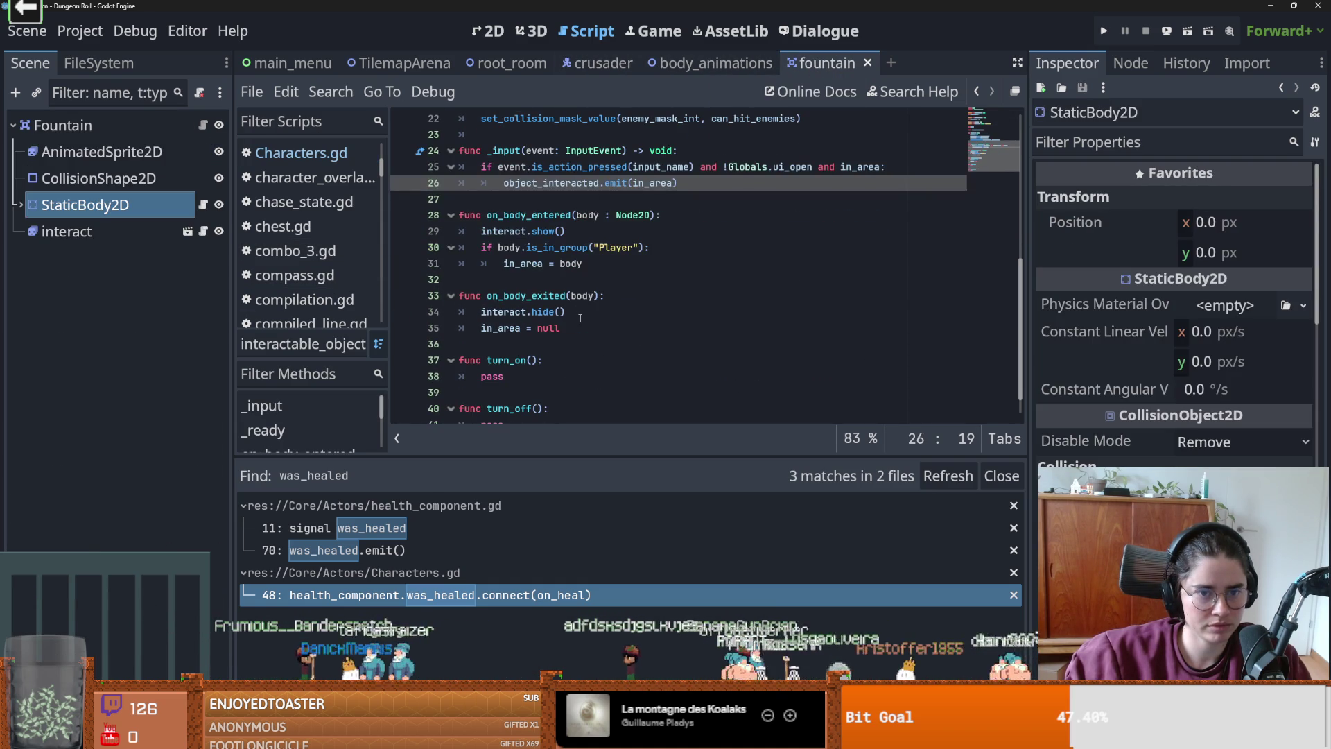
left_click(581, 264)
left_click(203, 205)
double_click(515, 280)
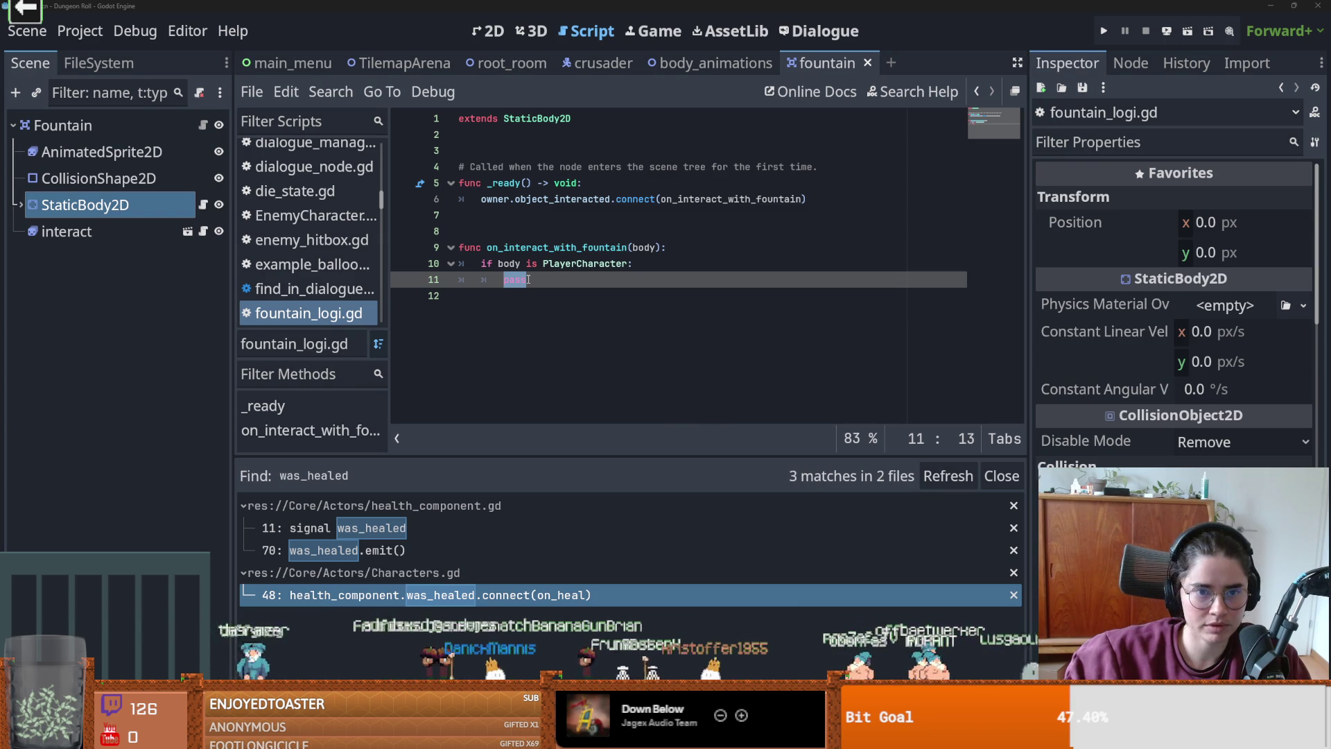
left_click_drag(529, 280, 514, 279)
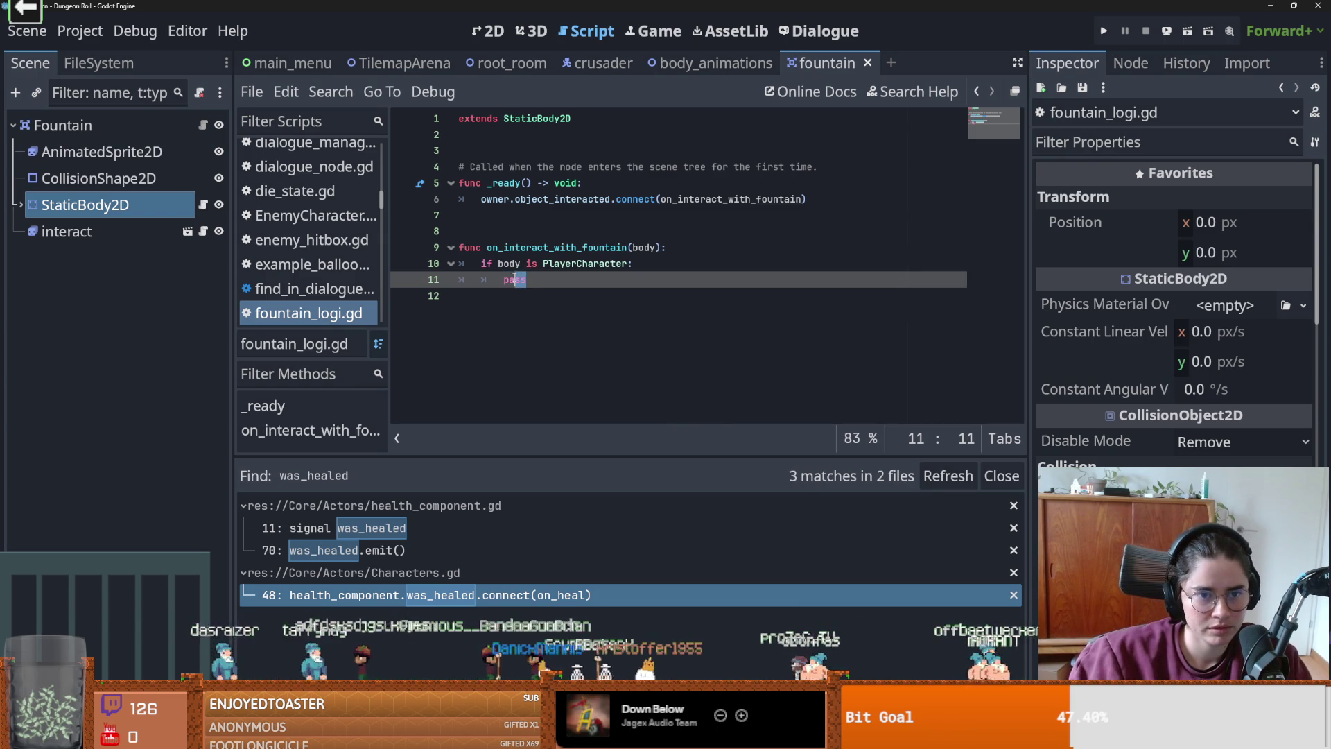
- Replace pass with body.health_component.heal(body.health_component.max_health/2) and save
type("body.hea")
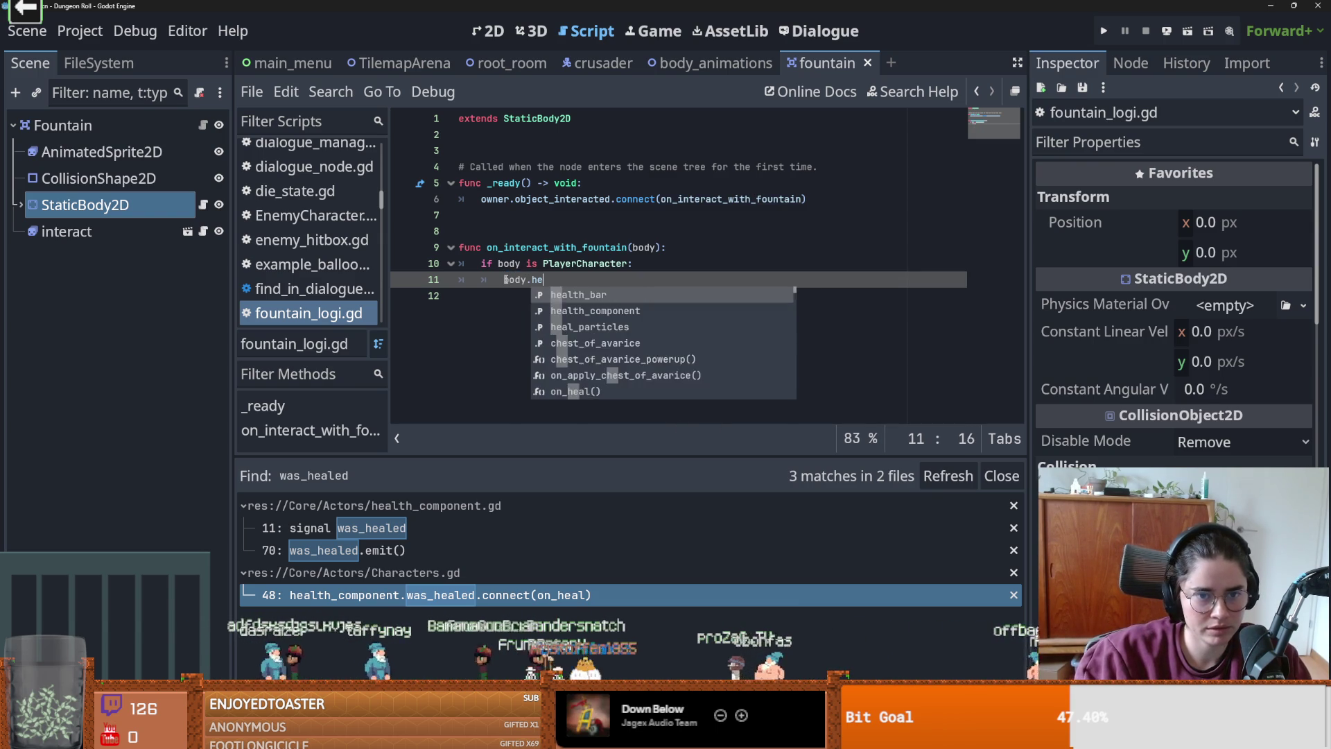
key("Return")
type(".heal(boyd")
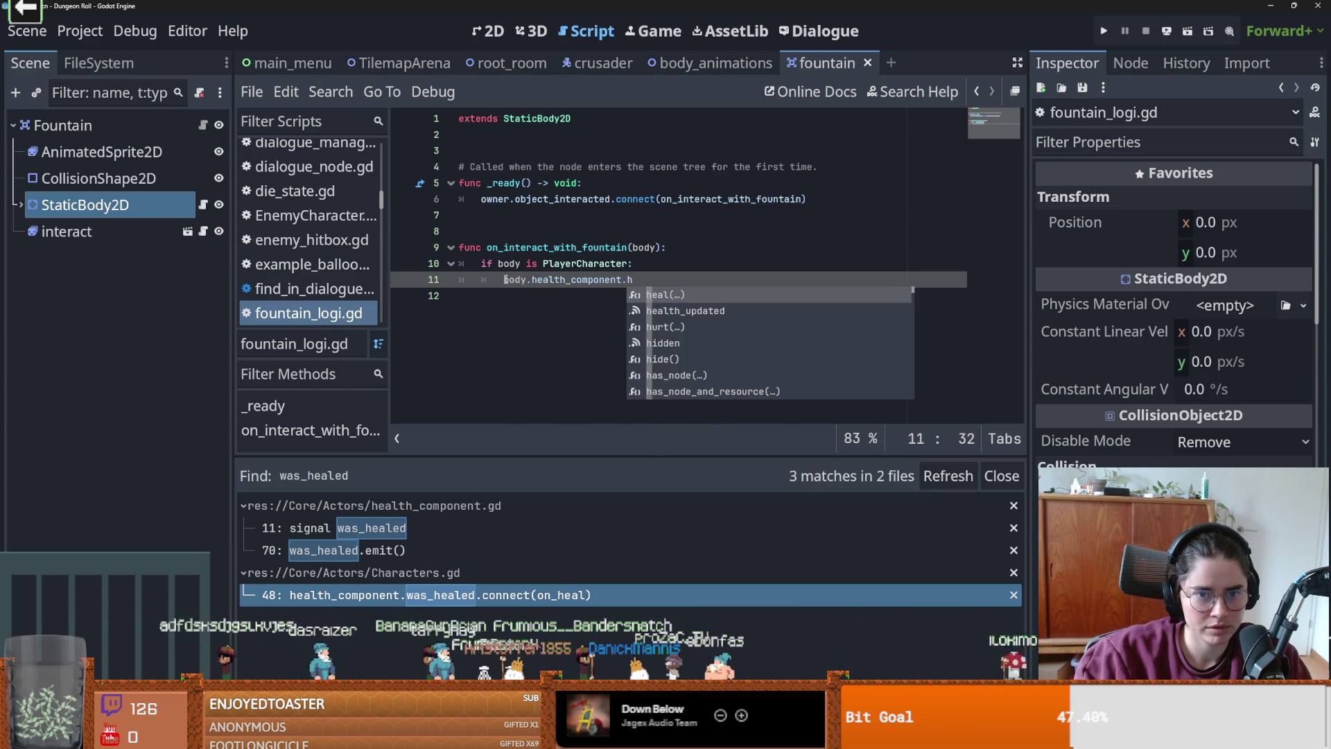
key("Return")
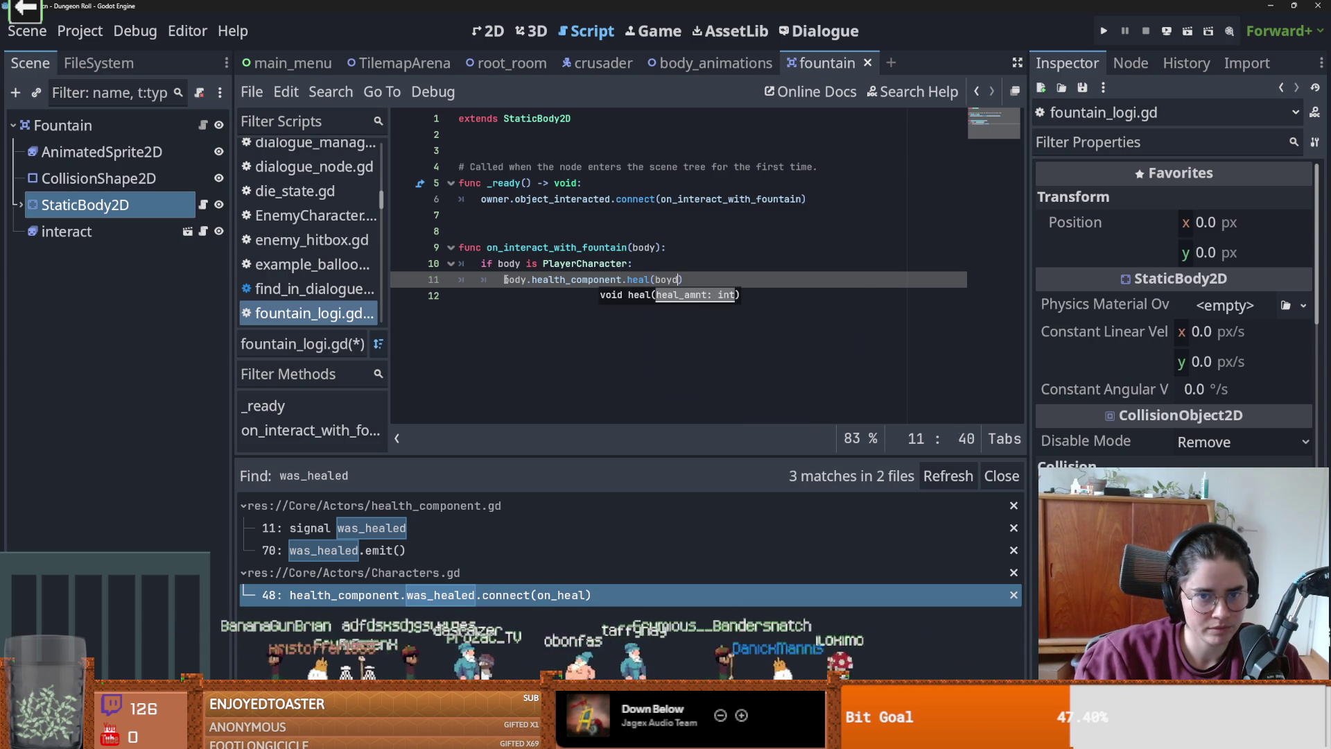
key("BackSpace")
key("BackSpace")
type("dy.he")
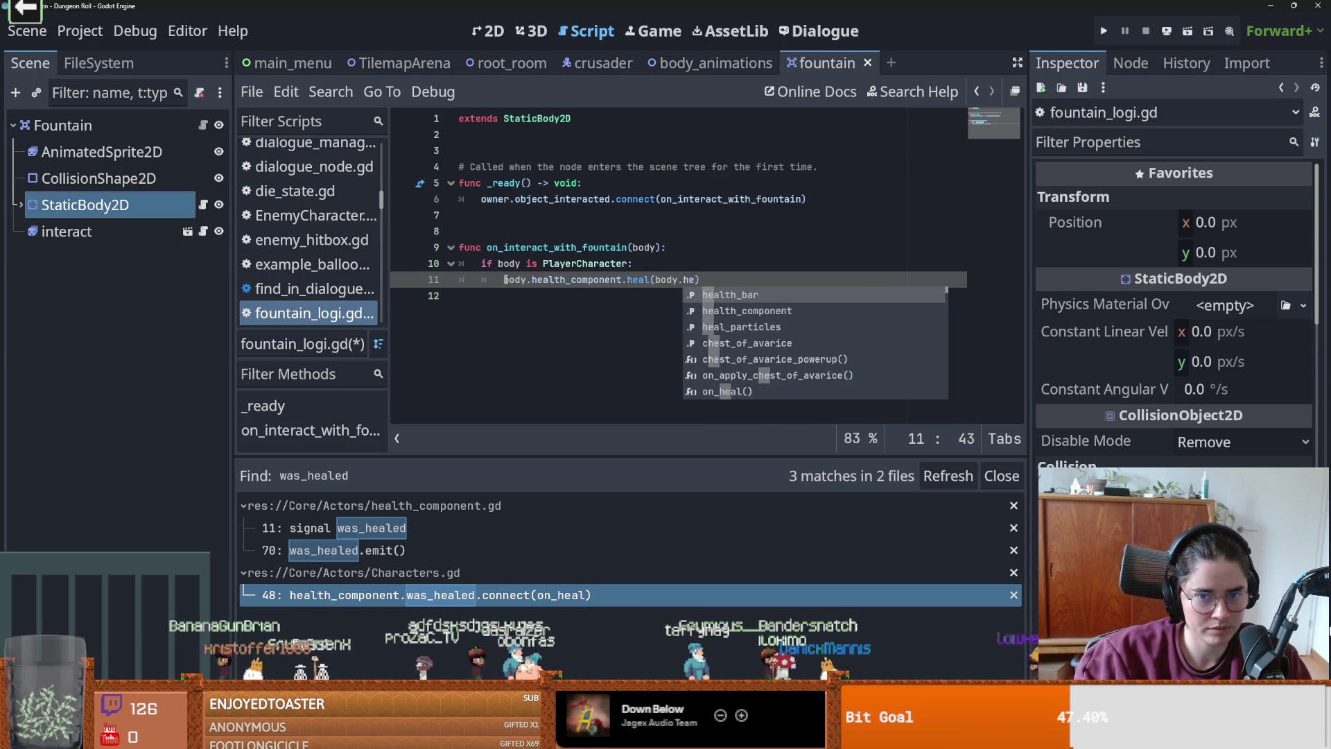
key("Down")
key("Return")
type(".")
key("Down")
key("Down")
key("Down")
key("Return")
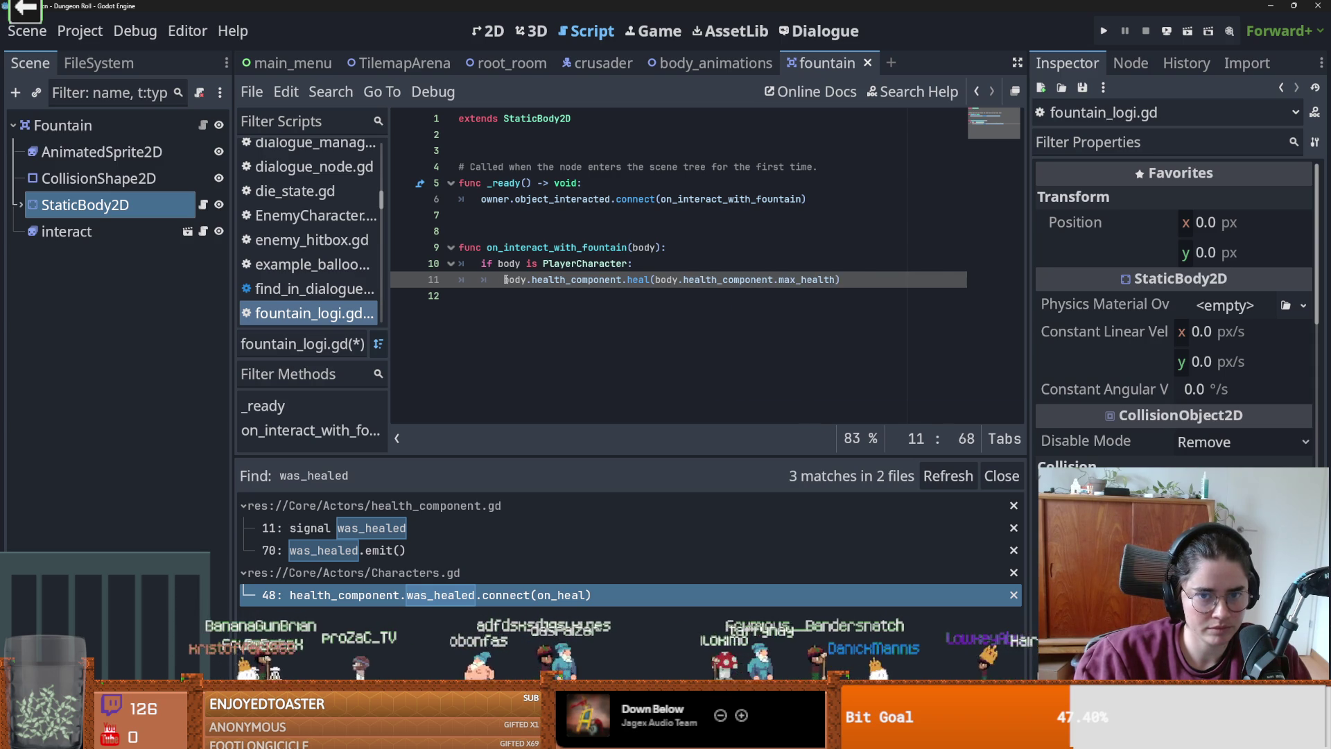
type("/2")
key("ctrl+s")
- Check the max_health argument on line 11 and save the fountain script again
left_click(787, 311)
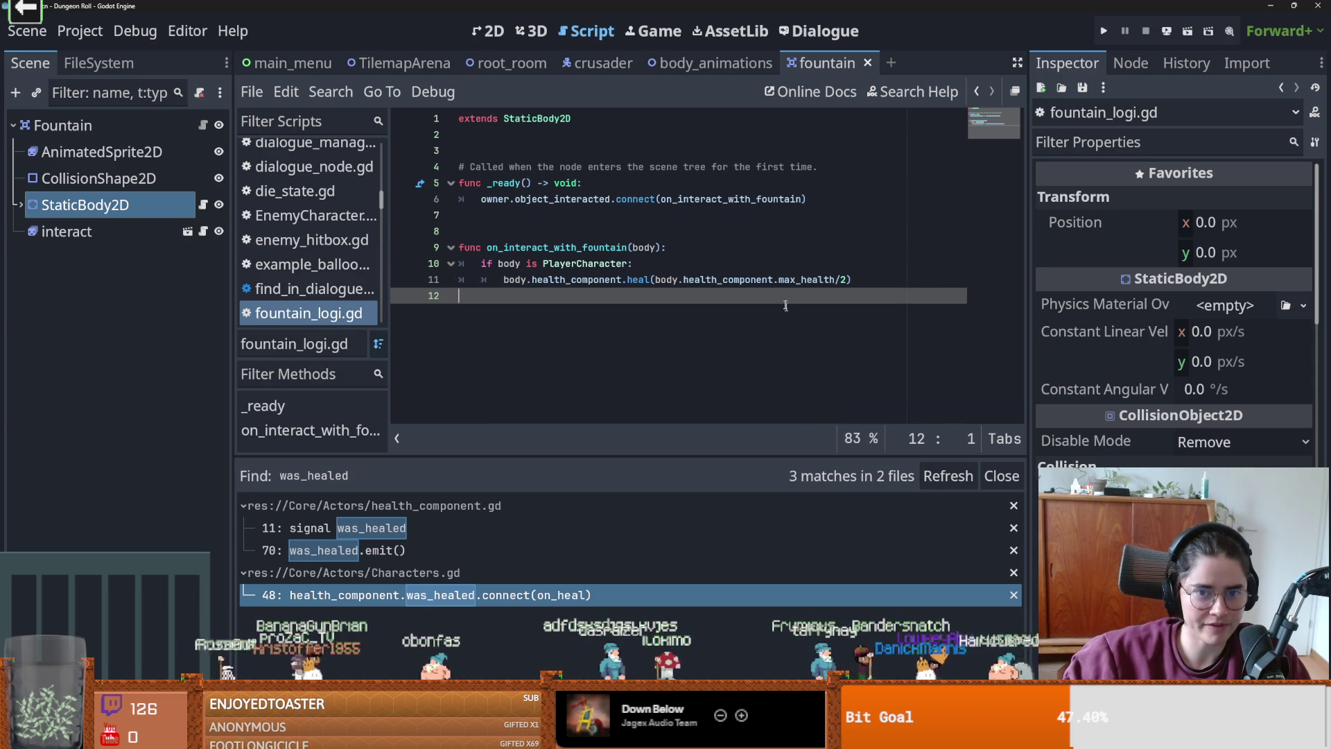
double_click(798, 280)
key("ctrl+s")
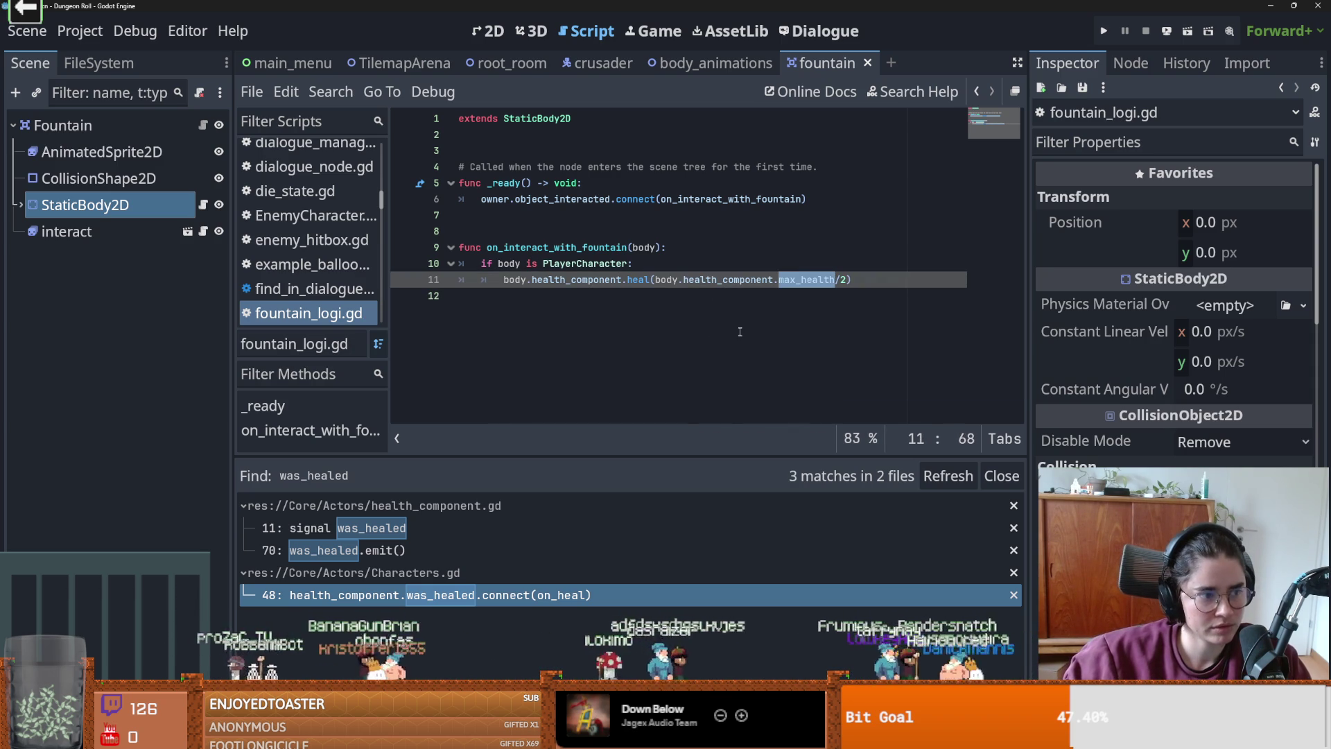
mouse_move(668, 279)
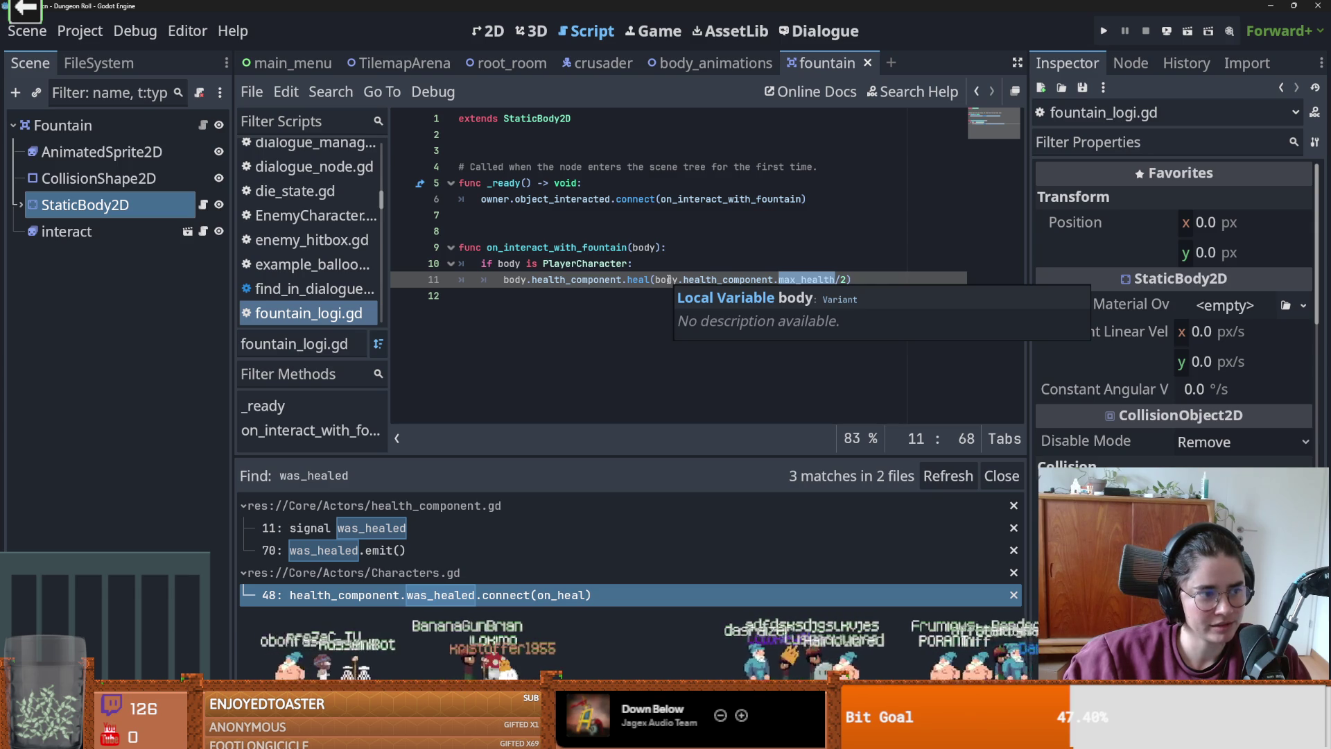
mouse_move(733, 278)
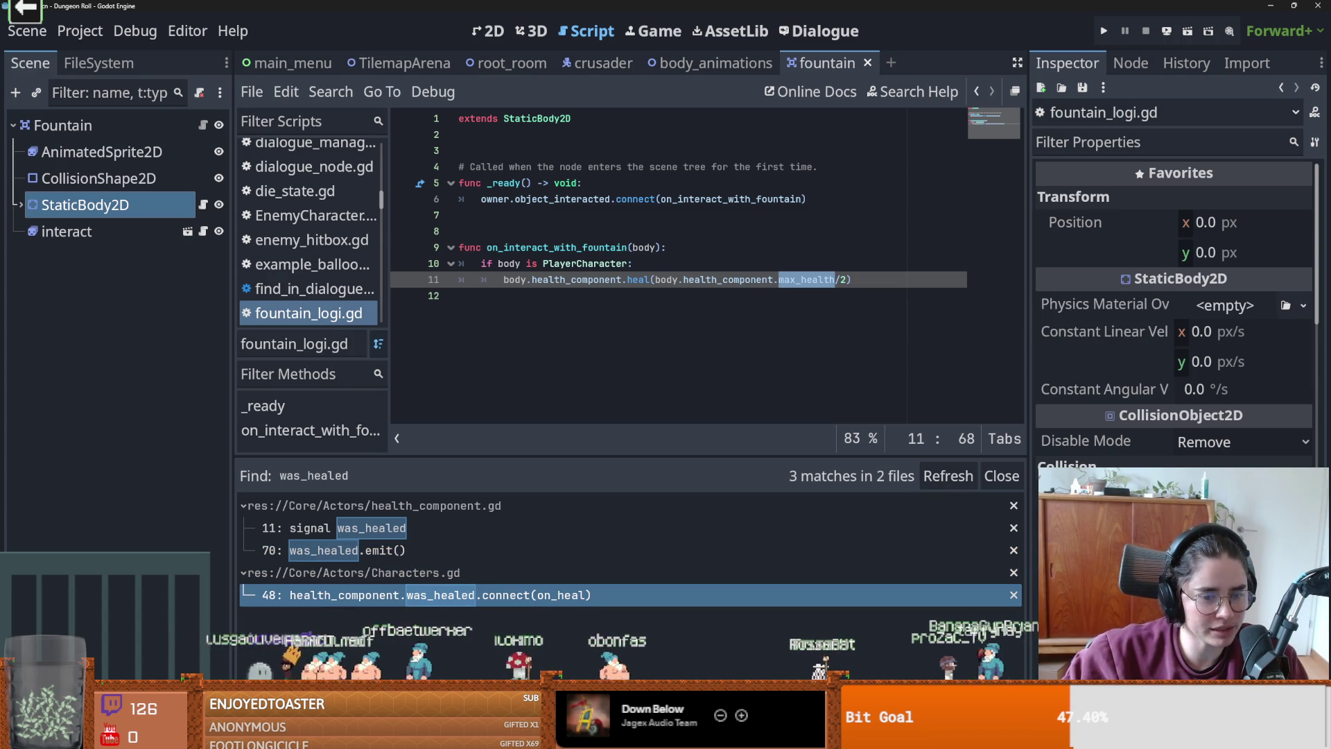
key("alt+Tab")
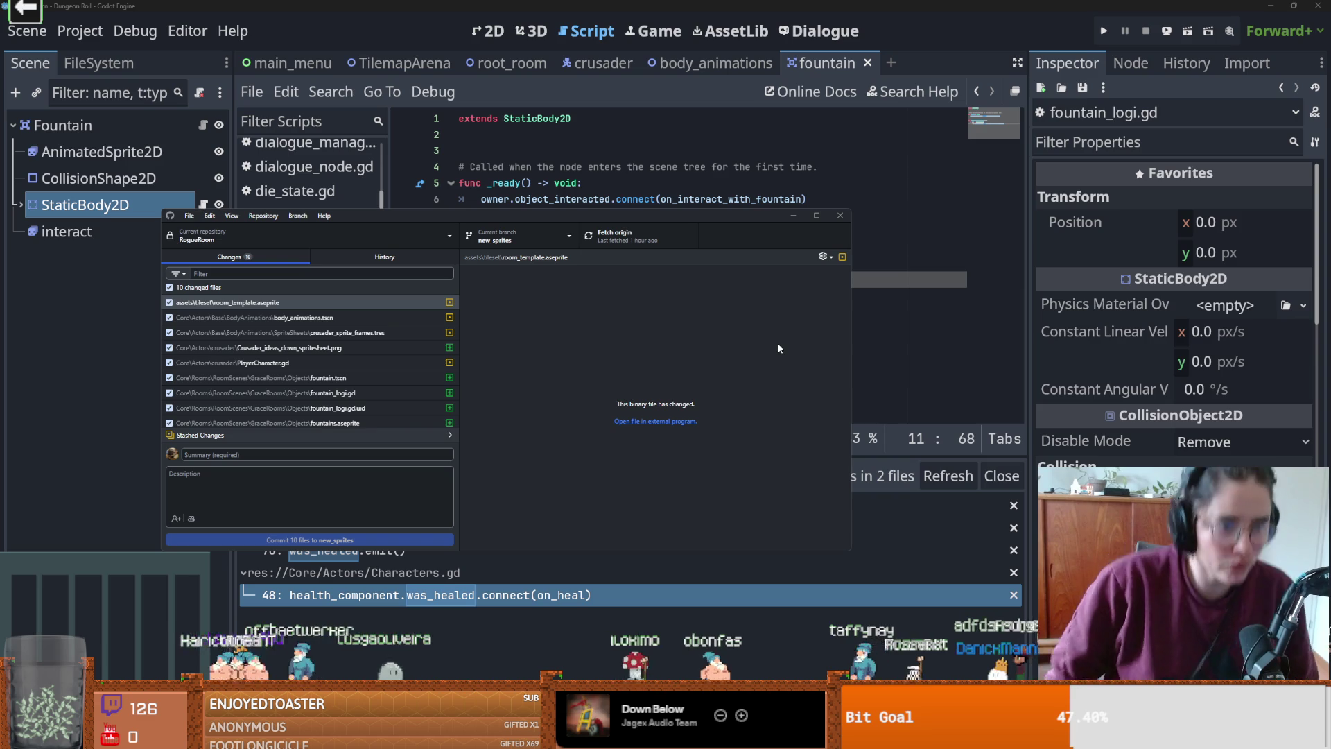
- Commit the ten changed files to new_sprites as 'fountain logic' and push to origin
left_click(372, 454)
type("fountain lofi")
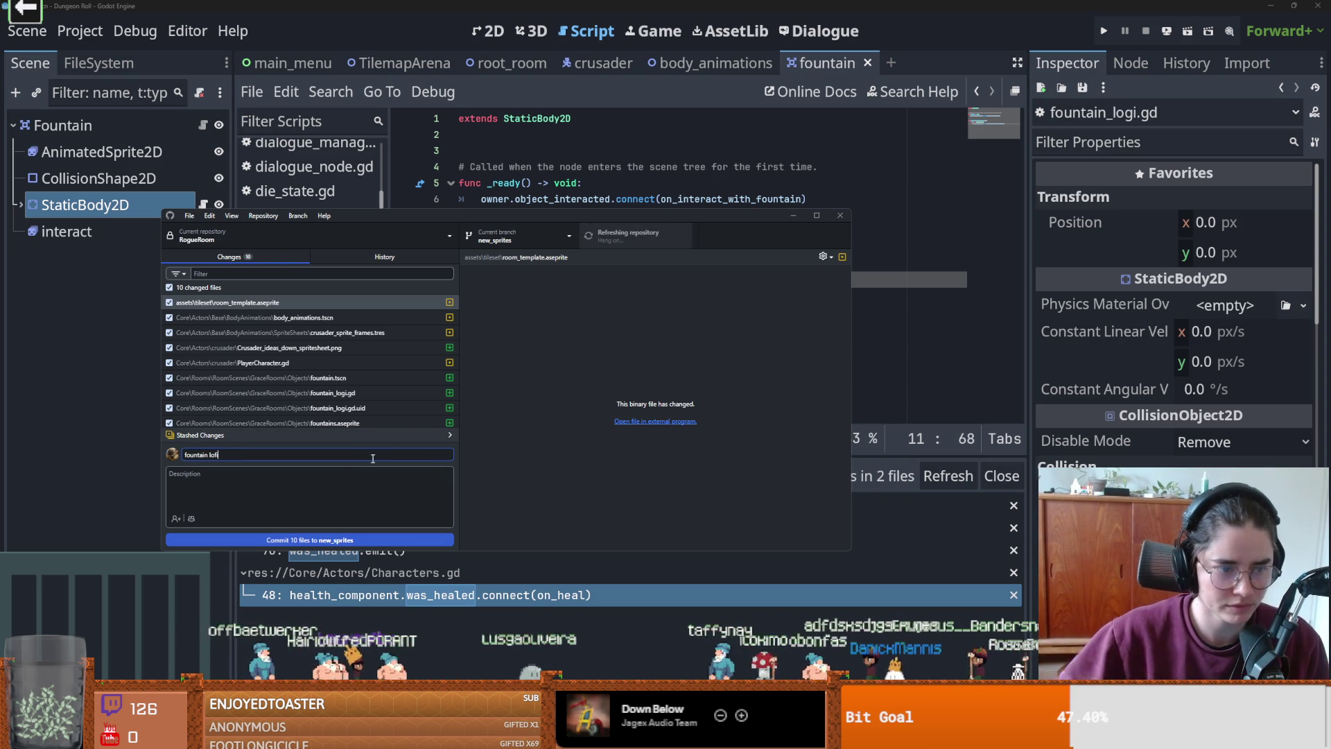
key("BackSpace")
type("gic")
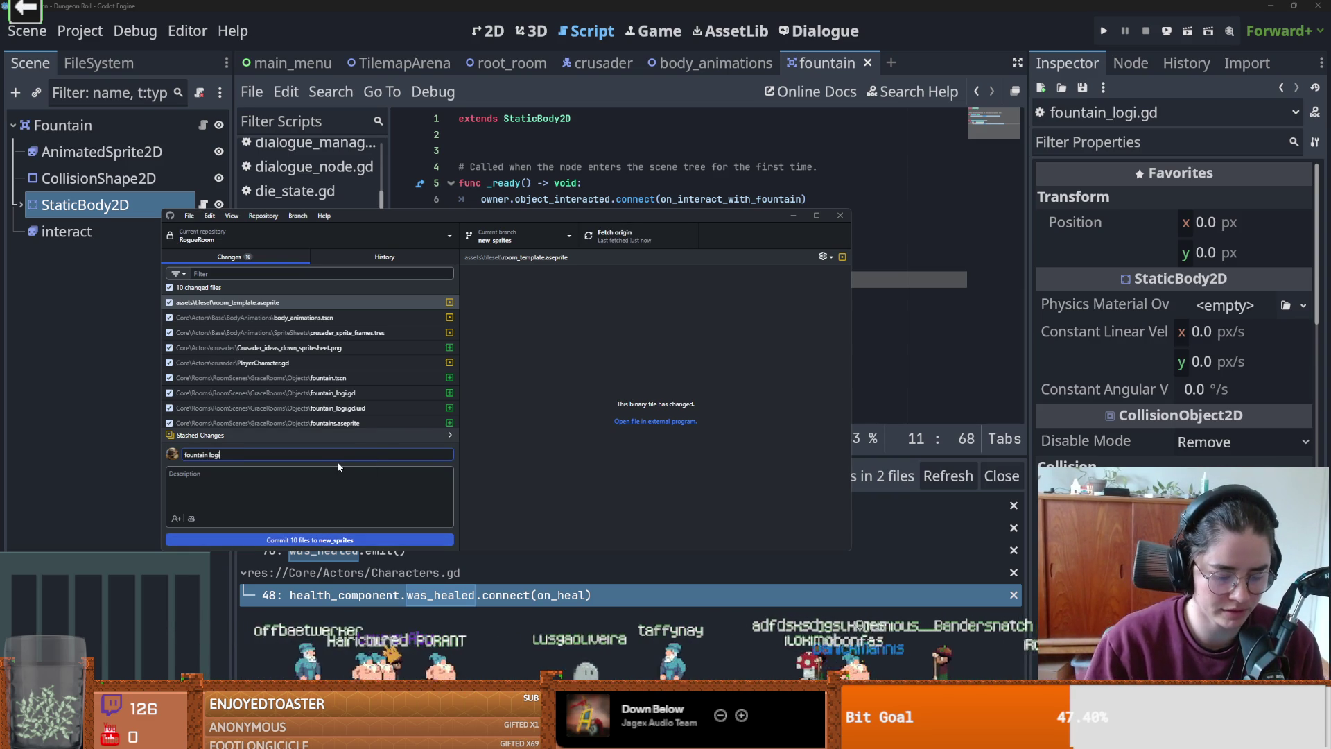
left_click(318, 539)
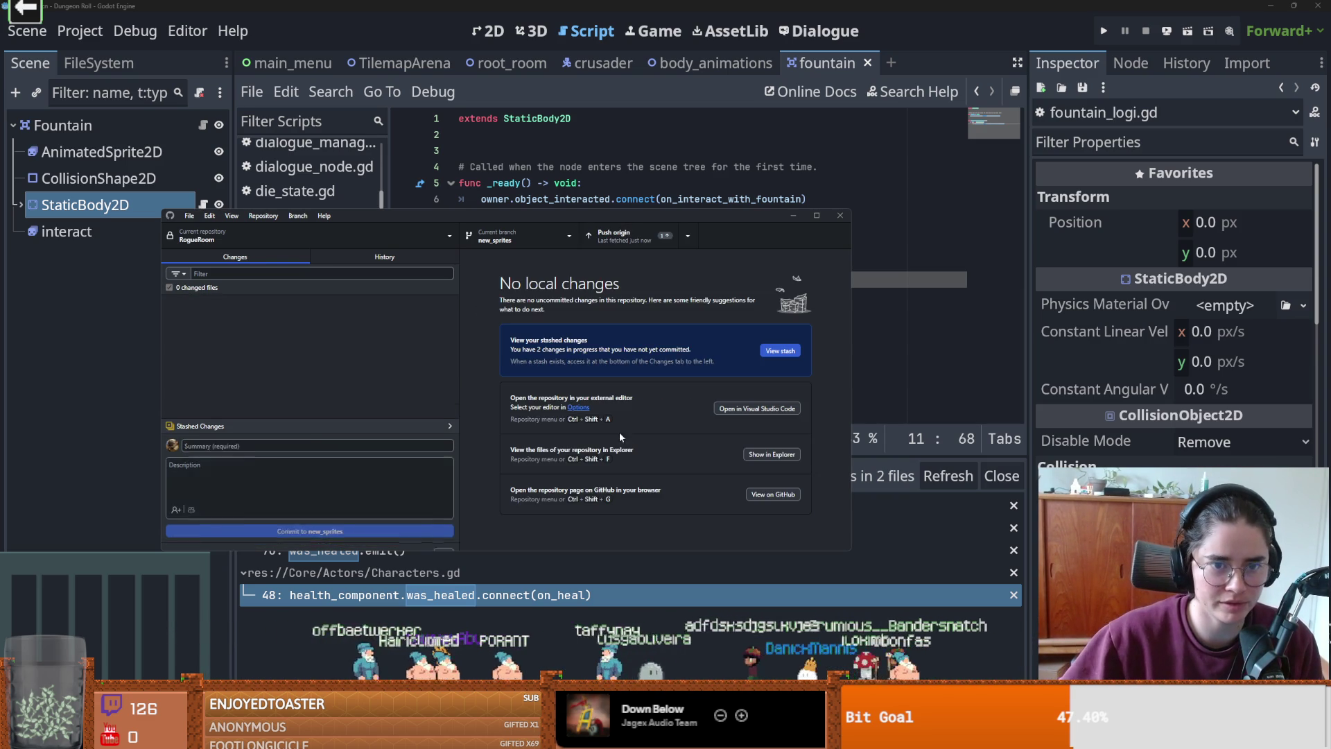
left_click(603, 233)
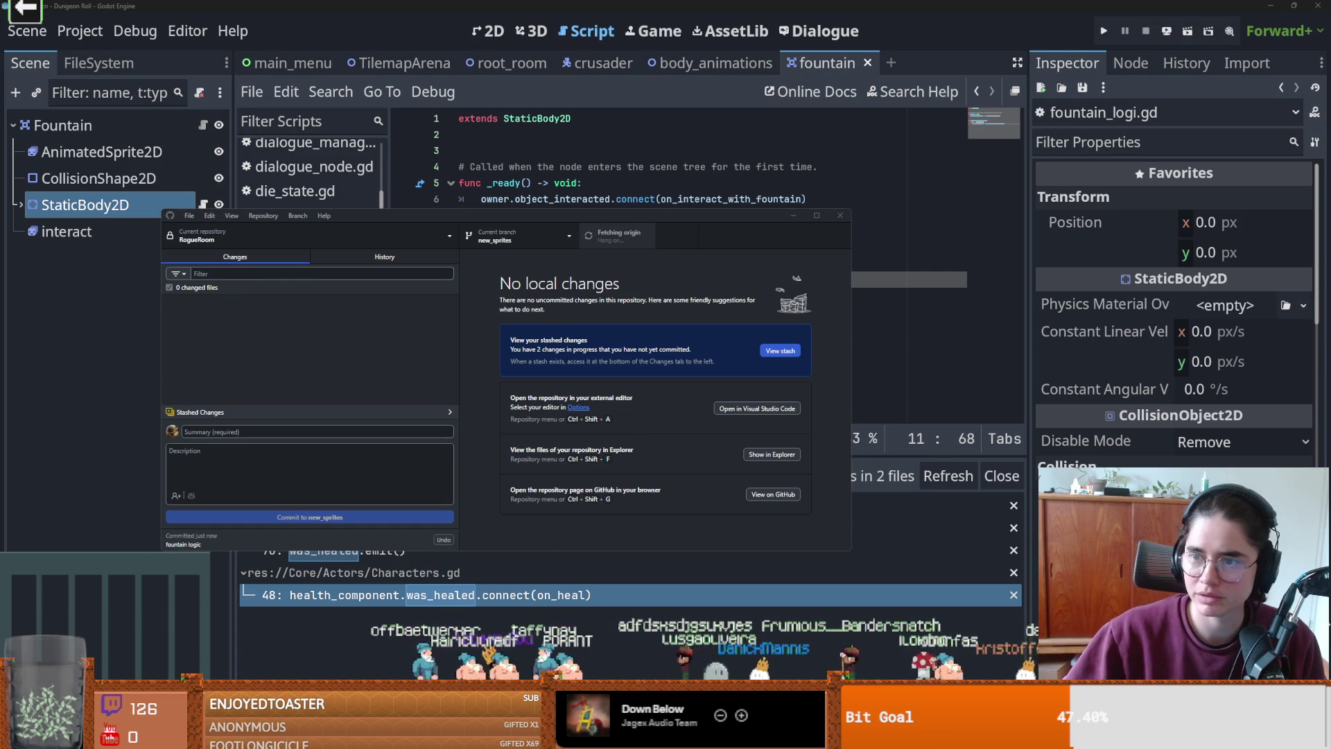
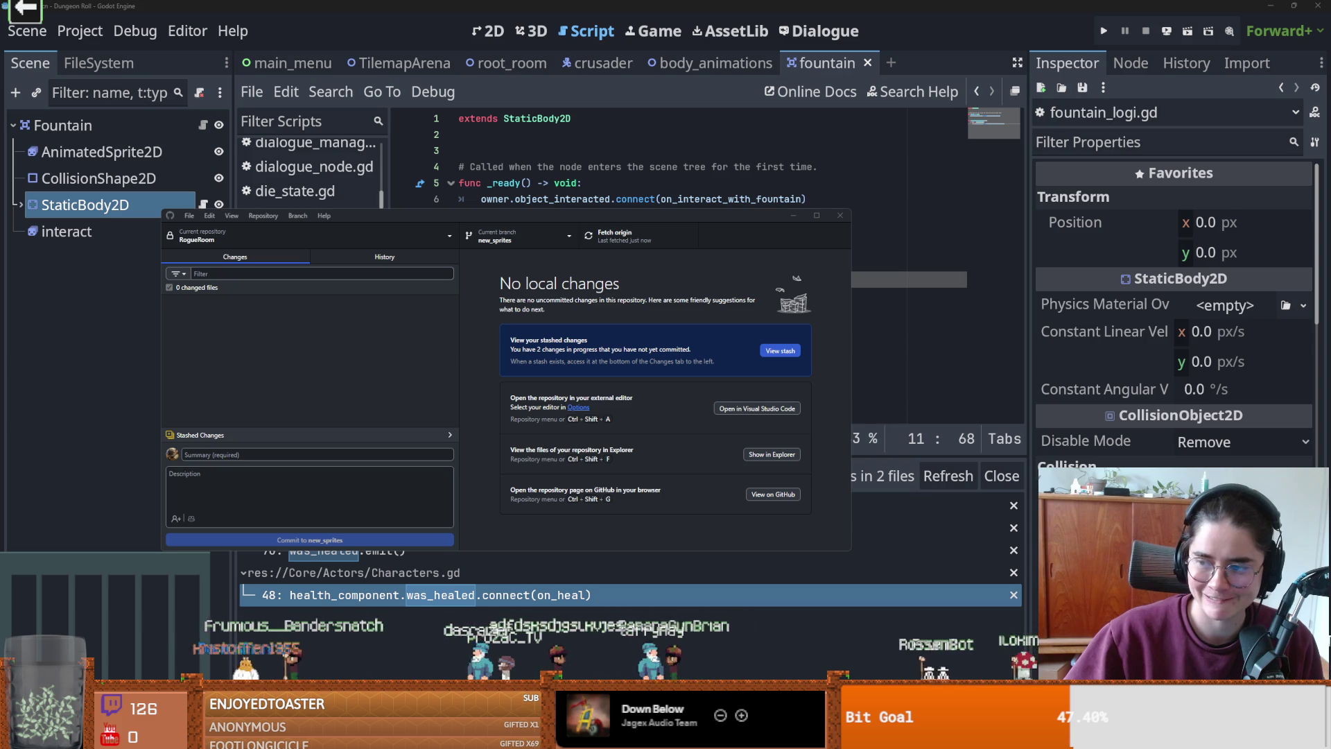
- Fetch from origin and browse the branch, branch-action and repository lists
left_click(610, 236)
left_click(531, 237)
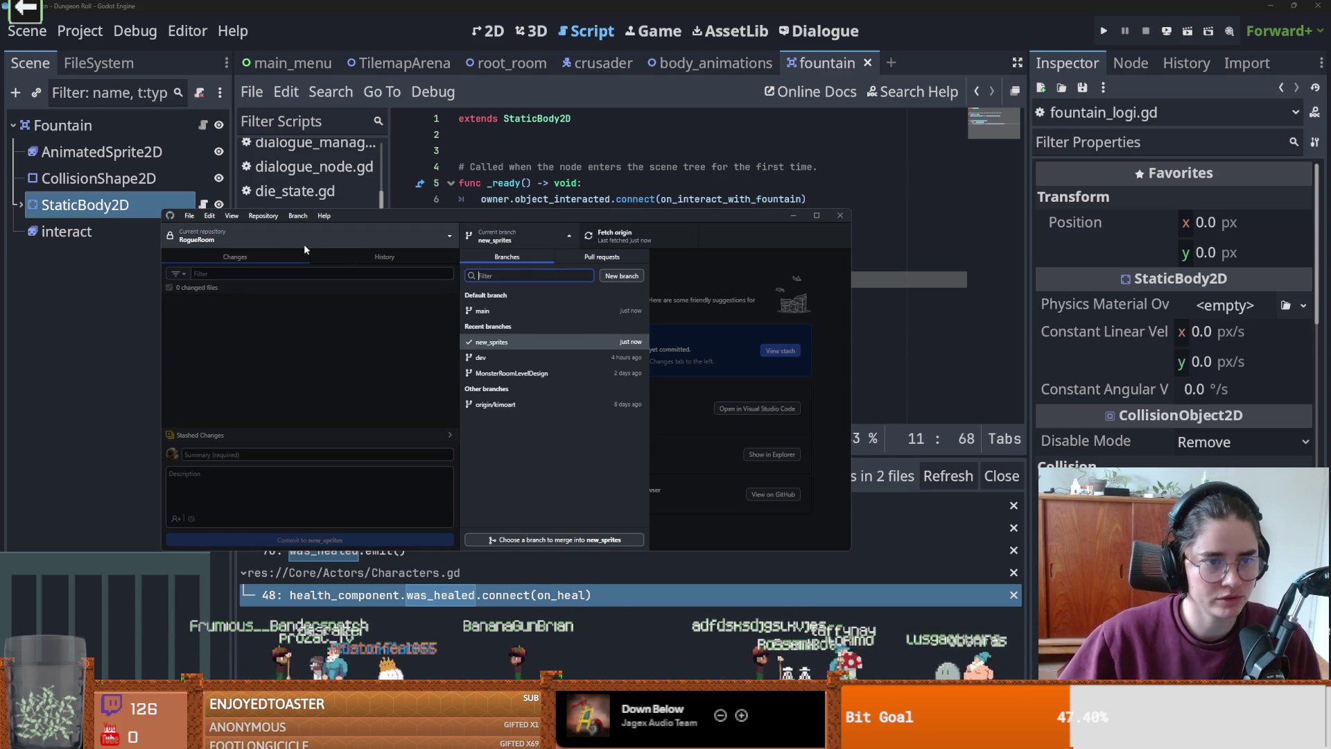
left_click(518, 237)
mouse_move(430, 213)
left_mouse_down()
mouse_move(543, 222)
mouse_move(492, 197)
left_mouse_up()
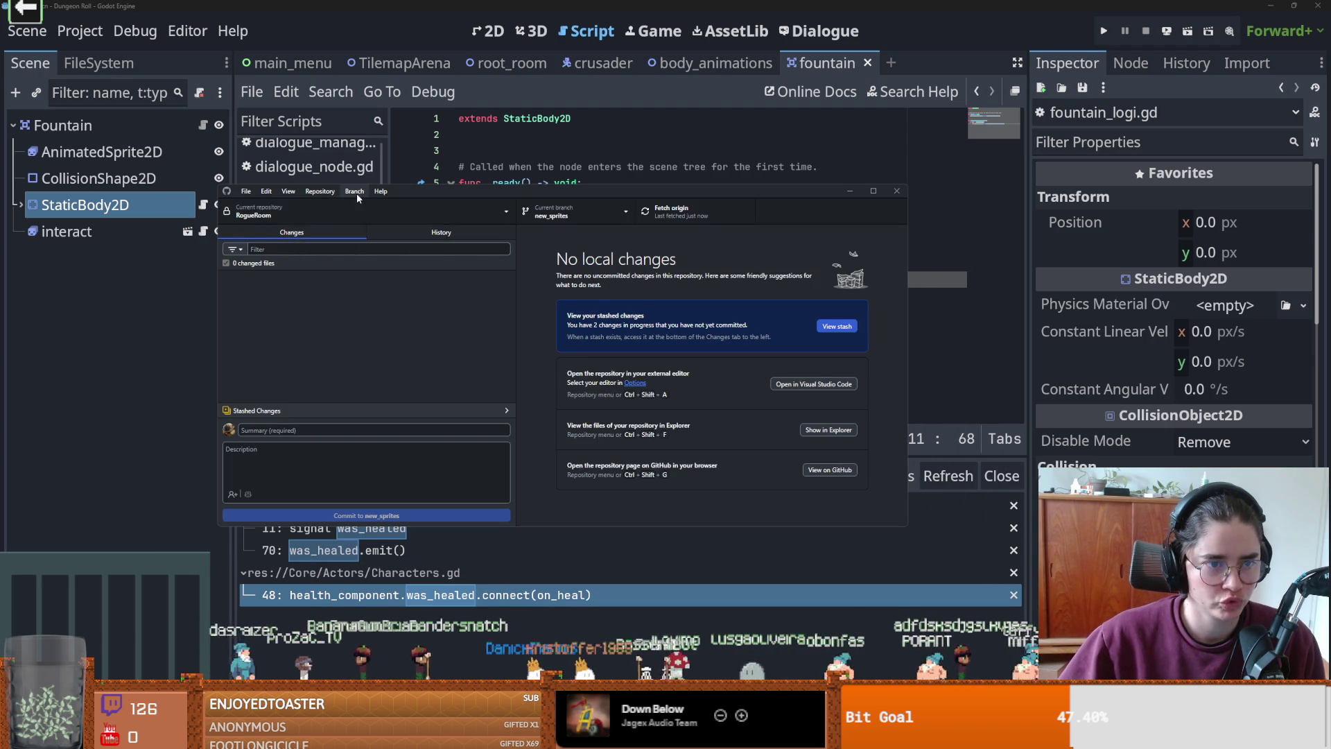
left_click(355, 192)
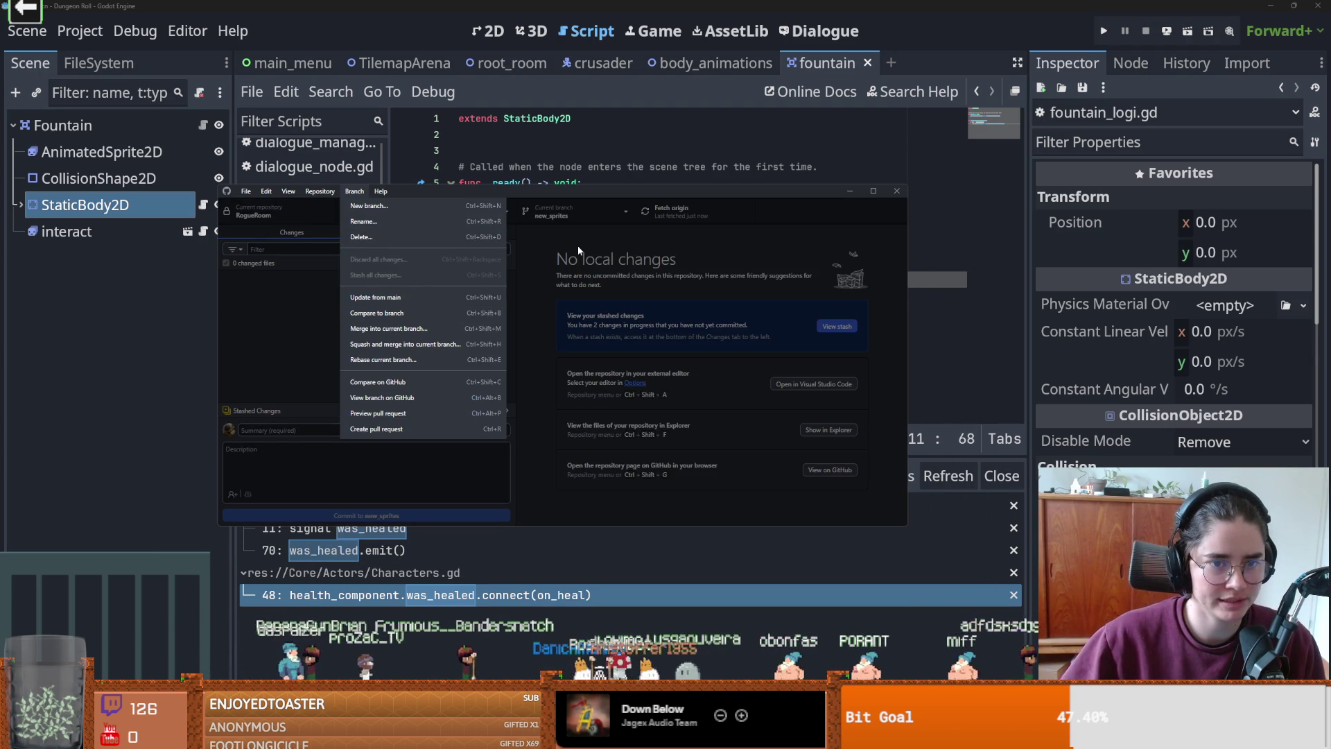
left_click(508, 215)
left_click(534, 215)
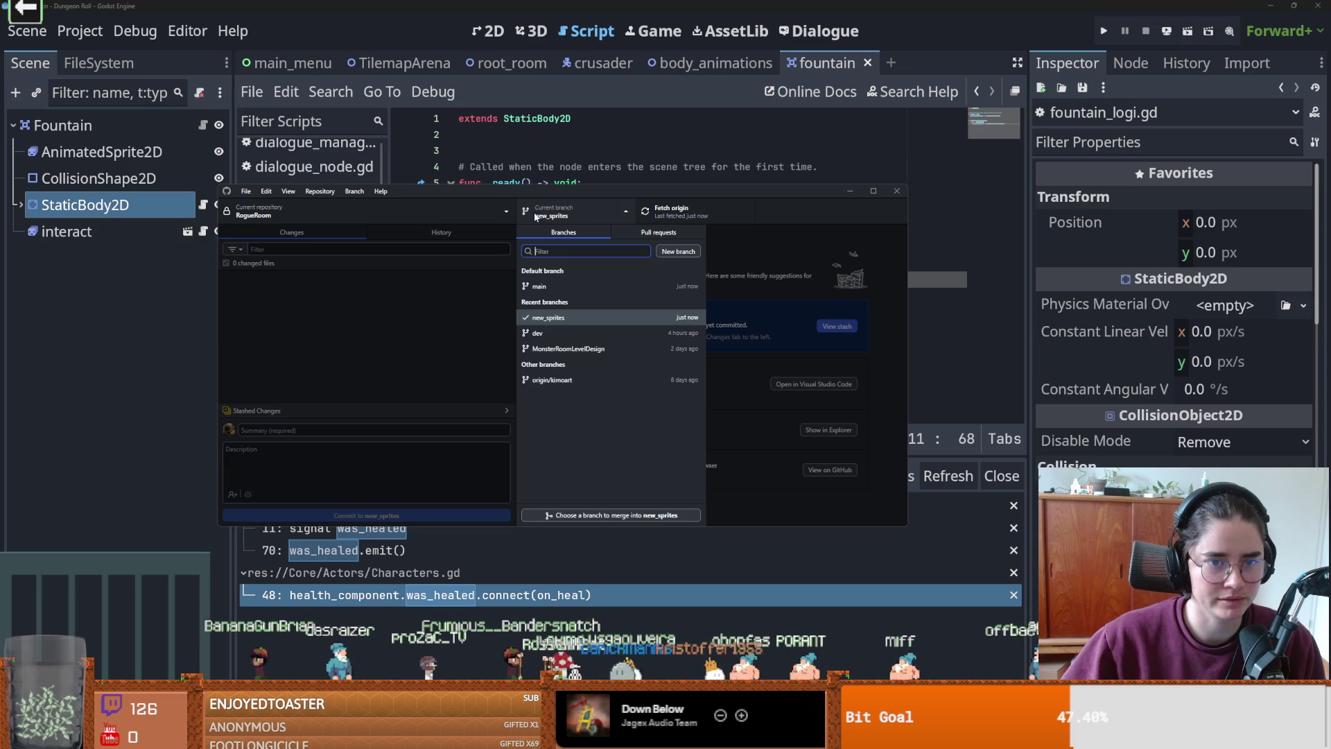
left_click(392, 209)
- Merge main into new_sprites as a merge commit
left_click(345, 192)
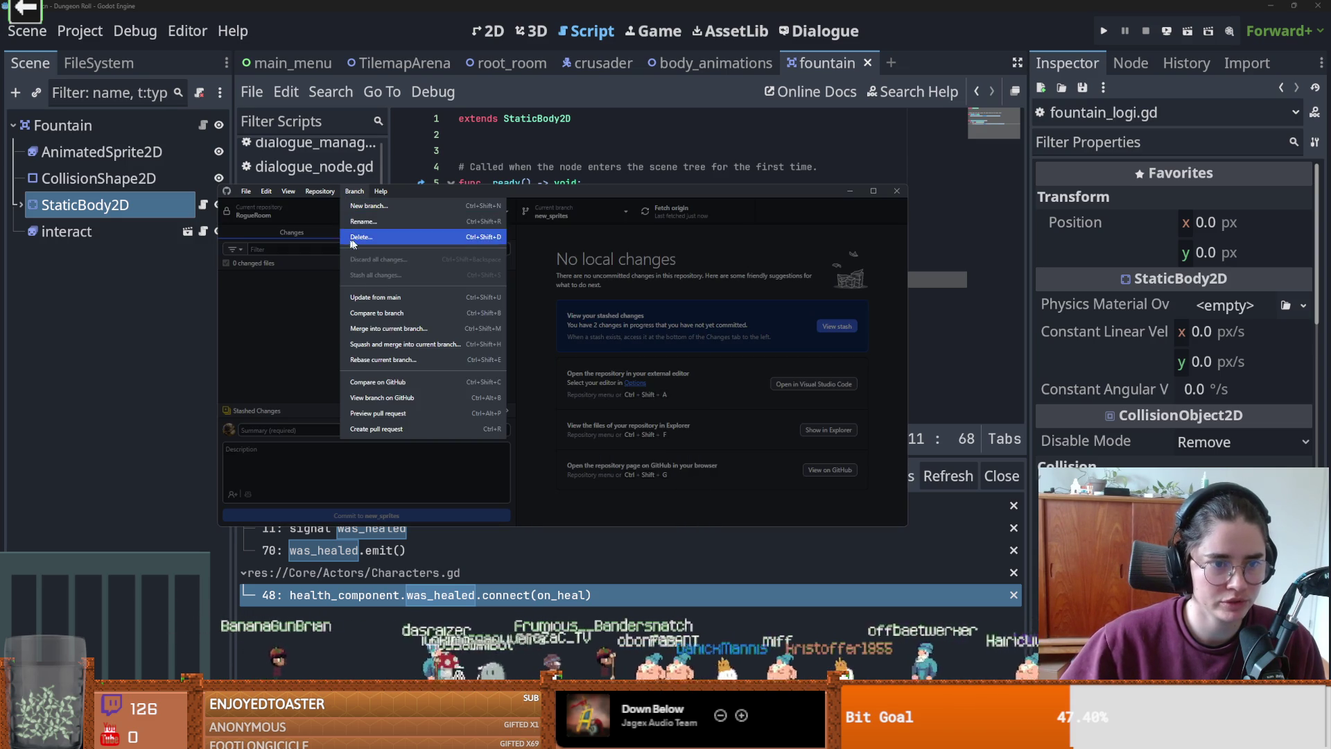
left_click(414, 331)
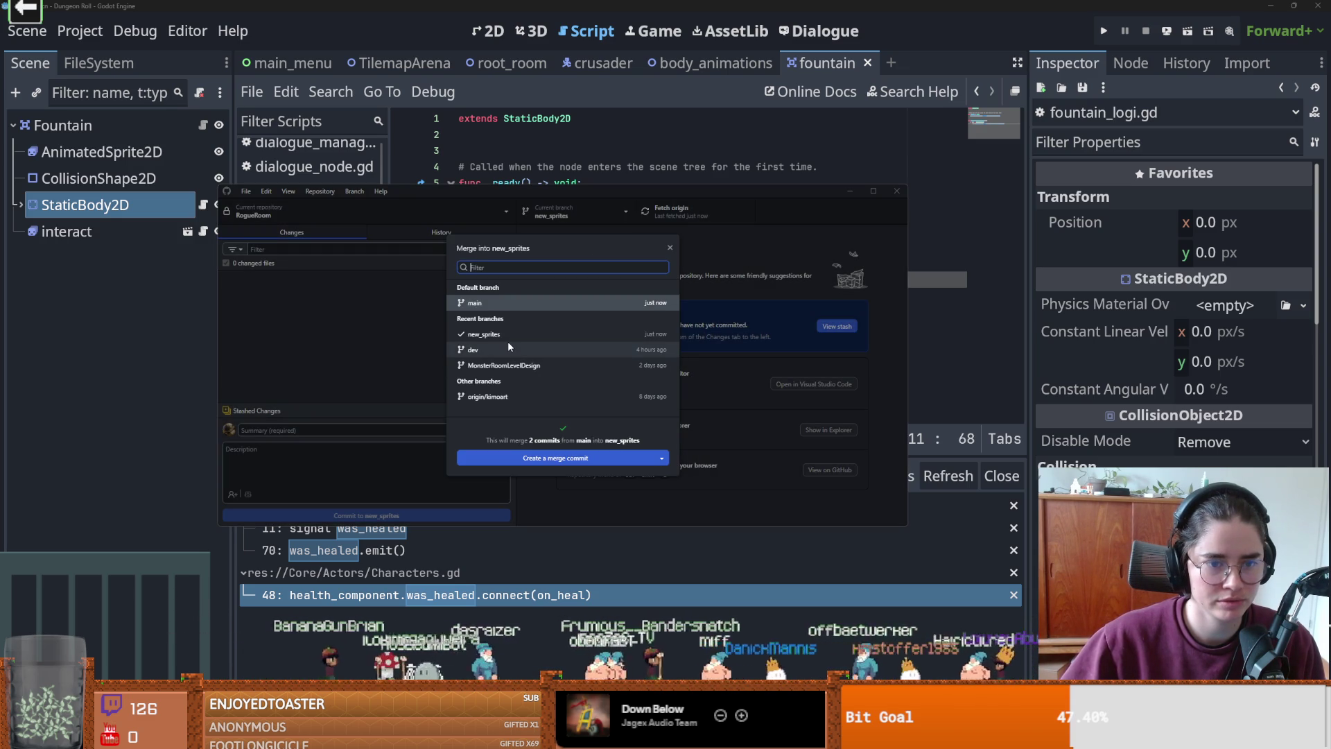
left_click(553, 458)
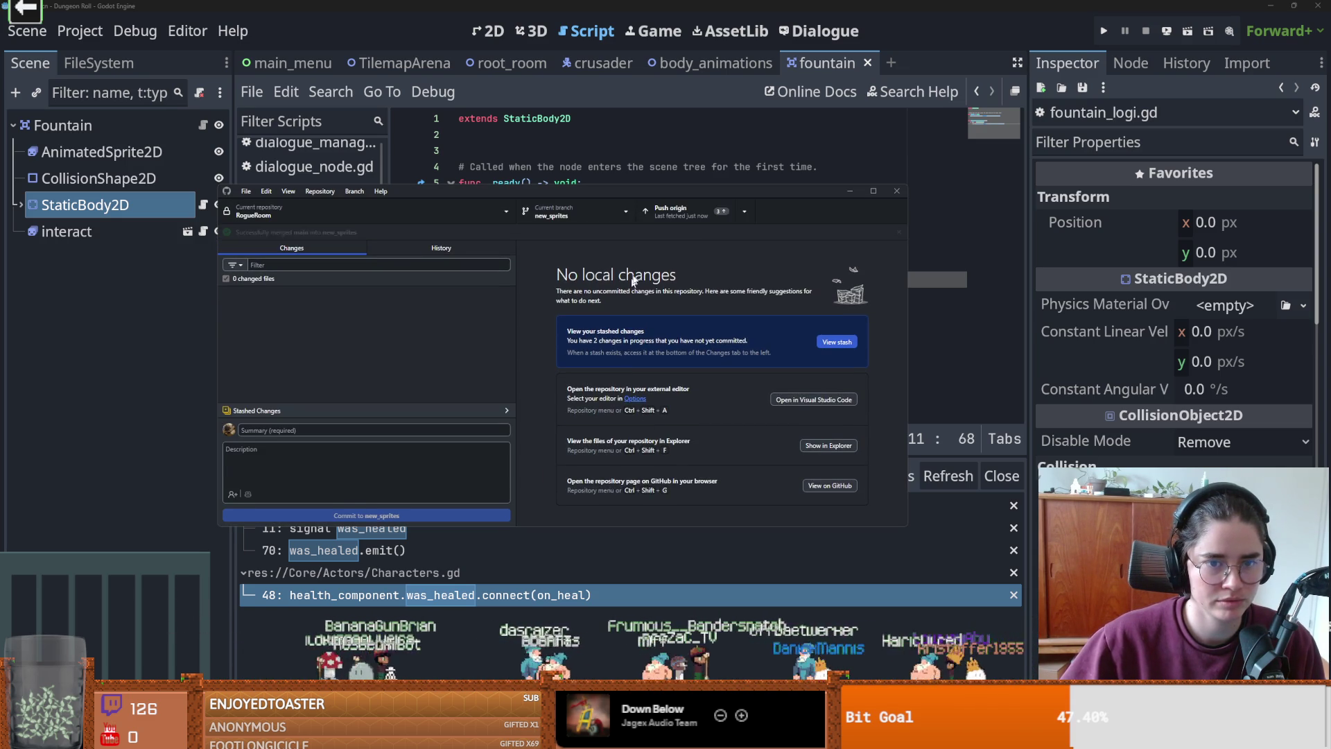
- Push new_sprites to origin, close GitHub Desktop, and save the Godot scene
left_click(695, 214)
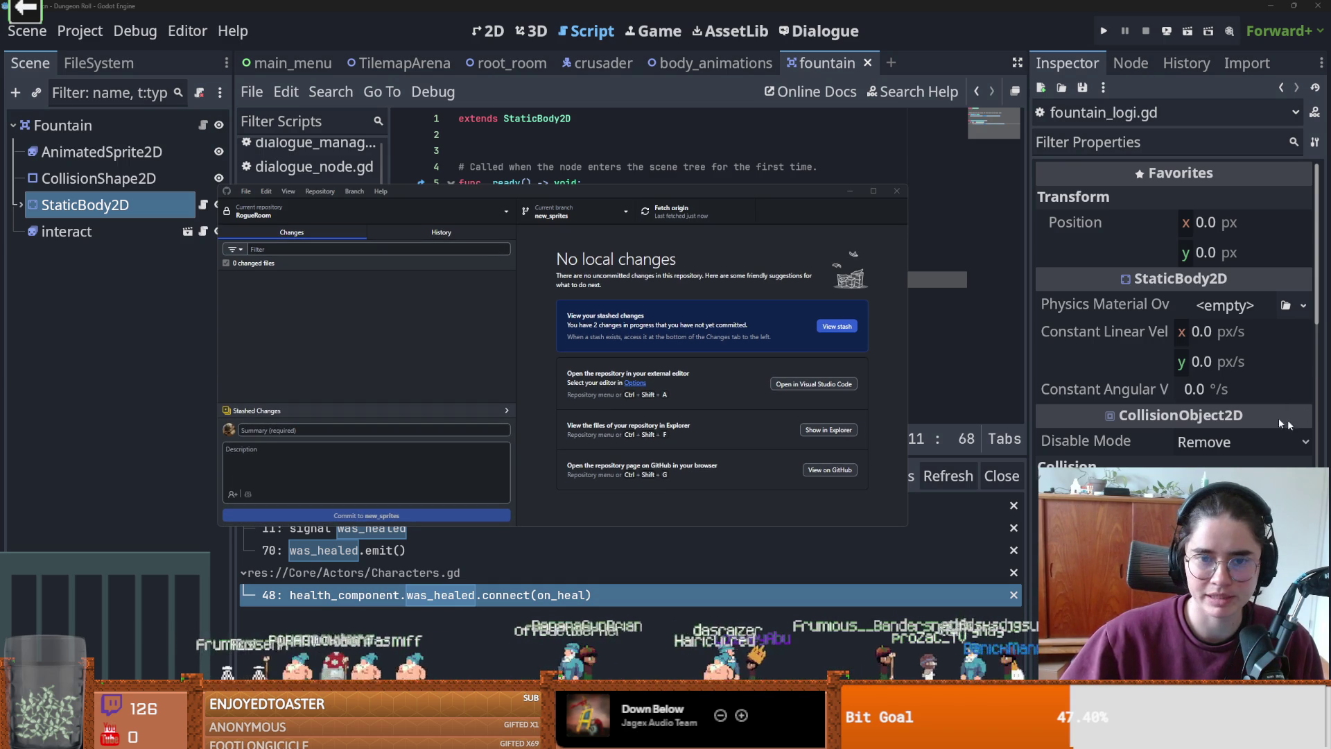
left_click(929, 221)
key("ctrl+s")
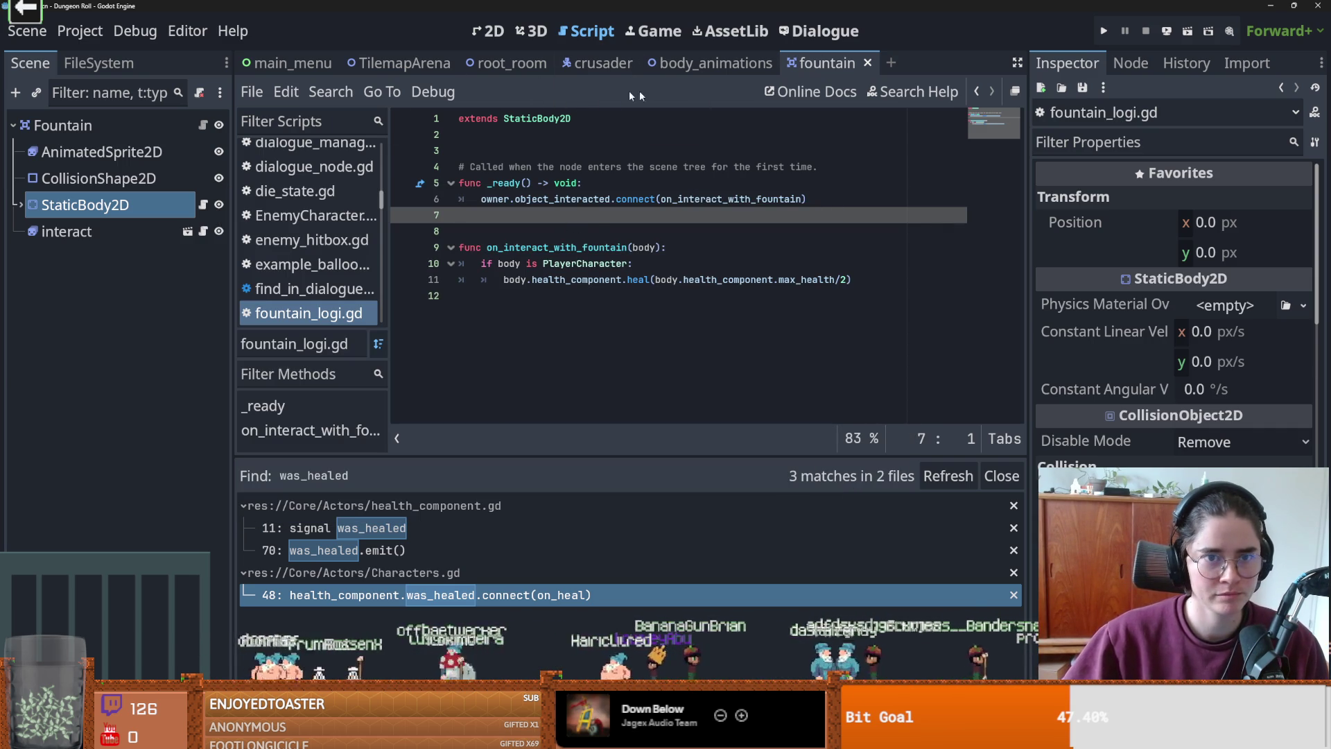
- Open the body_animations scene, hide its Shadow node, and save
key("alt+Left")
left_click(202, 145)
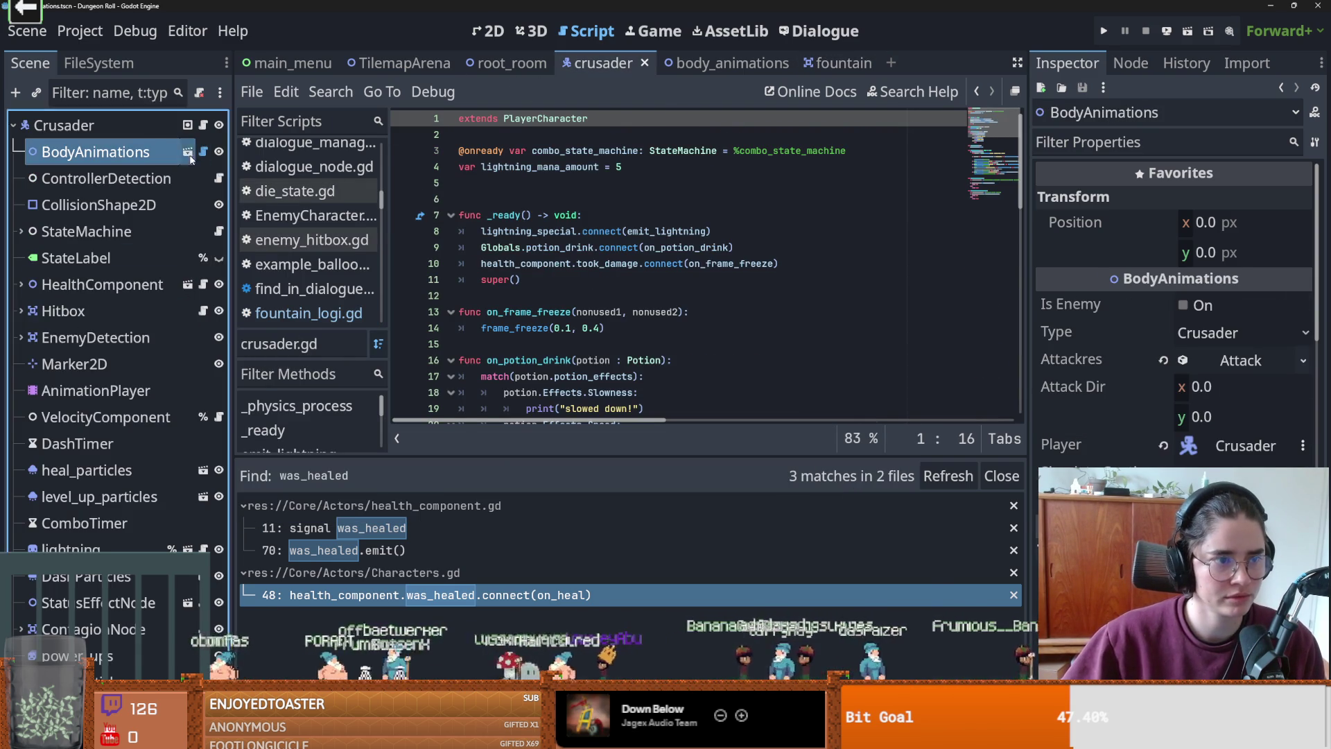
left_click(218, 152)
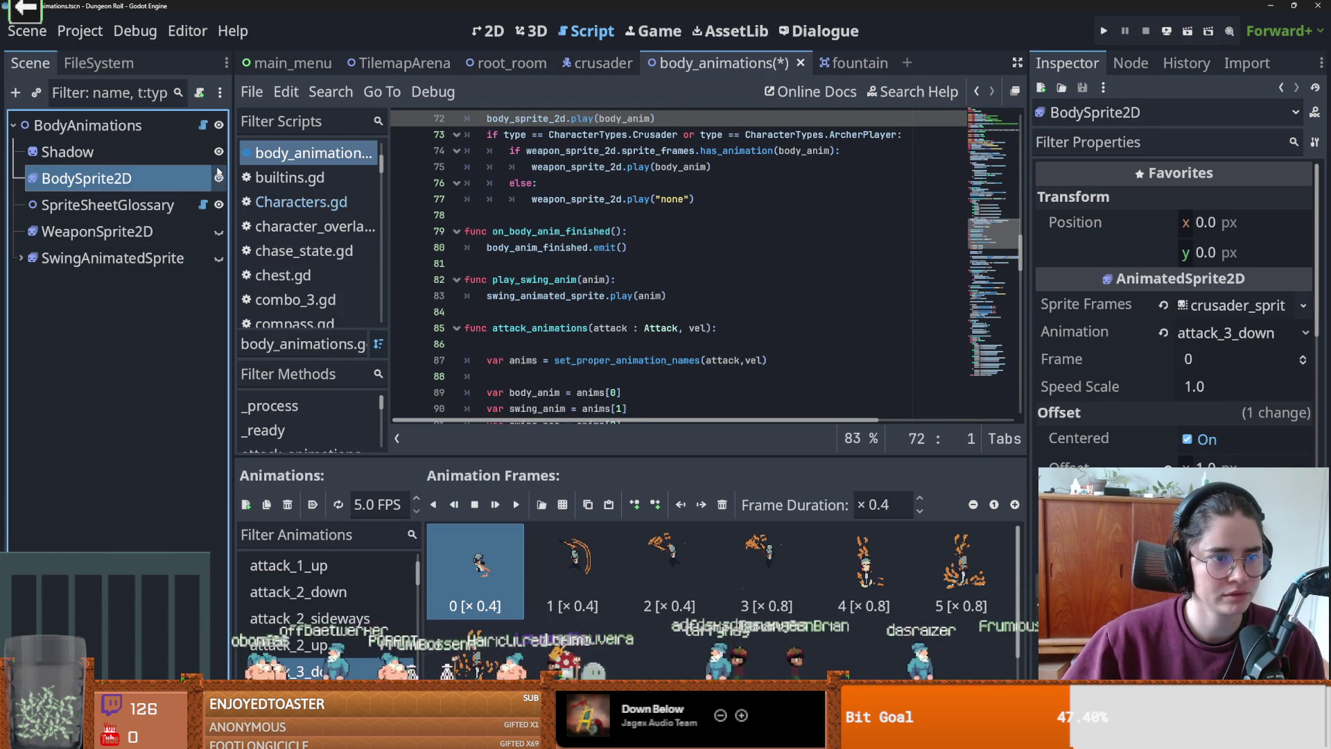
key("ctrl+s")
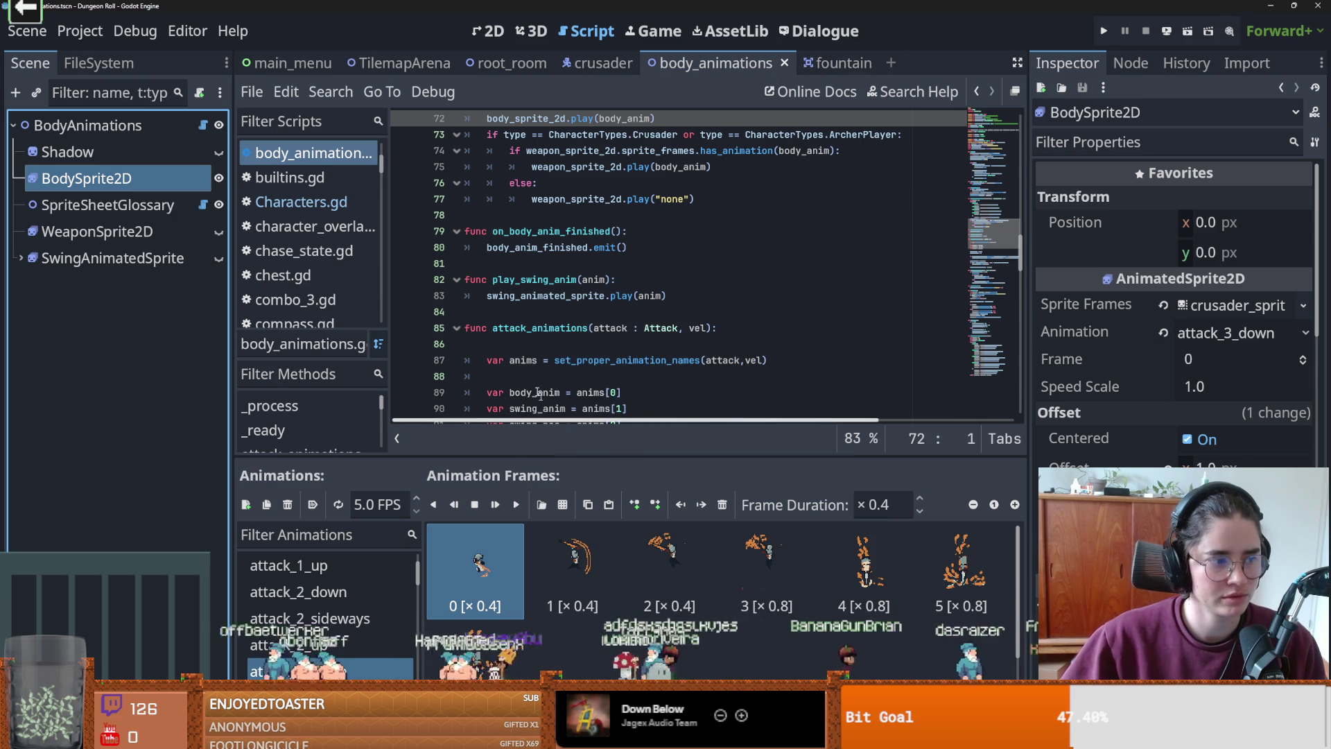
left_click(597, 262)
key("ctrl+s")
- Centre the crusader sprite in the 2D view, save again, and switch to GitHub Desktop
left_click(501, 32)
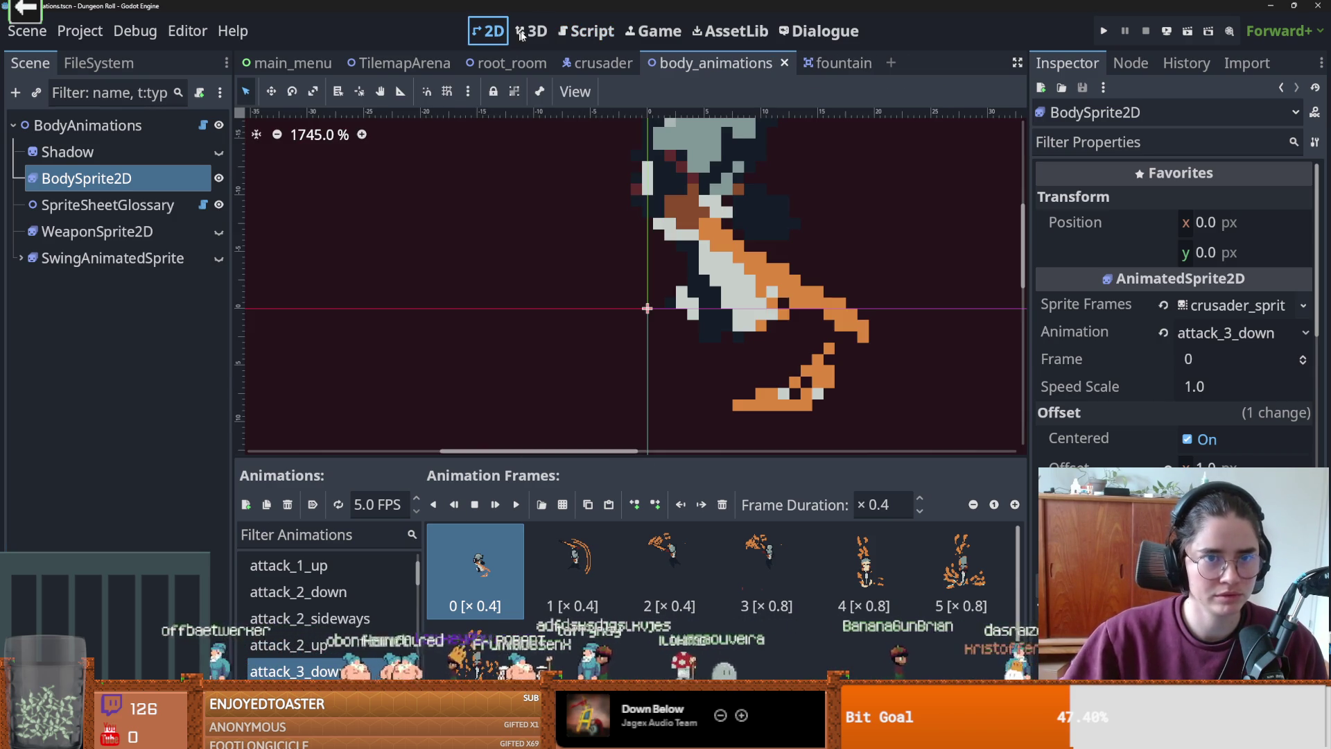
scroll(531, 269, "down", 2)
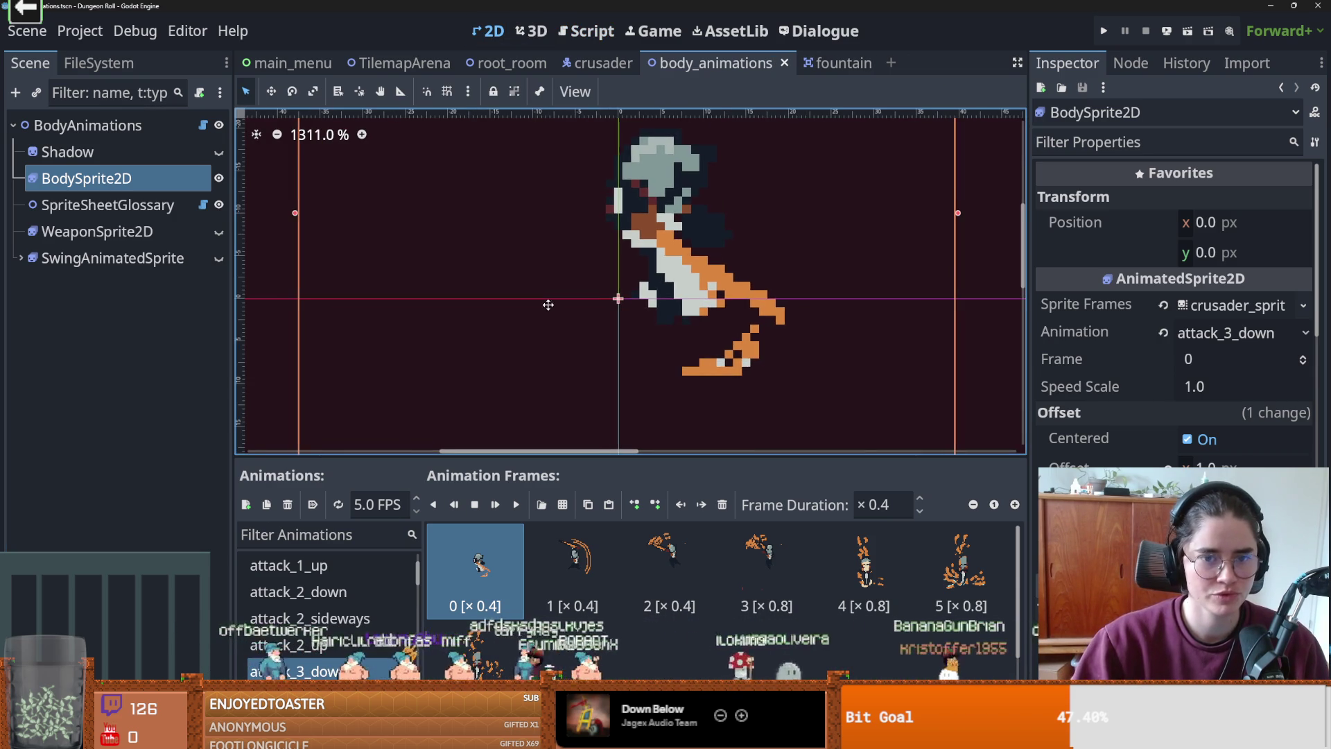
left_click_drag(548, 305, 448, 274)
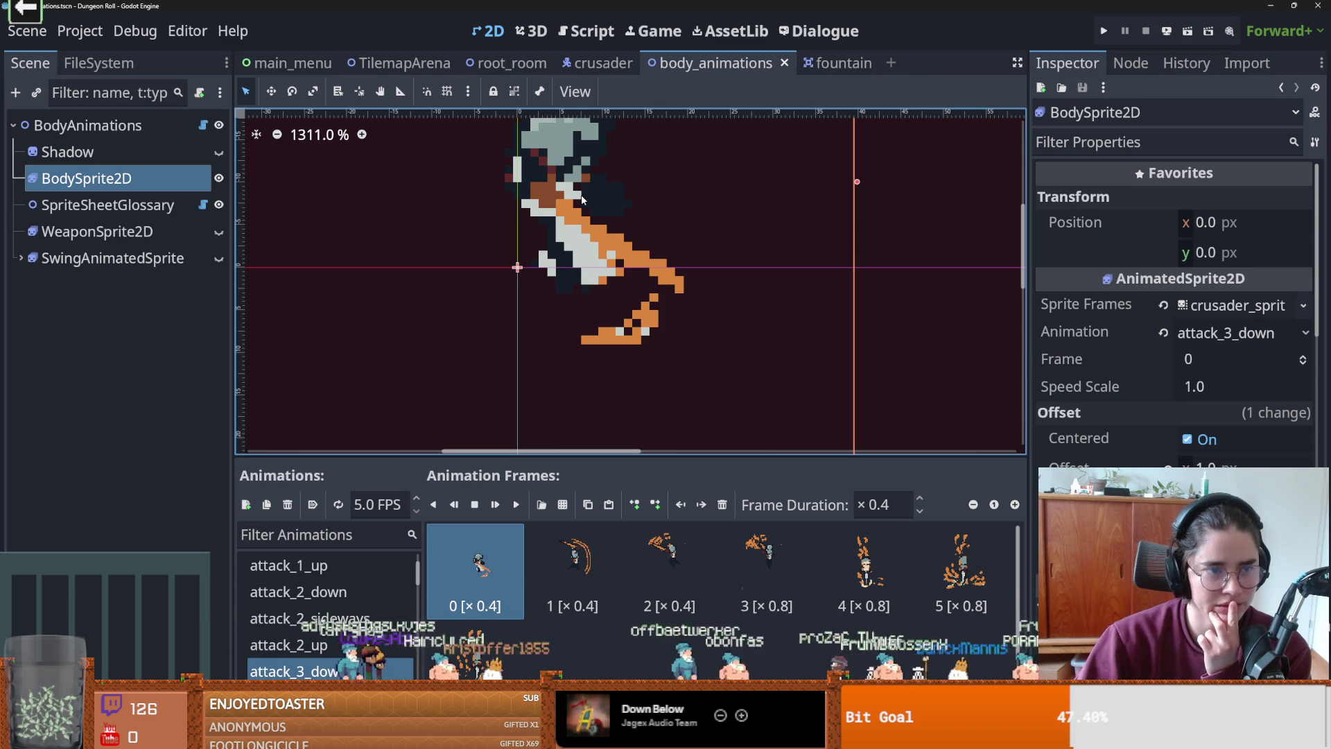
scroll(559, 239, "down", 2)
key("ctrl+s")
scroll(563, 239, "down", 3)
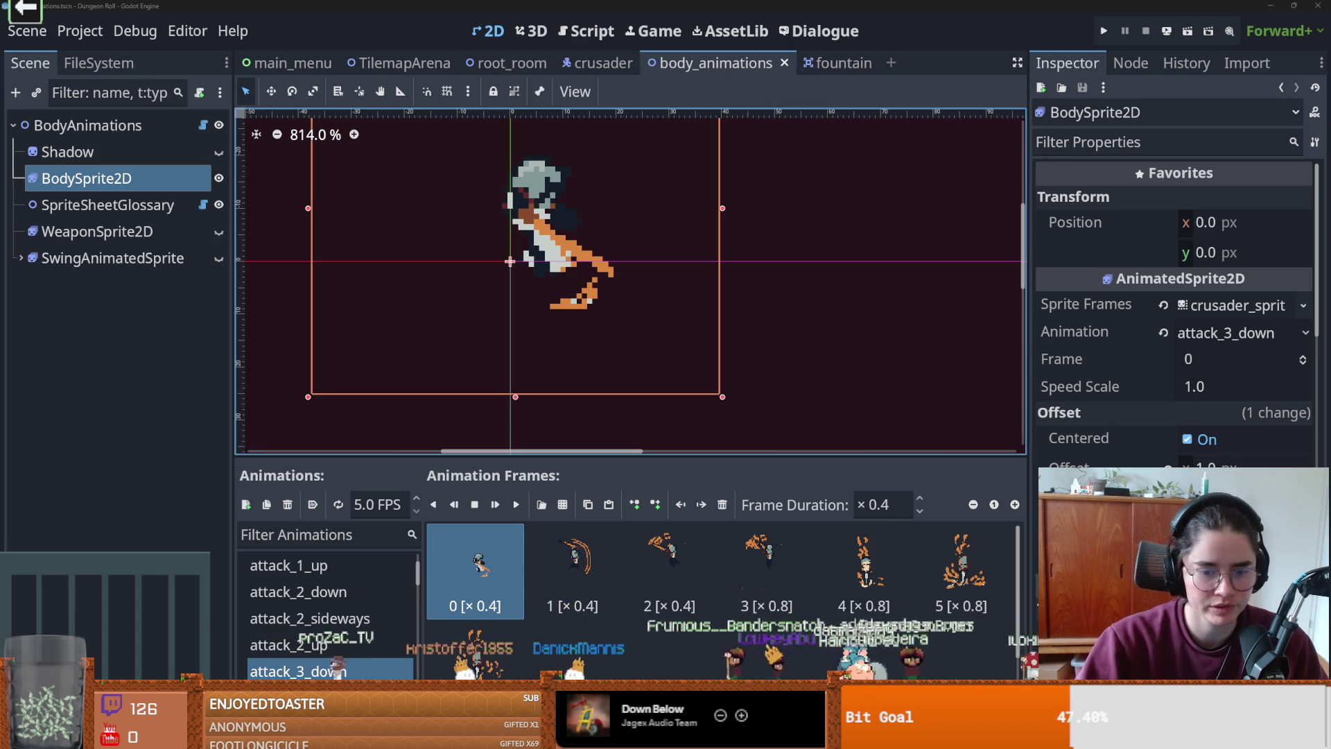
key("alt+Tab")
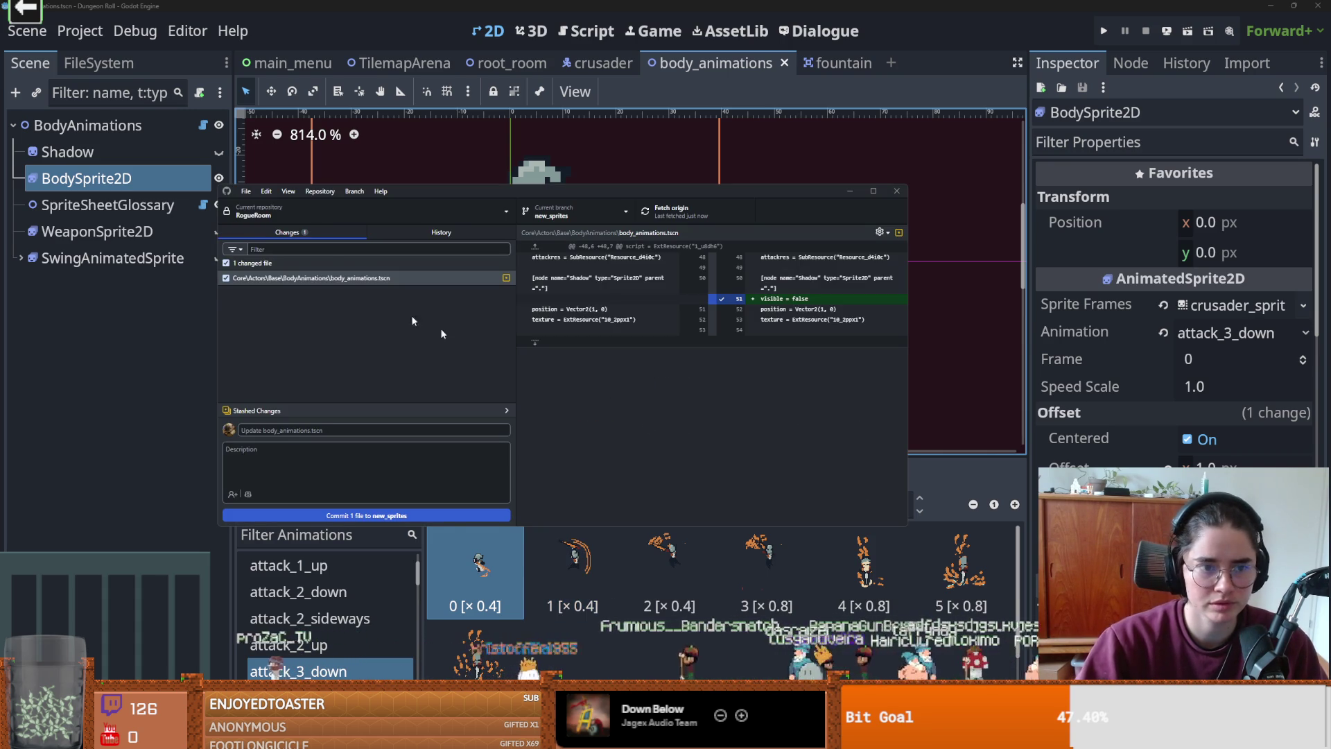
- Check the body_animations.tscn diff and deselect BodySprite2D in Godot
left_click(354, 281)
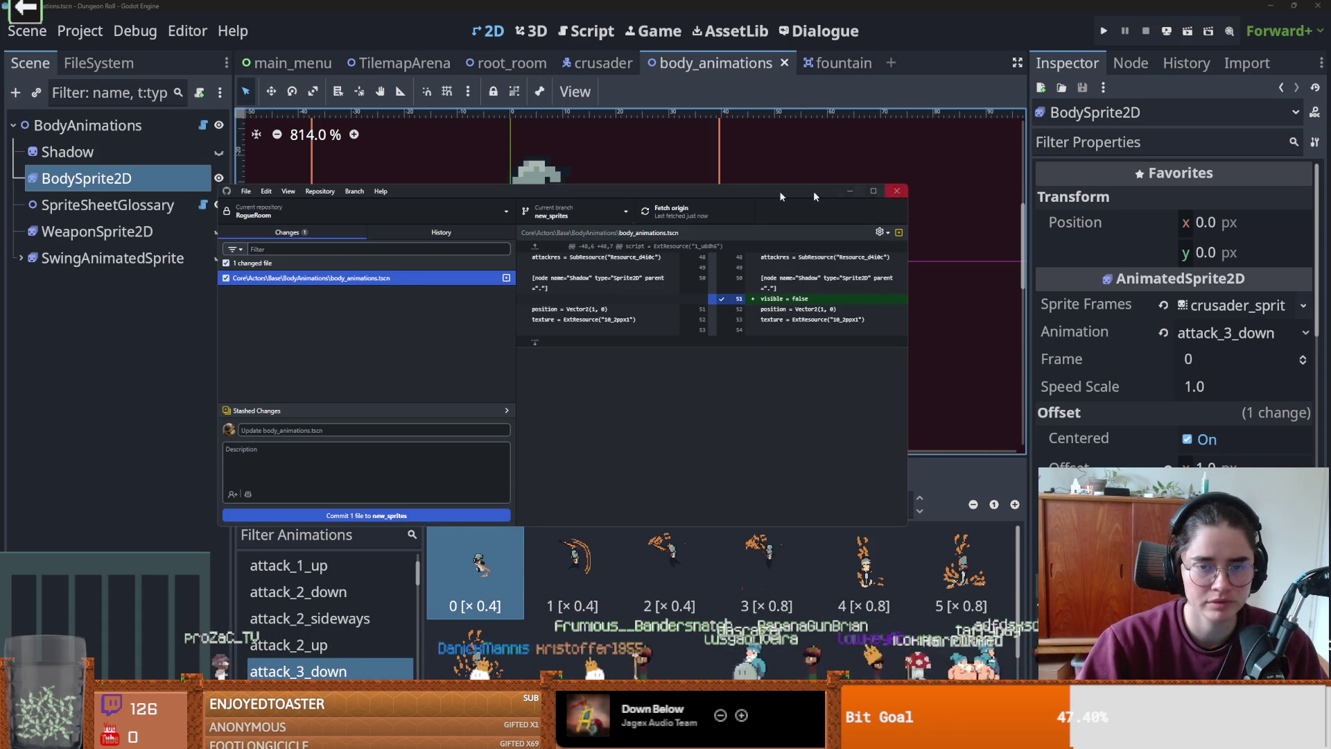
left_click(851, 192)
left_click(168, 333)
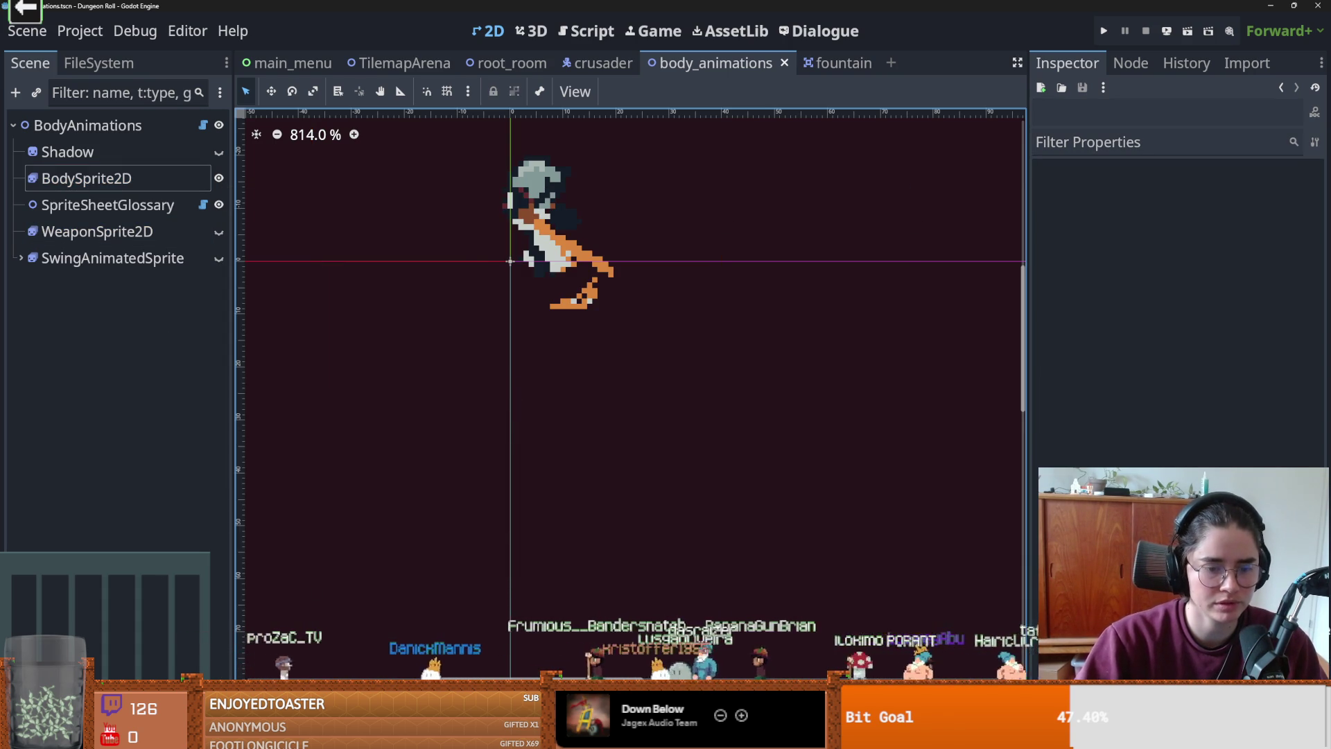
key("alt+Tab")
- From the 'drop shadows' commit, open Crusader_ideas_right.aseprite in Aseprite via Explorer
key("ctrl+2")
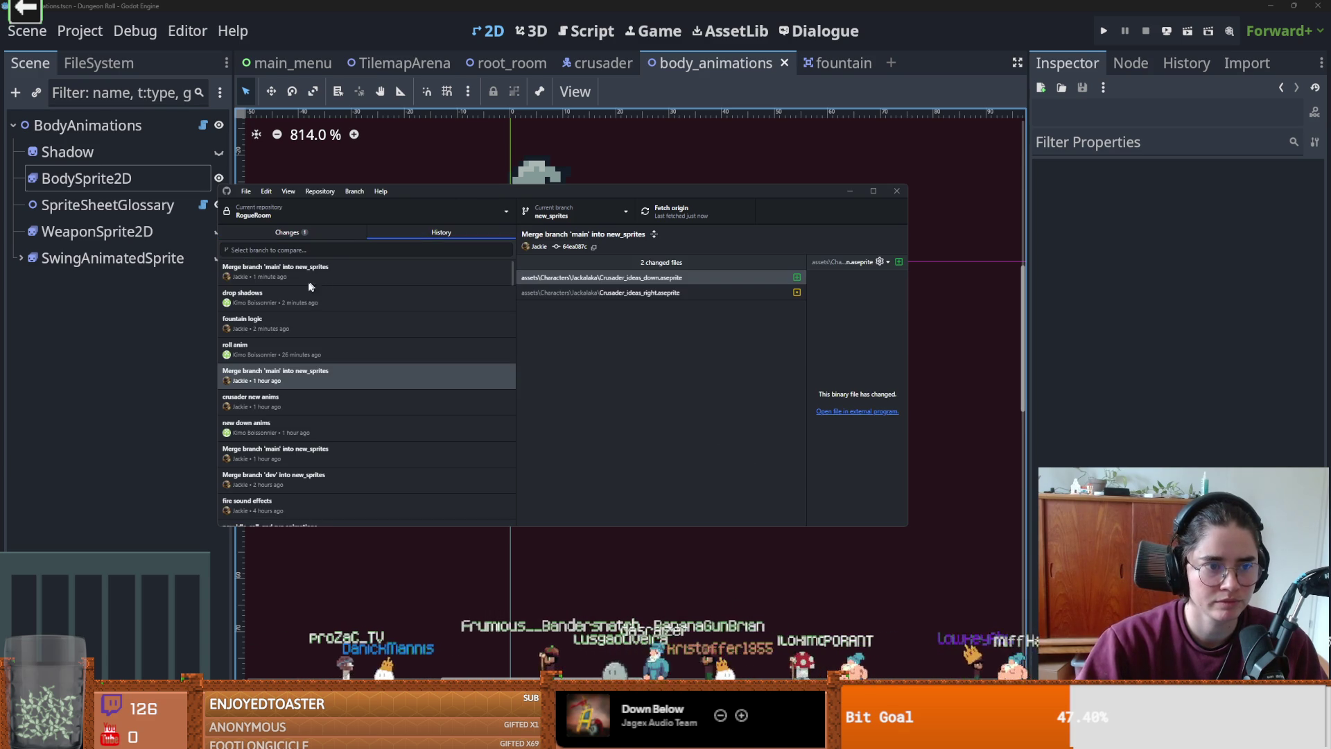
left_click(317, 289)
right_click(579, 279)
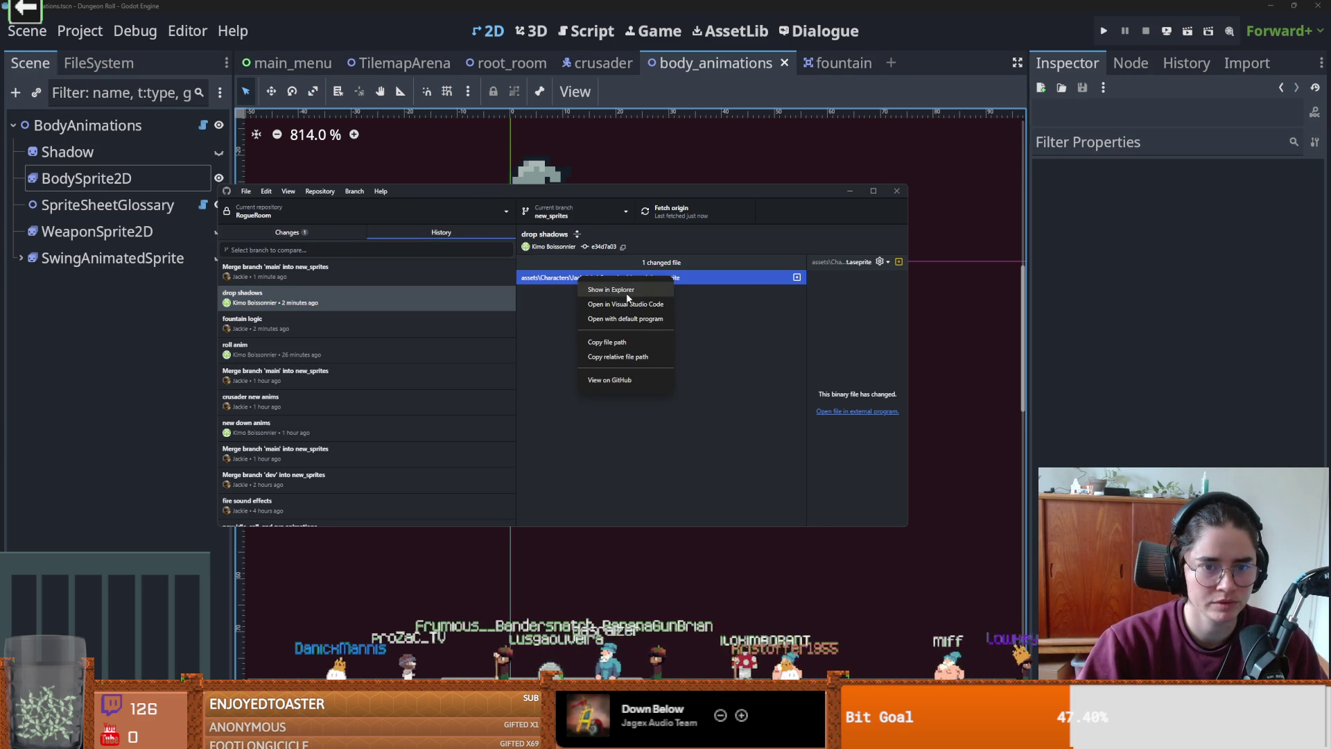
left_click(624, 360)
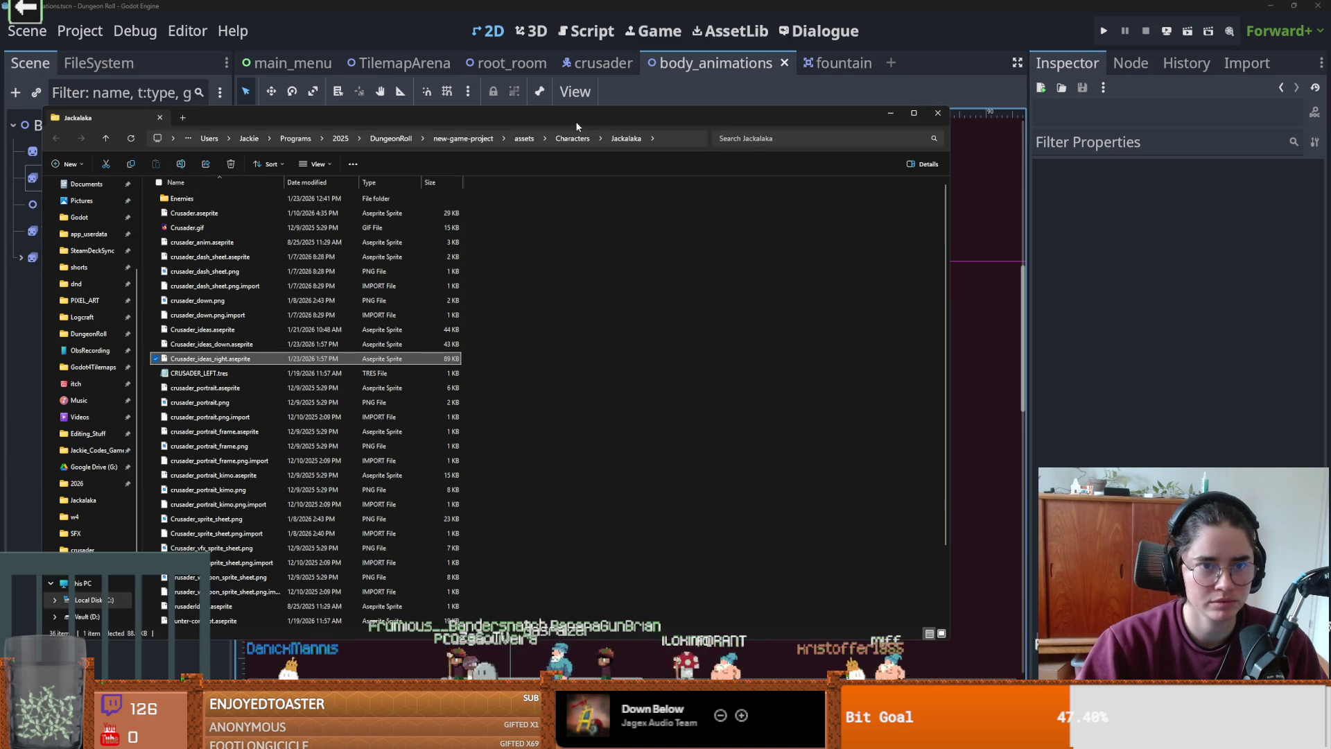
left_click_drag(576, 122, 729, 143)
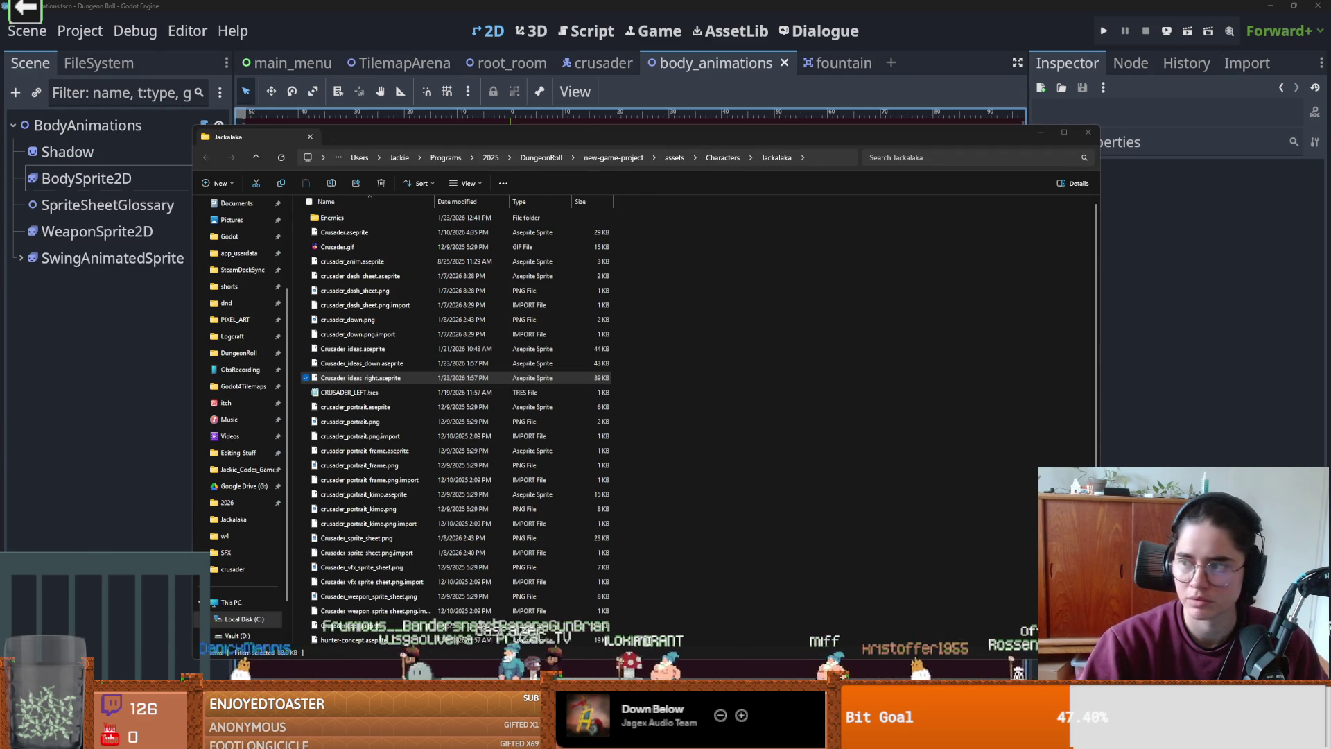
key("Return")
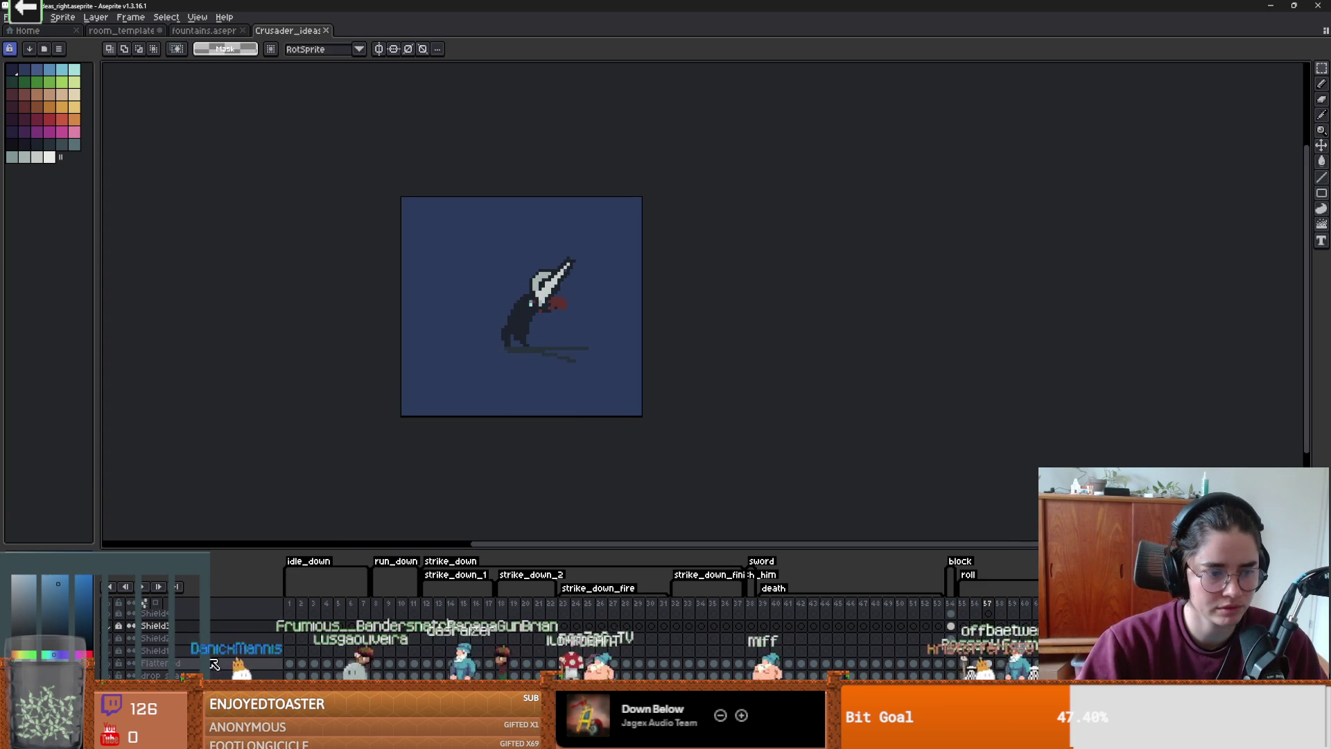
key("alt+Tab")
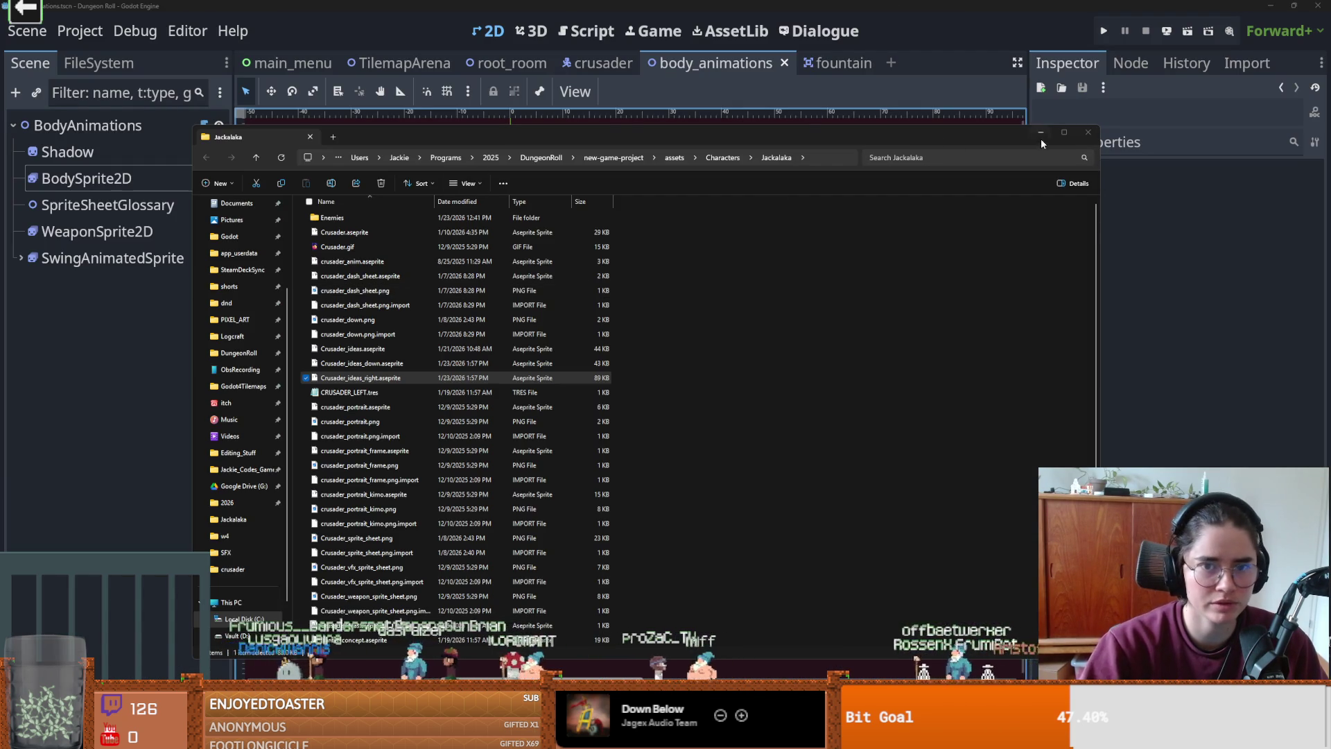
left_click(1088, 133)
- From the 'roll anim' commit, open Crusader_ideas_down.aseprite and step from frame 28
left_click(287, 349)
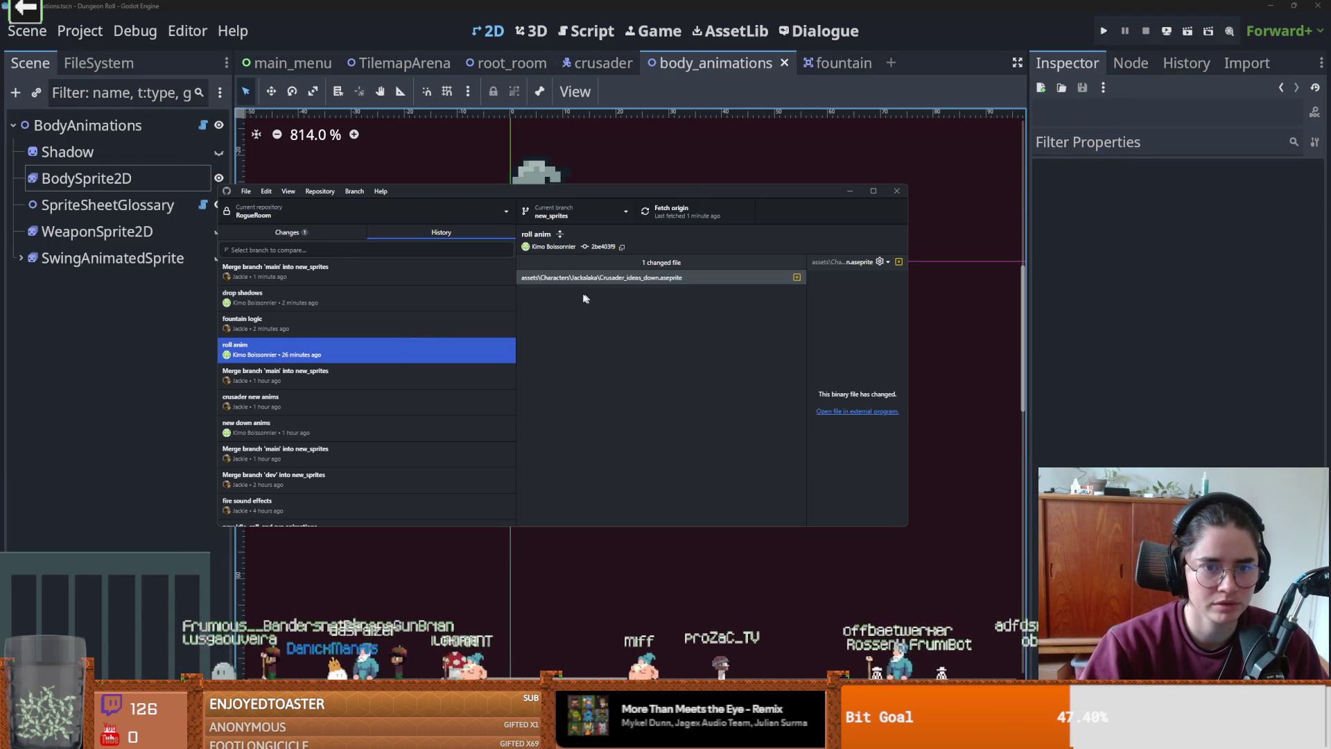
right_click(606, 278)
left_click(659, 293)
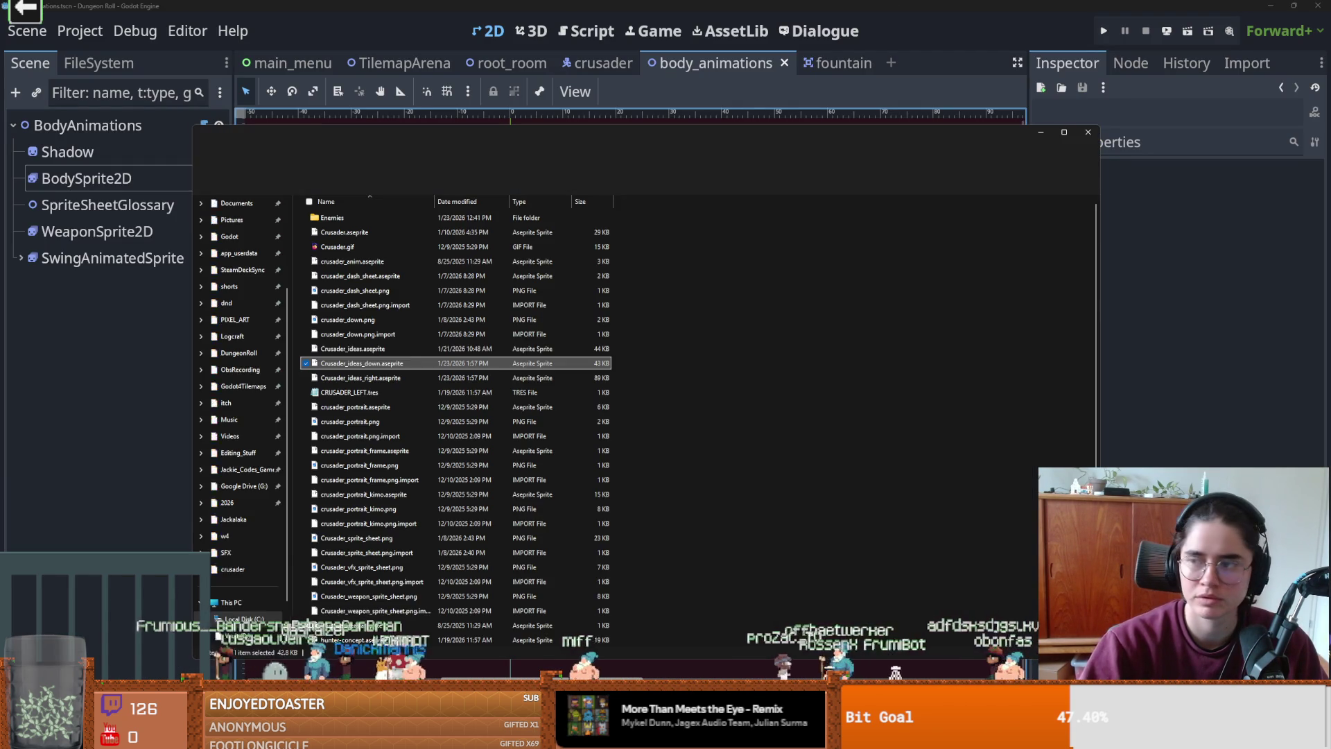
double_click(393, 365)
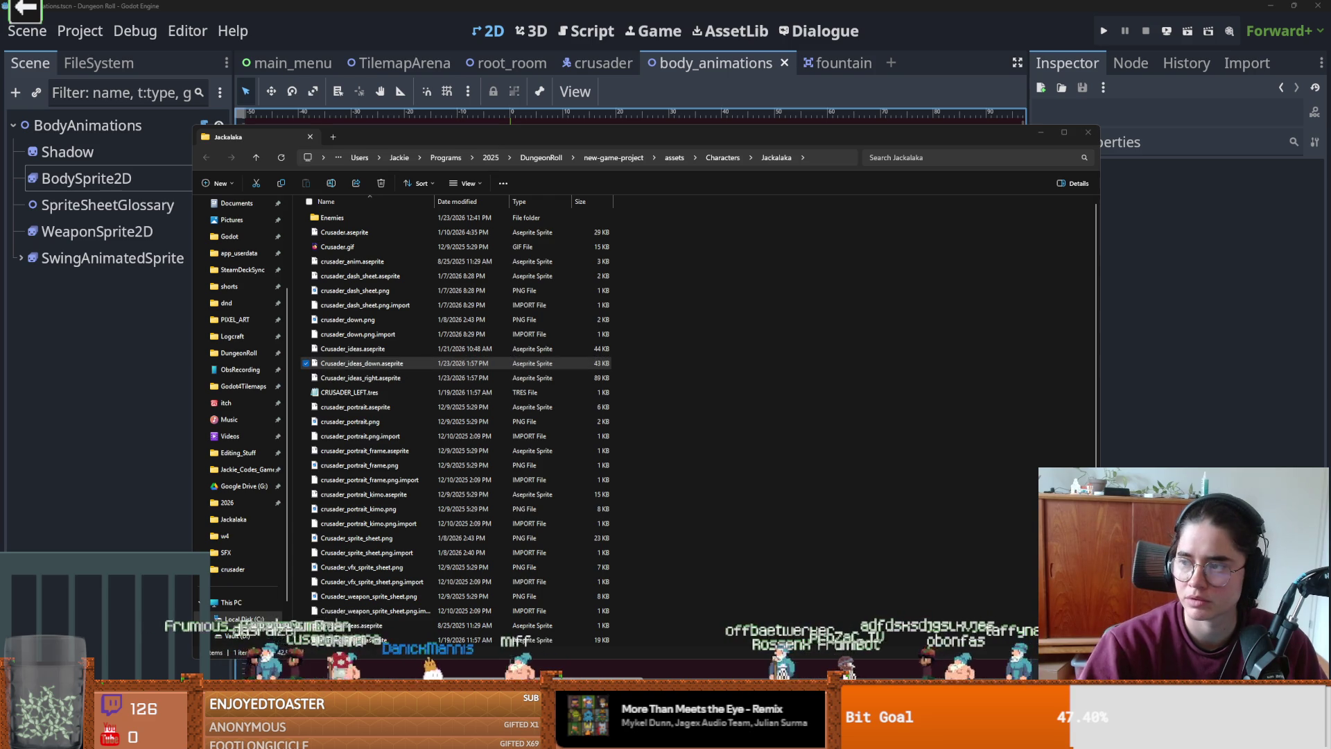
left_click(626, 616)
key("Right")
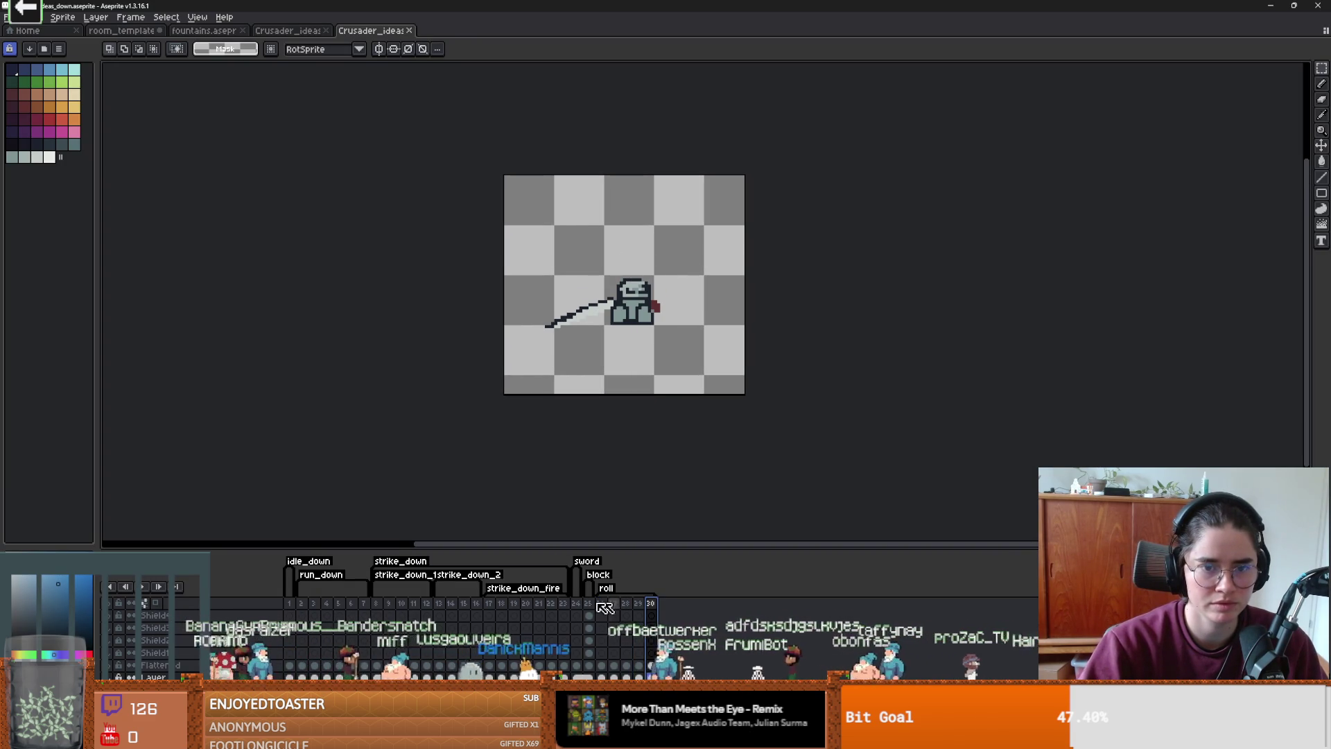
- Play the down-facing crusader animation starting from frame 3
left_click(439, 603)
left_click(312, 604)
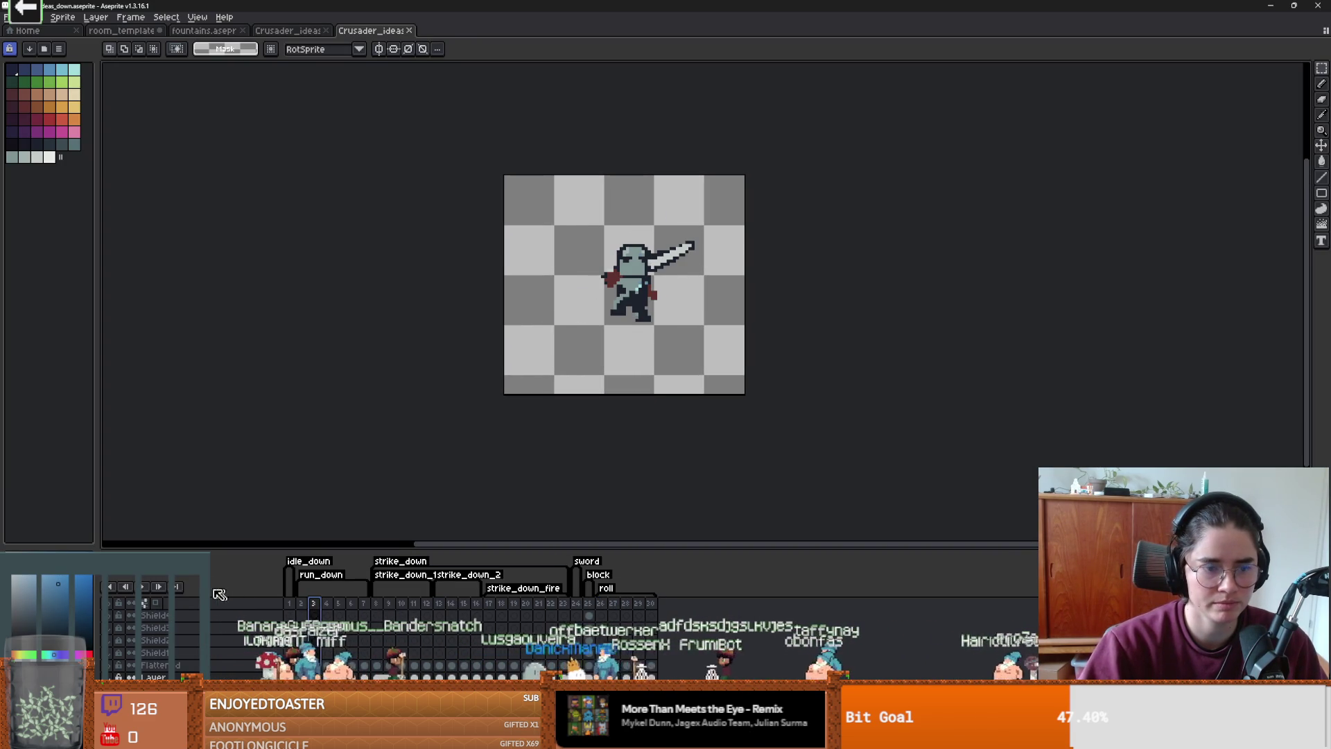
left_click(154, 587)
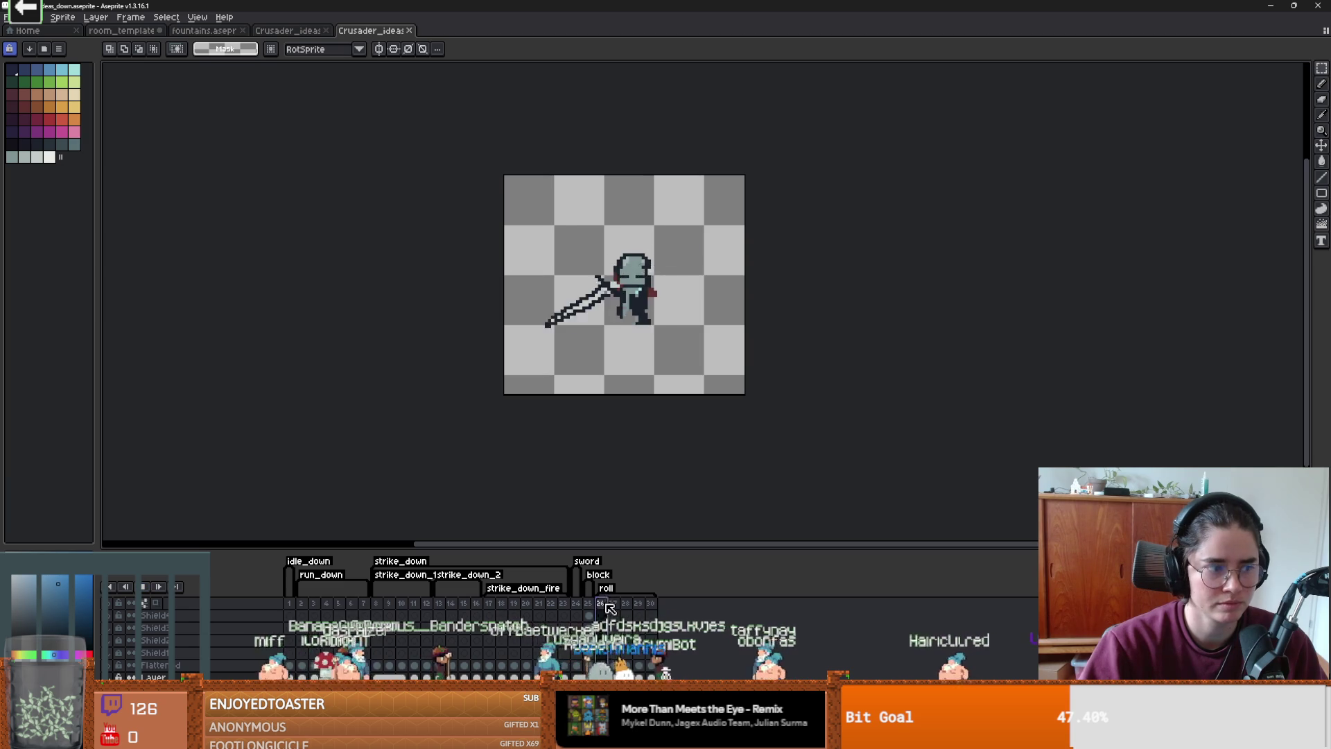
- Switch to the right-facing crusader document and show its frame 2 raised-sword pose
key("ctrl+shift+Tab")
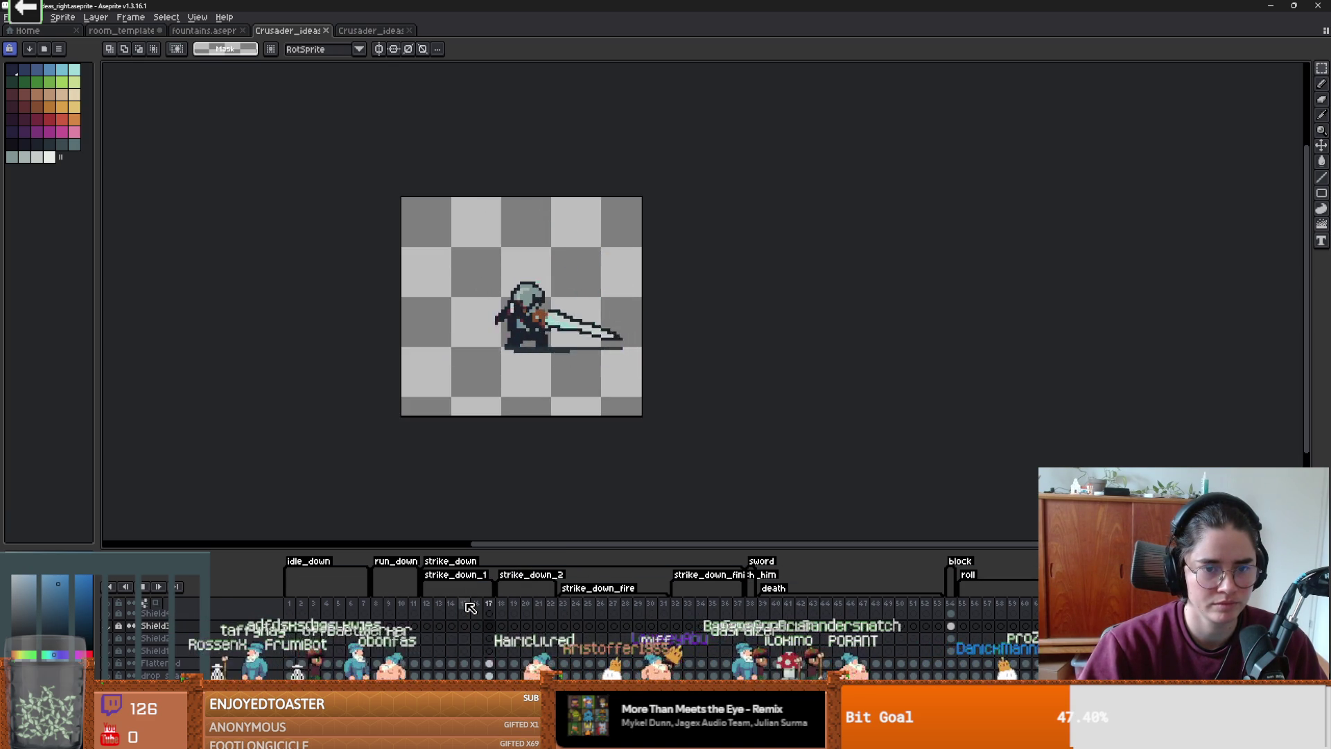
left_click(305, 602)
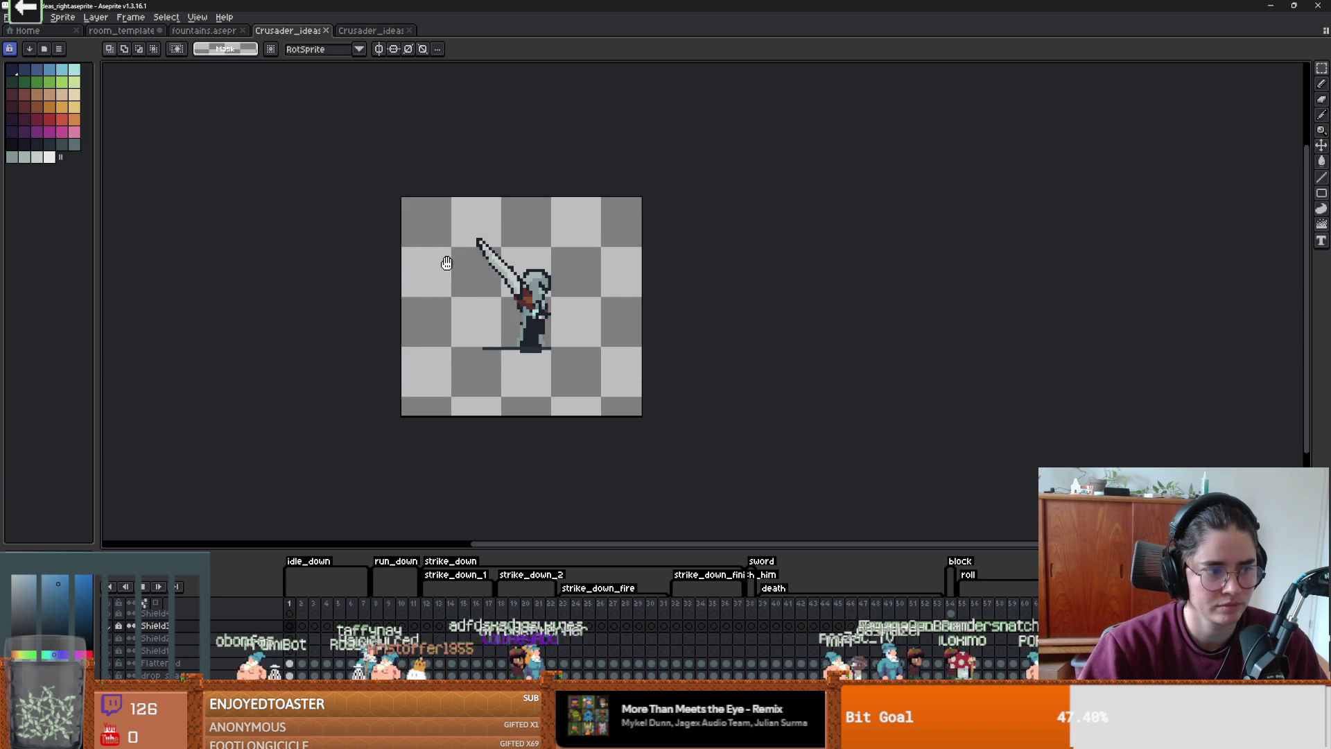
left_click(7, 17)
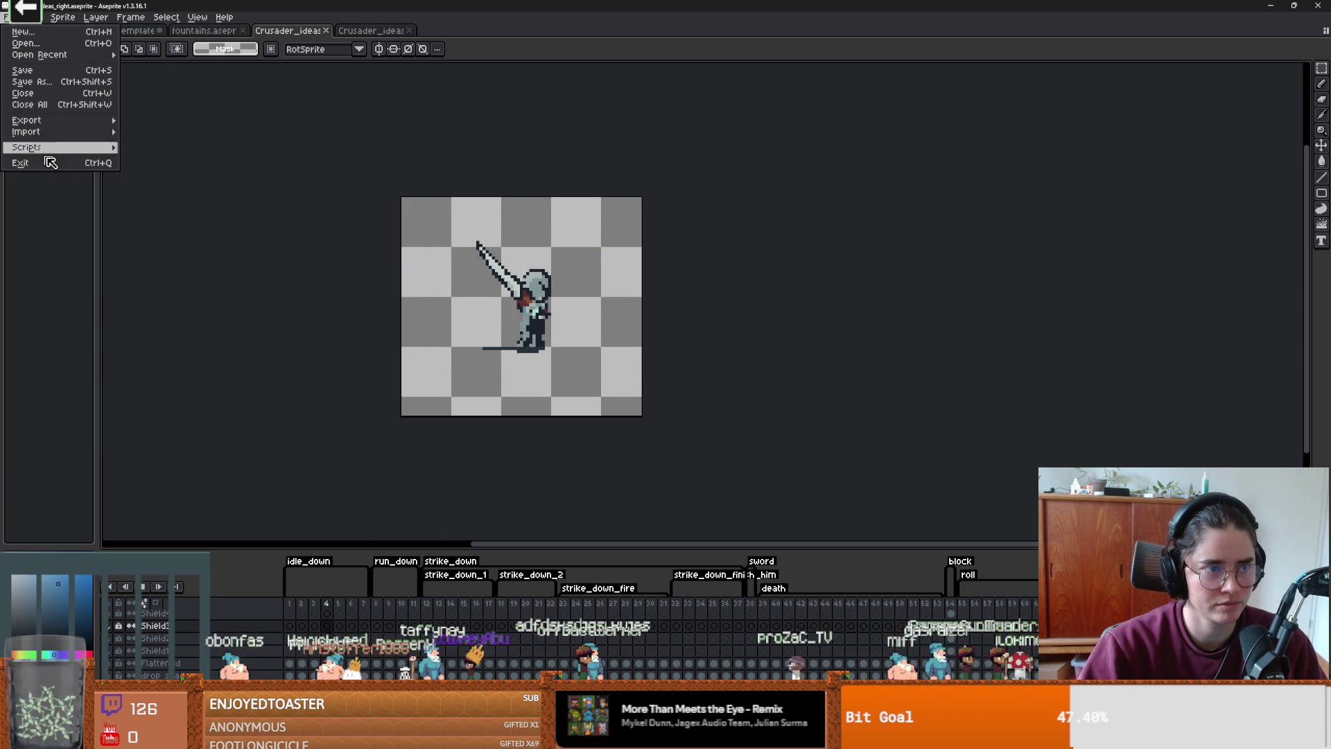
- Export the right-facing sprite sheet, overwriting Crusader_ideas_right_gittest.png
mouse_move(42, 123)
left_click(146, 133)
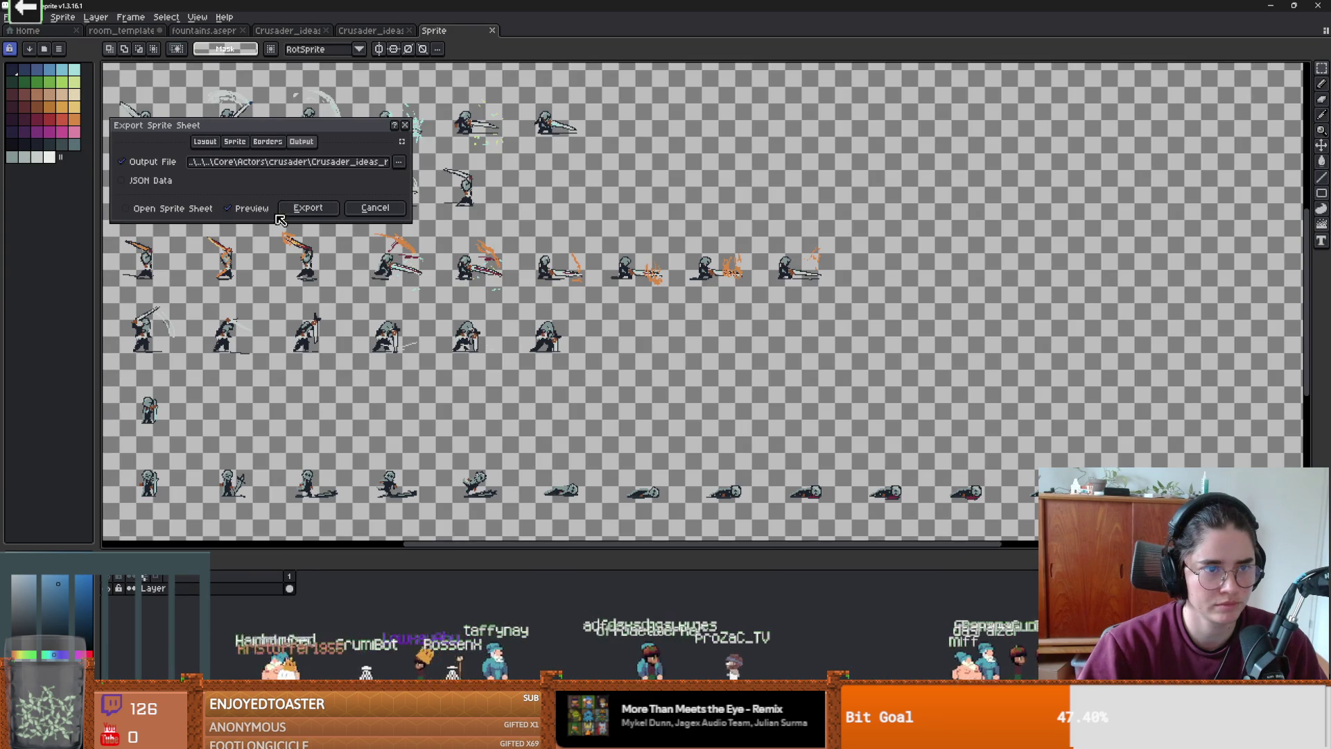
left_click(393, 162)
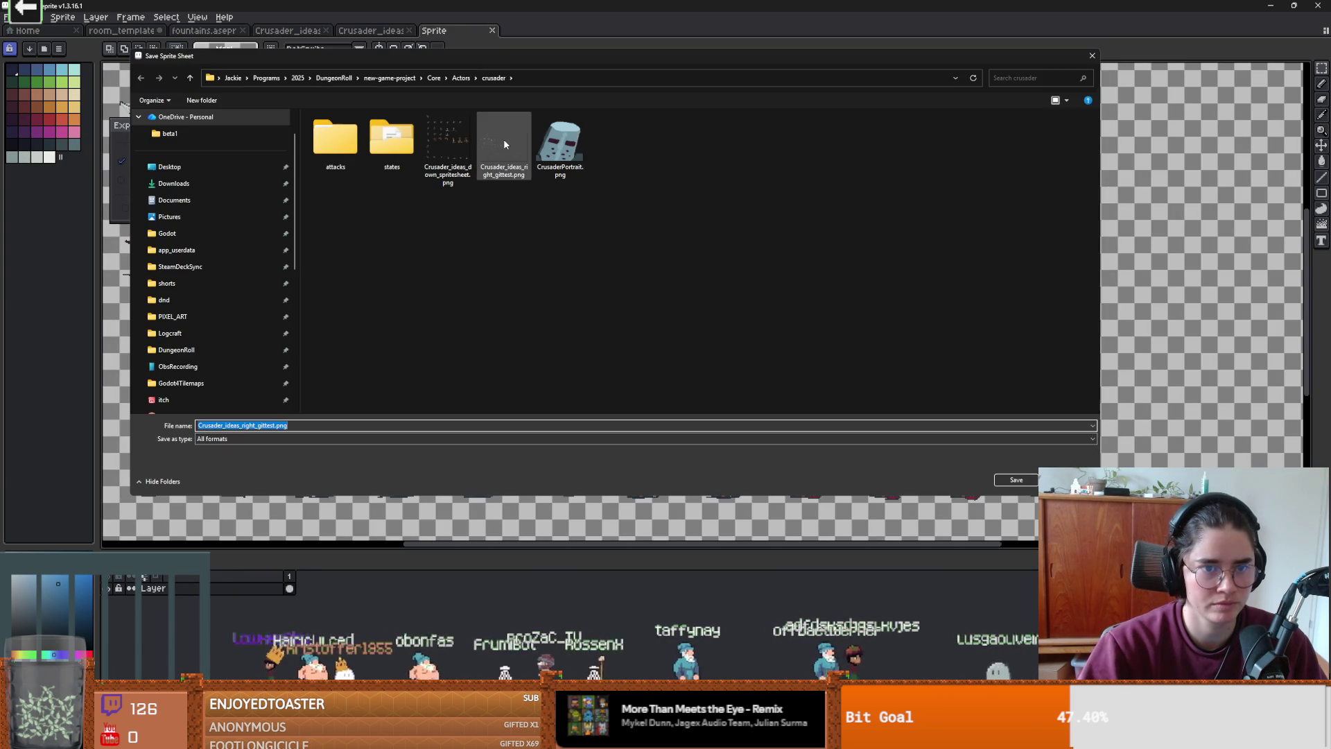
left_click(504, 142)
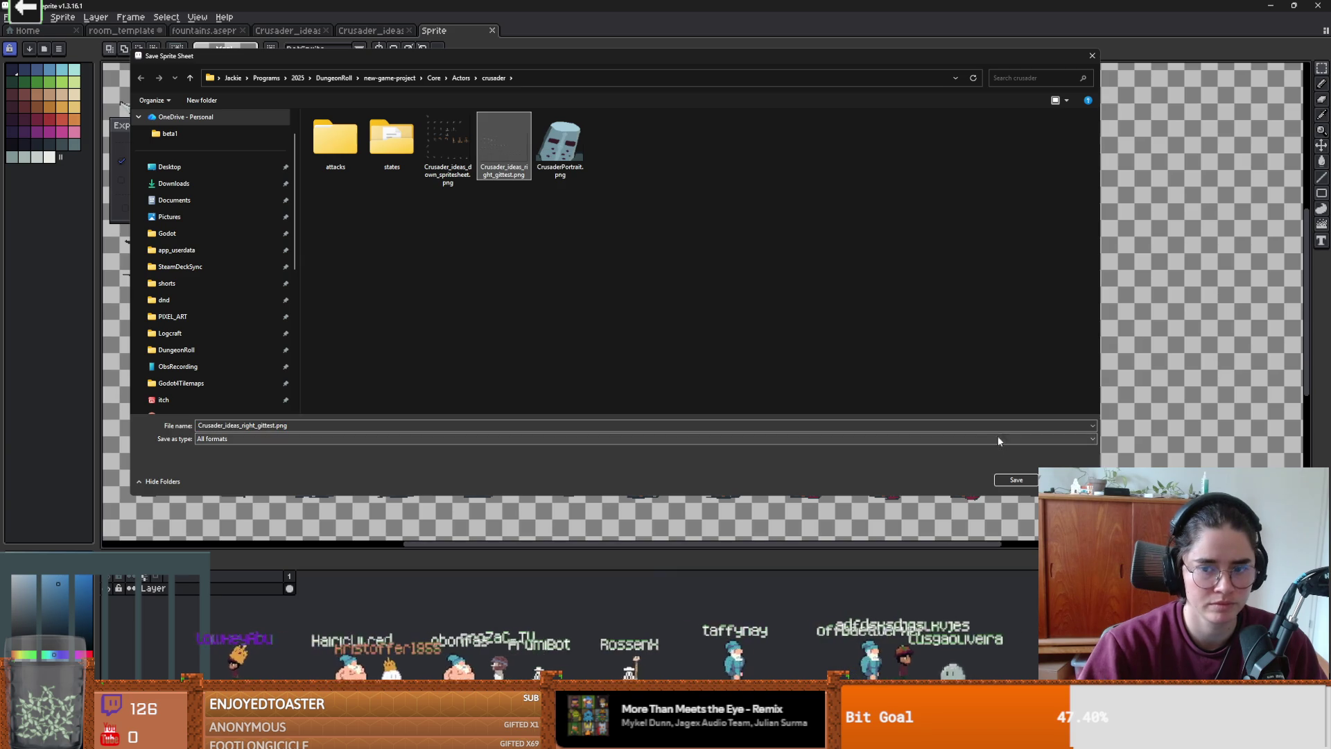
left_click(1017, 480)
left_click(689, 369)
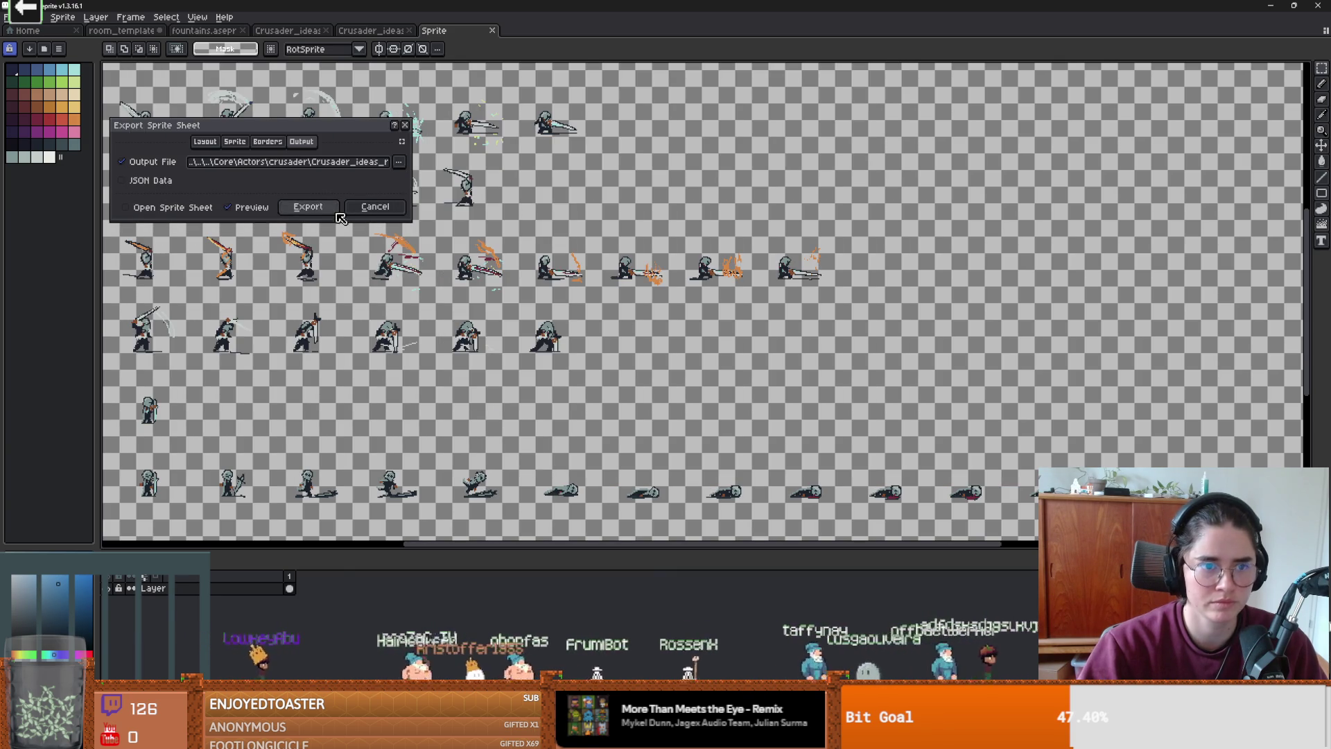
left_click(323, 212)
- Close the file browser and select BodySprite2D in Godot to see its animations
key("alt+Tab")
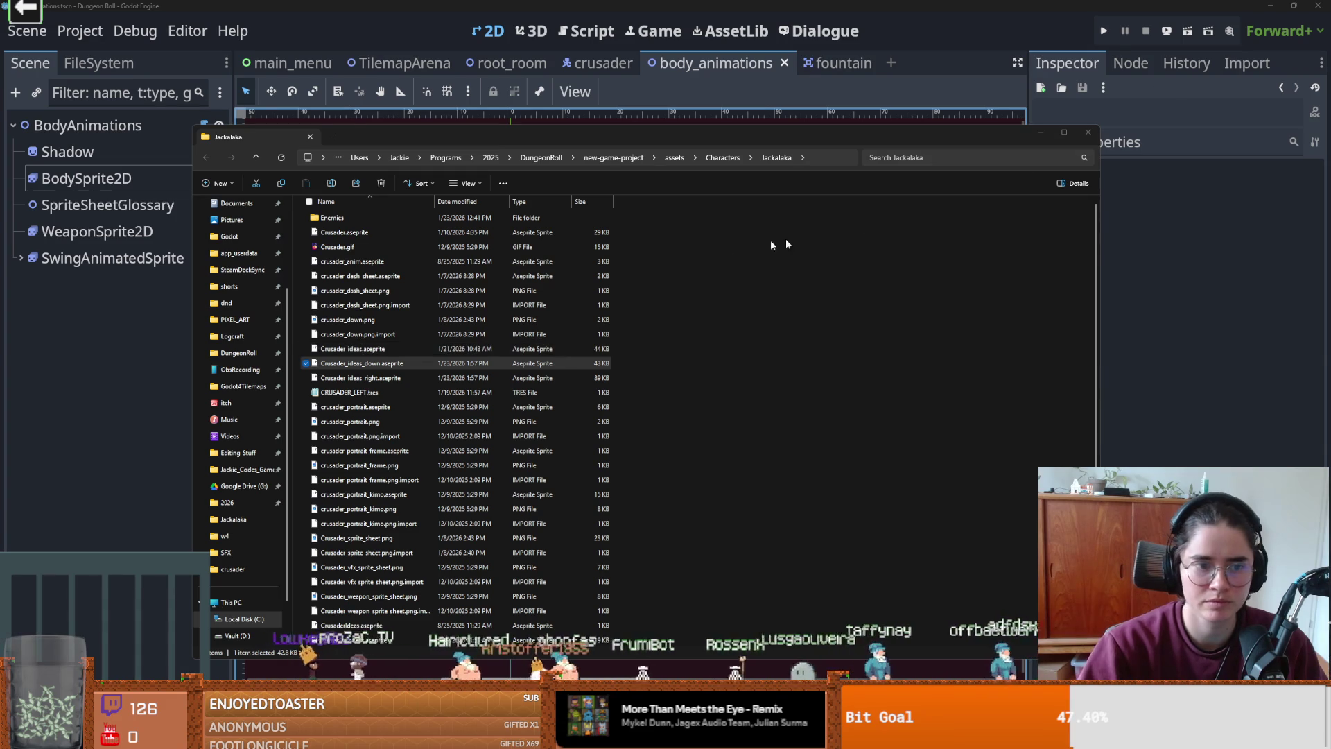
left_click(1087, 134)
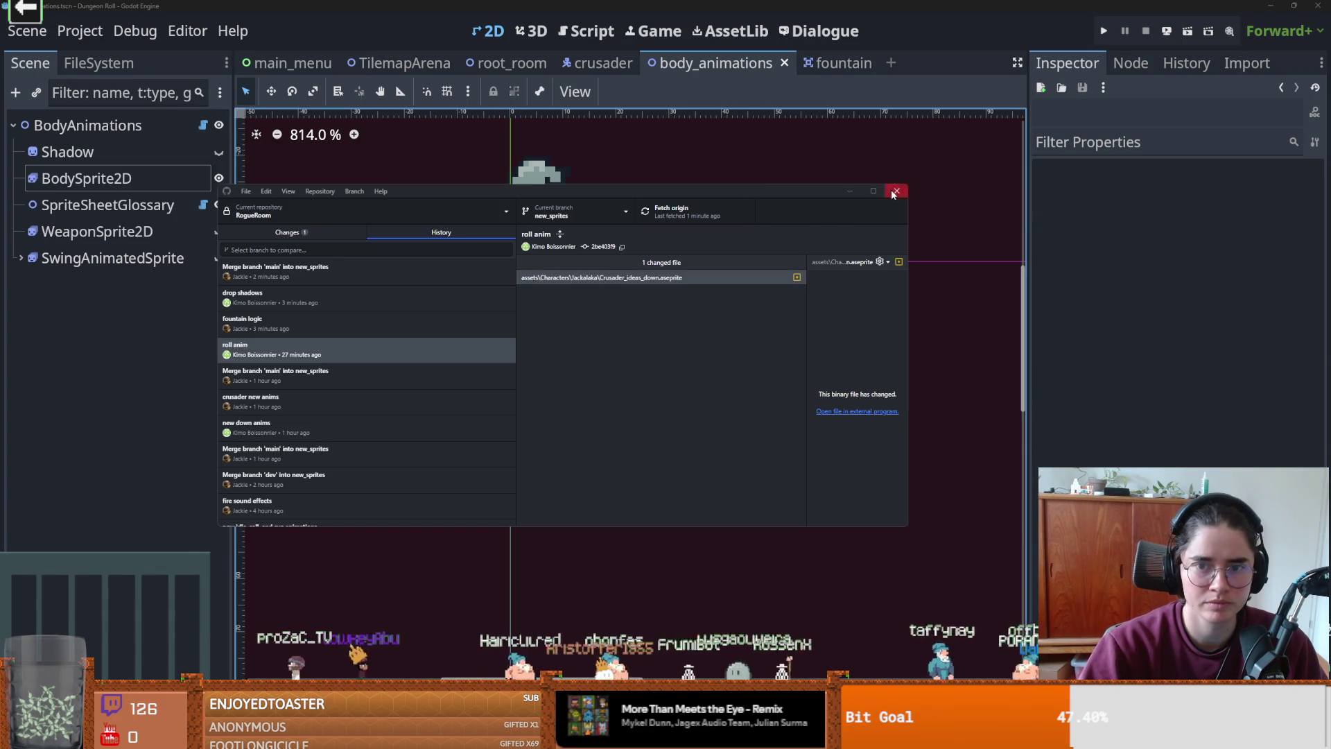
left_click(168, 188)
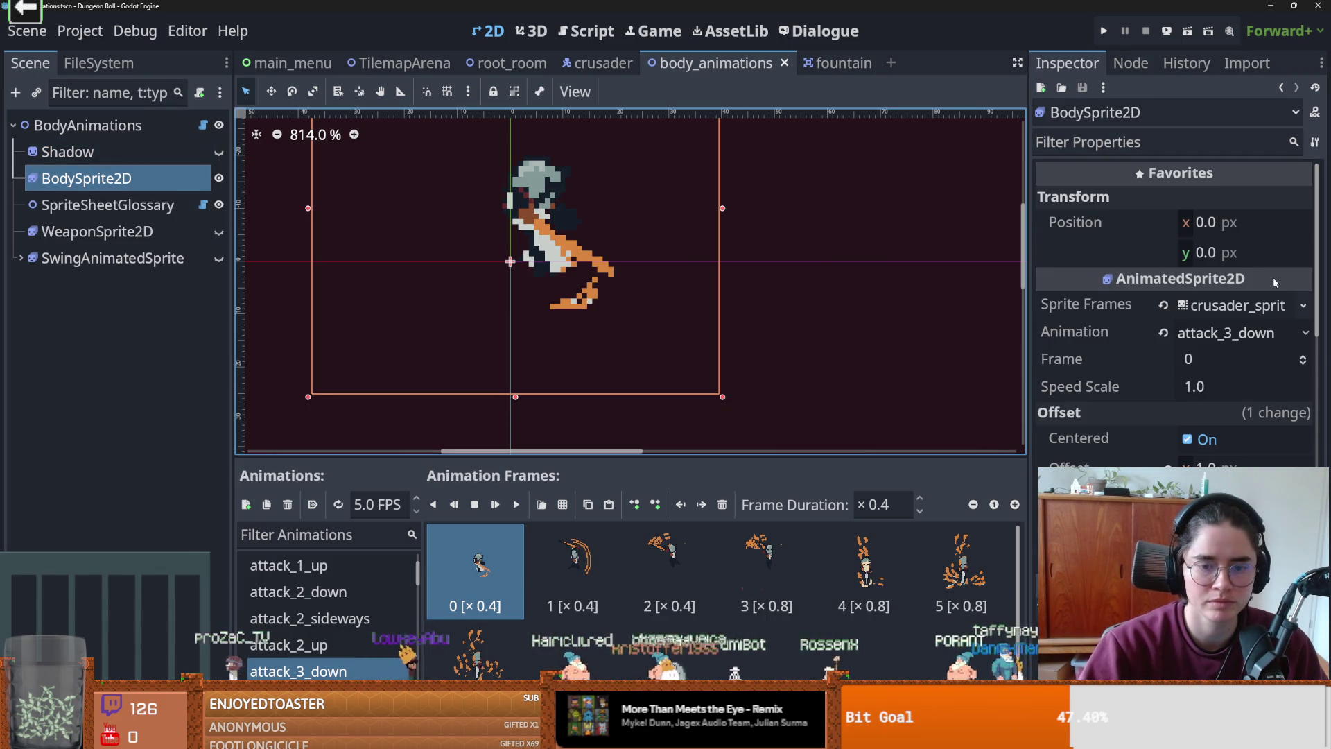
key("alt+Tab")
- Export the down-facing sprite sheet, overwriting Crusader_ideas_down_spritesheet.png
left_click(369, 32)
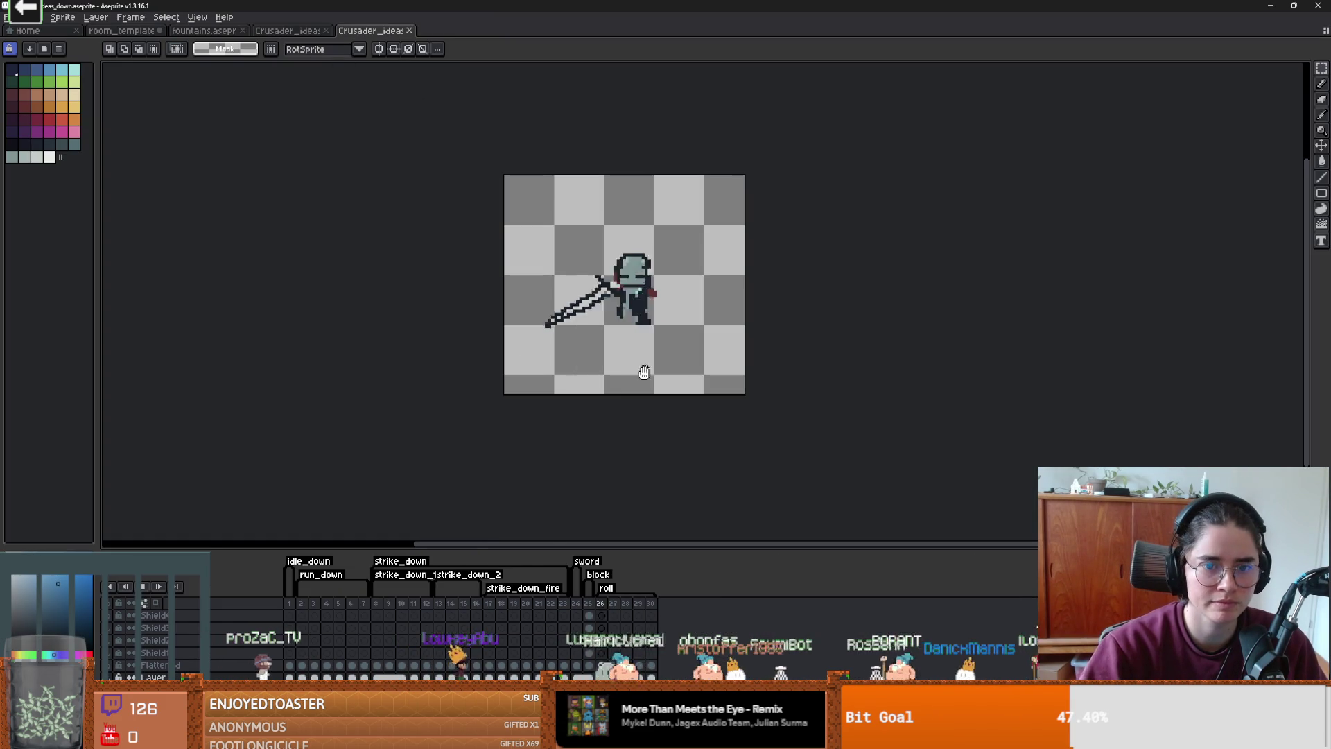
left_click(7, 17)
mouse_move(27, 120)
left_click(160, 120)
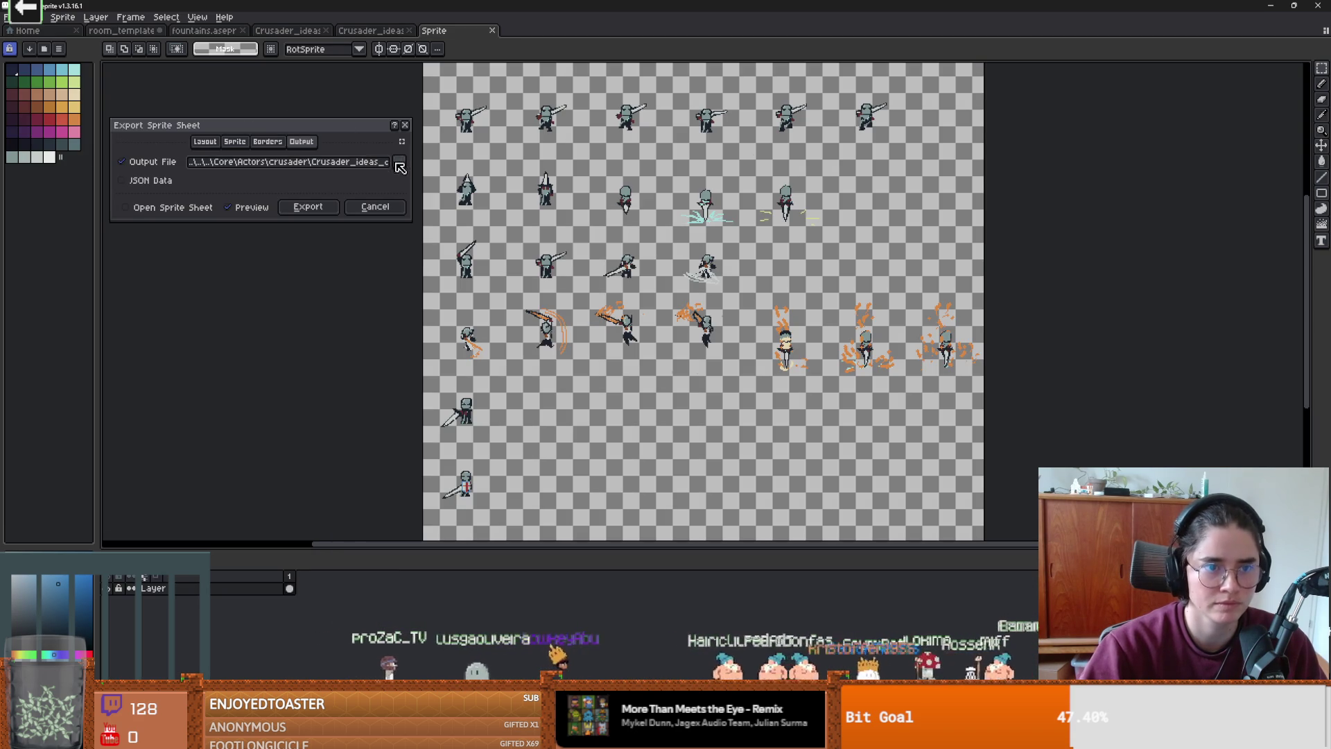
left_click(399, 161)
left_click(832, 228)
left_click(448, 149)
left_click(1017, 480)
left_click(691, 367)
left_click(309, 208)
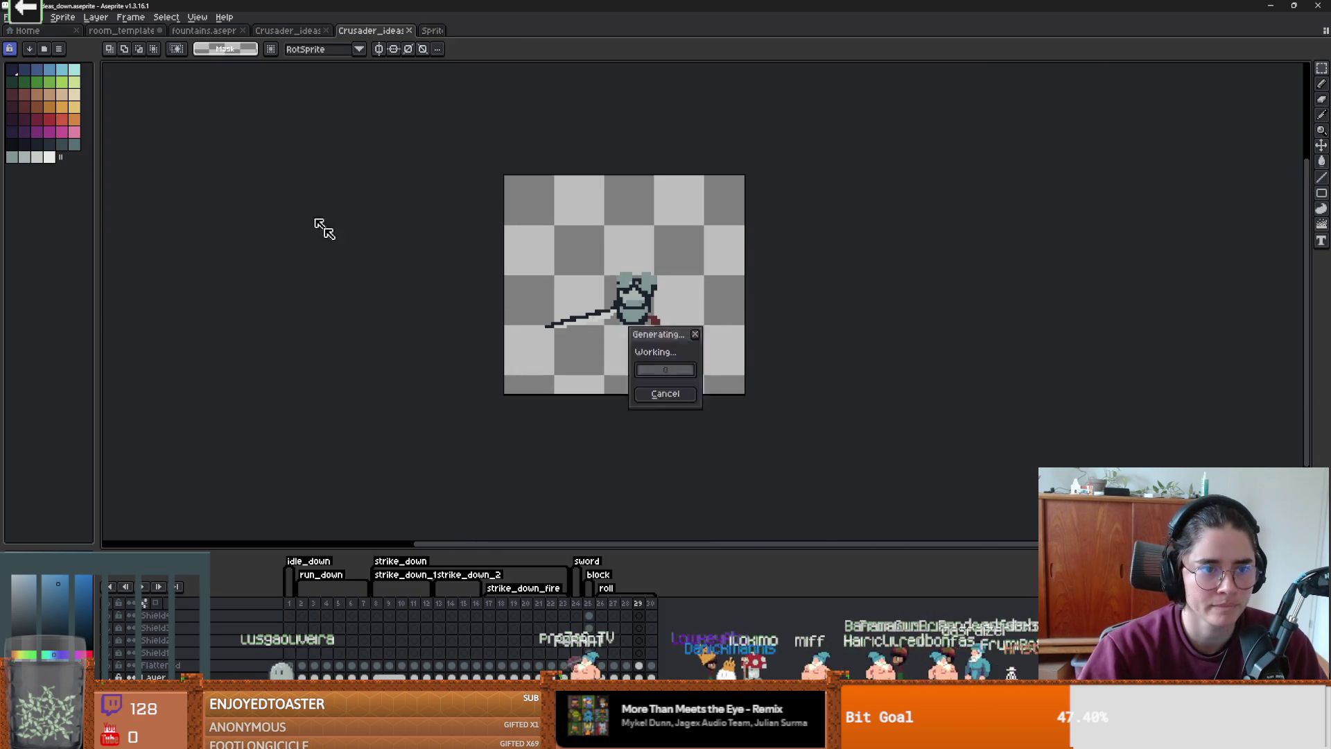
key("alt+Tab")
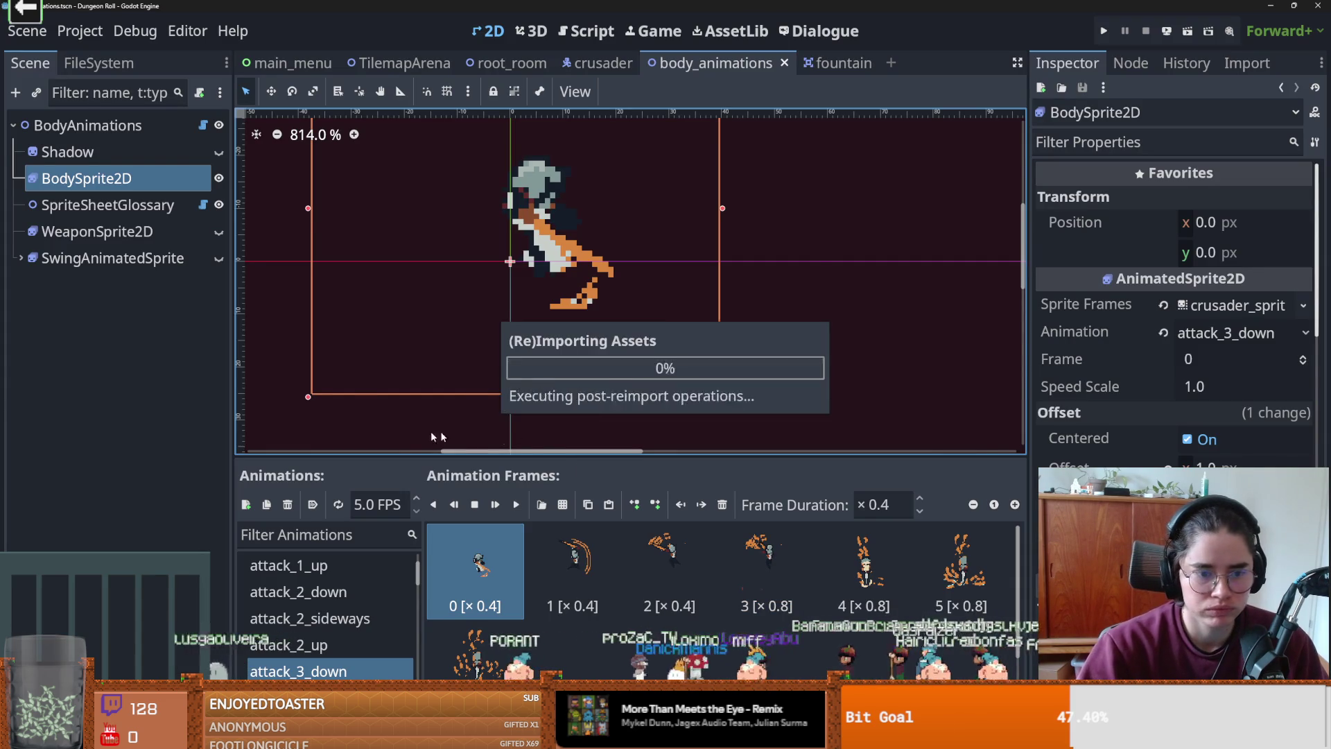
- Review the three changed files and the 'roll anim' commit in GitHub Desktop
left_click_drag(392, 434, 392, 153)
scroll(312, 589, "down", 5)
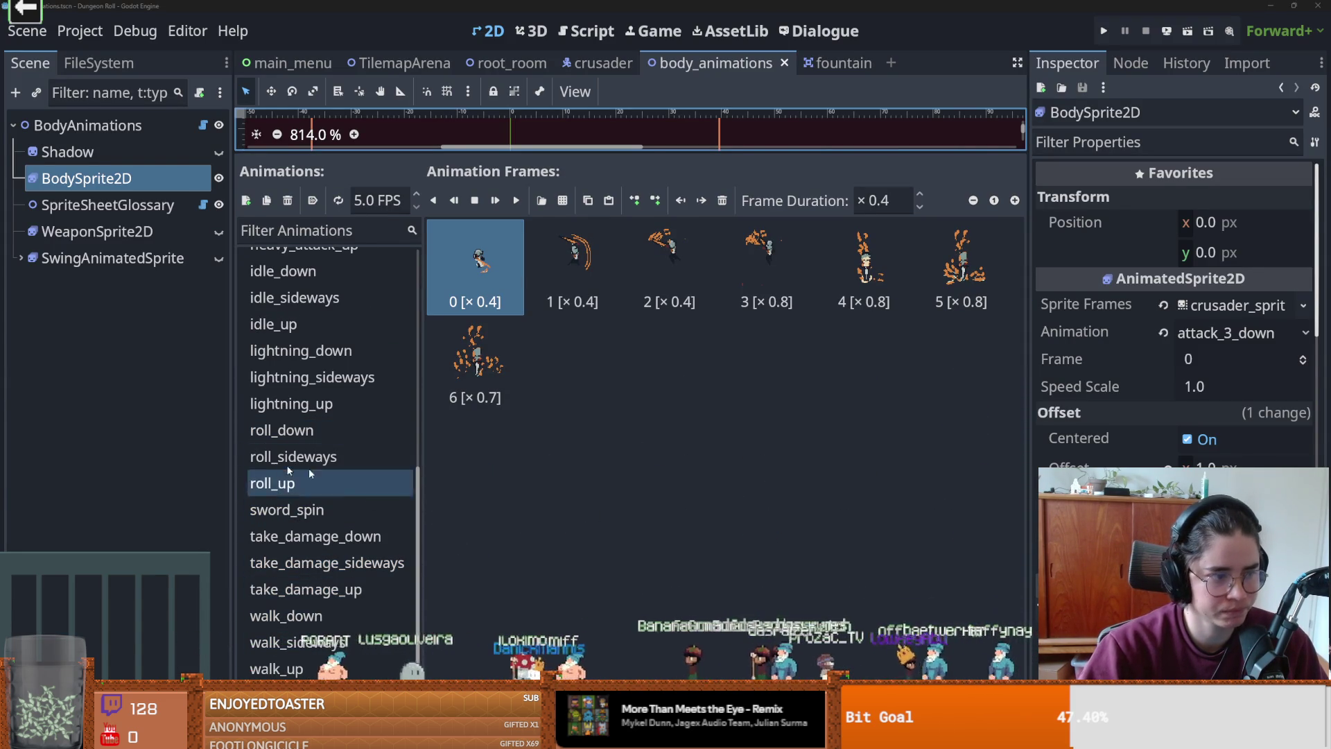
key("alt+Tab")
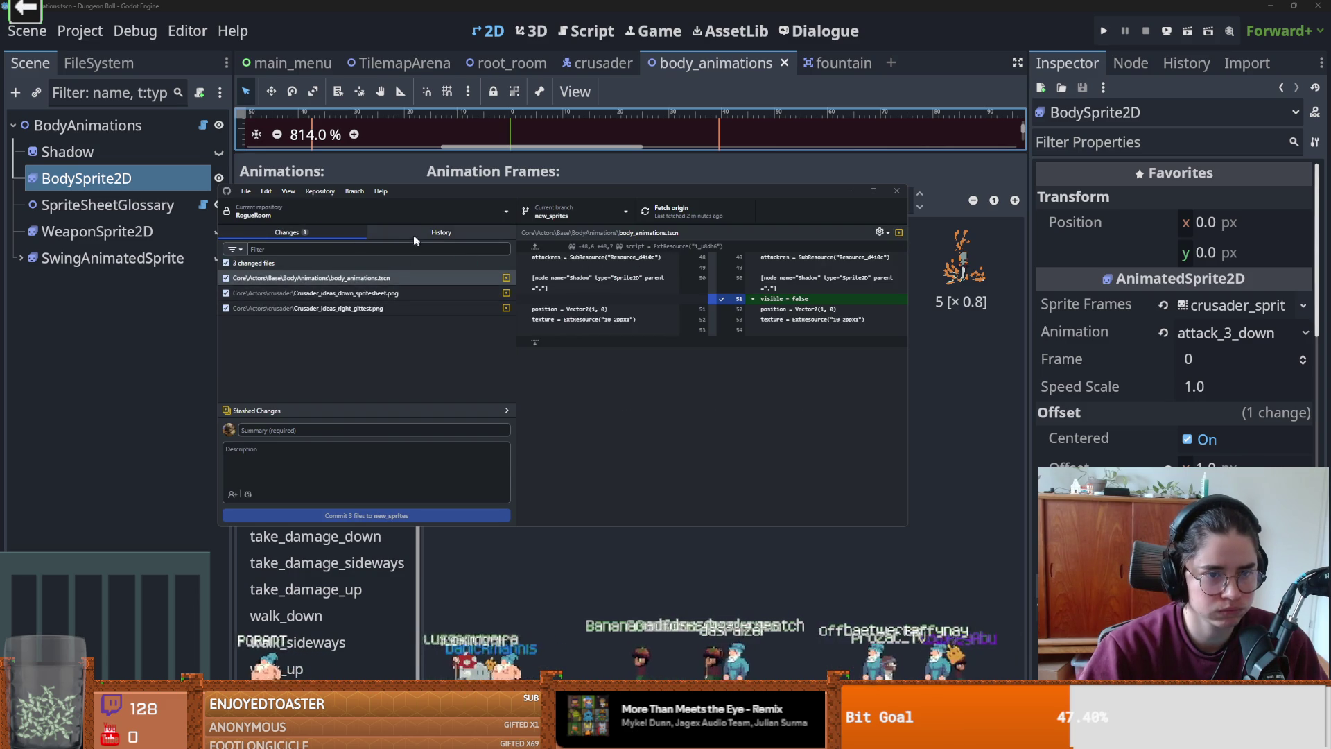
left_click(417, 236)
left_click(286, 305)
left_click(287, 350)
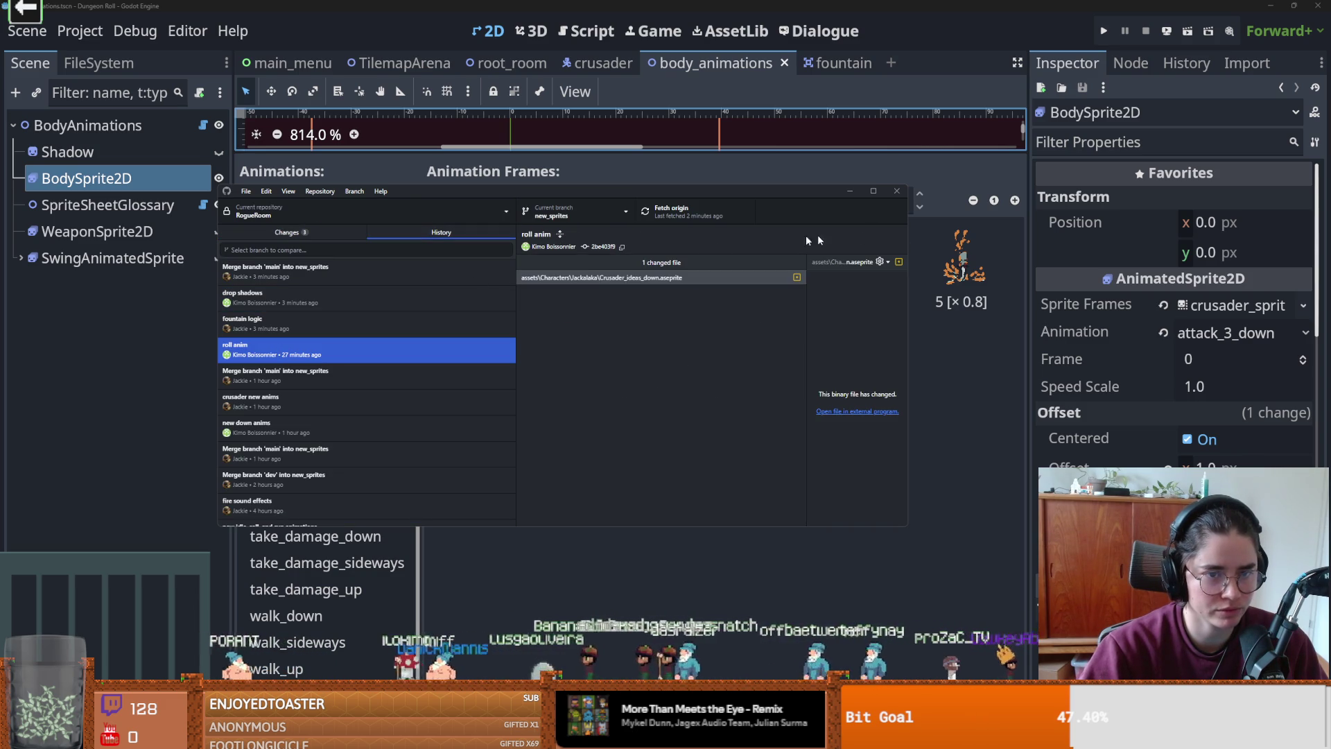
- Open the six-frame roll_down animation in Godot's SpriteFrames editor
key("alt+Tab")
scroll(339, 490, "up", 5)
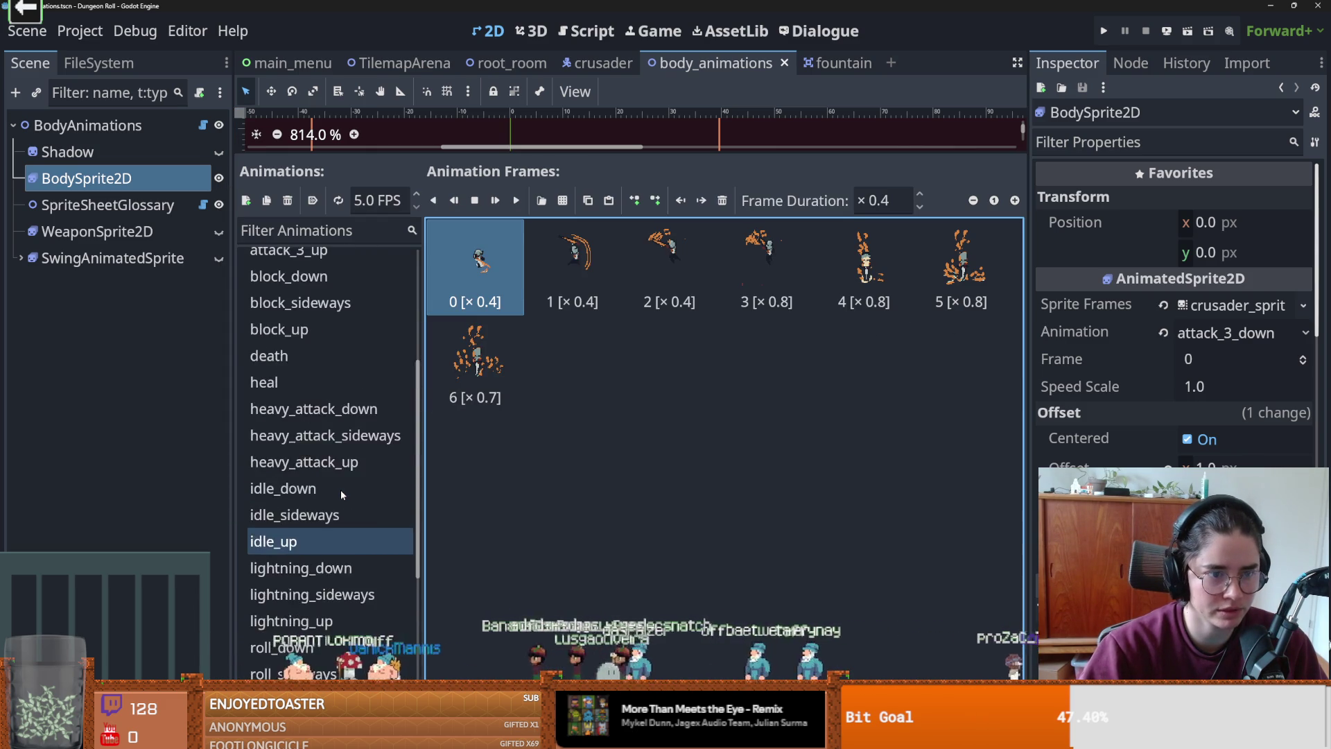
scroll(340, 482, "down", 5)
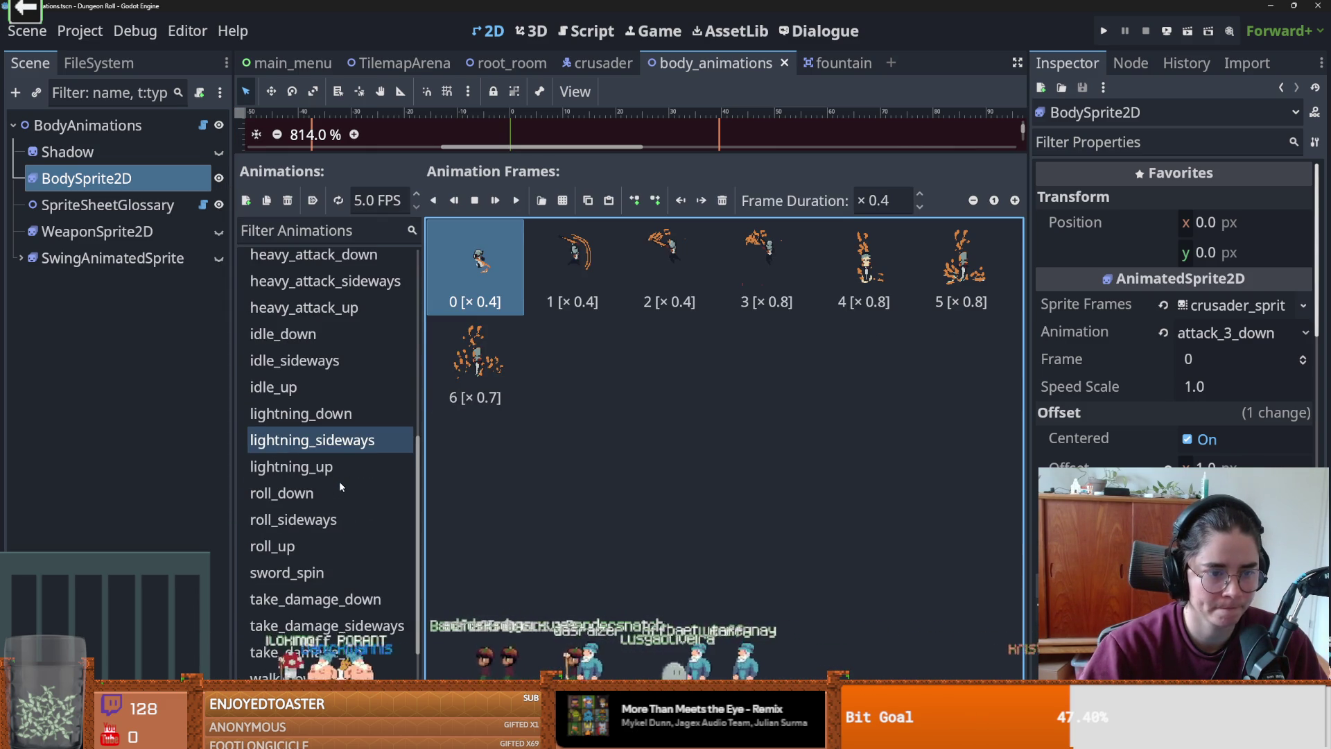
left_click(281, 493)
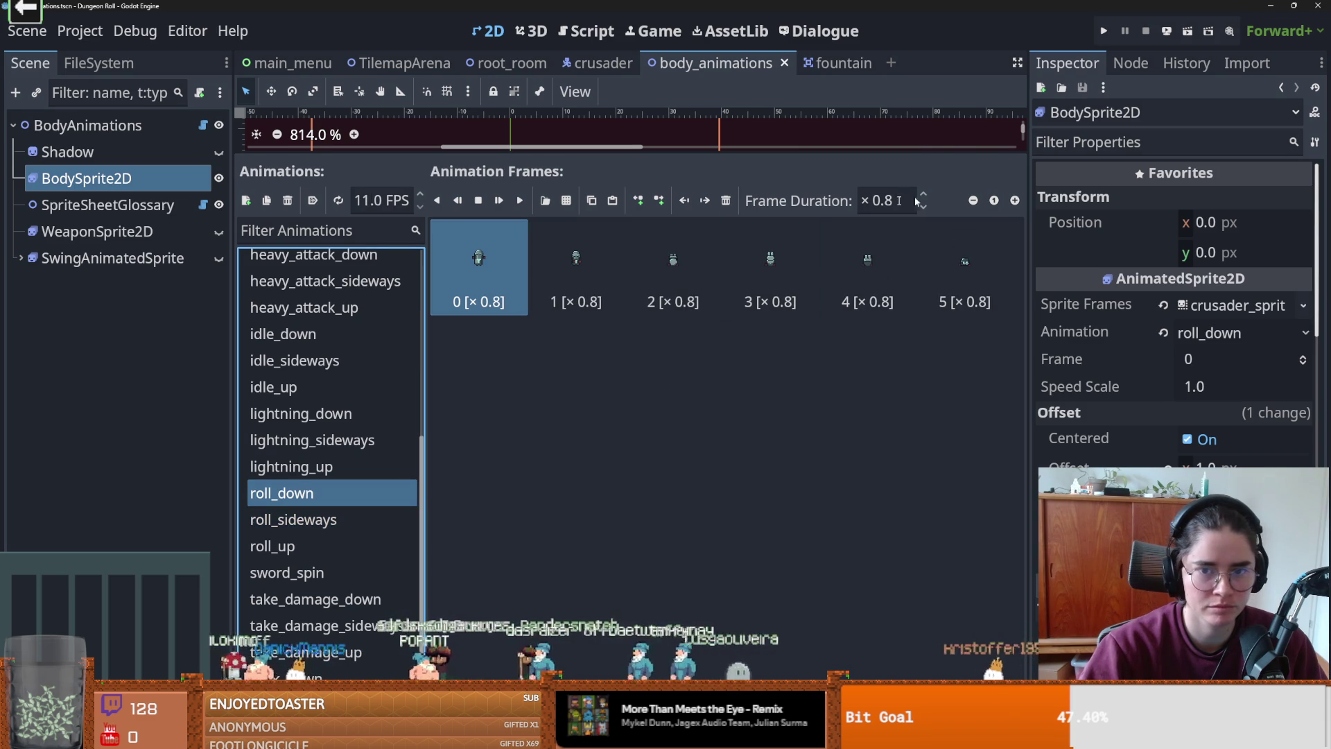
- Clear roll_down's frames and load the crusader sprite sheet from res://Core/Actors/crusader
triple_click(726, 202)
double_click(726, 201)
left_click(726, 202)
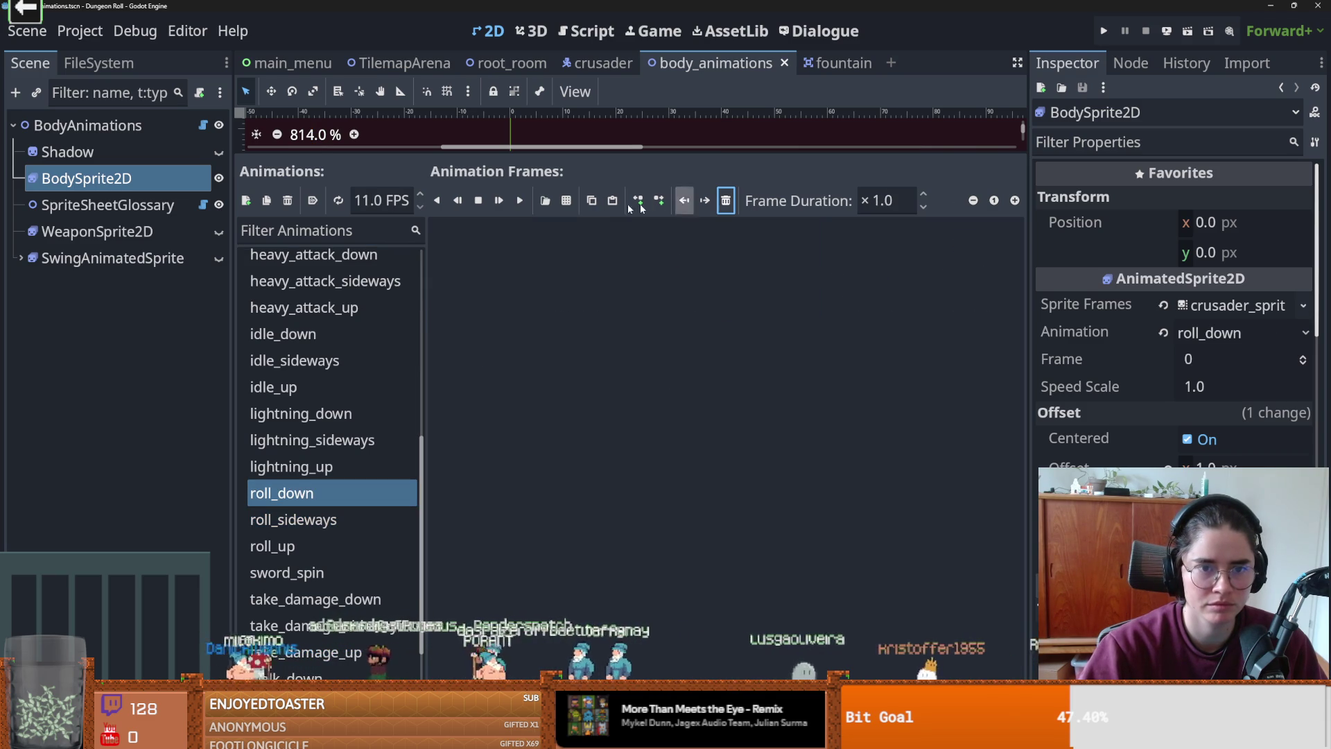
left_click(566, 201)
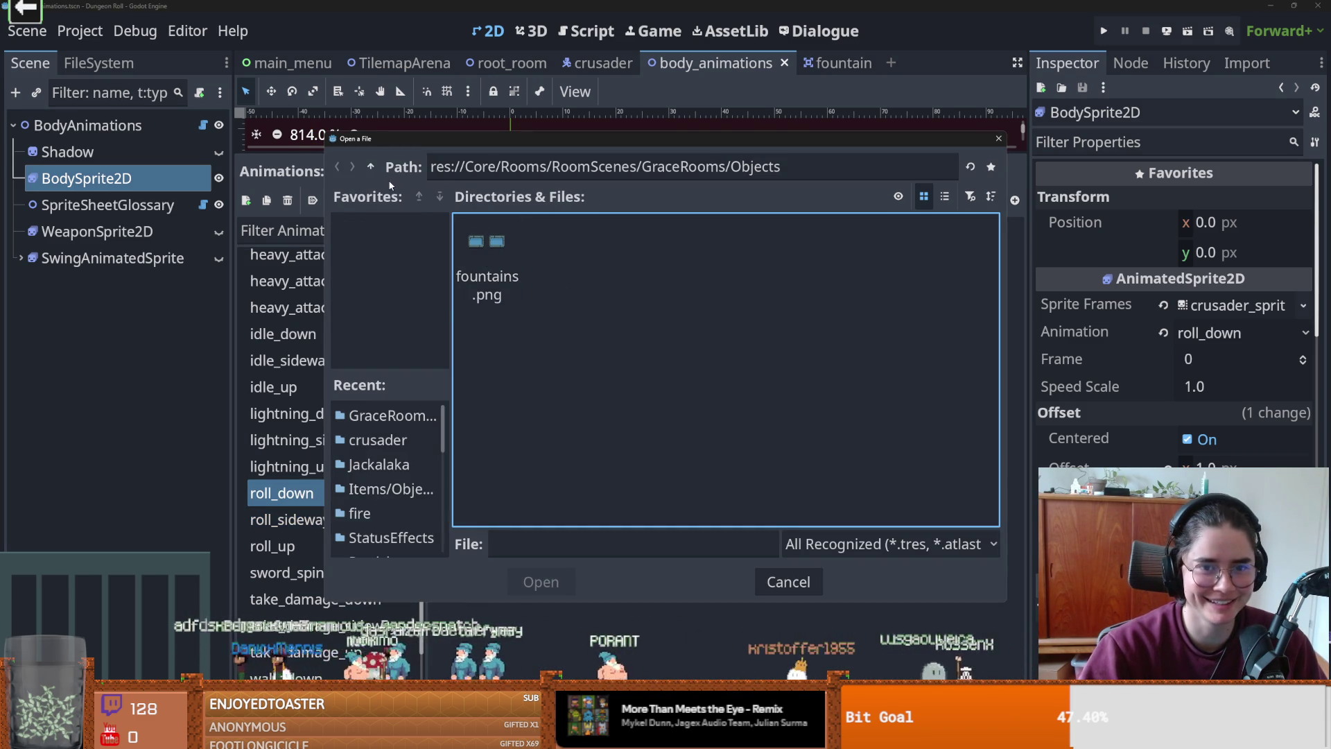
left_click(371, 166)
left_click(370, 167)
left_click(371, 166)
left_click(371, 167)
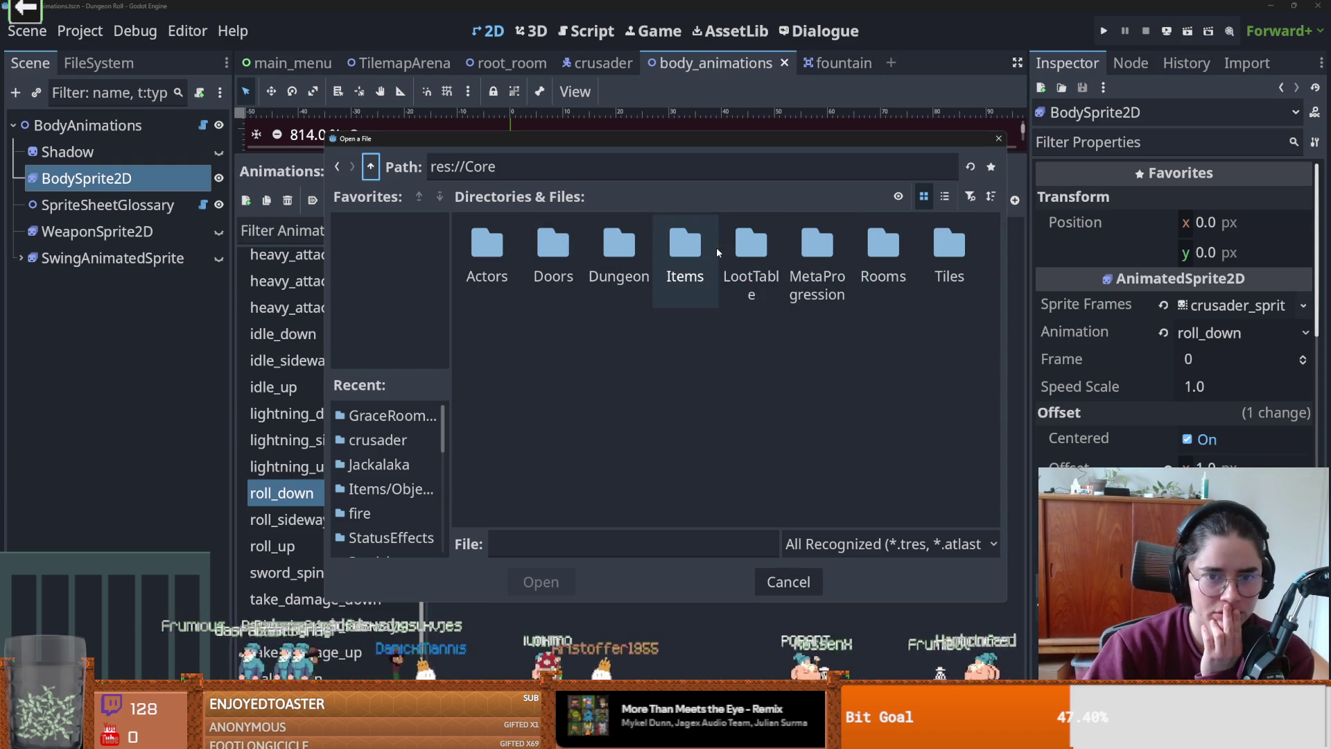
left_click(487, 246)
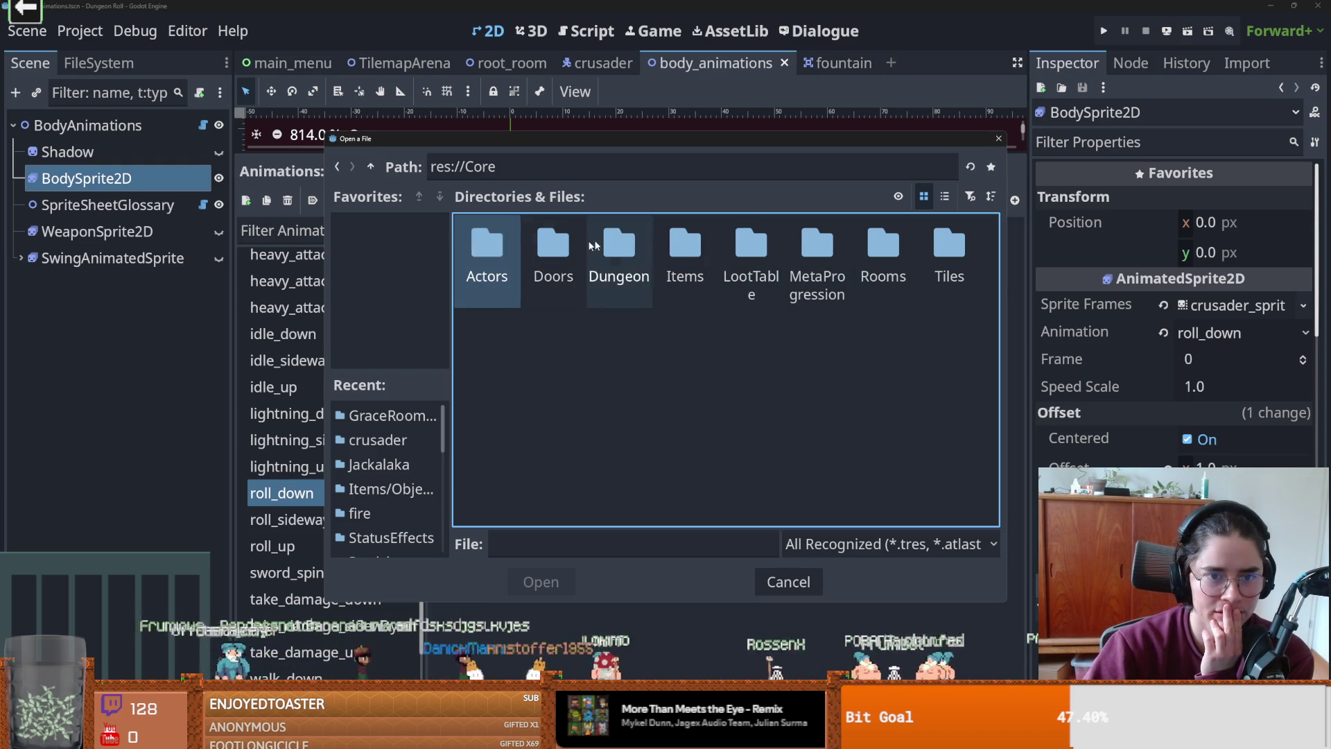
double_click(489, 250)
double_click(619, 246)
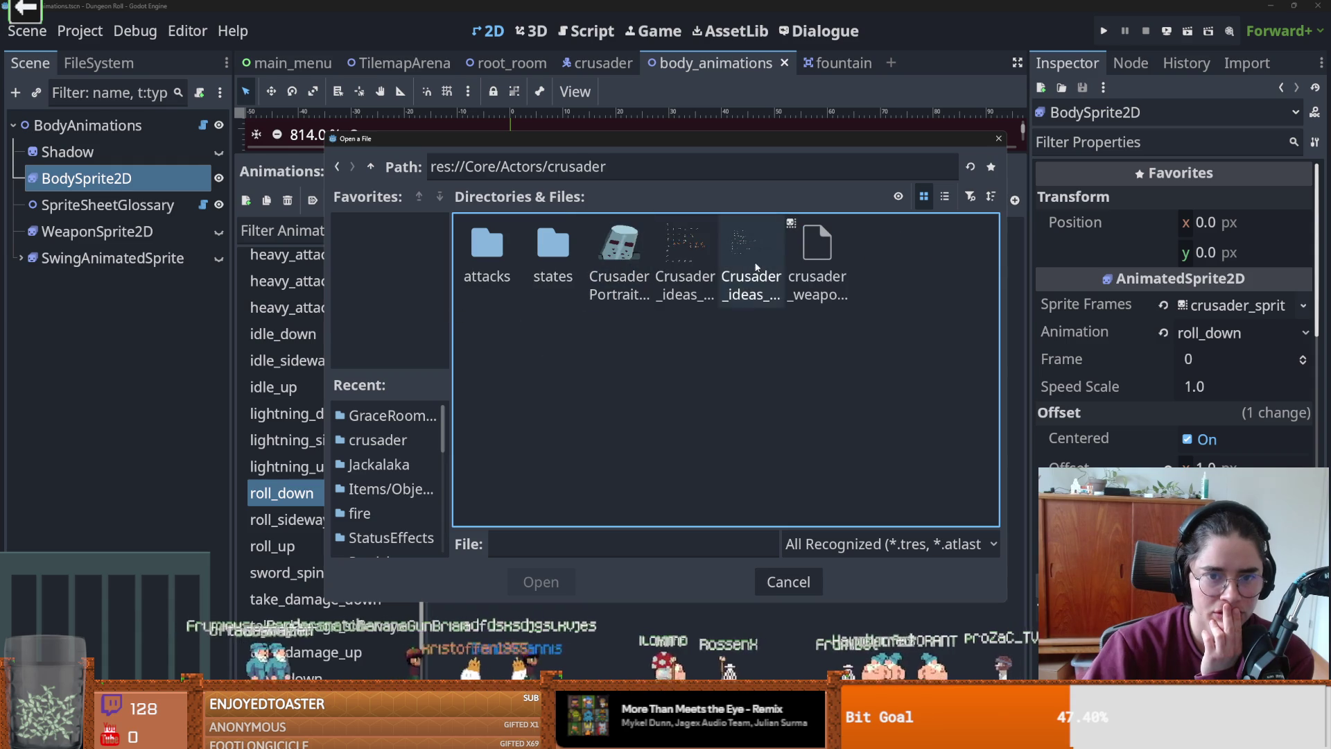
double_click(686, 255)
- Slice the sheet into a 7-column, 8-row grid and add the five bottom-row roll frames to roll_down
left_click(960, 383)
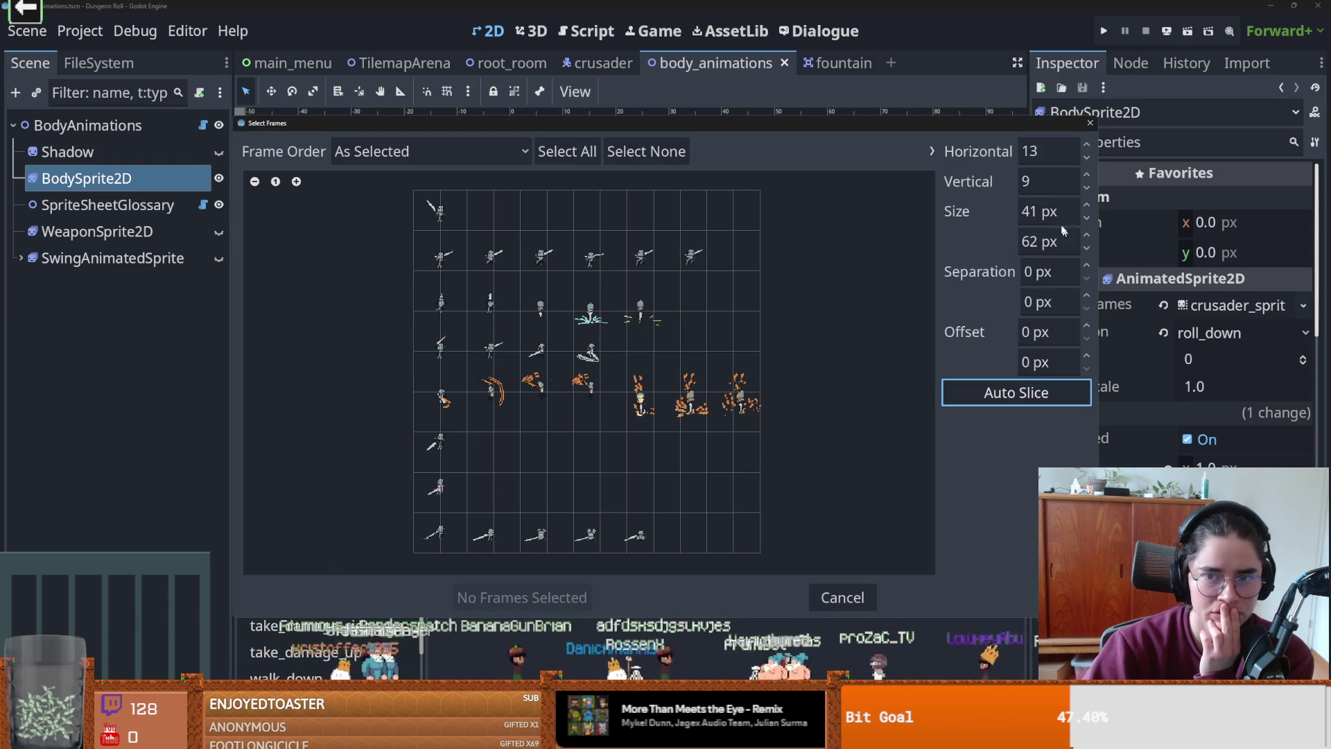
left_click(1088, 174)
left_click(1087, 188)
left_click(1087, 187)
left_click(1088, 159)
left_click(1087, 159)
left_click(1087, 159)
left_click(1087, 159)
left_click(1087, 159)
left_click(1087, 158)
left_click(1087, 159)
left_click(1089, 149)
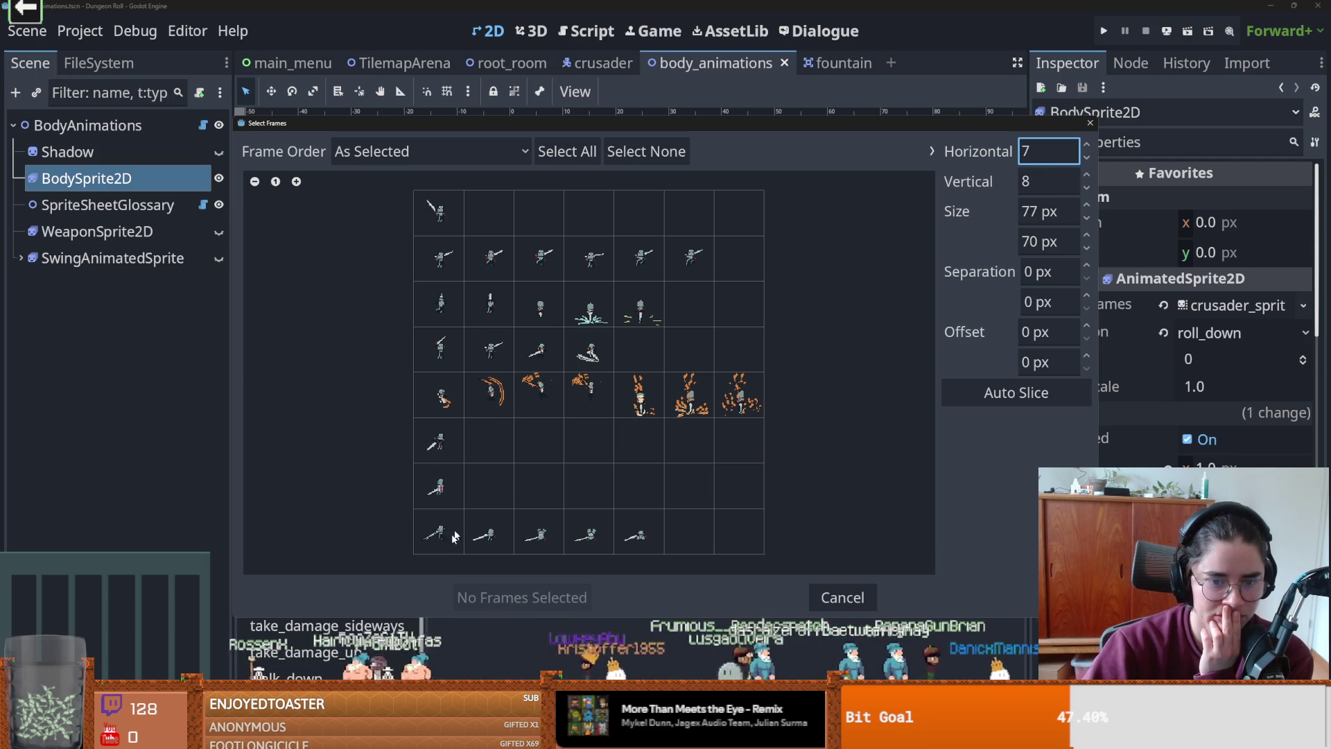
left_click_drag(437, 530, 620, 540)
left_click(517, 597)
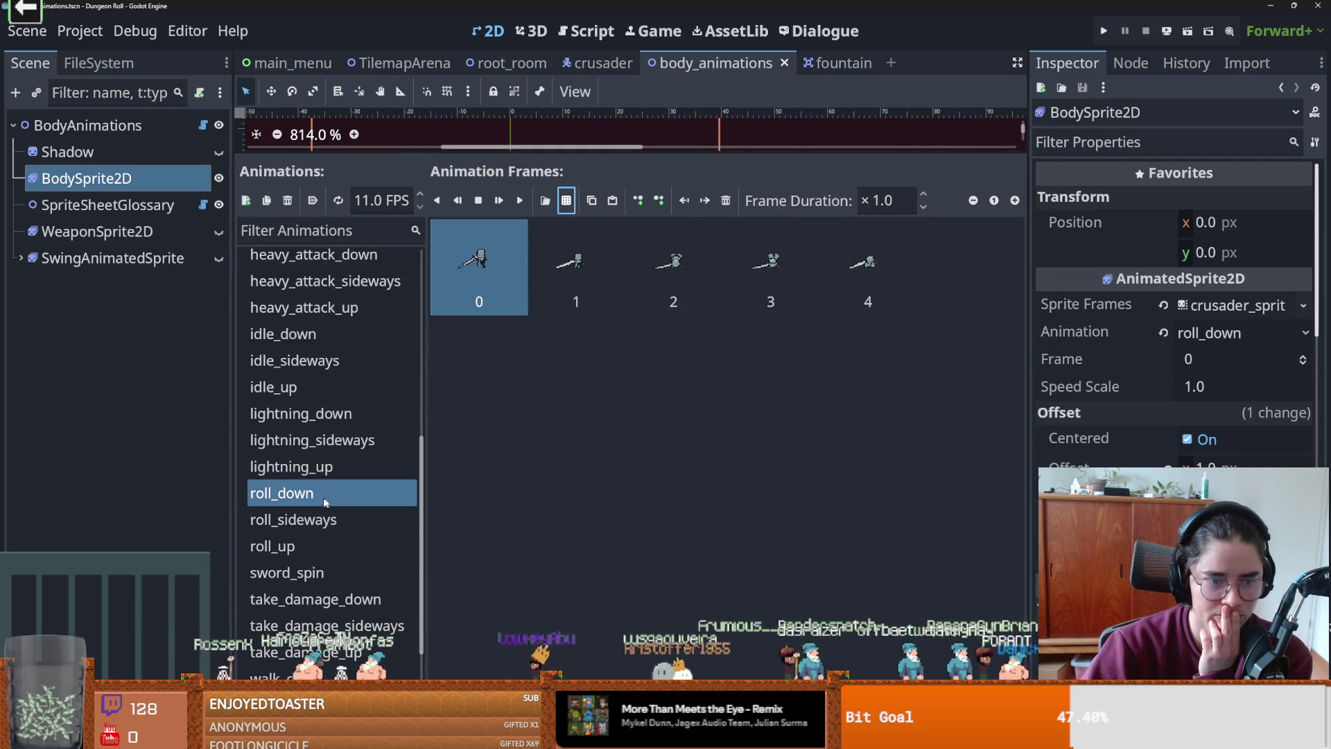
- Add the blocking pose from the crusader sheet as block_down's only frame
scroll(347, 510, "up", 5)
scroll(347, 510, "up", 3)
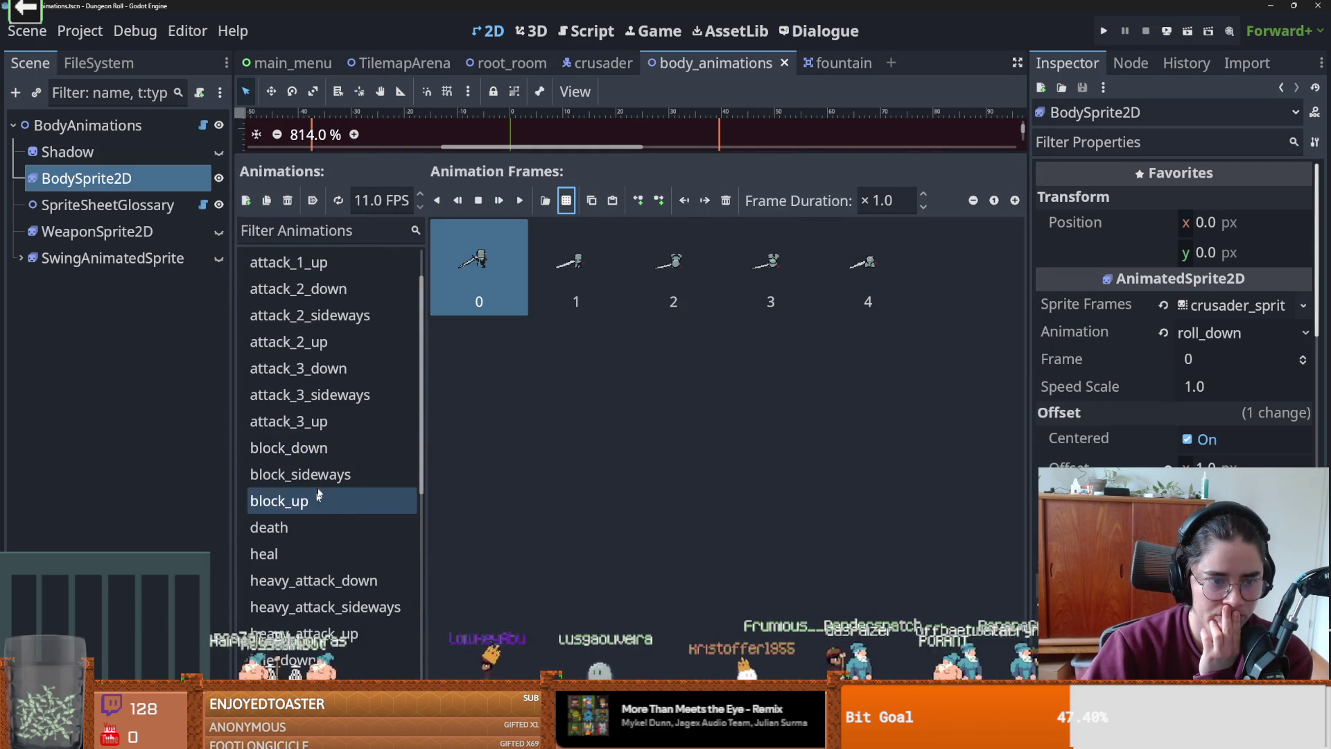
left_click(369, 444)
left_click(545, 200)
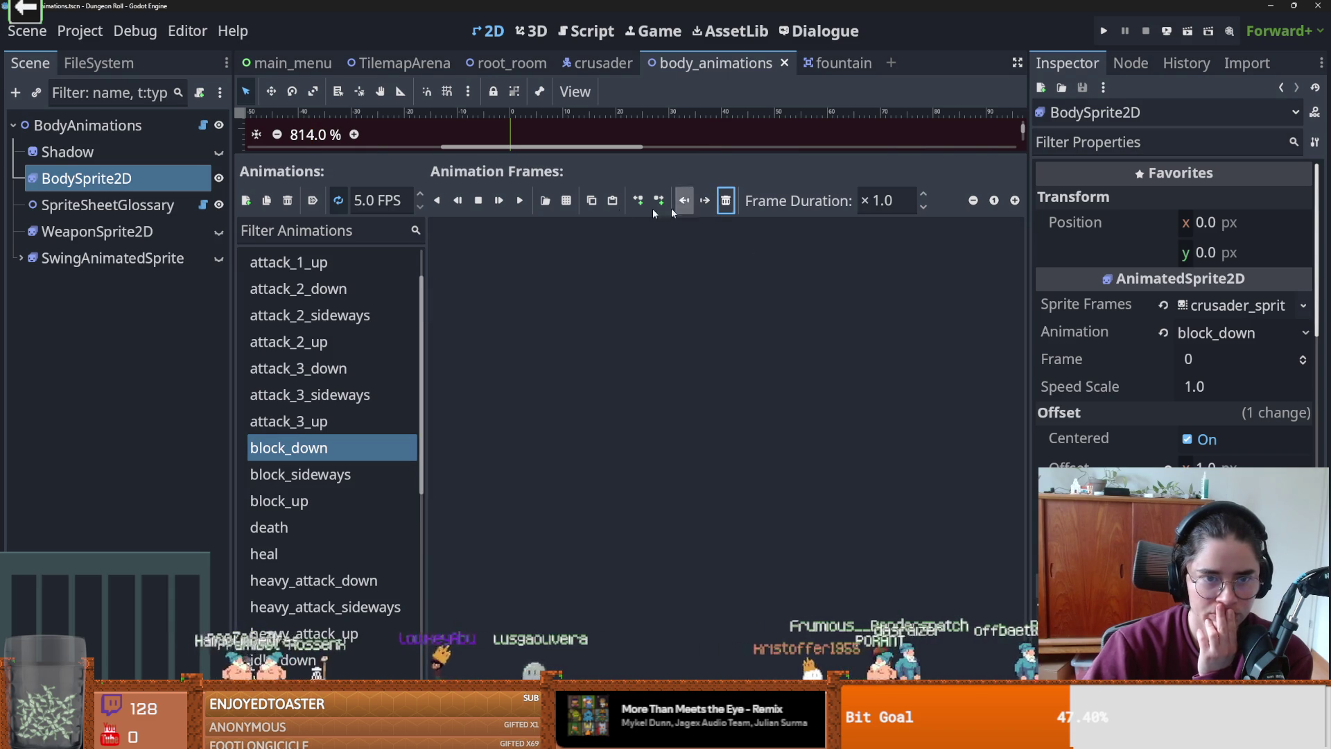
double_click(685, 256)
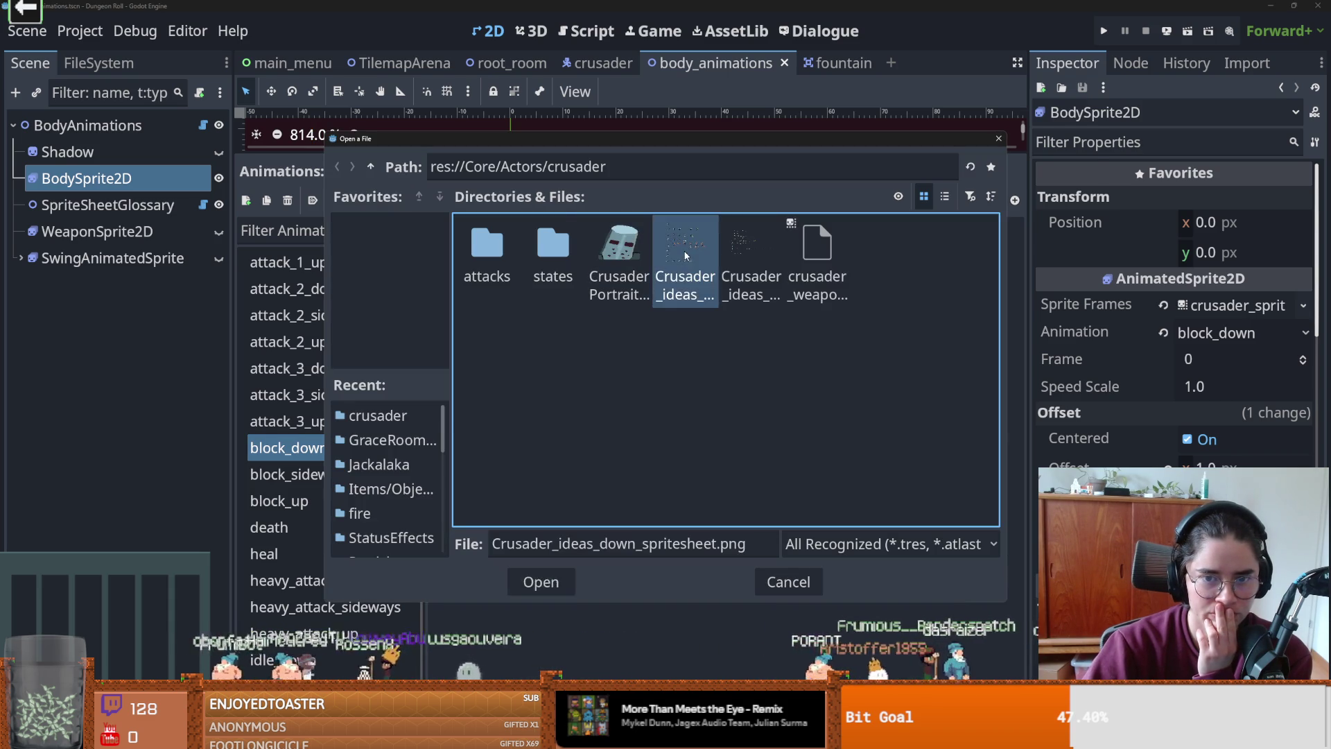
left_click(440, 484)
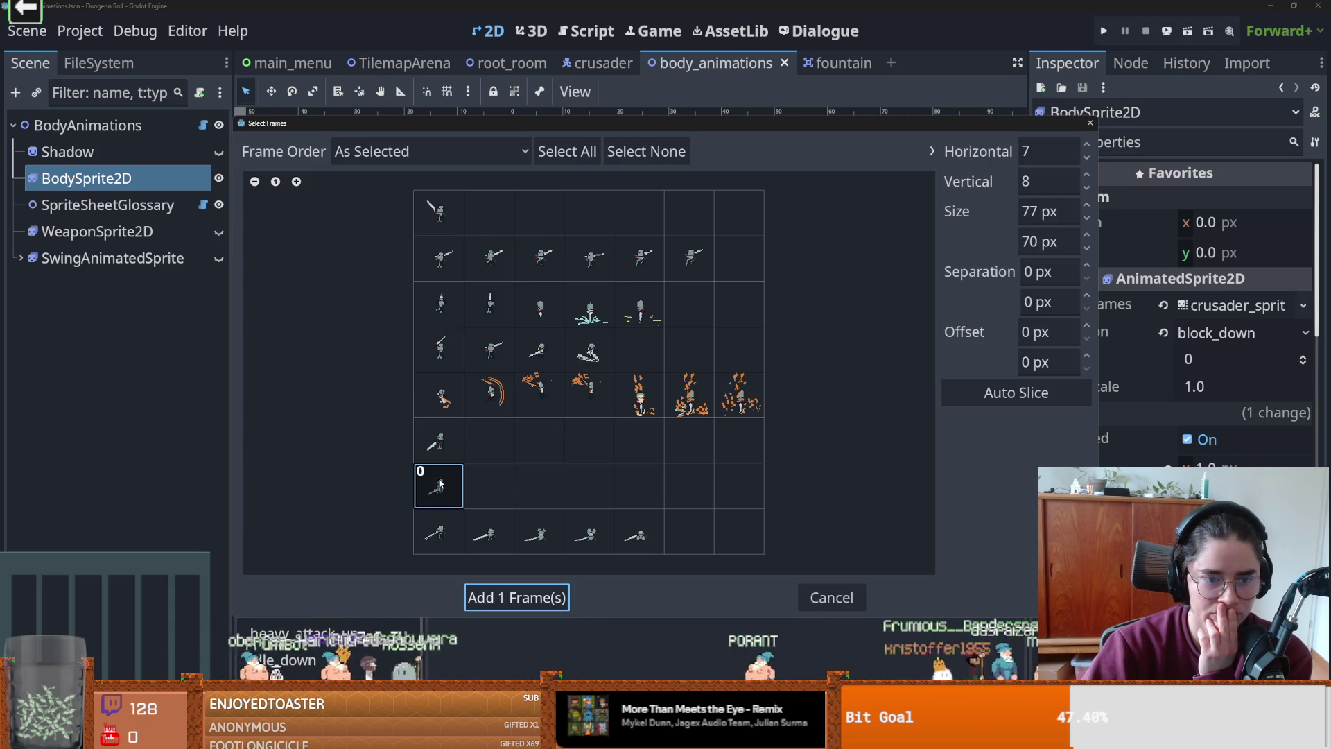
left_click(555, 593)
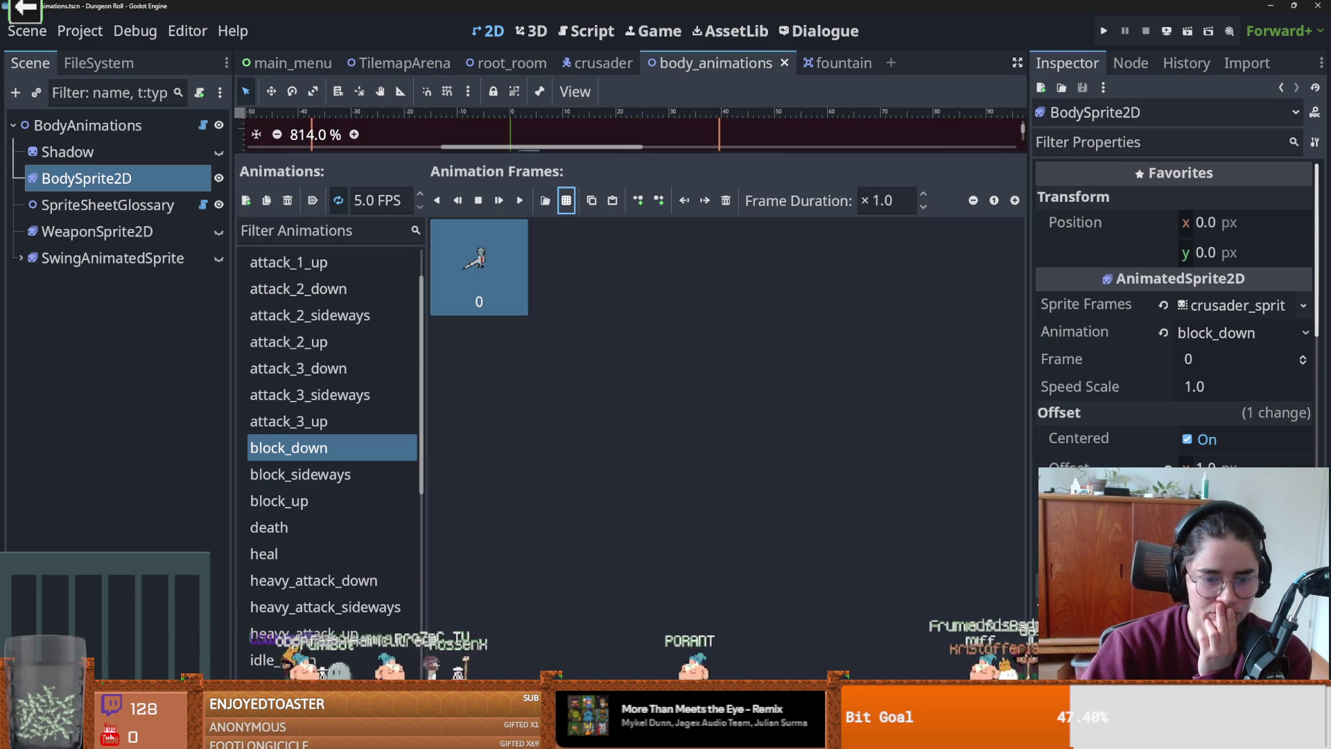
key("alt+Tab")
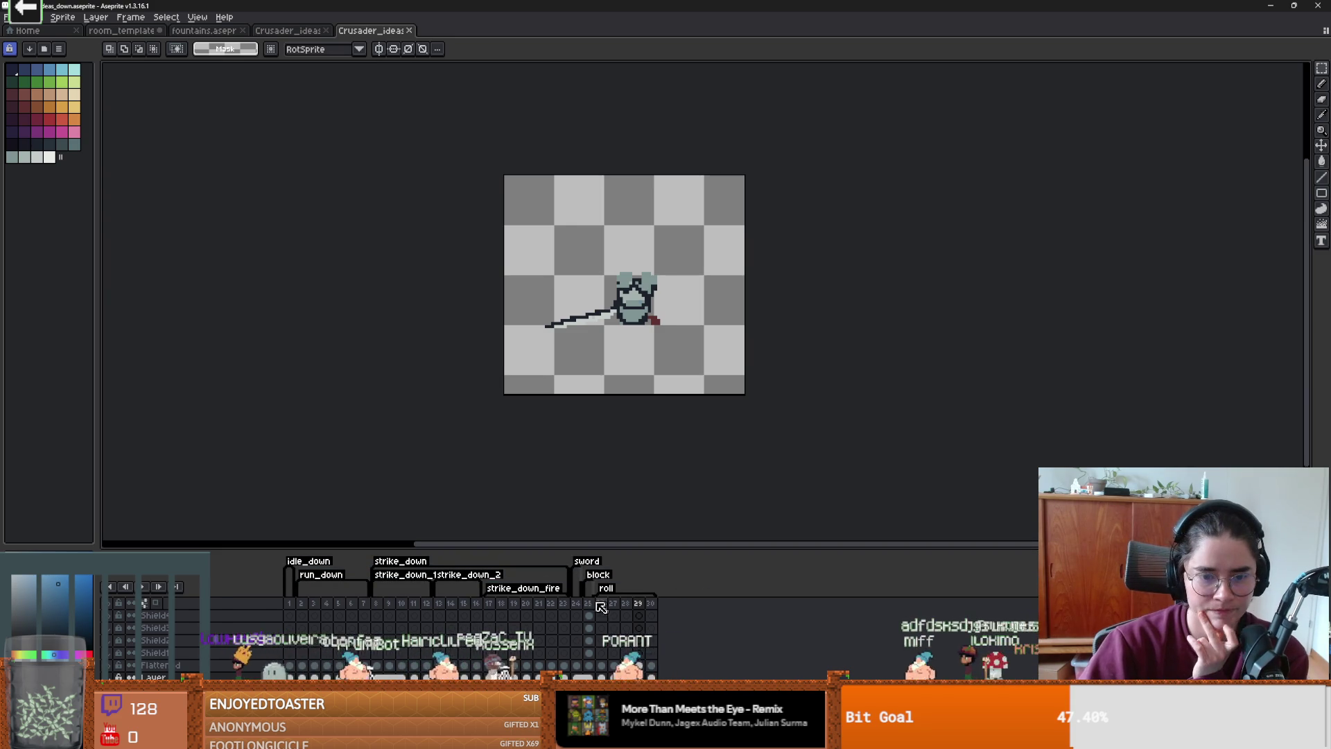
- Check frame 25, the sword tag's frame range and the raised-sword frame in Aseprite
left_click(579, 604)
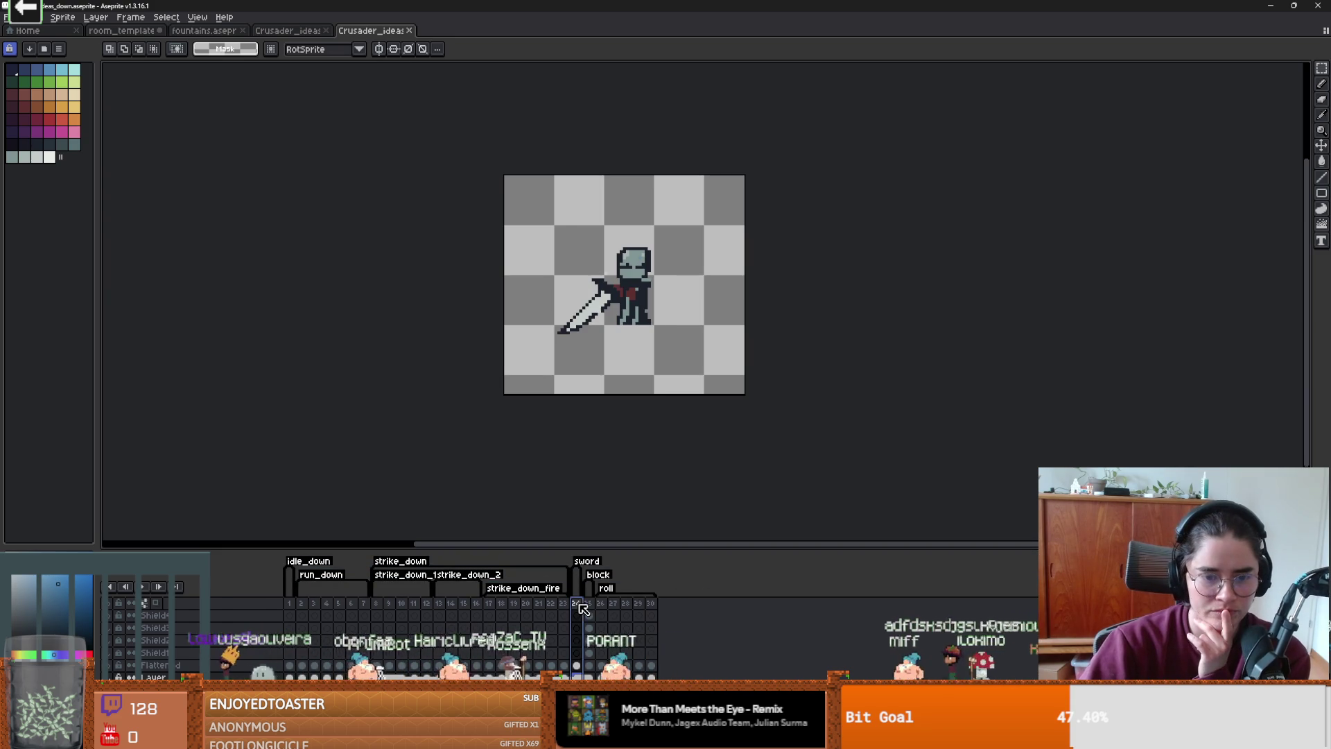
double_click(595, 563)
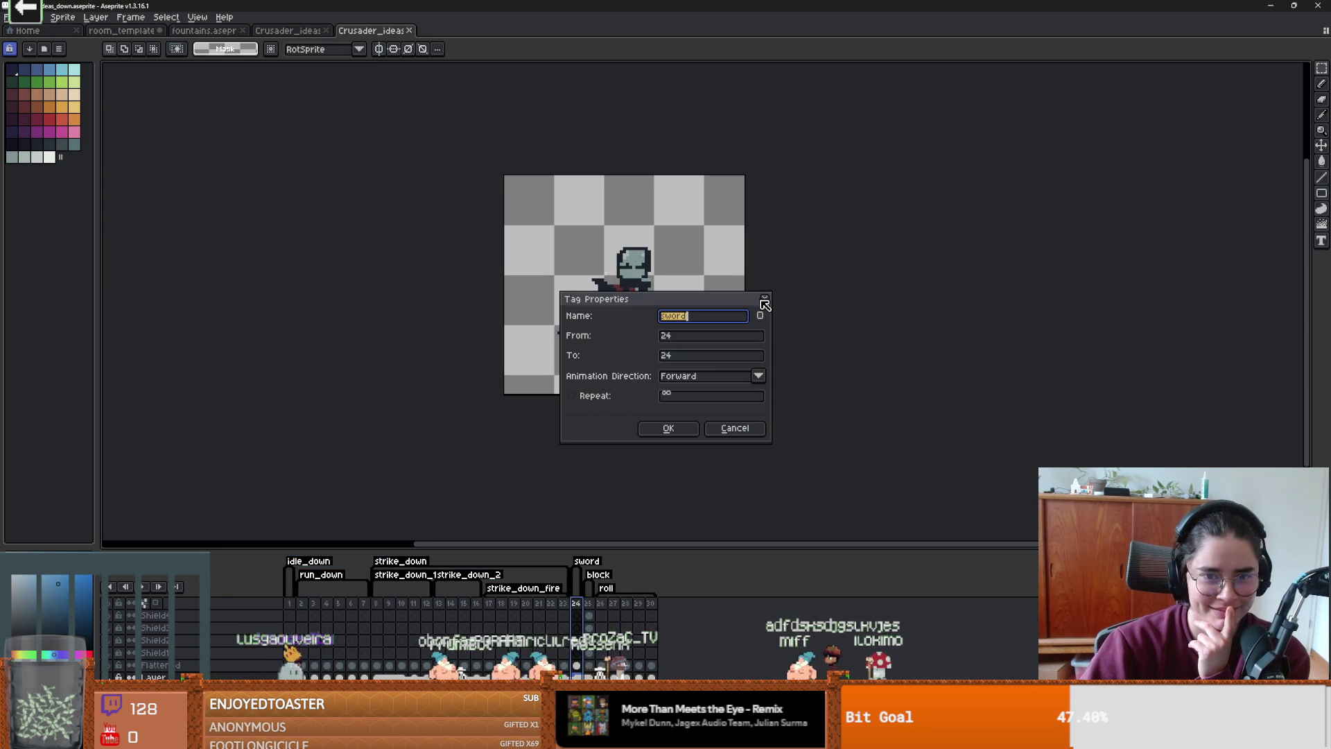
left_click(765, 303)
scroll(652, 388, "up", 2)
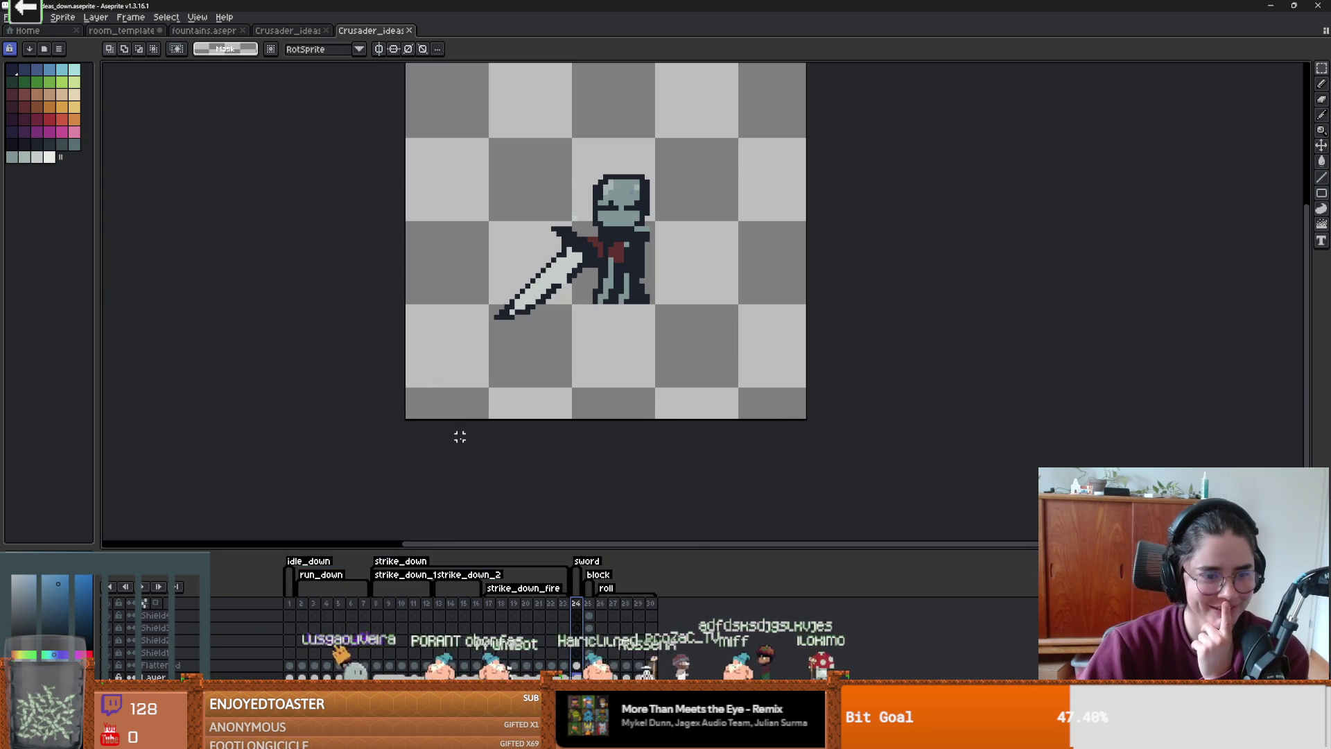
left_click(588, 602)
key("alt+Tab")
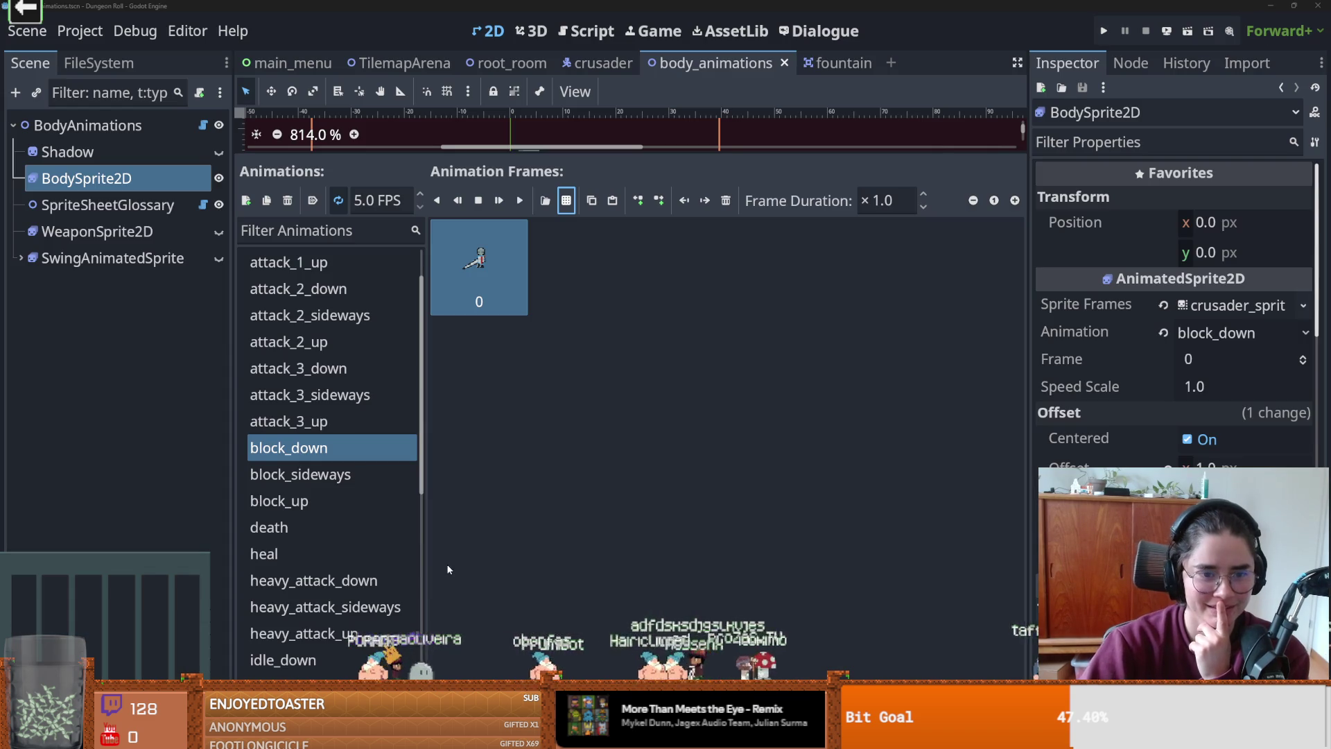
- Preview the idle_down, idle_sideways and idle_up animations
scroll(316, 319, "up", 1)
scroll(323, 503, "down", 6)
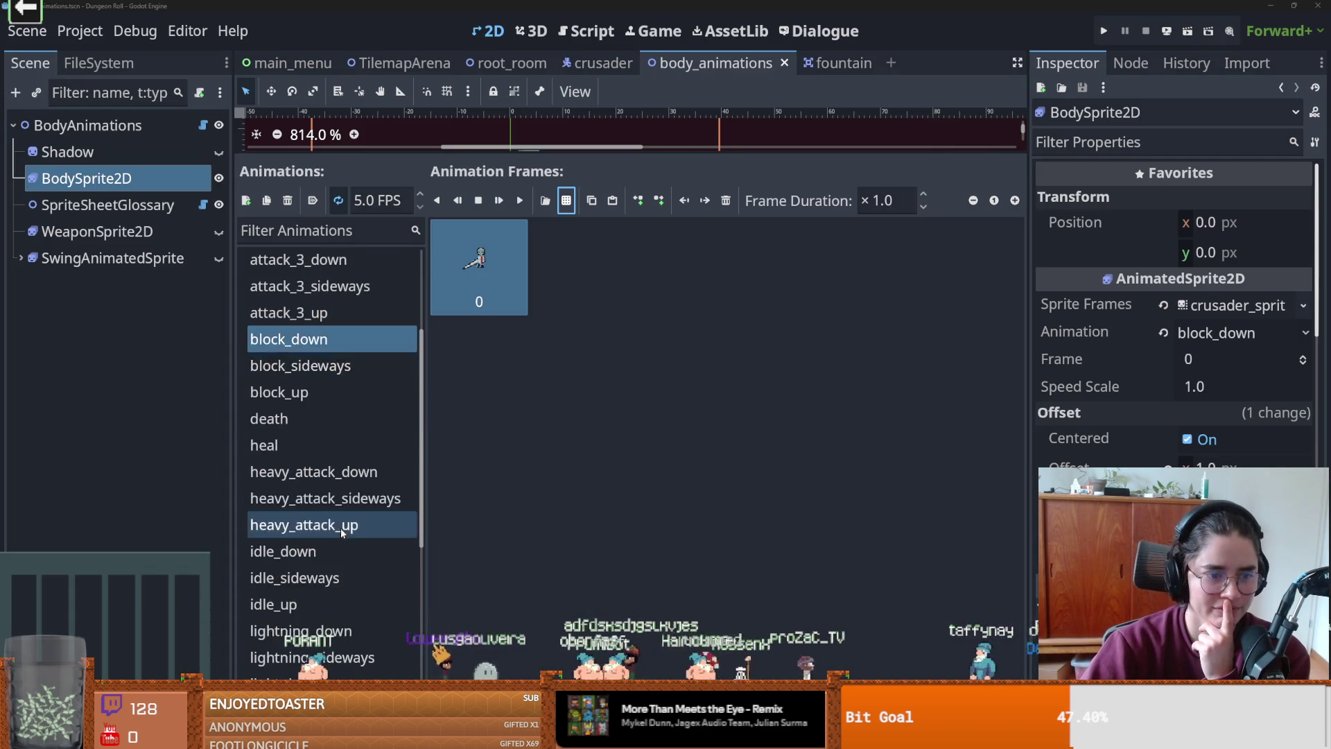
scroll(324, 496, "up", 5)
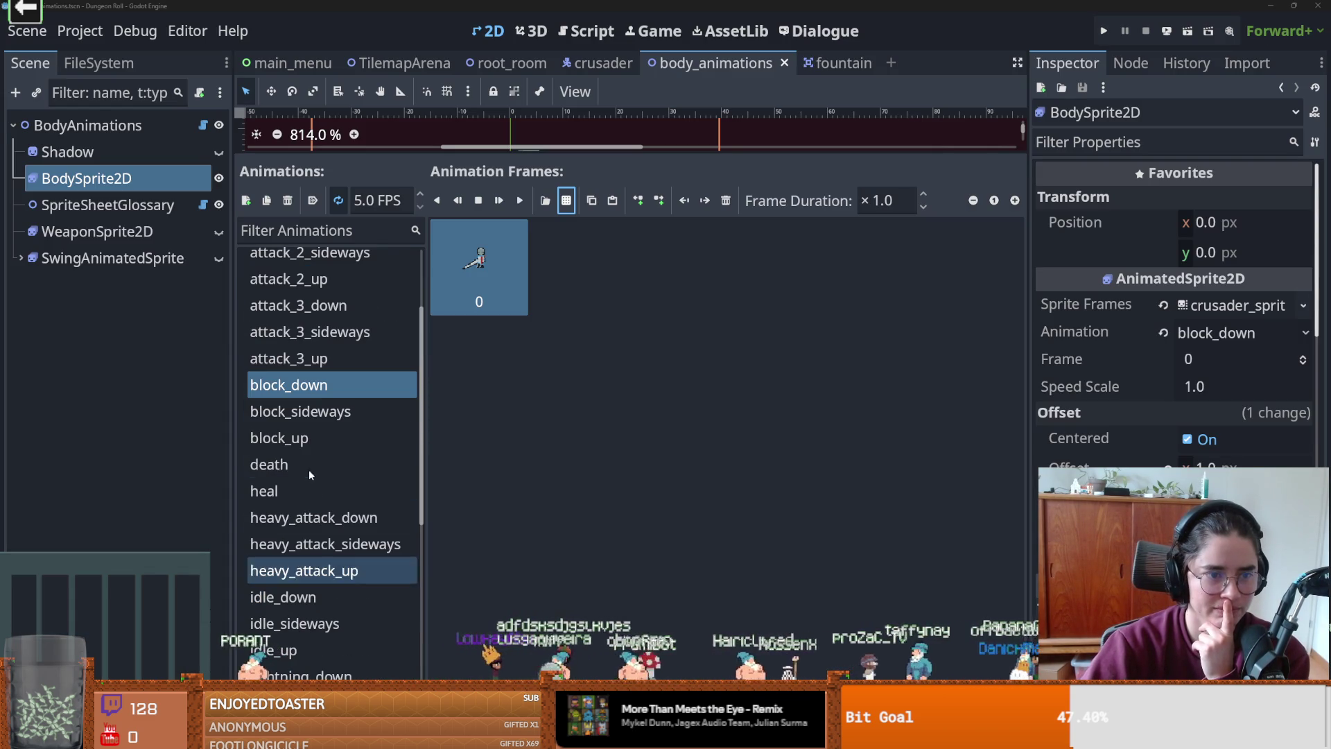
scroll(312, 523, "down", 2)
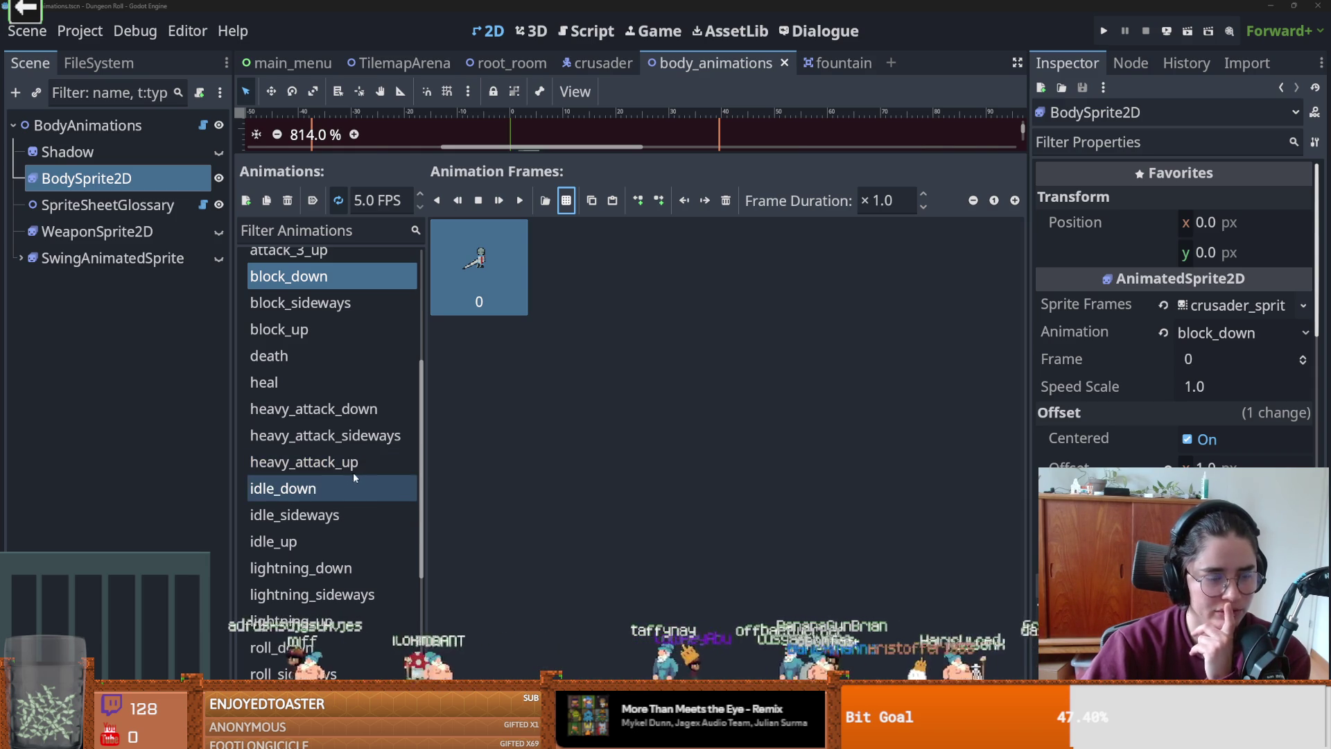
left_click(338, 488)
left_click(333, 515)
left_click(330, 536)
left_click(346, 503)
- Replace idle_down's old frames with the raised-sword pose from the crusader sheet
left_click(345, 488)
left_click(726, 200)
left_click(726, 201)
left_click(726, 201)
left_click(545, 200)
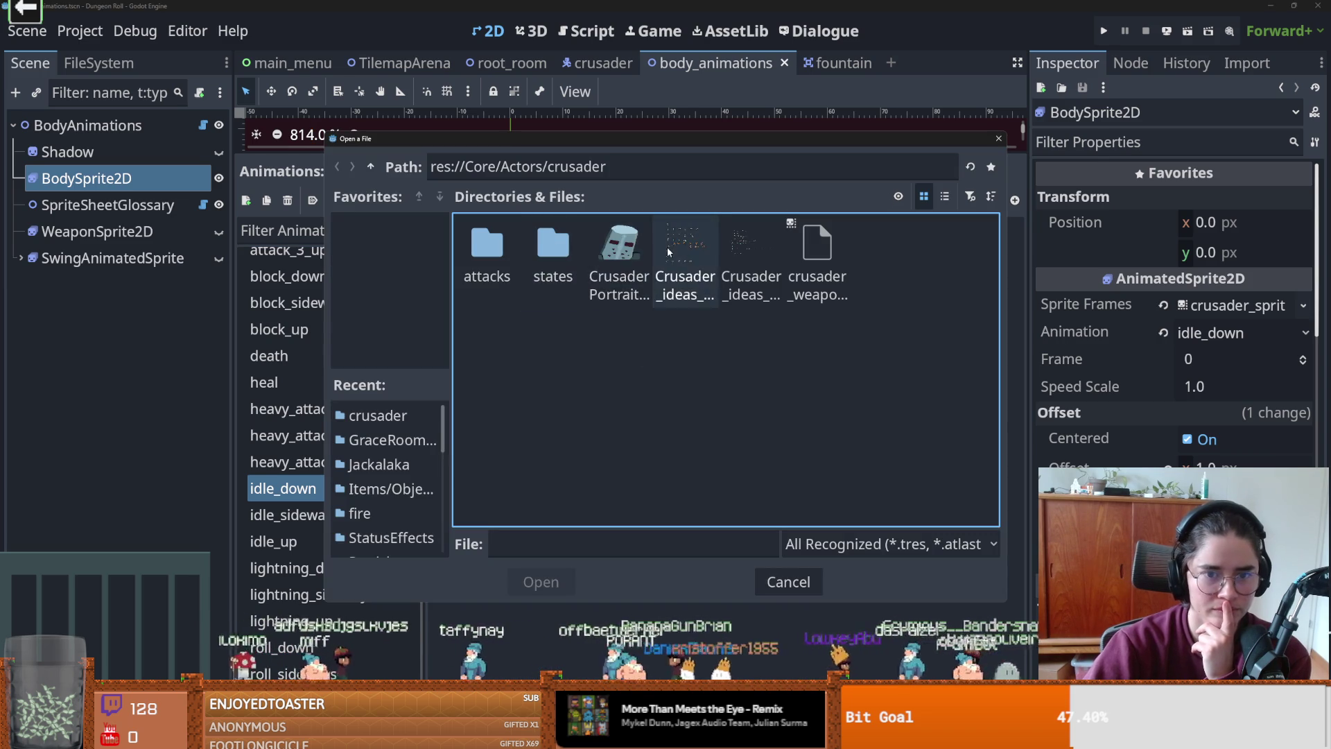
double_click(669, 251)
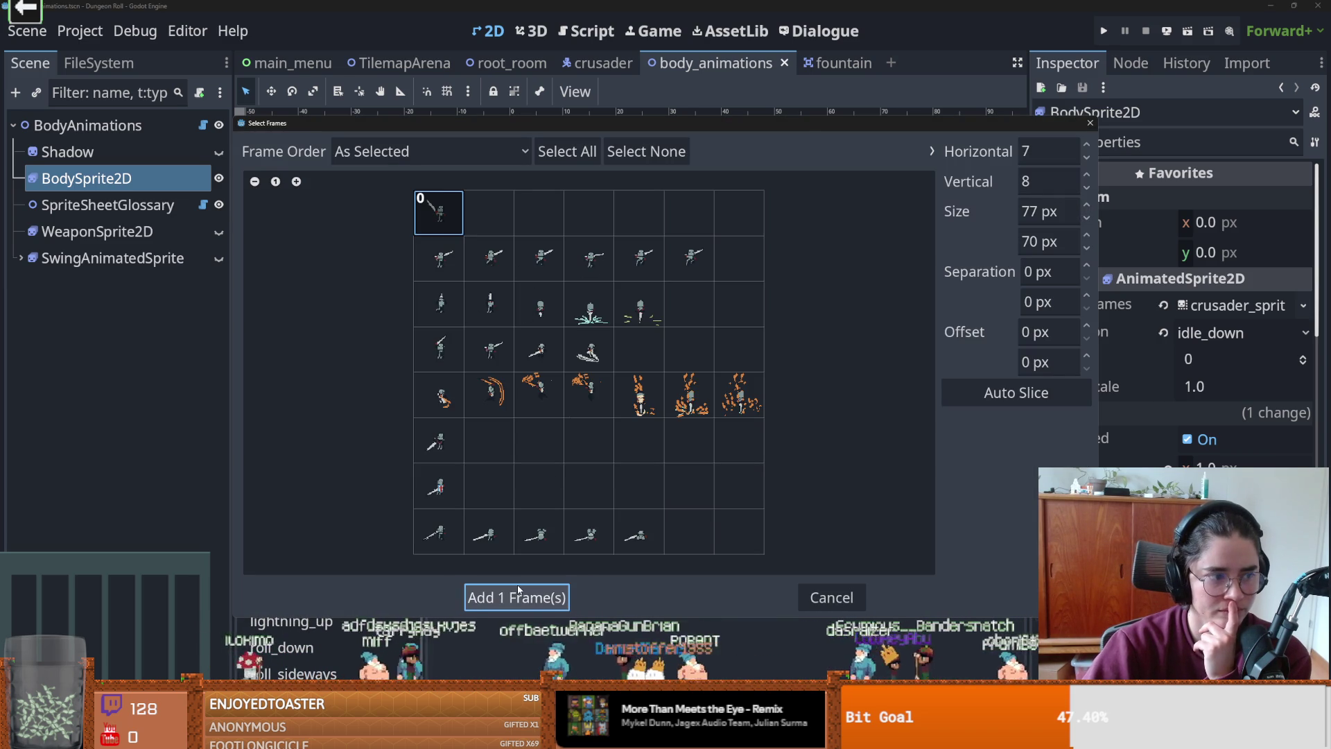
left_click(534, 597)
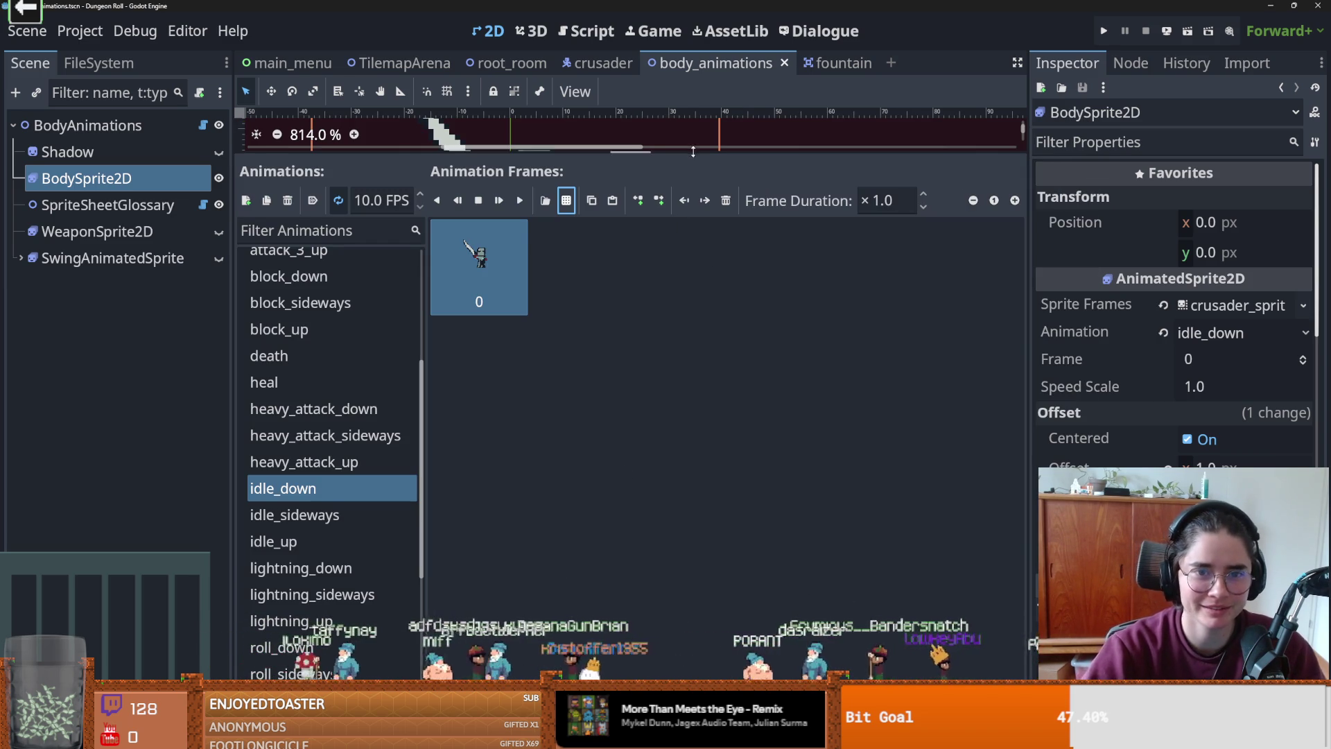
- Save body_animations, preview idle_sideways, and run the project
left_click_drag(692, 152, 693, 365)
key("ctrl+s")
scroll(346, 496, "down", 3)
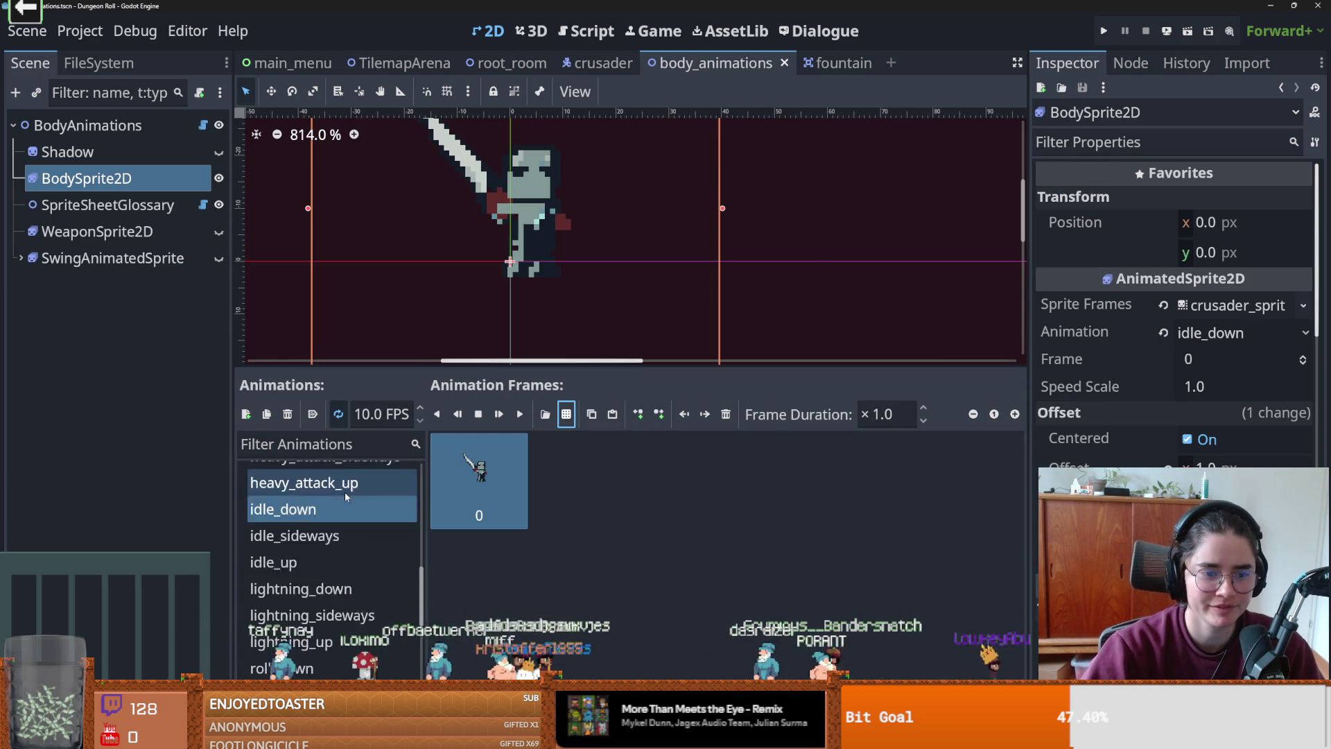
left_click(346, 506)
left_click(1104, 31)
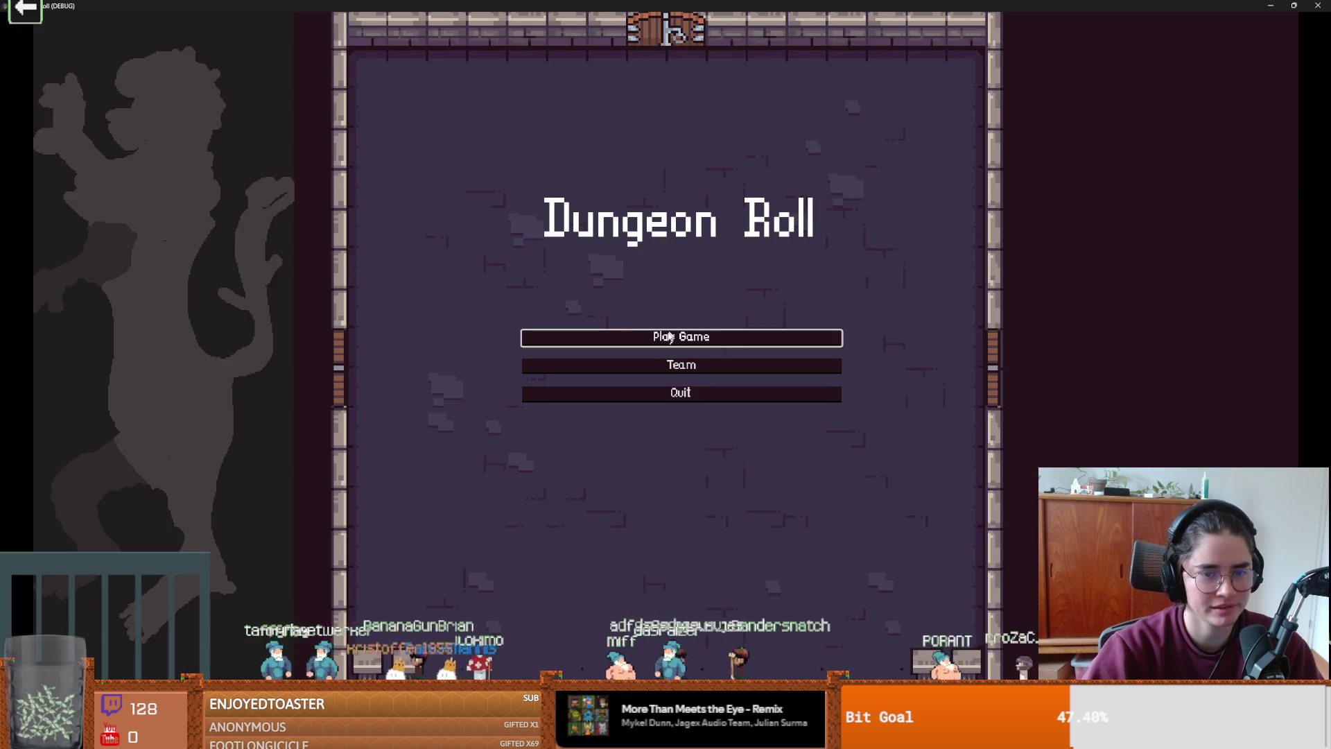
- Start a new game as the Crusader and try out walking and dodging with WASD and Space
left_click(545, 338)
left_click(544, 282)
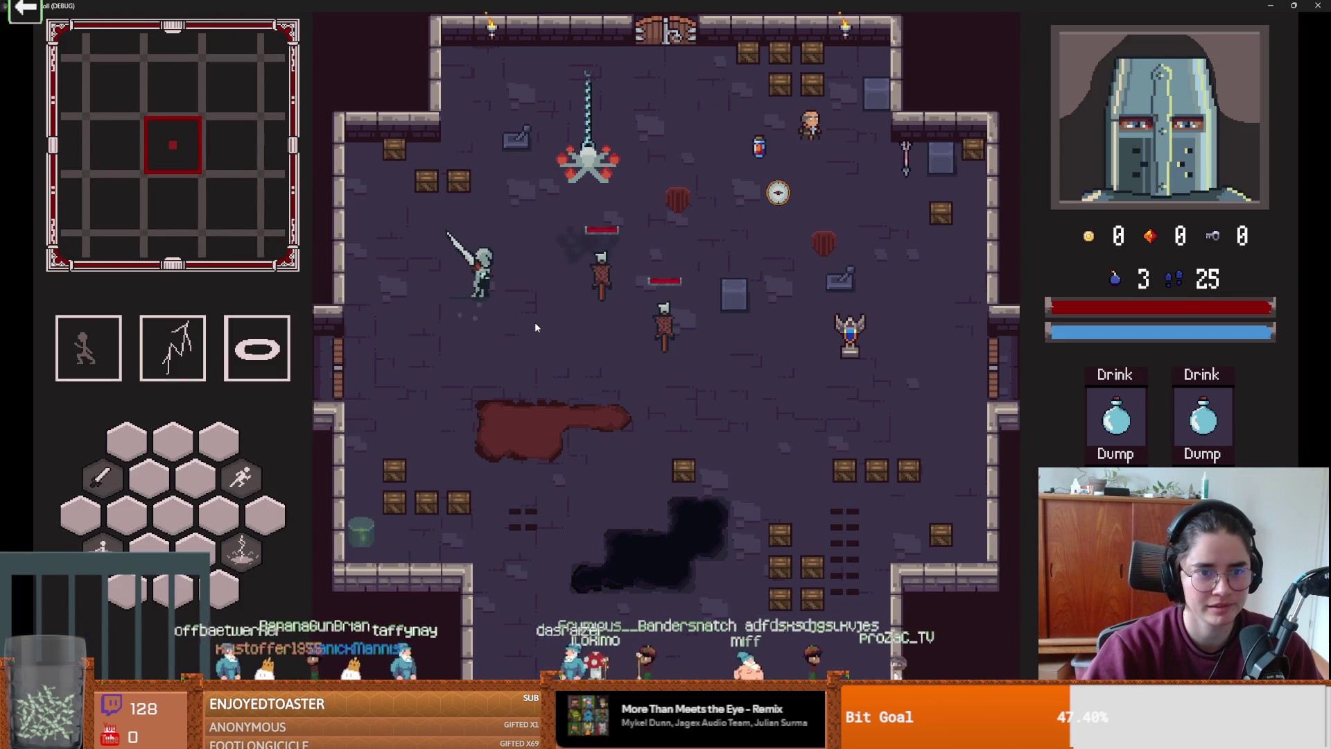
key("space")
key("s")
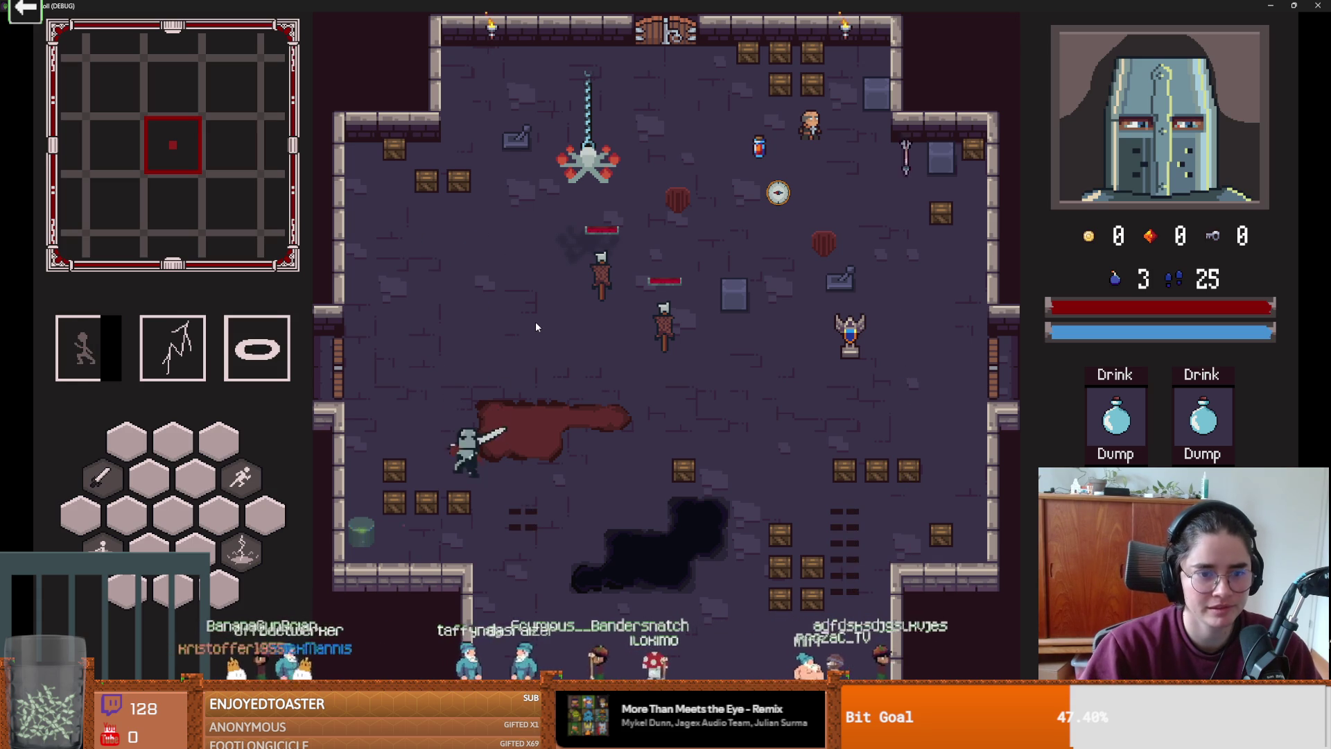
key("a")
key("w")
key("d")
key("space")
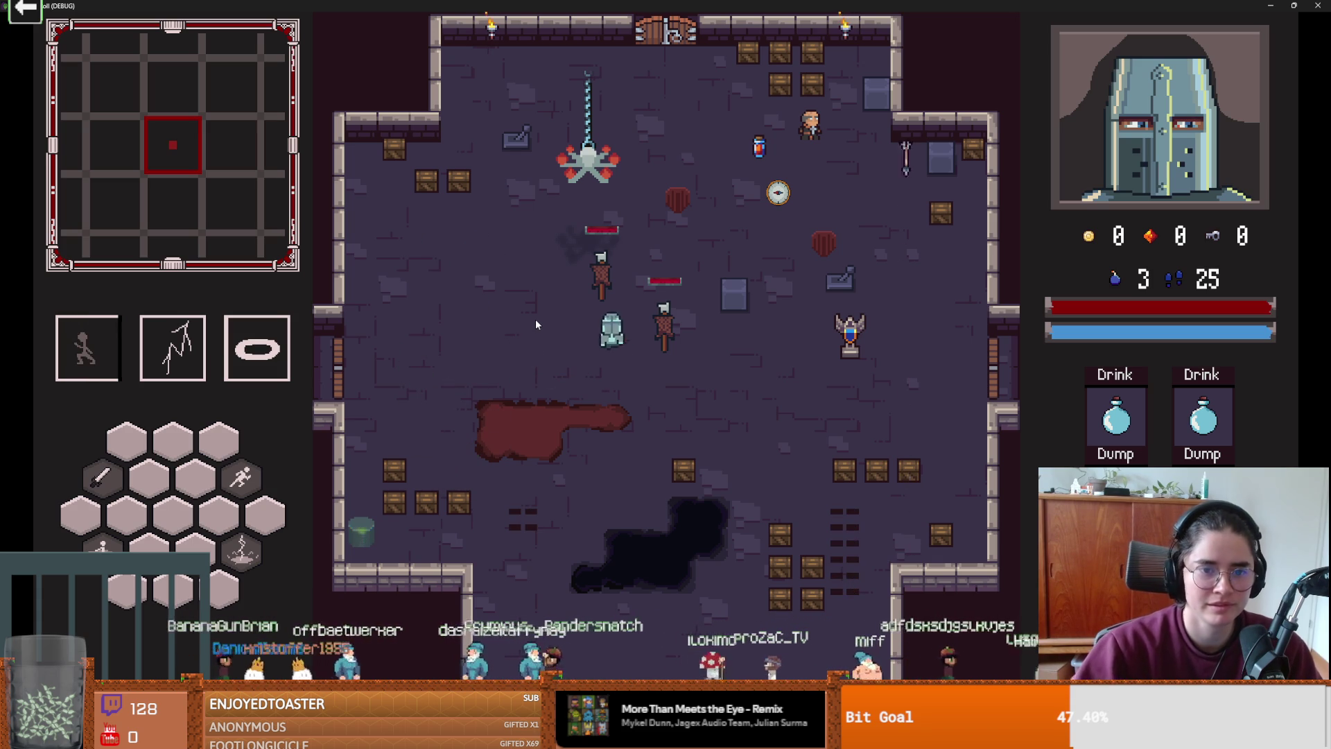
key("w")
key("a")
key("d")
- Strike the training dummies with the sword, then head down-left toward the crates
left_click(722, 331)
left_click(700, 405)
key("d")
key("w")
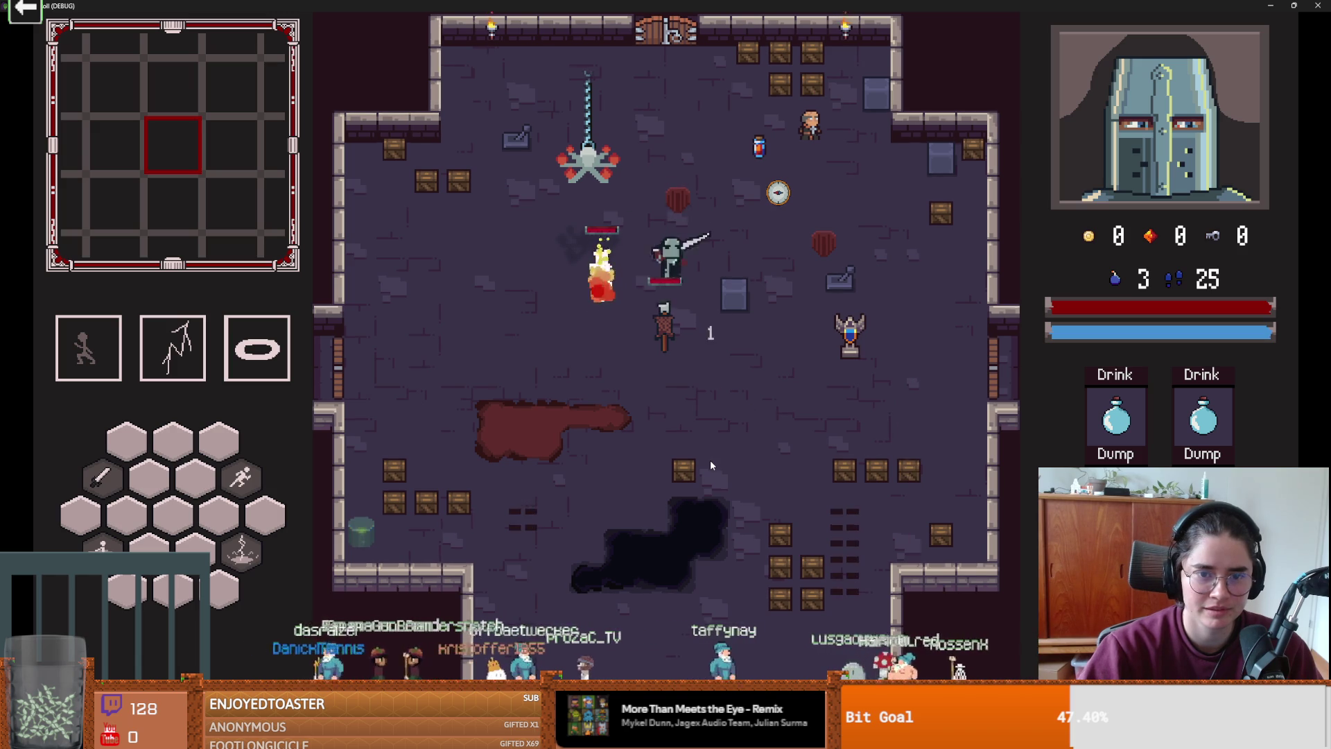
left_click(711, 461)
key("a")
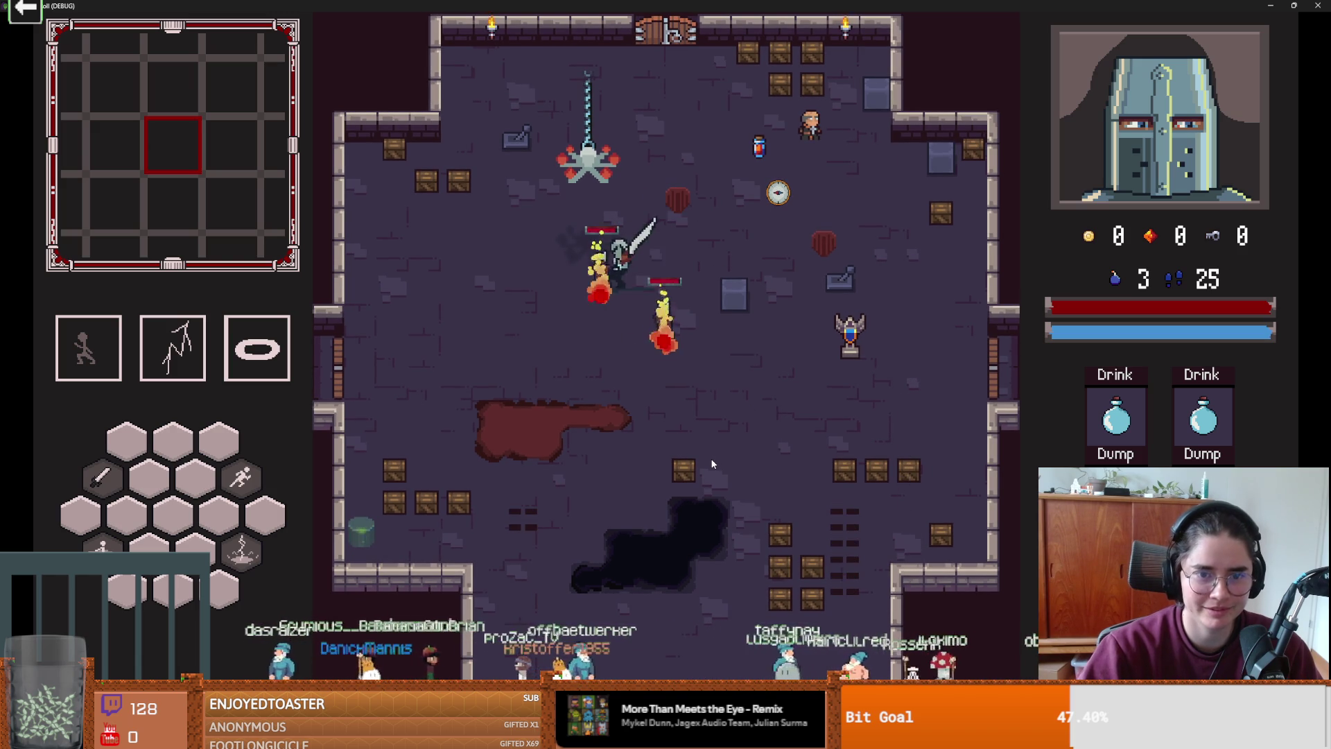
key("d")
key("s")
key("a")
- Break the crates and collect the two gold coins and the red gem
left_click(412, 512)
key("a")
key("a")
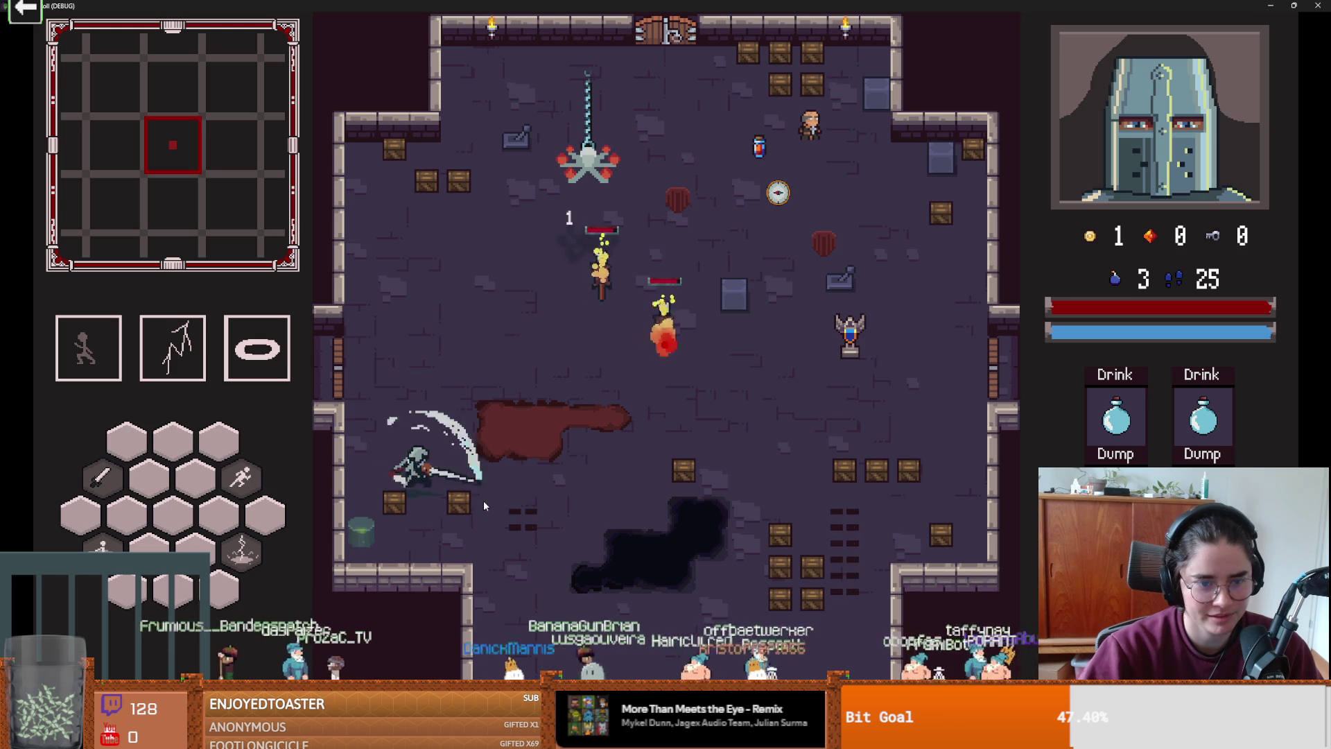
left_click(485, 501)
key("d")
key("s")
left_click(485, 497)
left_click(540, 491)
key("d")
key("a")
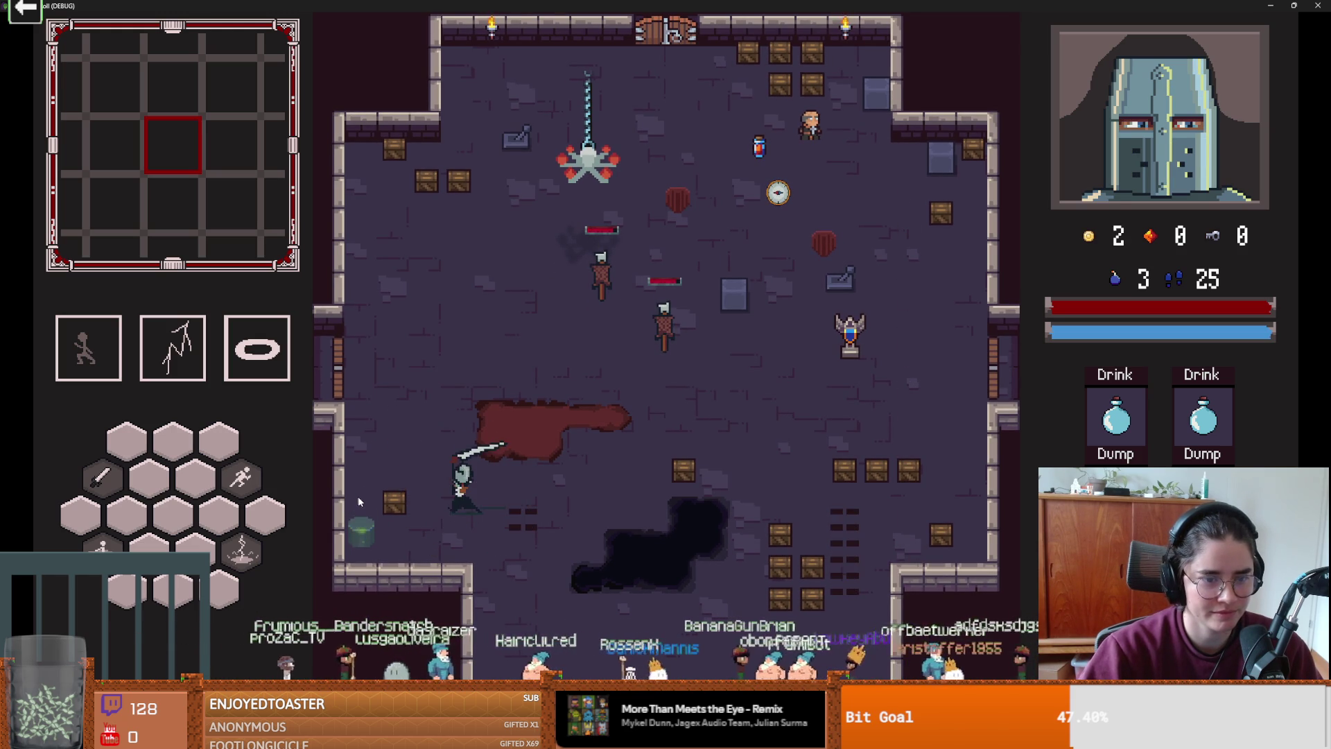
left_click(348, 509)
left_click(344, 509)
key("a")
key("w+d")
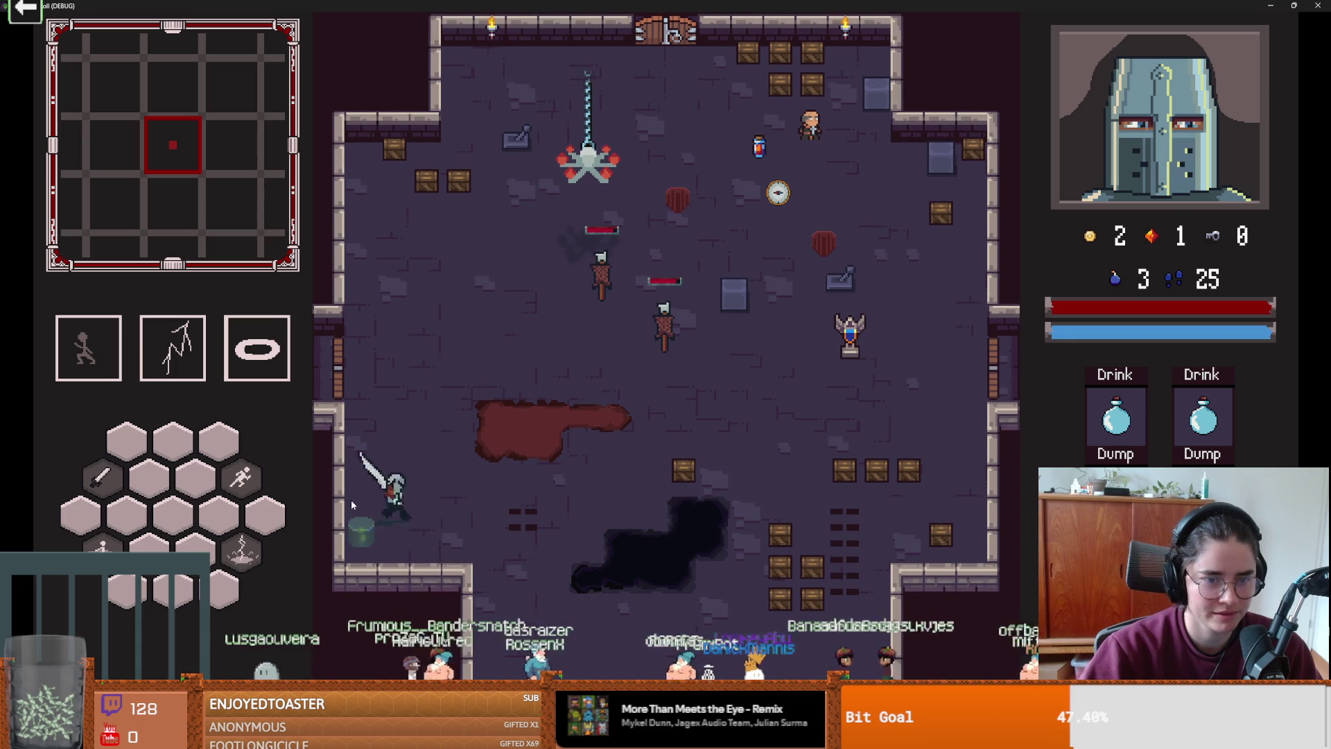
- Fight the enemy on the right, walk past the lever, and restore the game to a window
key("space")
key("d")
left_click(898, 380)
left_click(899, 380)
left_click(870, 379)
left_click(871, 376)
left_click(869, 380)
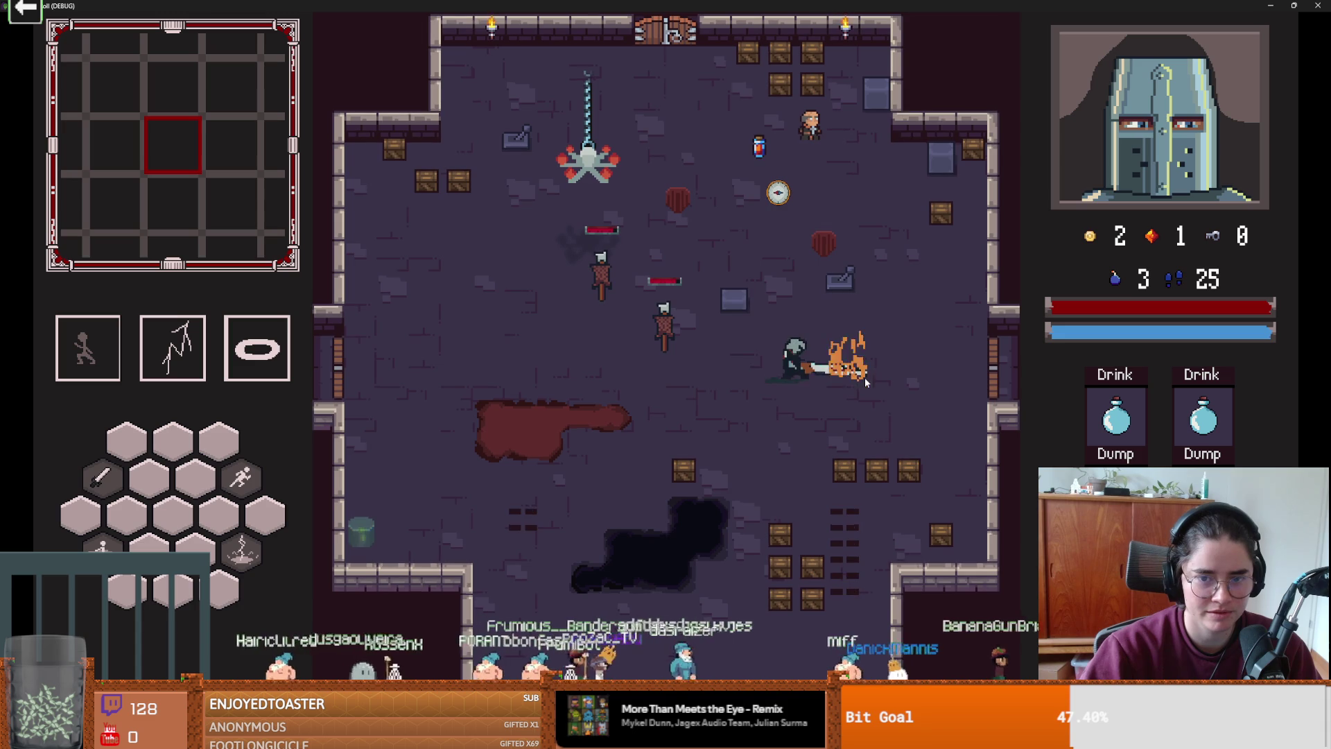
key("w+d")
key("w+a")
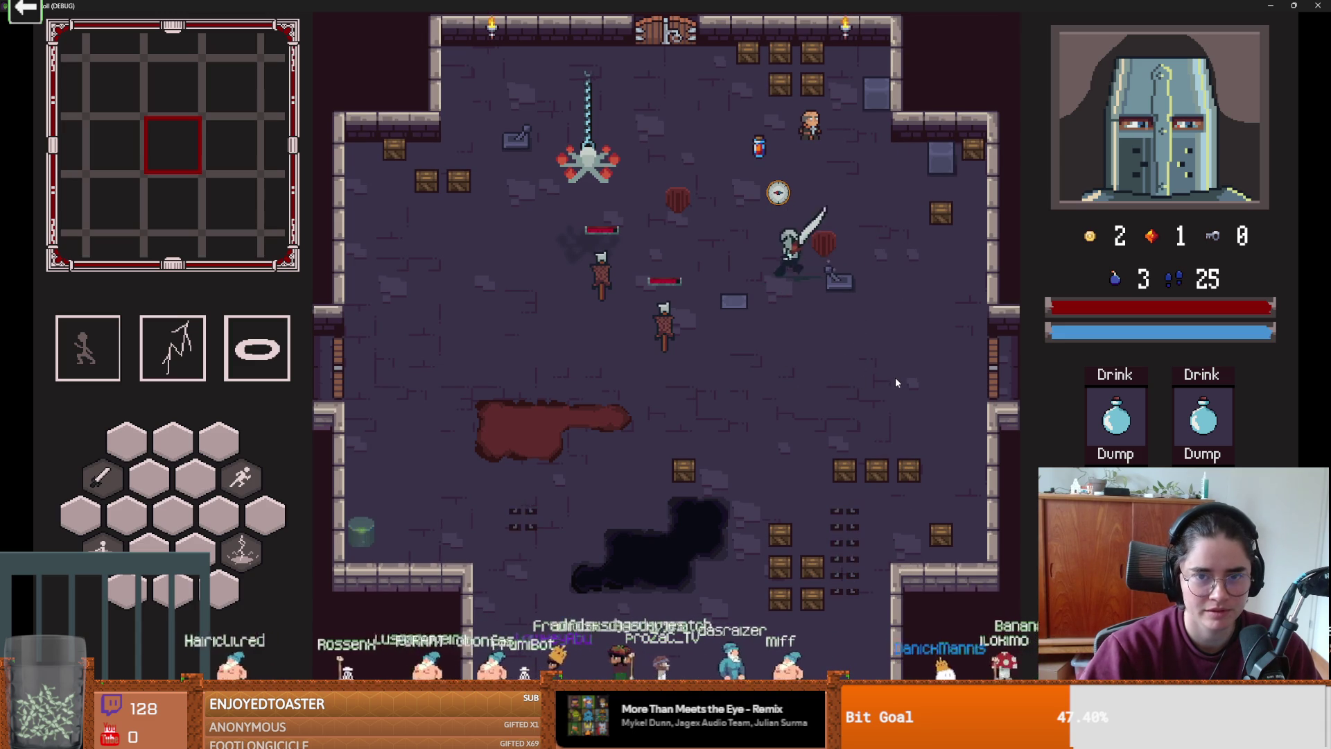
key("a")
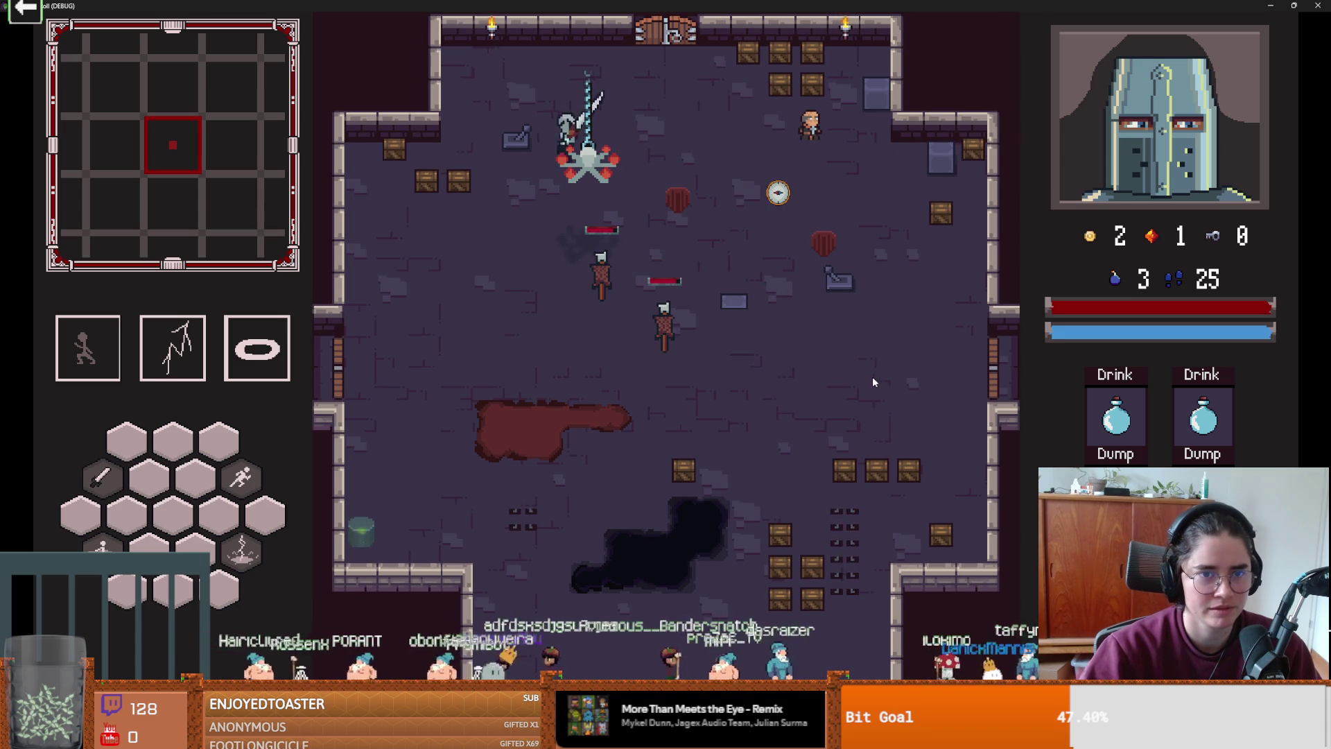
key("super+Down")
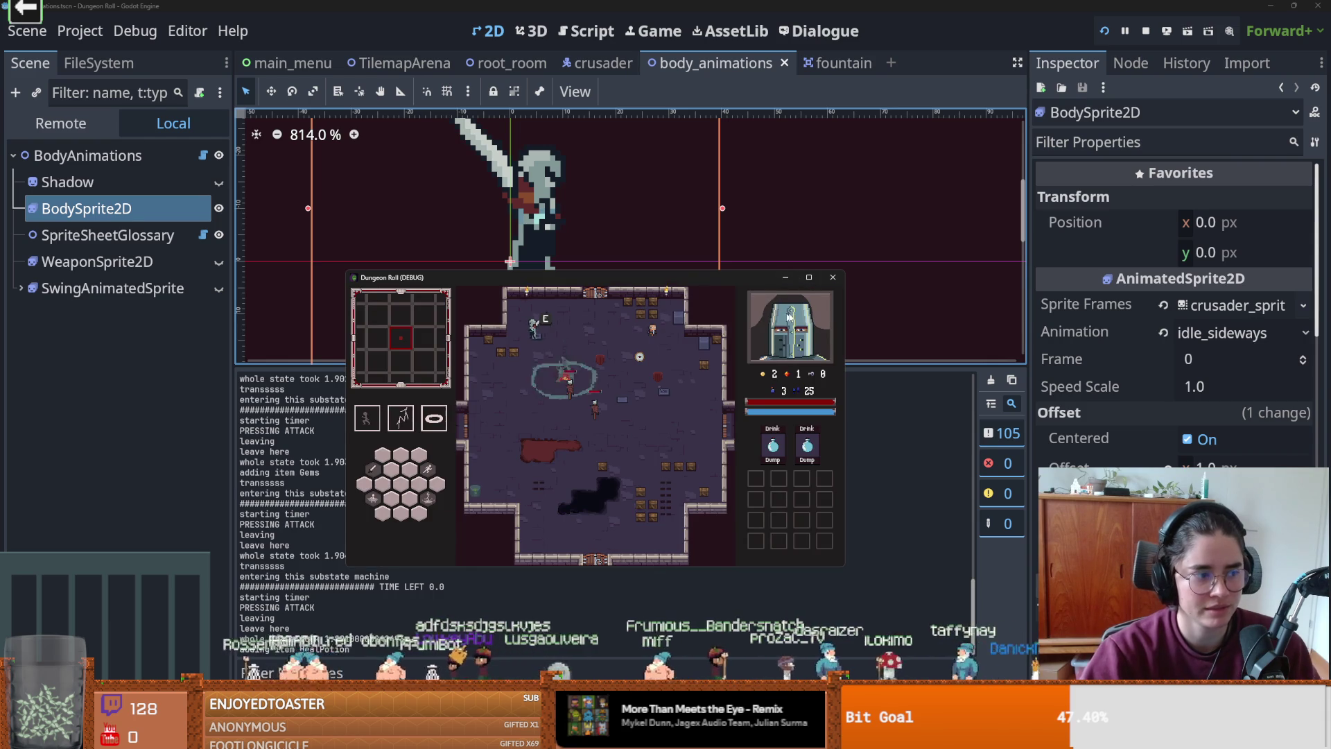
- Stop the test run, enlarge the scene view over the output log, and save the fountain scene
left_click(832, 279)
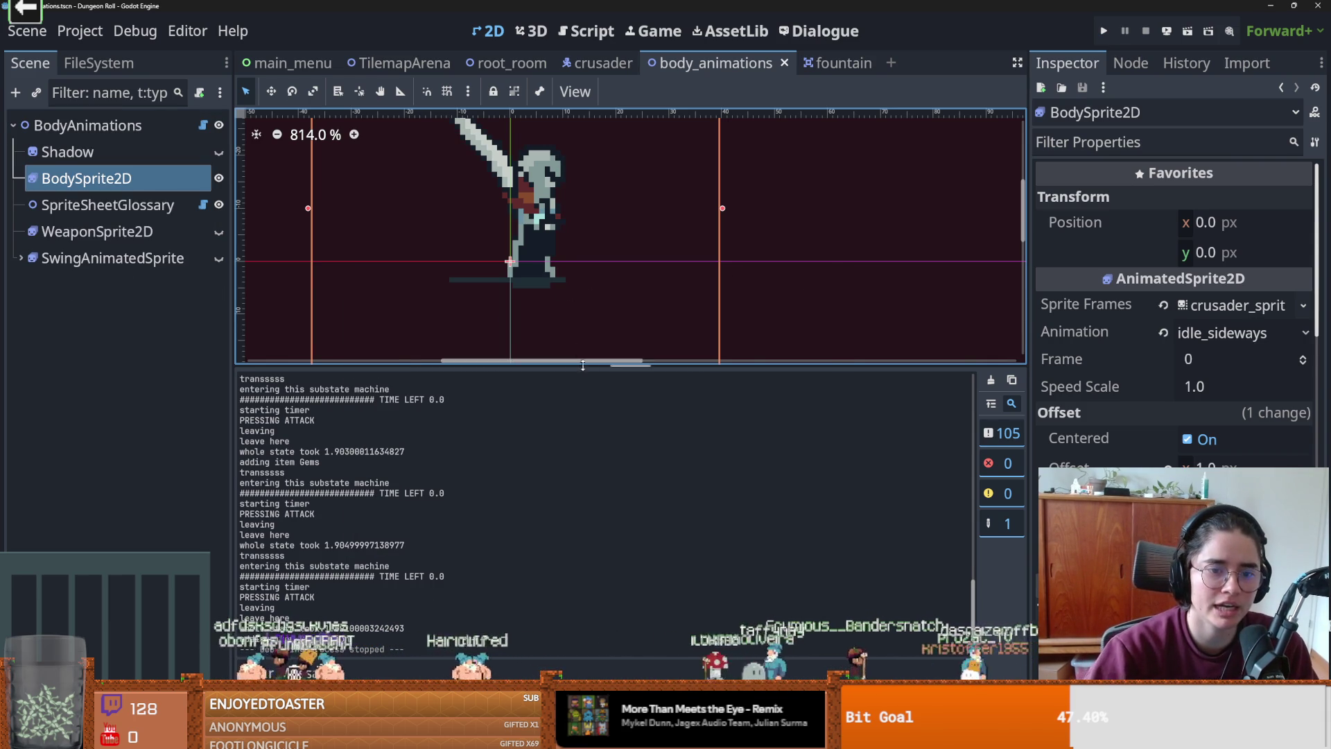
left_click_drag(587, 364, 617, 514)
left_click(827, 63)
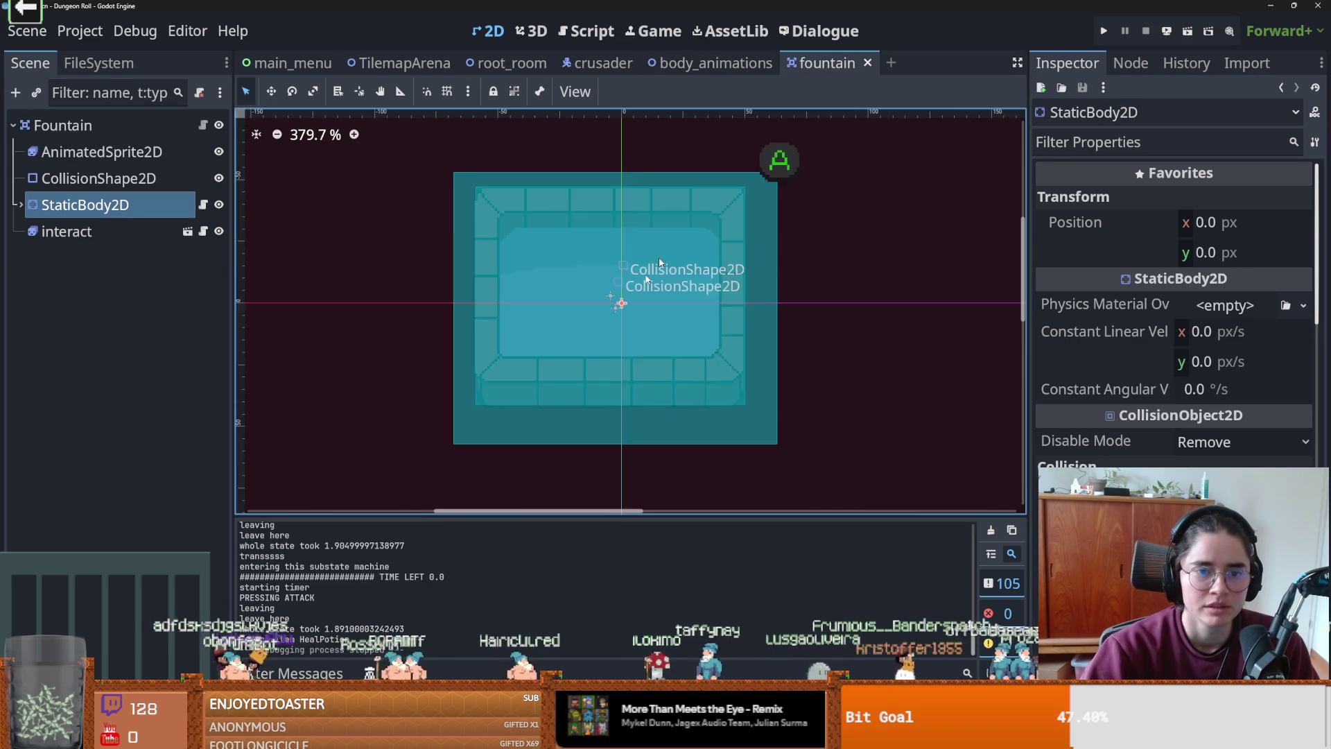
key("ctrl+s")
- In the fountain script, remove the extra blank line and add a new line under the PlayerCharacter check
left_click(203, 204)
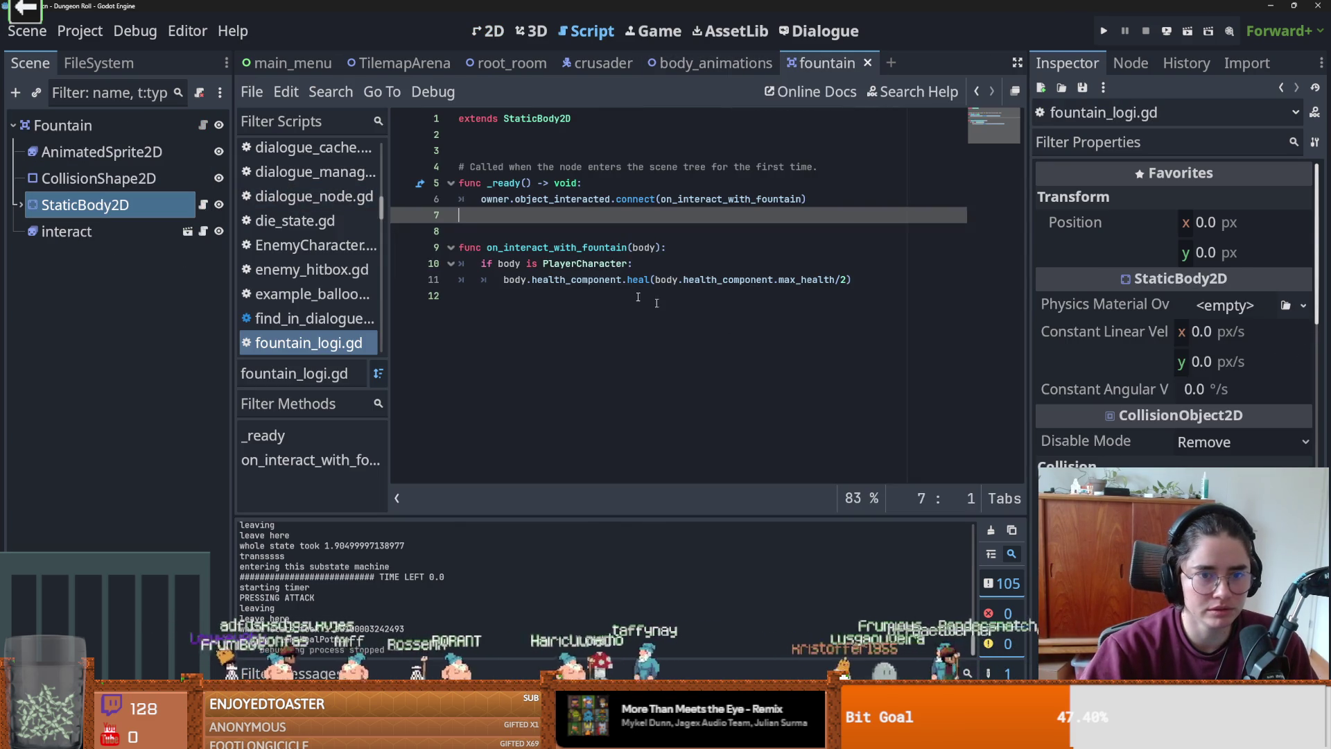
left_click_drag(504, 279, 853, 279)
key("ctrl+s")
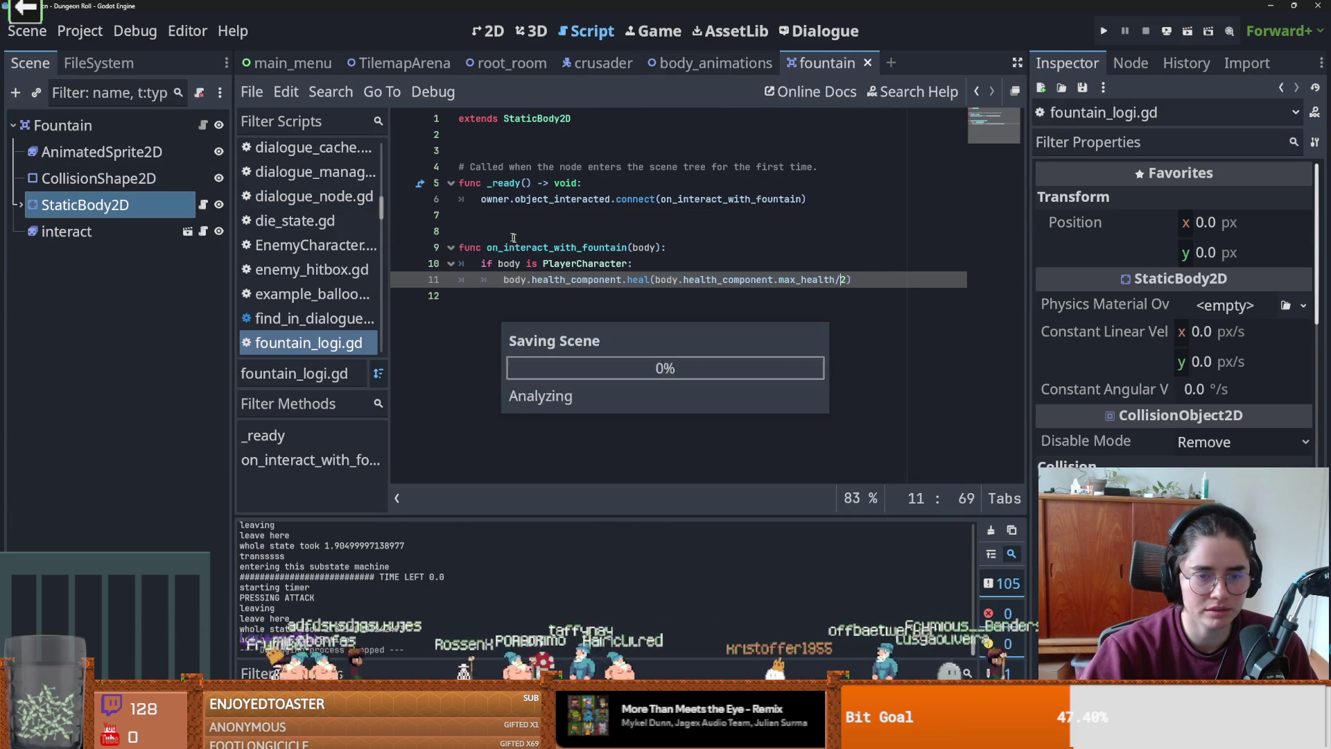
left_click(526, 248)
left_click(508, 228)
key("BackSpace")
left_click(558, 248)
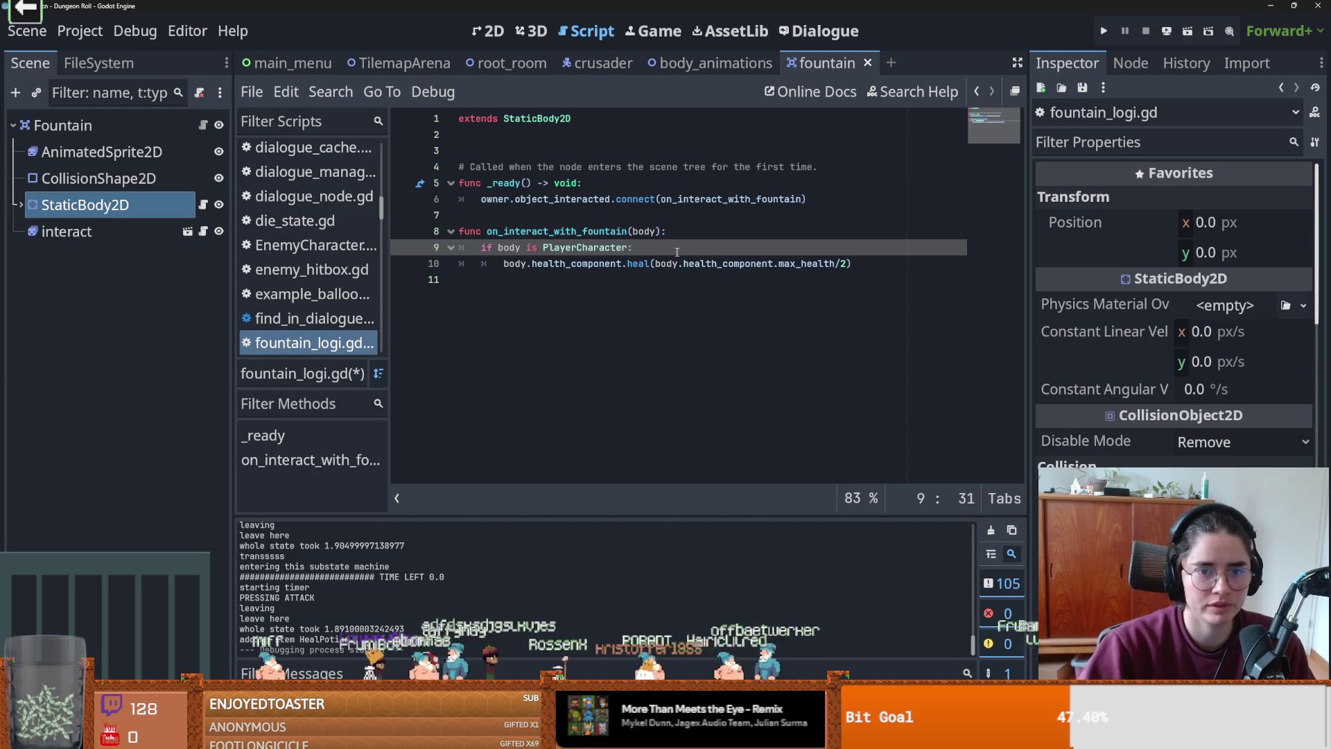
key("Return")
key("ctrl+s")
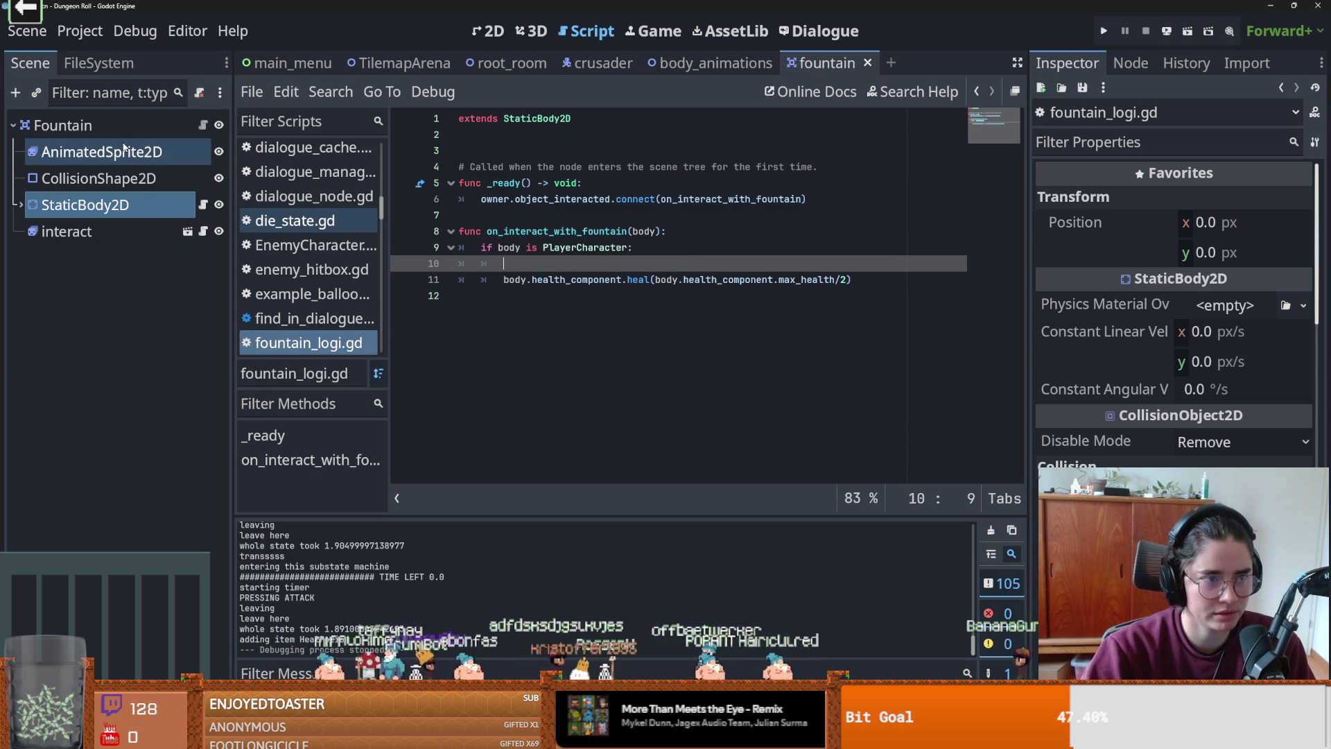
- Add an animated_sprite_2d reference to the script and type animated_sprite_2d.play( before the heal line
left_click(204, 152)
left_click_drag(203, 152, 534, 139)
type("animated_sprite_2d")
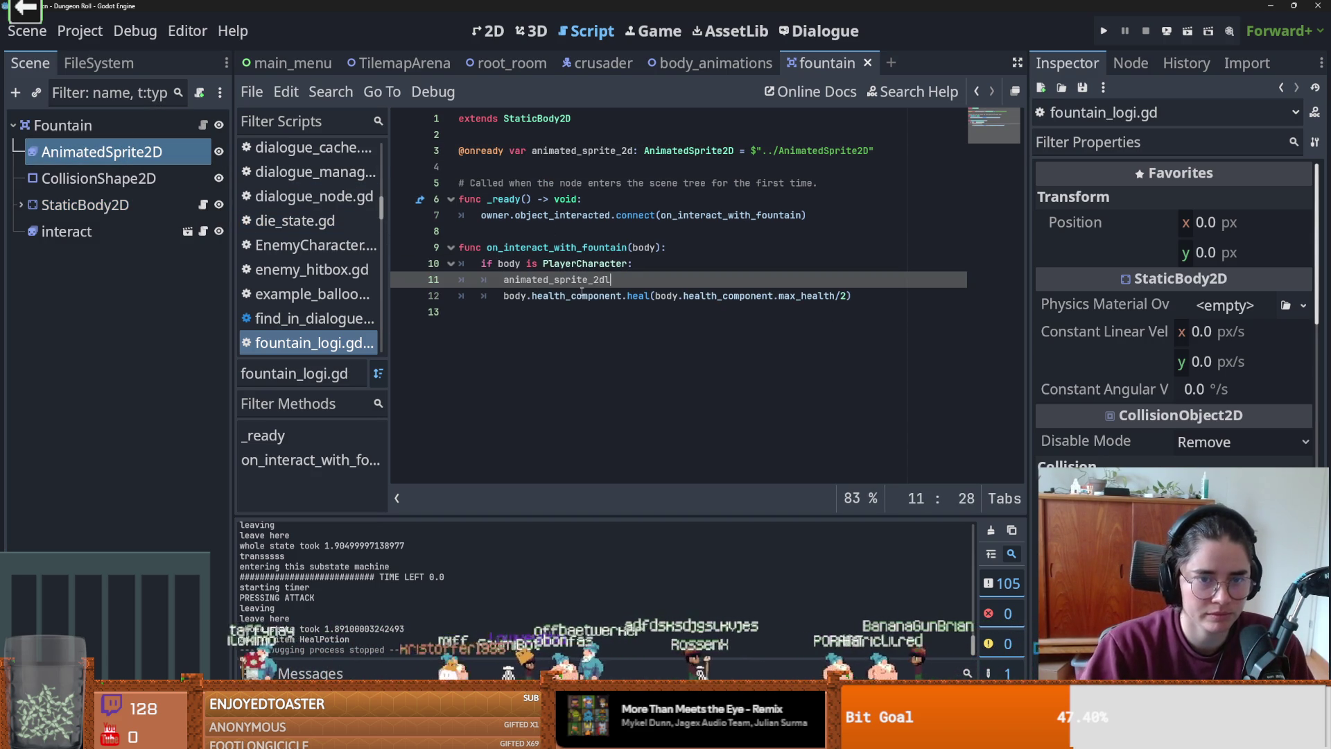
type(".play(")
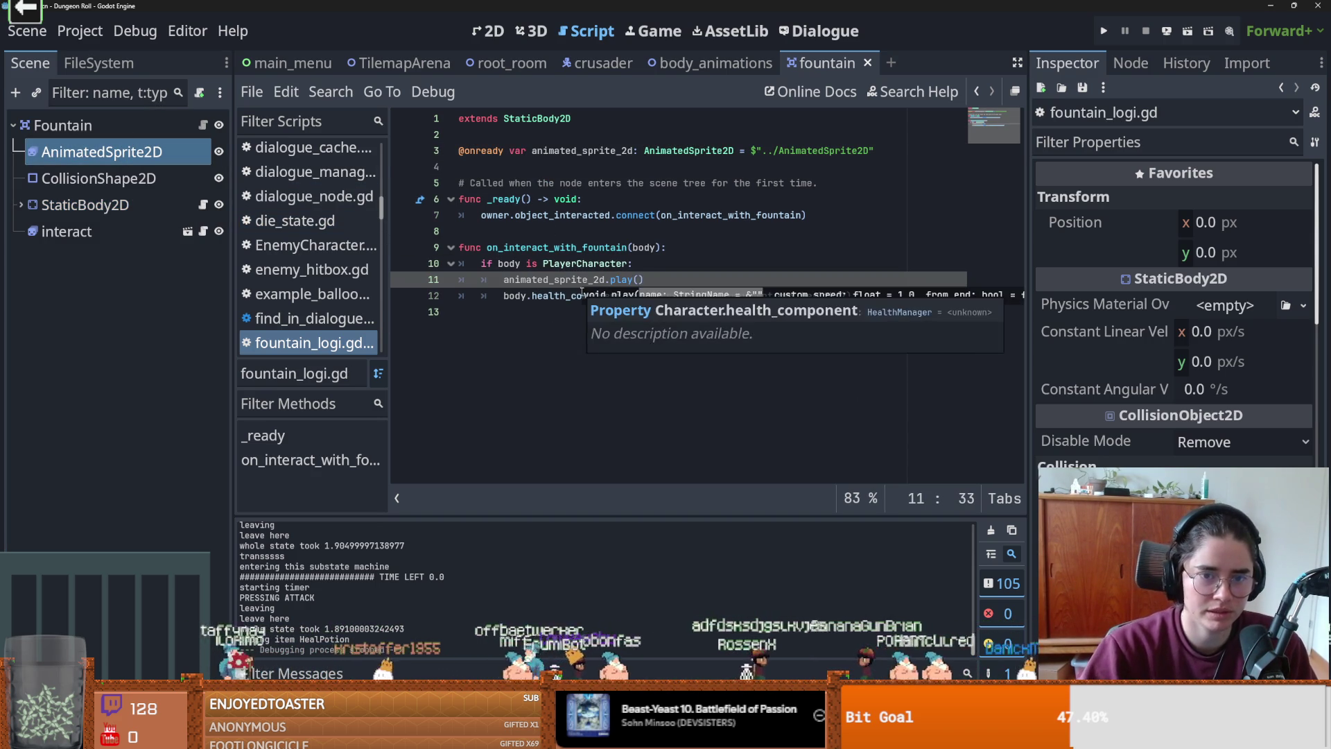
left_click(77, 231)
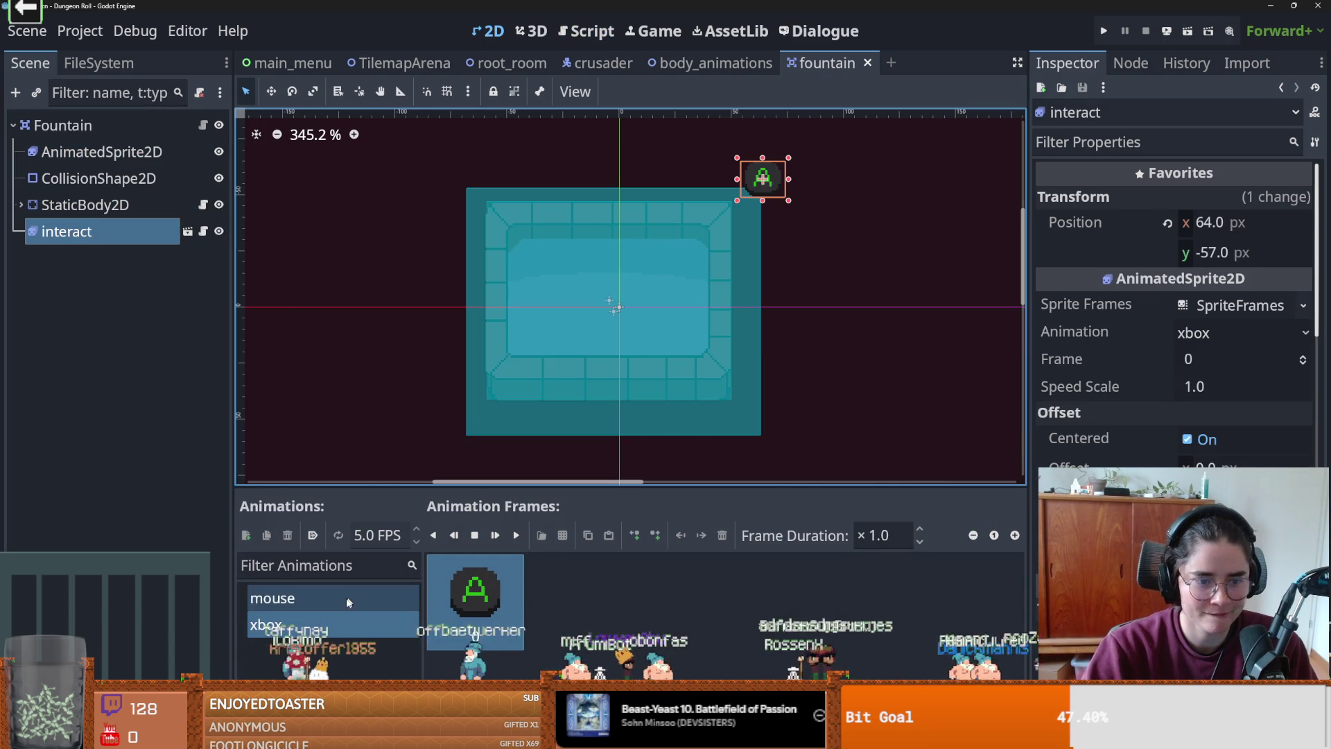
- Review the fountain AnimatedSprite2D's 'on' and 'off' animations, leaving the 'off' name unchanged
left_click(99, 156)
left_click(355, 625)
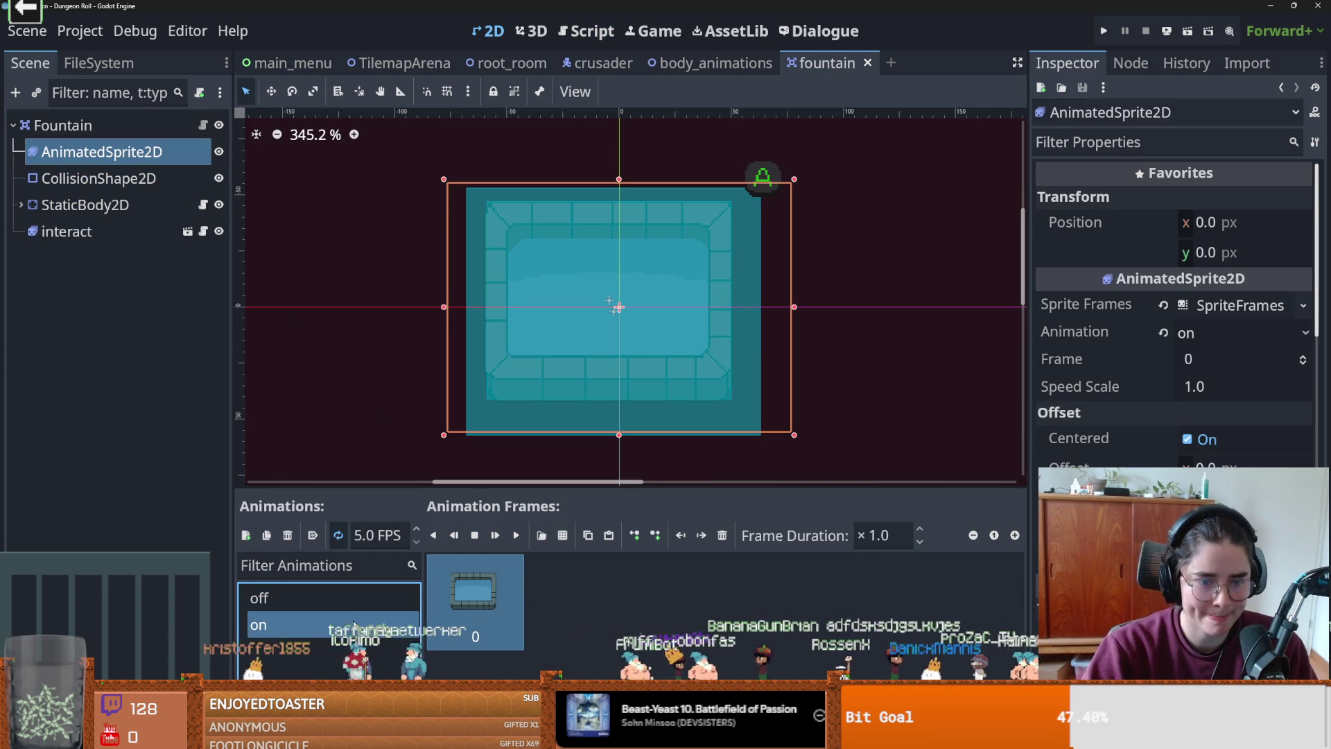
left_click(516, 534)
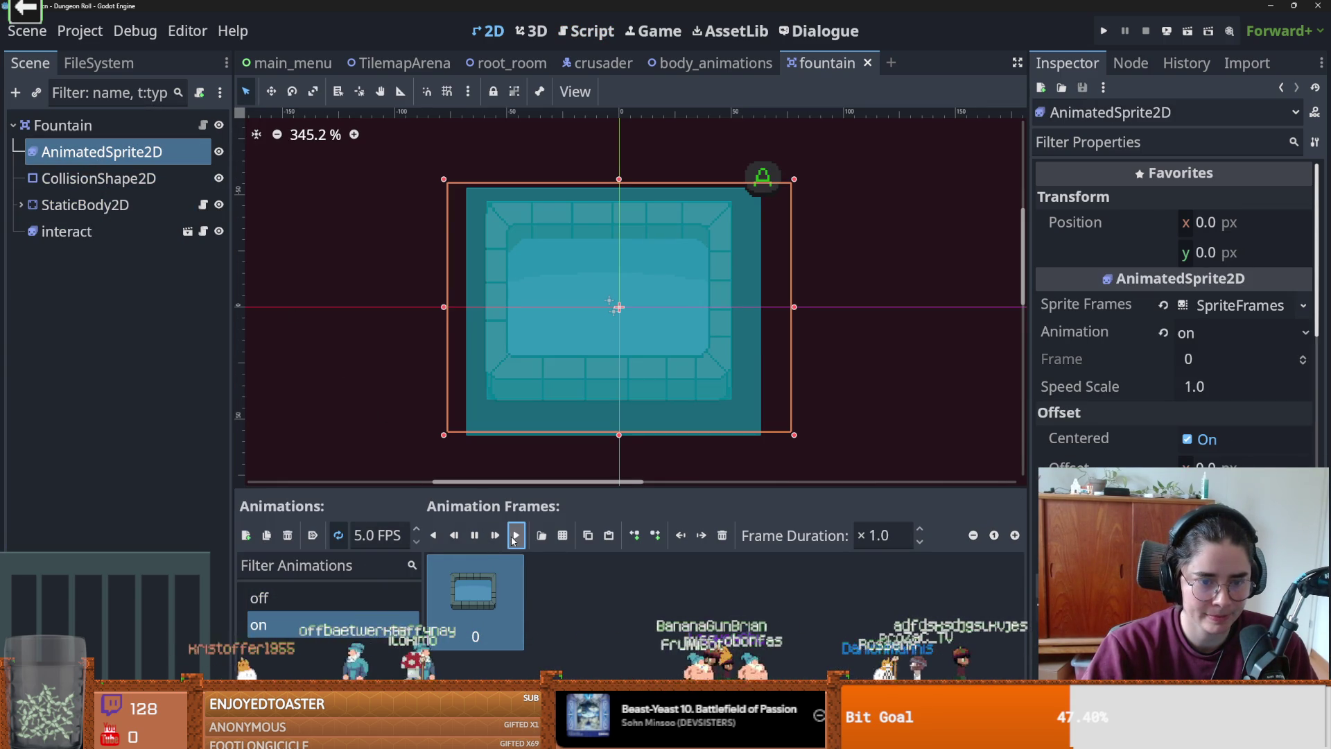
left_click(258, 598)
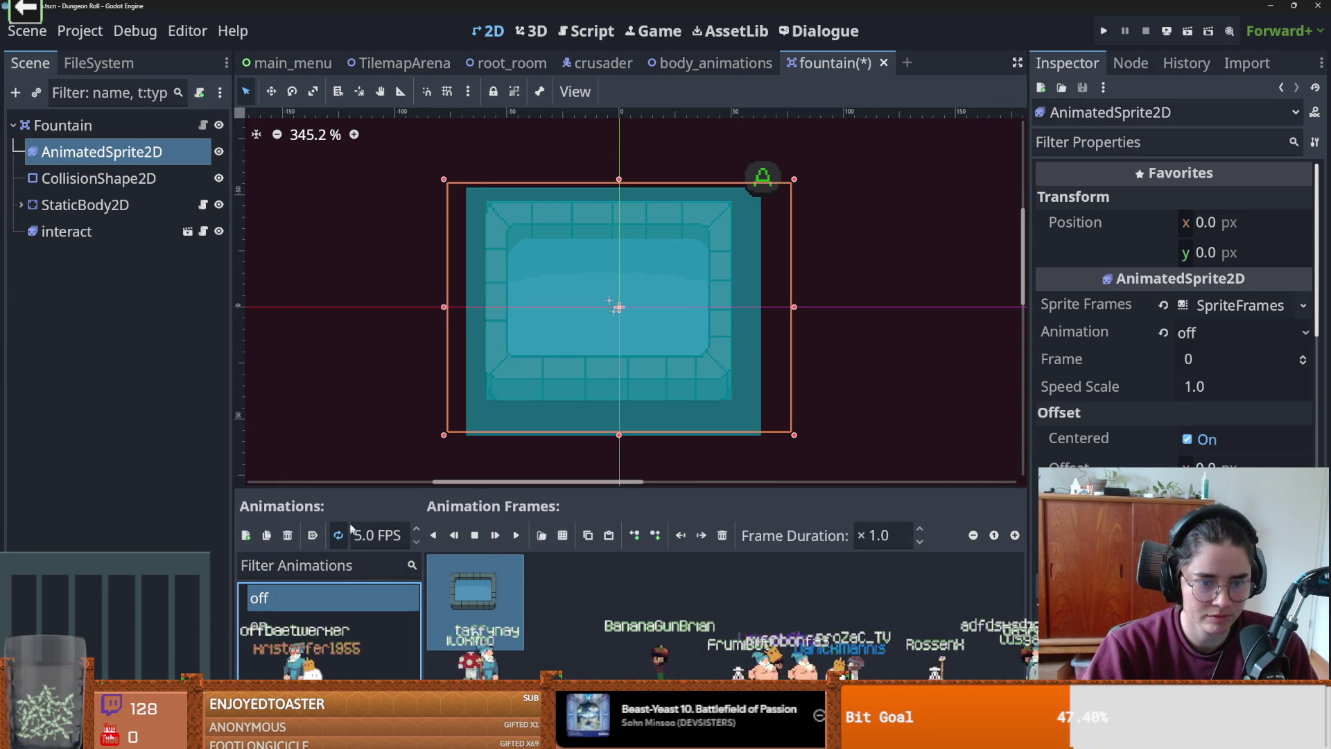
left_click(378, 624)
left_click(485, 594)
left_click(368, 598)
left_click(363, 599)
key("Escape")
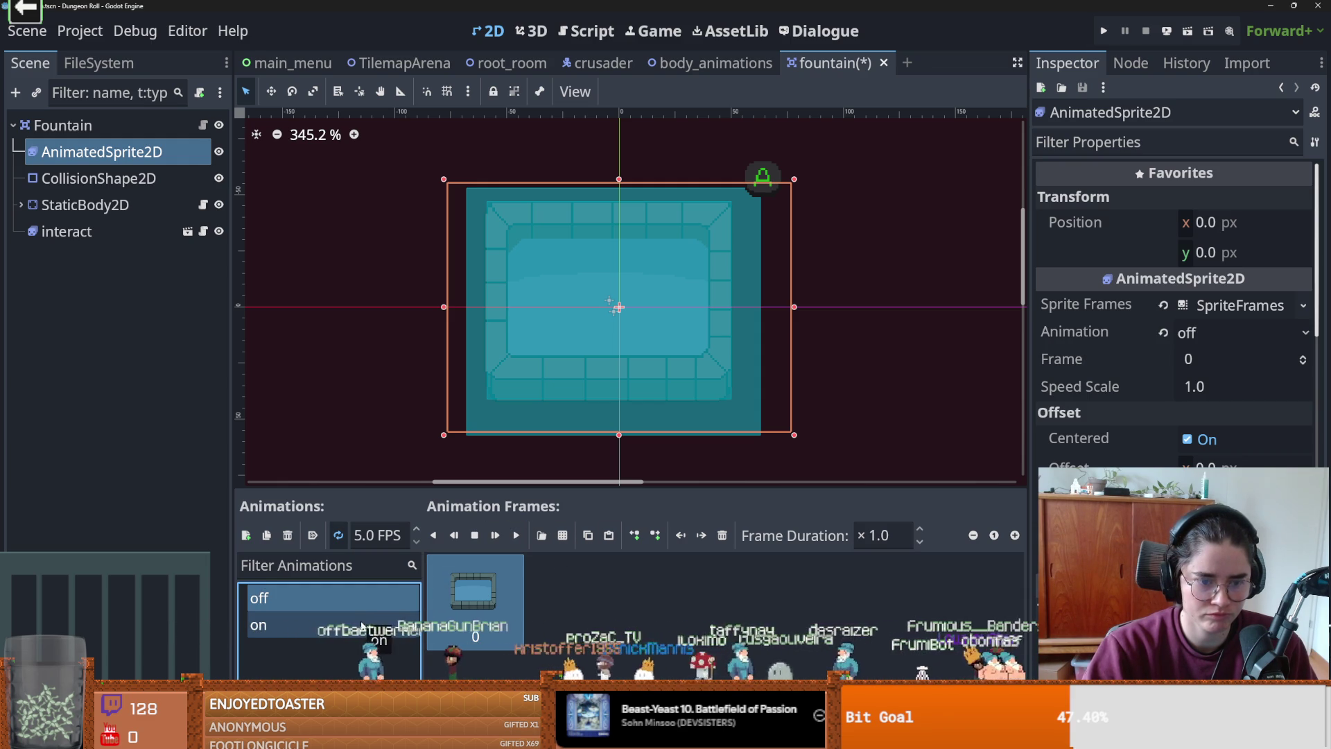
left_click(361, 627)
- Load fountains.png from Rooms/RoomScenes/GraceRooms/Objects as a sprite sheet for the 'on' animation
left_click(542, 534)
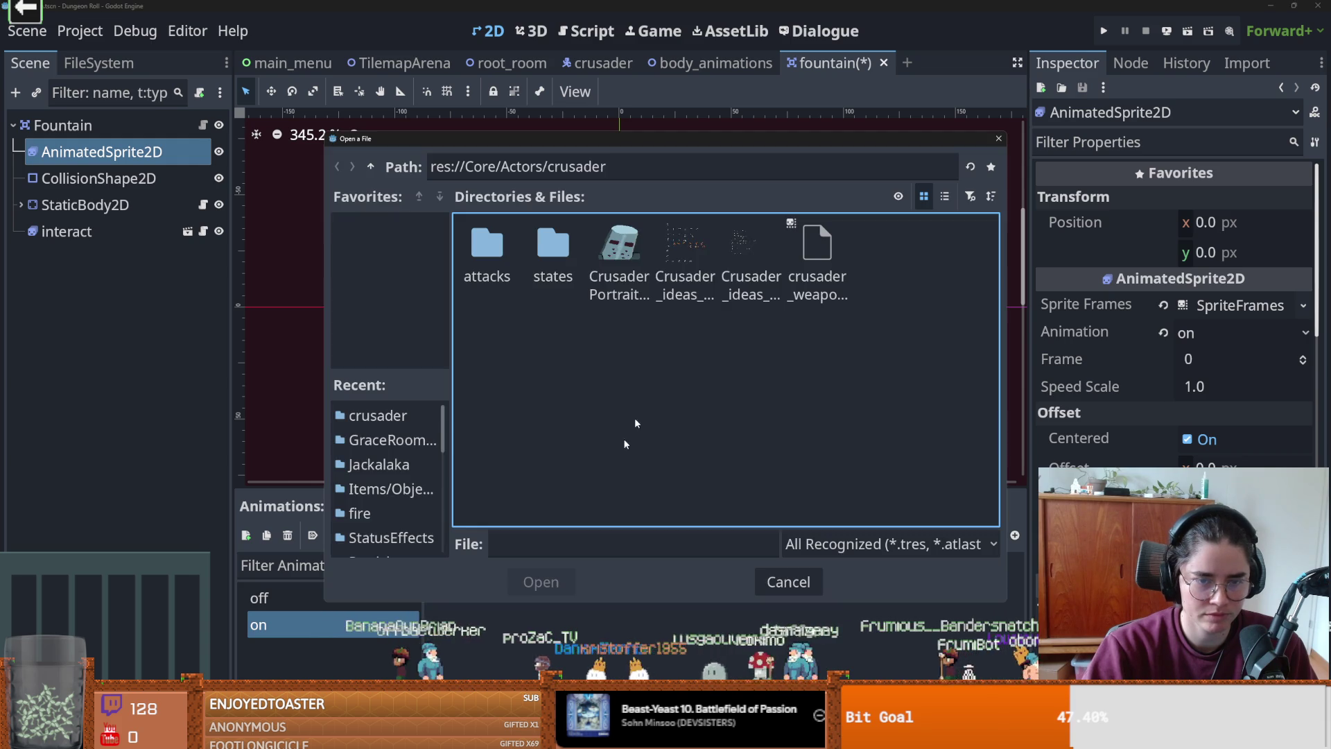
left_click(370, 168)
left_click(370, 168)
left_click(880, 258)
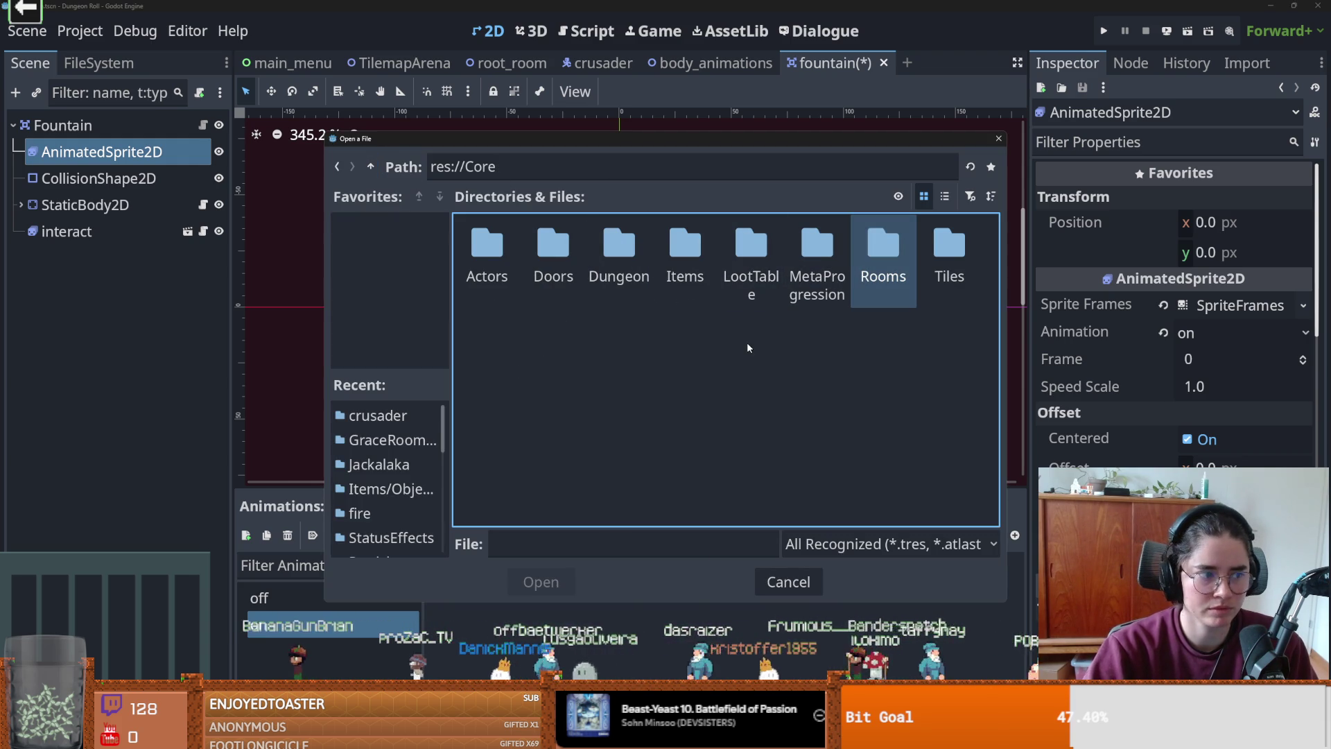
double_click(900, 251)
double_click(489, 248)
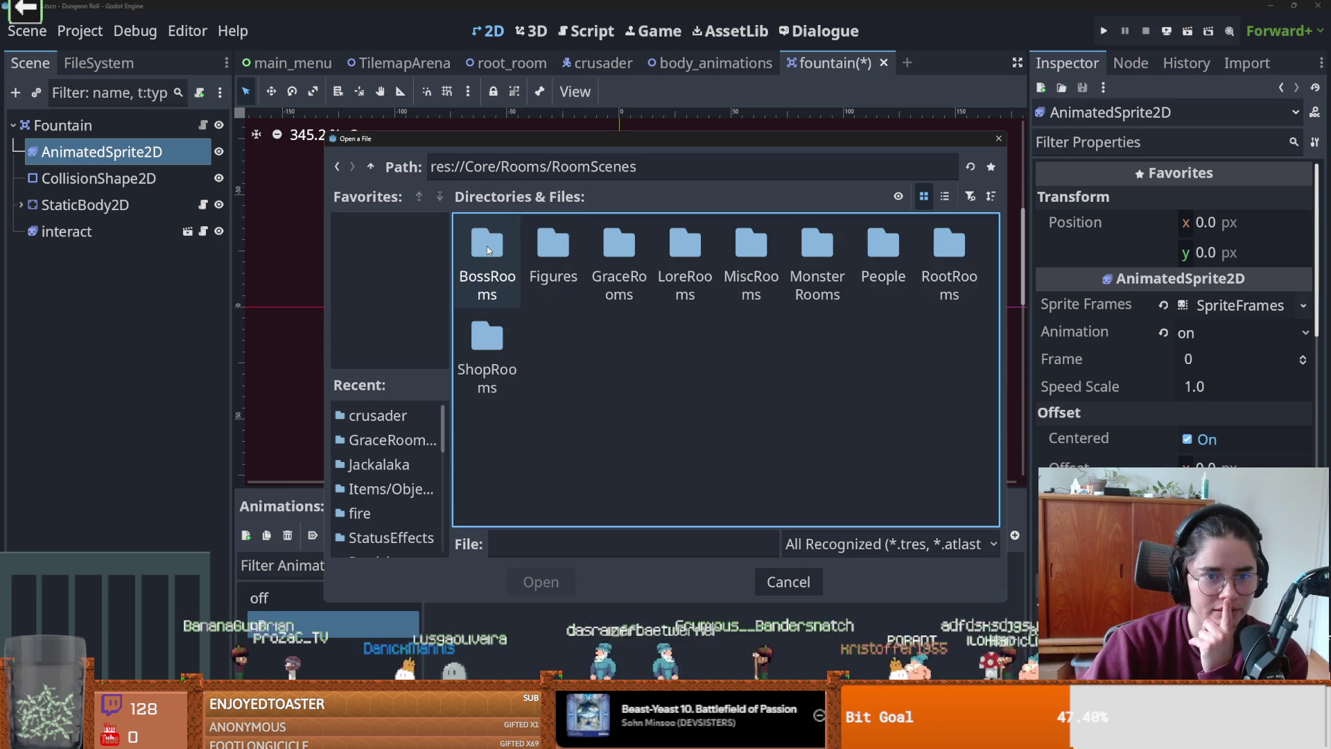
double_click(638, 240)
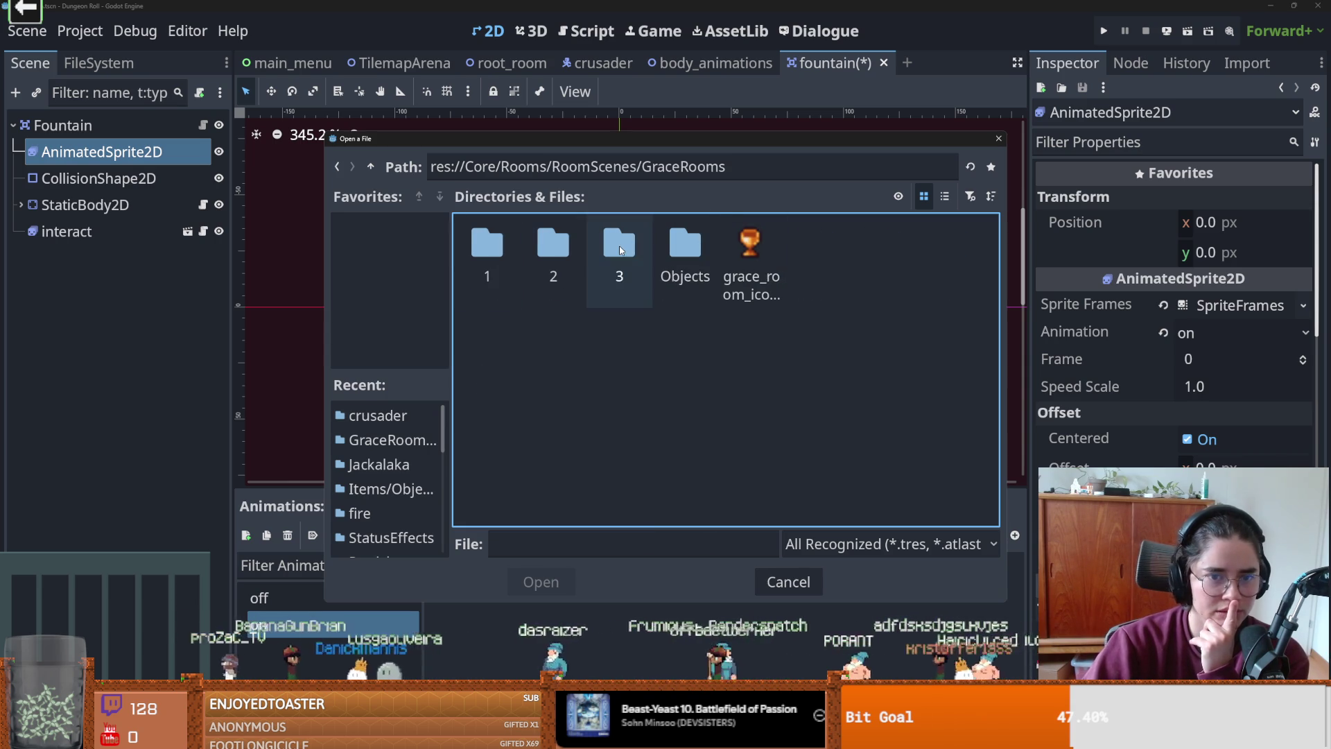
double_click(685, 251)
left_click(505, 257)
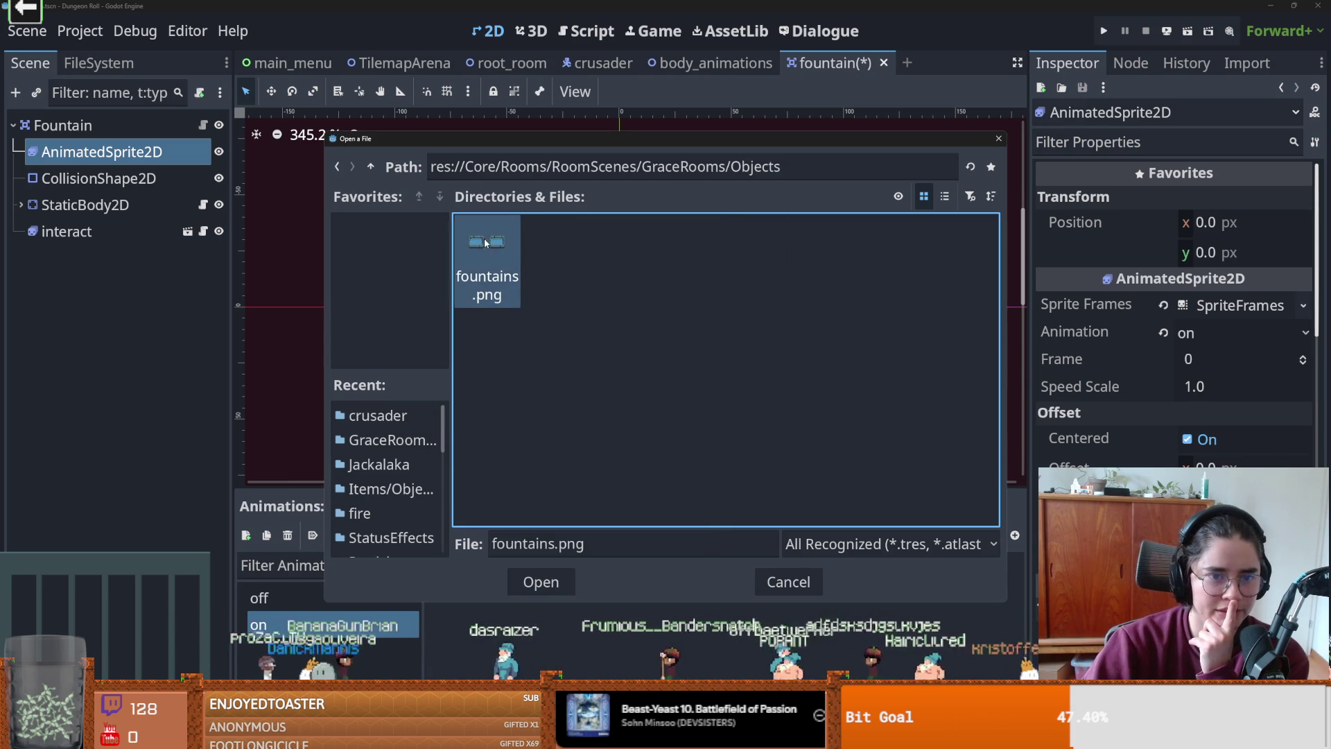
double_click(505, 260)
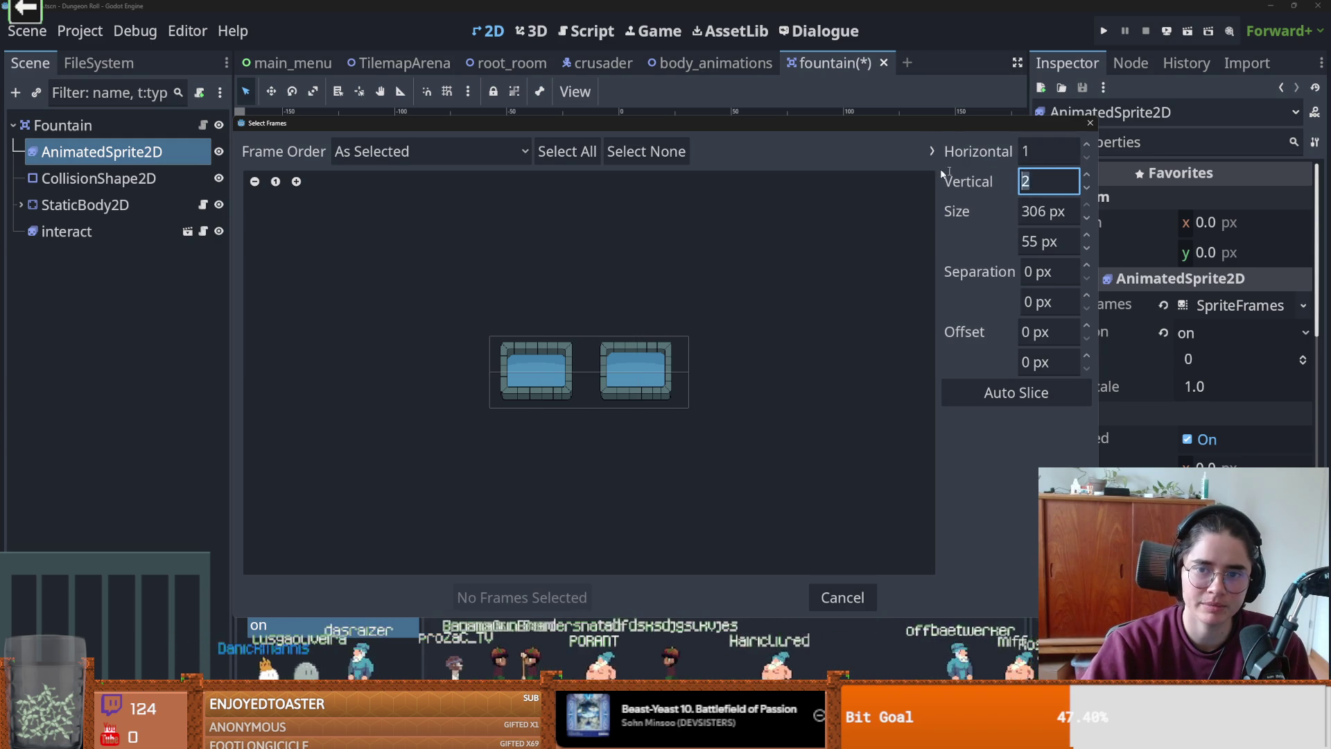
type("12")
- Set the sheet grid to 2 columns by 1 row and add one fountain frame to 'on'
left_click(1056, 146)
type("1")
left_click(1056, 153)
type("2")
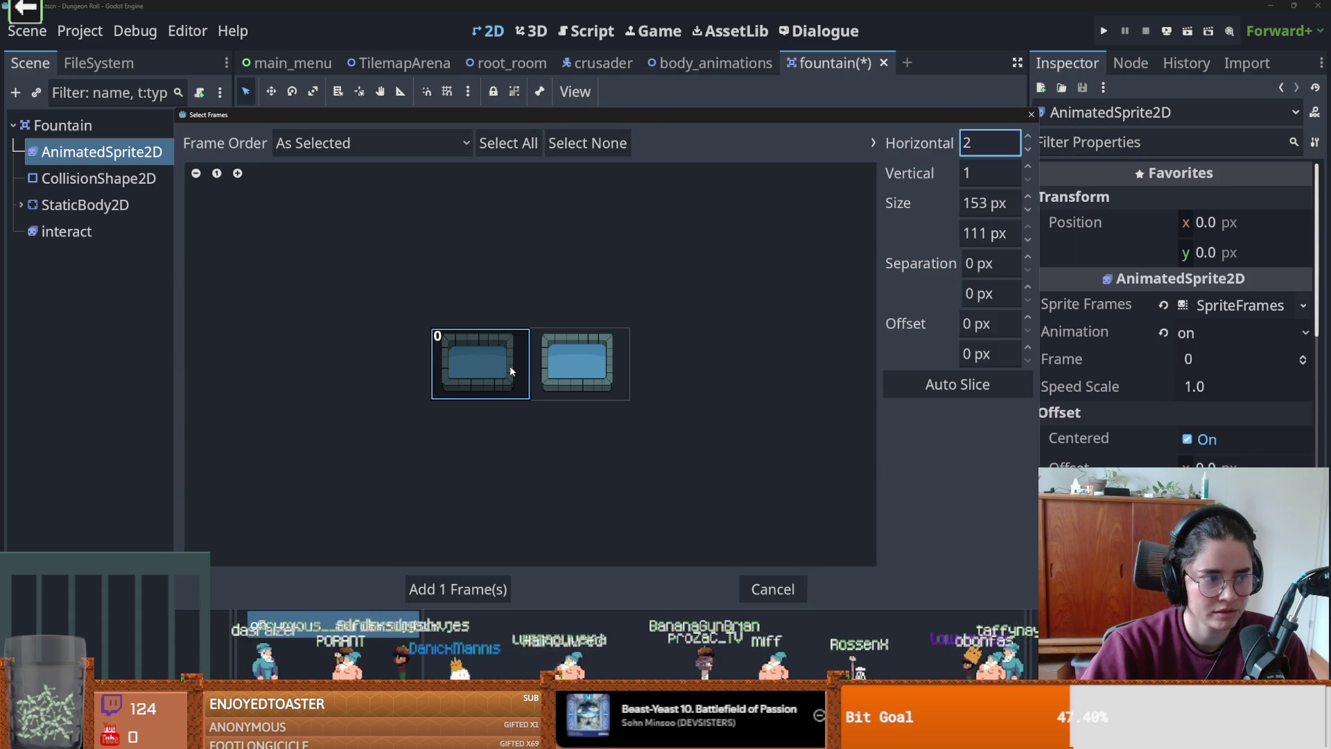
left_click(458, 589)
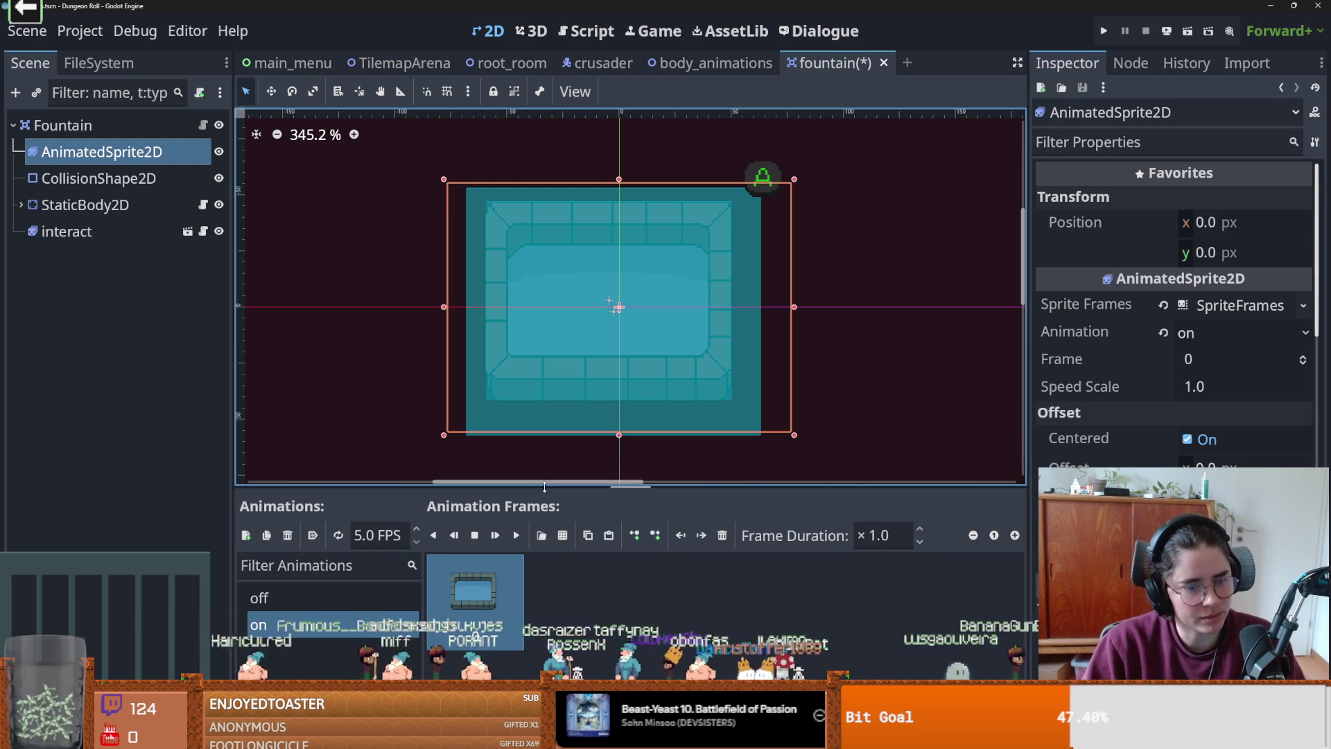
left_click(340, 602)
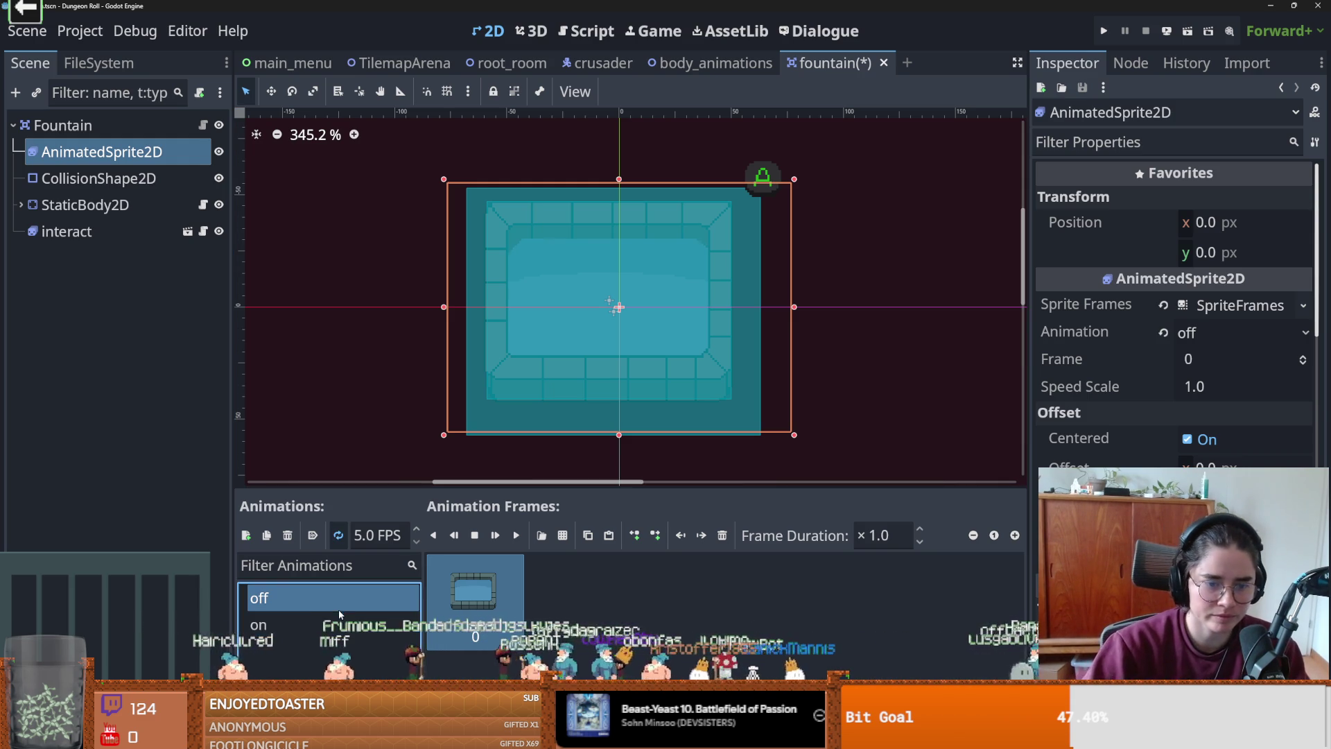
- Make the fountain script call animated_sprite_2d.play("on") and save it
key("ctrl+s")
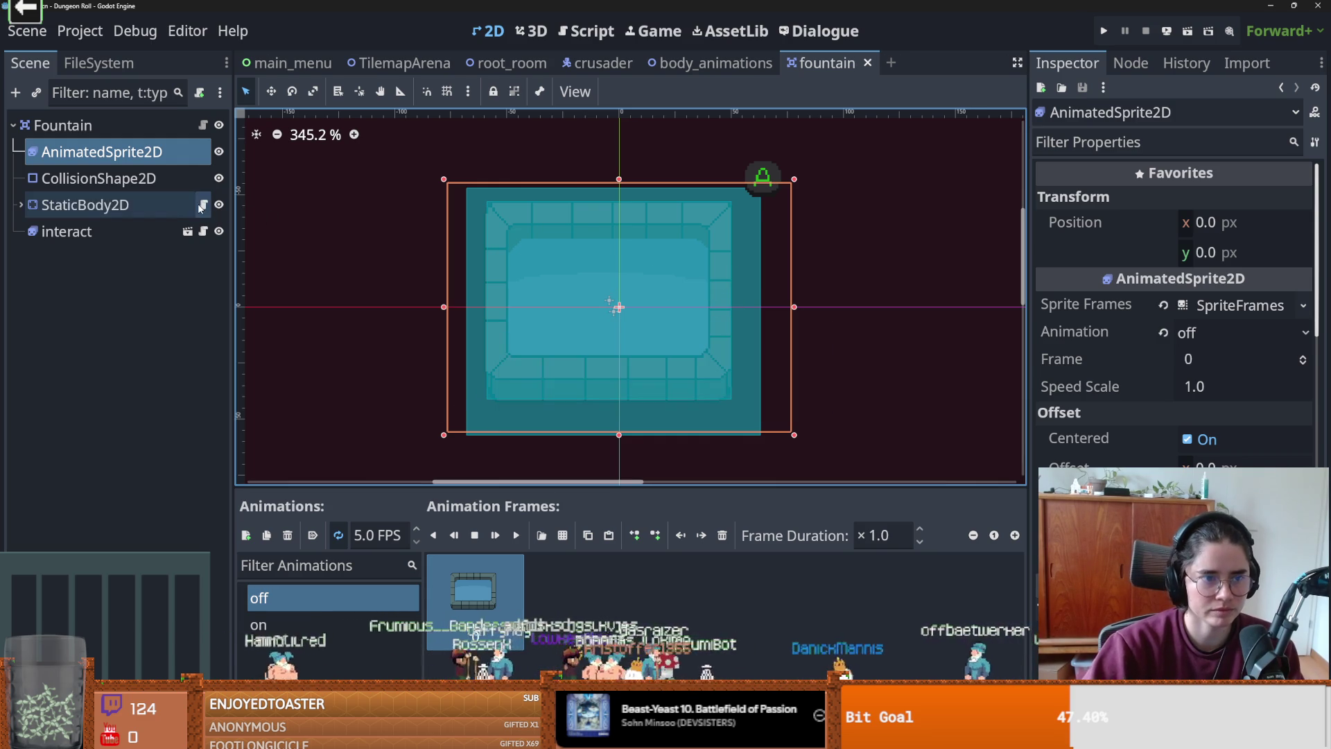
left_click(202, 204)
left_click(595, 278)
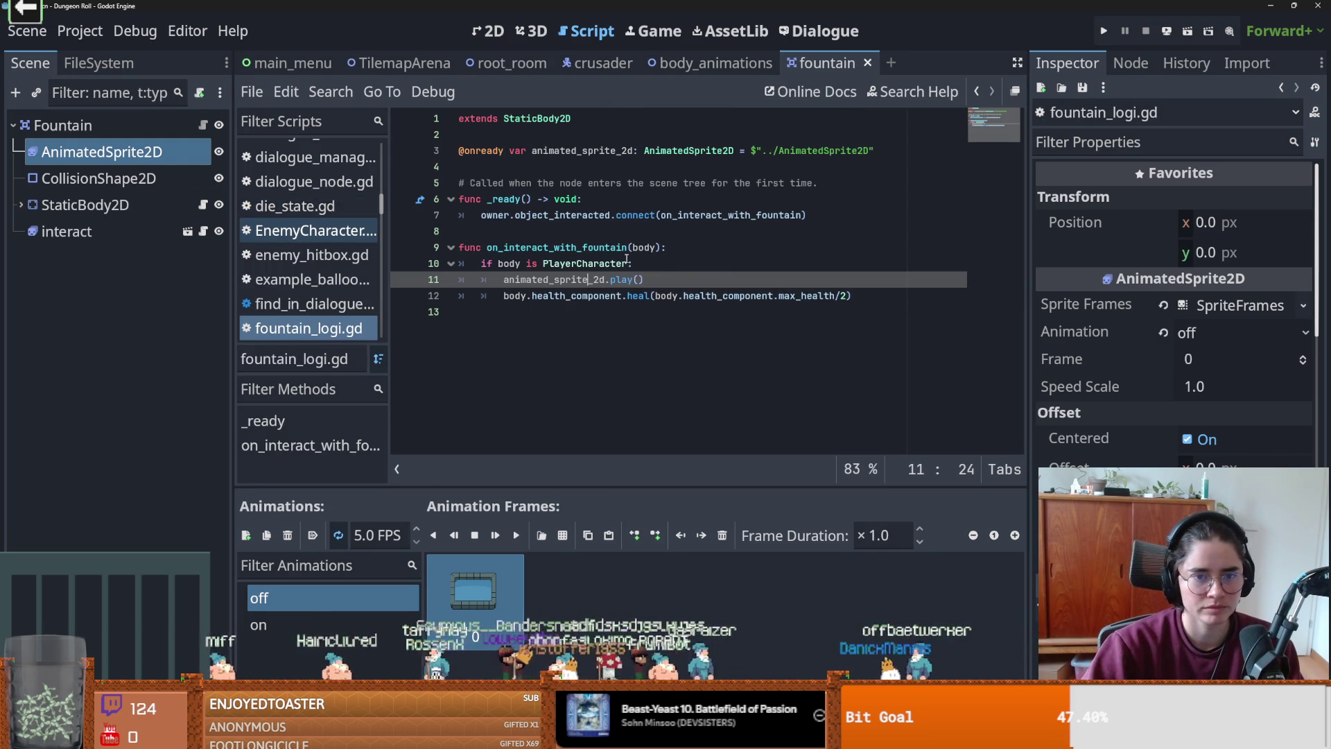
left_click(627, 262)
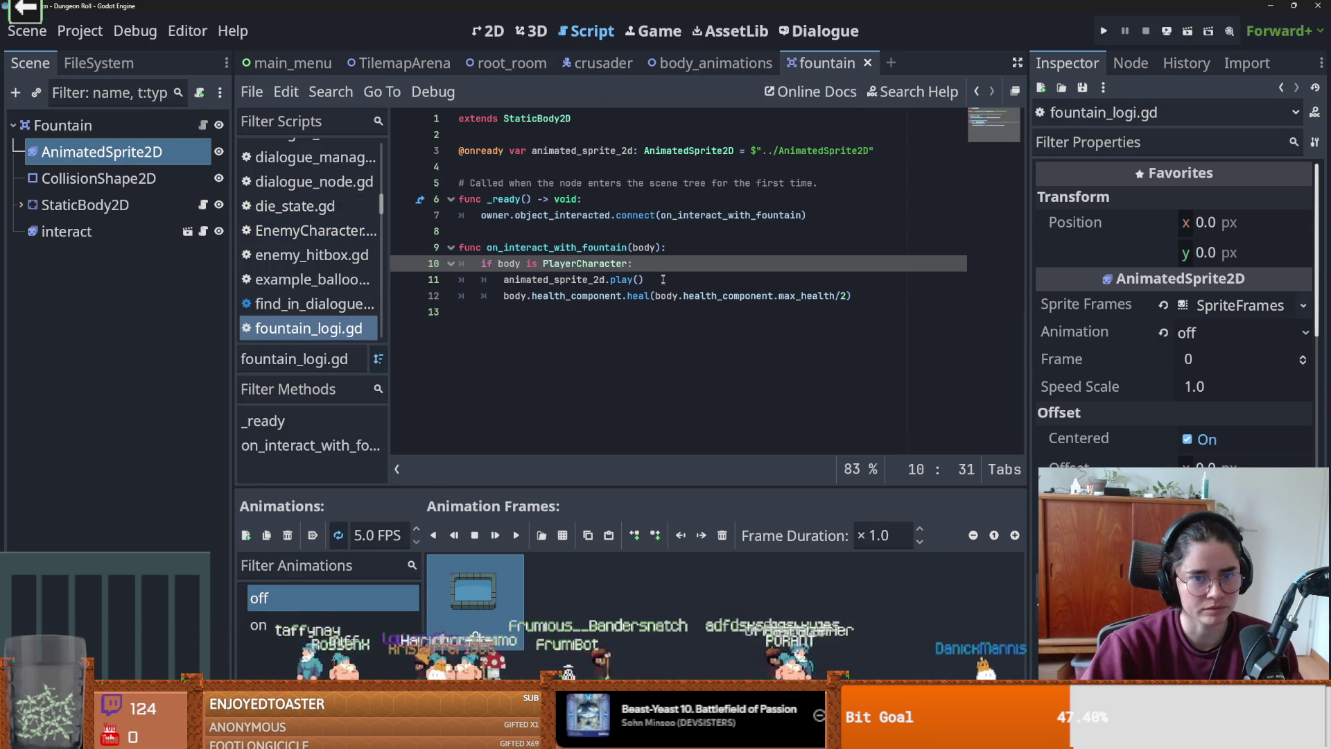
left_click(640, 279)
type("ro")
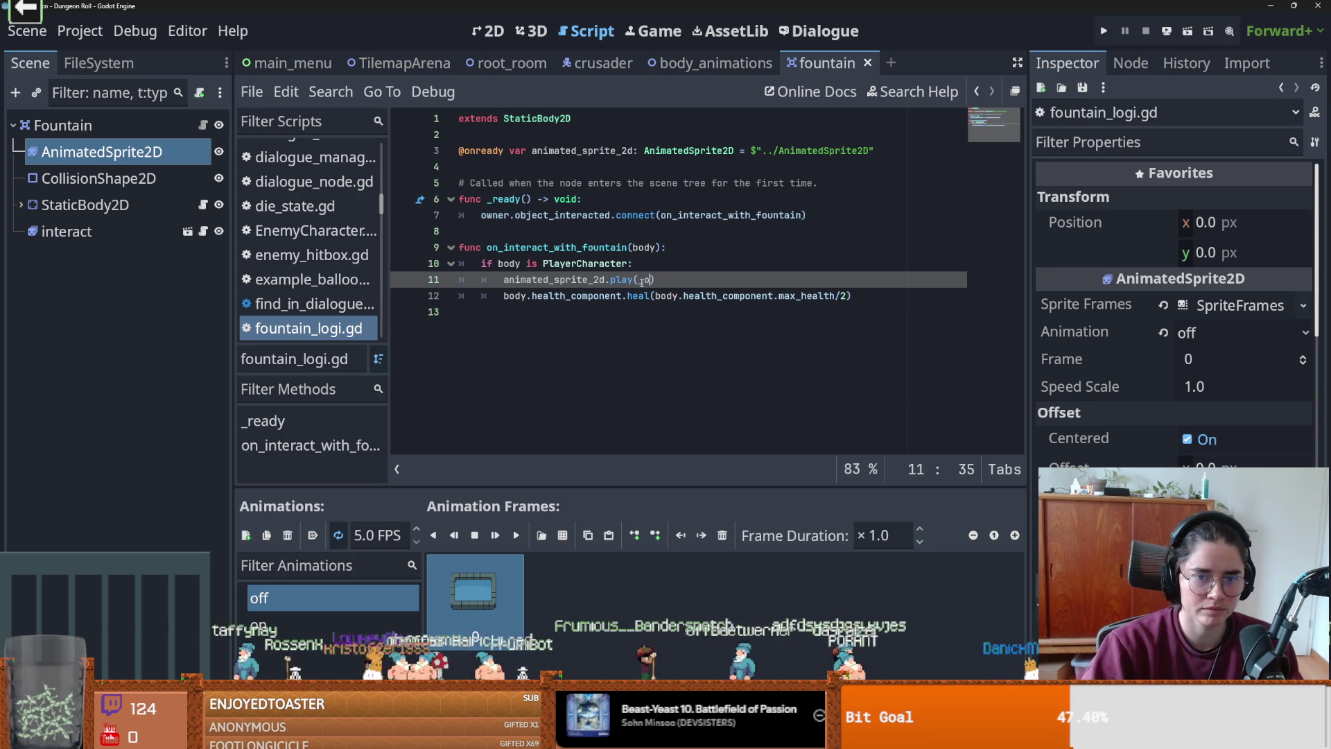
key("BackSpace")
key("BackSpace")
type("\"on")
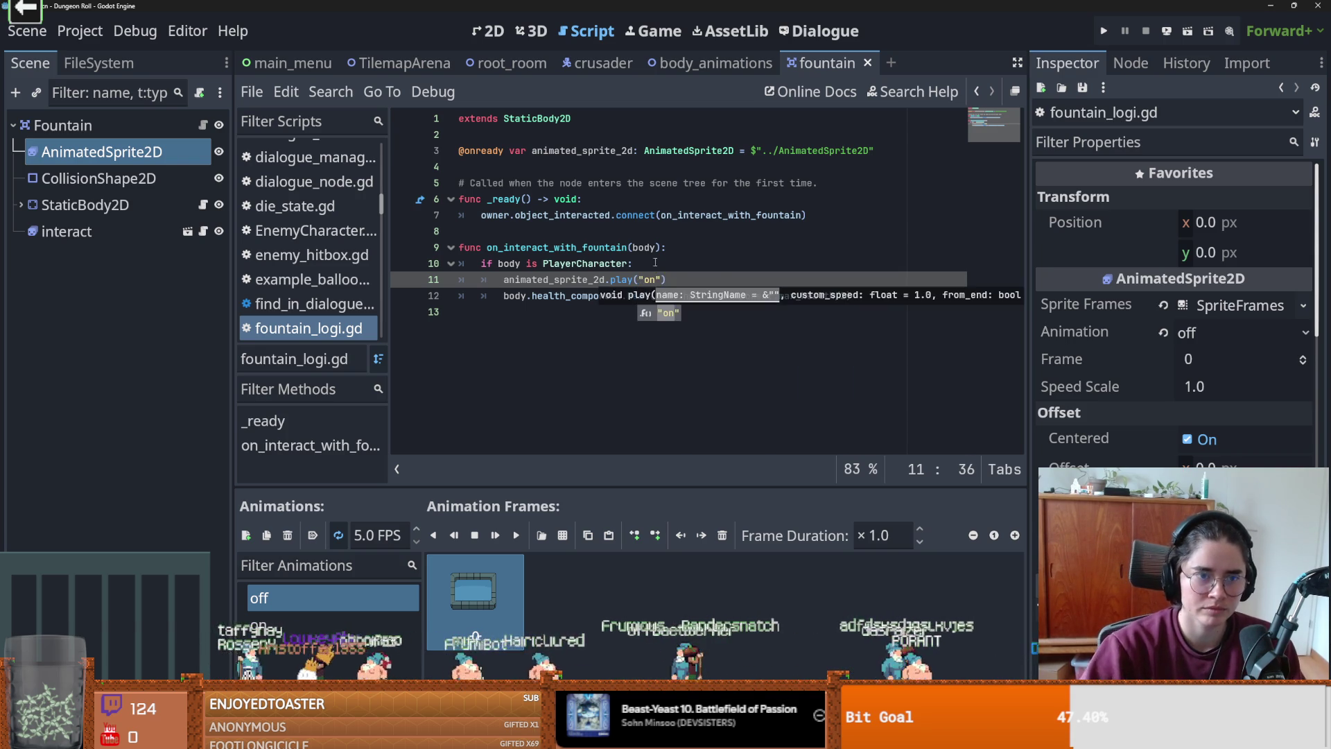
left_click(654, 264)
key("ctrl+s")
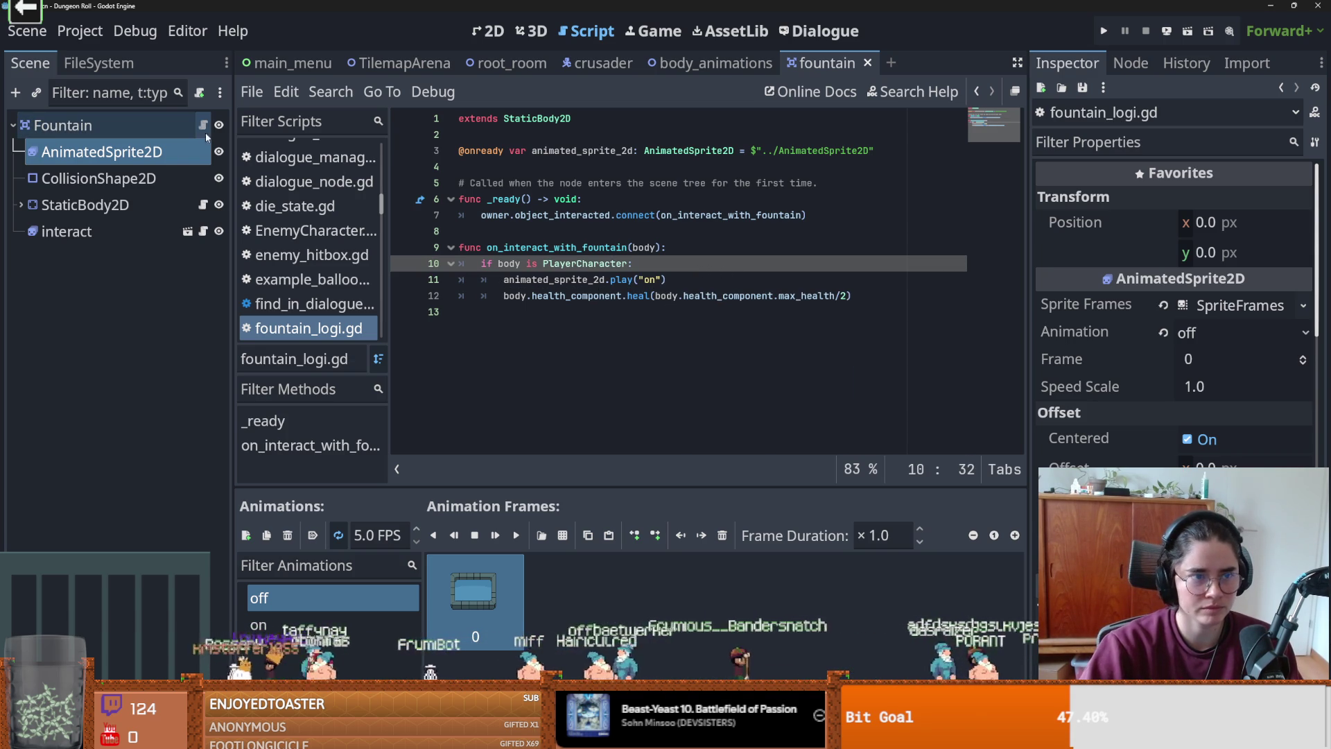
- Compare the Fountain root's interactable script with the fountain logic script
left_click(203, 126)
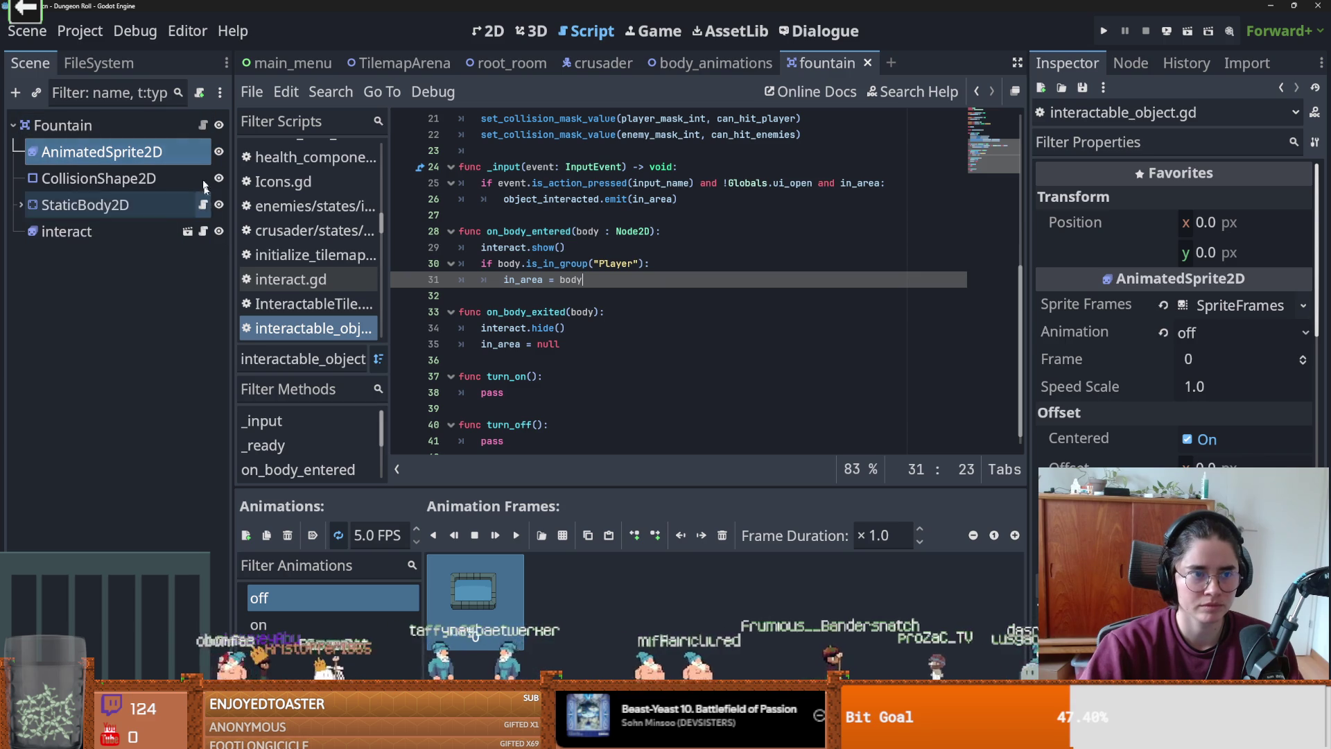
scroll(568, 296, "up", 5)
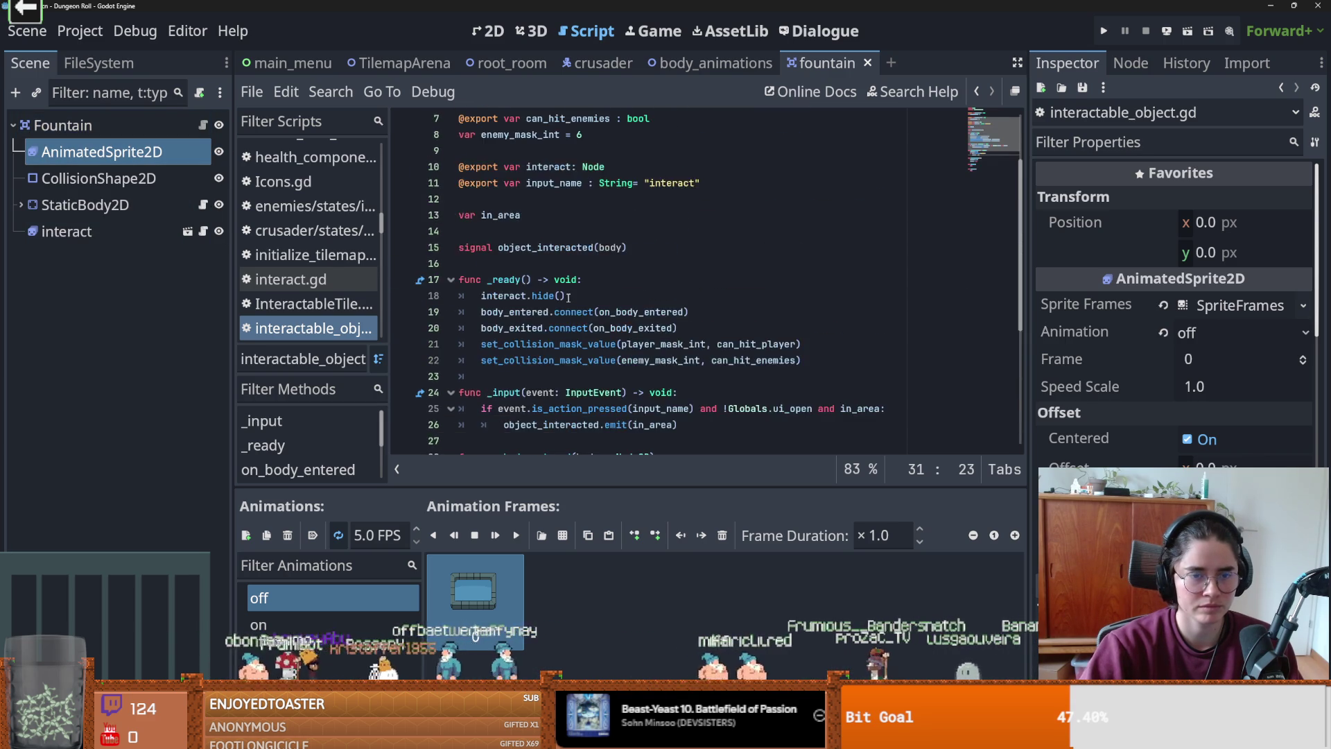
scroll(569, 297, "down", 3)
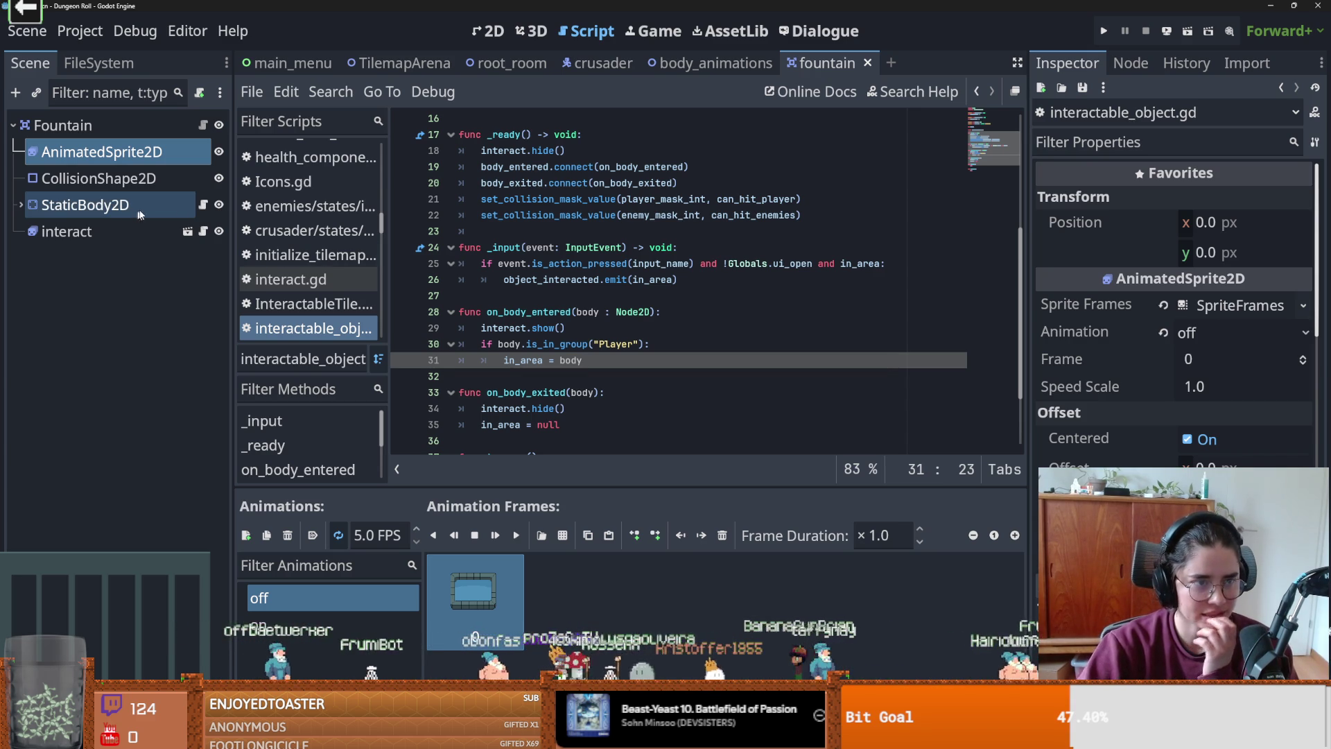
left_click(202, 204)
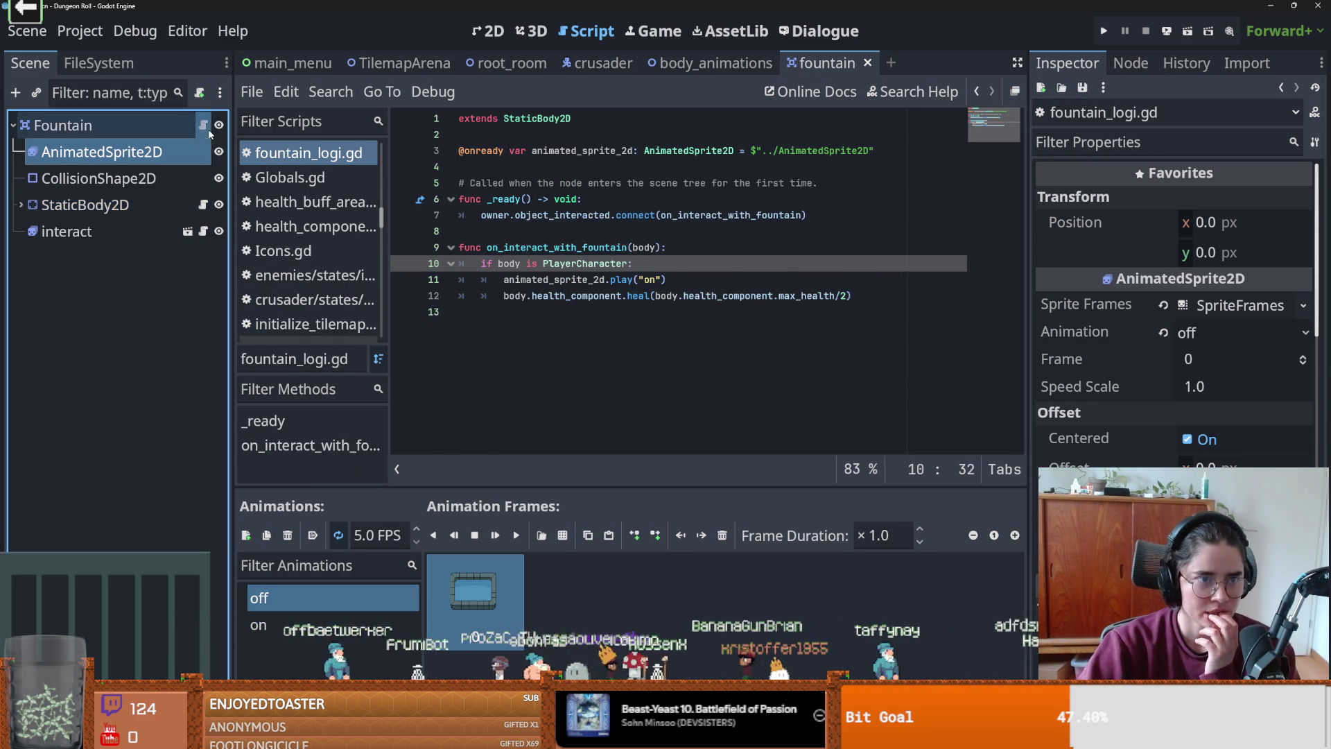
left_click(202, 125)
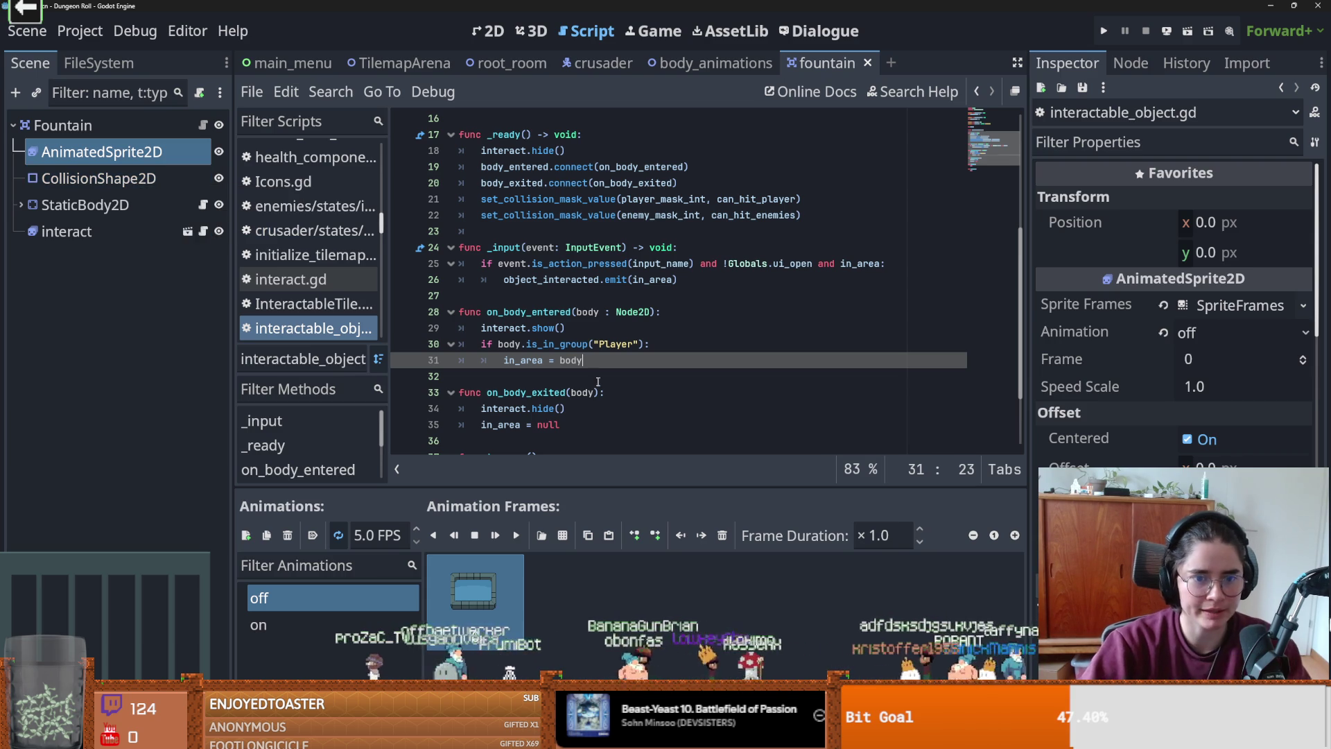
key("Down")
left_click(203, 206)
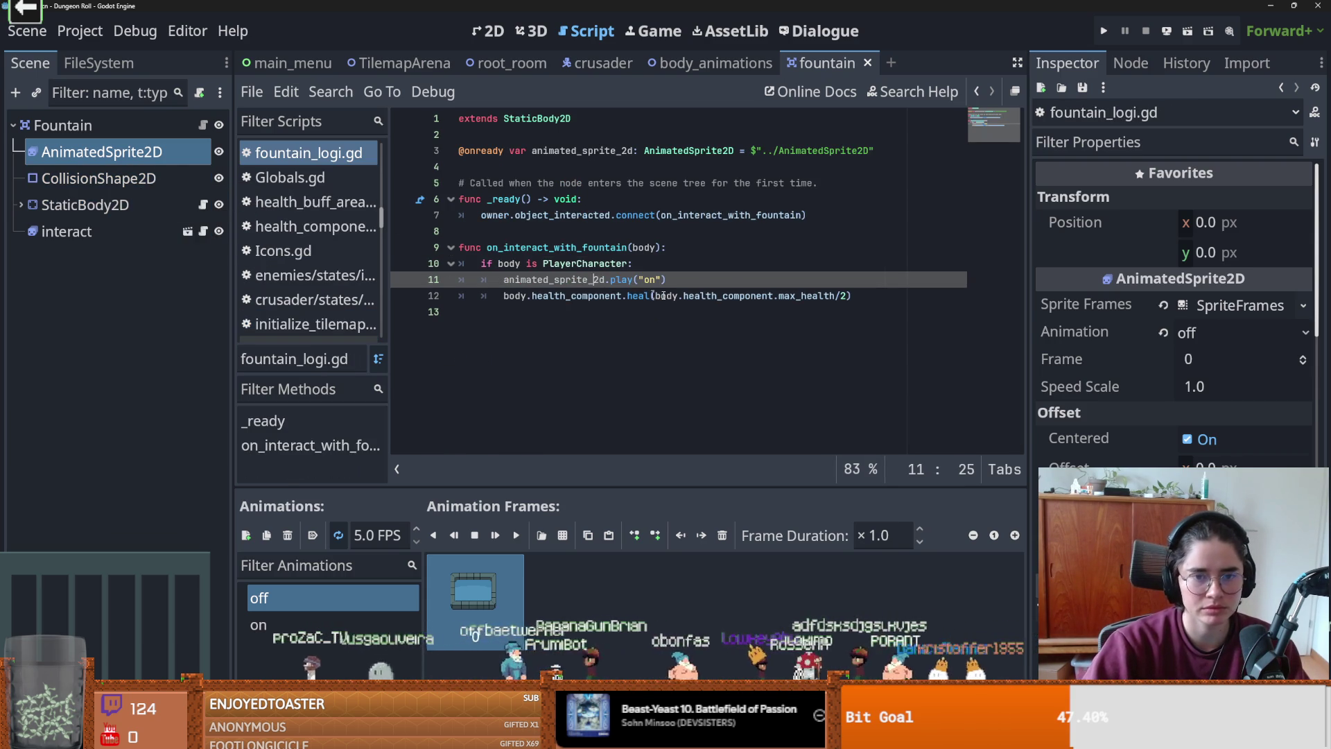
- Add a collision_shape_2d reference and a delete_col() function that calls collision_shape_2d.queue_free()
left_click_drag(99, 178, 643, 174)
double_click(613, 174)
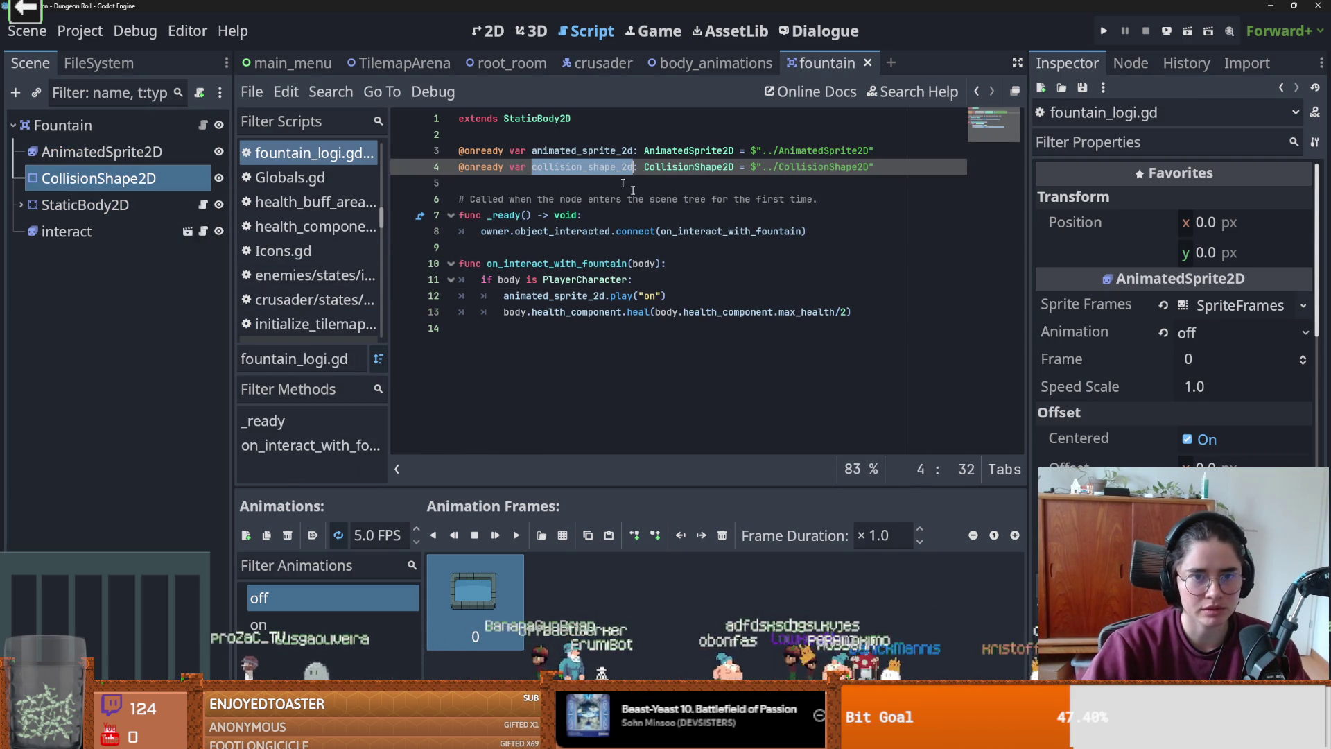
left_click(706, 296)
left_click(478, 328)
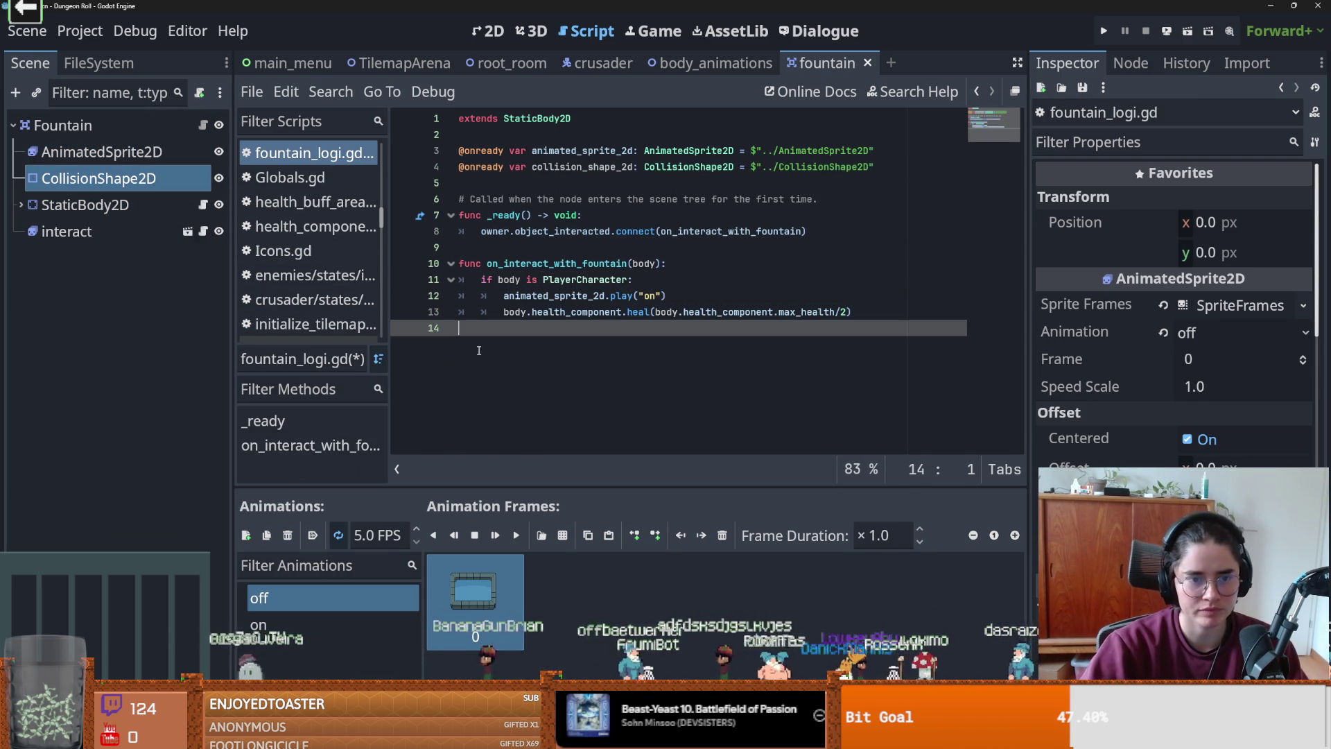
key("Return")
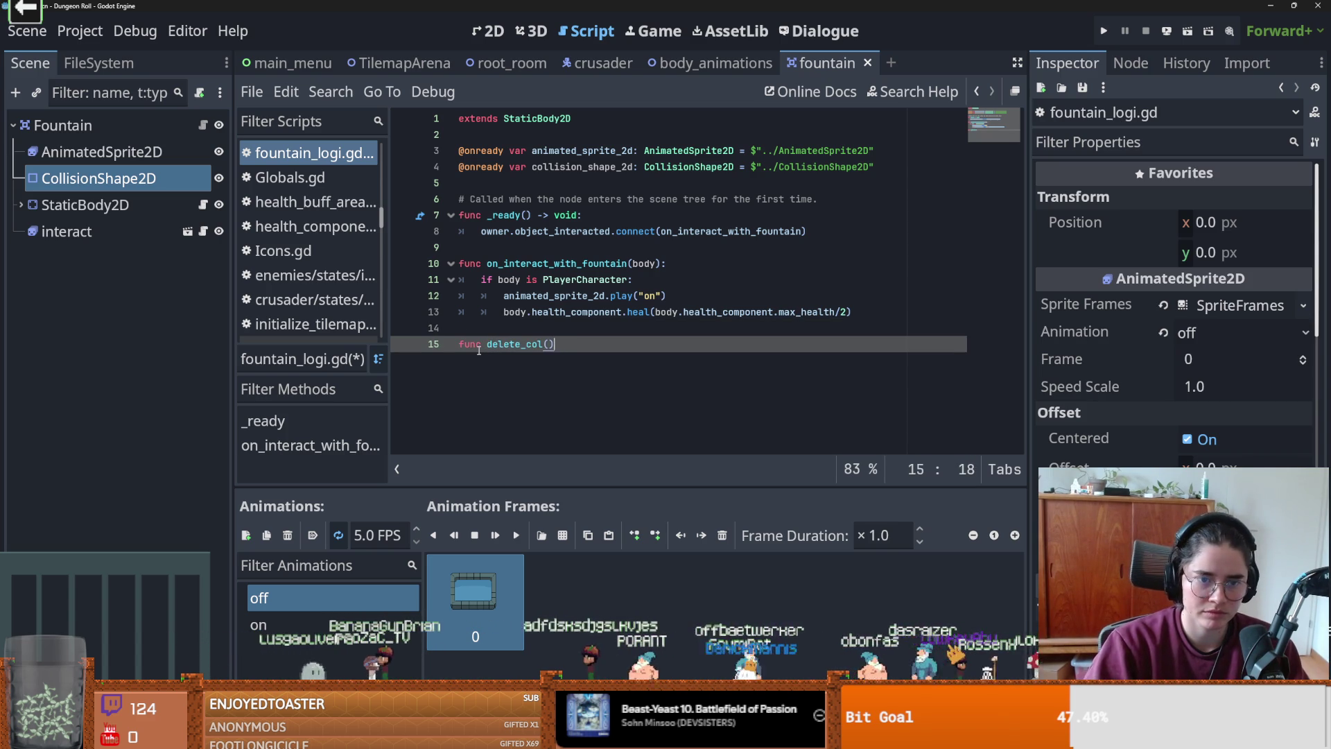
type(":")
key("Return")
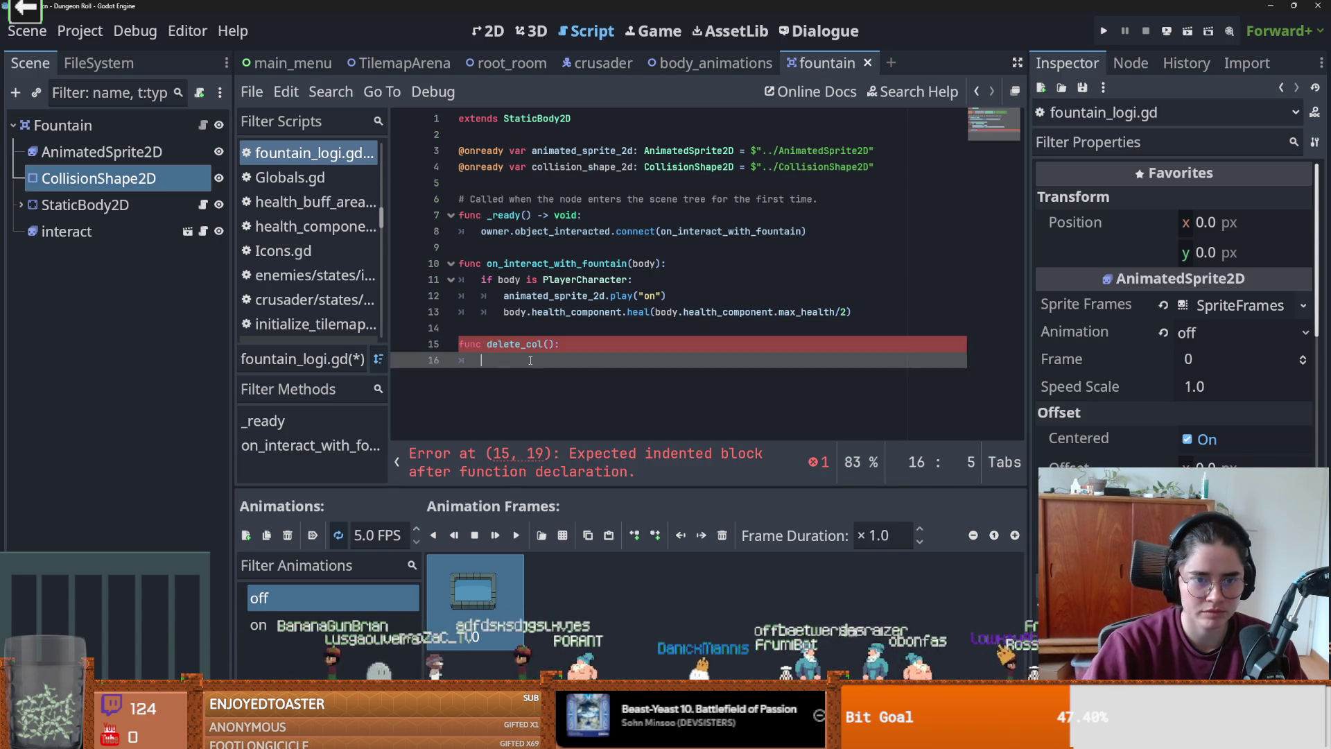
type("collision_shape_2d.qu")
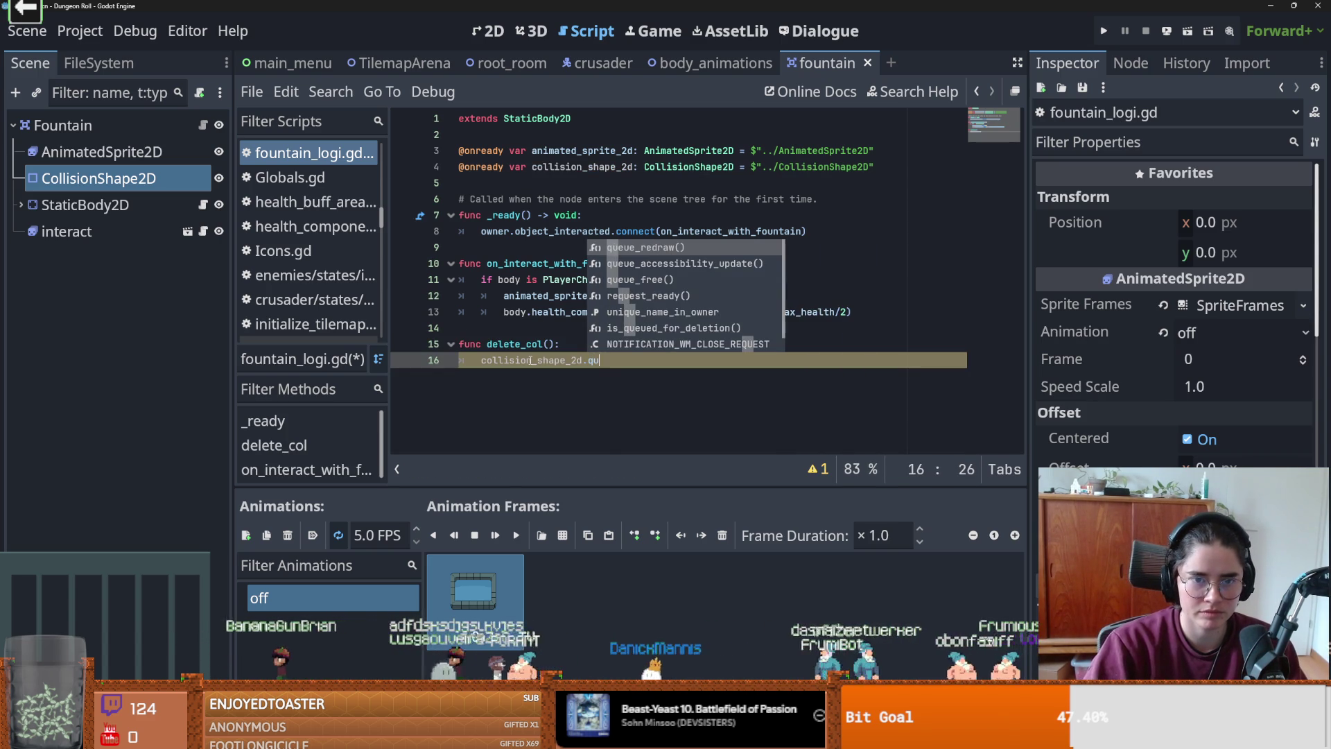
key("Down")
key("Down")
key("Return")
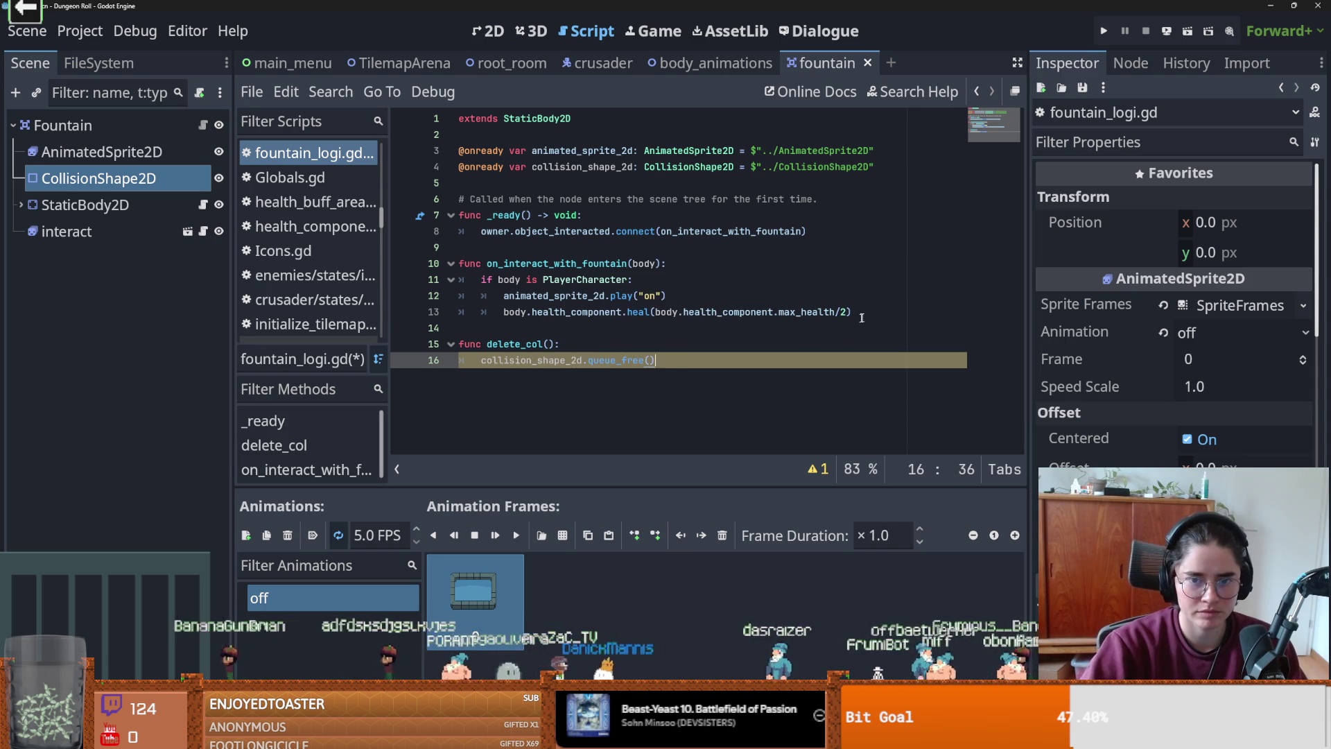
- Insert call_deferred("delete_col") after the heal line and save the script
left_click(866, 312)
key("Return")
type("l_def")
key("Return")
type("\"delete_")
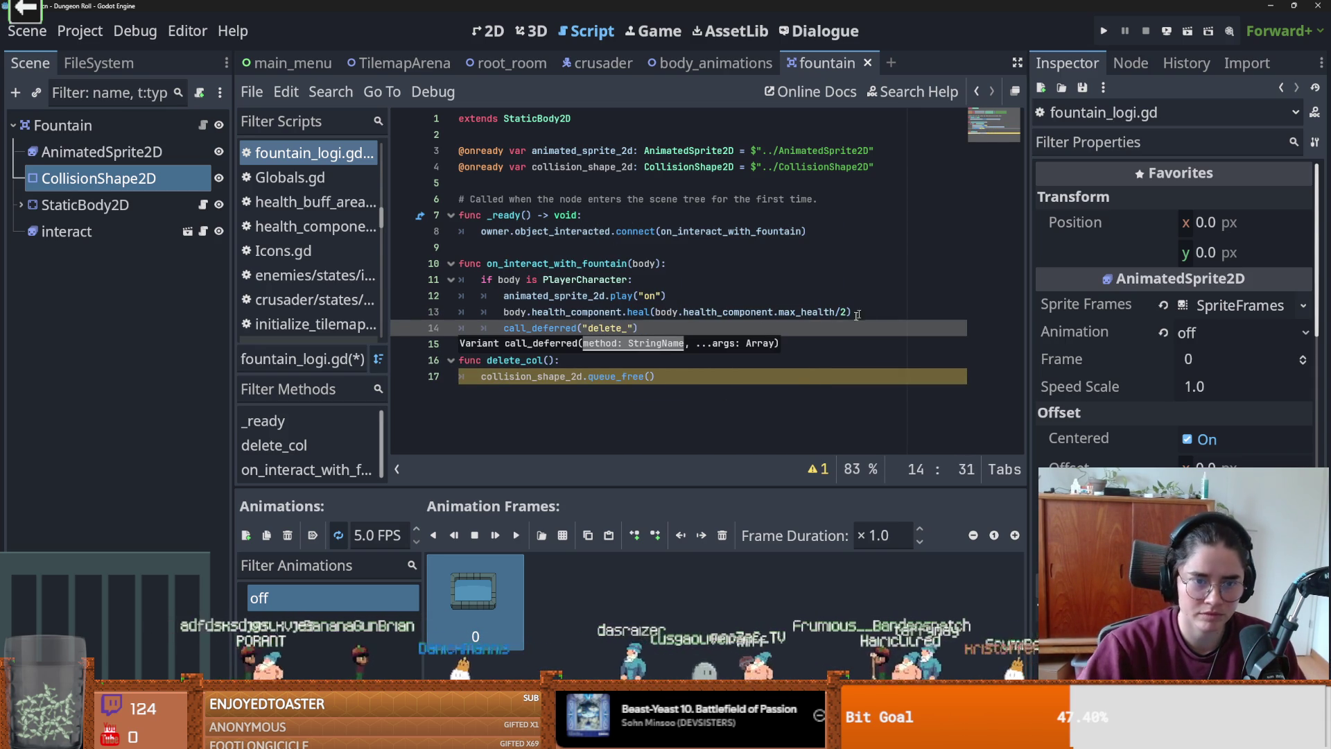
type("col")
key("ctrl+s")
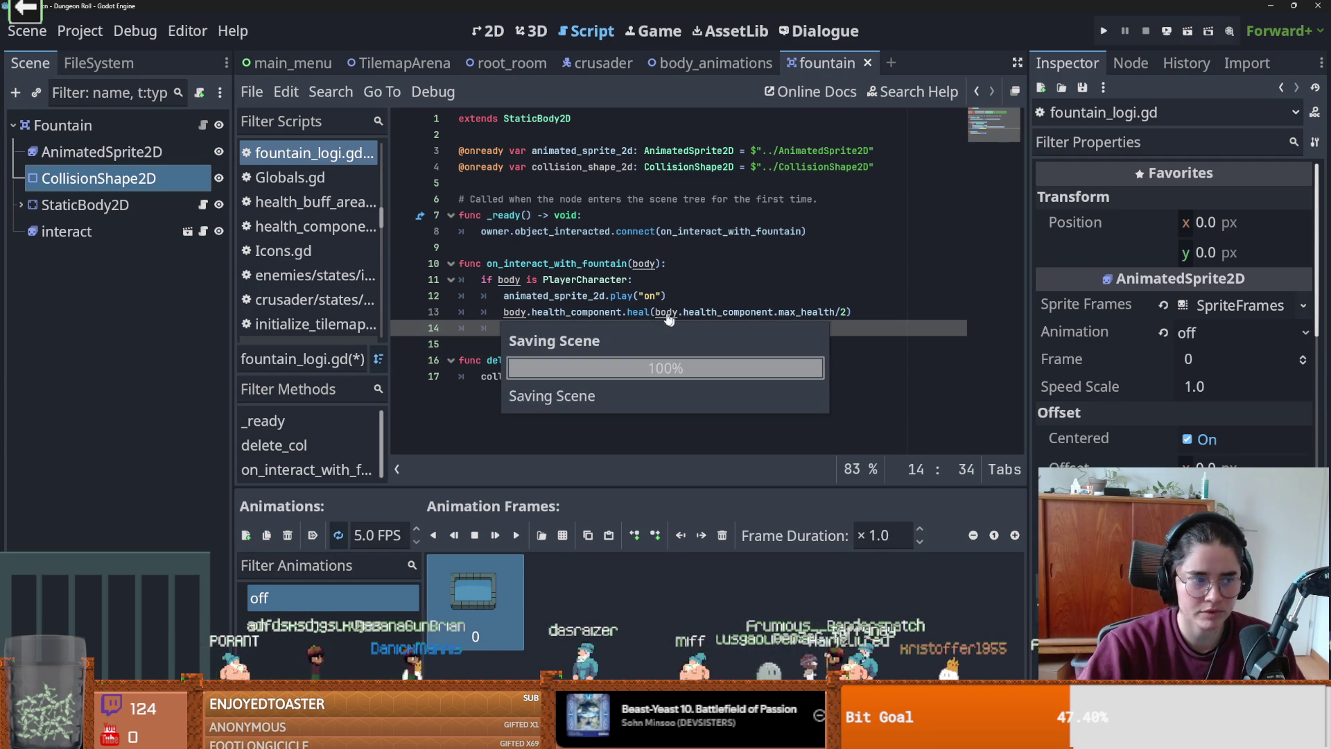
left_click(686, 268)
key("Down")
key("Down")
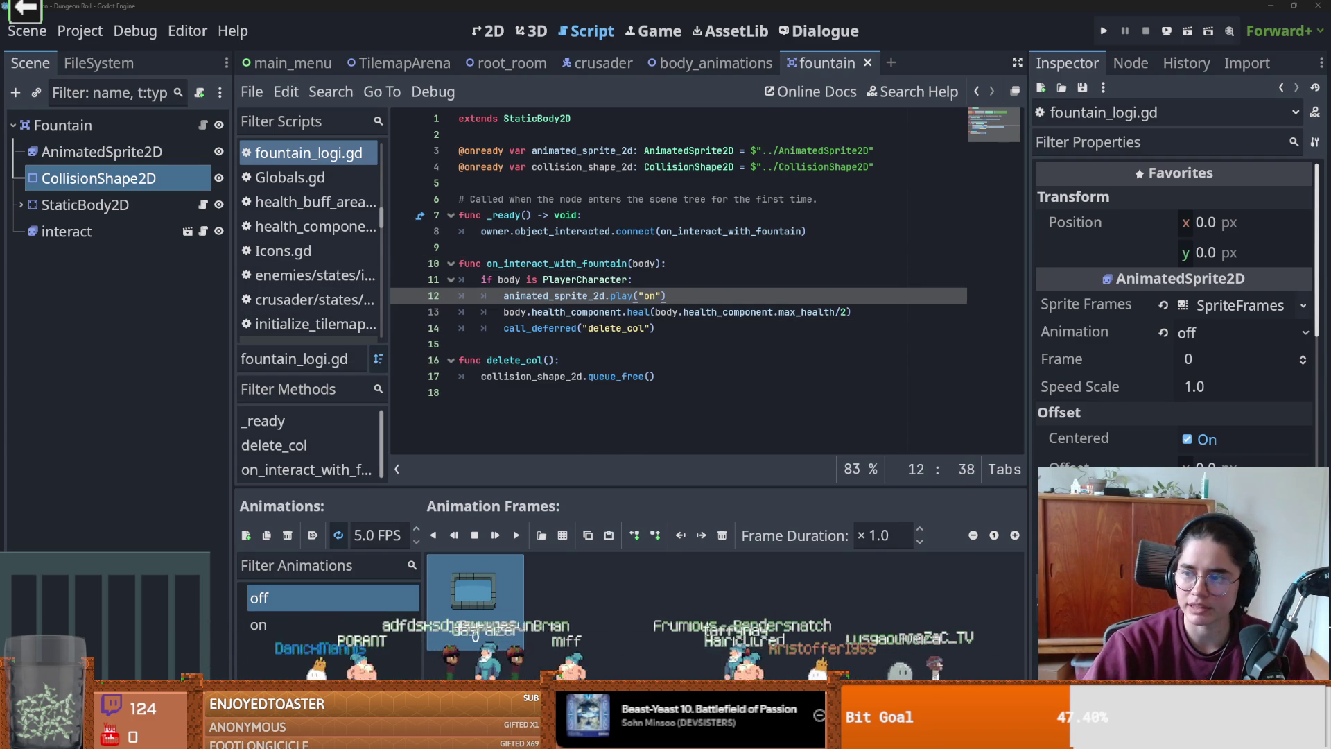
key("alt+Tab")
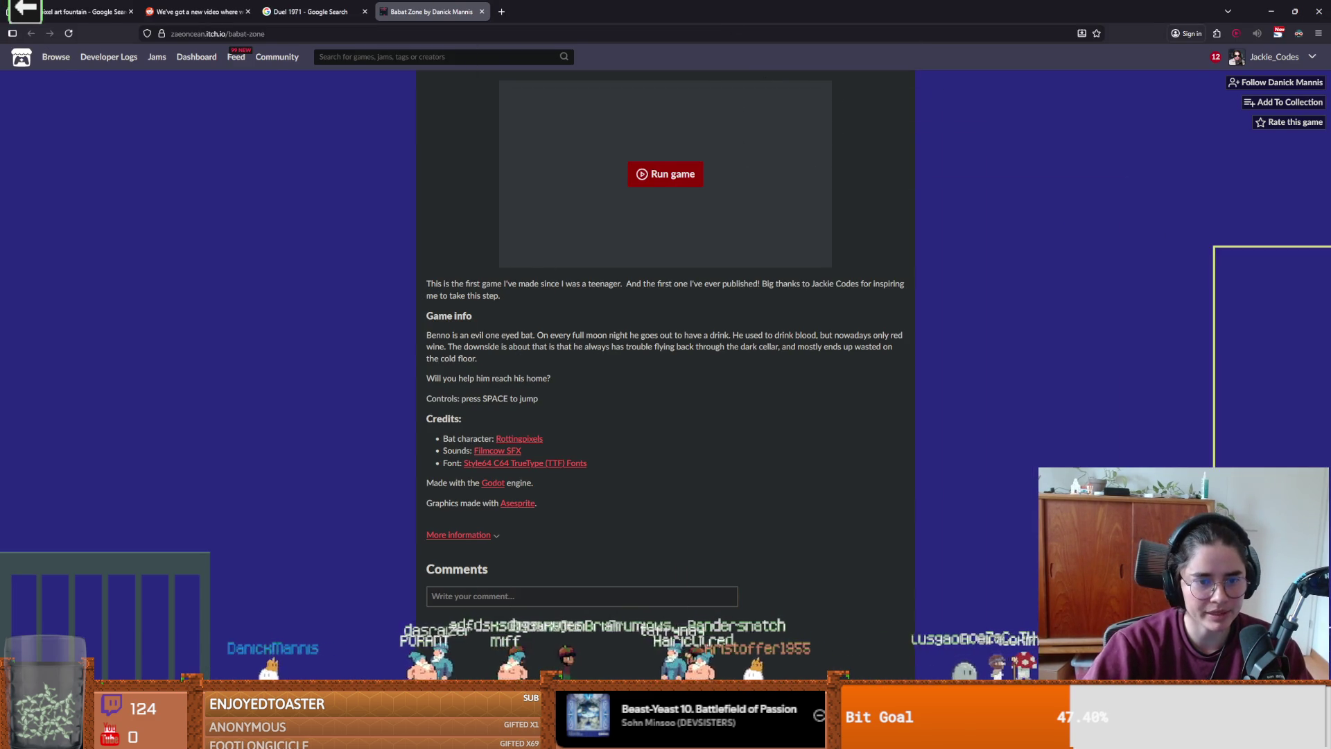
- Save the fountain scene, highlight the Babat Zone thank-you sentence, and save again in Godot
key("alt+Tab")
left_click(701, 341)
key("ctrl+s")
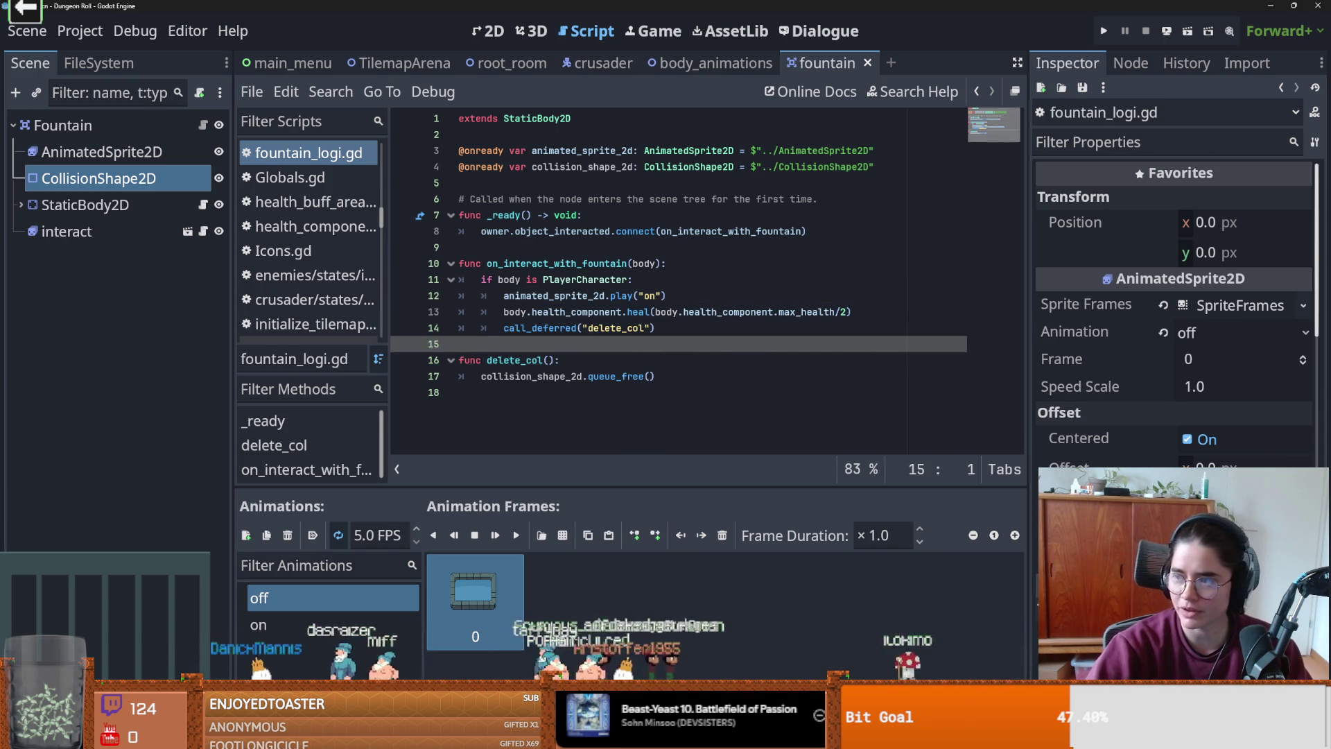
key("alt+Tab")
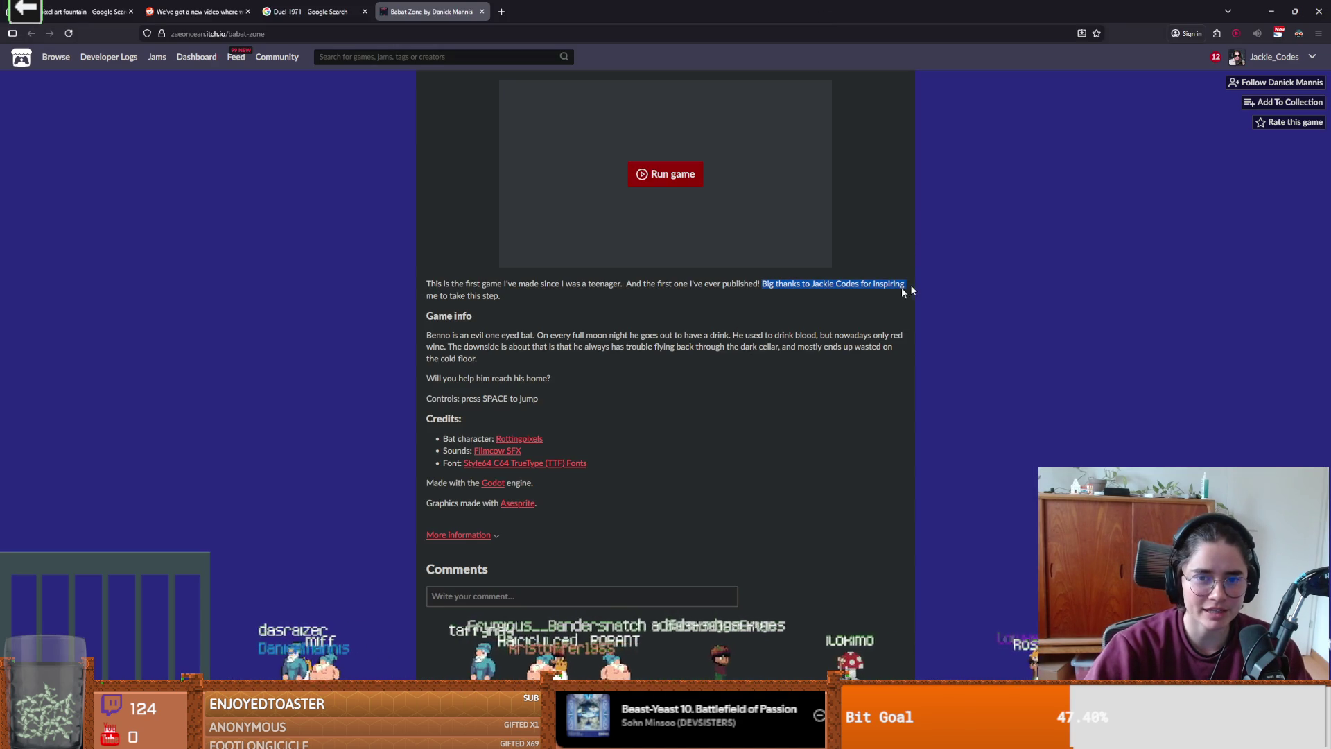
left_click_drag(484, 303, 509, 303)
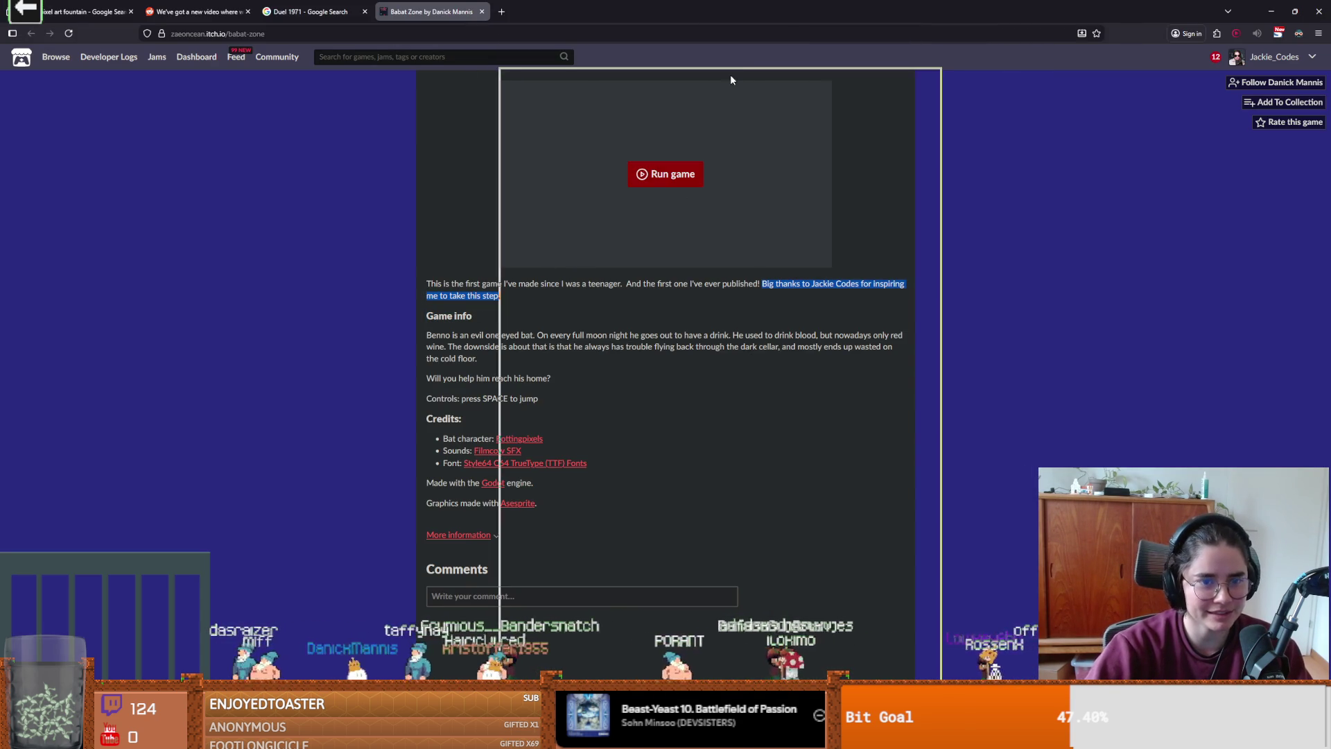
key("alt+Tab")
key("ctrl+s")
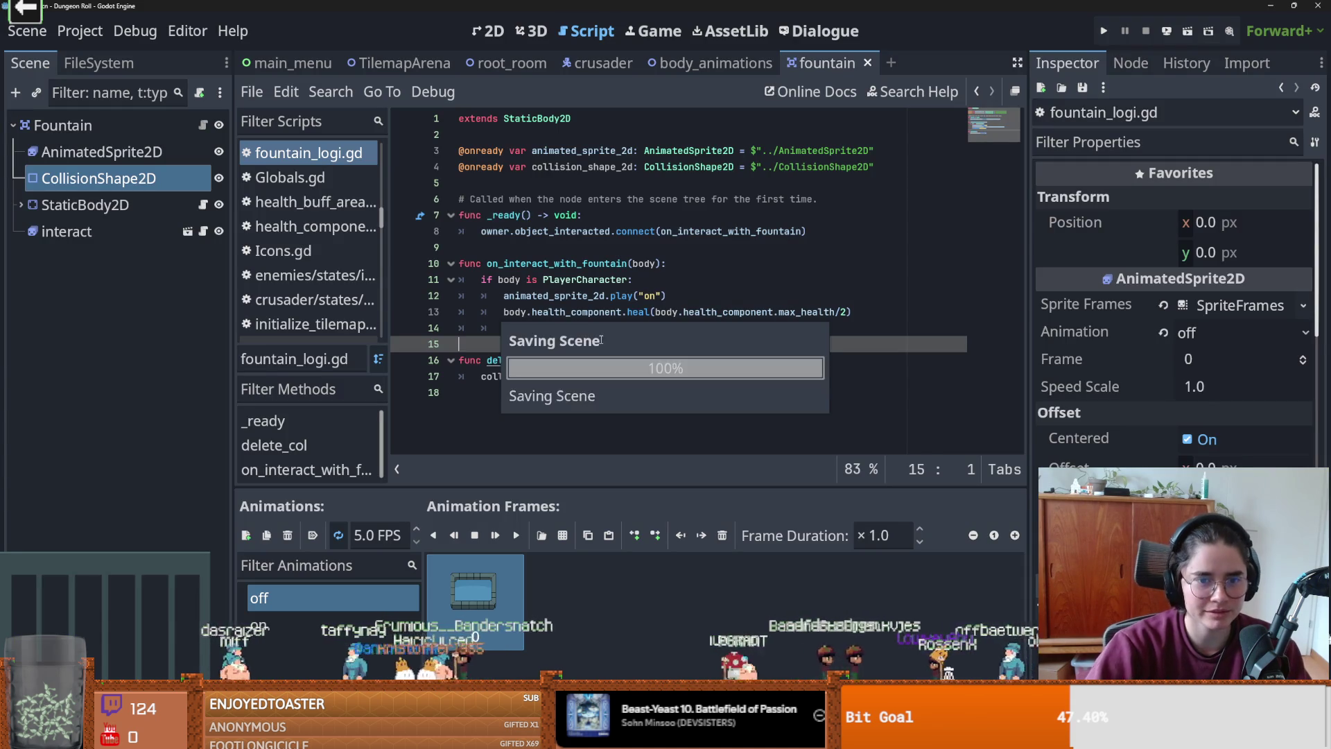
- Save the currently open scene
left_click(590, 248)
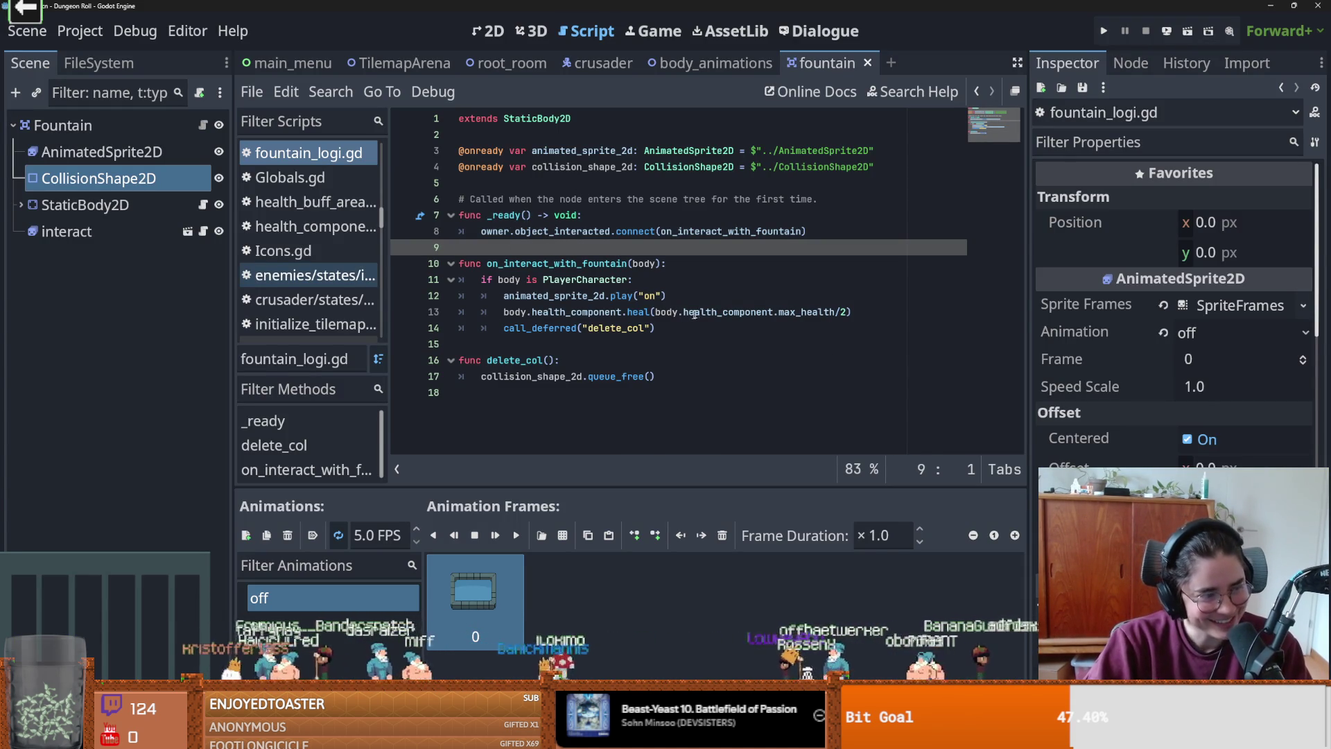
mouse_move(702, 313)
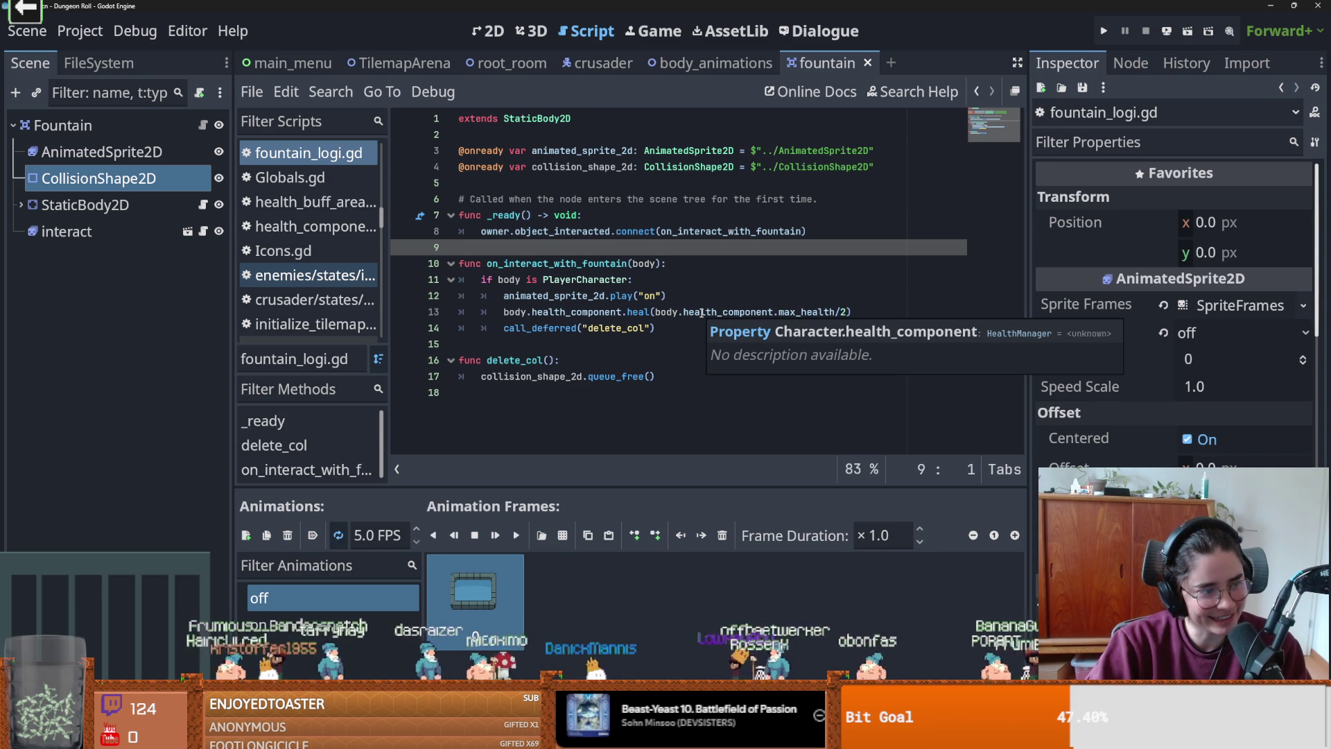
key("ctrl+s")
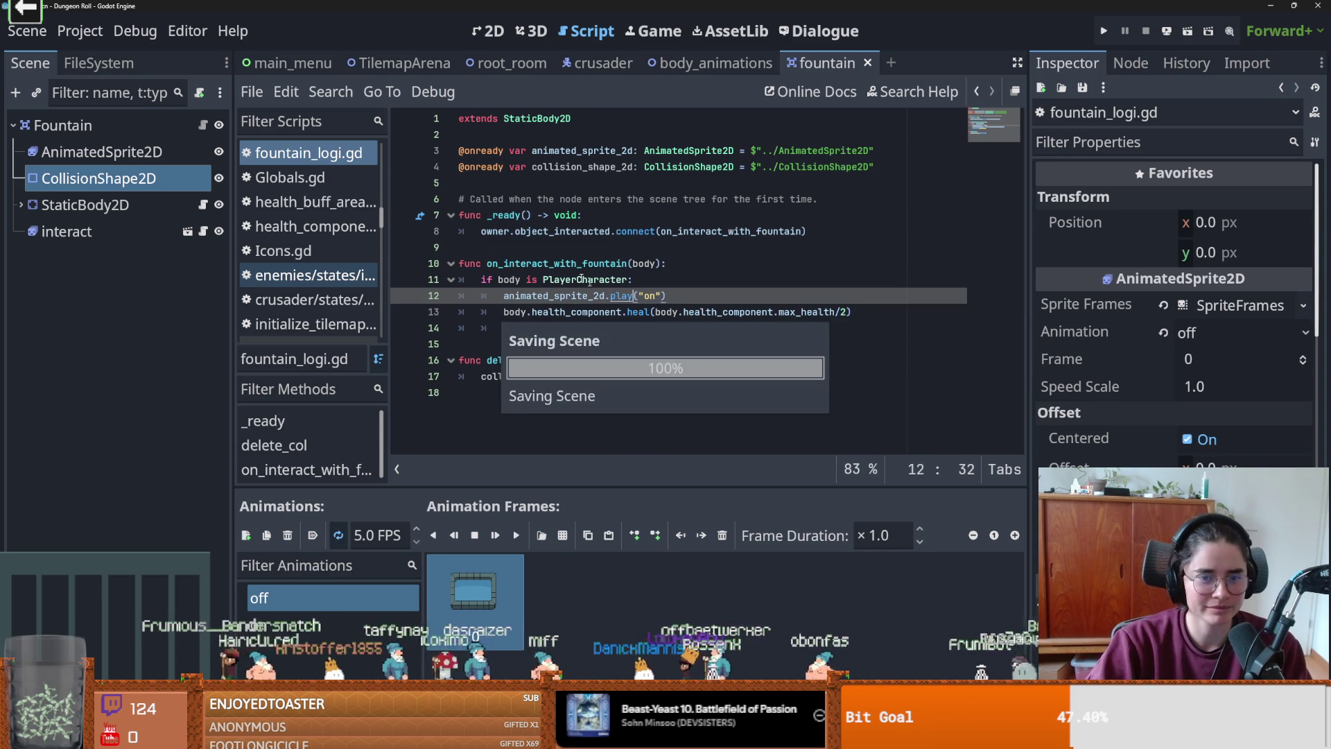
key("ctrl+s")
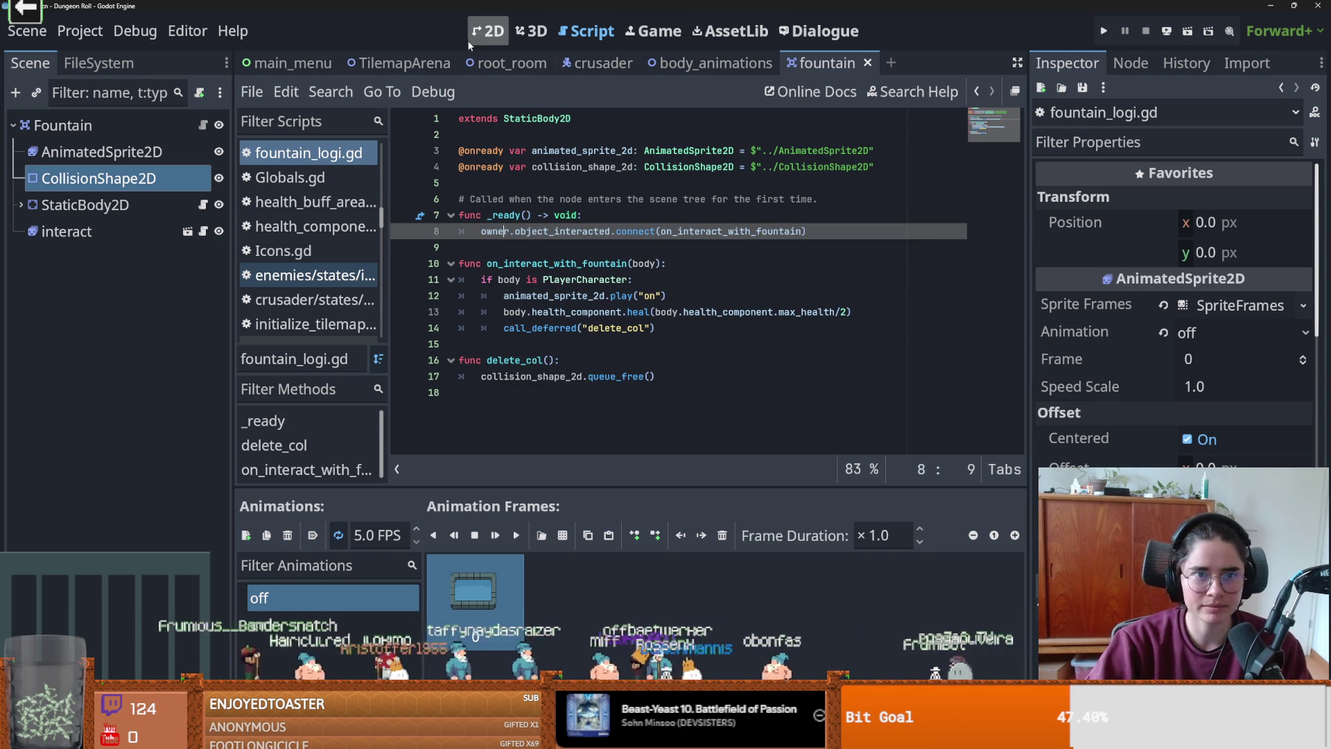
- Filter project files by 'grace' and open grace_room_2.tscn and grace_room_3.tscn, showing grace_room_3's node tree
left_click(99, 62)
left_click(92, 120)
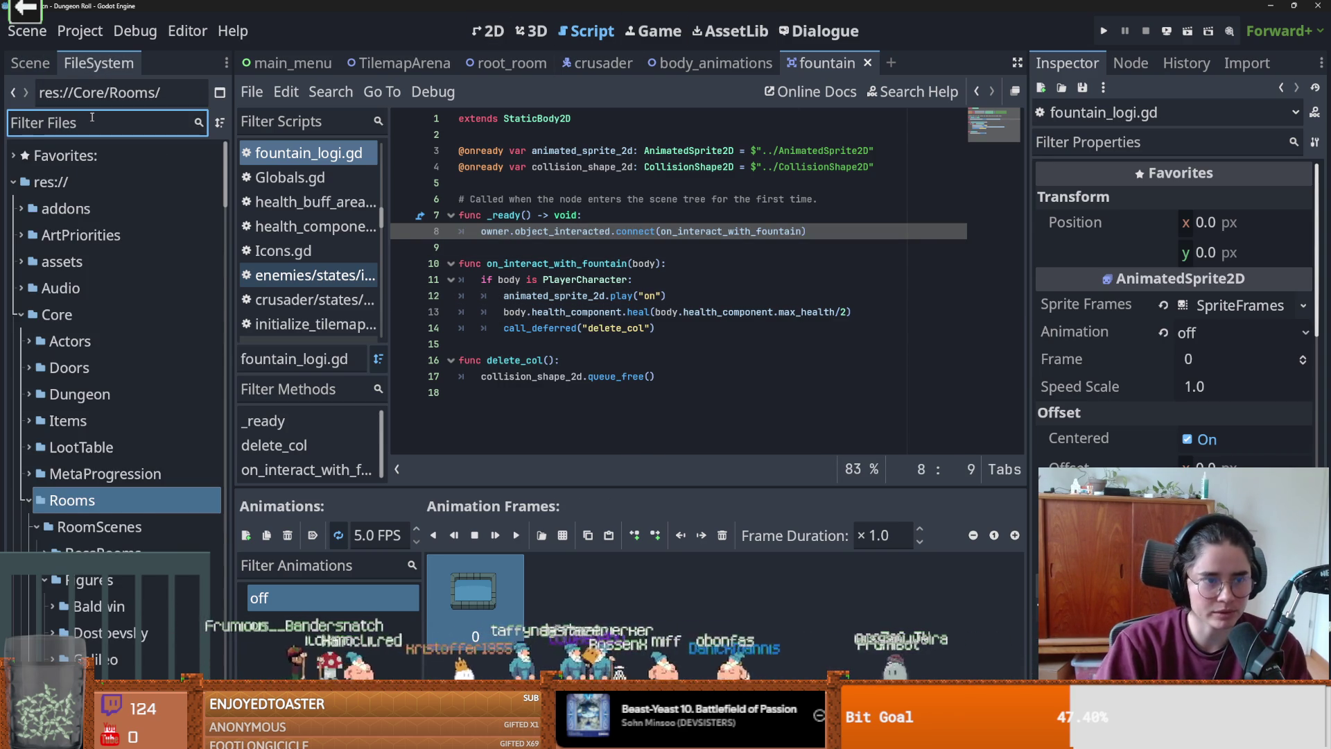
type("grace")
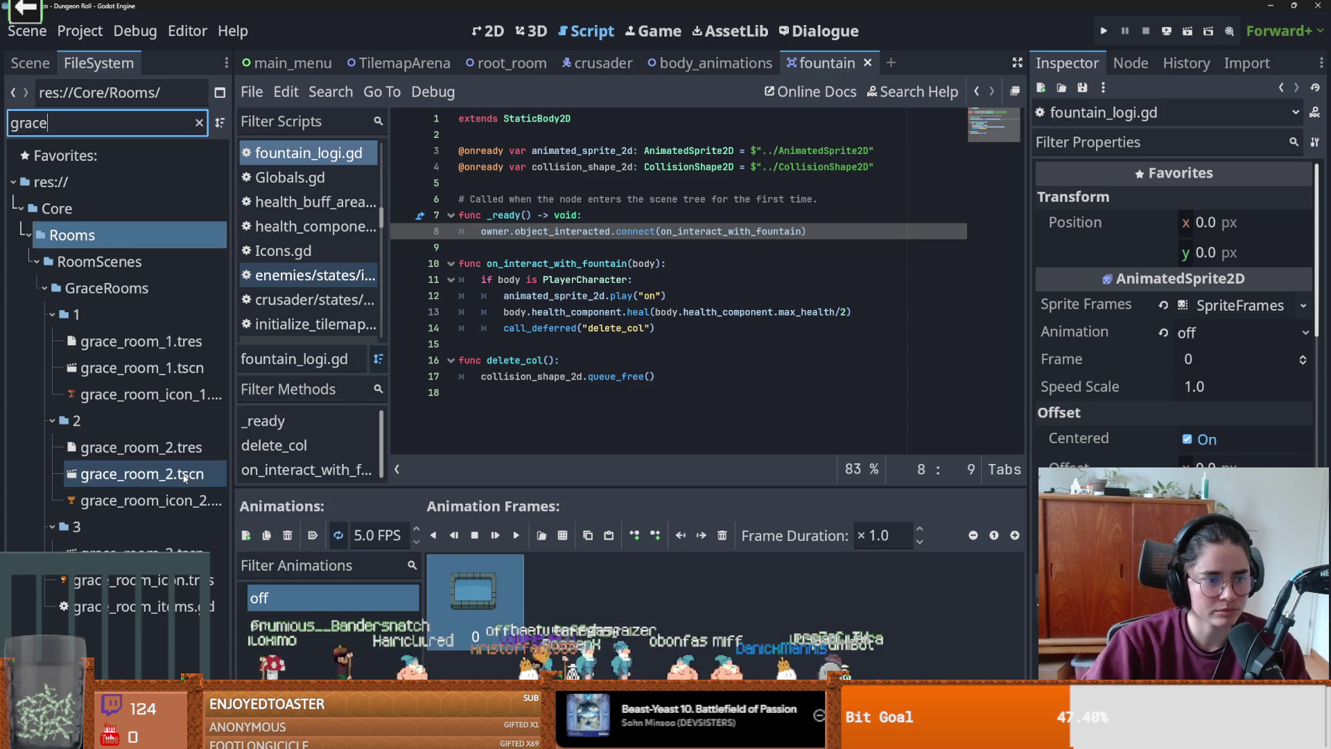
double_click(142, 474)
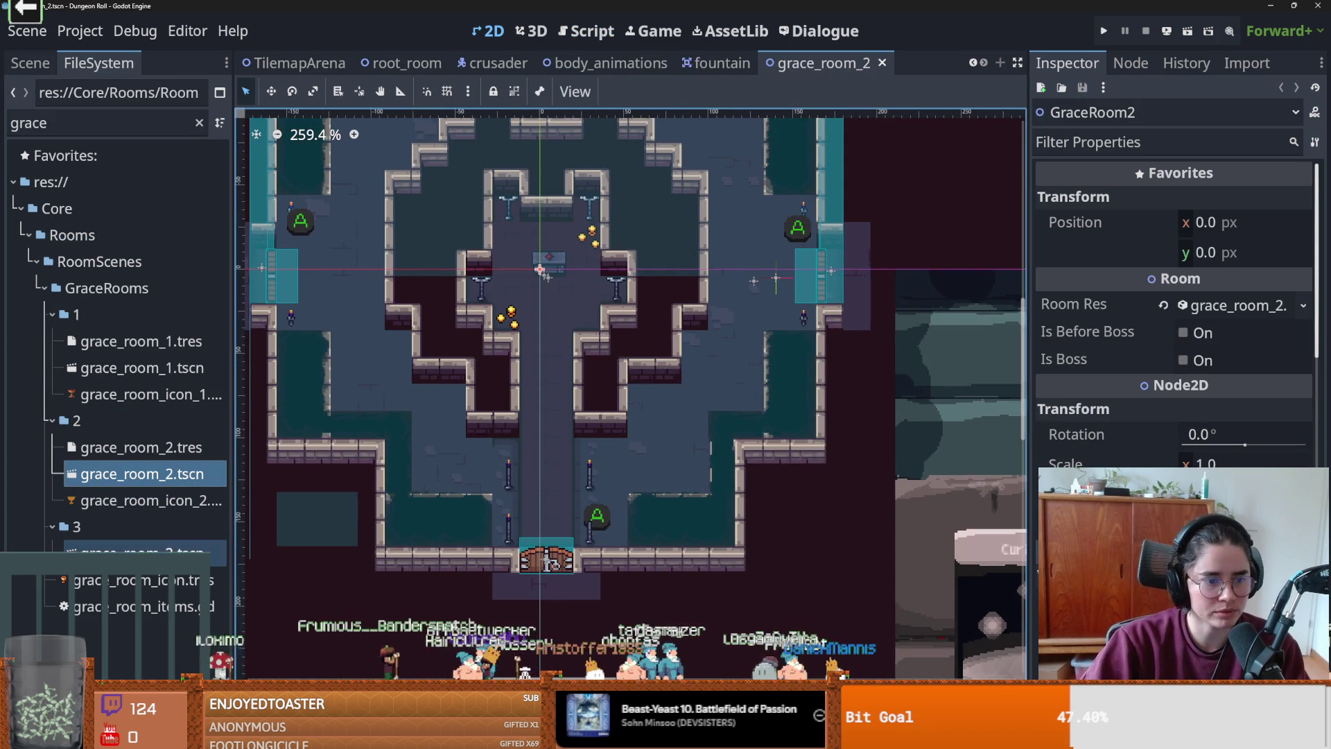
double_click(139, 552)
scroll(608, 344, "up", 4)
scroll(609, 344, "up", 1)
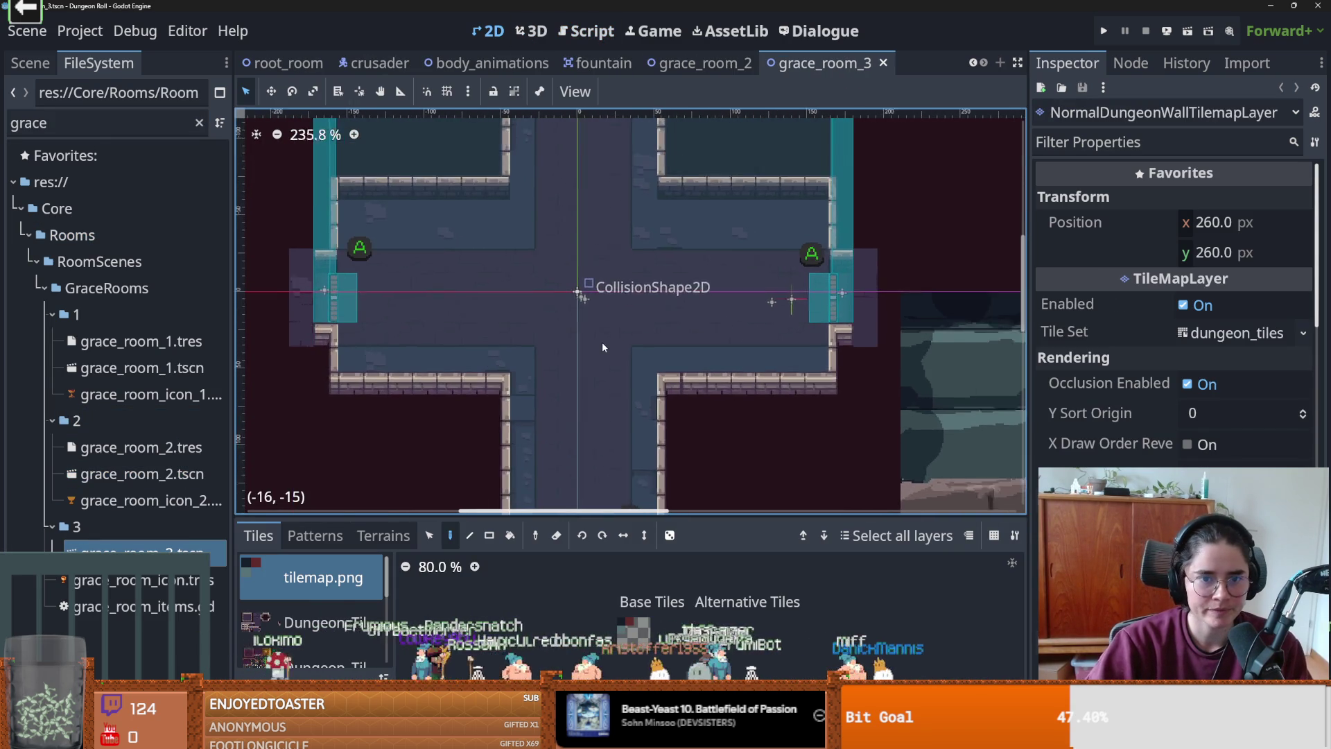
left_click(28, 64)
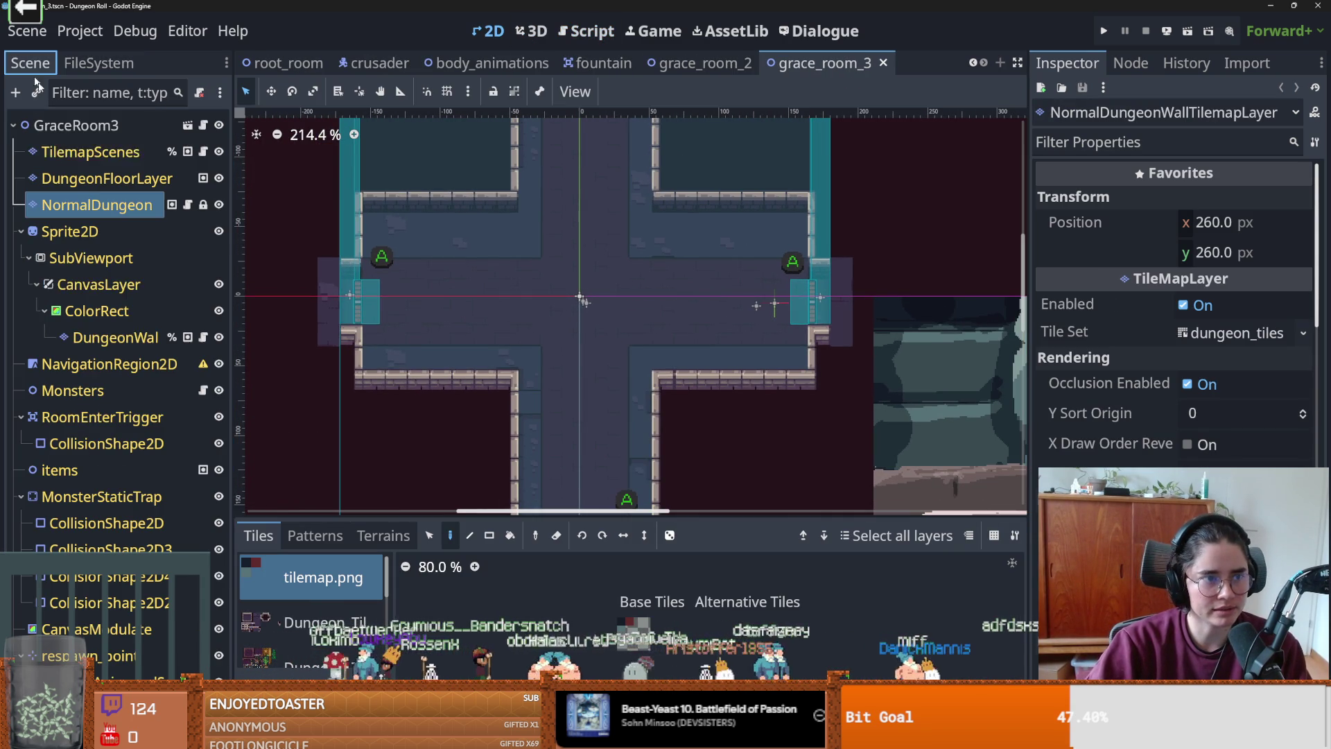
- Instance the fountain scene under items, place it at (5, 1), and save grace_room_3
left_click(60, 469)
left_click(37, 92)
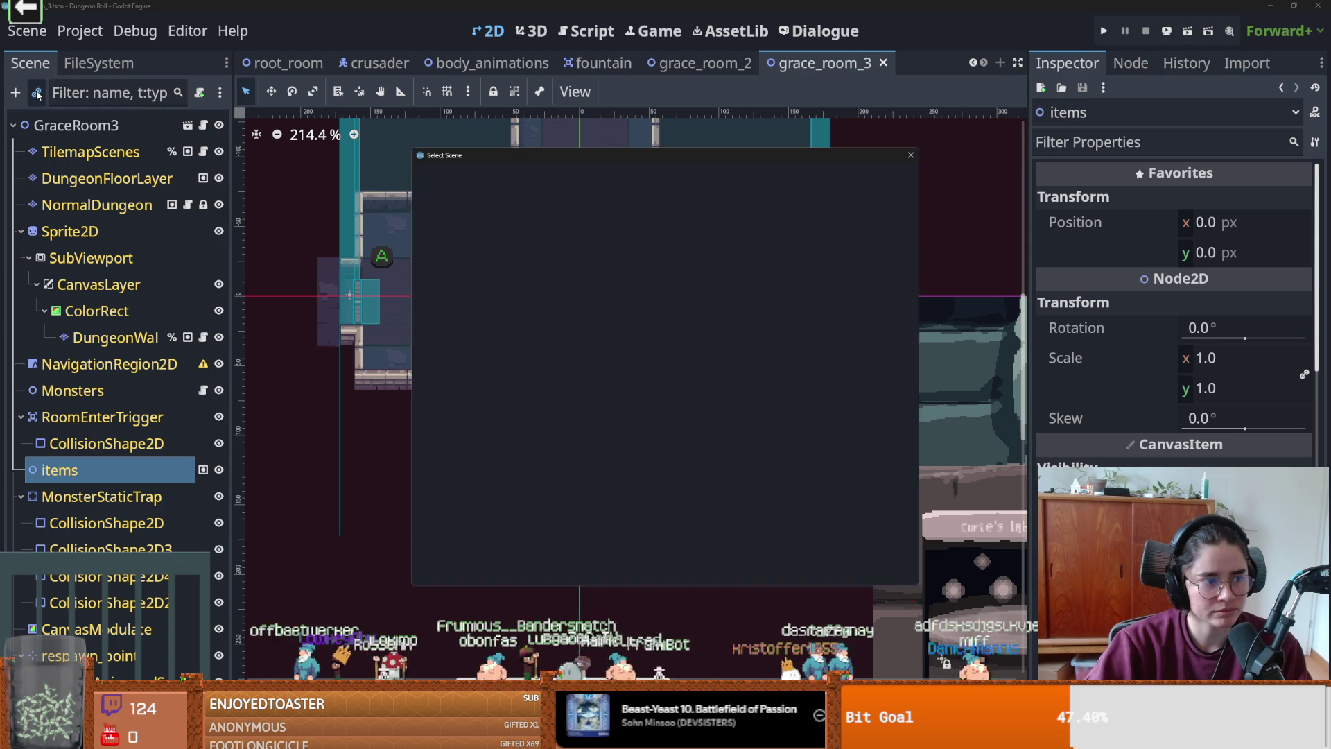
type("fou")
key("Return")
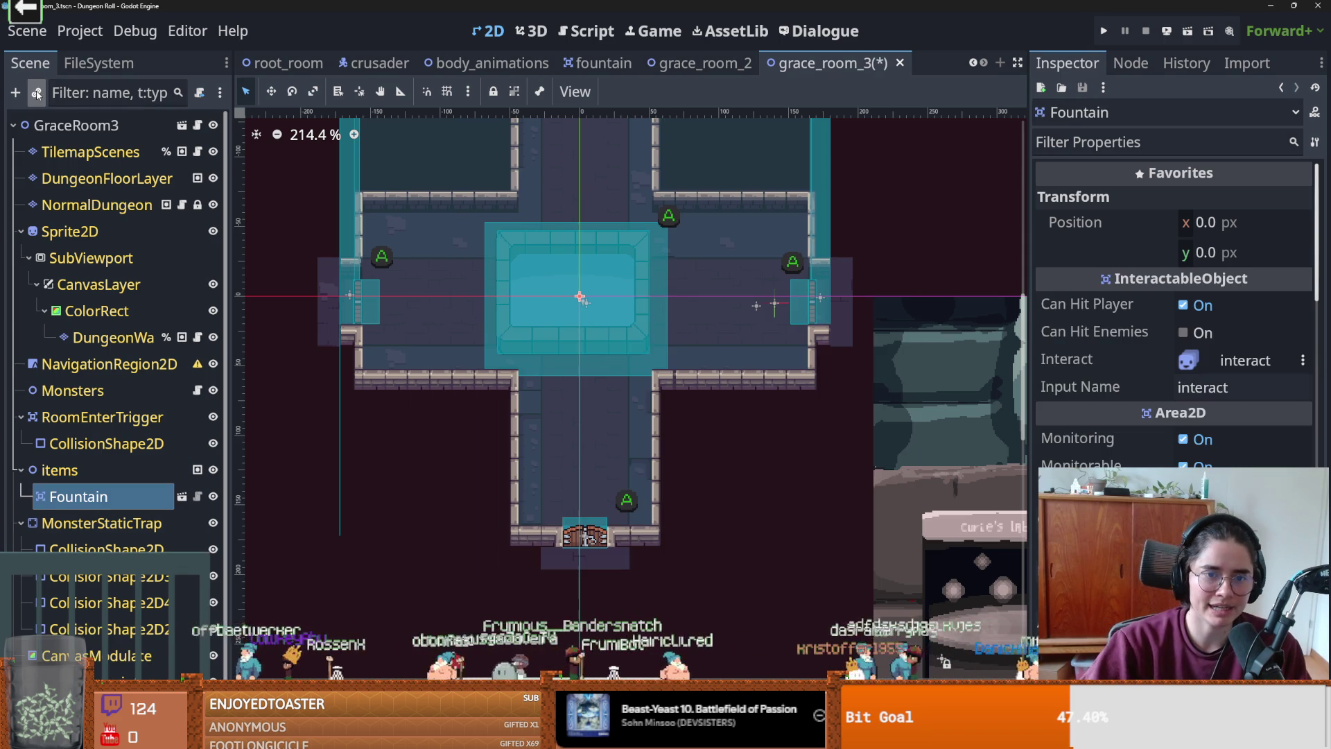
left_click_drag(562, 292, 566, 286)
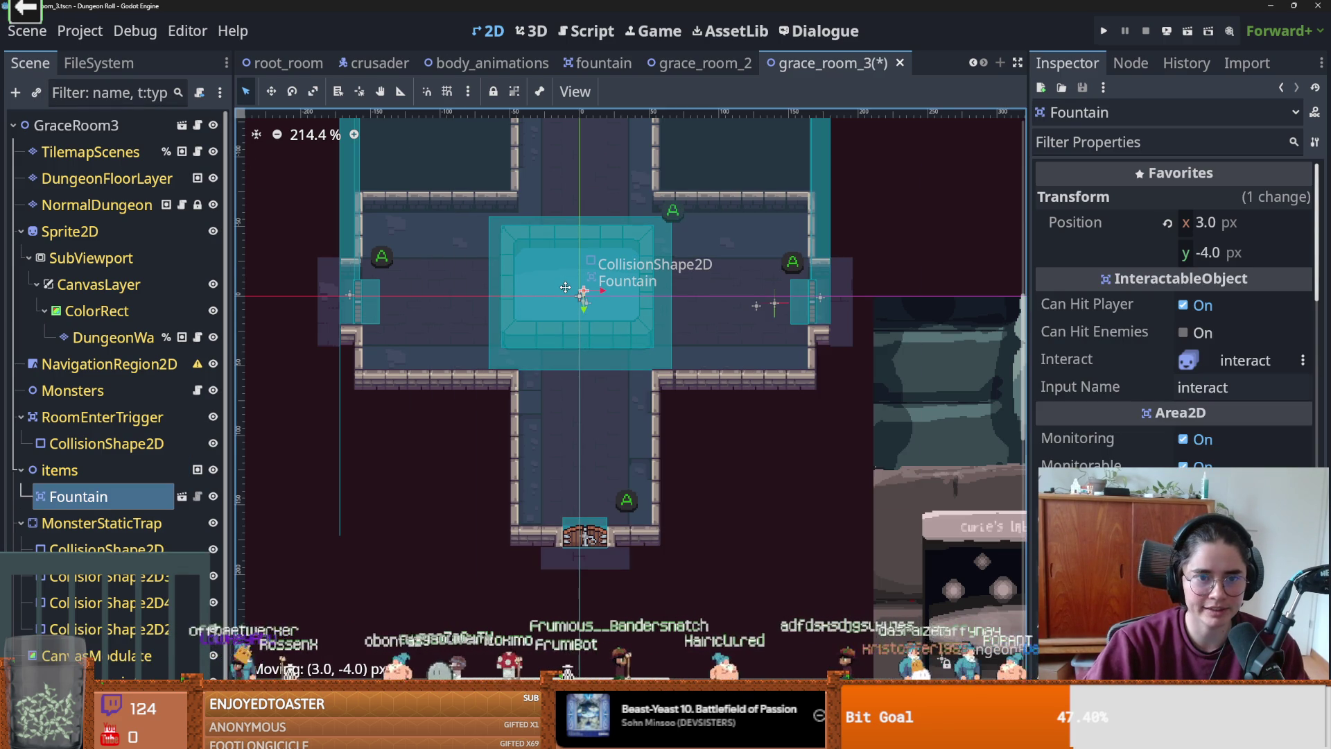
scroll(654, 355, "up", 3)
key("ctrl+s")
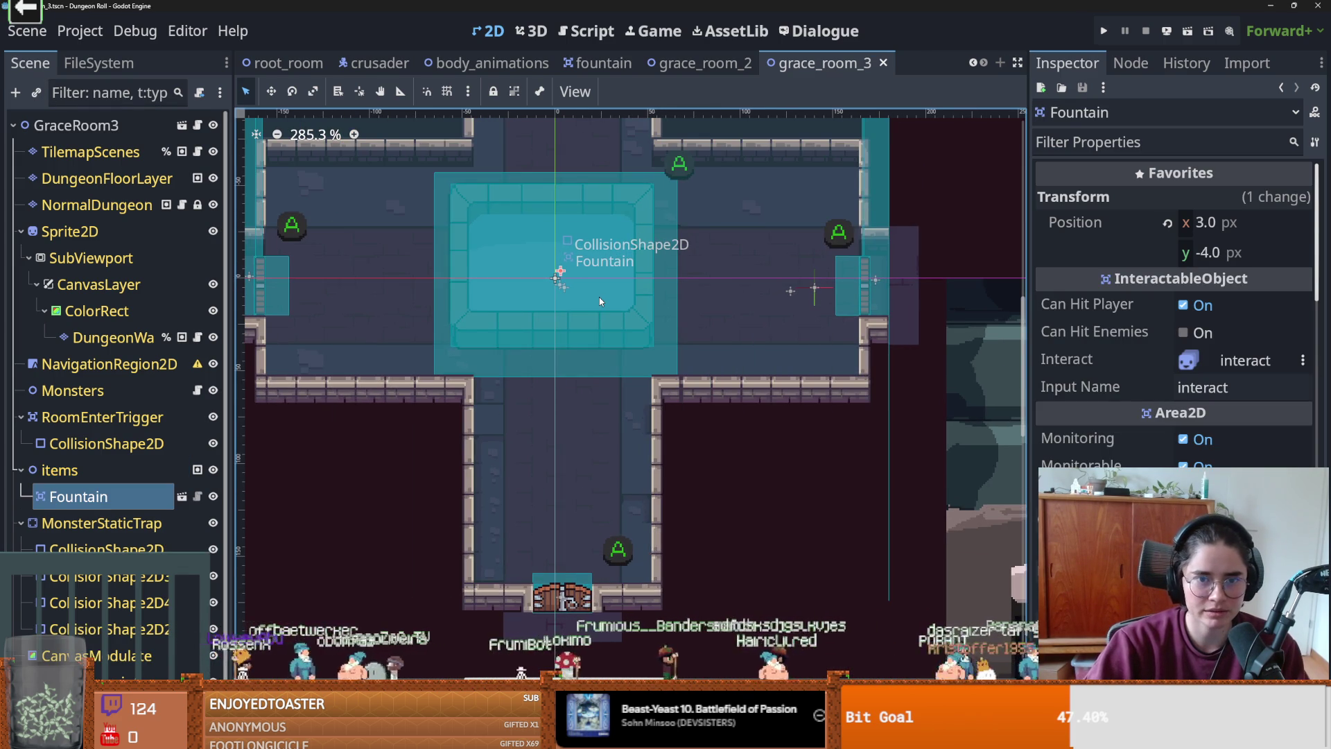
left_click_drag(577, 286, 580, 295)
key("ctrl+s")
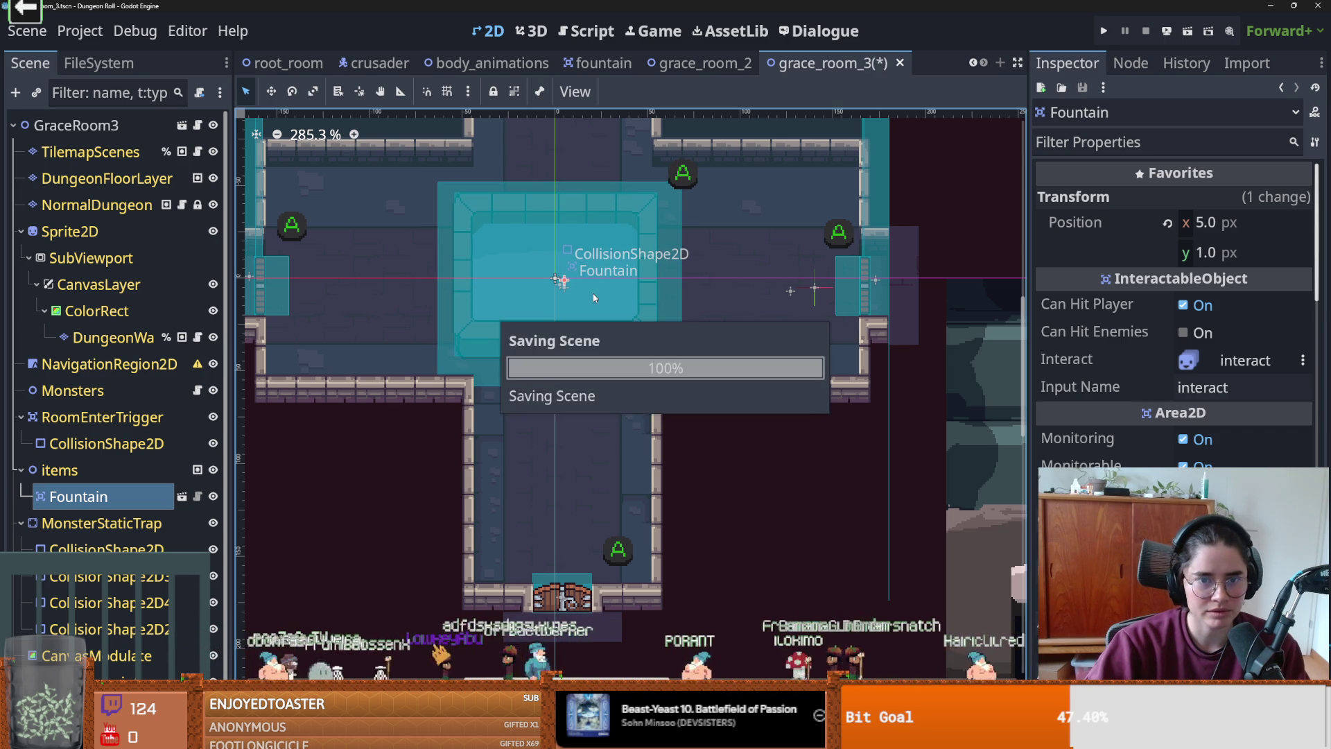
- Filter the FileSystem dock by 'grace' to list the grace room files
scroll(589, 297, "up", 2)
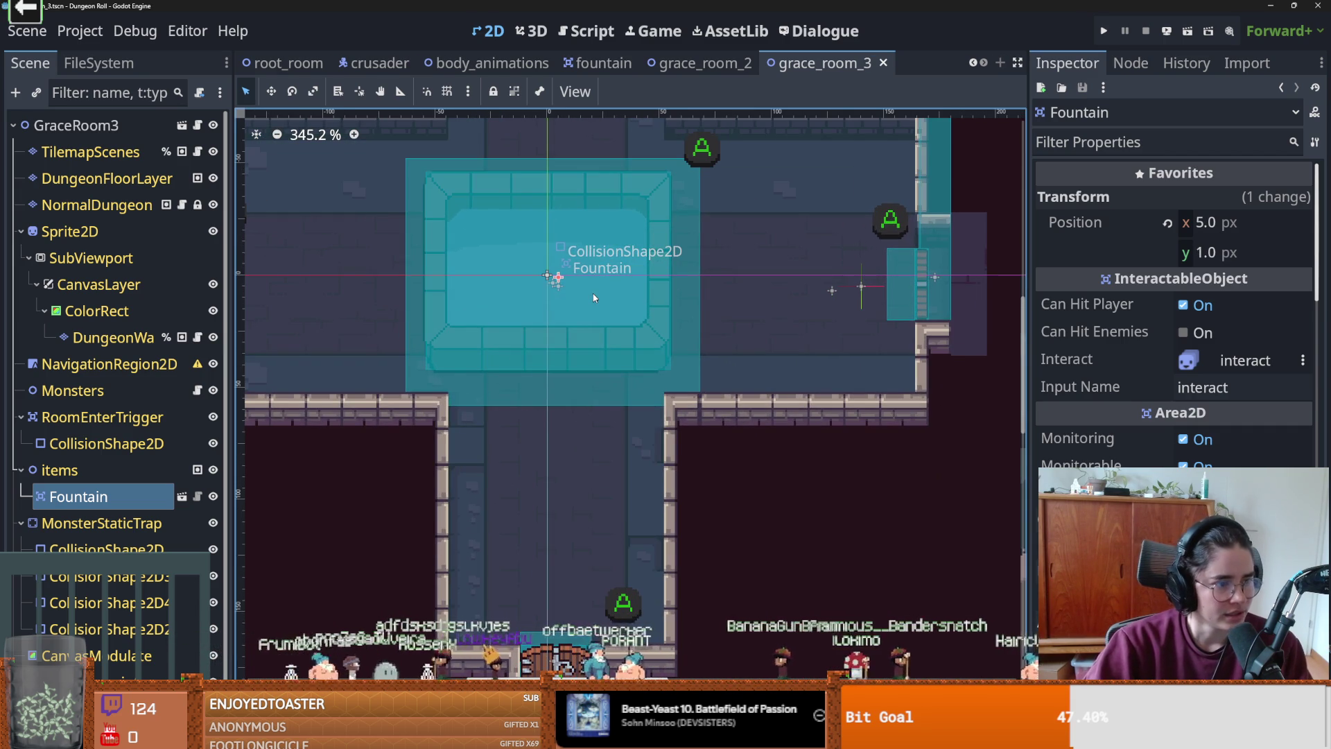
scroll(631, 254, "up", 2)
scroll(592, 282, "down", 1)
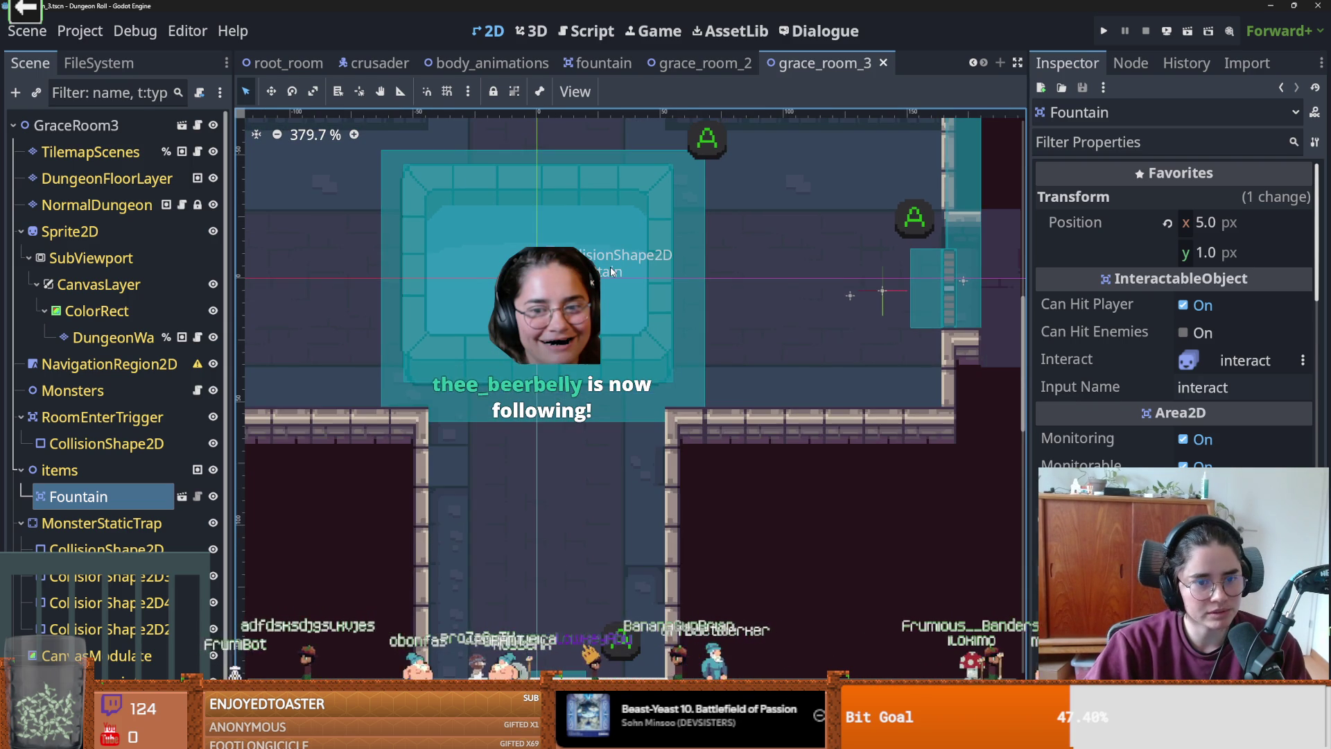
scroll(653, 276, "down", 1)
scroll(654, 276, "up", 2)
scroll(517, 264, "down", 3)
left_click(98, 63)
left_click(95, 122)
type("grace")
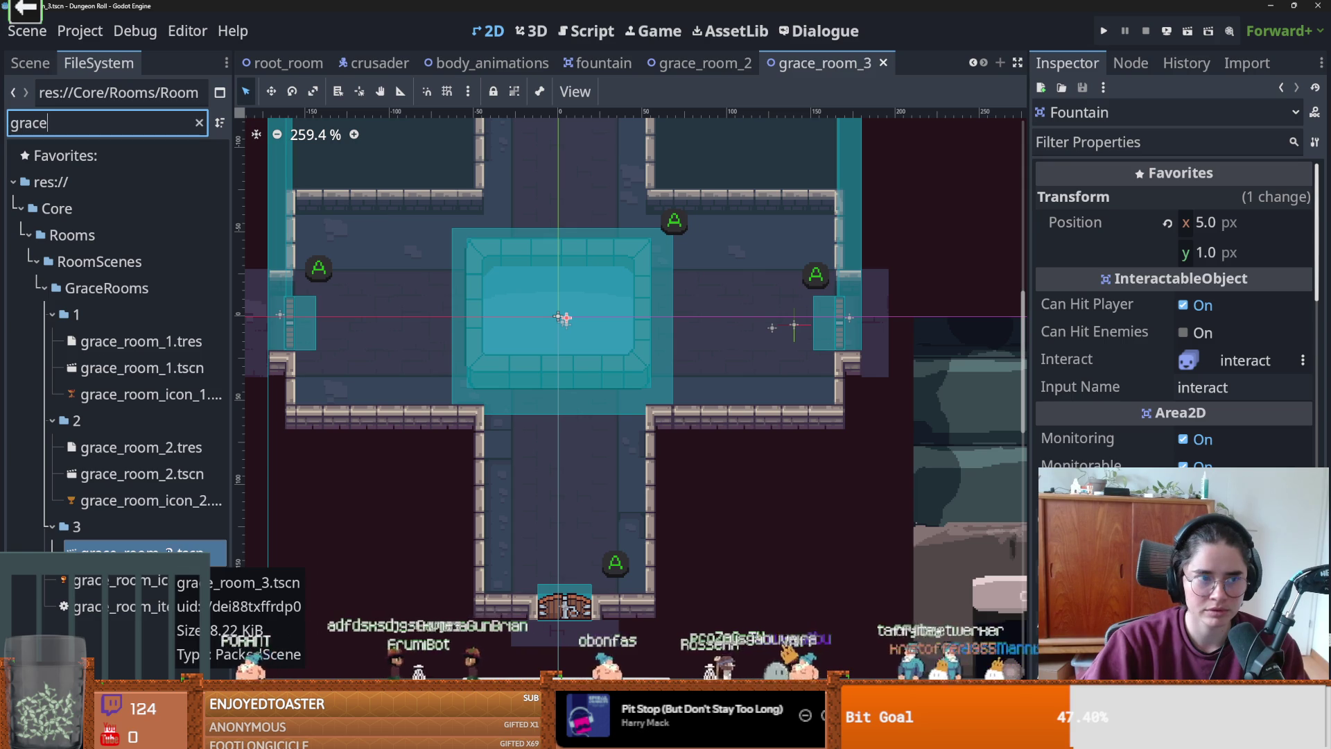
- Give the GraceRoom3 root node a new empty RoomRes in its Room Res property
left_click(30, 63)
left_click(895, 237)
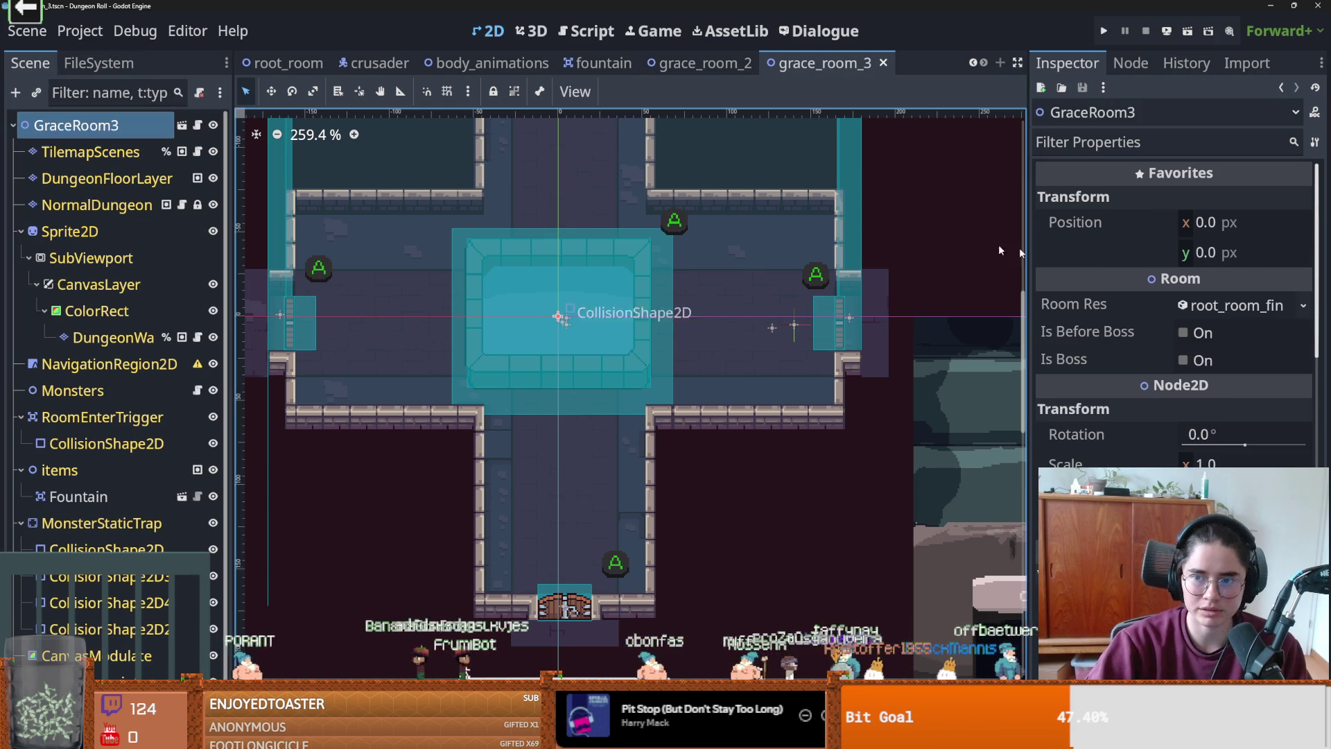
left_click(1227, 310)
left_click(1300, 308)
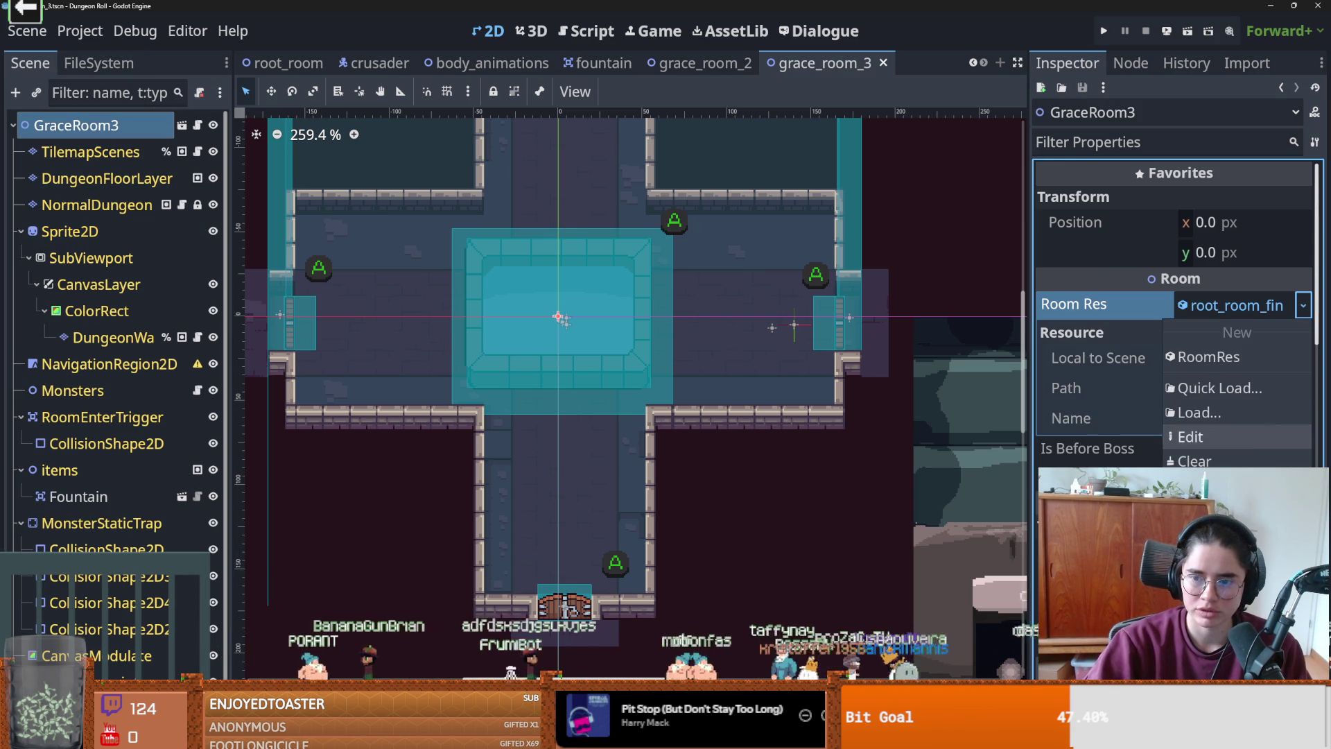
left_click(1248, 357)
- Save the new room resource as grace_room_3.tres in the GraceRooms/3 folder
left_click(1304, 306)
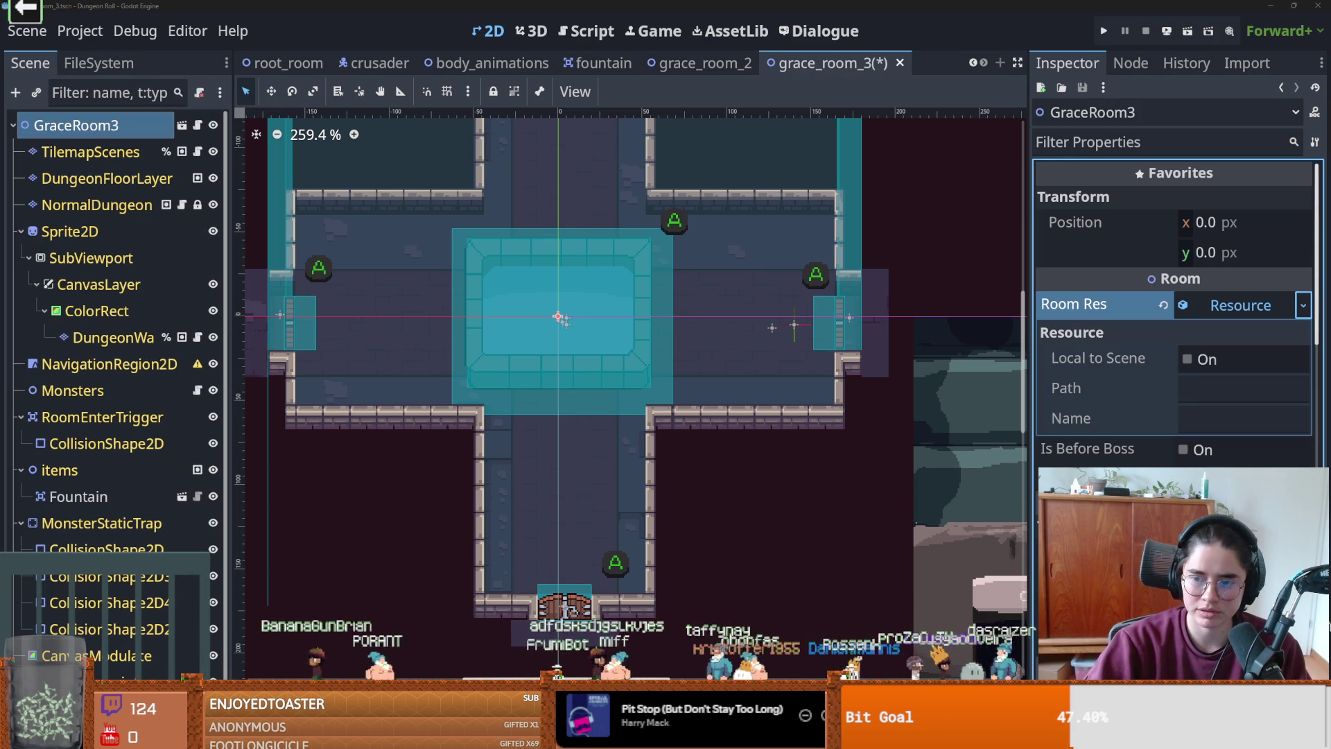
left_click(1241, 534)
left_click(370, 167)
double_click(618, 260)
left_click(587, 544)
key("shift+Home")
key("BackSpace")
type("fg")
key("BackSpace")
key("BackSpace")
type("gra")
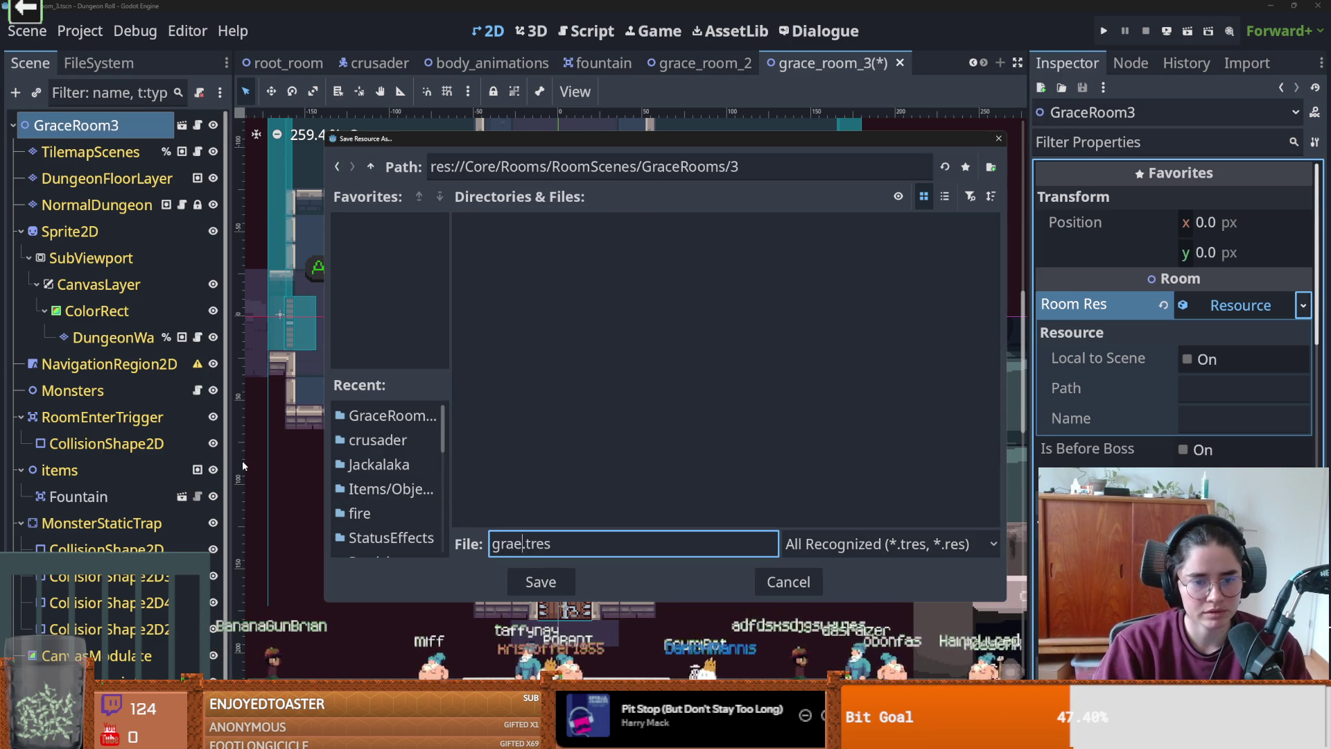
type("3")
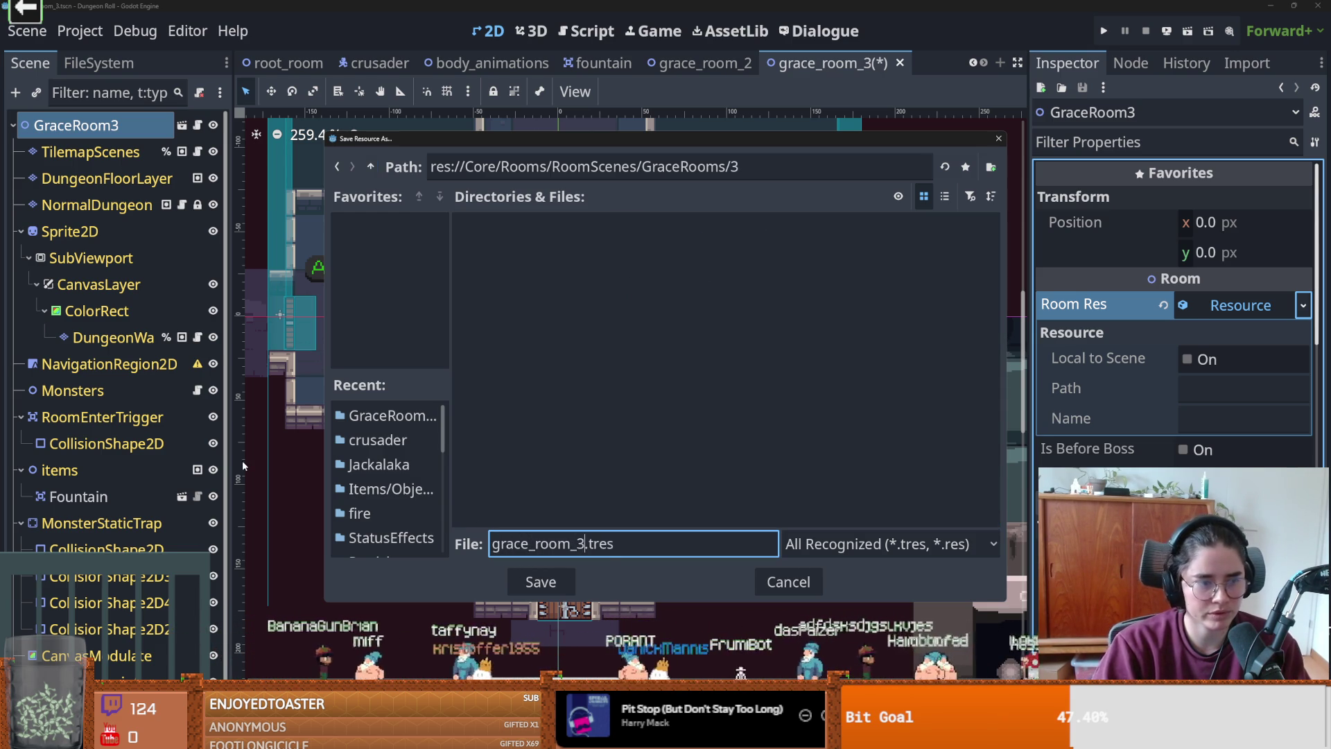
key("Return")
- Open the grace_room_3 resource's properties for editing
left_click(1239, 316)
left_click(1235, 314)
left_click(1236, 313)
left_click(1303, 305)
left_click(1259, 434)
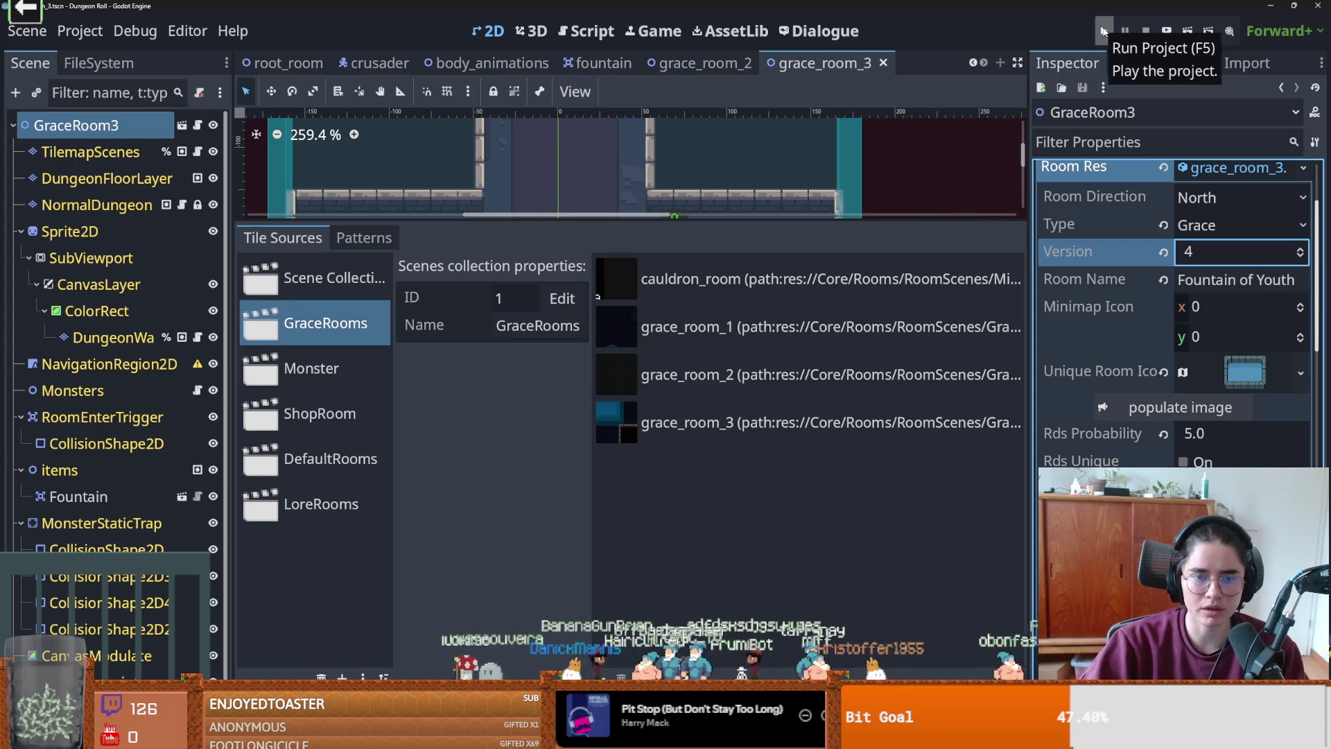
- Filter project files for 'room' and open RoomLootTable.tres
left_click(102, 64)
left_click(94, 120)
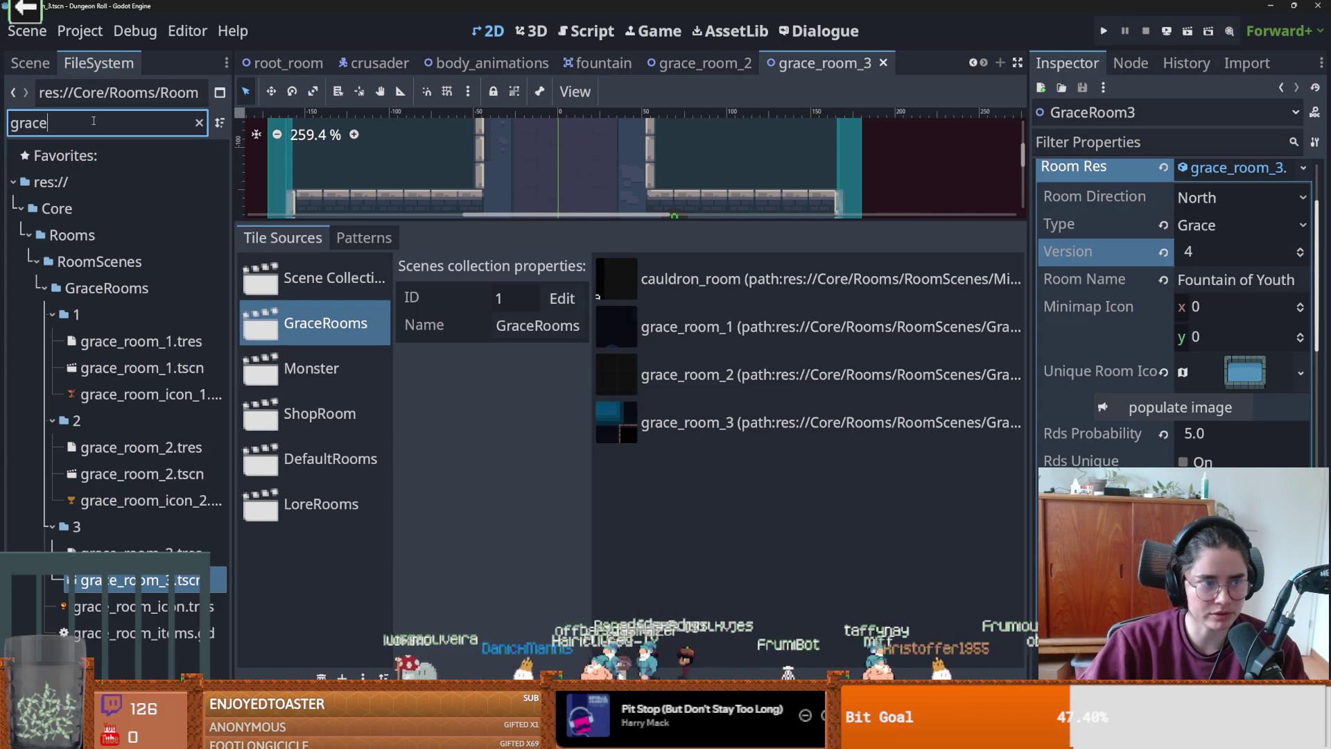
type("ro")
type("roo")
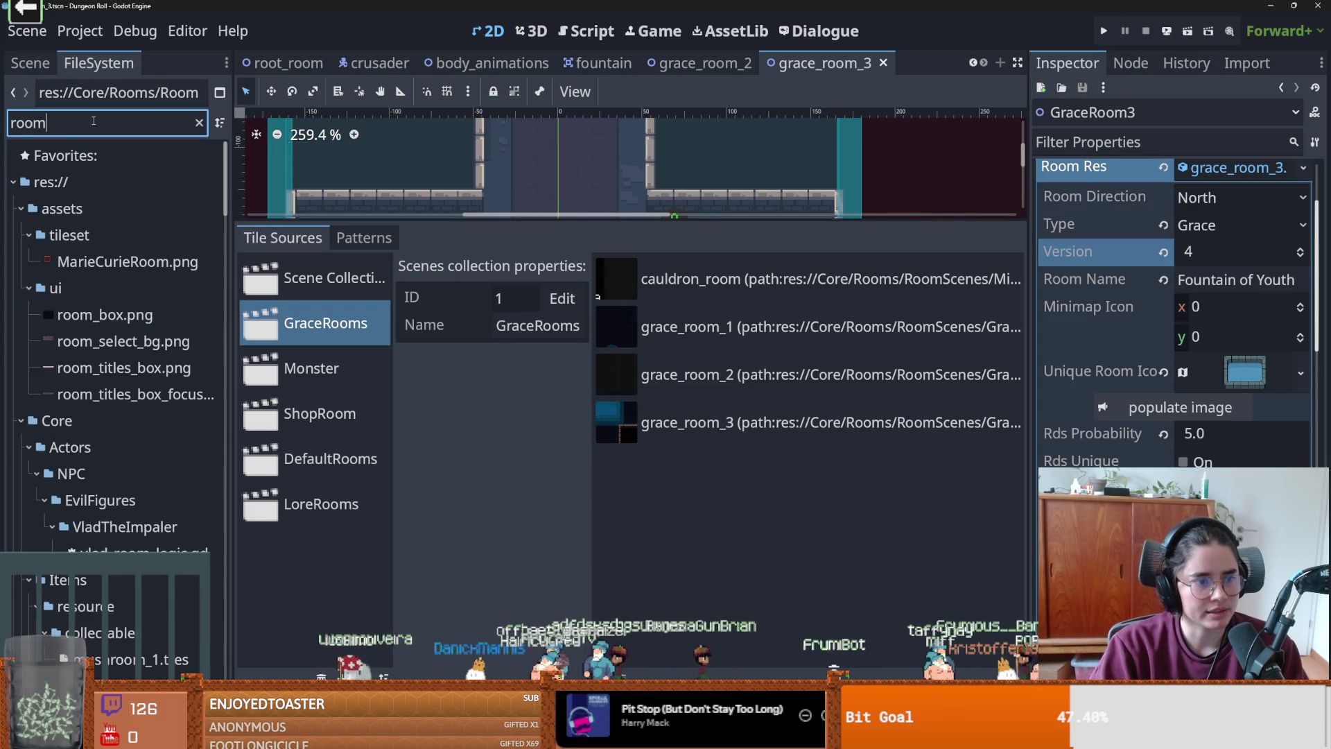
scroll(228, 275, "down", 10)
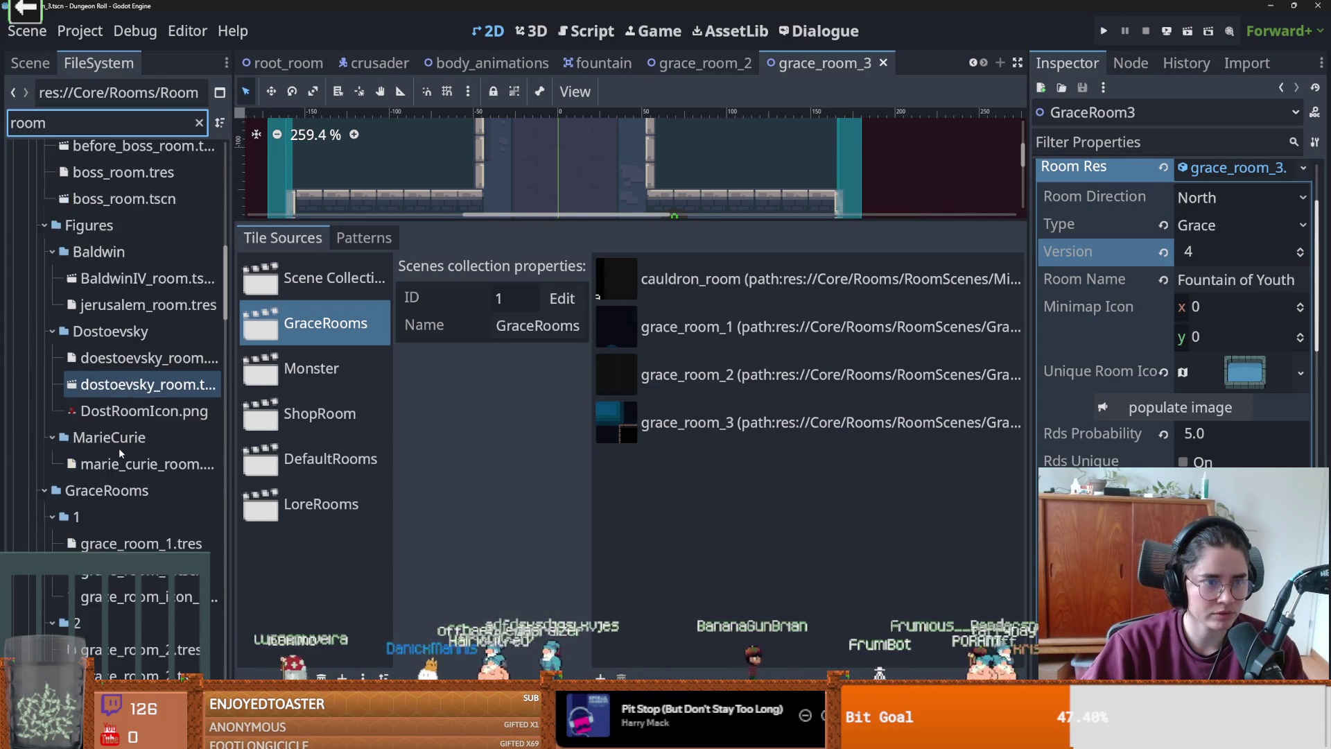
left_click(149, 255)
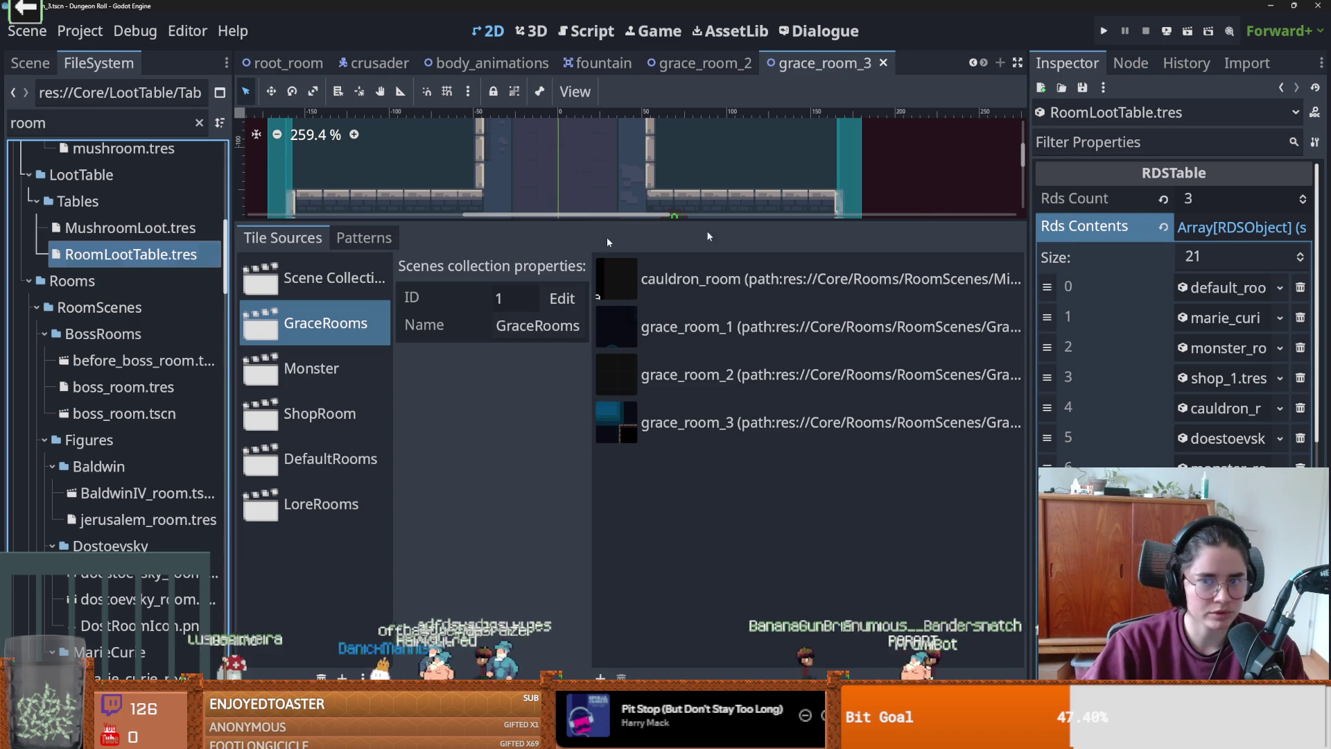
- Raise the loot table Size to 22, quick-load grace_room_3 into entry 21, and run the project
left_click(1303, 252)
scroll(1207, 446, "down", 6)
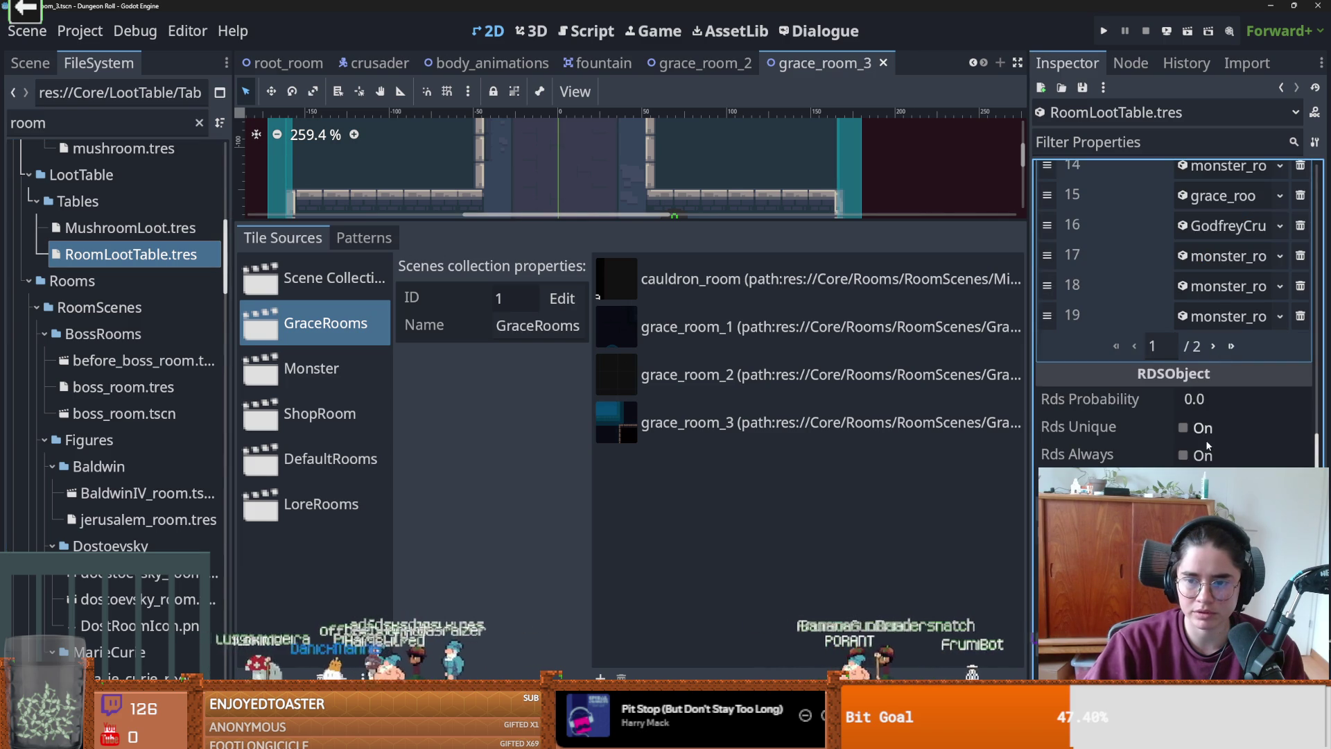
left_click(1213, 346)
left_click(1280, 286)
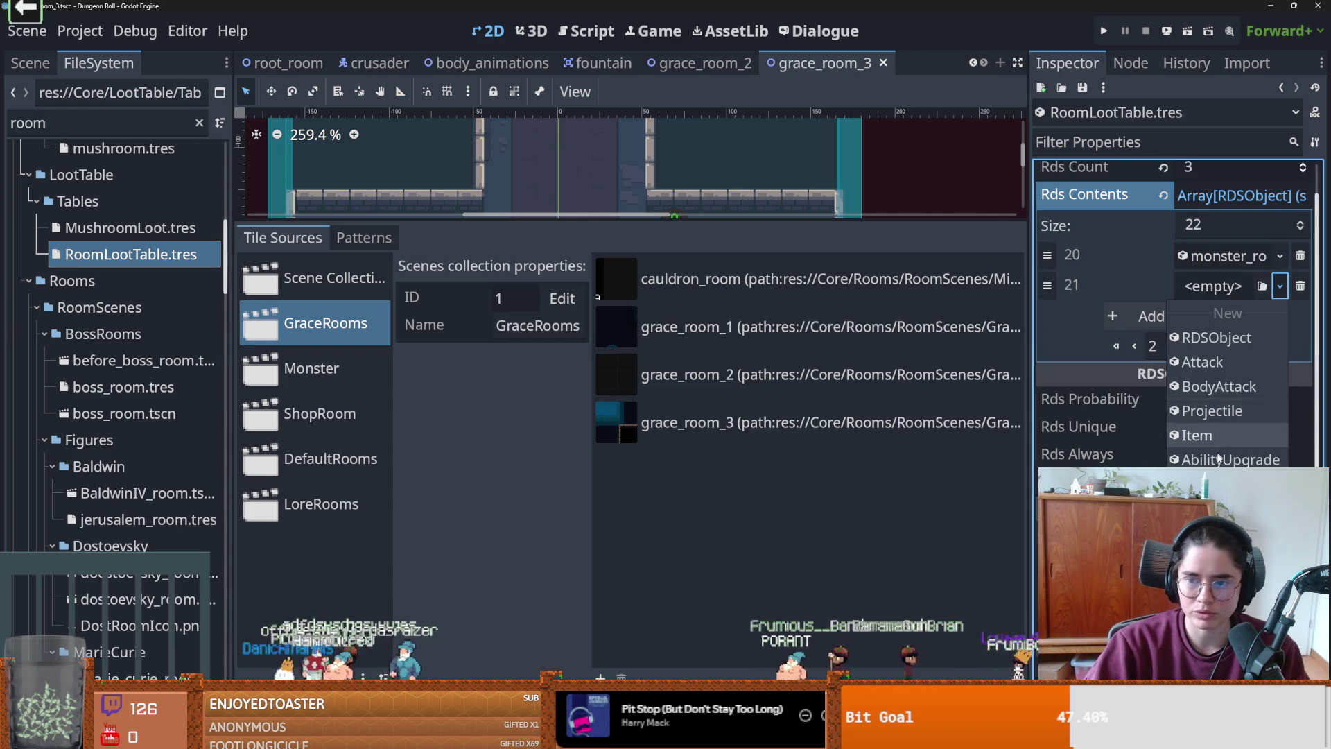
left_click(1220, 478)
type("gra")
left_click(735, 302)
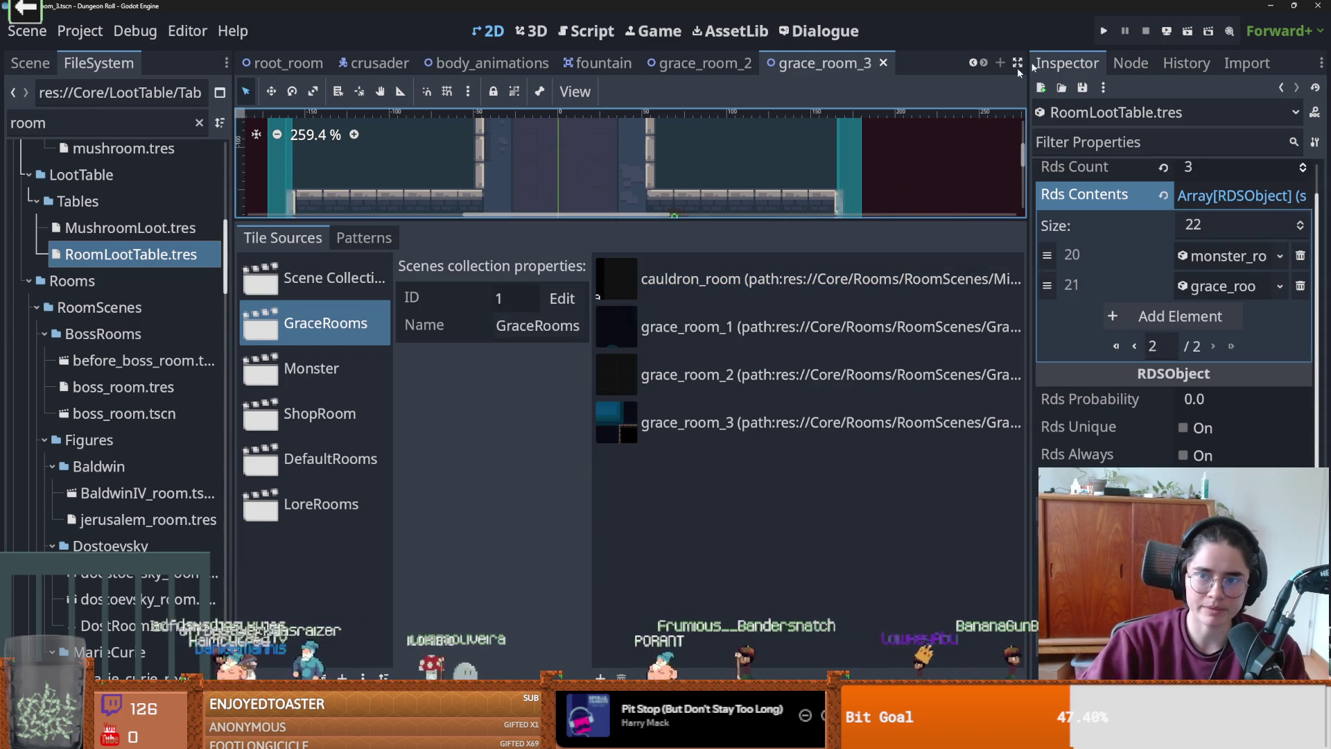
left_click(1106, 35)
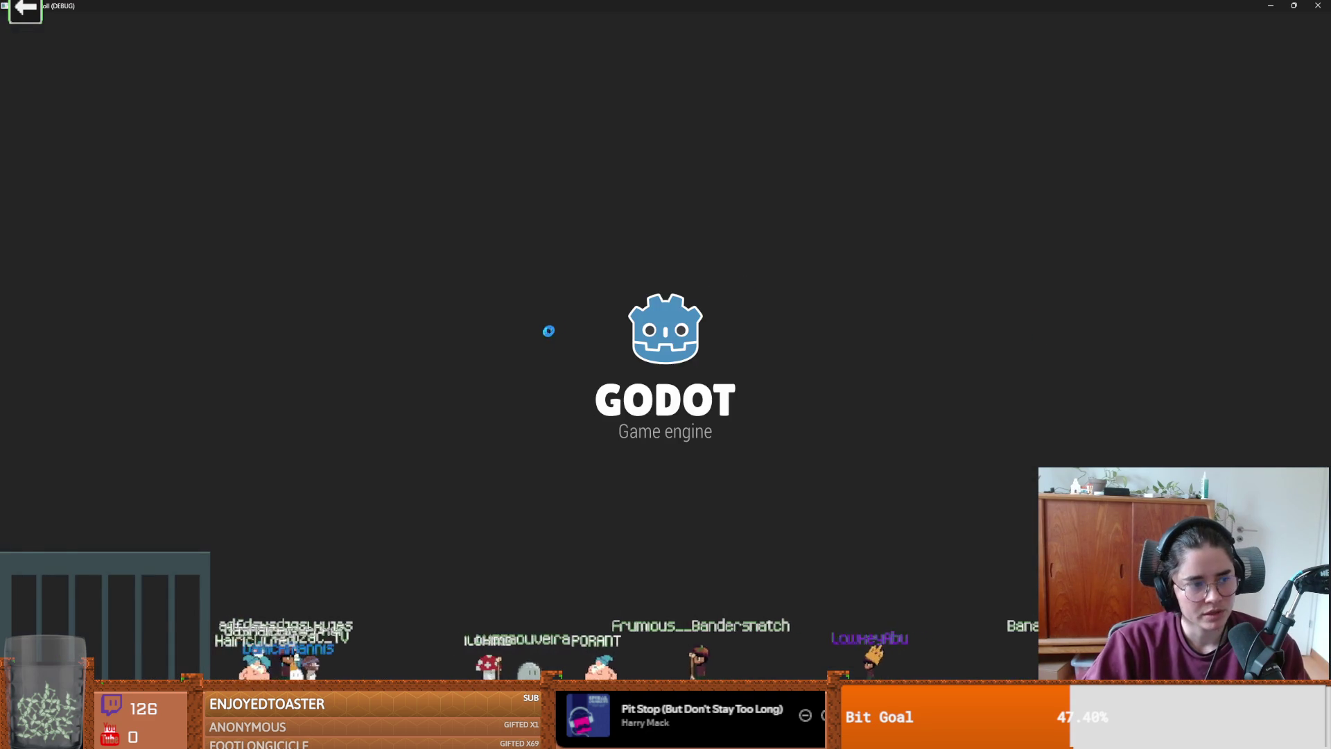
- Start a run as the Crusader, enter an offered room, then stop the game with F8
key("Return")
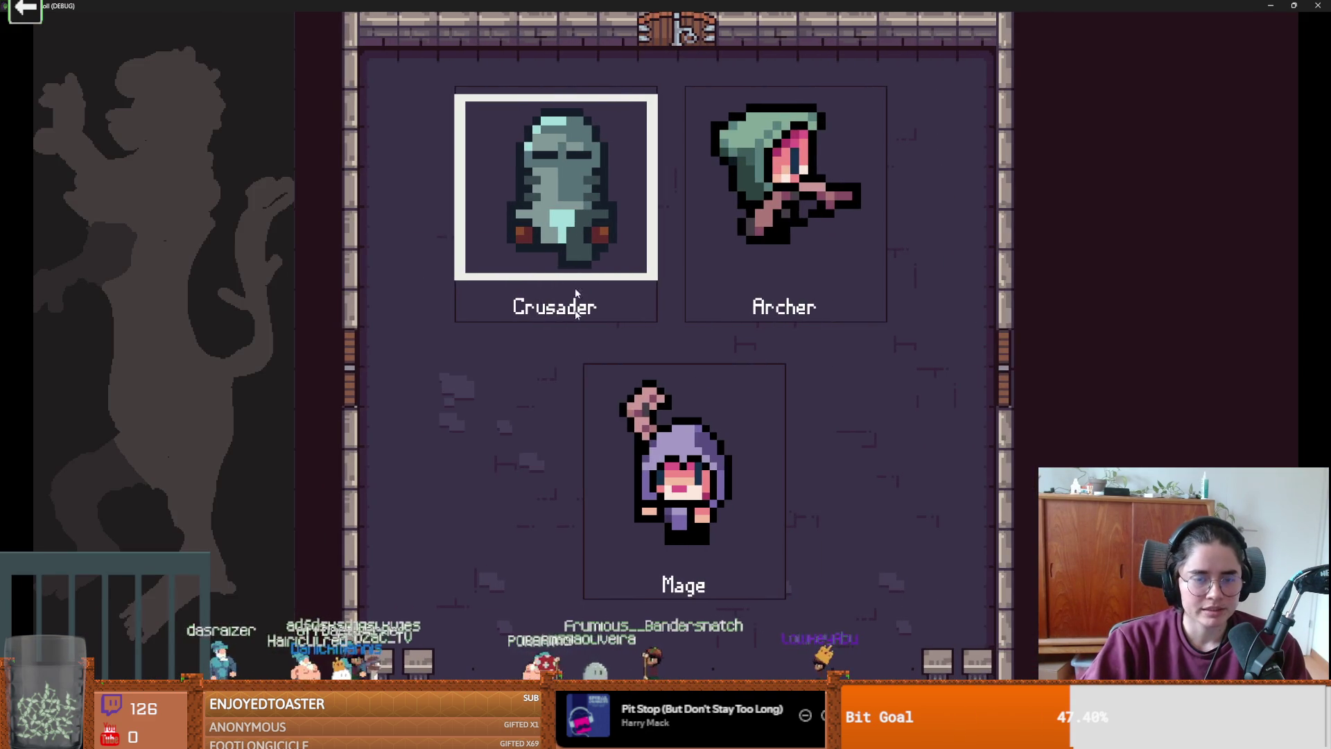
key("Return")
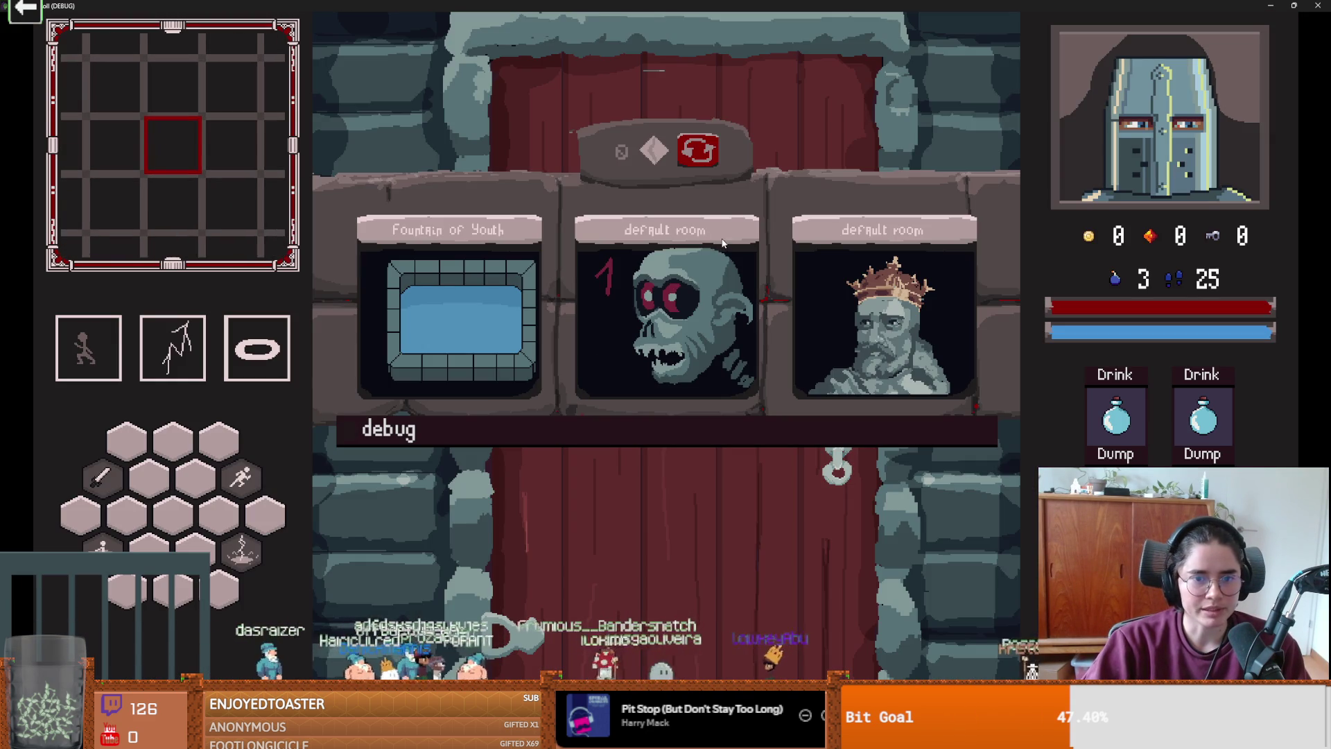
left_click(488, 359)
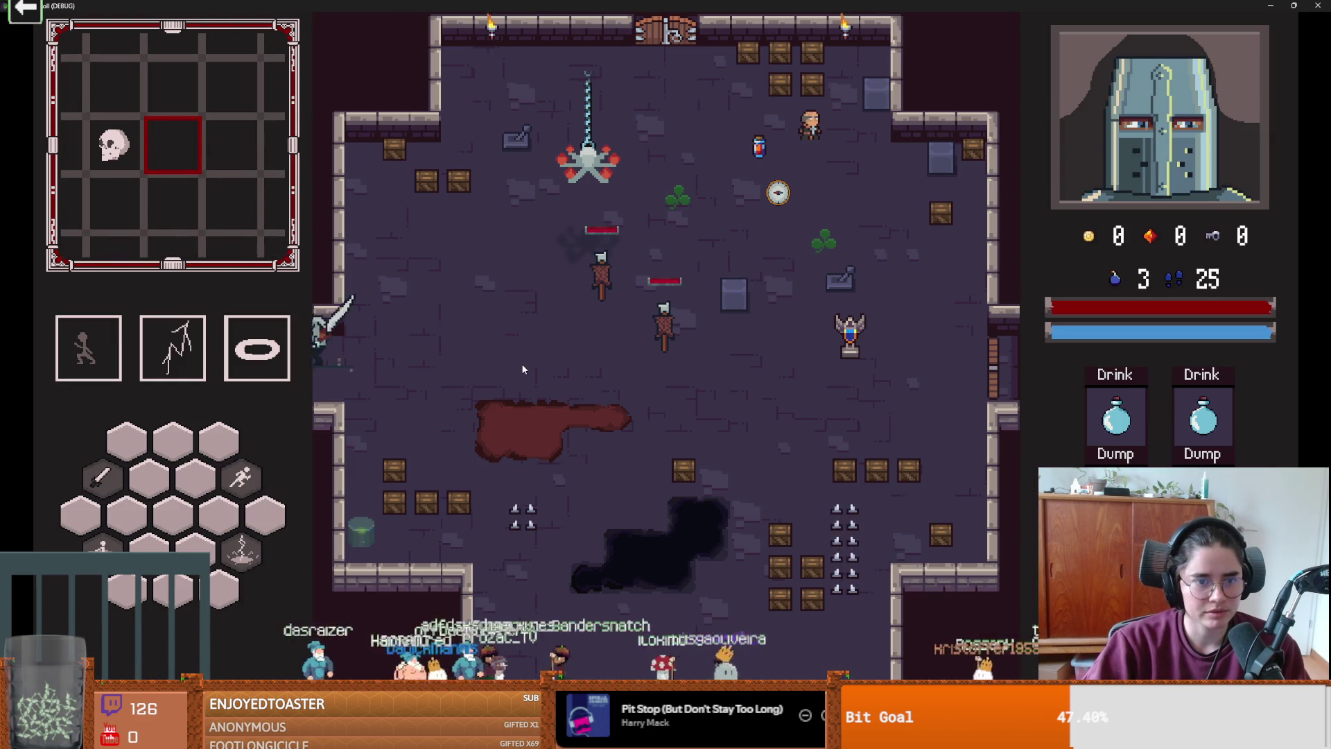
key("F8")
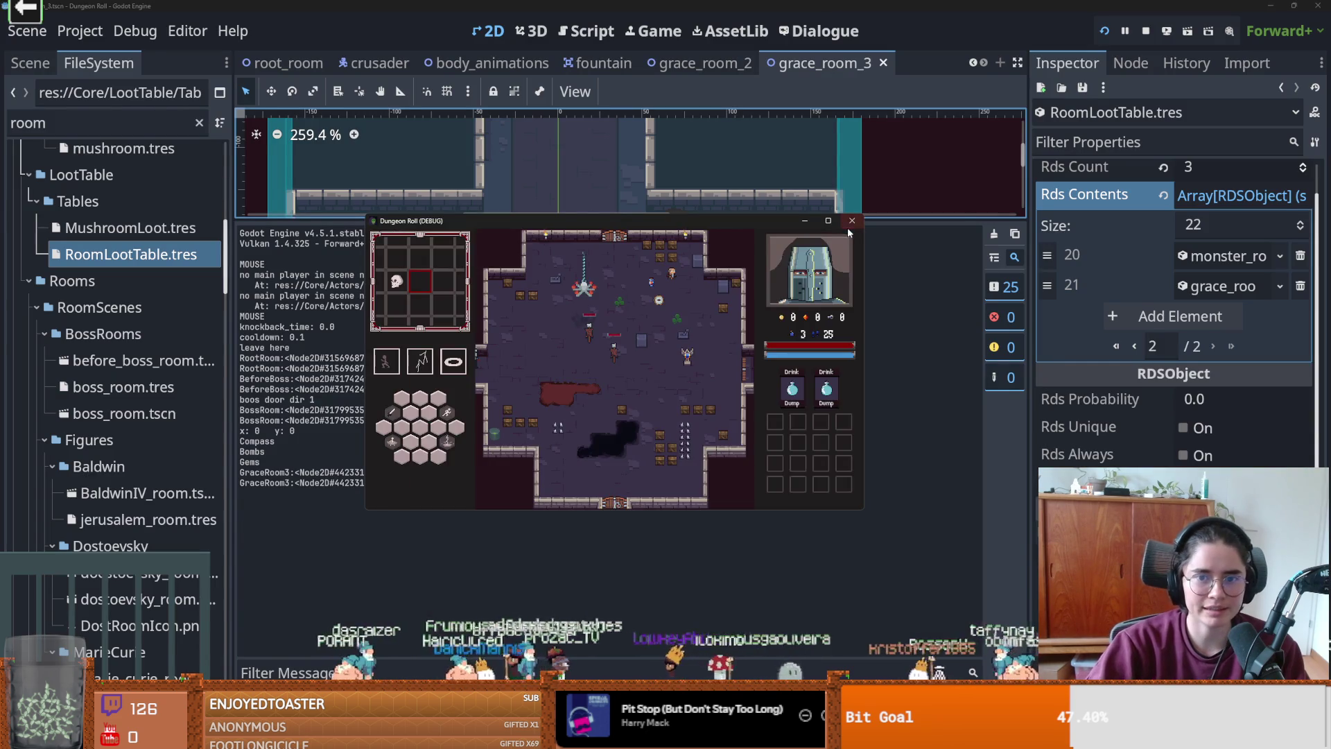
- Erase the left, right and bottom doorway tiles on TilemapScenes, then save and rerun with F5
left_click_drag(599, 218, 599, 516)
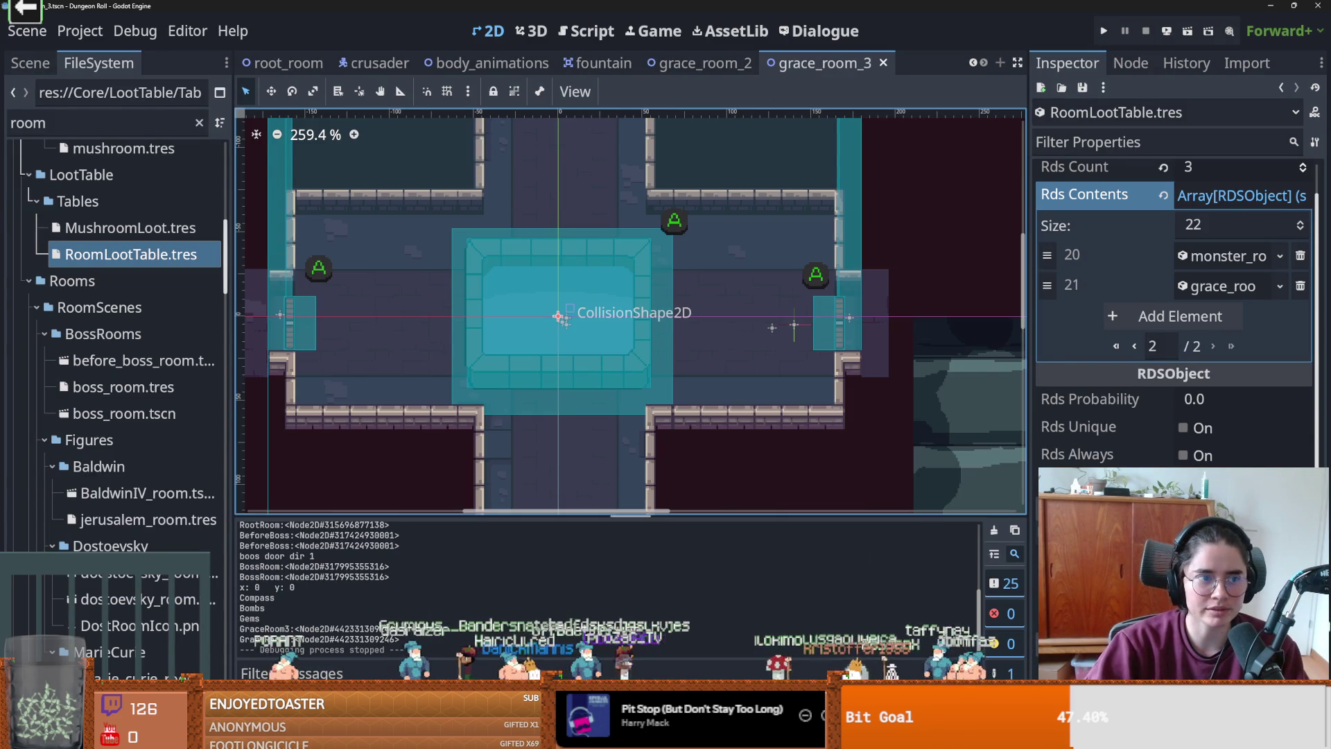
left_click(42, 69)
left_click(90, 152)
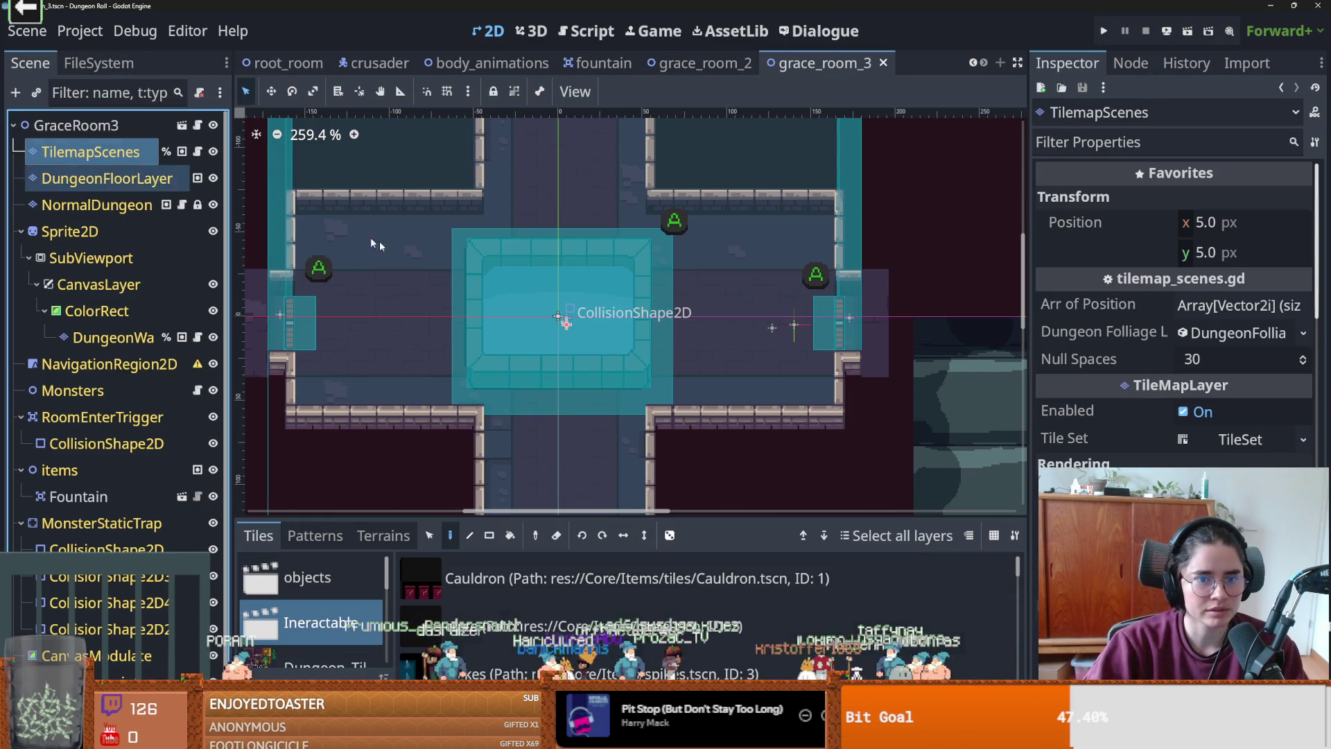
left_click(276, 329)
scroll(299, 332, "down", 3)
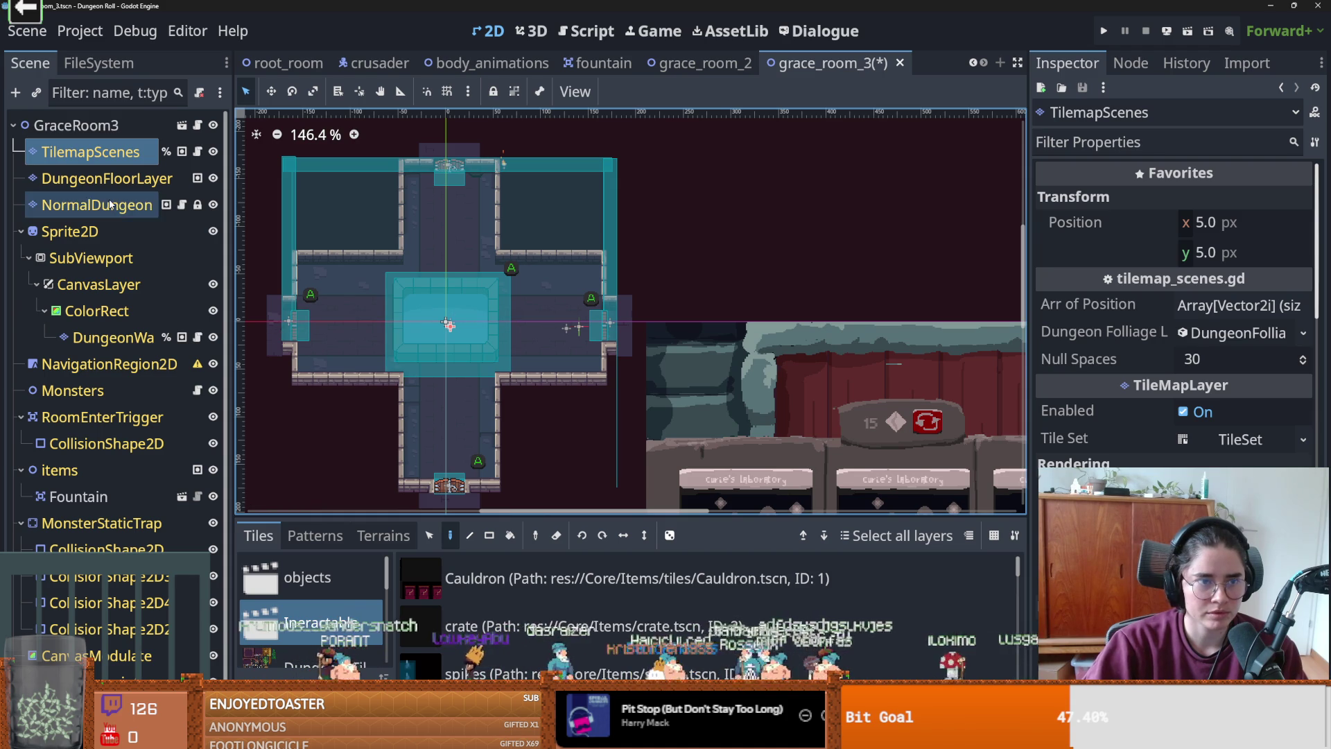
right_click(289, 329)
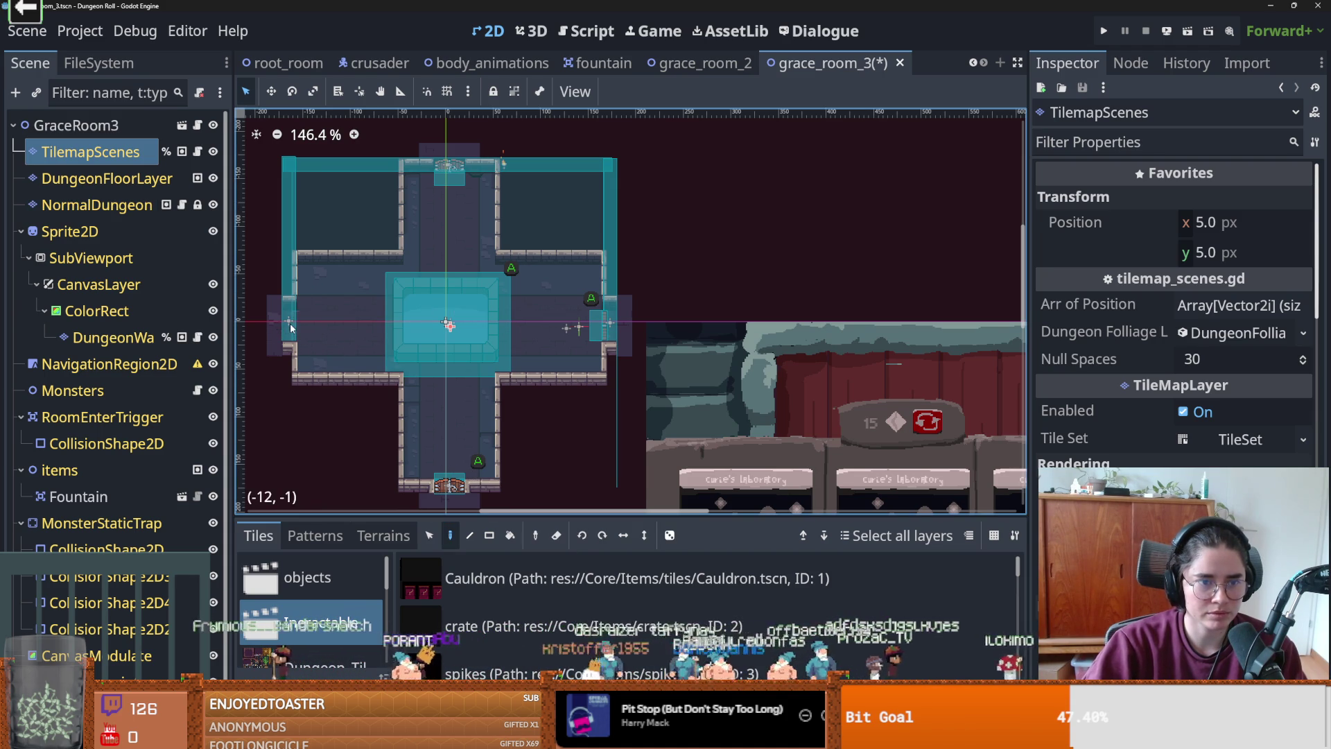
right_click(586, 338)
right_click(449, 485)
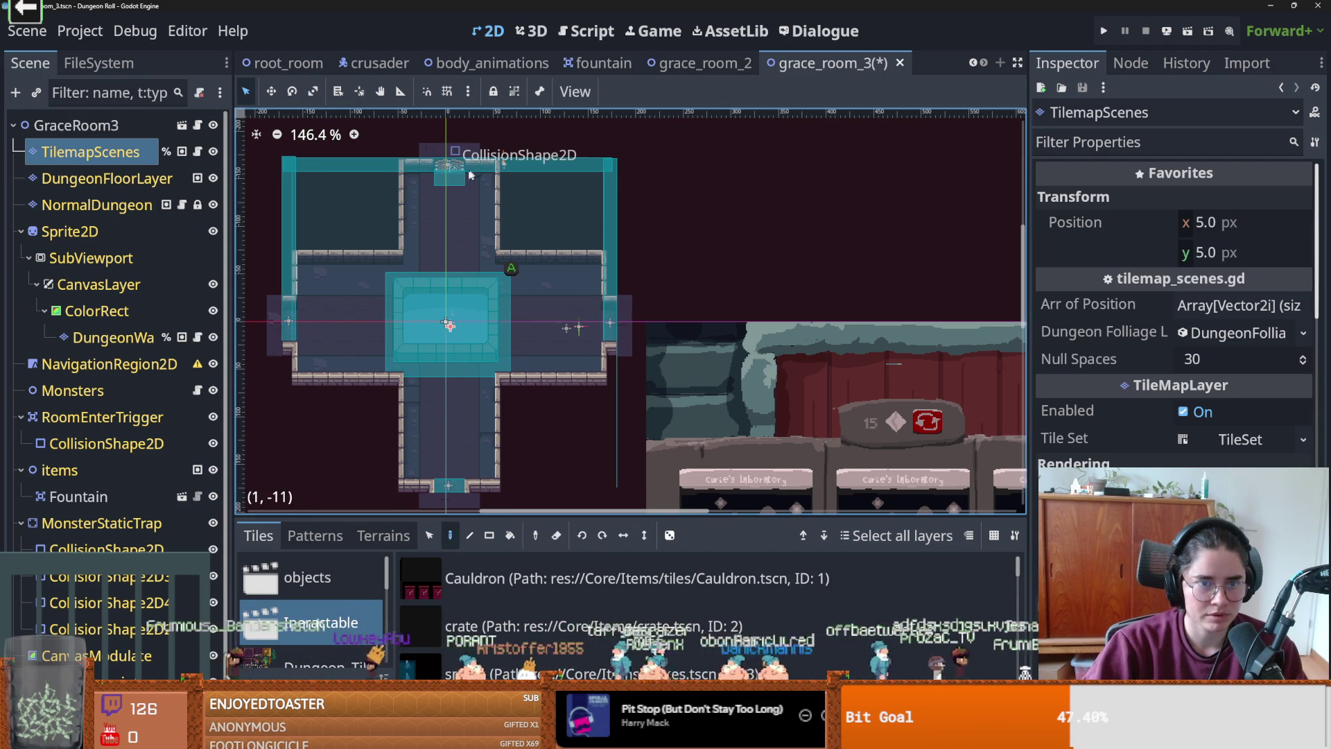
key("F5")
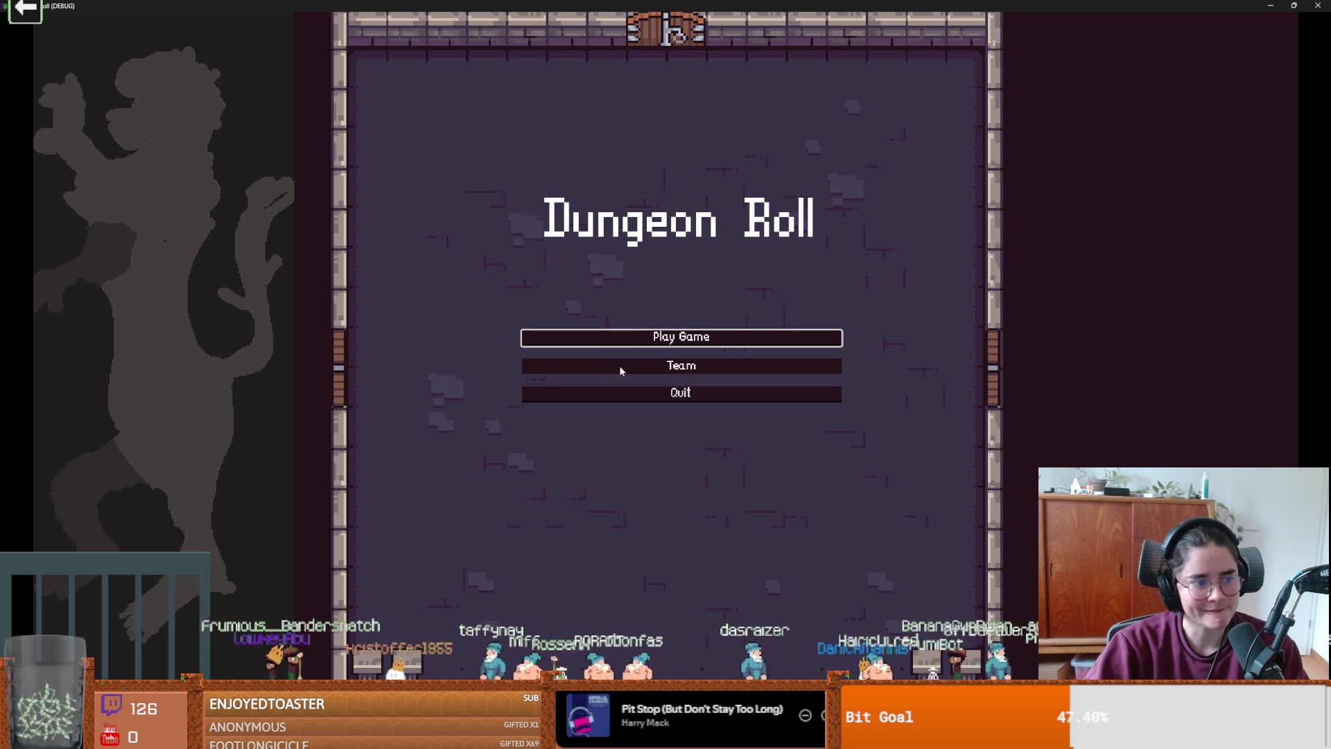
- Start a new game as the Crusader and choose the Fountain of Youth room
left_click(647, 341)
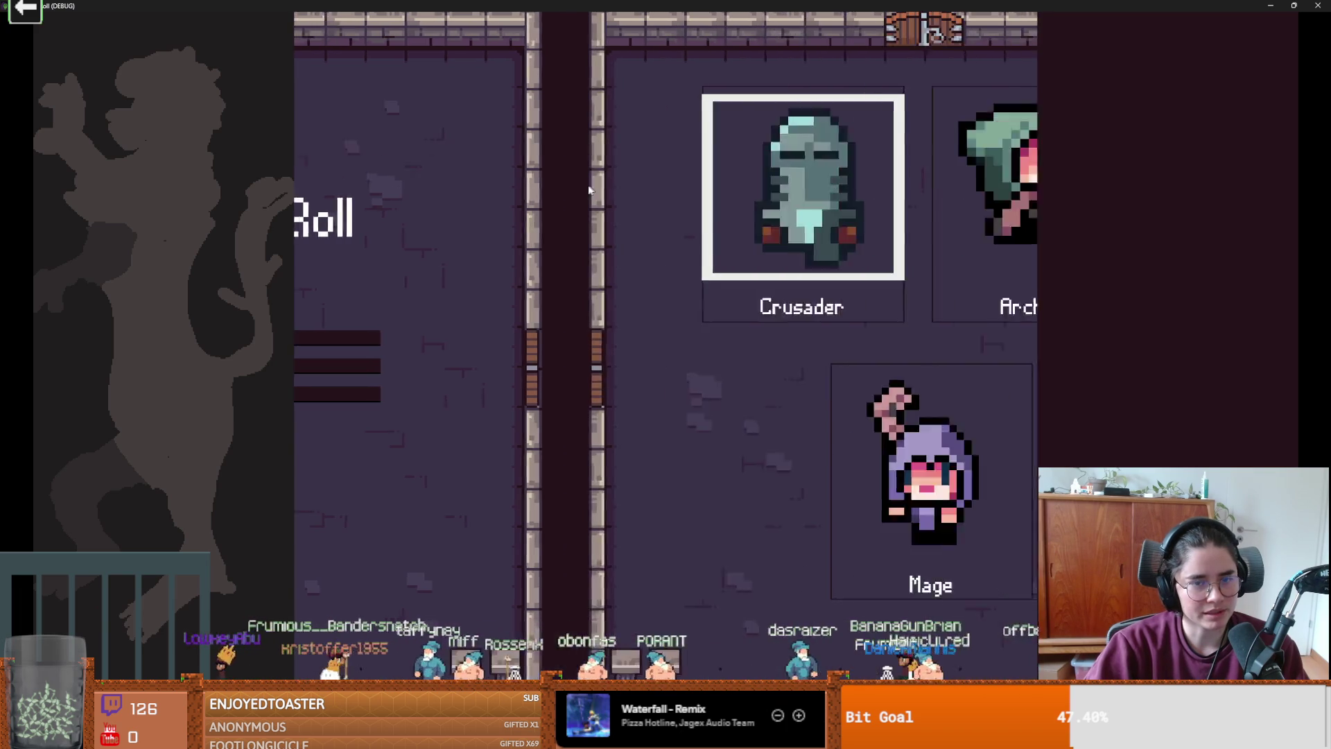
left_click(619, 233)
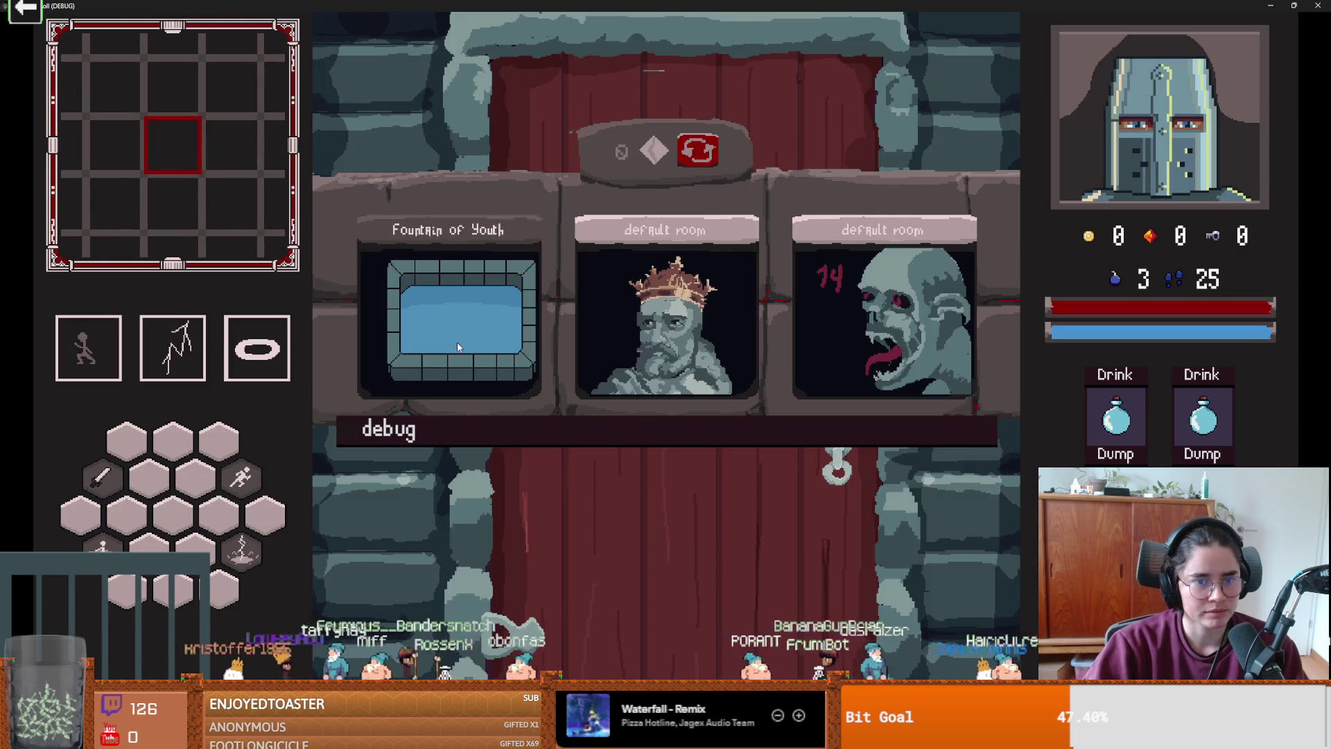
left_click(457, 347)
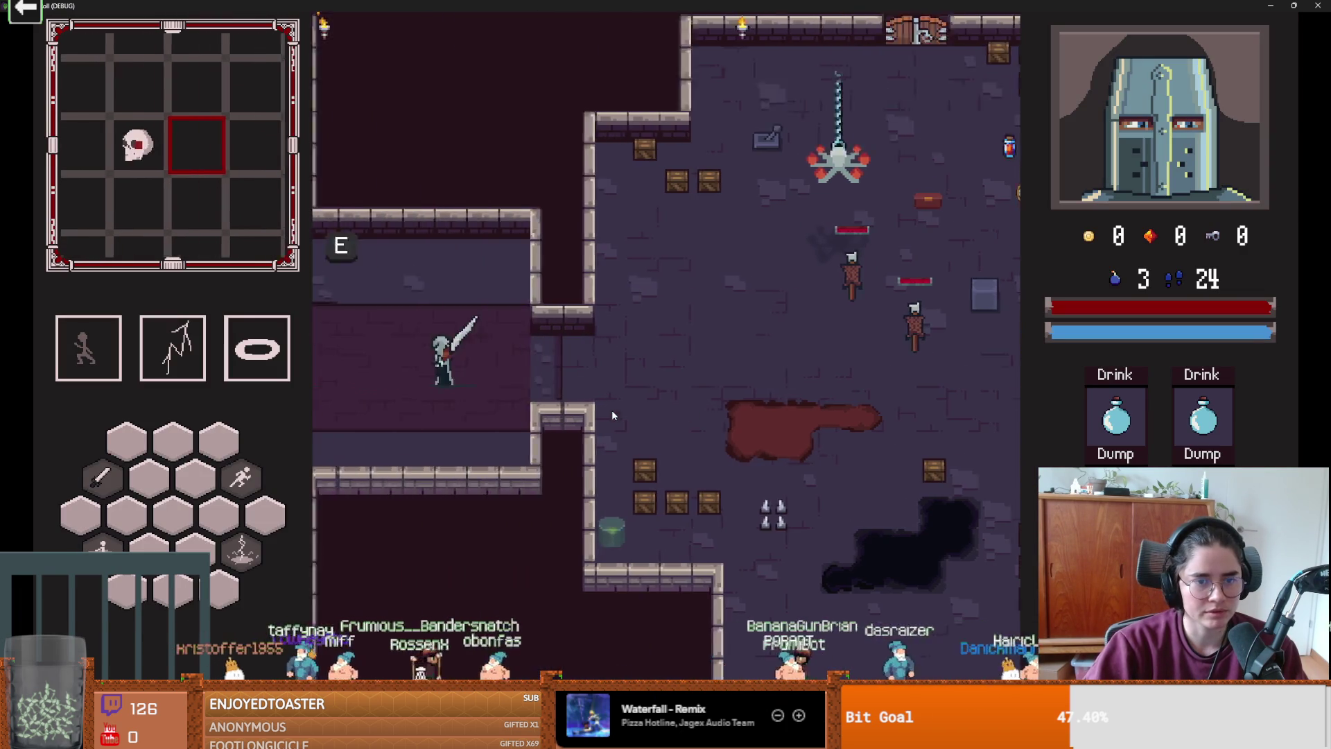
- Walk the knight to the fountain and drink from it to heal
key("a")
key("s")
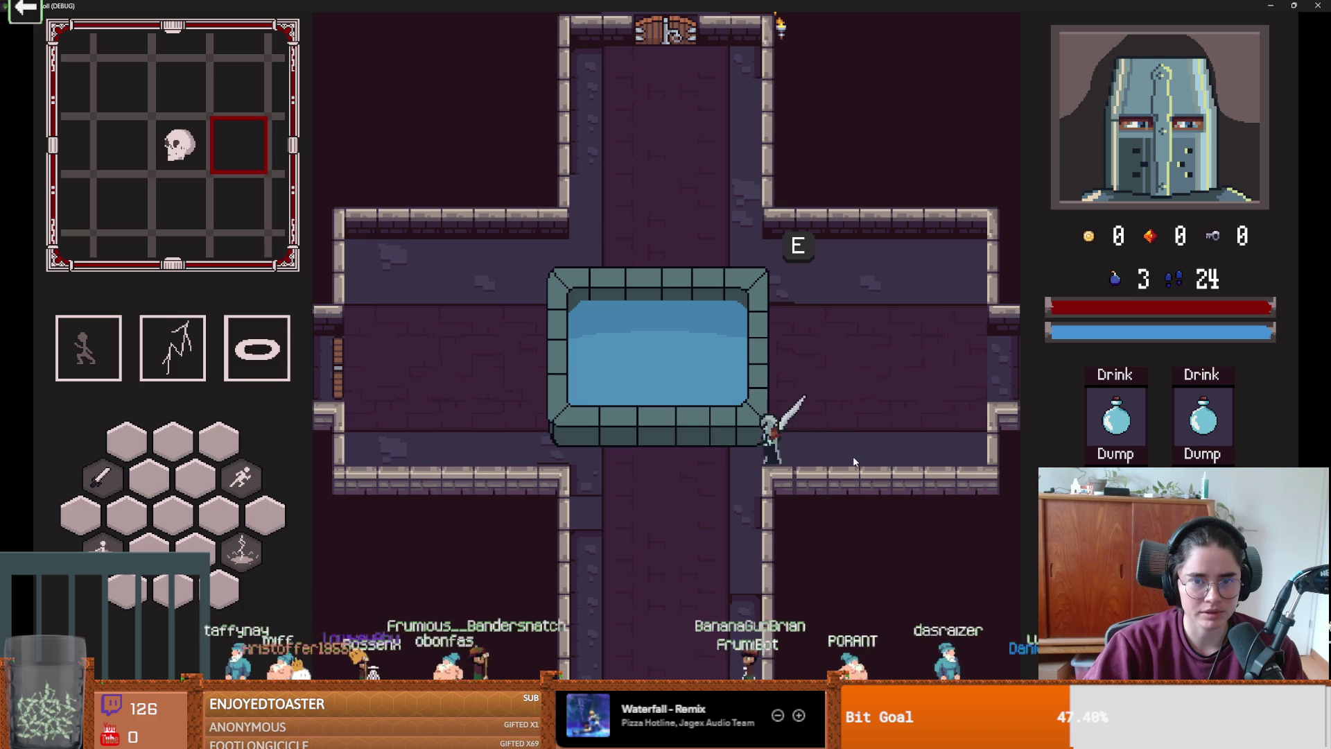
key("s")
key("w")
key("s")
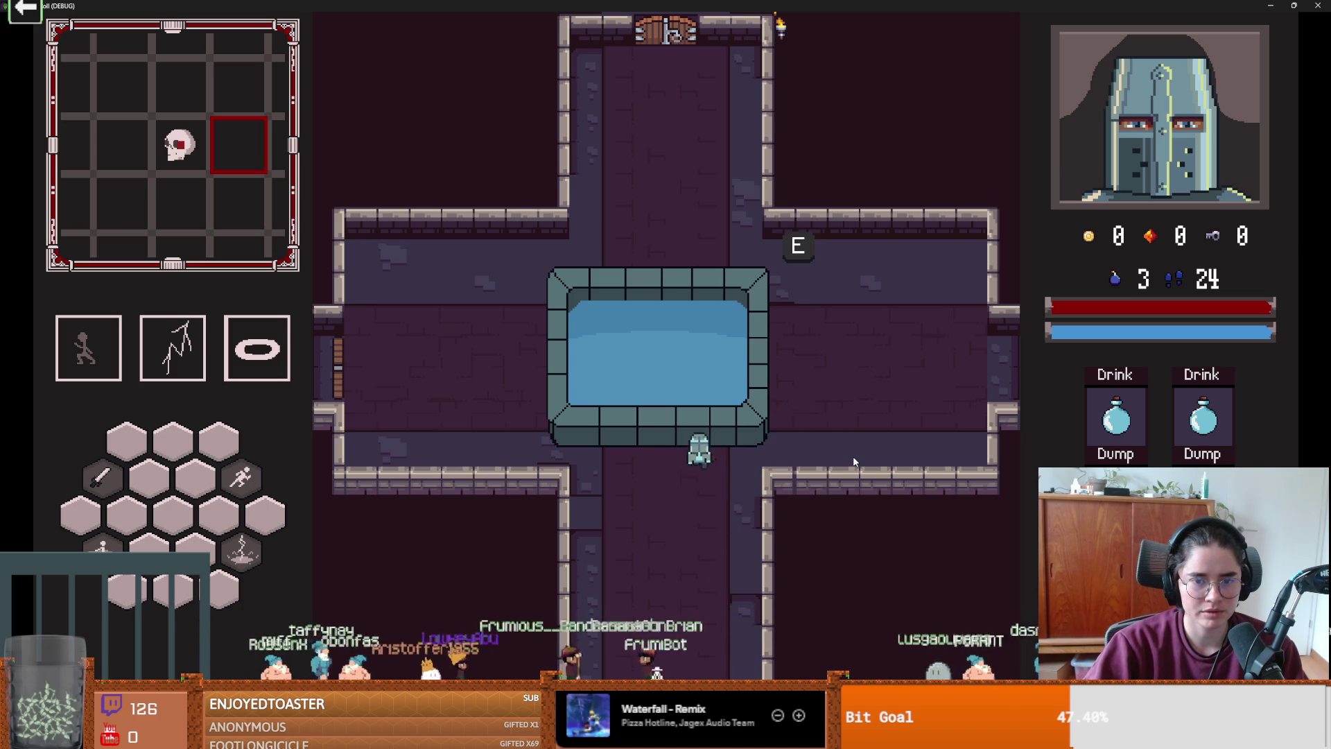
key("e")
key("a")
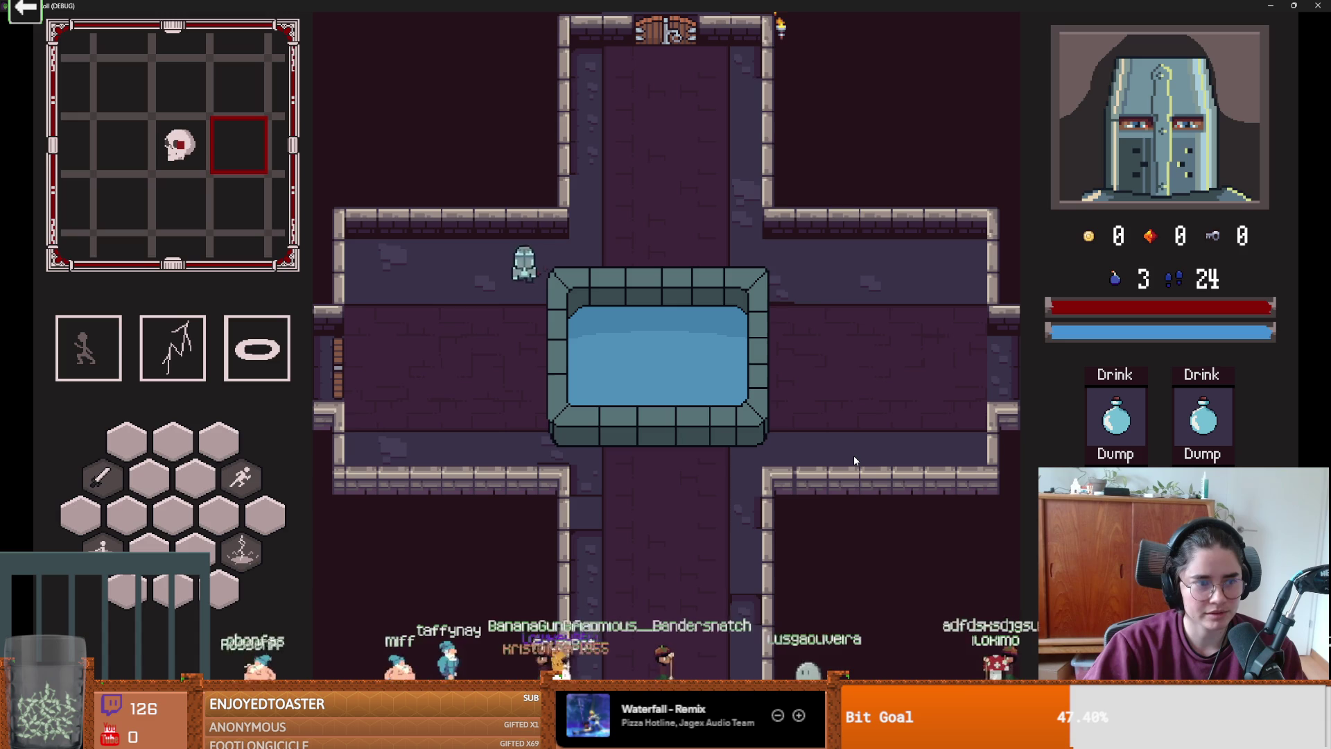
- Leave the fountain room through the top door and choose the next room
key("d")
key("s")
key("w")
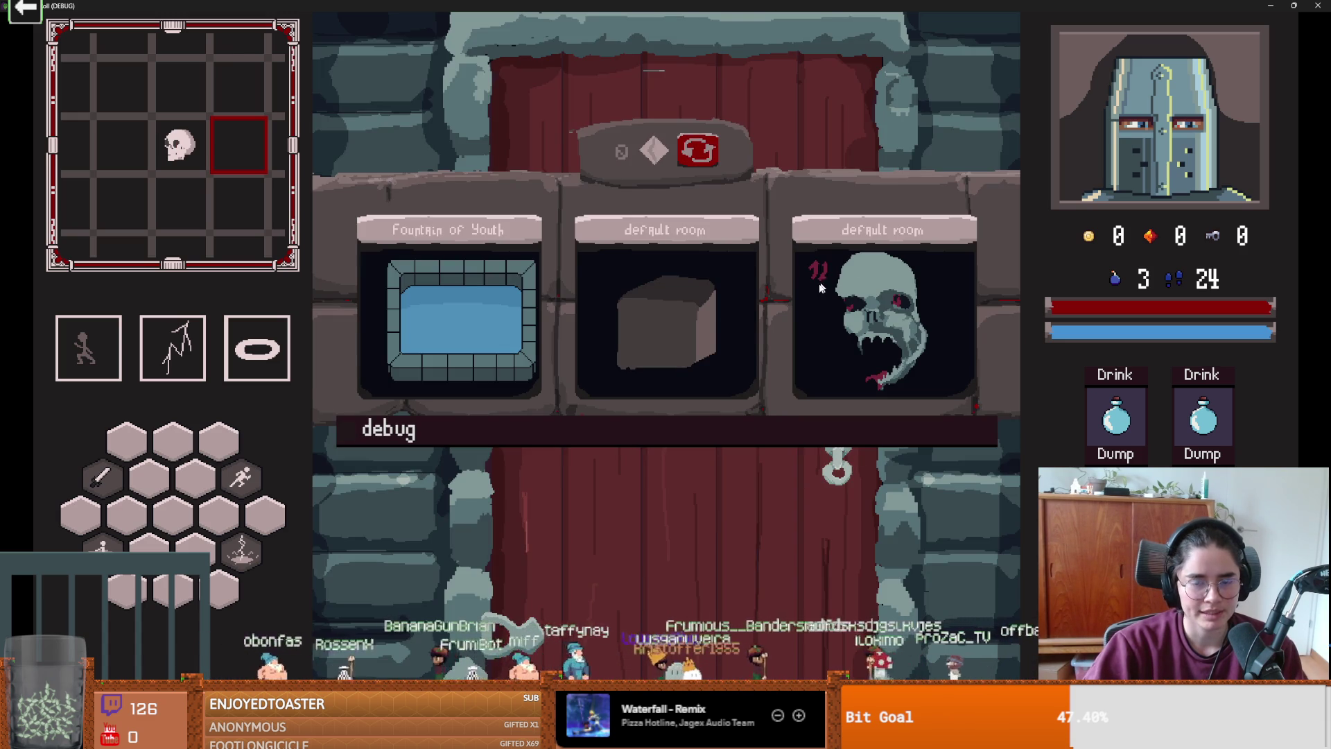
left_click(838, 276)
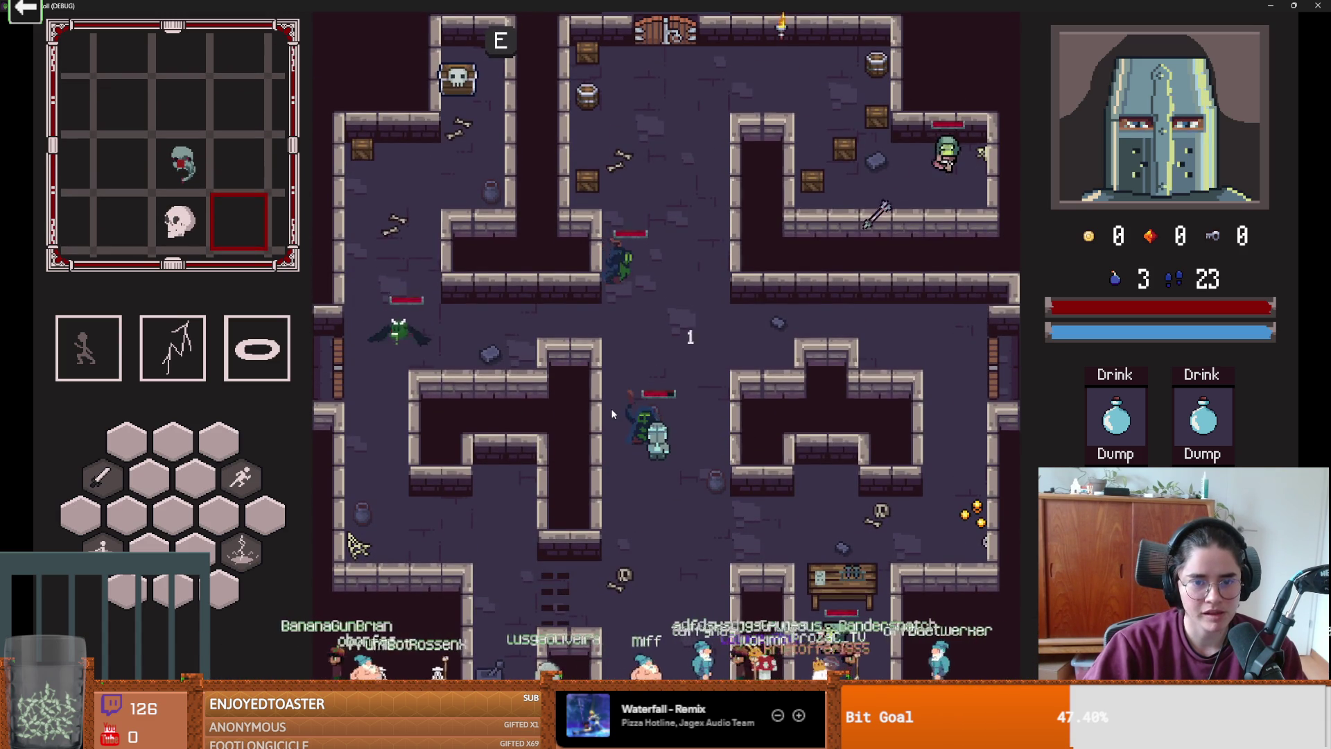
- Fight the goblins with dashes, lightning bursts and sword strikes, including the one in the top room
key("space")
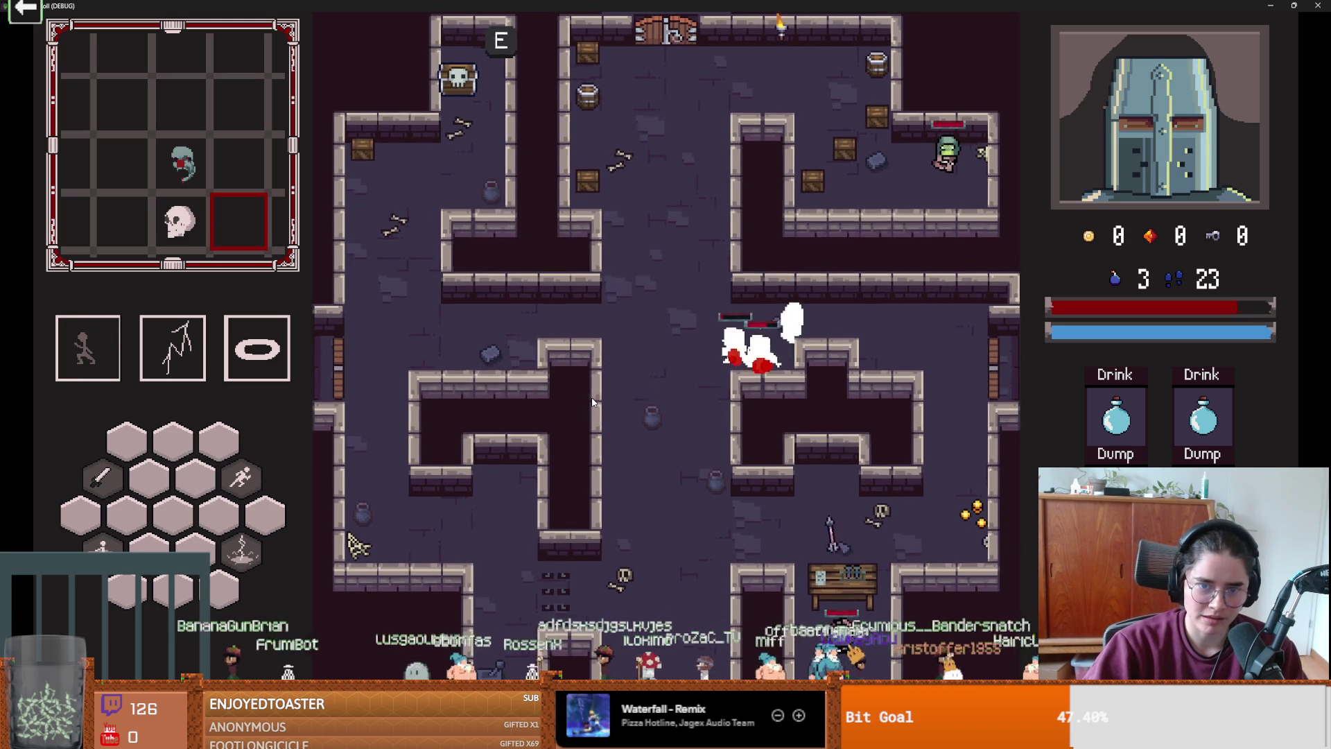
key("space")
key("a")
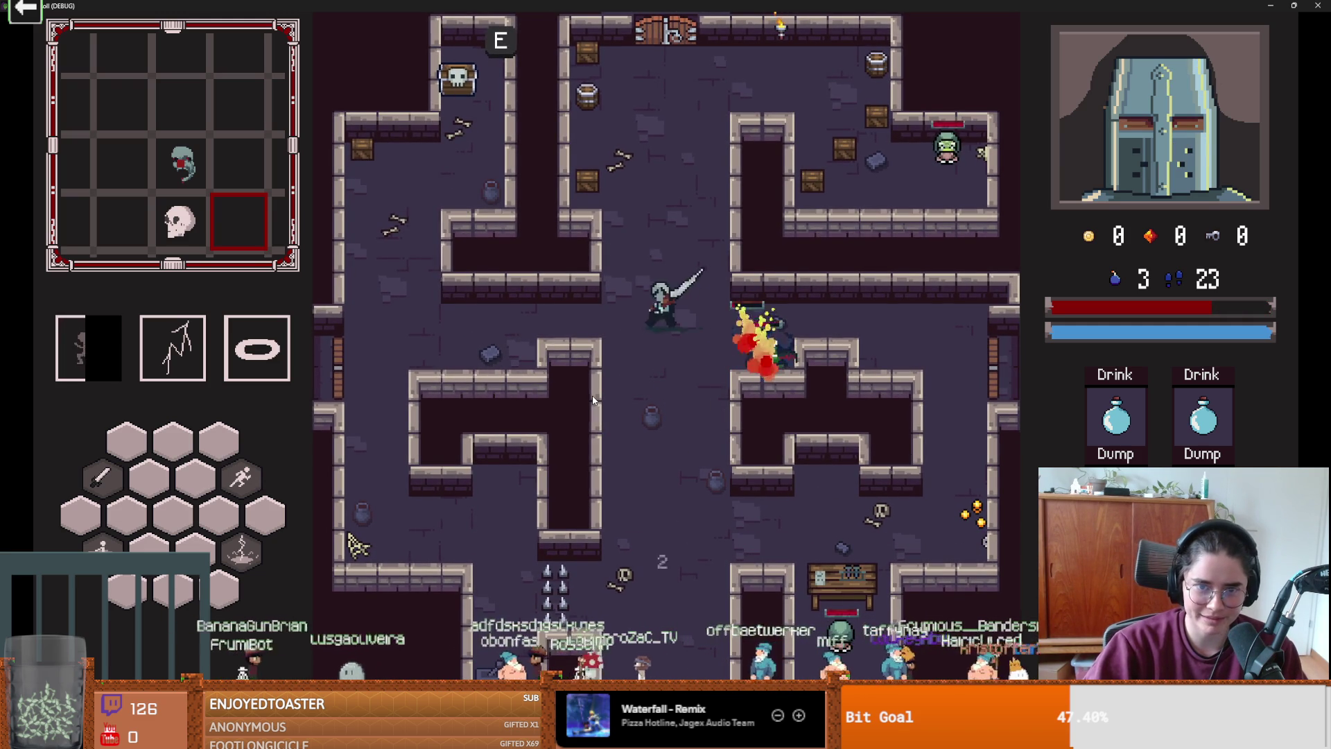
key("d")
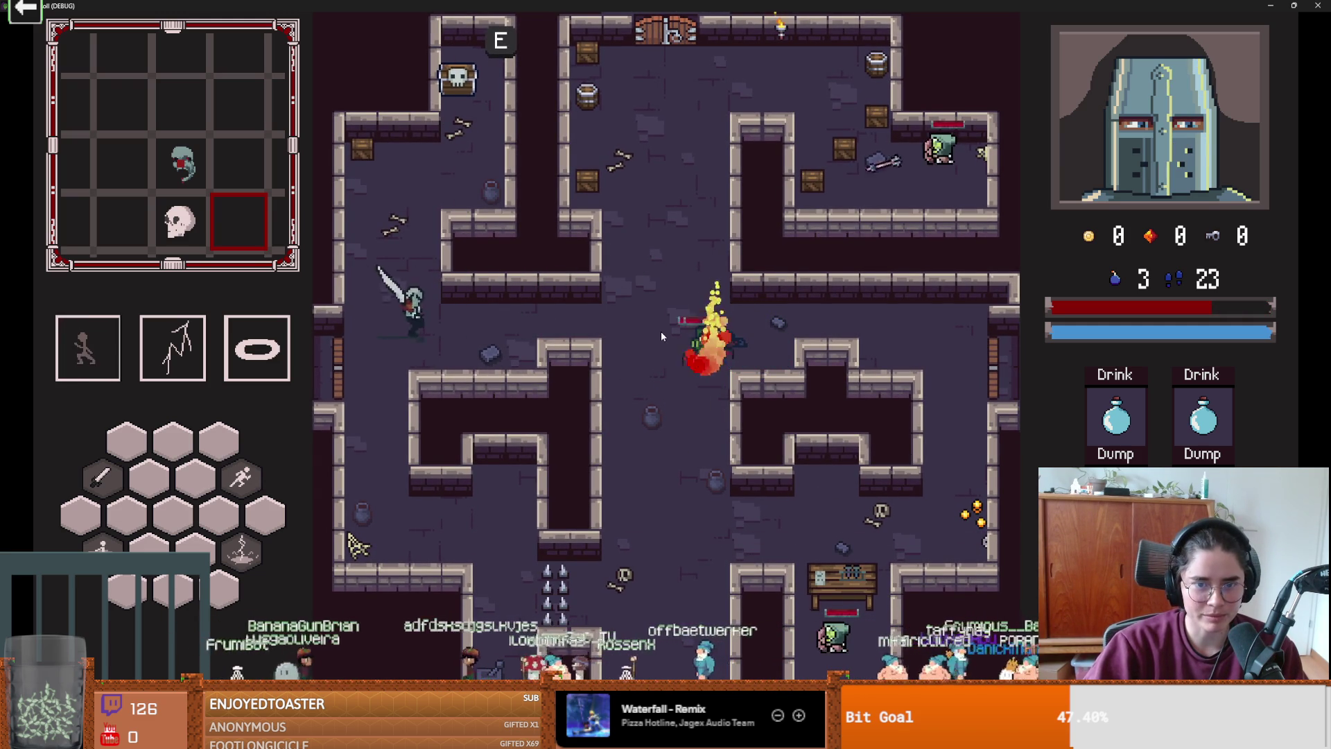
right_click(660, 331)
key("d")
key("w")
key("d")
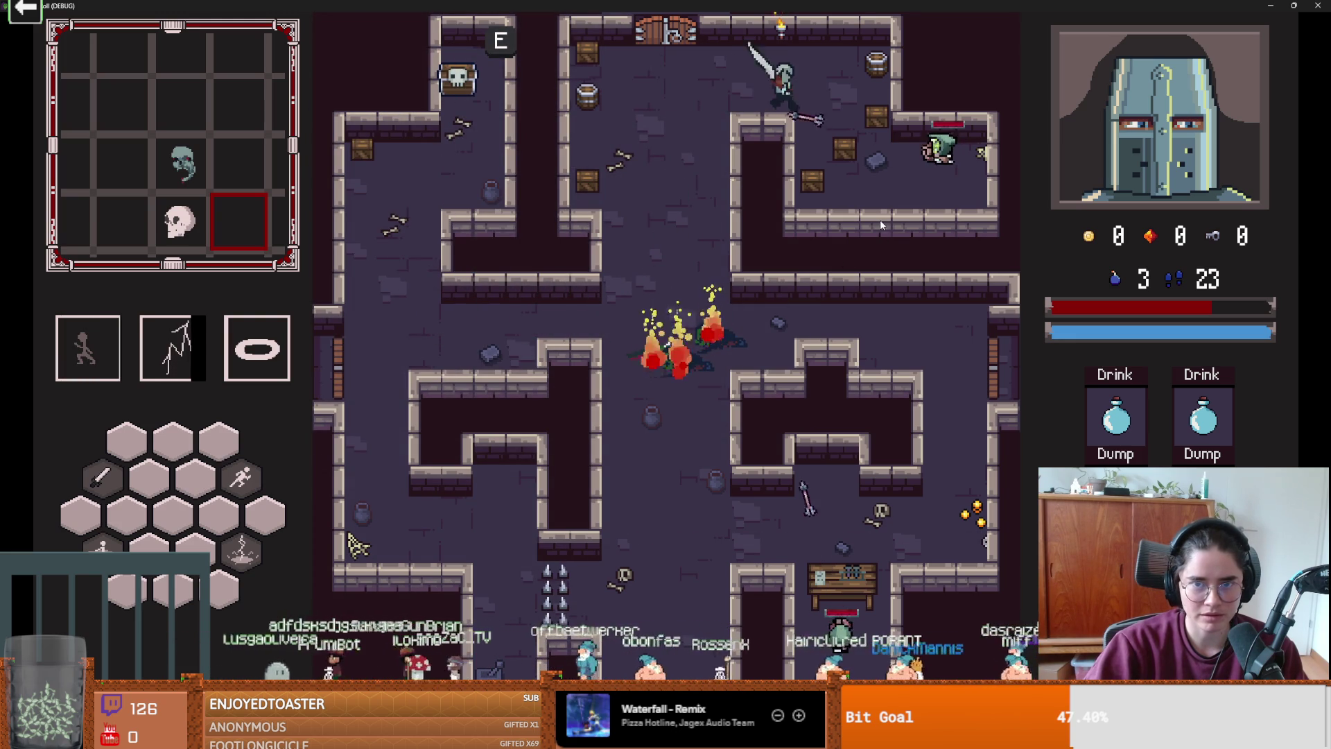
left_click(980, 181)
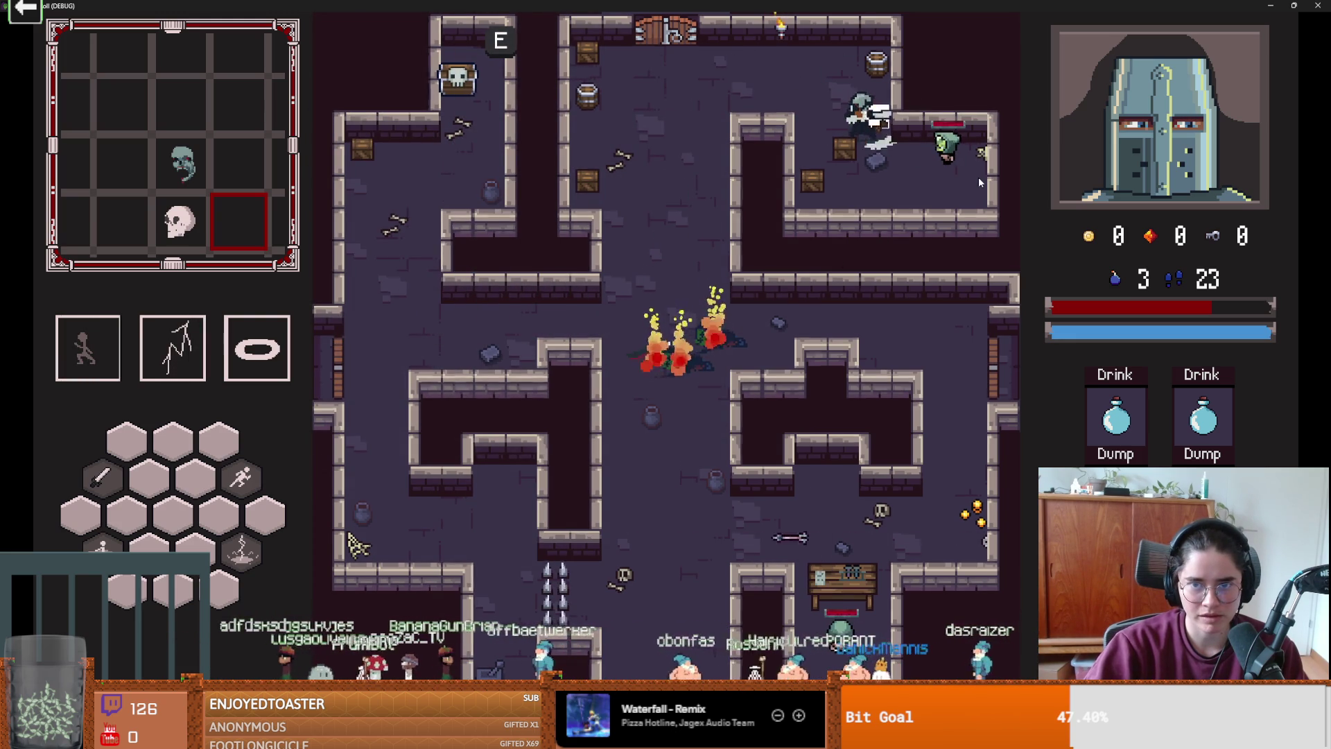
left_click(930, 181)
right_click(930, 181)
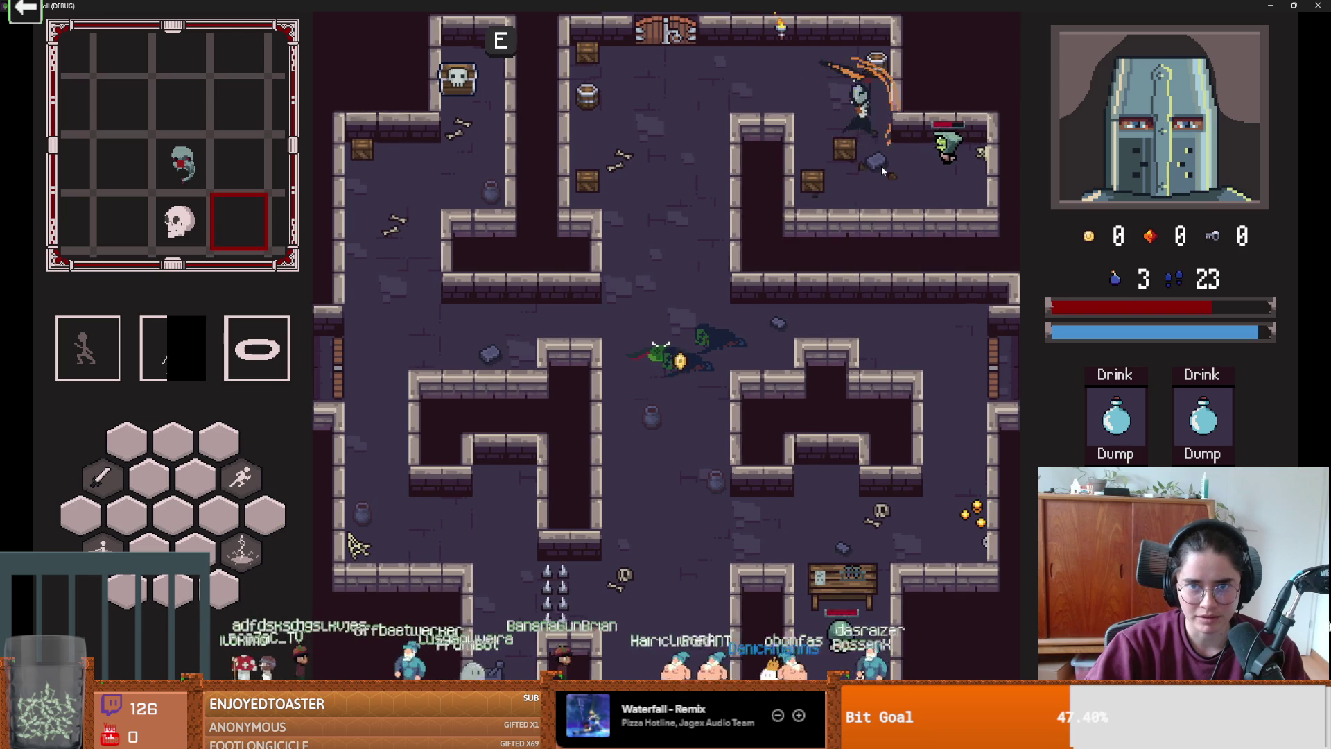
left_click(957, 152)
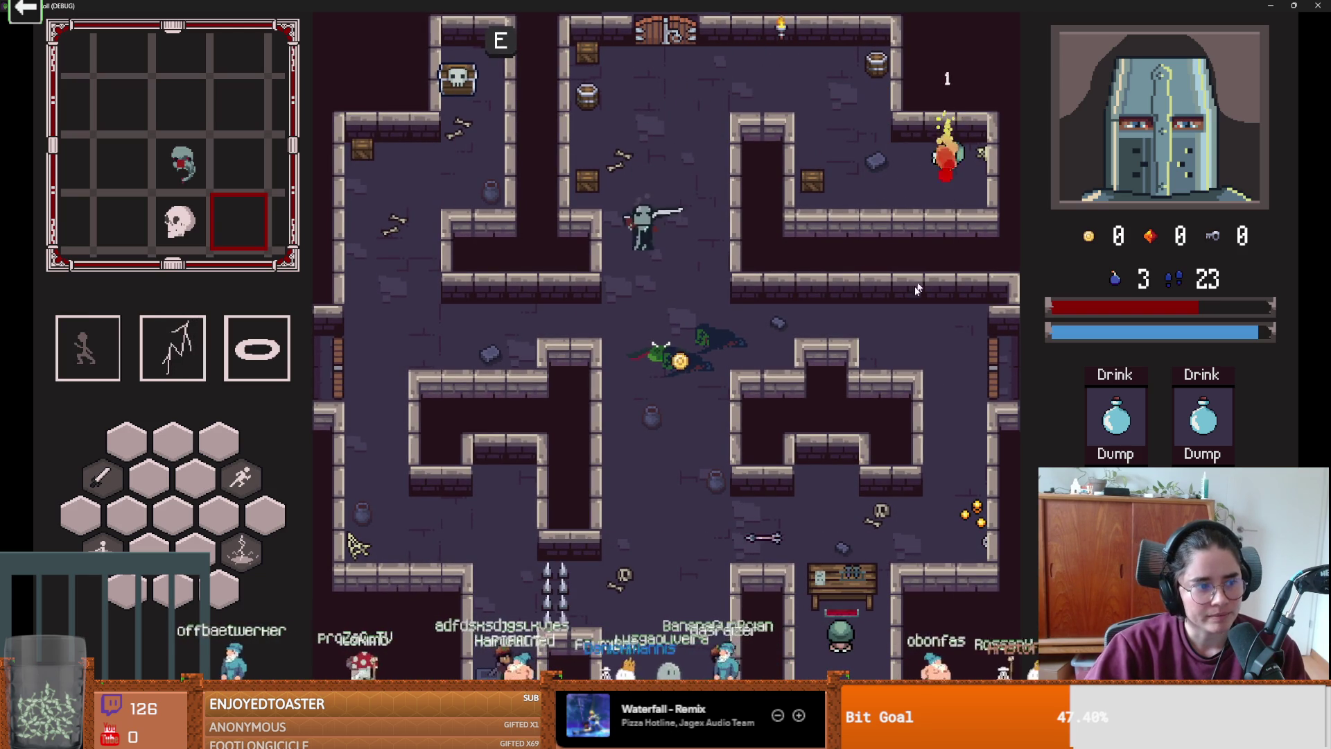
- Dash into the lower corridor, slash the enemy by the bench, and interact with the bench
key("d")
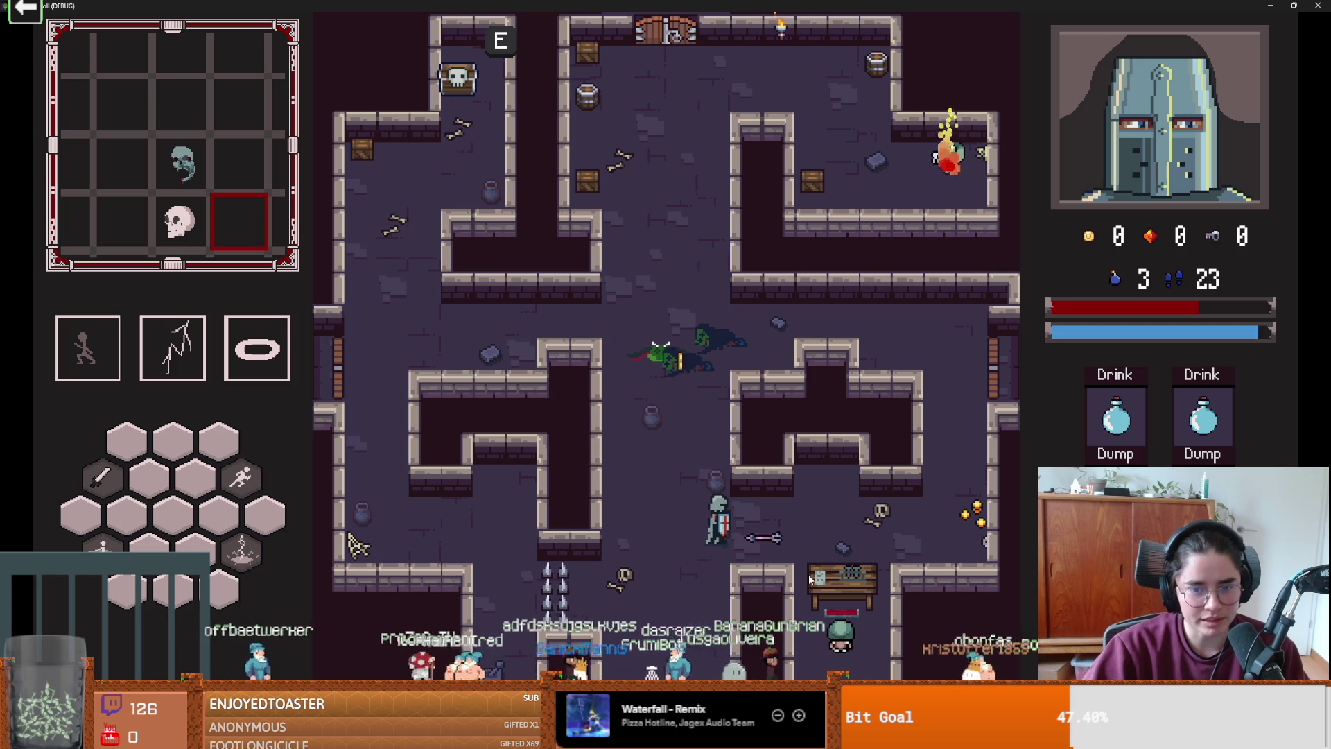
key("a")
key("a")
key("space")
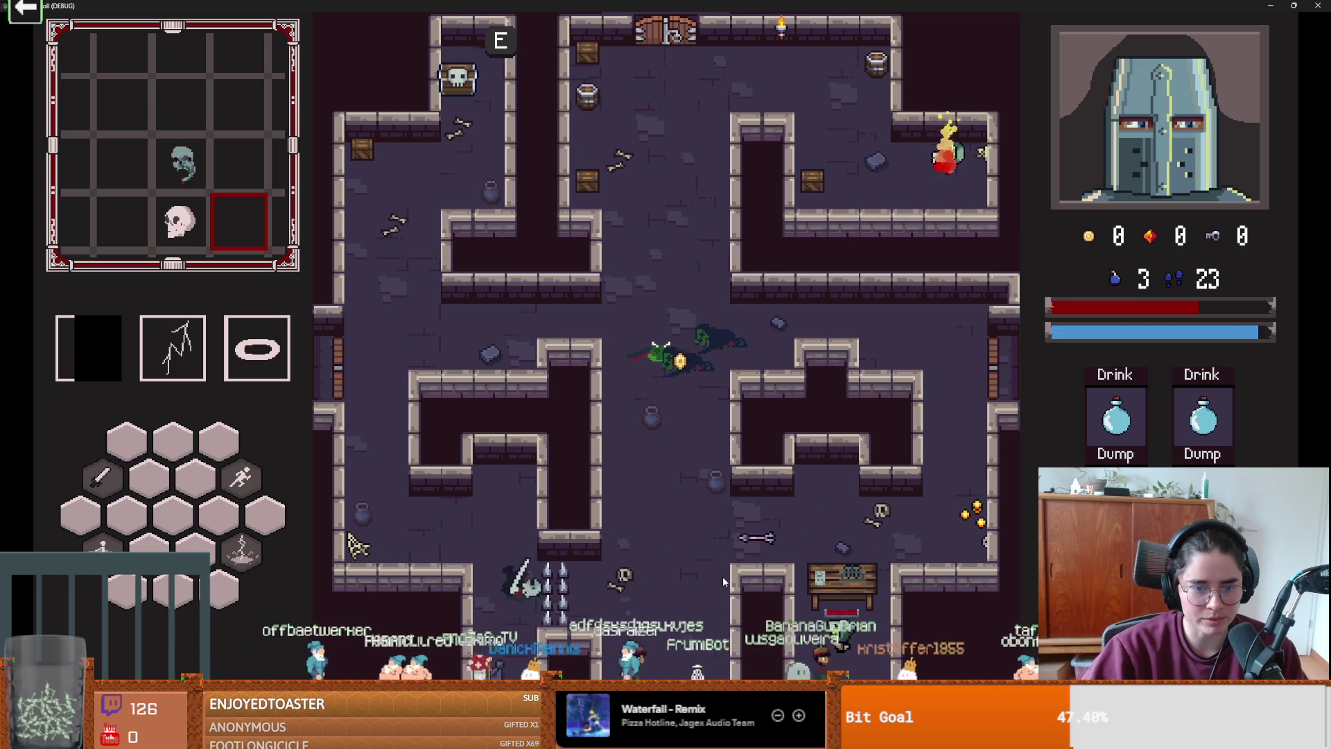
key("d")
key("w")
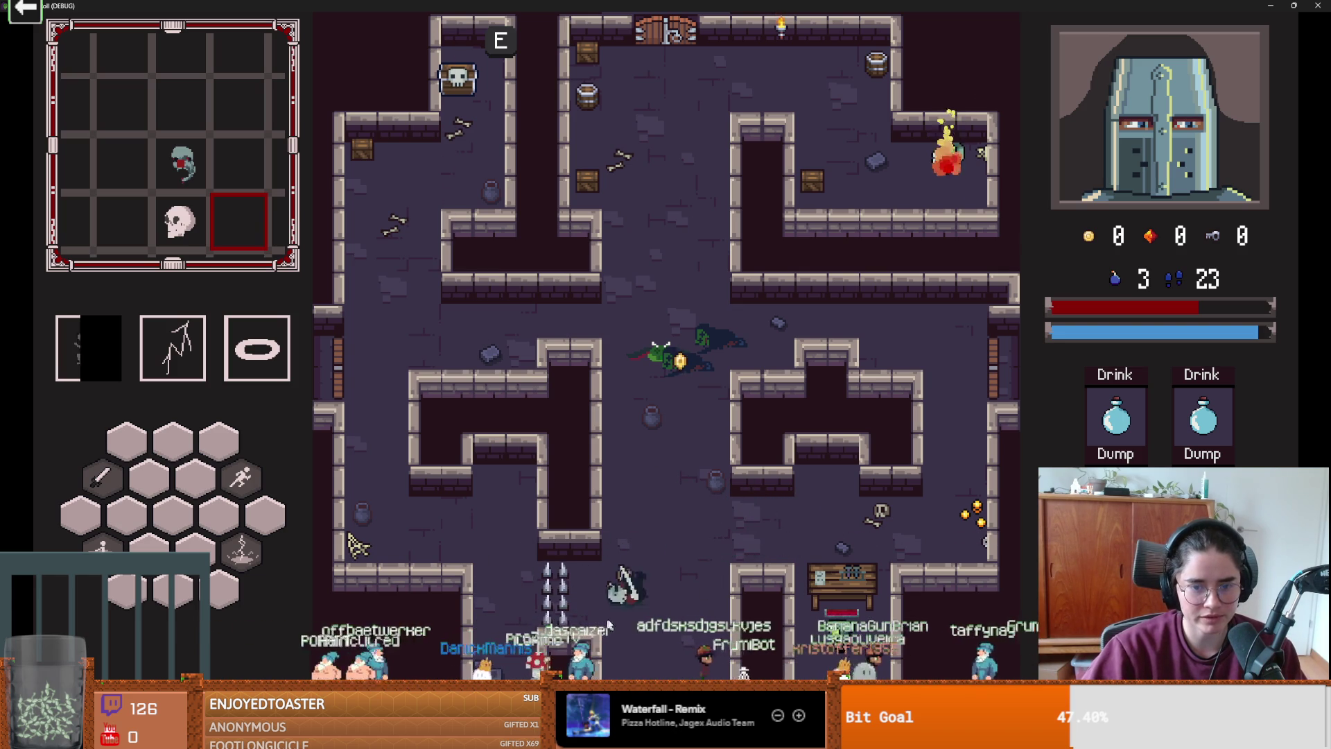
key("d")
key("space")
left_click(784, 579)
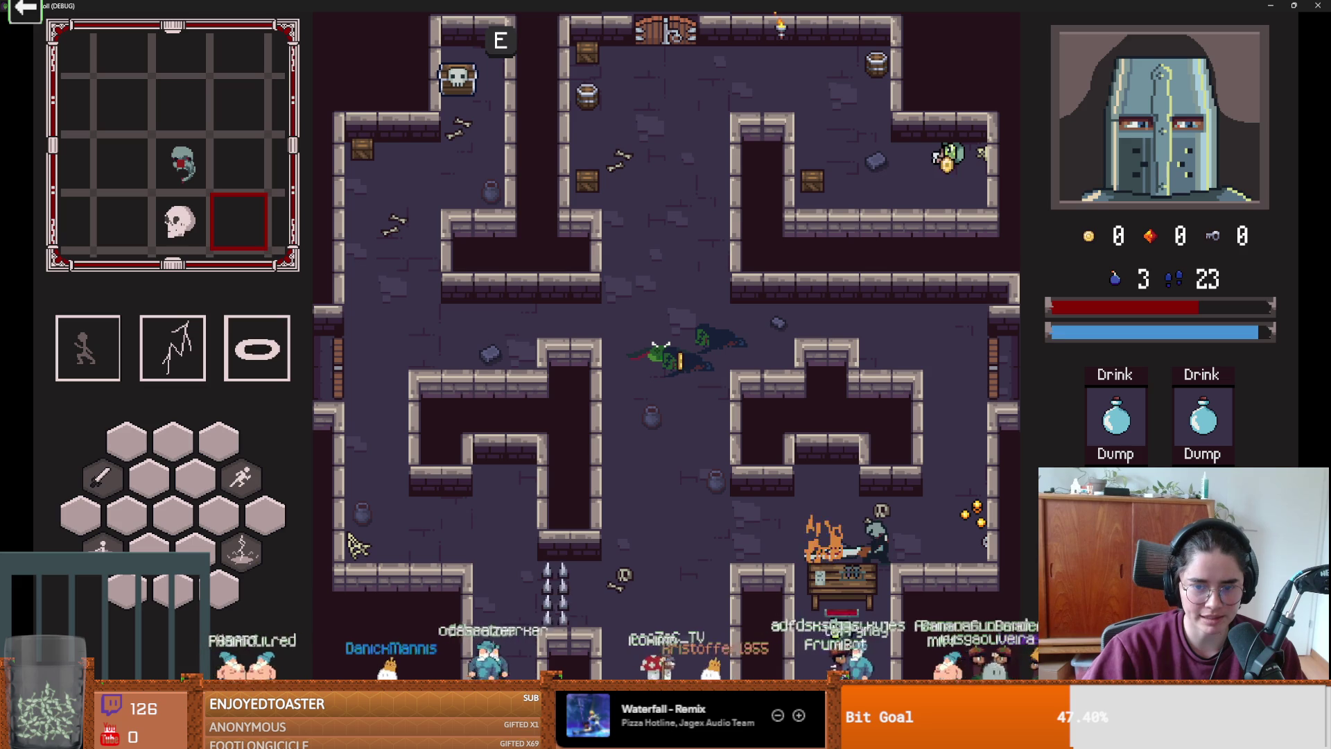
key("s")
key("e")
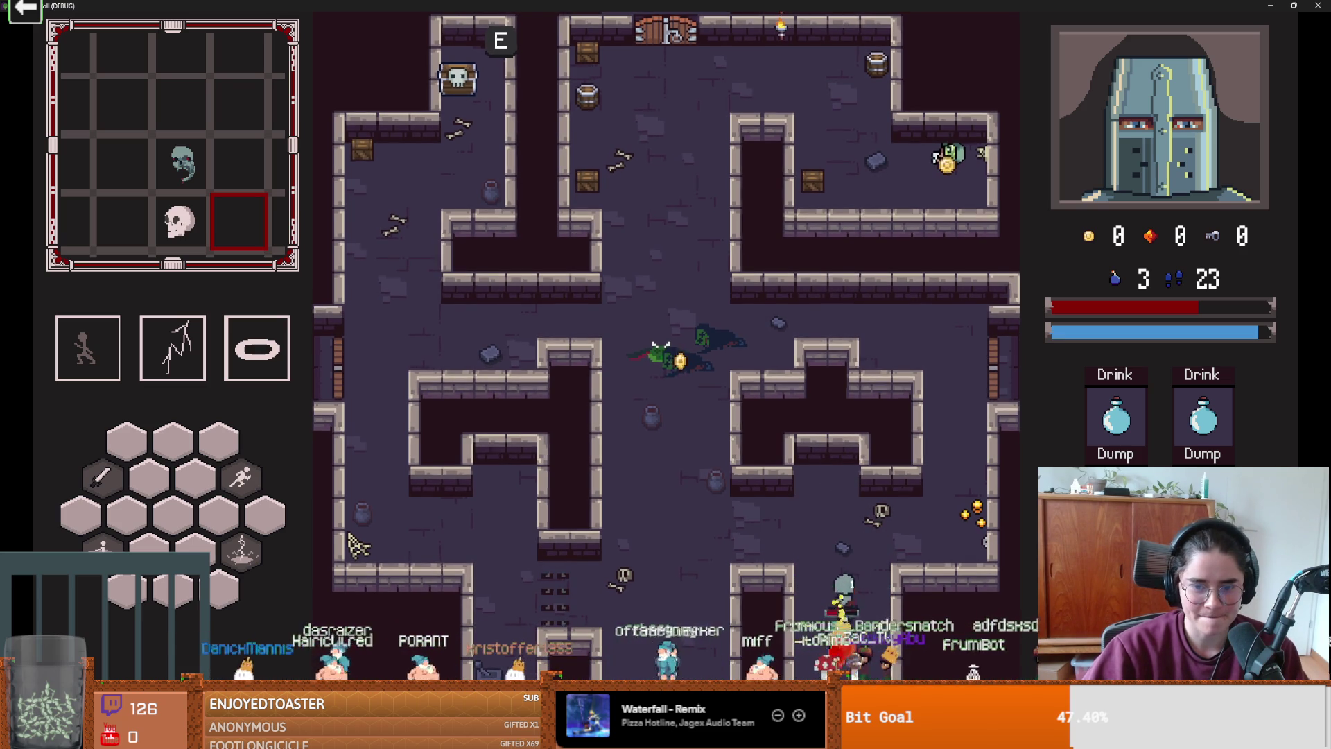
key("e")
- Decline unlocking the top door, exit east, and choose another Fountain of Youth room
key("w")
key("a")
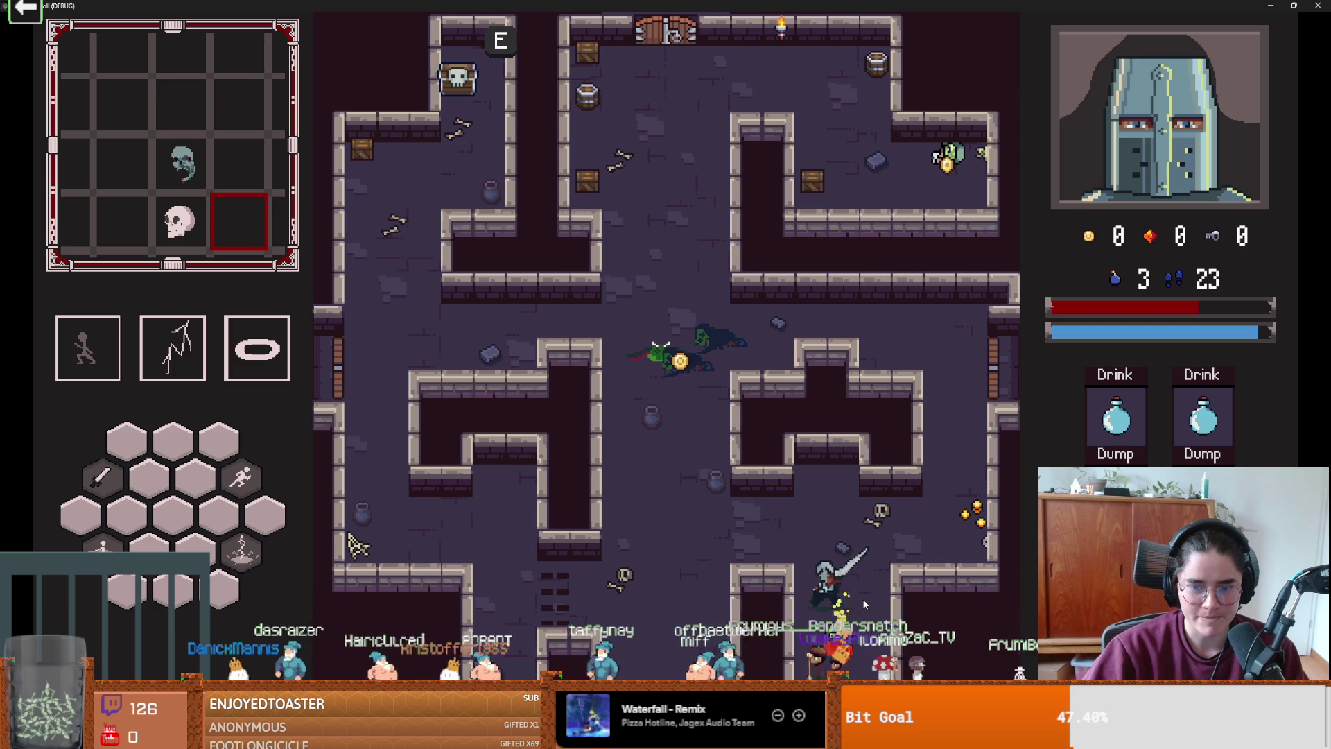
key("w")
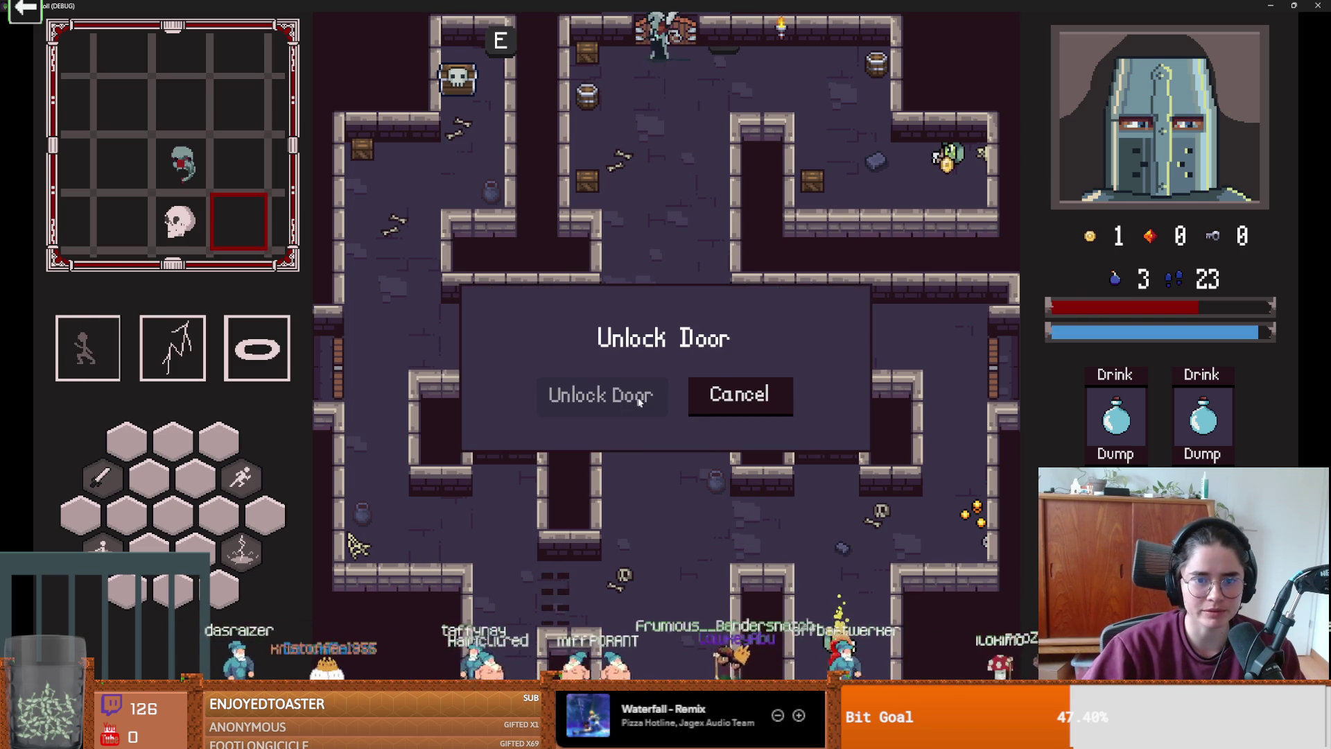
left_click(740, 394)
key("s")
key("s")
key("d")
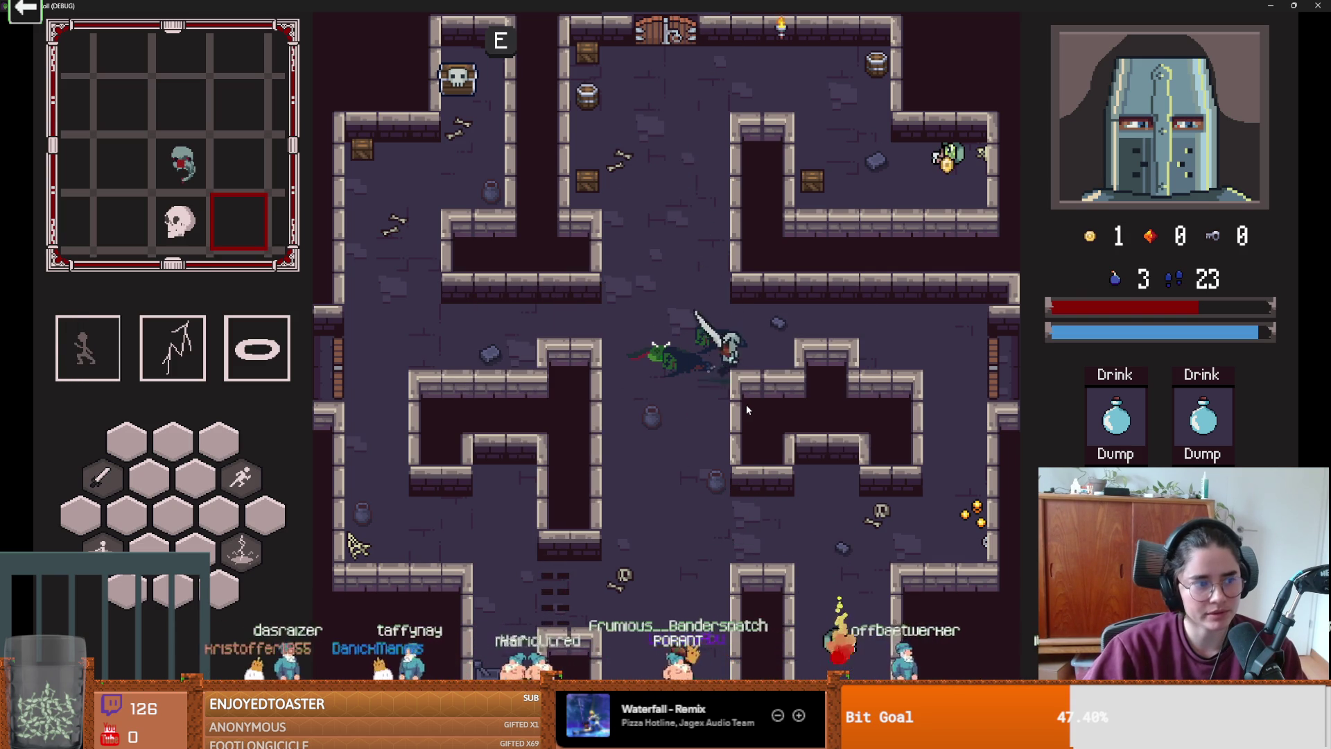
key("w")
key("d")
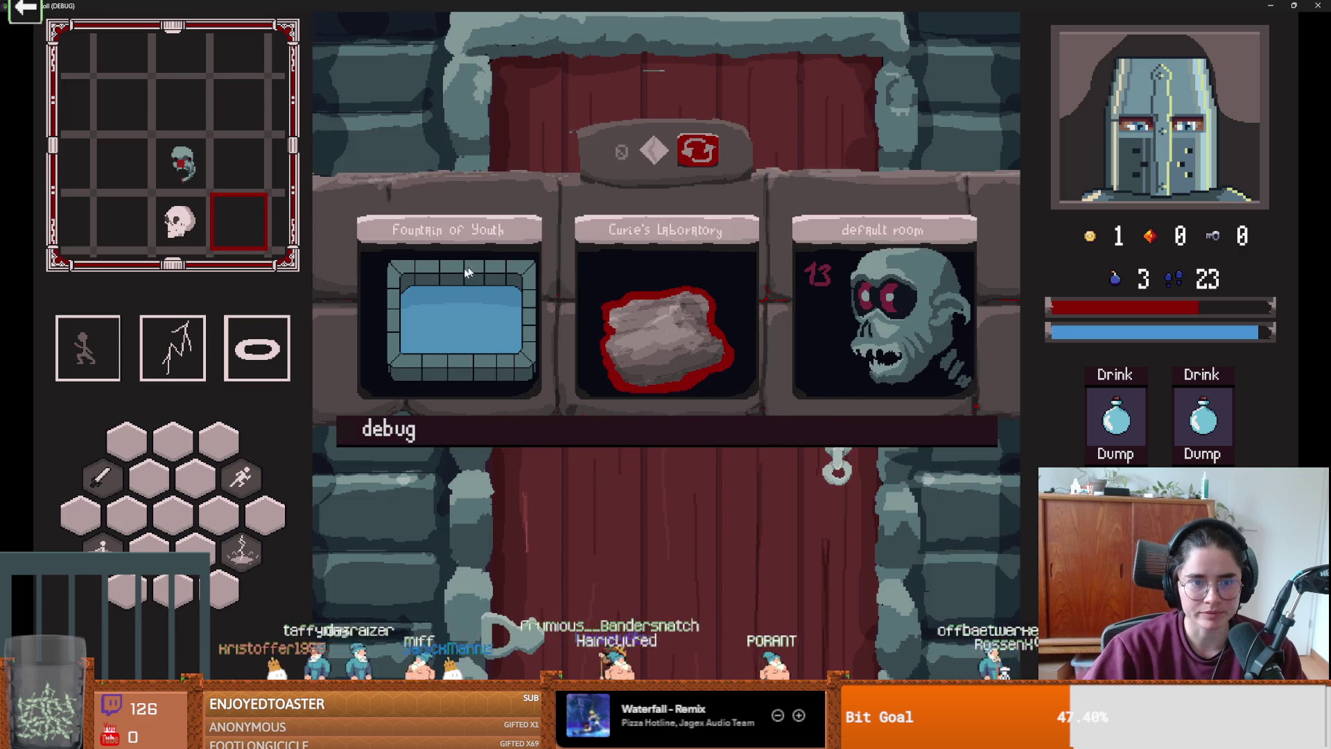
left_click(894, 339)
- Walk through the fountain room's north corridor to the east door, then quit to the launcher with Escape
key("d")
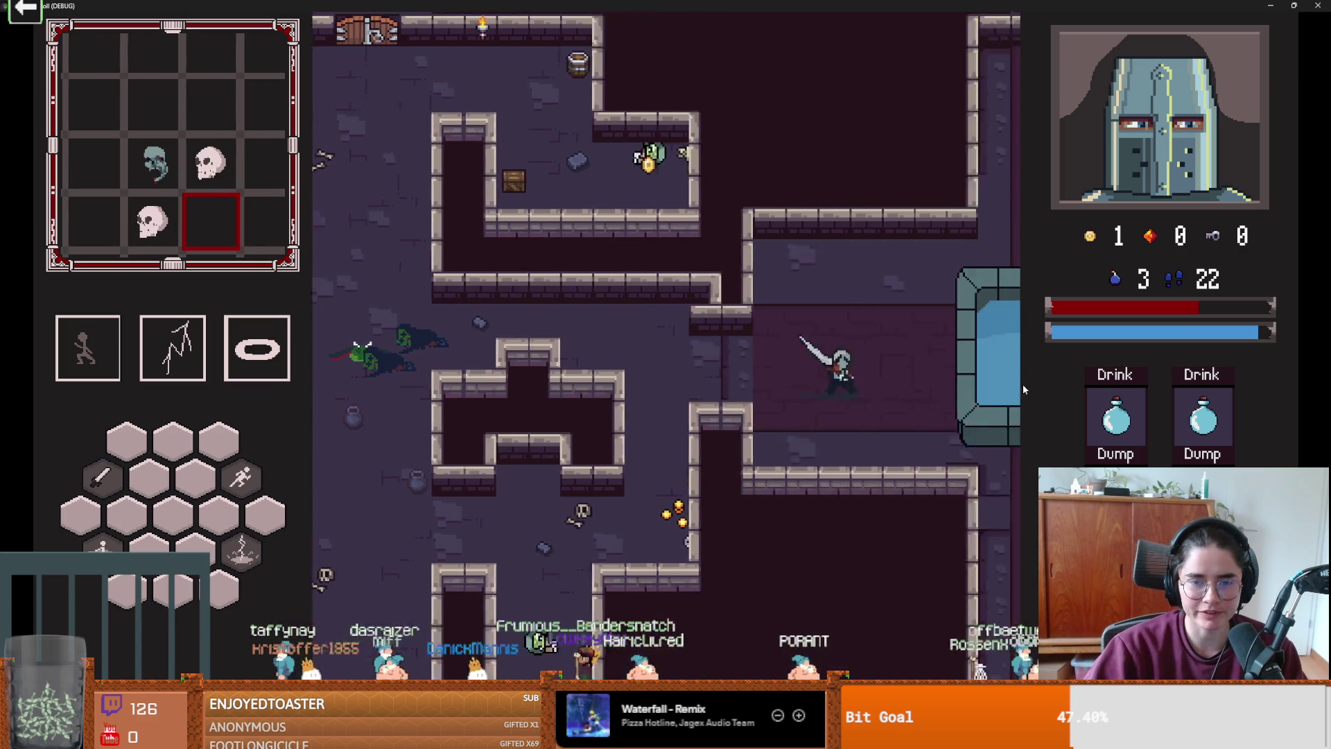
key("w")
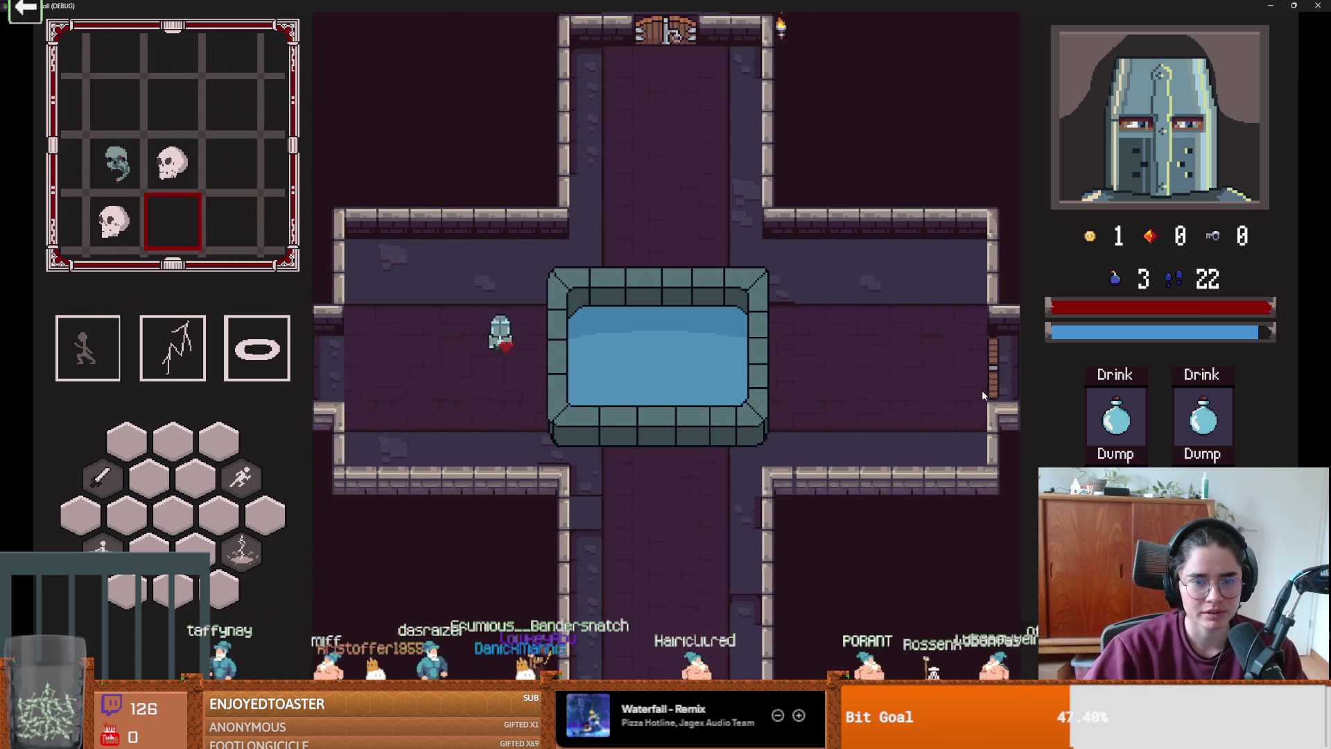
key("d")
key("space")
key("s")
key("a")
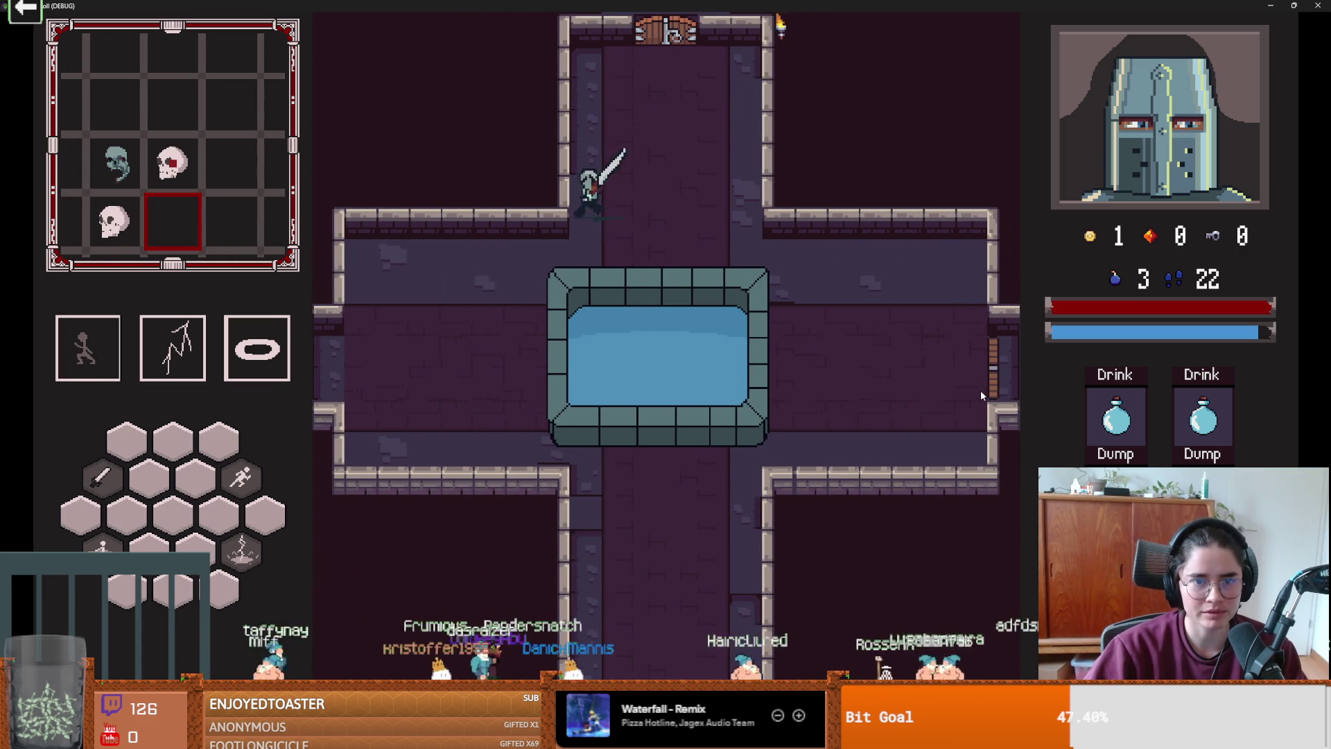
key("w")
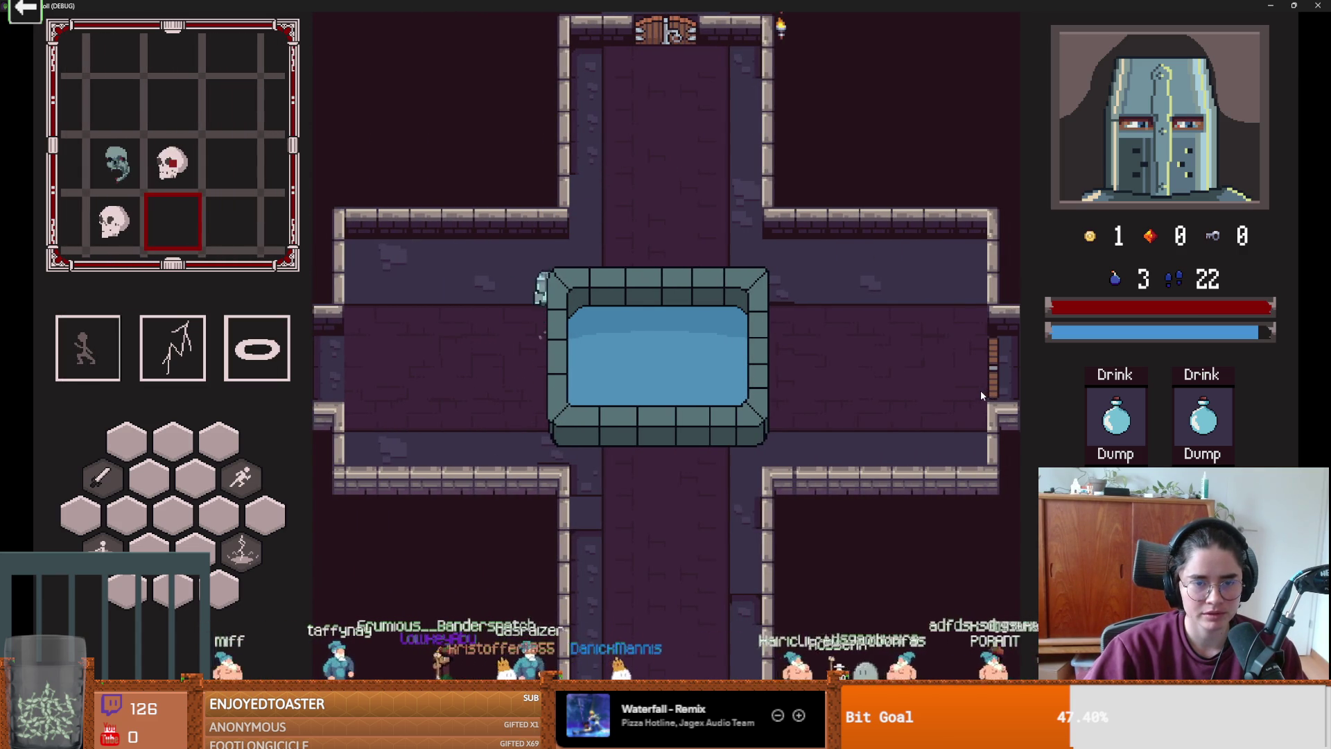
key("d")
key("space")
key("d")
key("s")
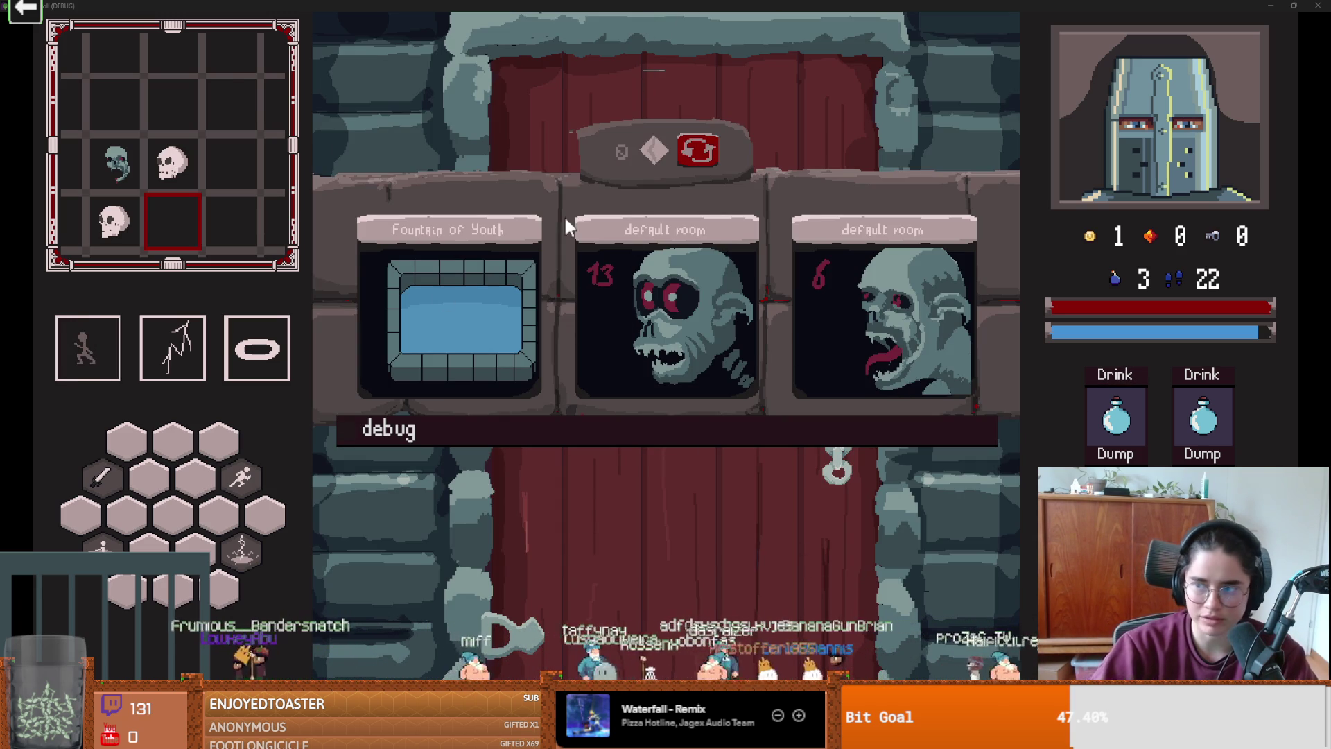
key("Escape")
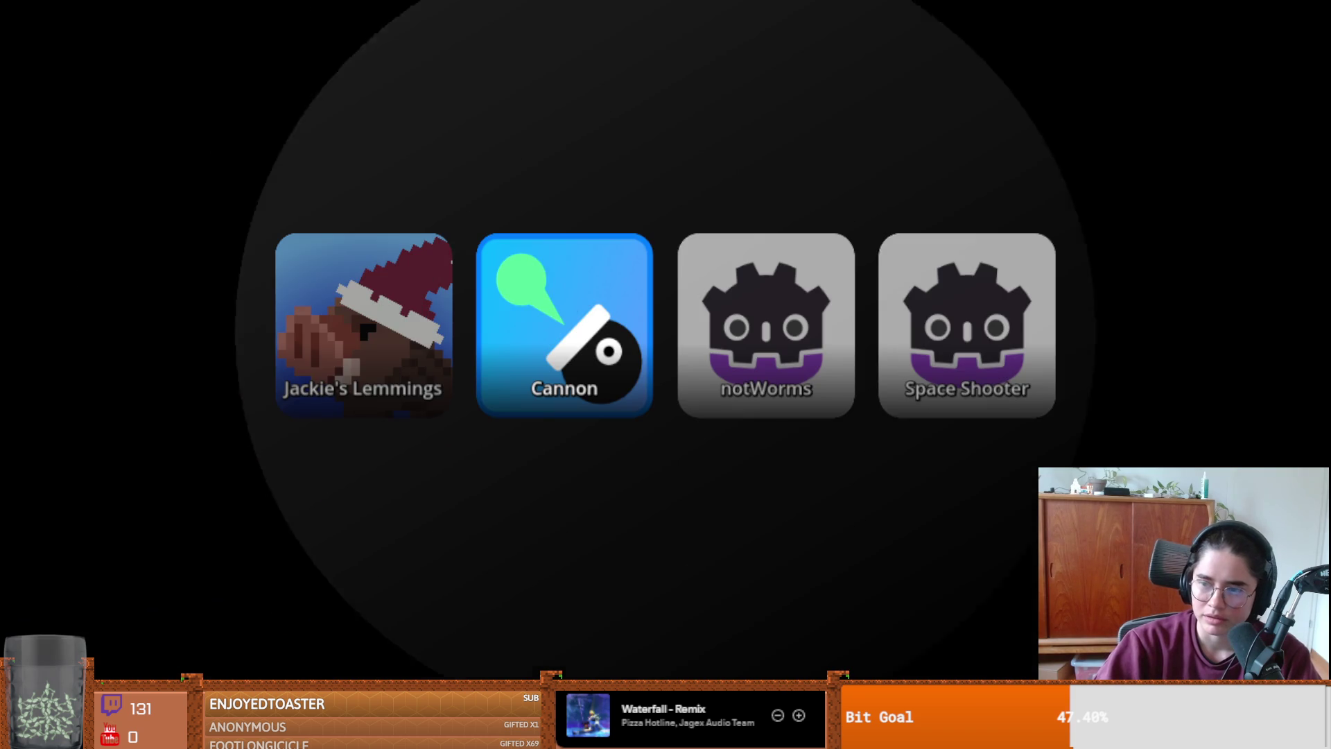
- Launch Cannon for chat to play until the leaderboard fills, then go back and open Babat Zone
left_click(529, 266)
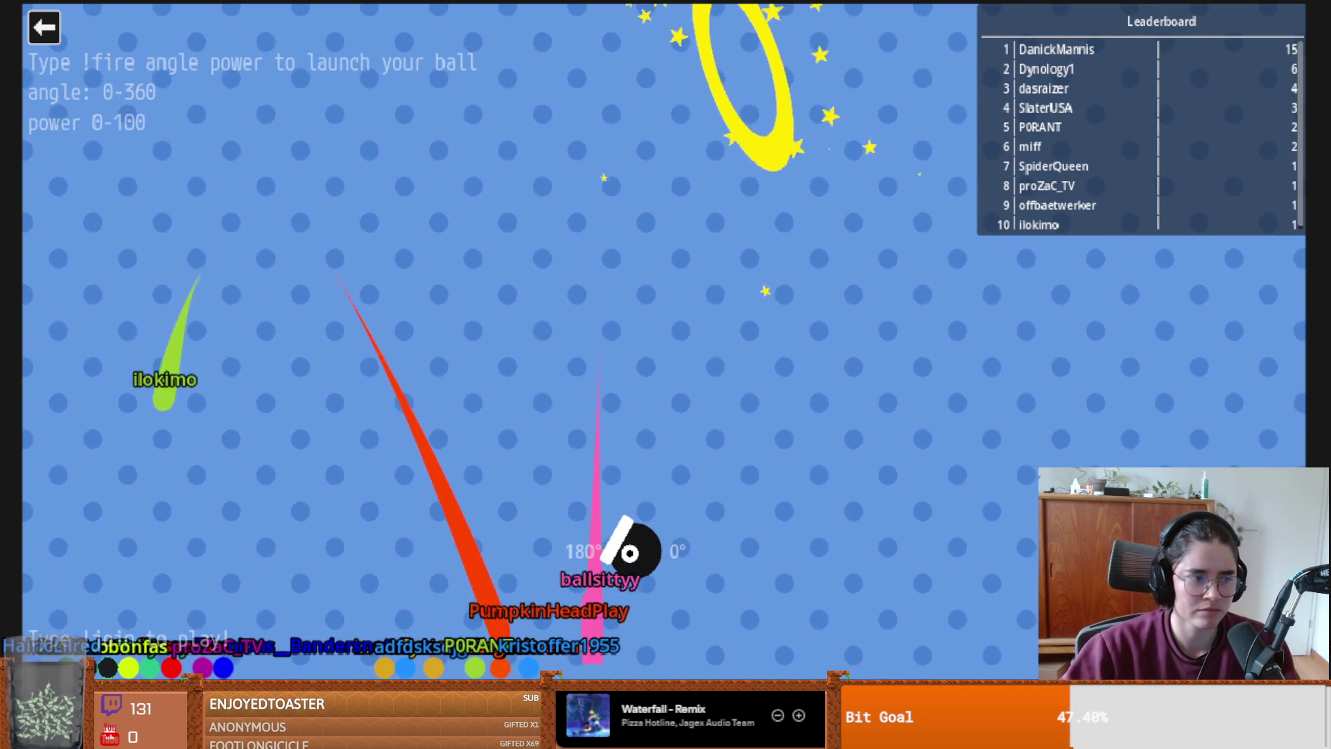
left_click(42, 29)
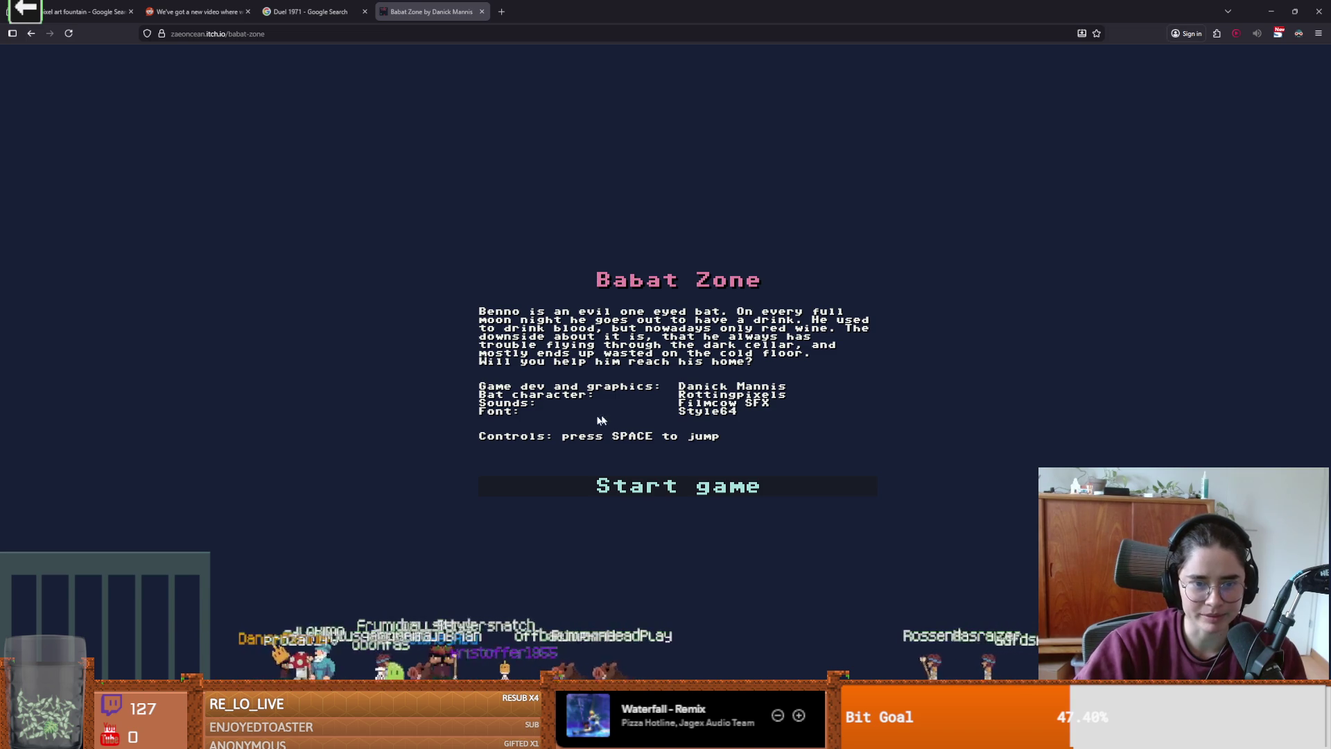
- Start a new Babat Zone game, briefly opening and closing the 600% Sound Volume popup
left_click(694, 490)
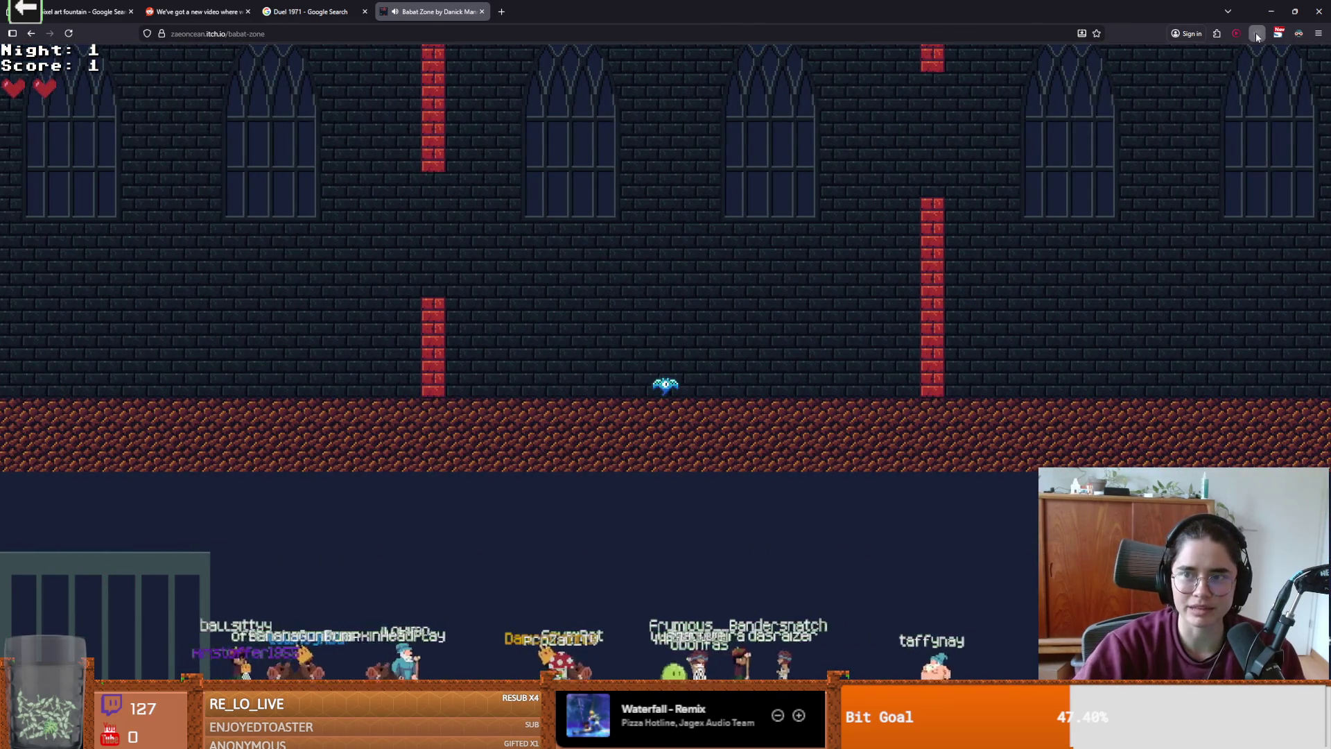
left_click(1258, 35)
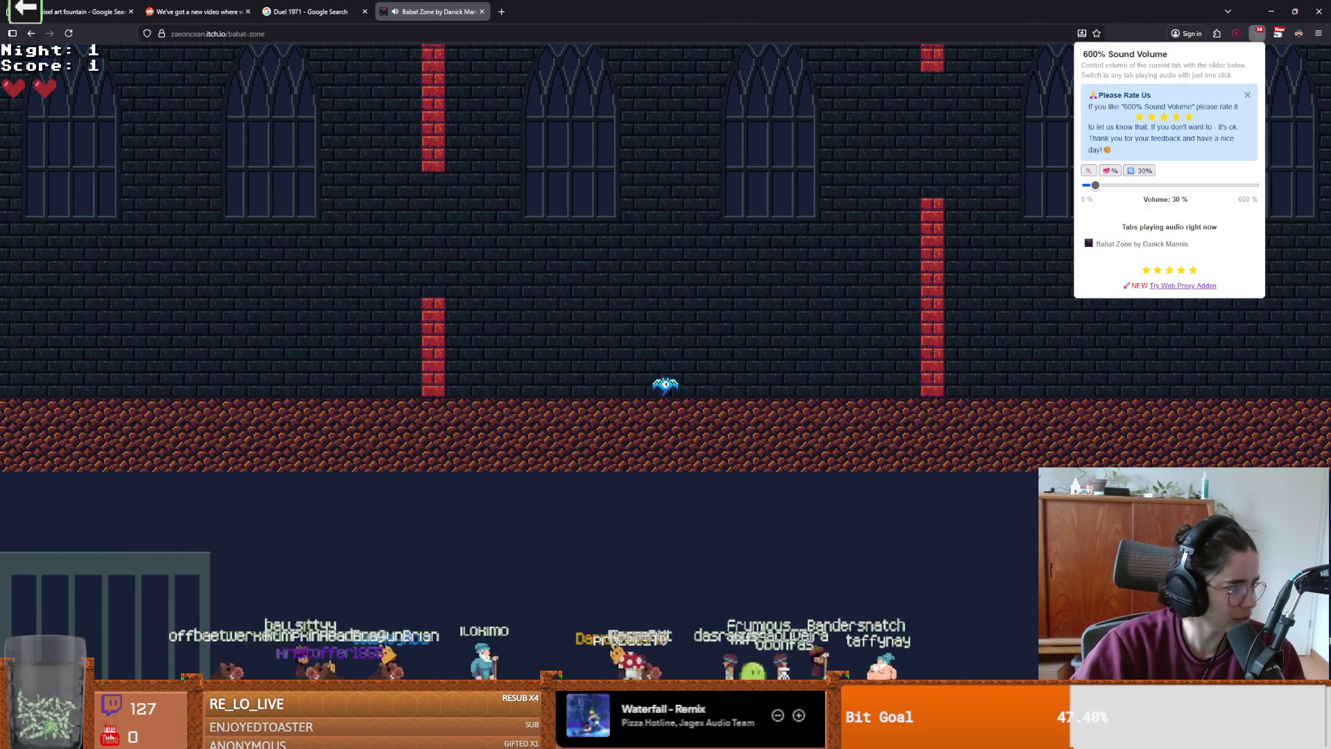
key("Escape")
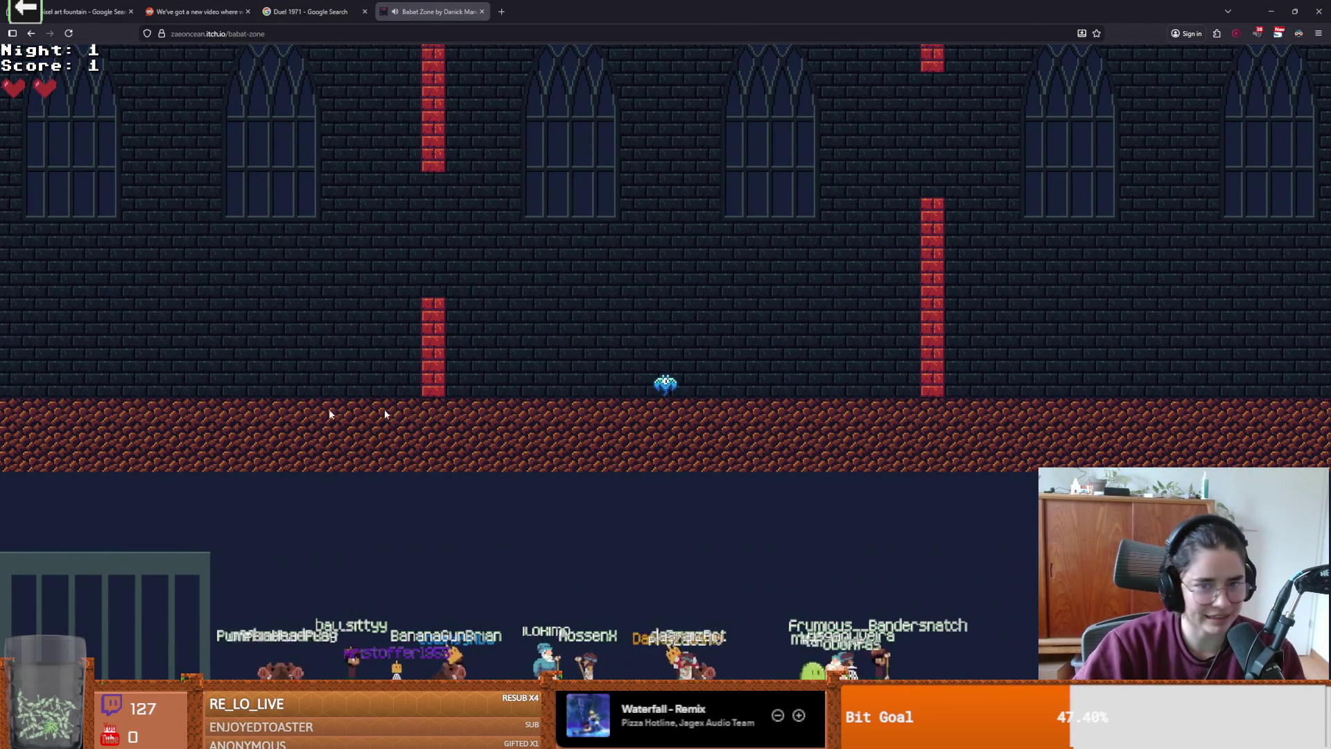
- Flap the bat through the castle pillars until game over on Night 1 with score 5
left_click(618, 406)
left_click(619, 406)
left_click(620, 406)
left_click(619, 407)
left_click(619, 406)
left_click(619, 406)
left_click(619, 406)
left_click(619, 406)
left_click(619, 407)
left_click(619, 406)
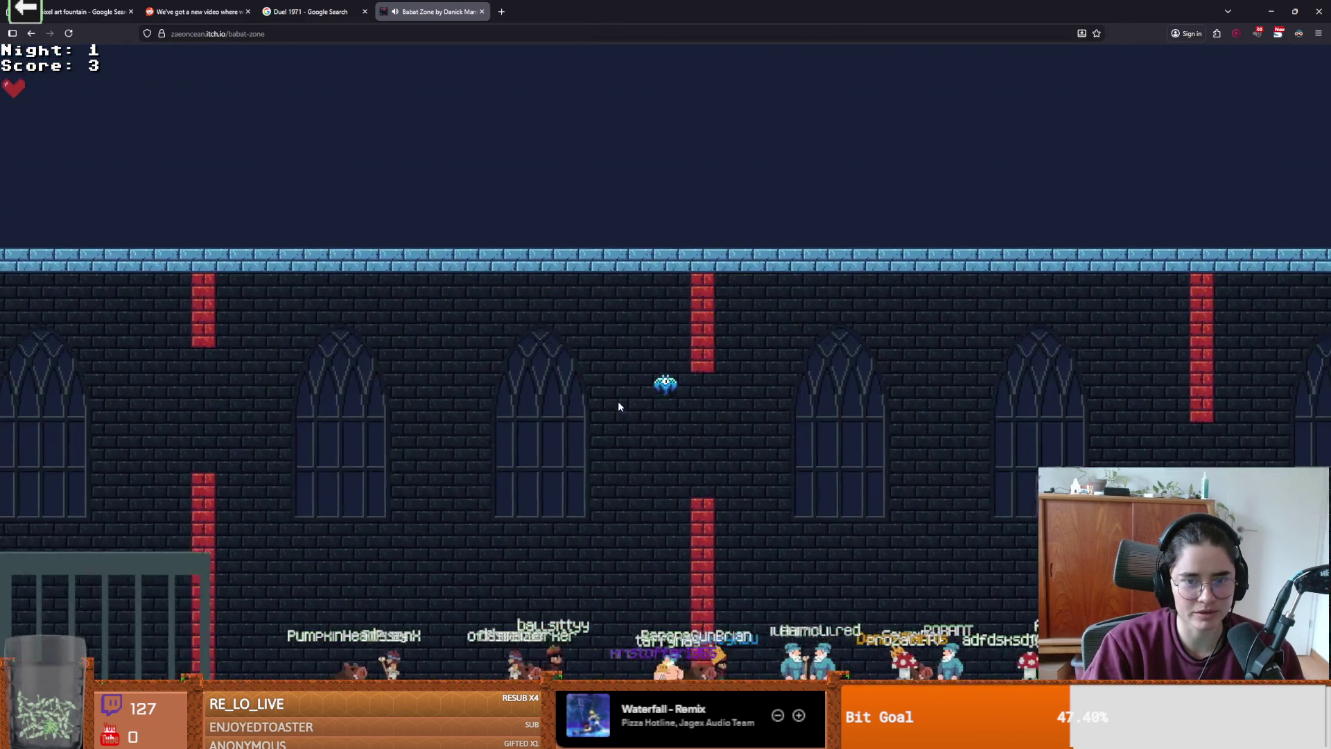
left_click(620, 407)
left_click(619, 406)
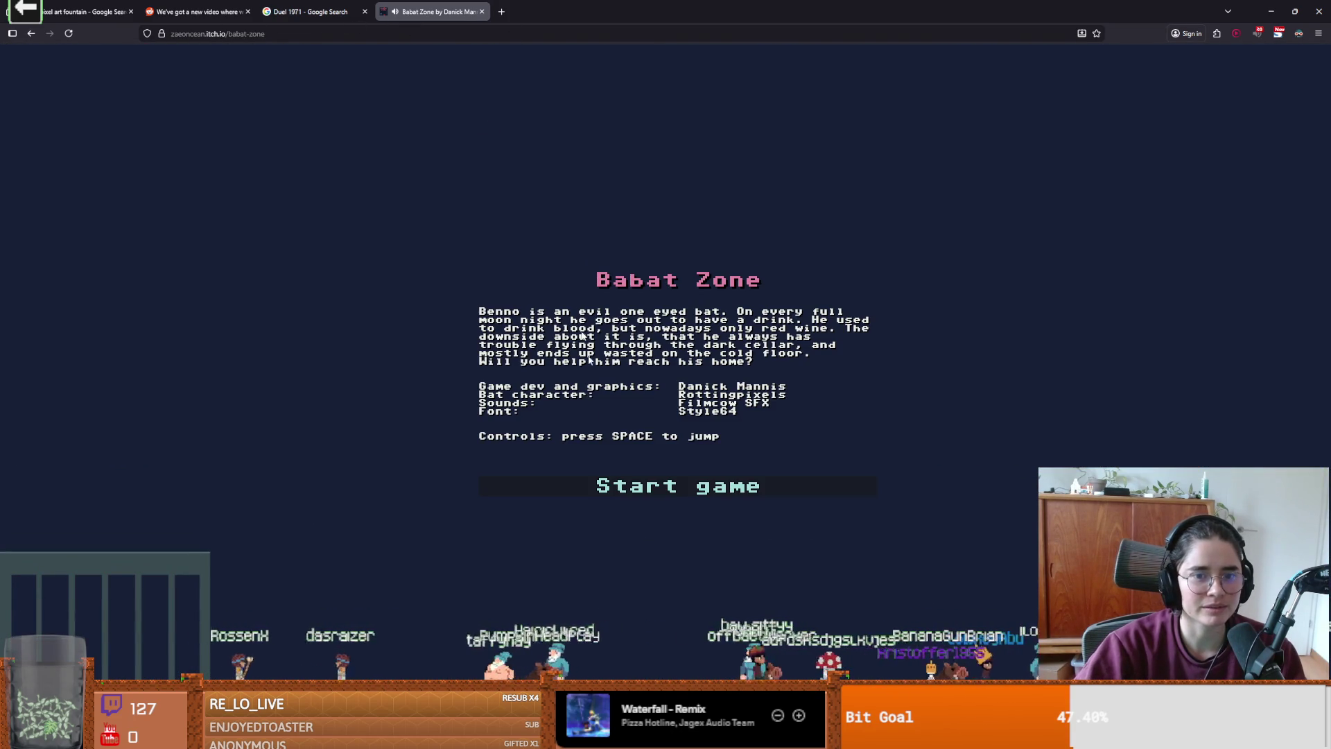
- Start a Babat Zone game and steer the bat with the arrow keys until it dies
left_click(627, 490)
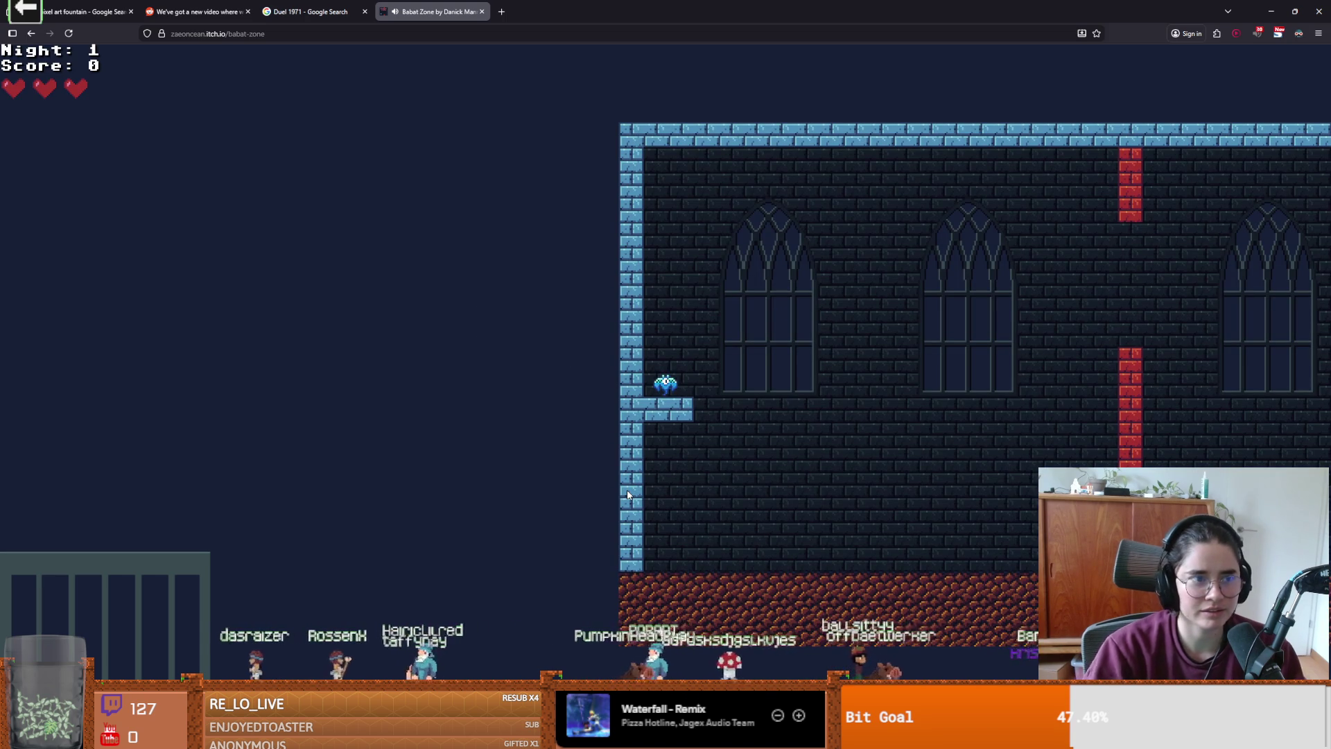
key("Right")
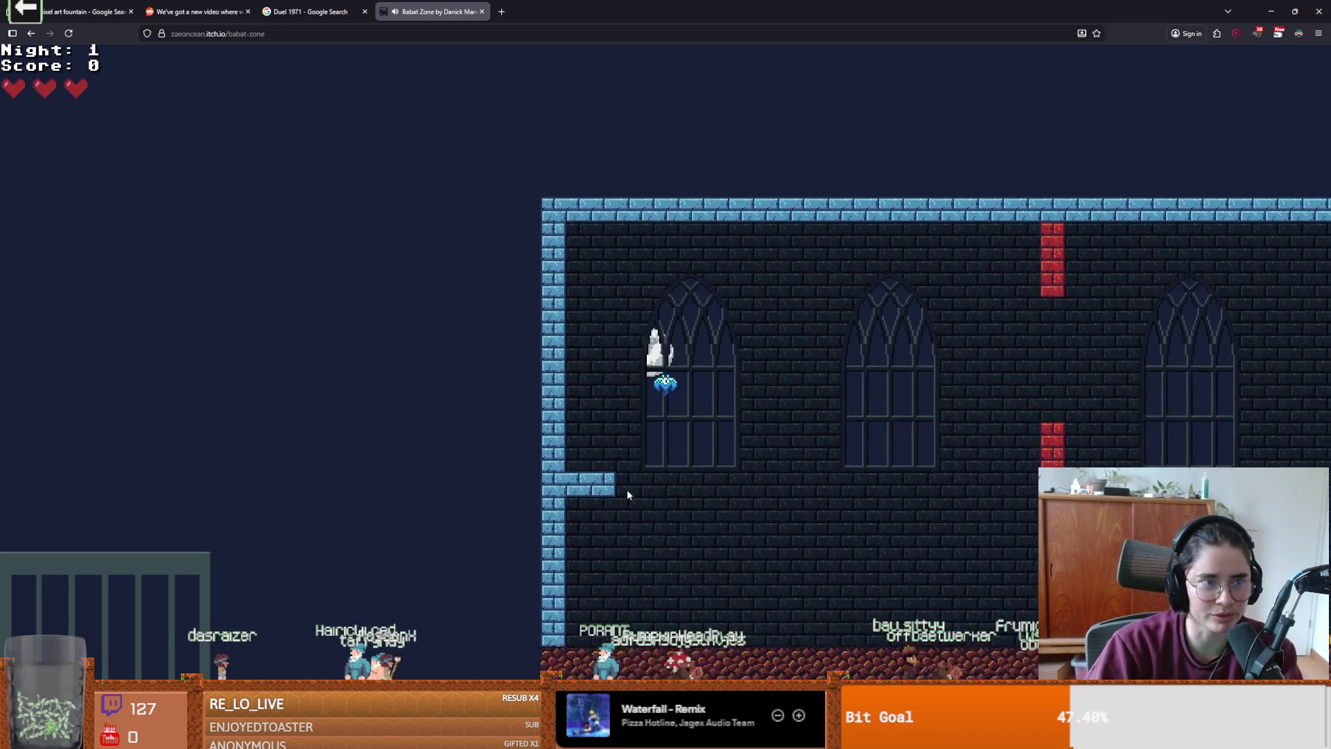
key("Down")
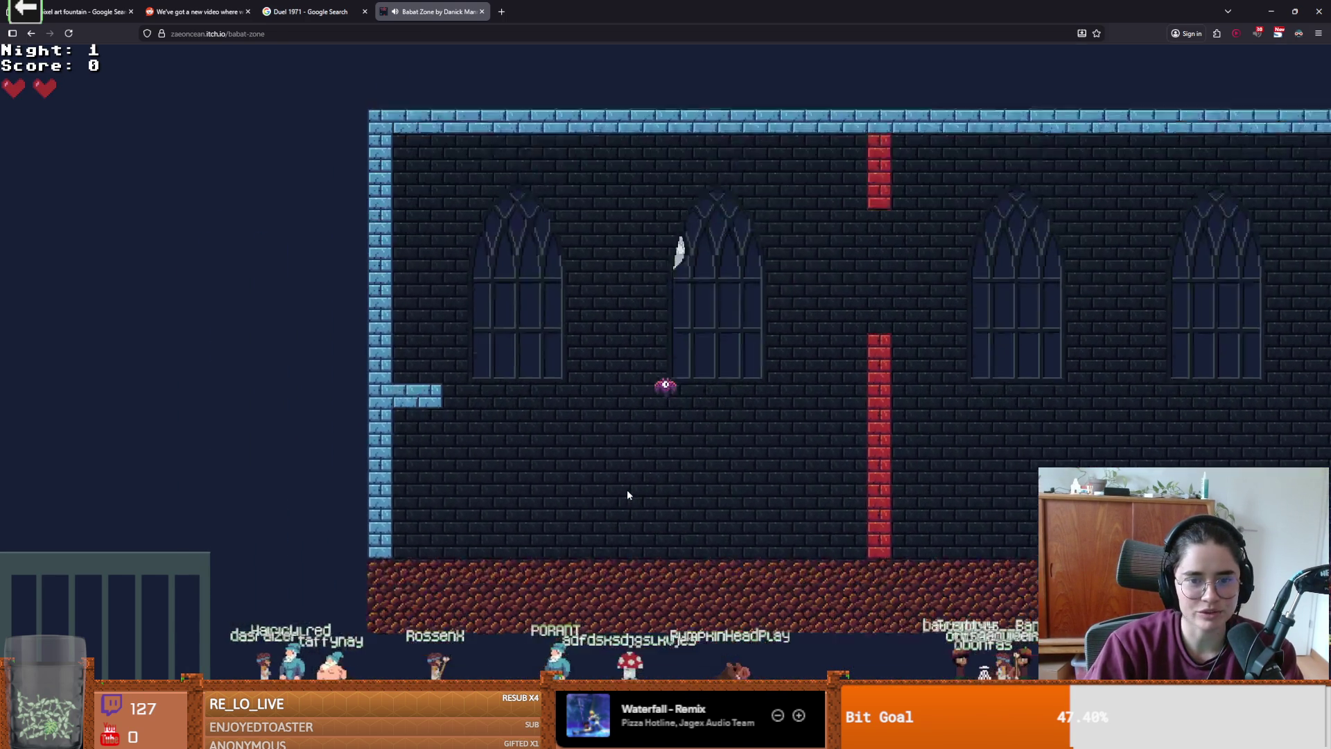
key("Up")
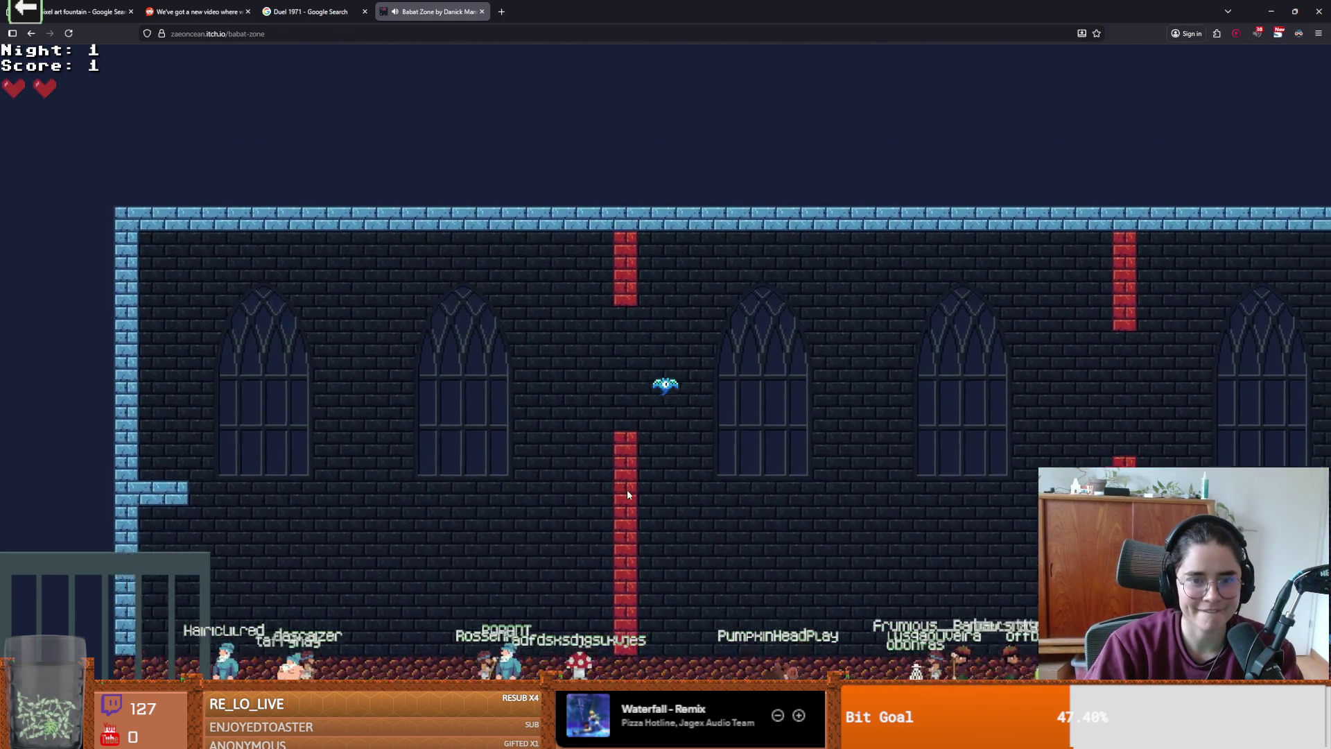
key("Up")
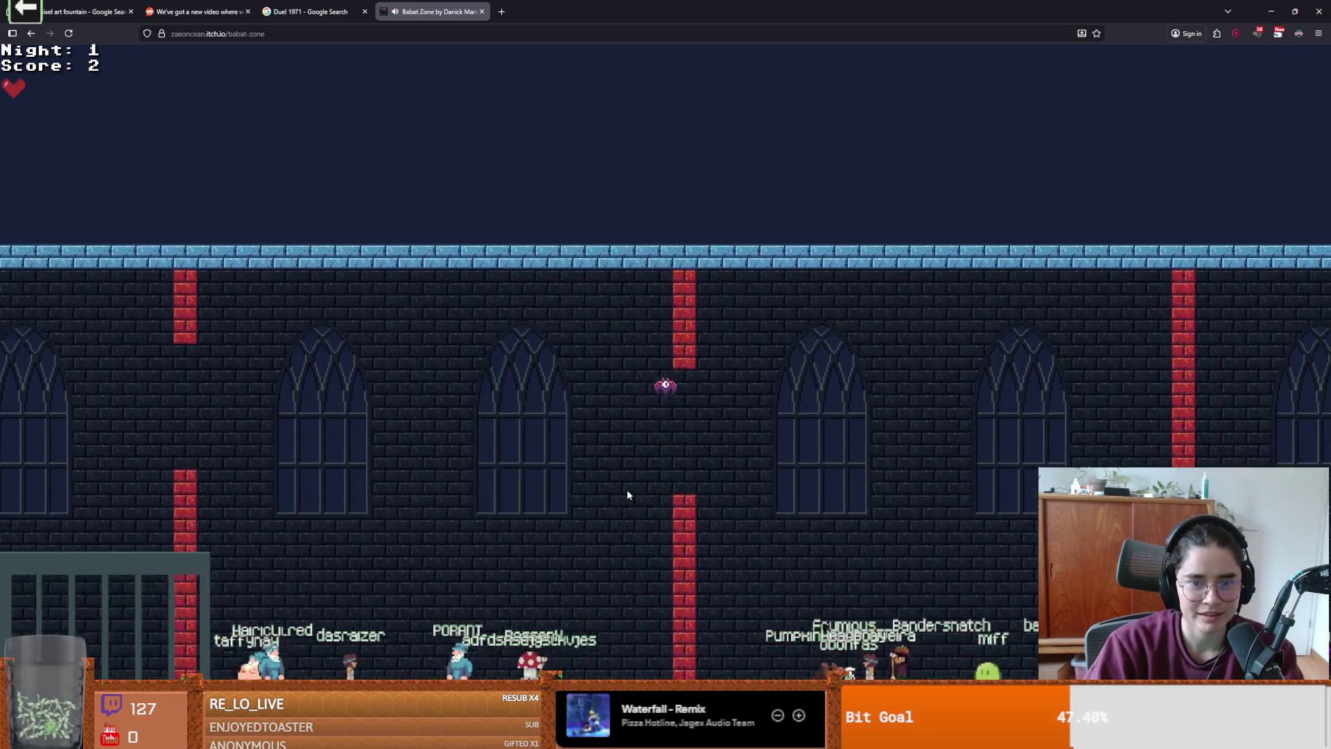
key("Up")
key("Up")
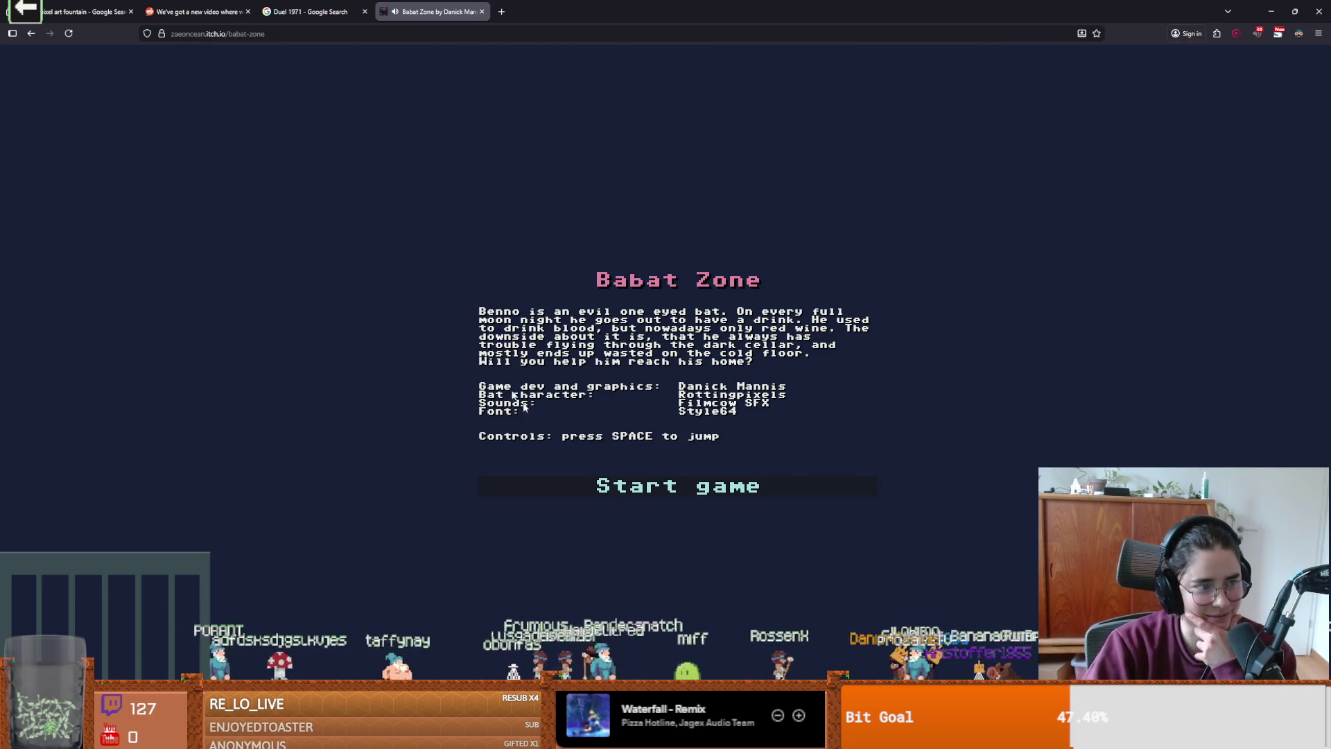
- Restart the game and flap the bat past the first pillars and up through the gaps
left_click(636, 488)
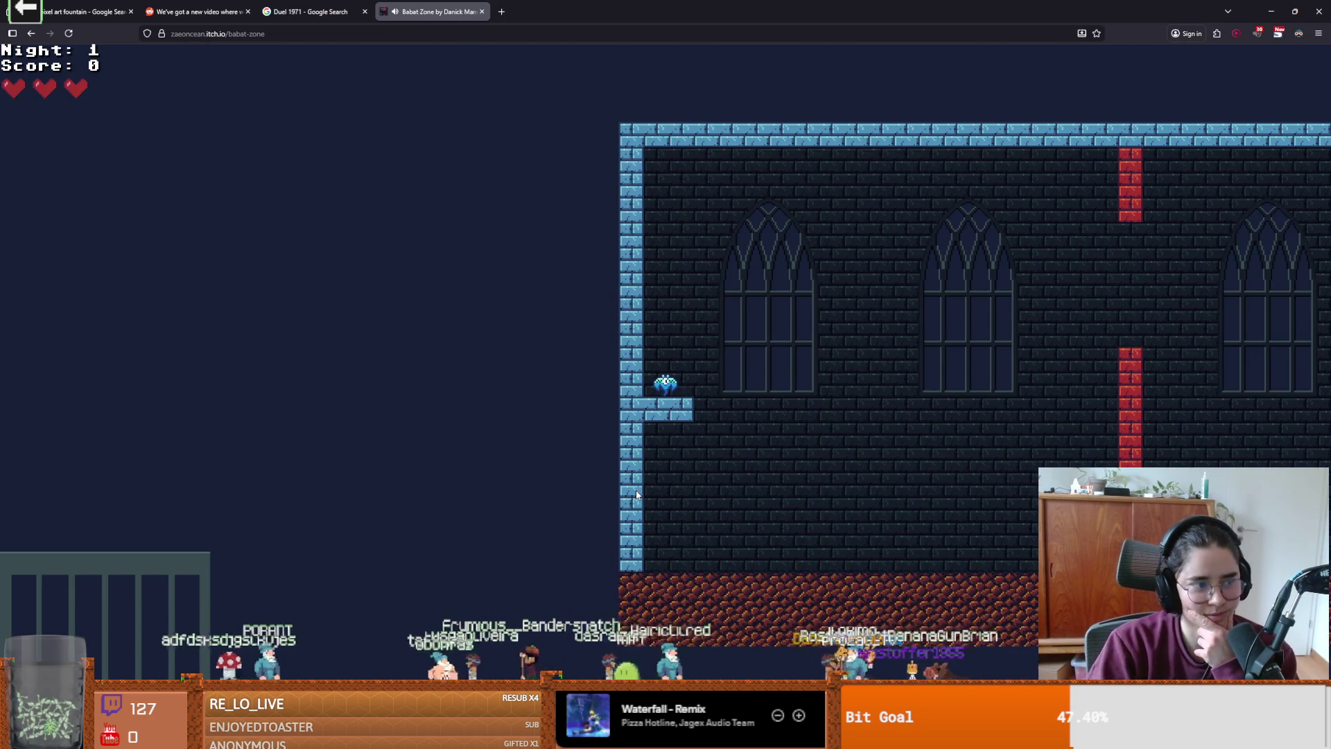
key("Right")
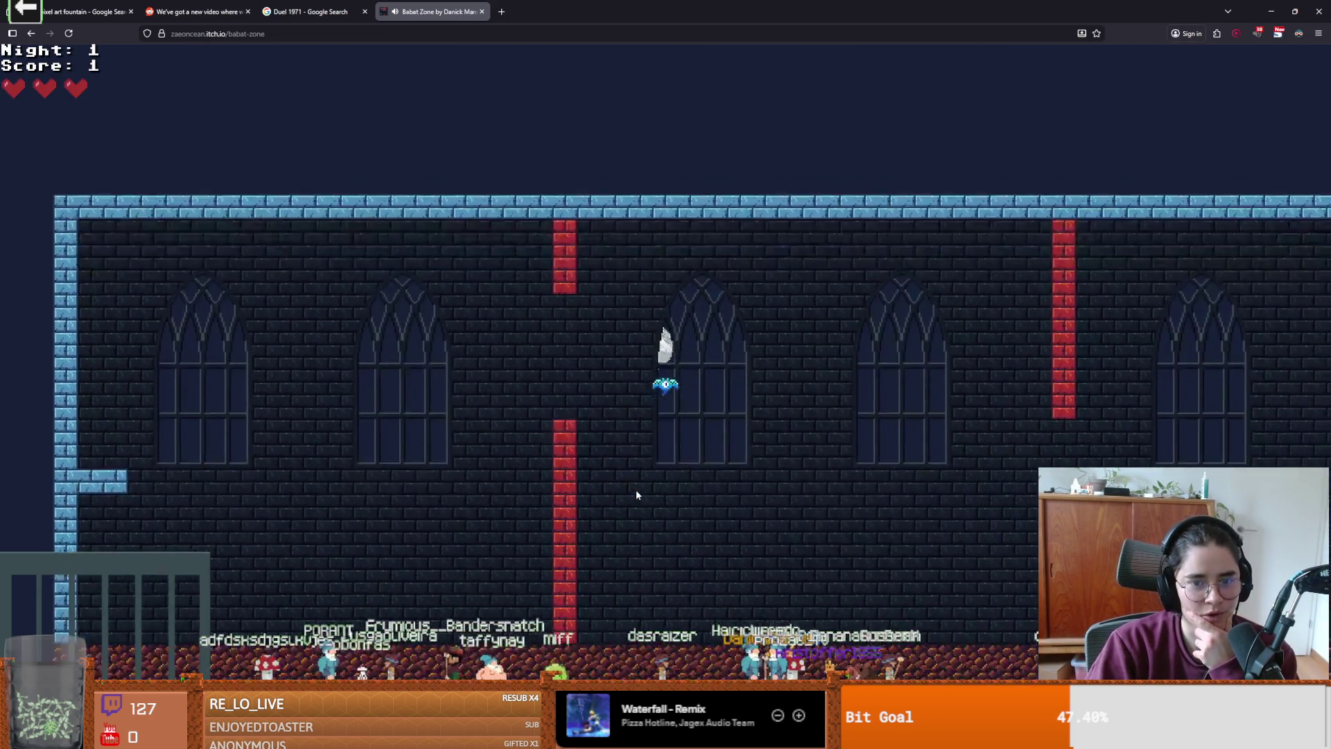
left_click(637, 494)
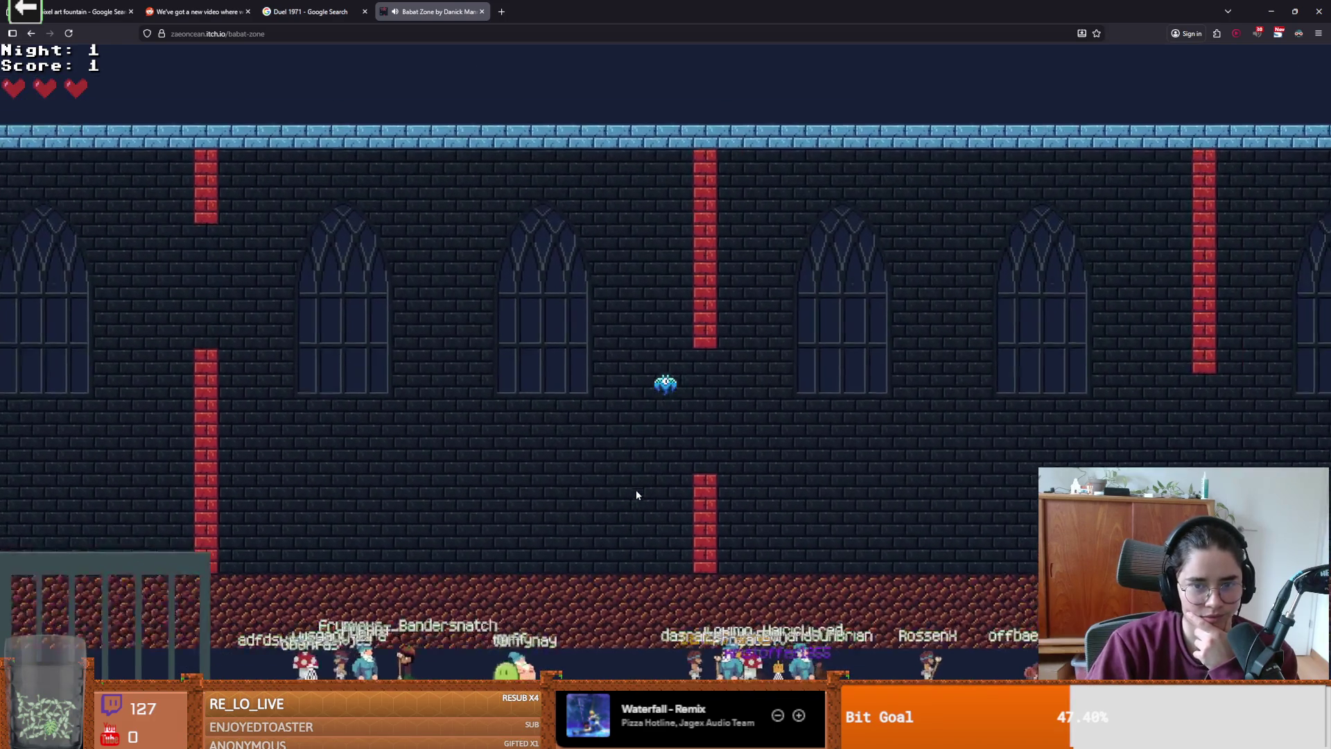
left_click(636, 494)
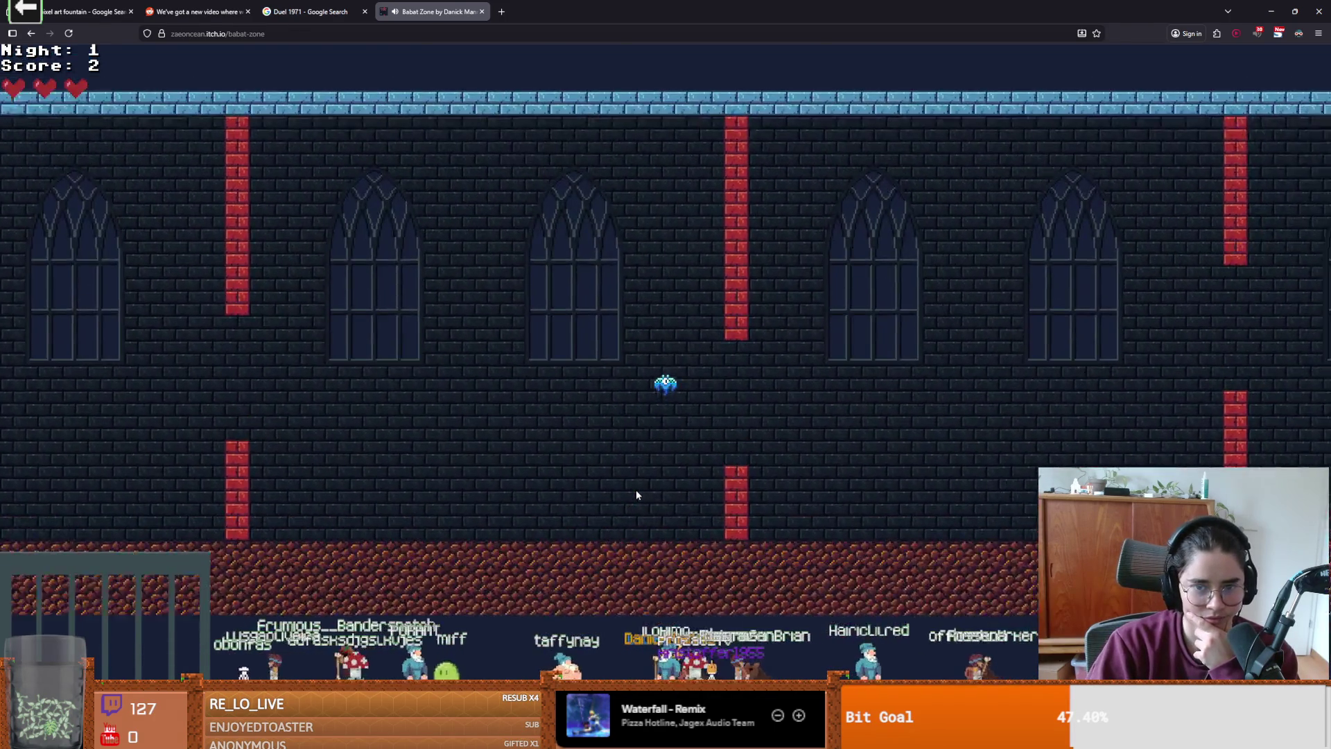
left_click(637, 494)
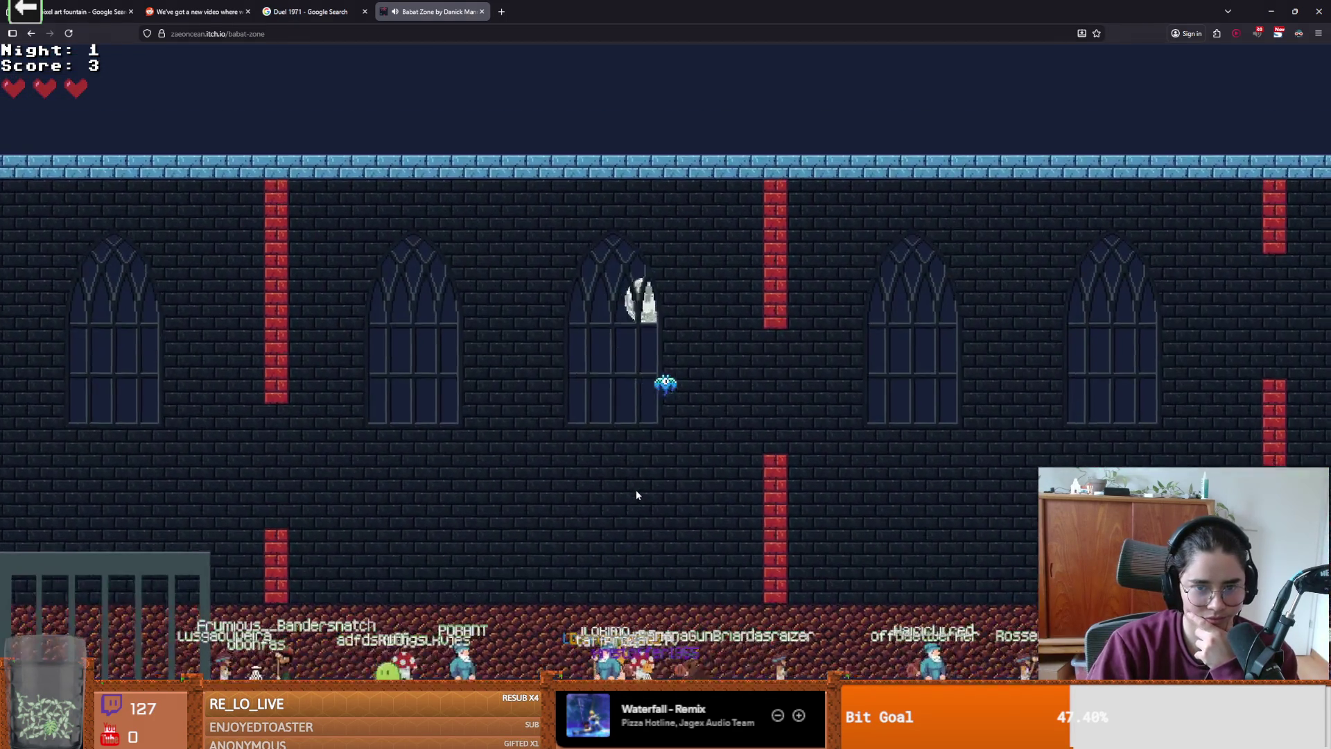
left_click(636, 494)
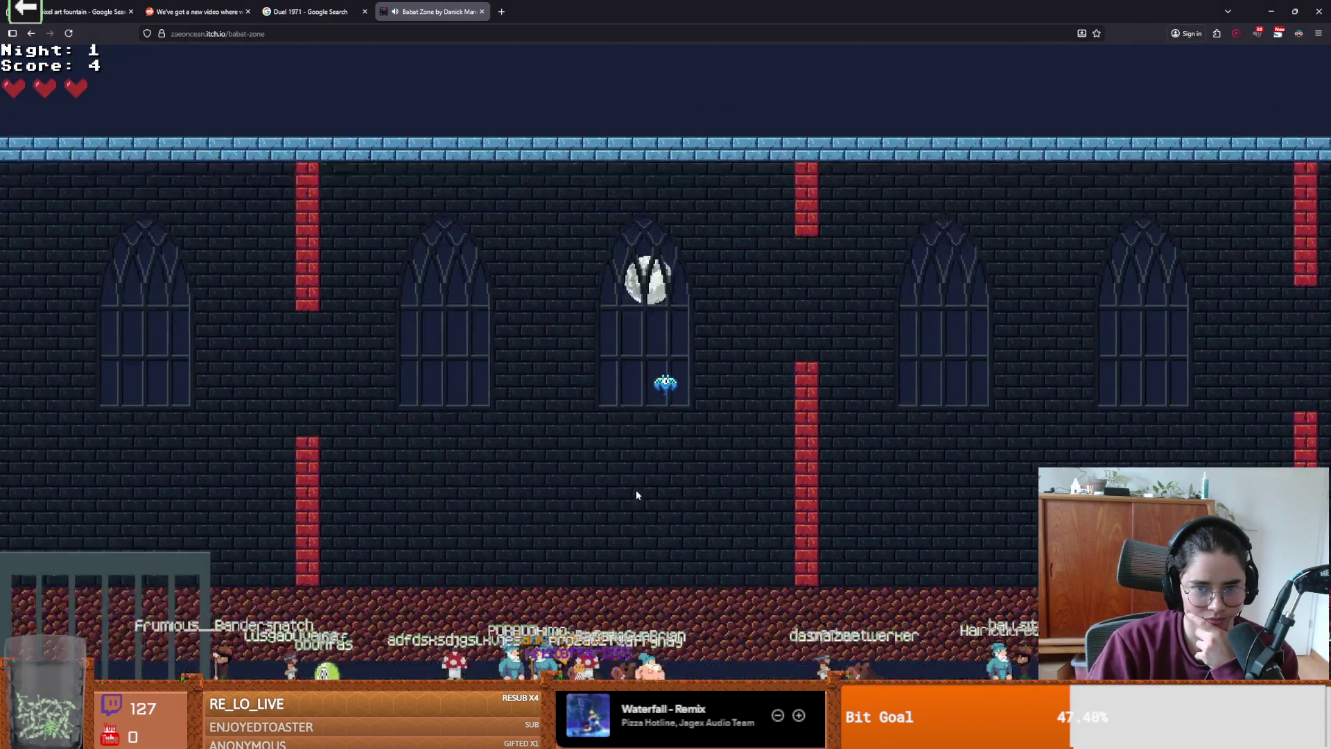
left_click(636, 494)
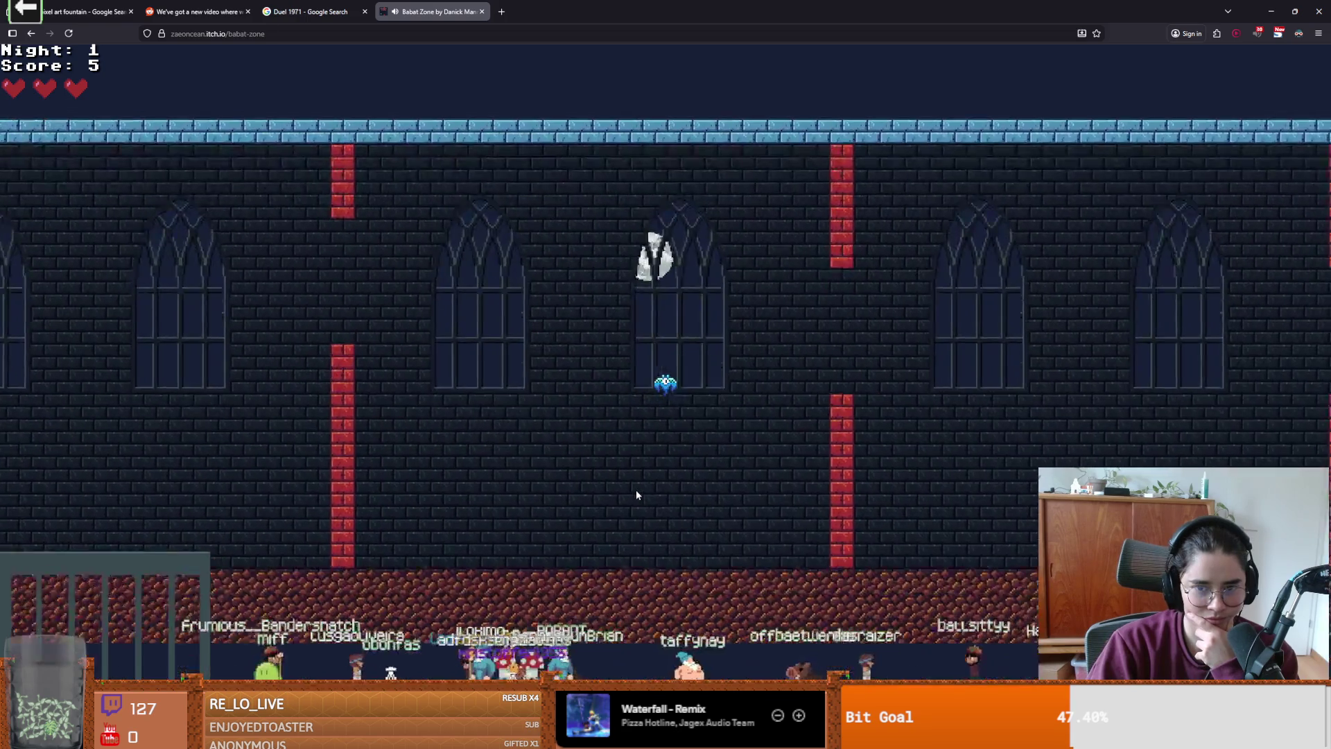
left_click(636, 494)
left_click(637, 494)
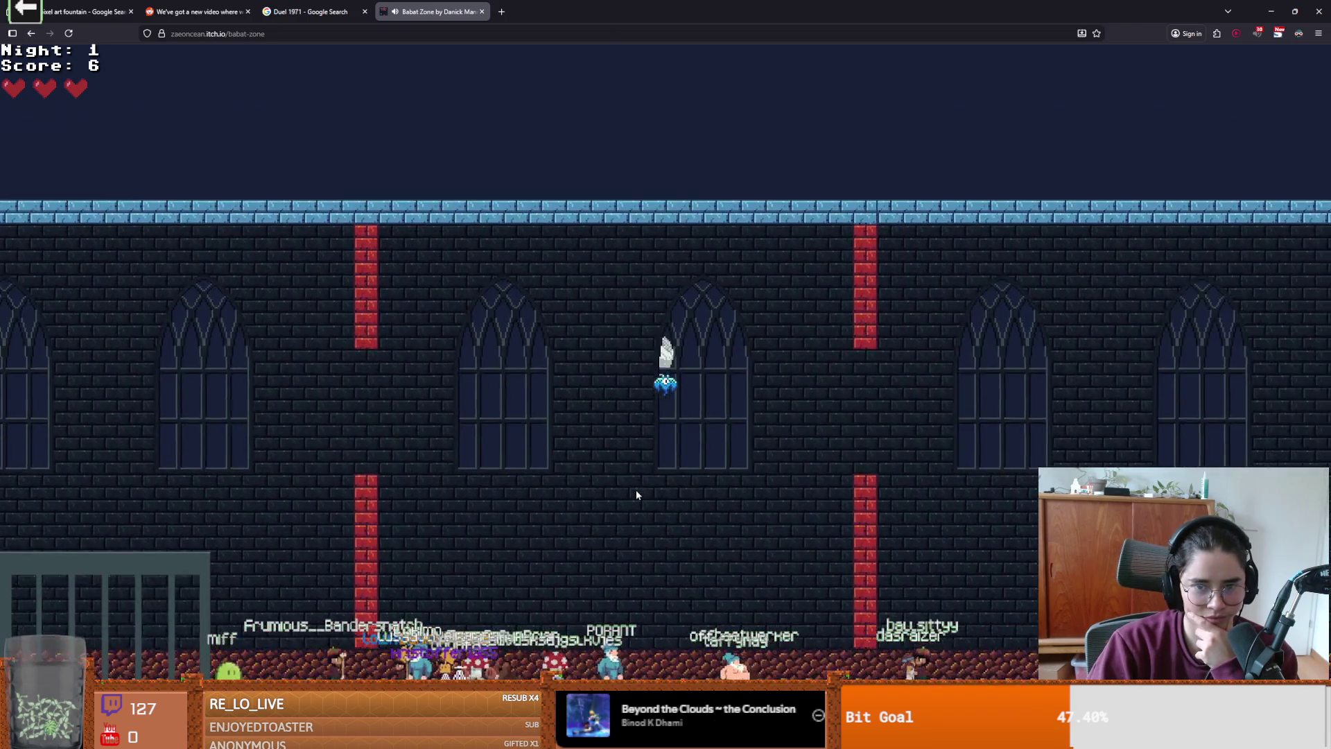
- Keep flapping past the remaining pillars to the end ledge, surviving Night 1 with score 10
left_click(636, 494)
left_click(637, 494)
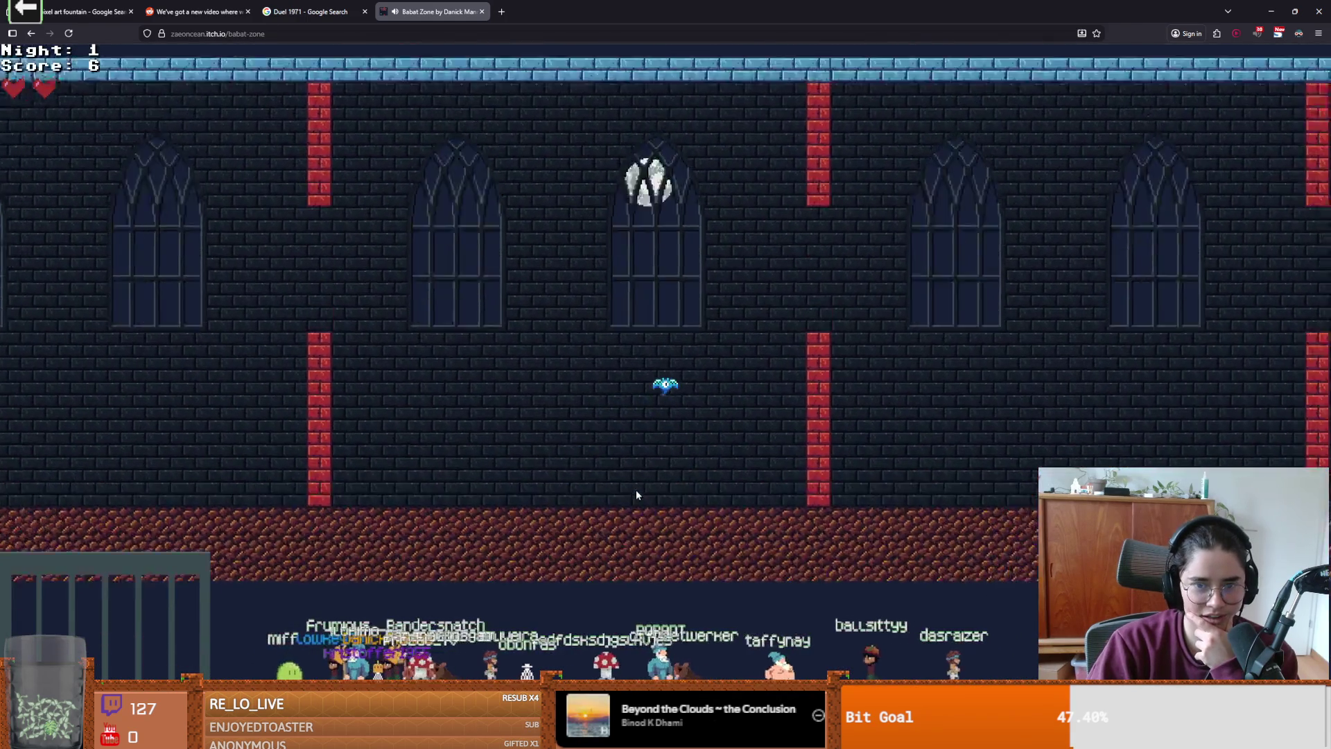
left_click(636, 493)
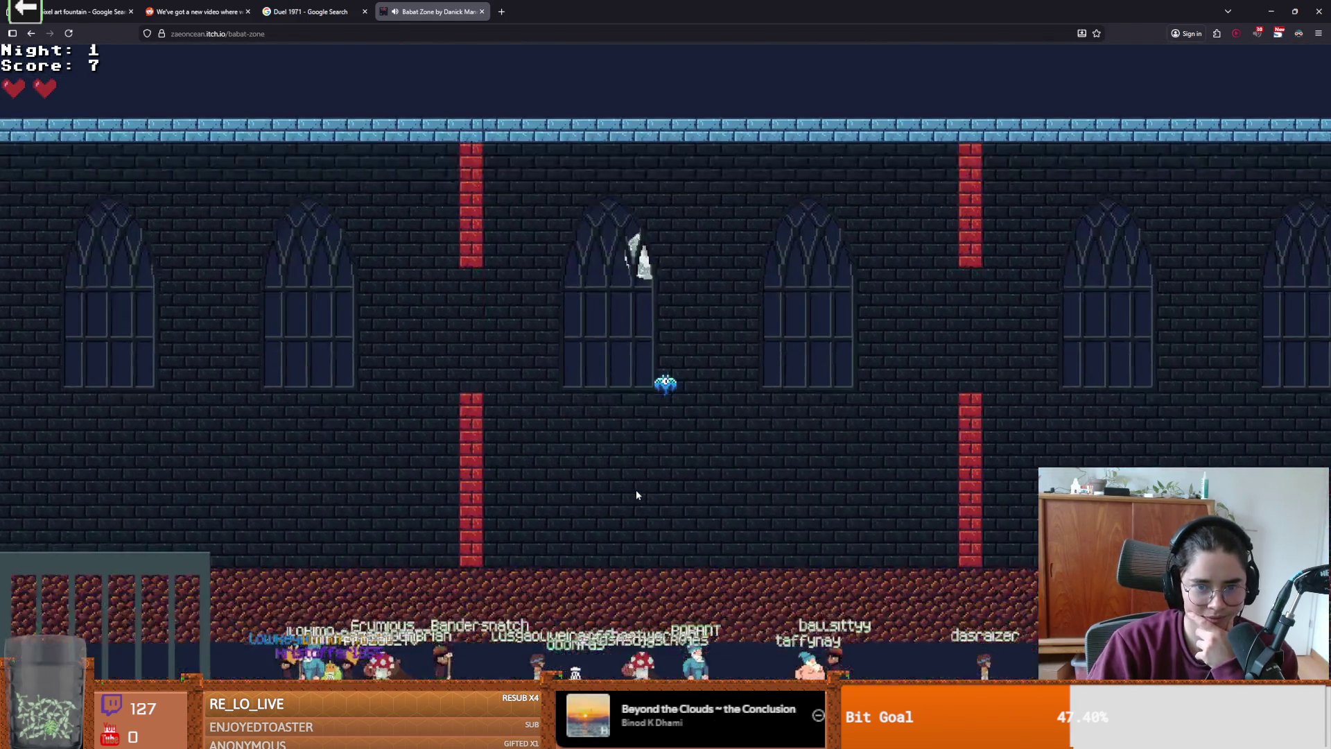
left_click(637, 493)
left_click(637, 495)
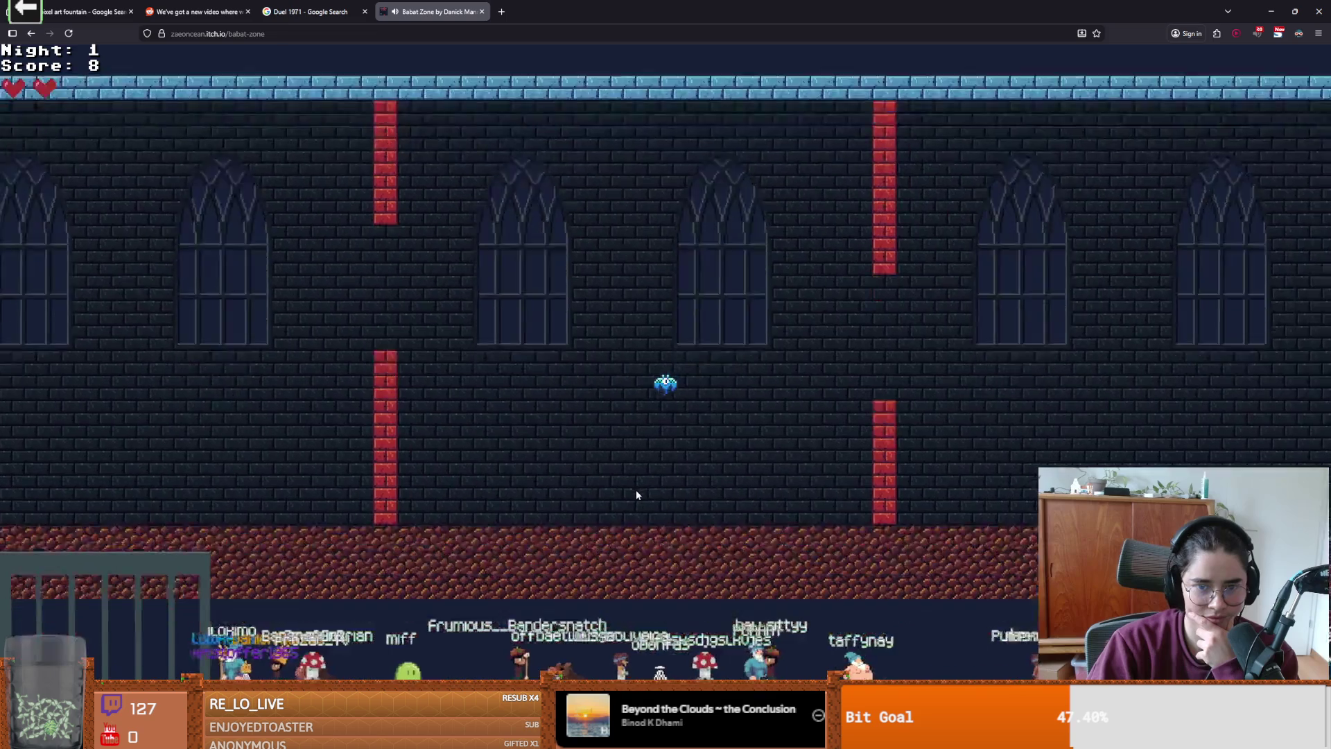
left_click(636, 493)
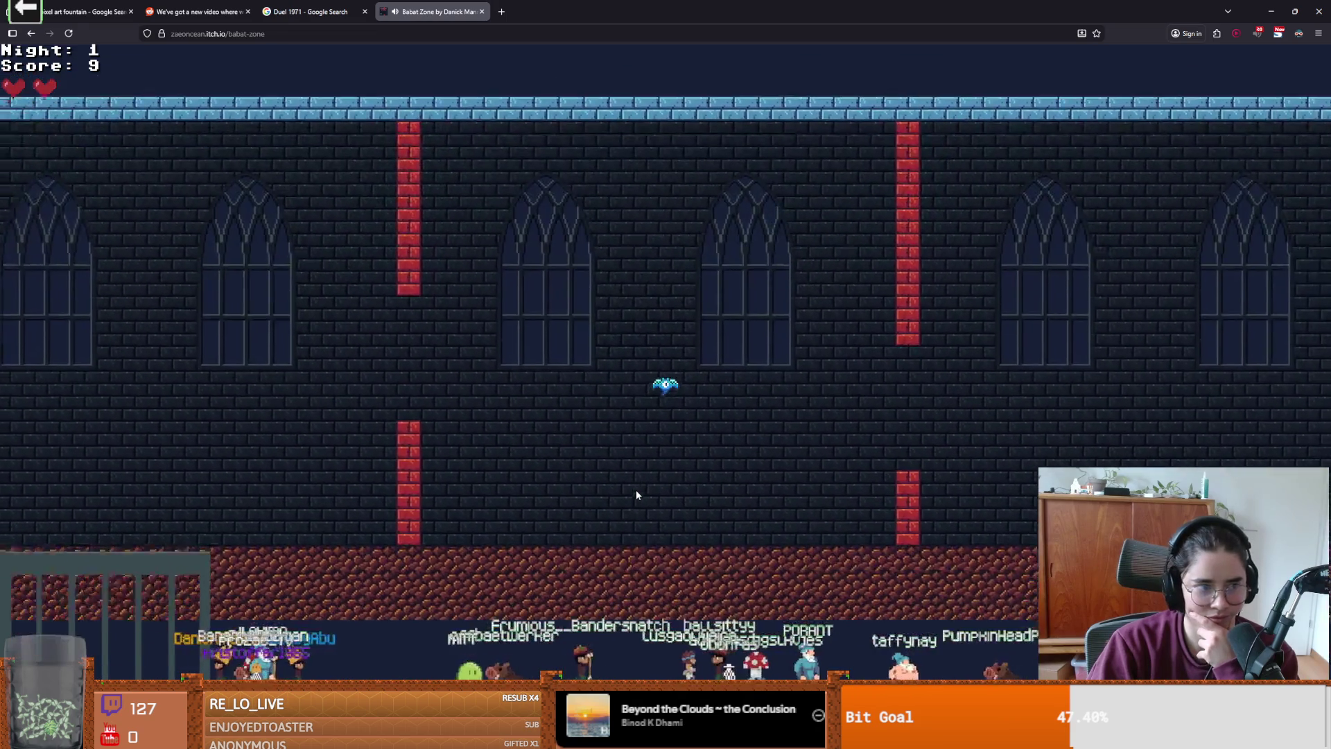
left_click(637, 493)
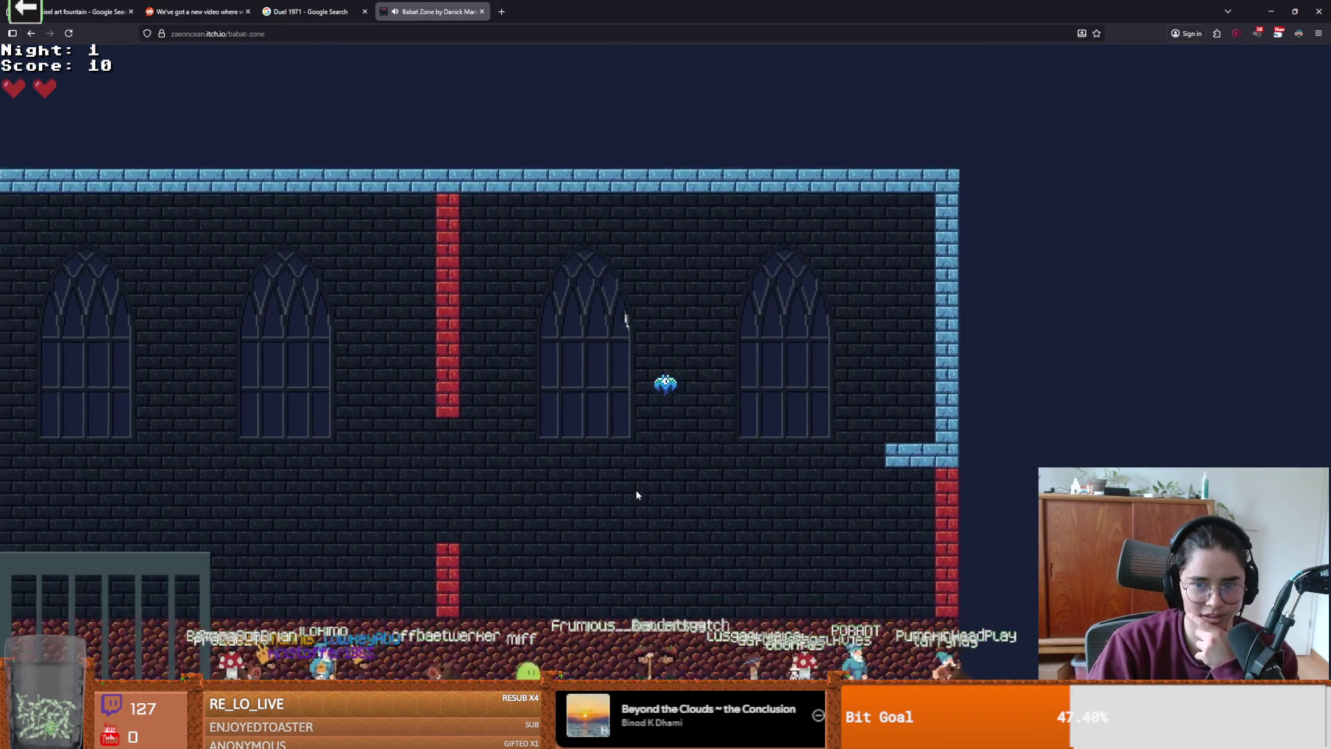
left_click(636, 493)
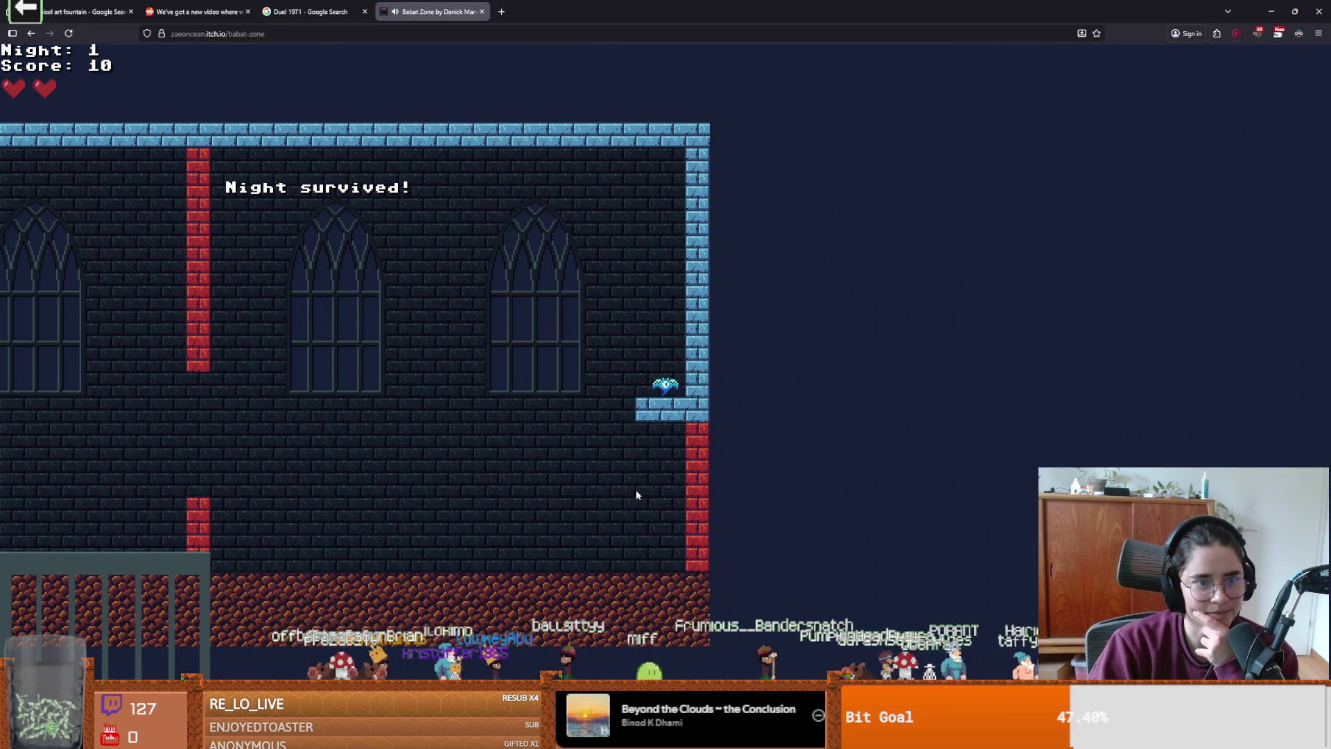
left_click(637, 495)
left_click(636, 495)
left_click(636, 494)
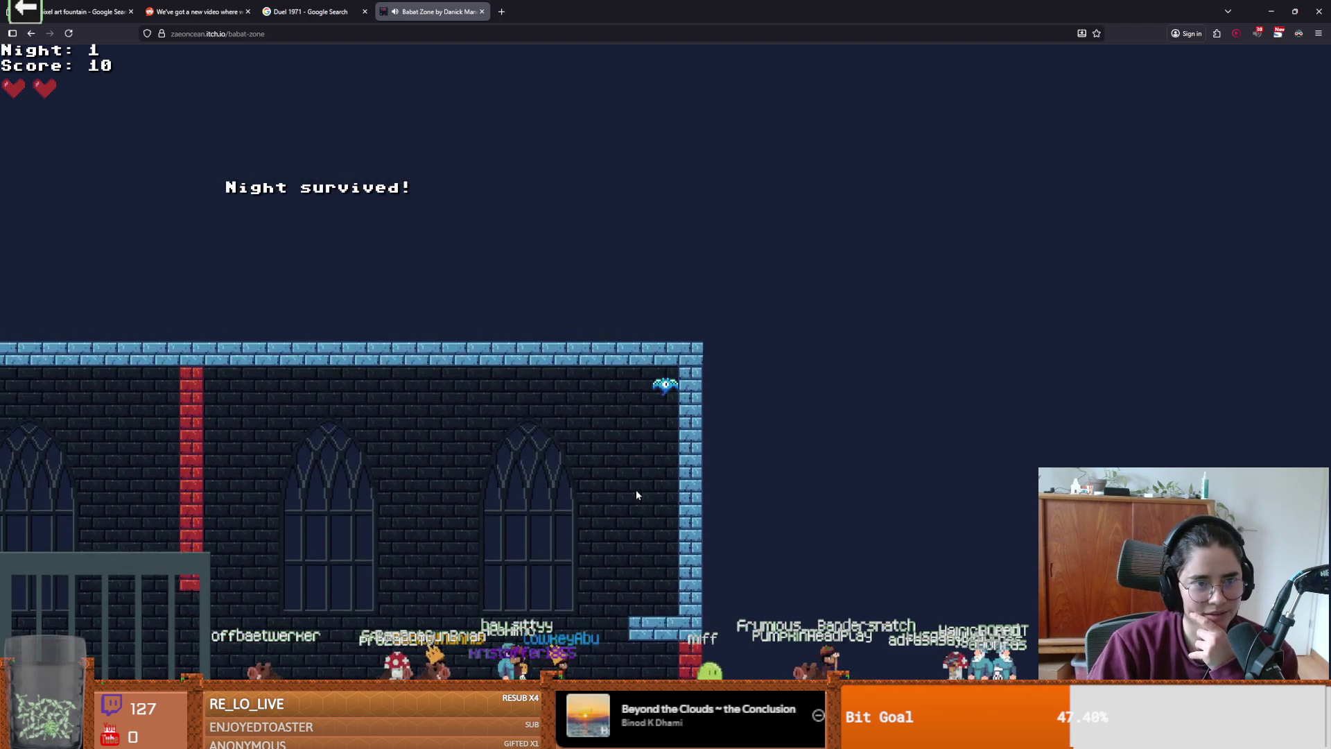
- Flap the bat through the opening pillars and gaps of Night 2
left_click(636, 494)
left_click(636, 494)
left_click(637, 495)
left_click(636, 494)
left_click(637, 494)
left_click(636, 494)
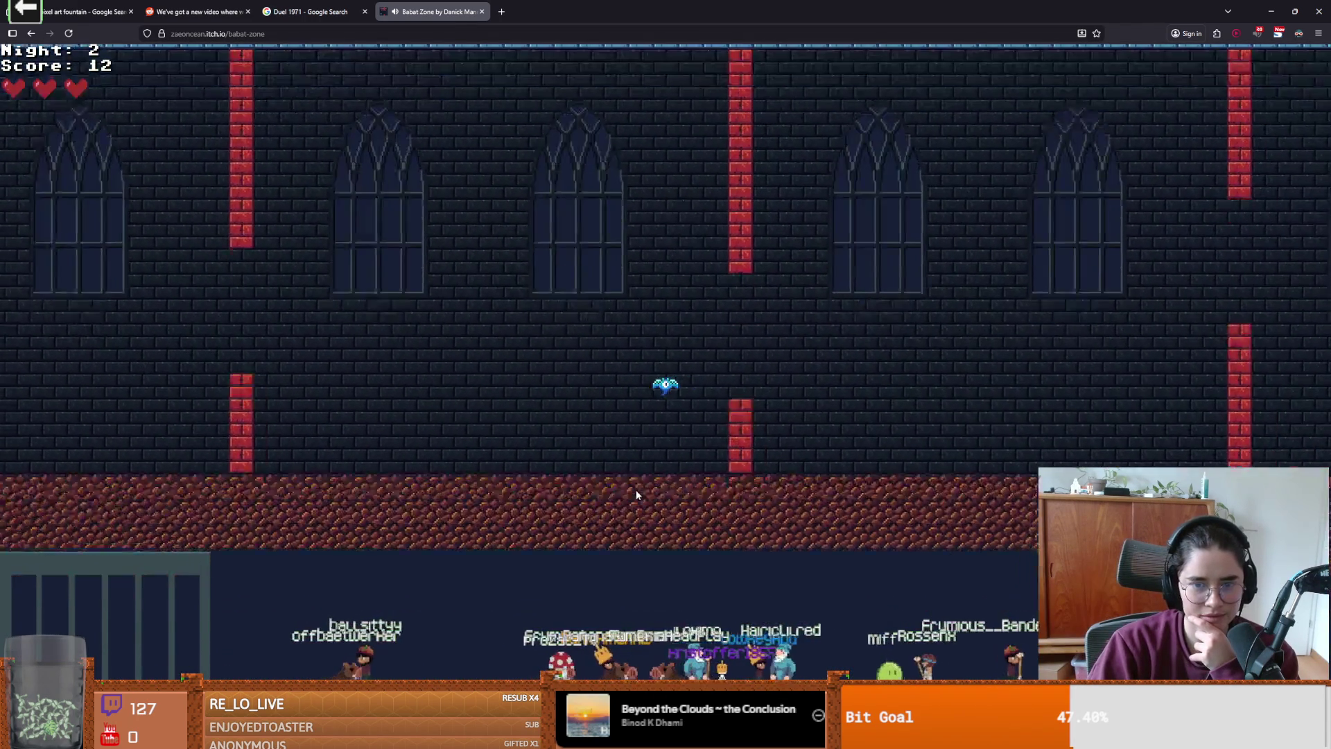
left_click(637, 492)
left_click(637, 491)
left_click(637, 492)
left_click(637, 492)
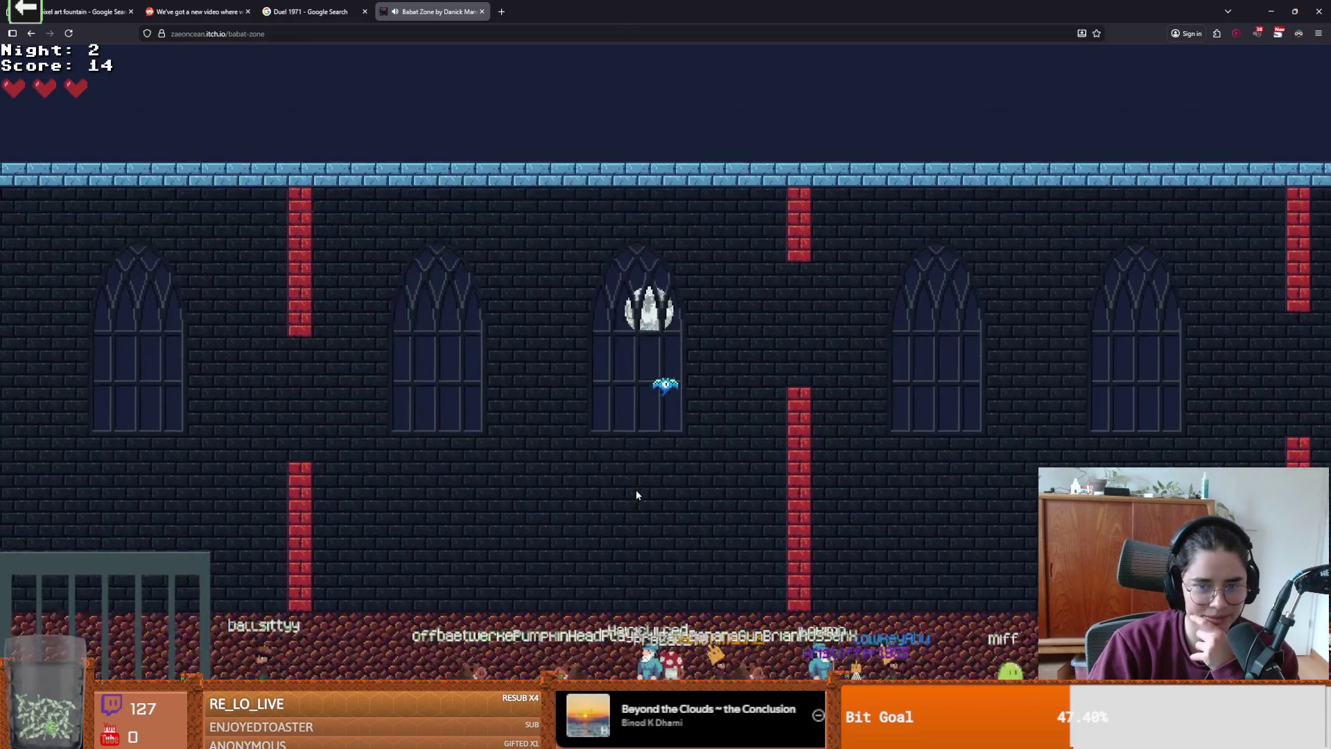
left_click(637, 494)
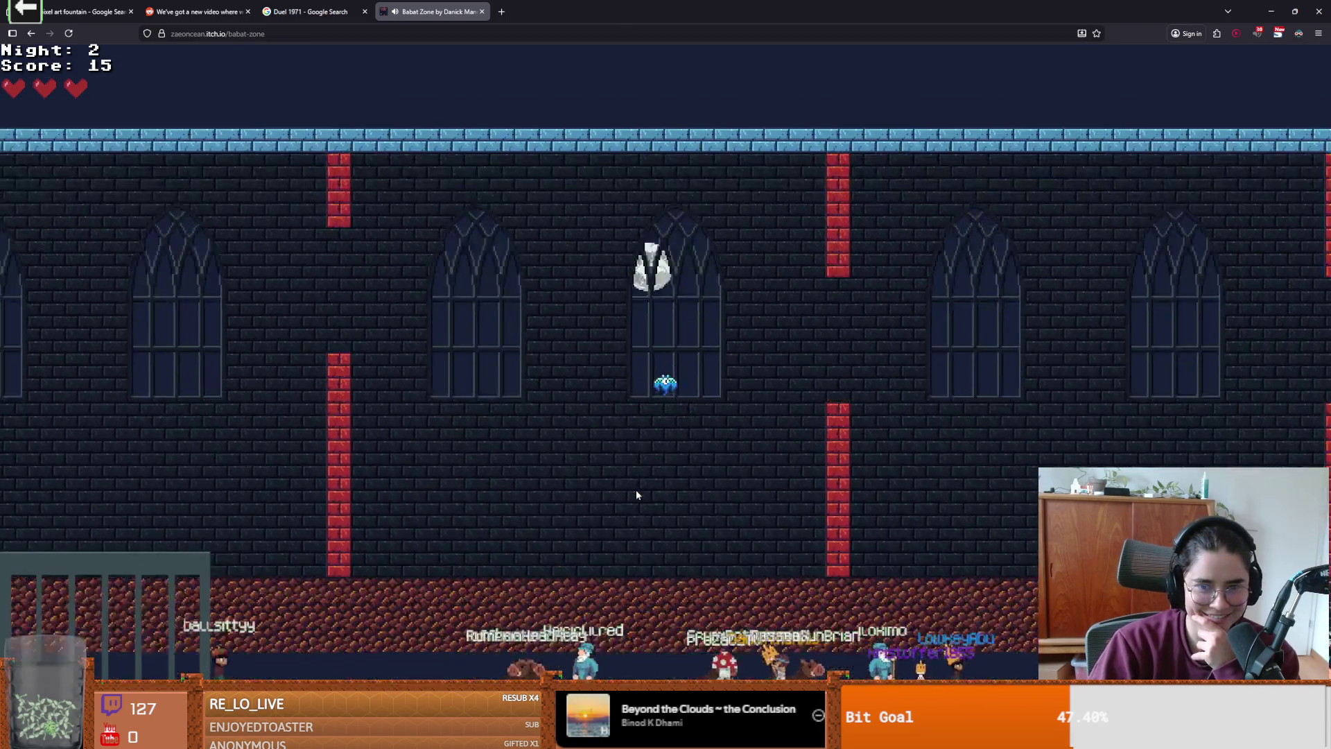
left_click(637, 494)
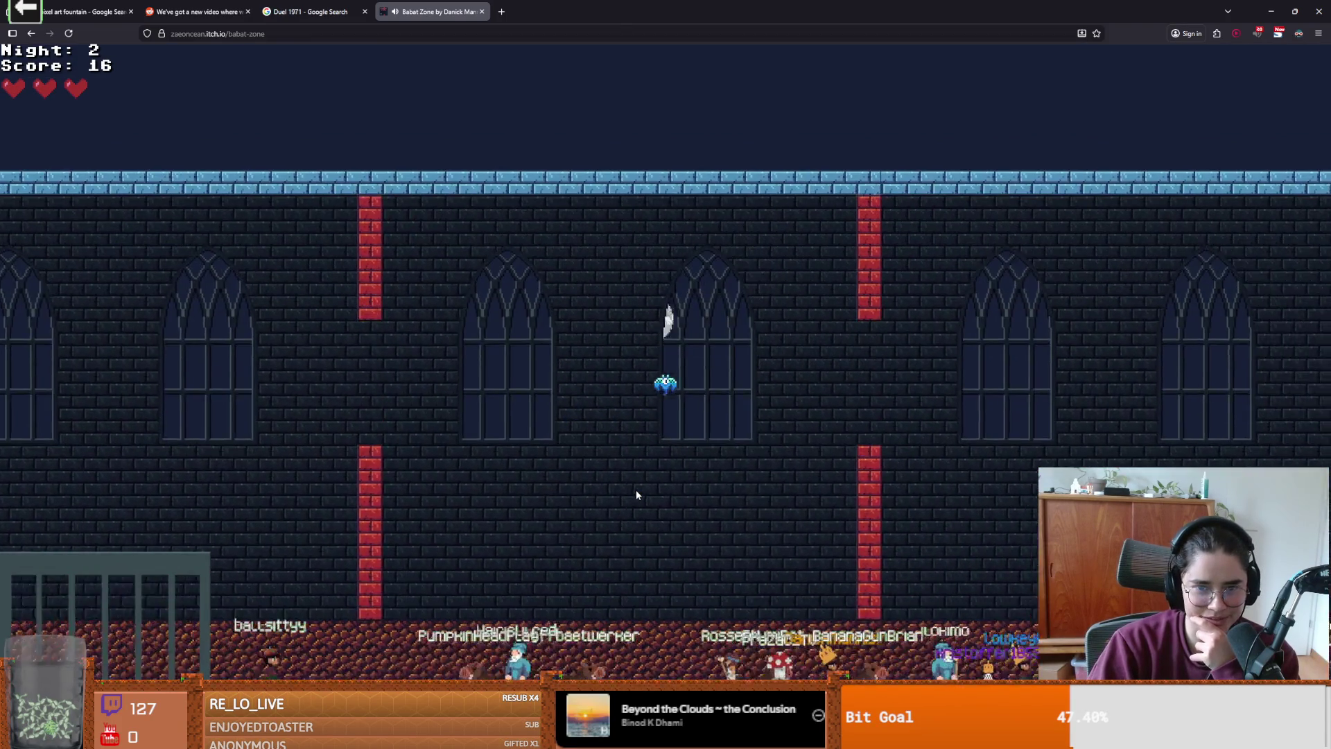
- Keep the bat off the floor past the last Night 2 pillars and land on the end ledge
left_click(637, 494)
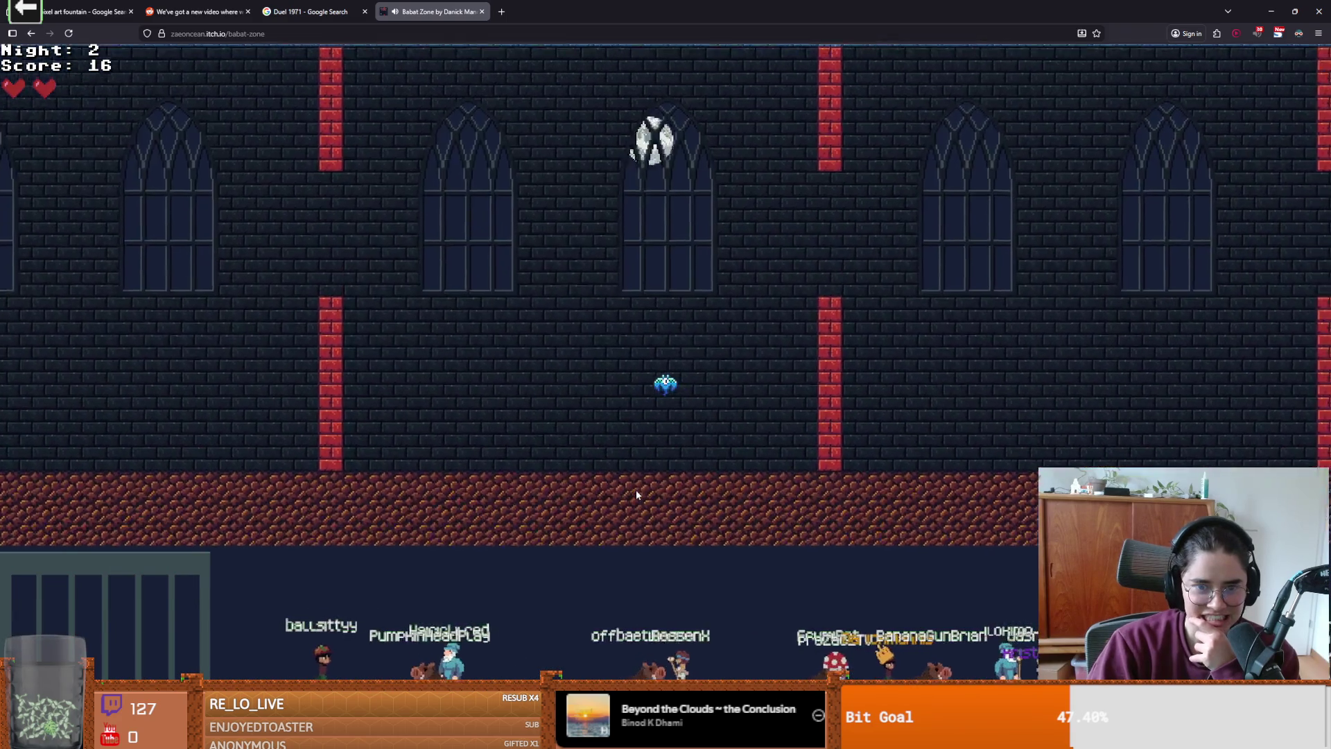
left_click(636, 494)
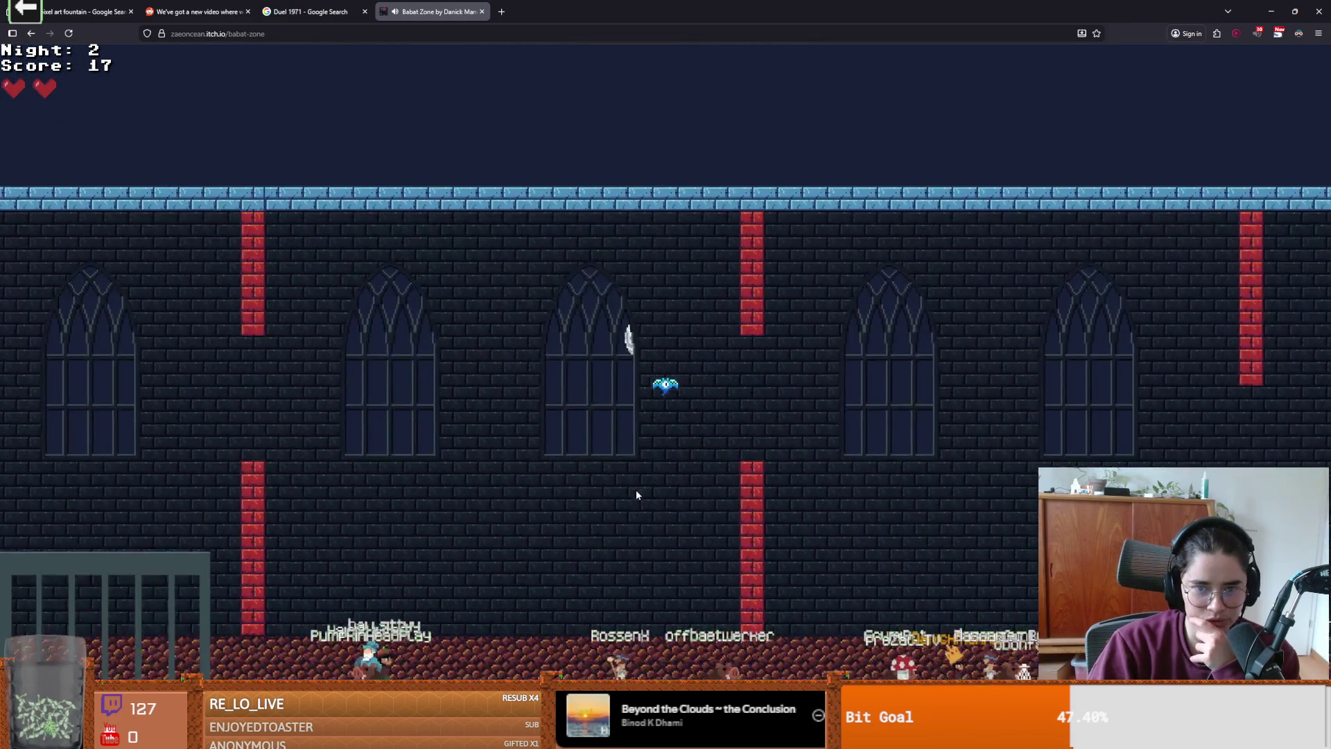
left_click(637, 495)
left_click(636, 495)
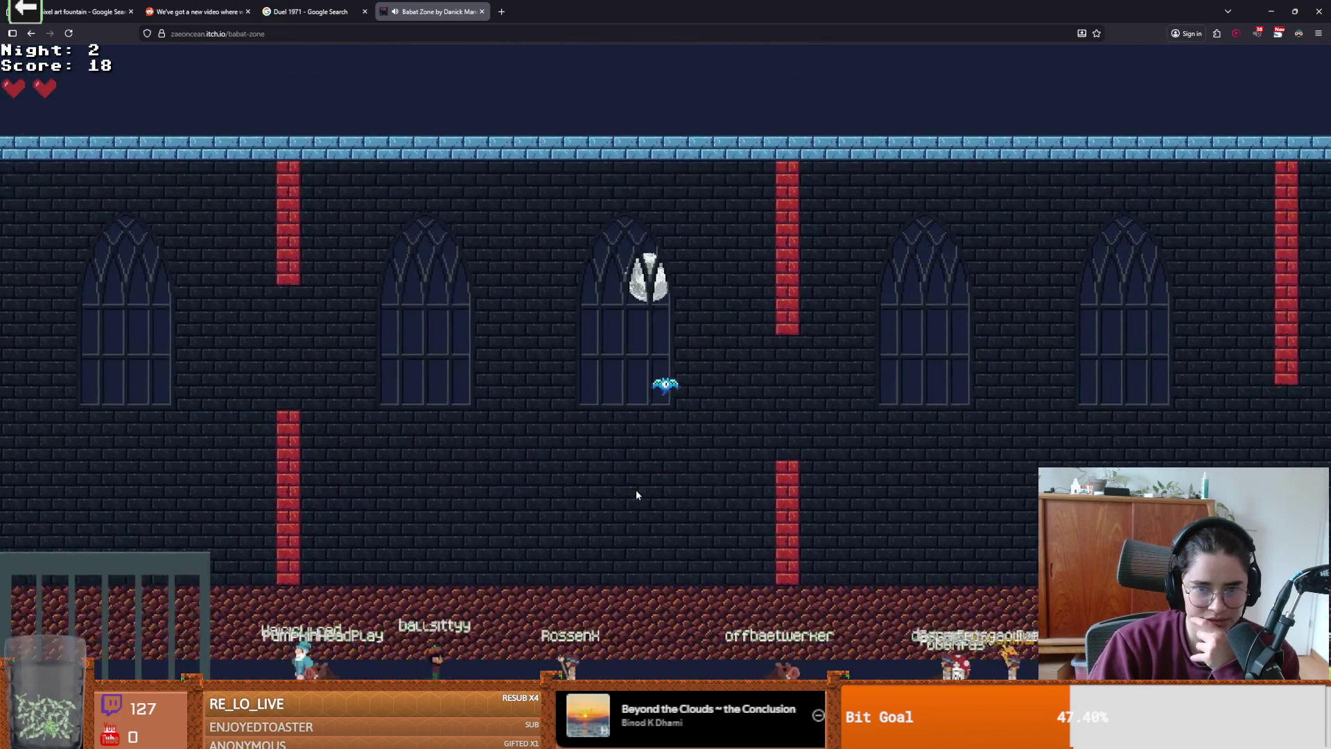
left_click(637, 495)
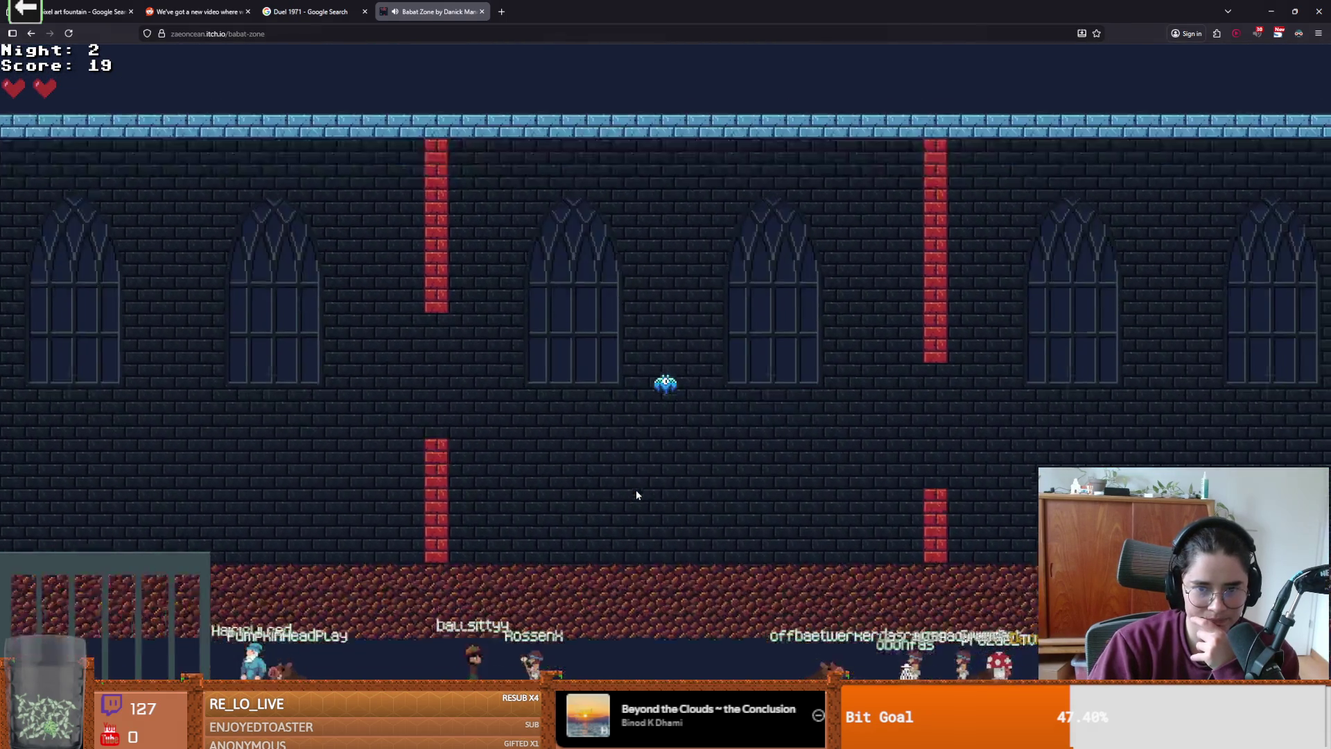
left_click(637, 494)
left_click(636, 495)
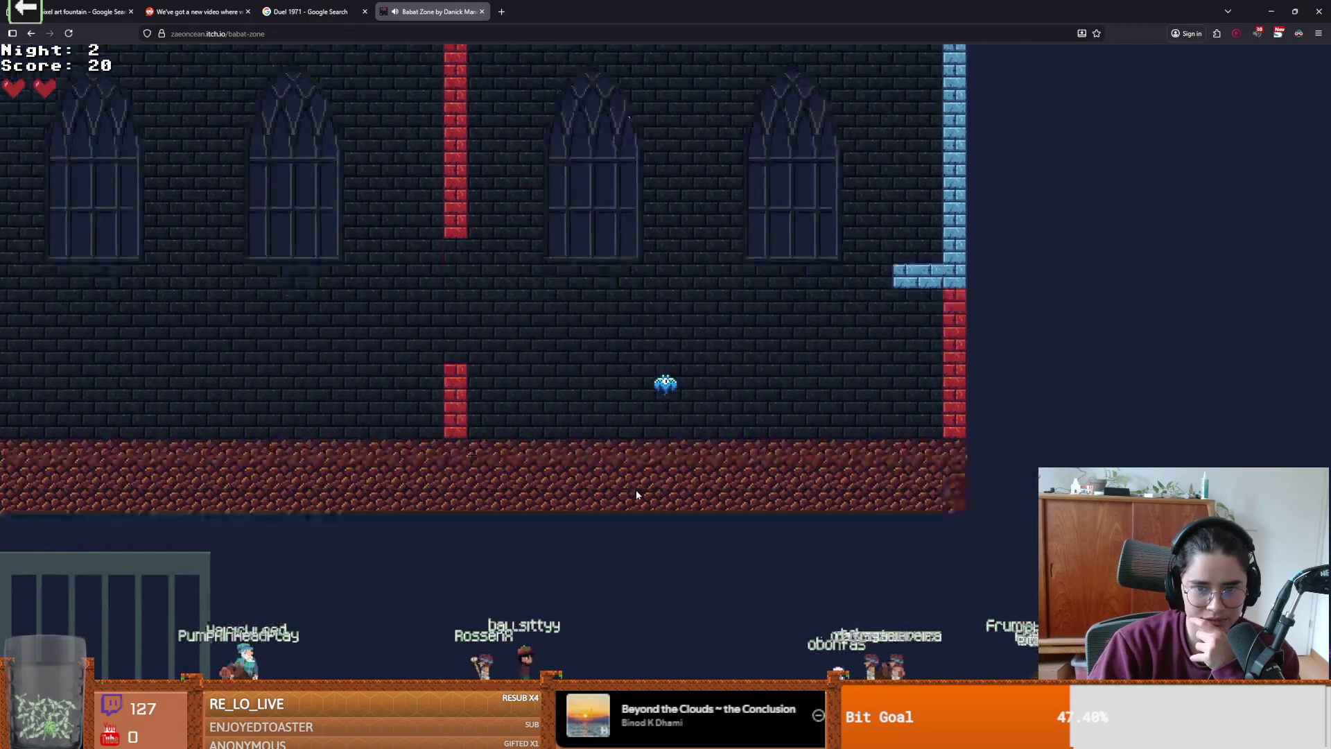
left_click(636, 494)
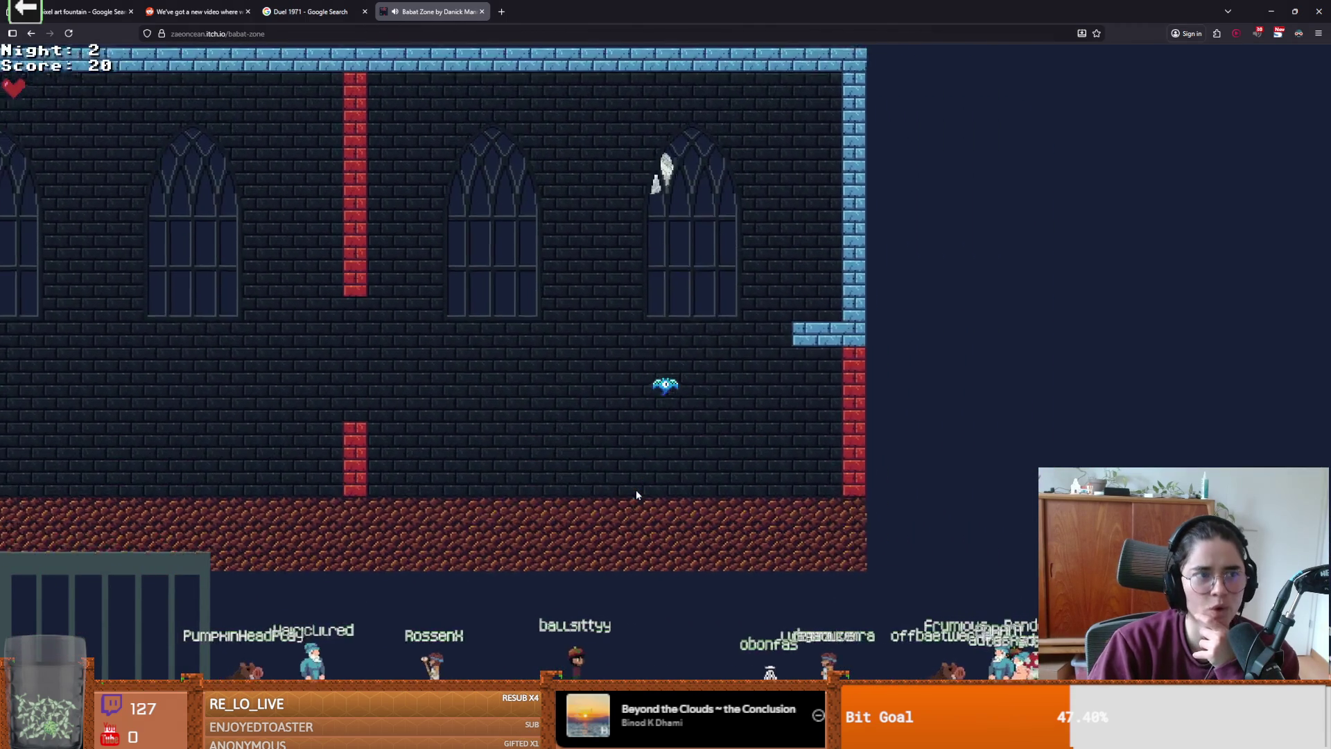
left_click(637, 495)
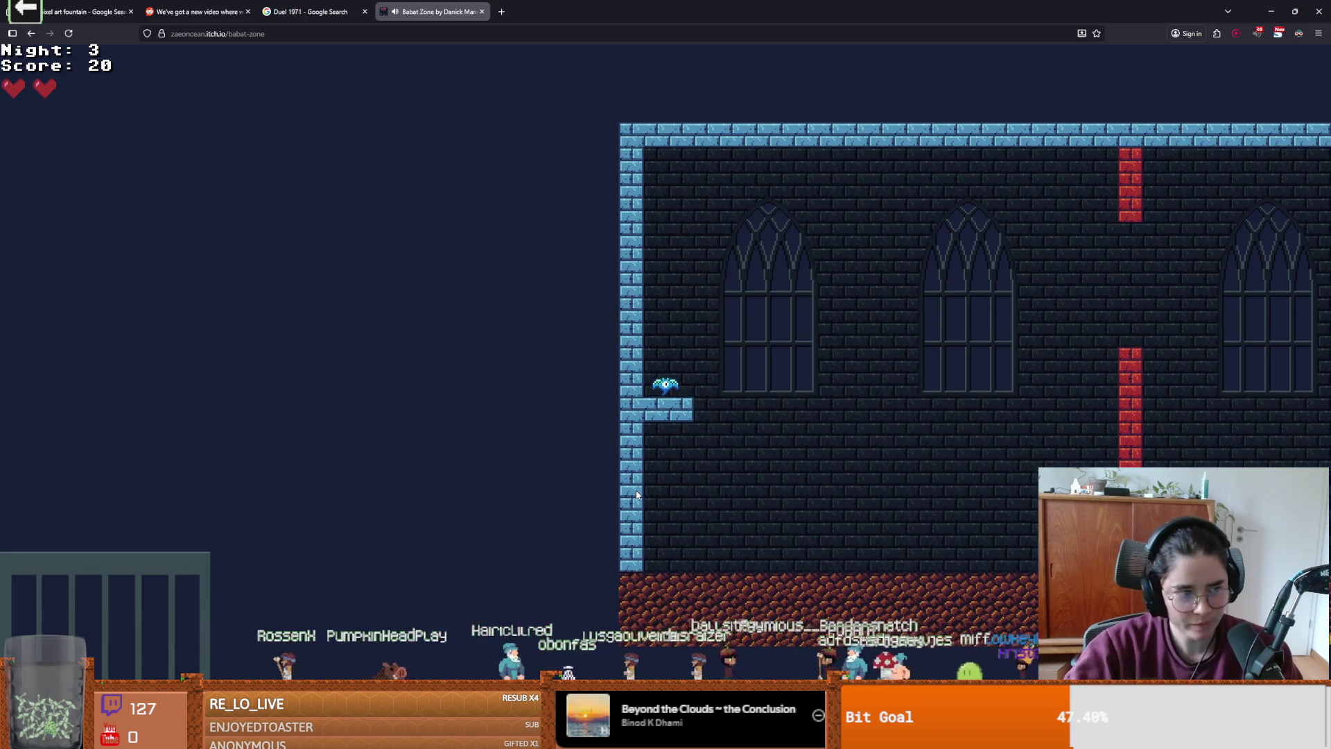
- Fly through Night 3 until Game over at score 27, then restore the browser window size
left_click(636, 495)
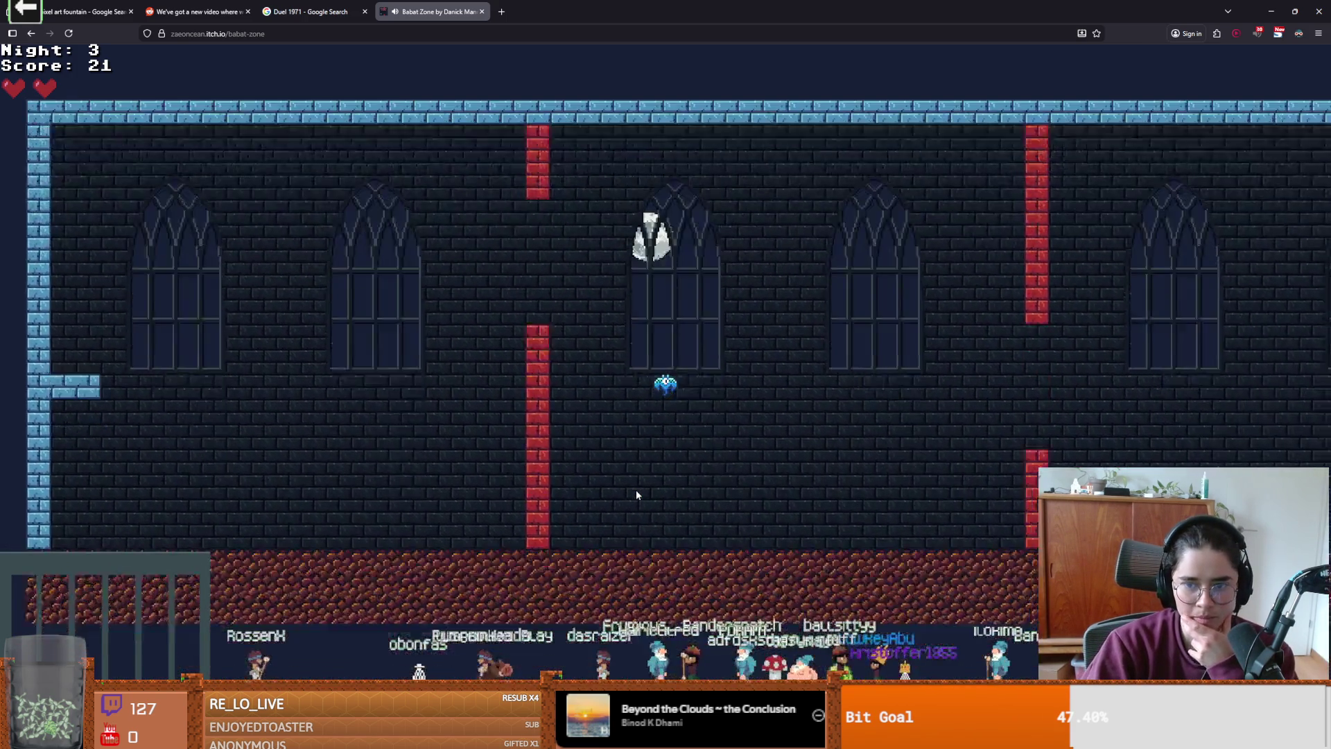
left_click(637, 495)
left_click(636, 494)
left_click(637, 495)
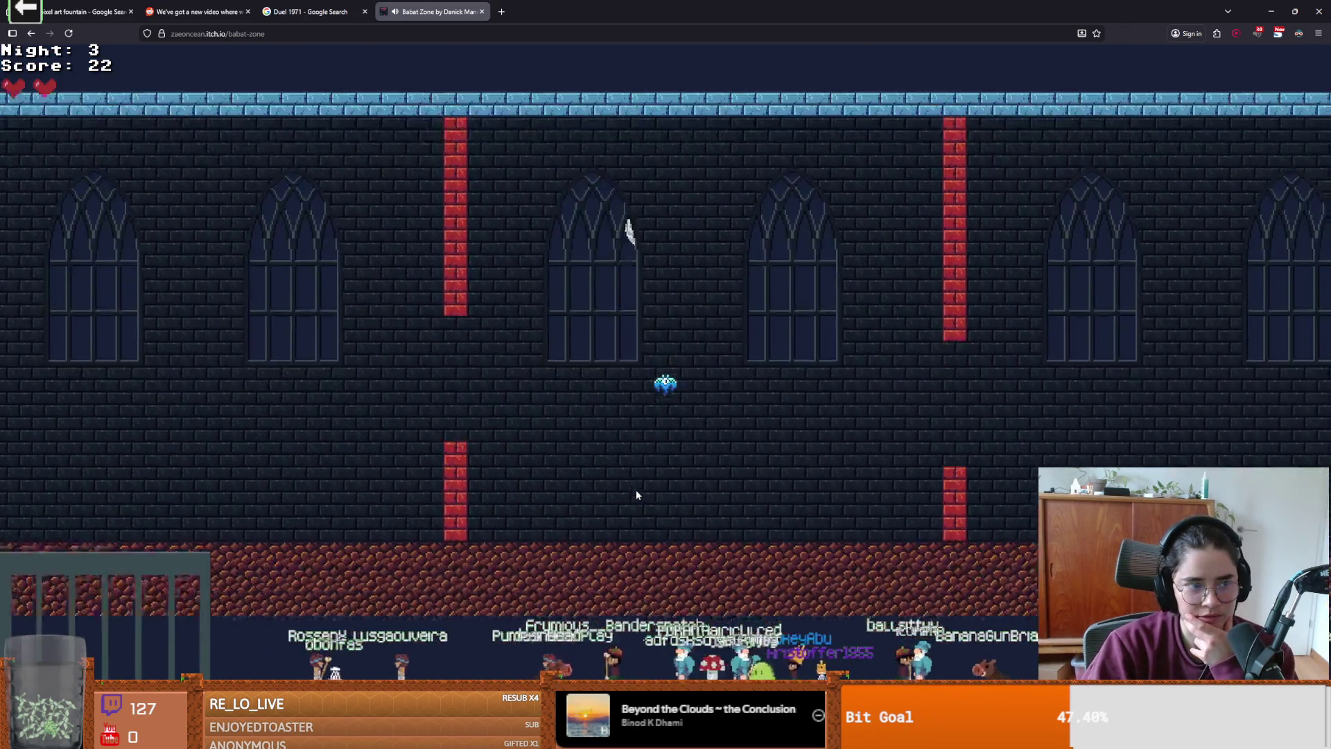
left_click(637, 494)
left_click(636, 494)
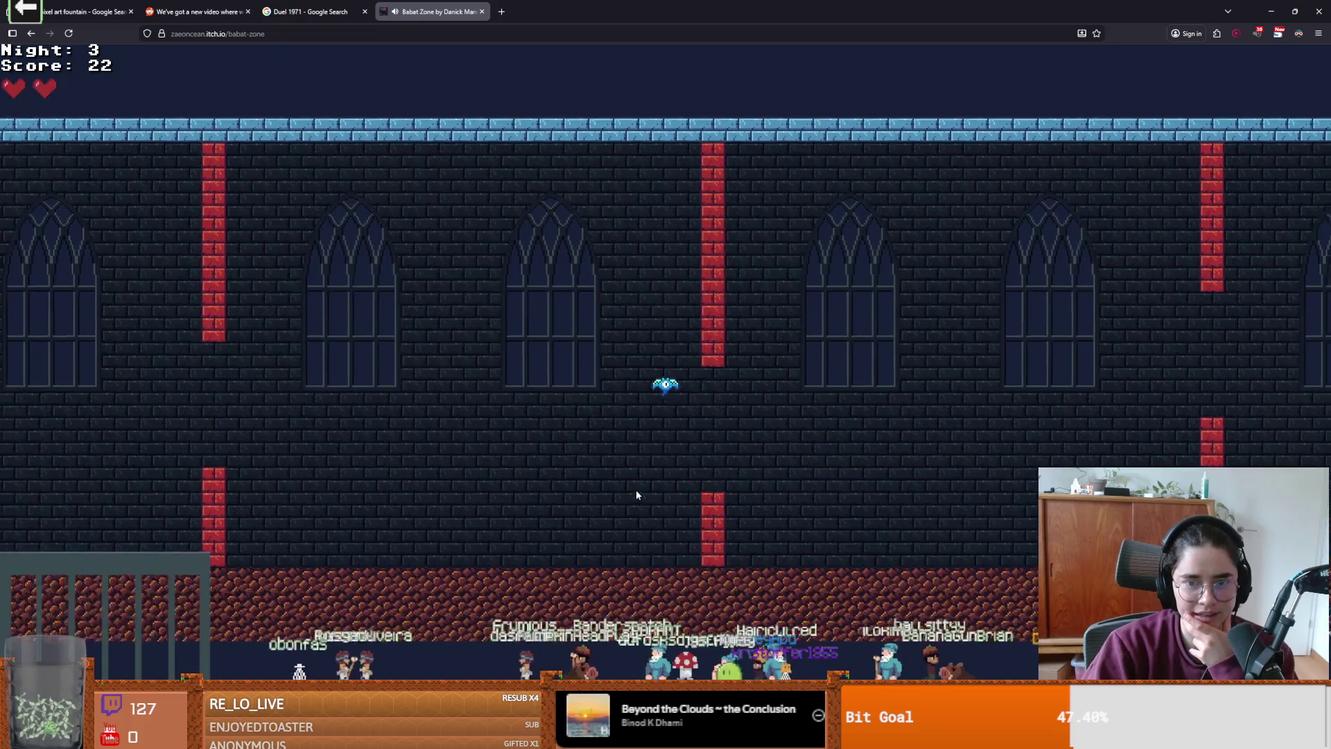
left_click(637, 494)
left_click(636, 495)
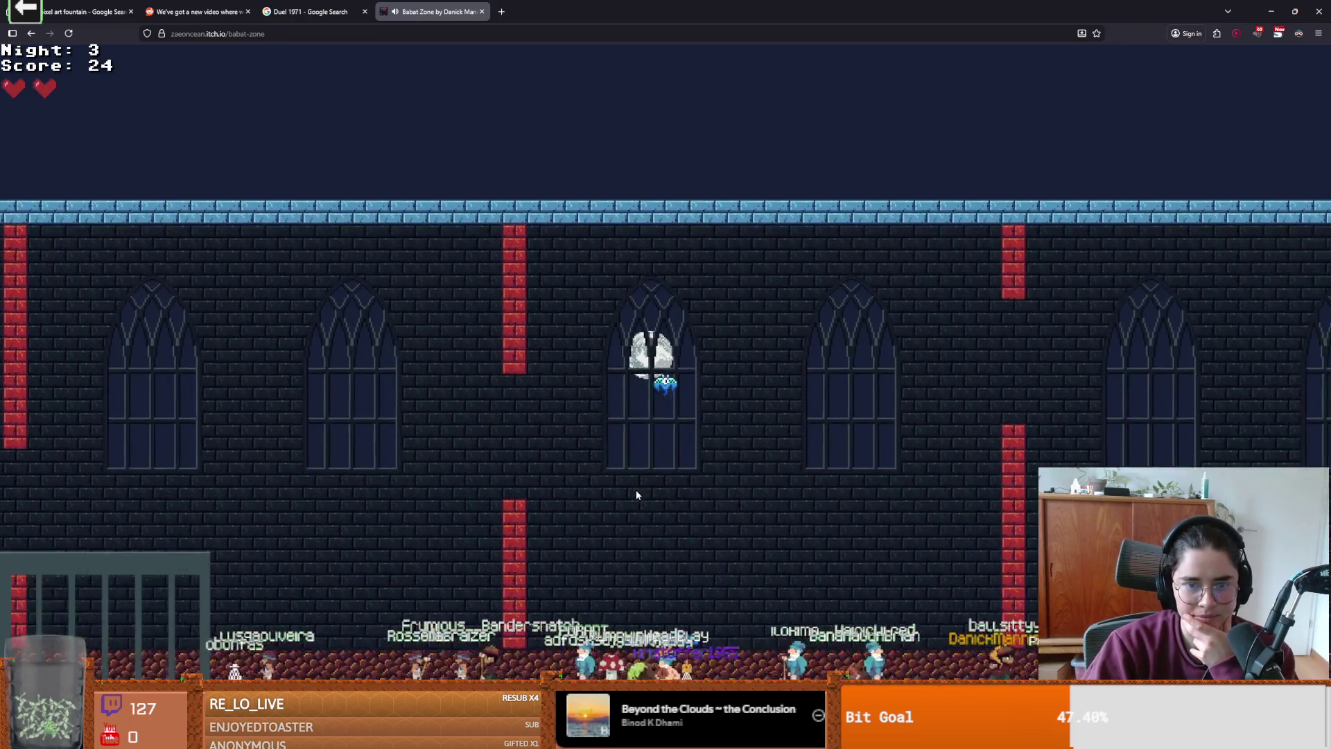
left_click(636, 495)
left_click(637, 495)
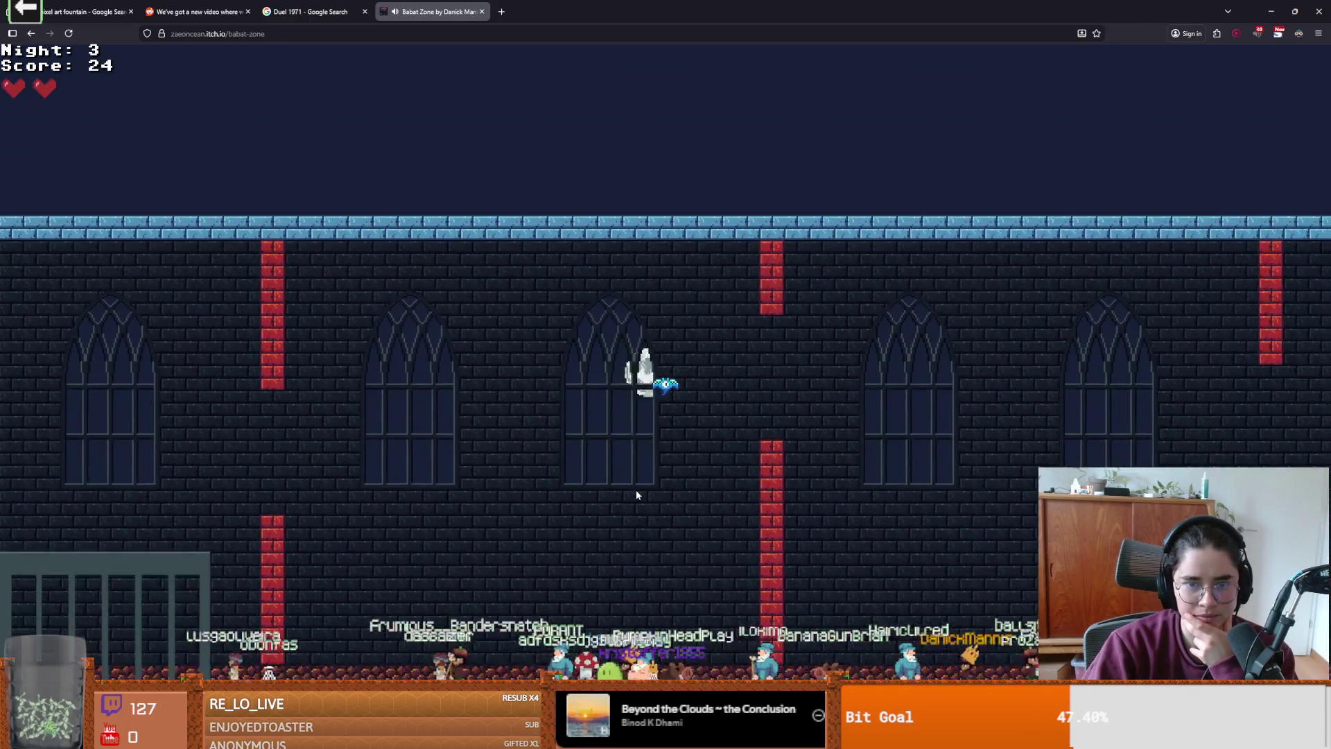
left_click(636, 495)
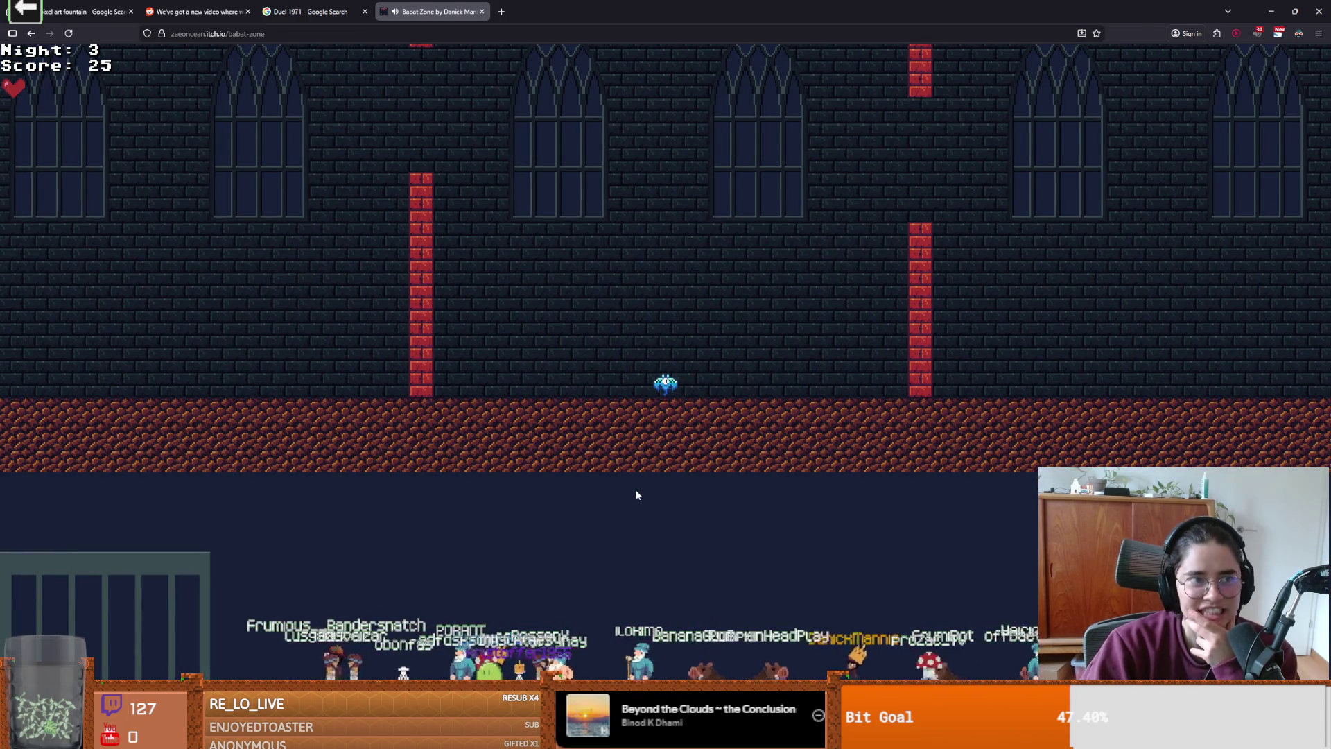
left_click(636, 495)
left_click(637, 494)
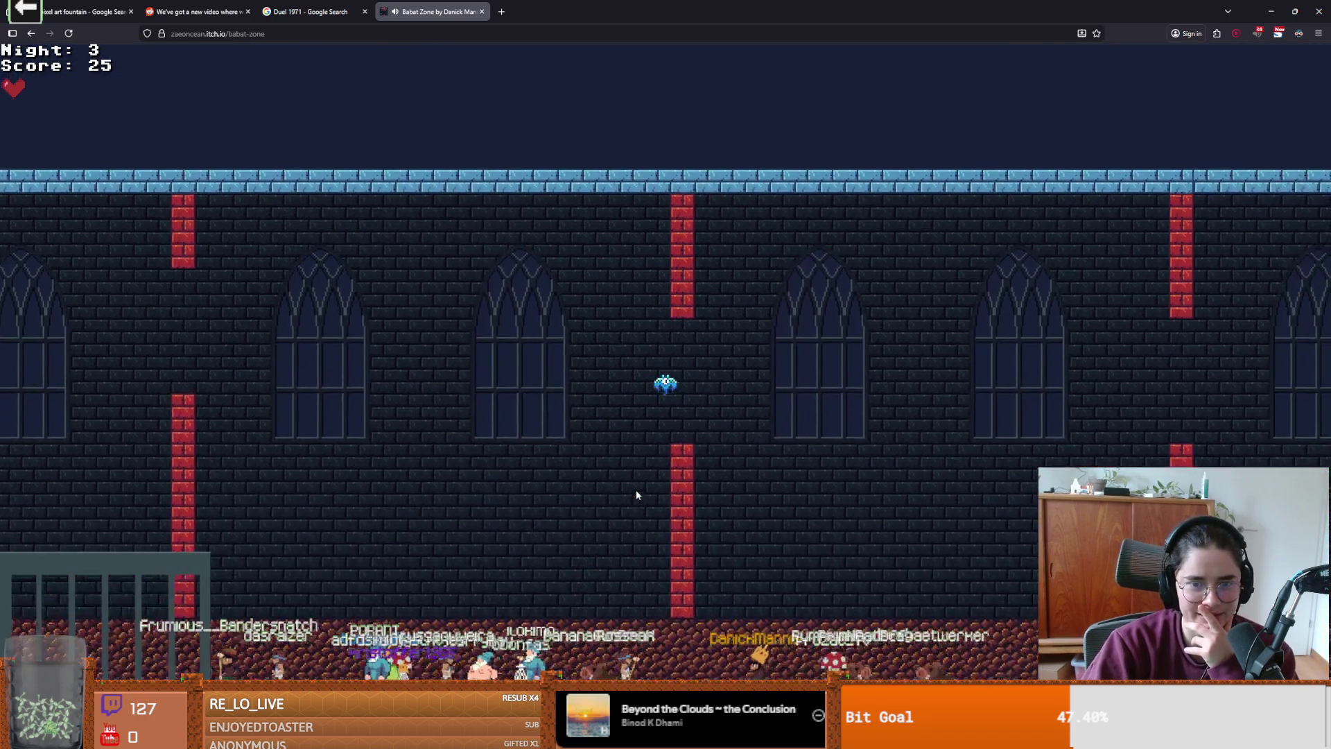
left_click(637, 494)
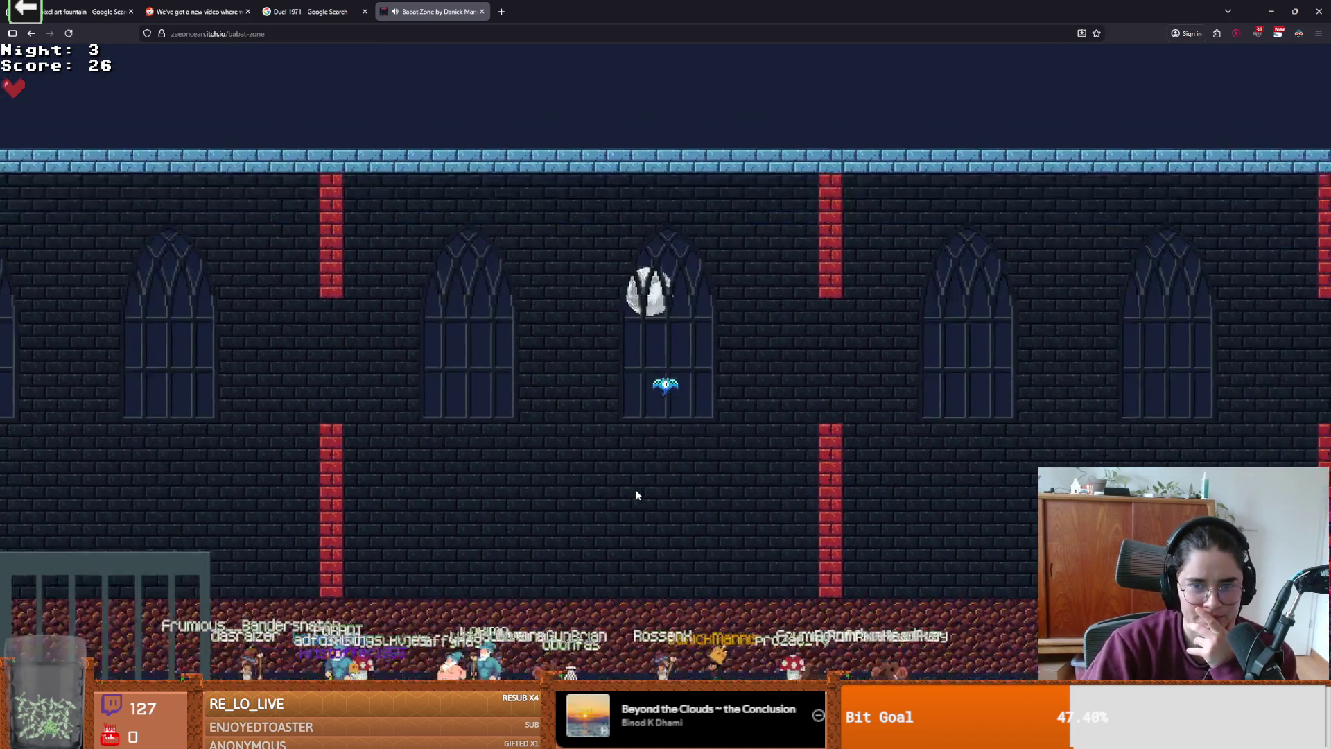
left_click(636, 494)
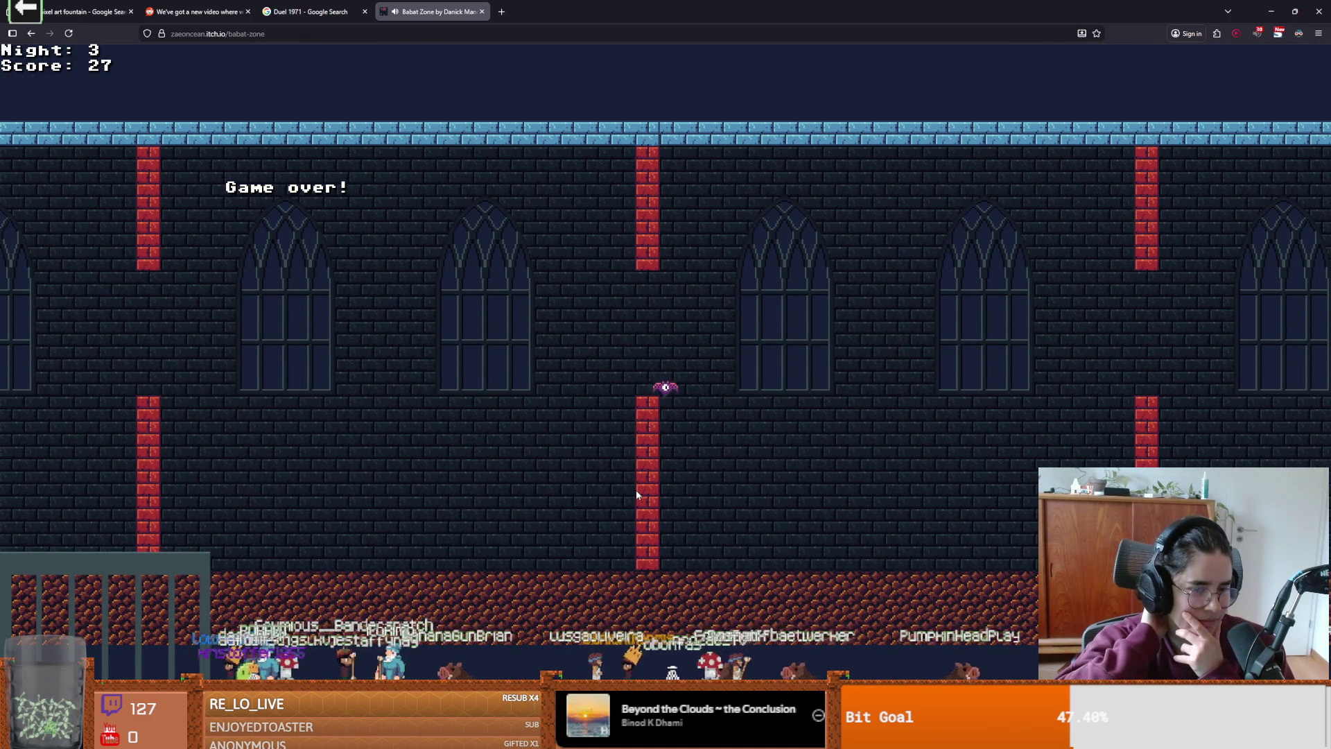
double_click(711, 5)
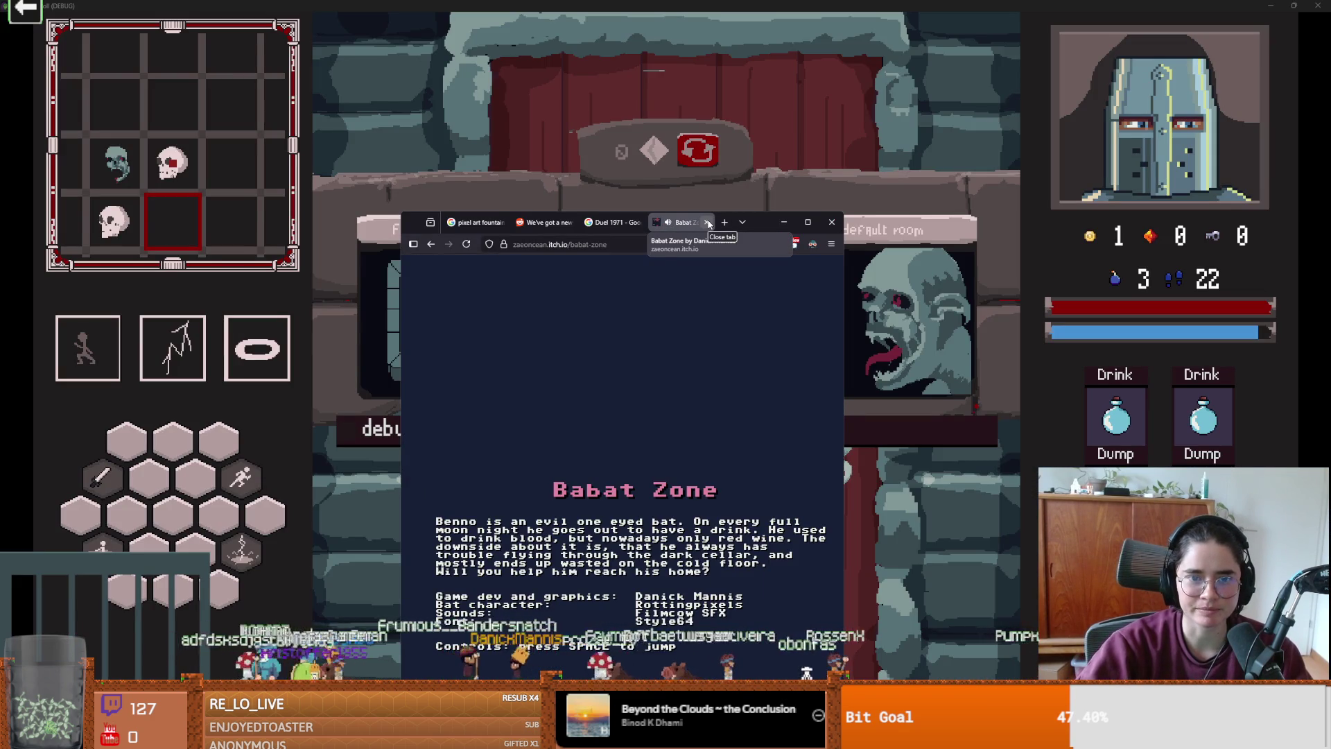
- Close the Babat Zone page, the browser, the Dungeon Roll debug window and the Jagex Launcher
left_click(708, 222)
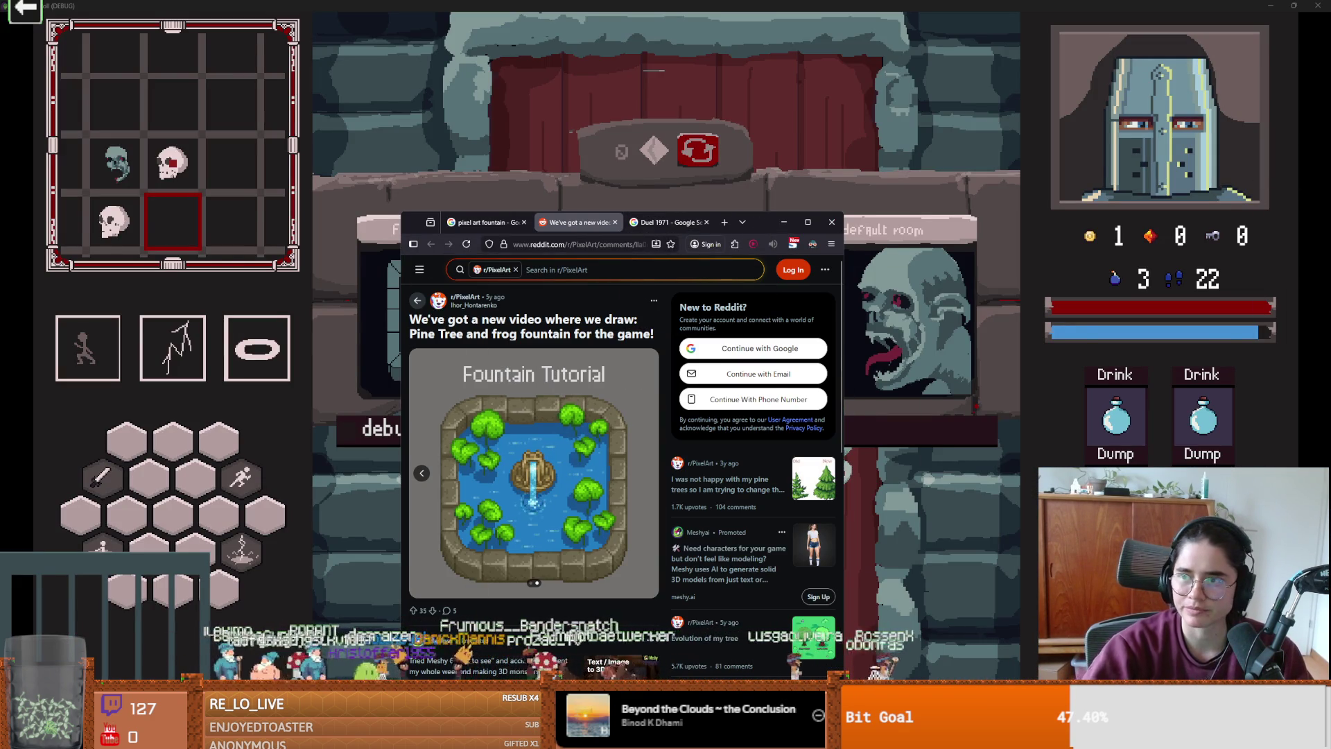
left_click(784, 222)
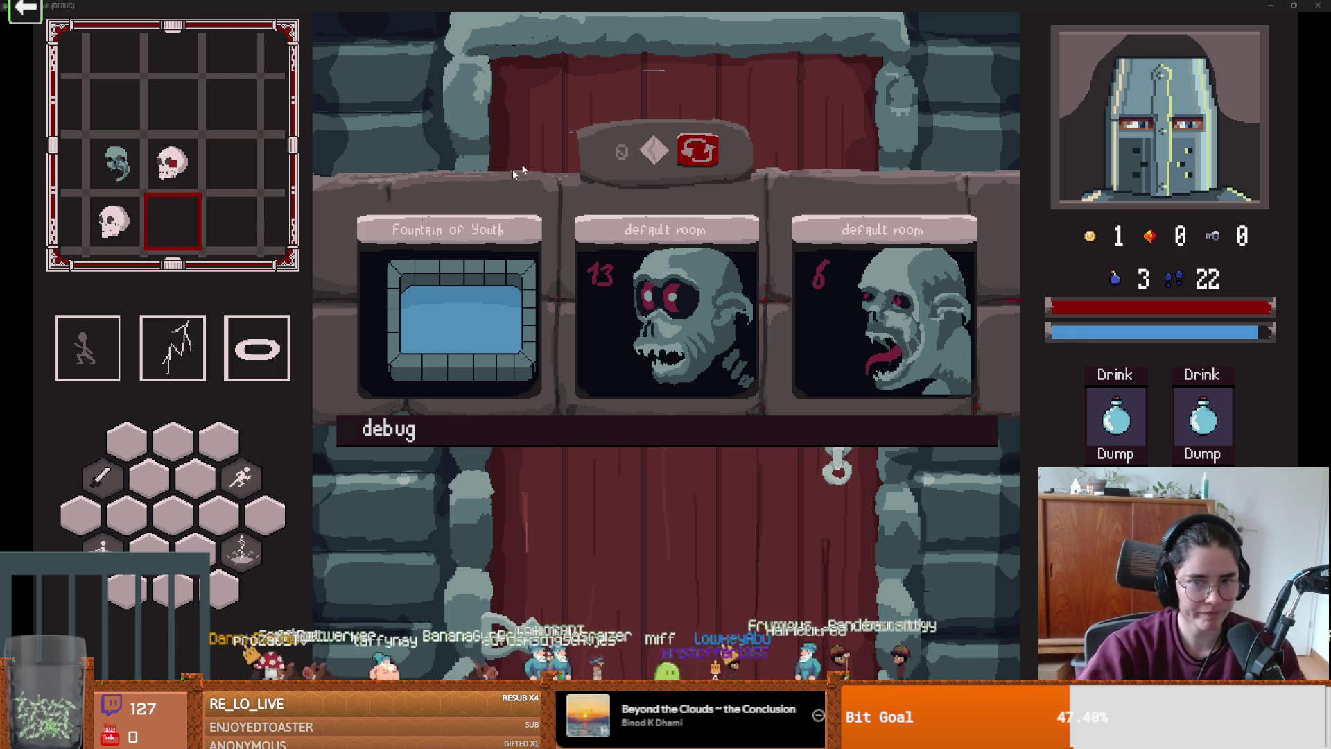
key("super+Down")
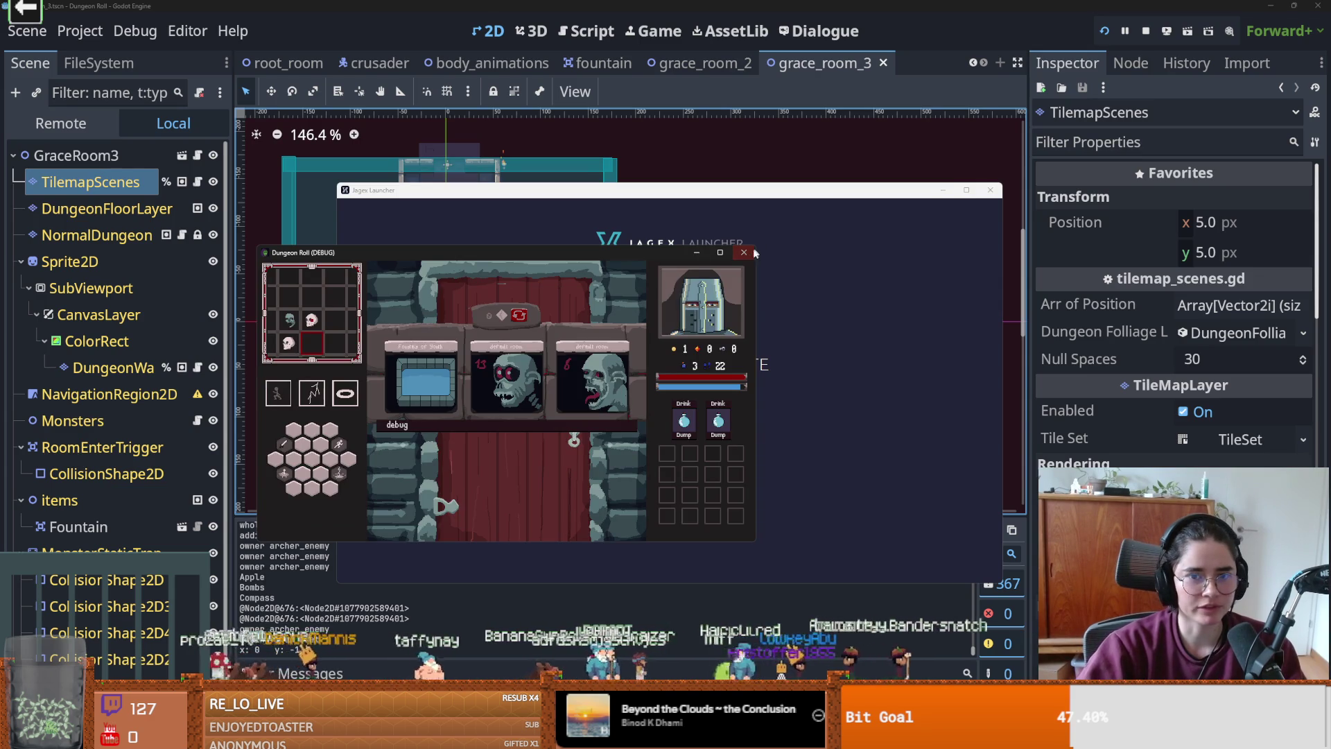
left_click(744, 252)
left_click(990, 190)
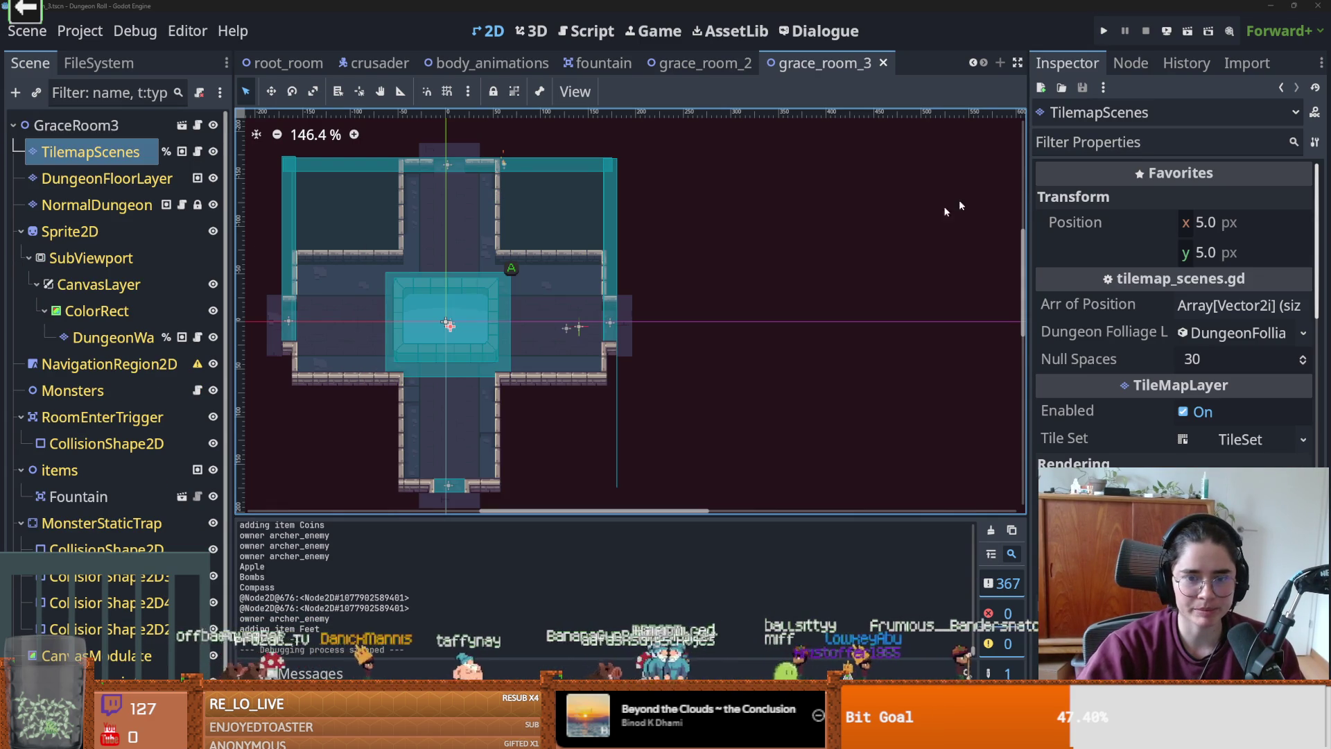
scroll(552, 312, "left", 4)
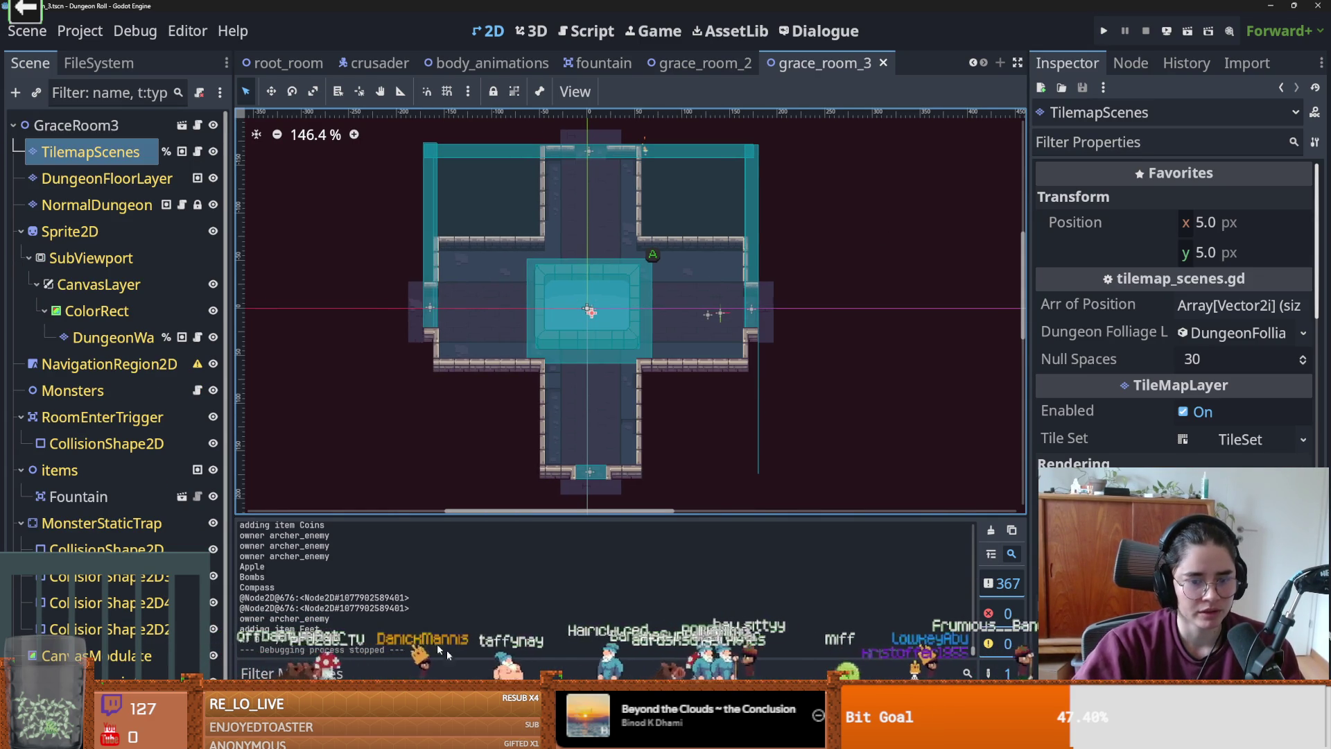
key("alt+Tab")
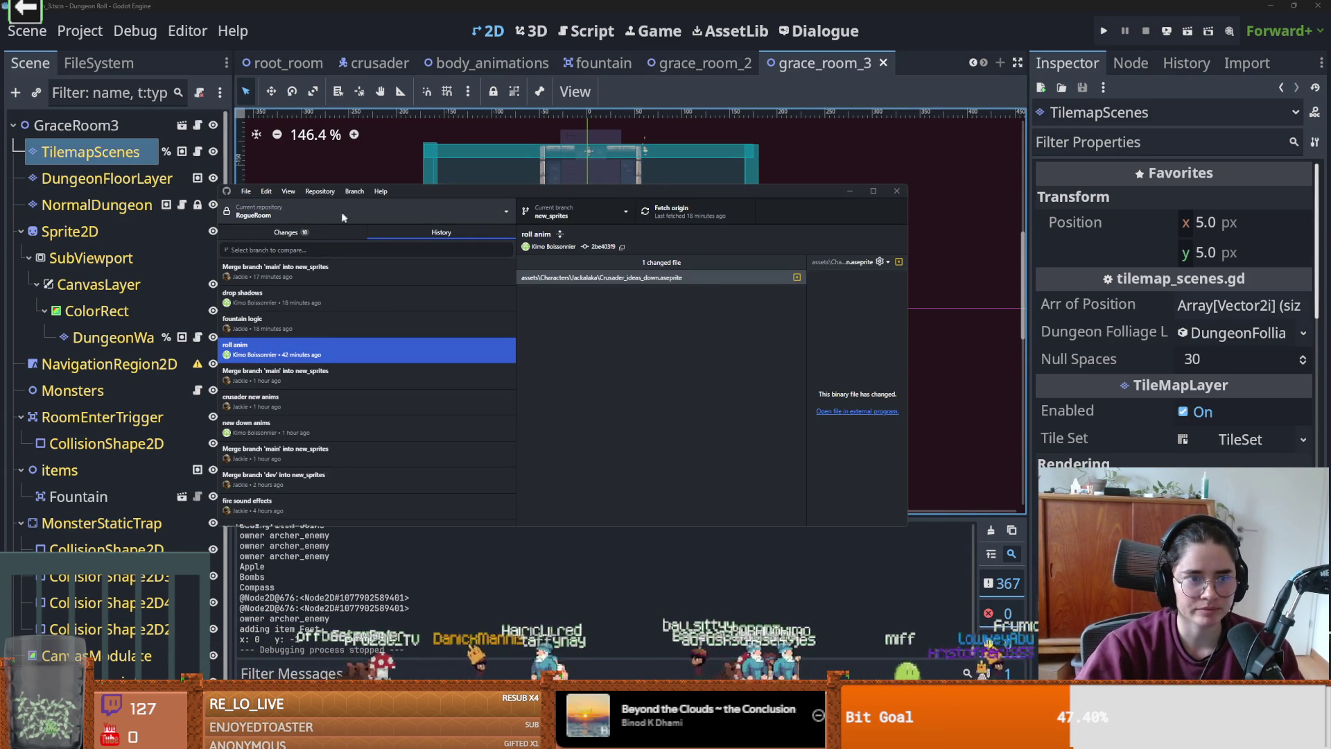
- Show the uncommitted changes and start drafting a commit summary
left_click(318, 233)
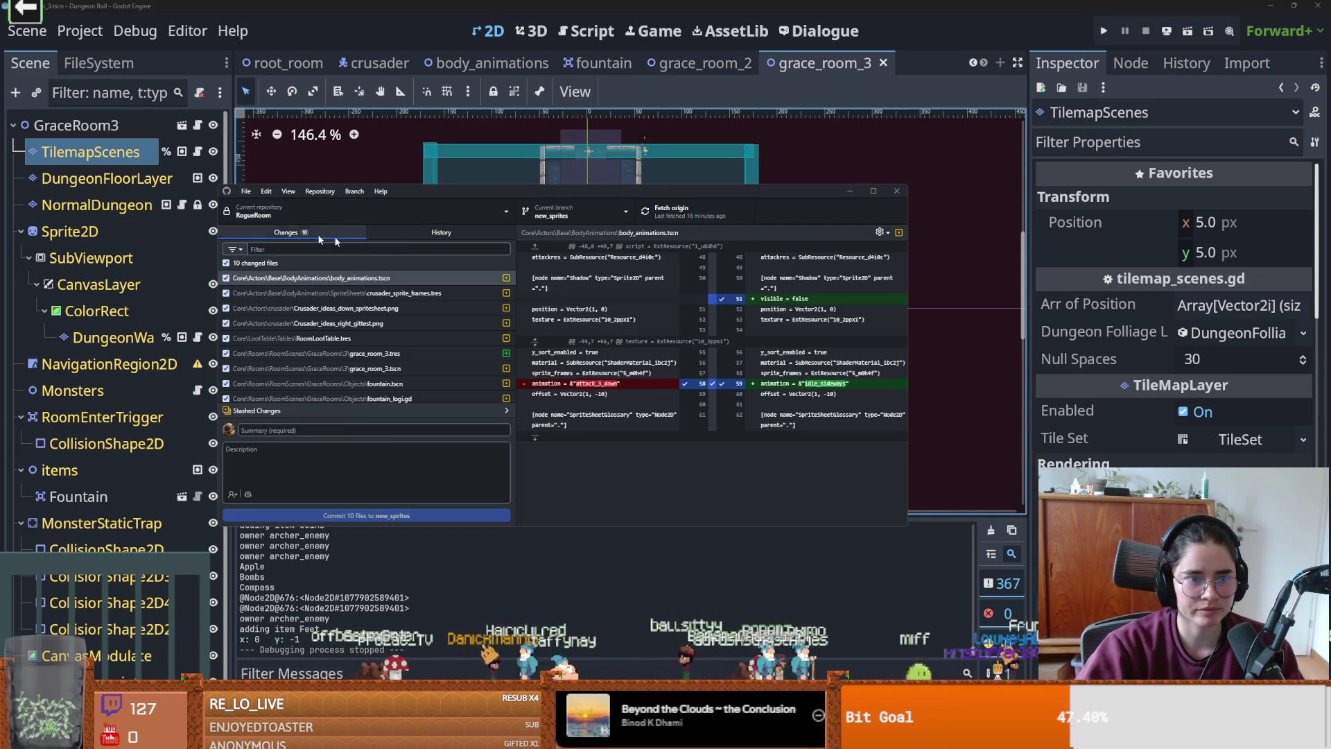
scroll(380, 395, "down", 1)
left_click(370, 429)
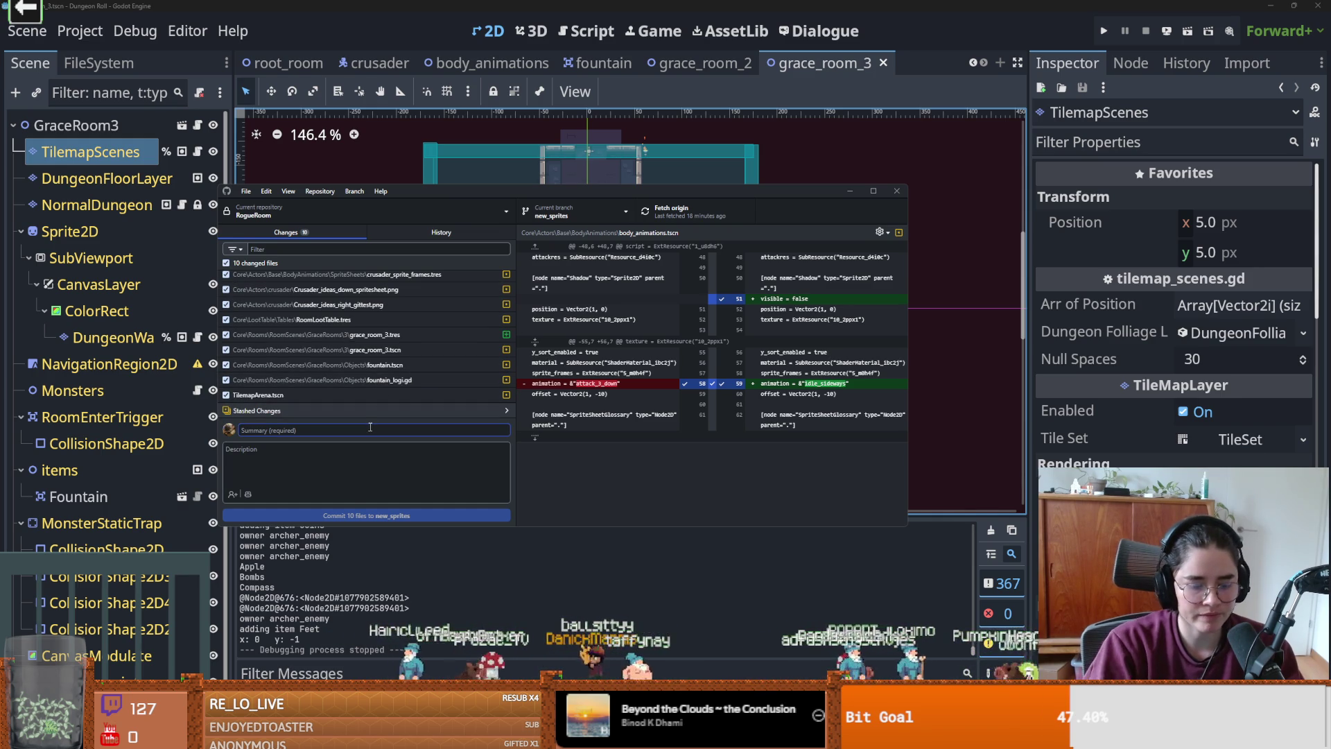
type("crusader new sp")
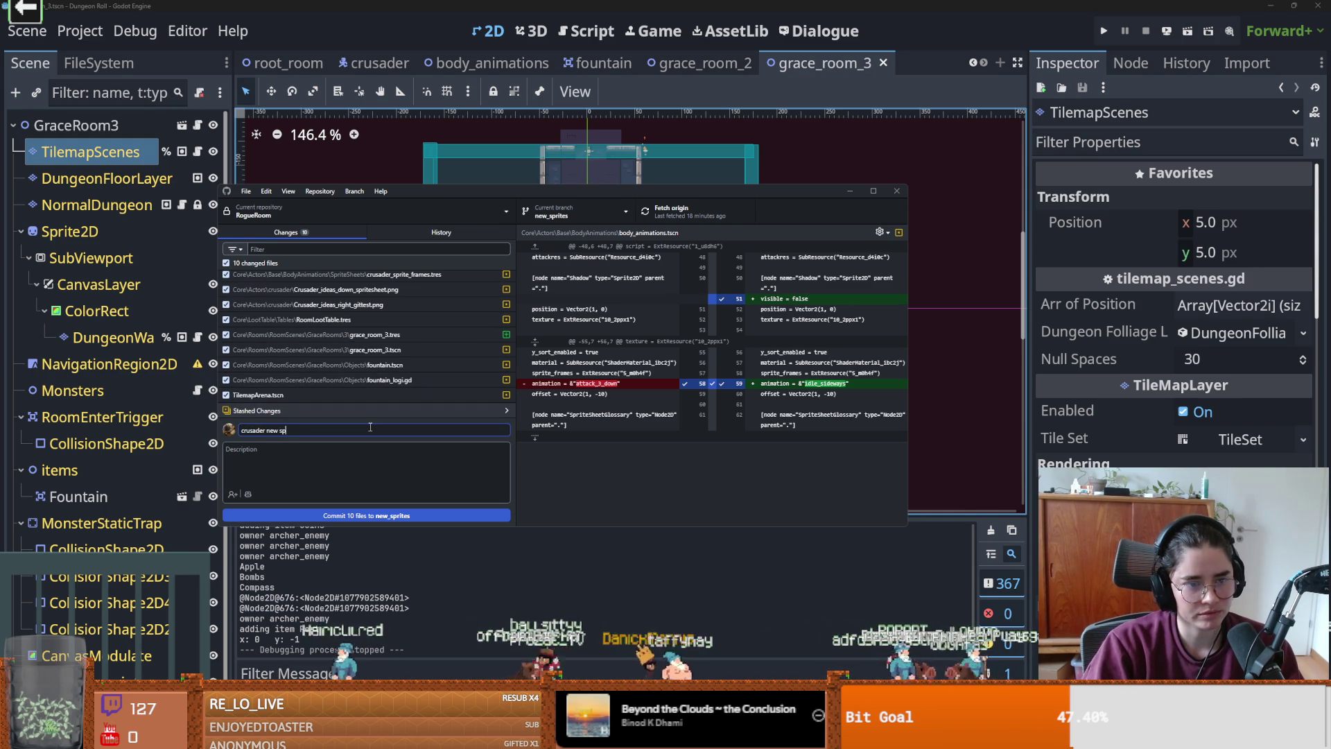
type("s andfoundta")
key("ctrl+a")
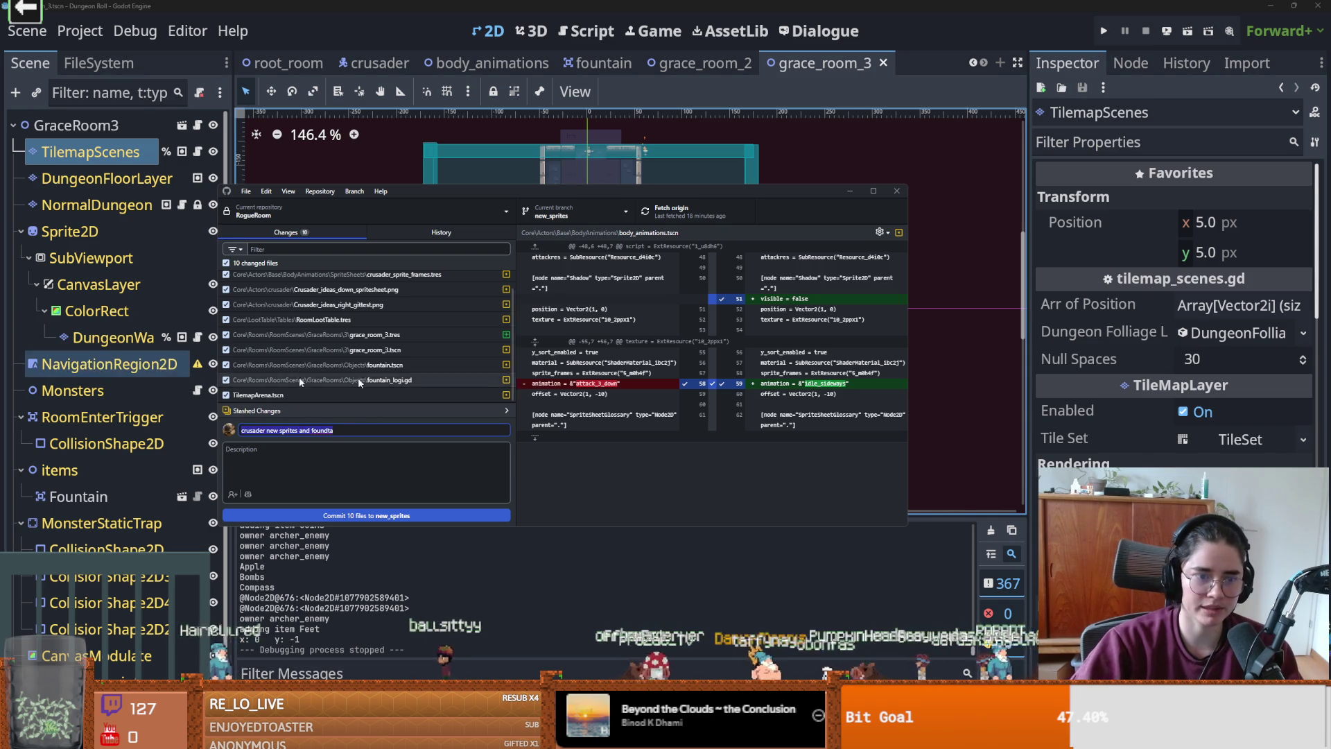
- Save the GraceRoom3 scene in the Godot editor
left_click(104, 258)
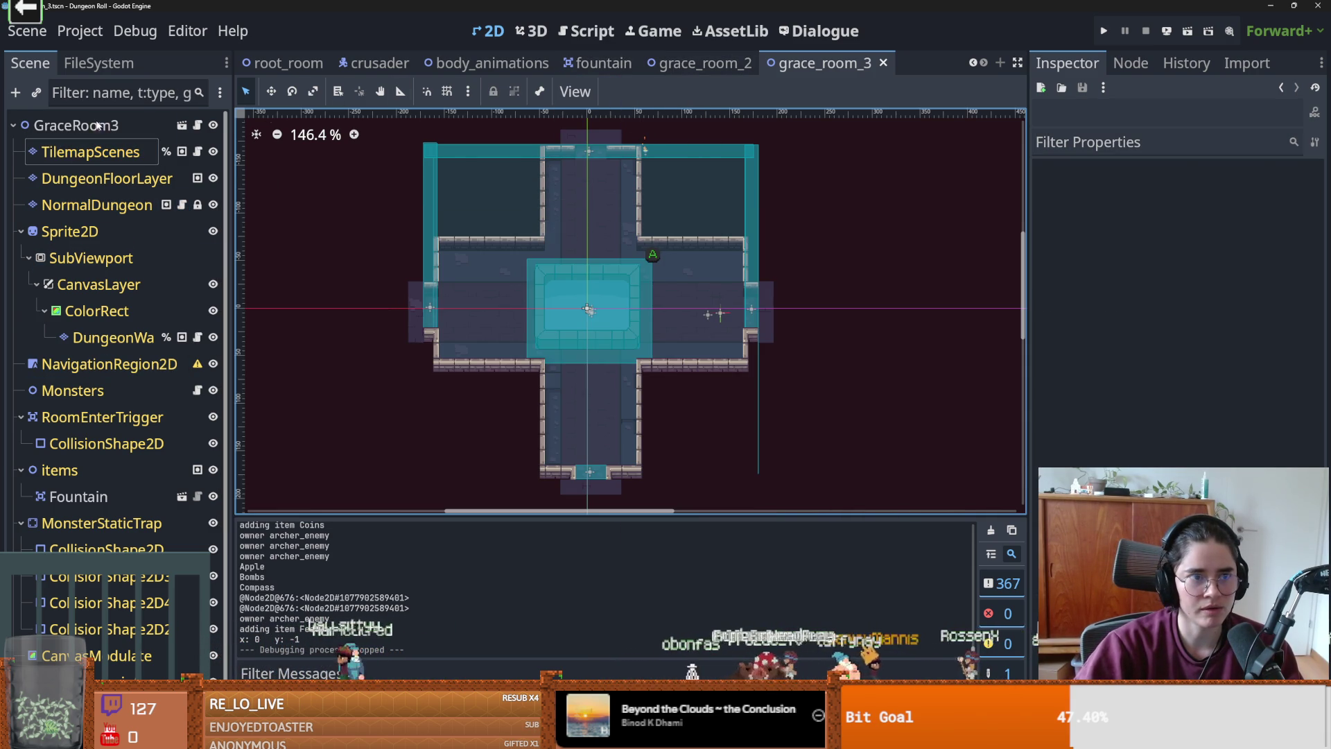
left_click(158, 125)
key("ctrl+s")
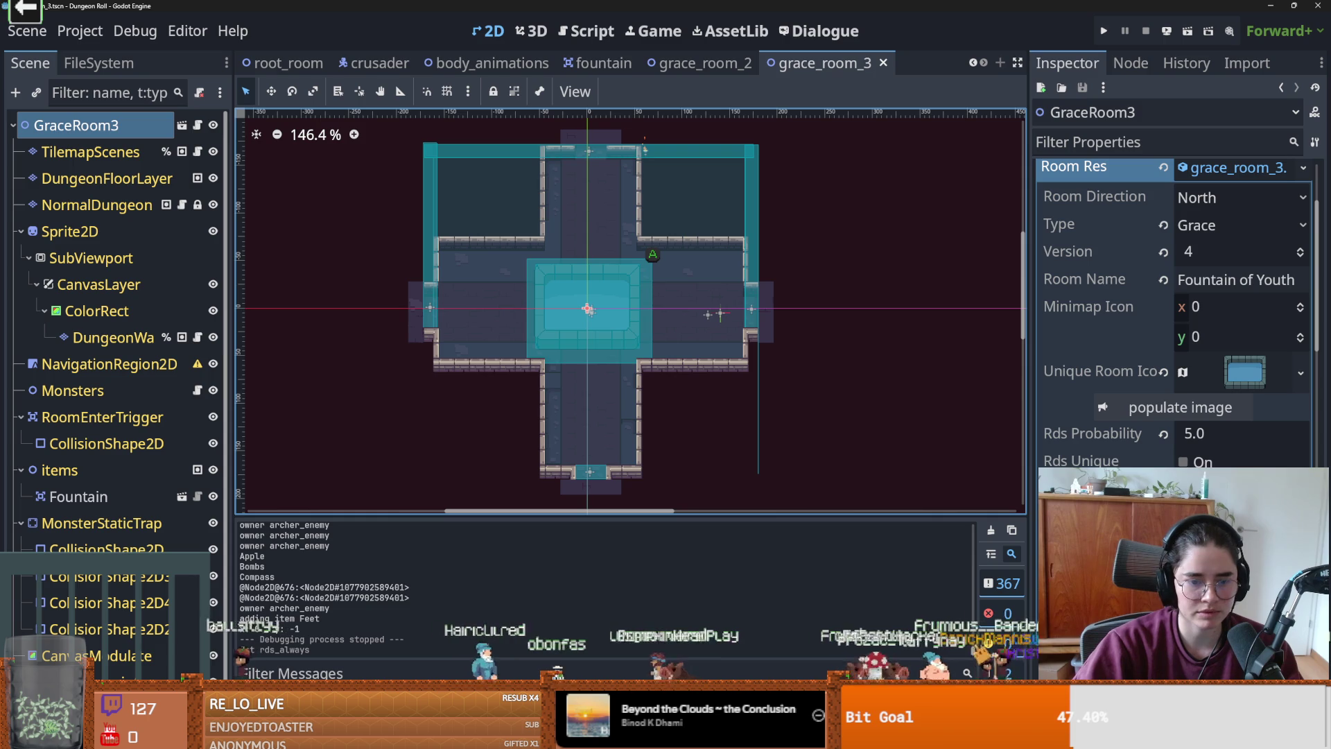
key("alt+Tab")
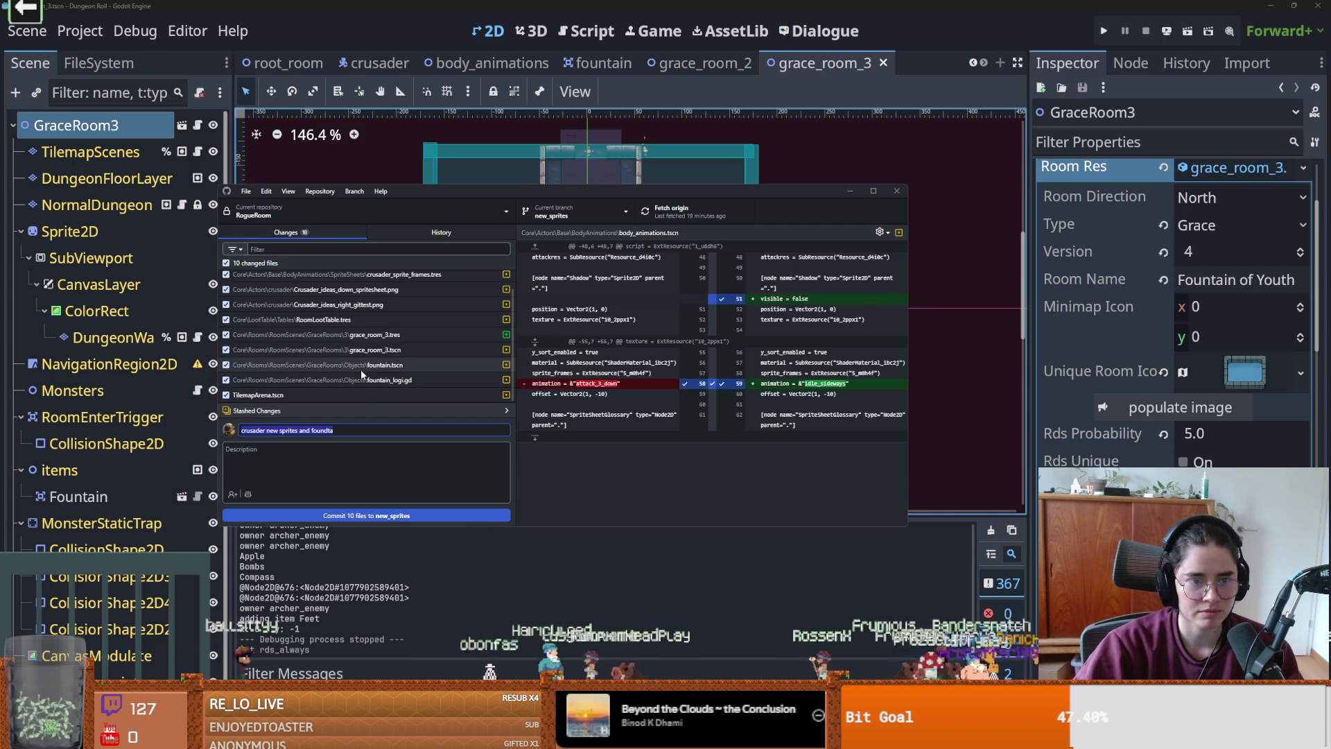
- Review the grace_room_3 diffs and finish the summary 'crusader new sprites and fountain grace room main'
left_click(365, 365)
left_click(401, 335)
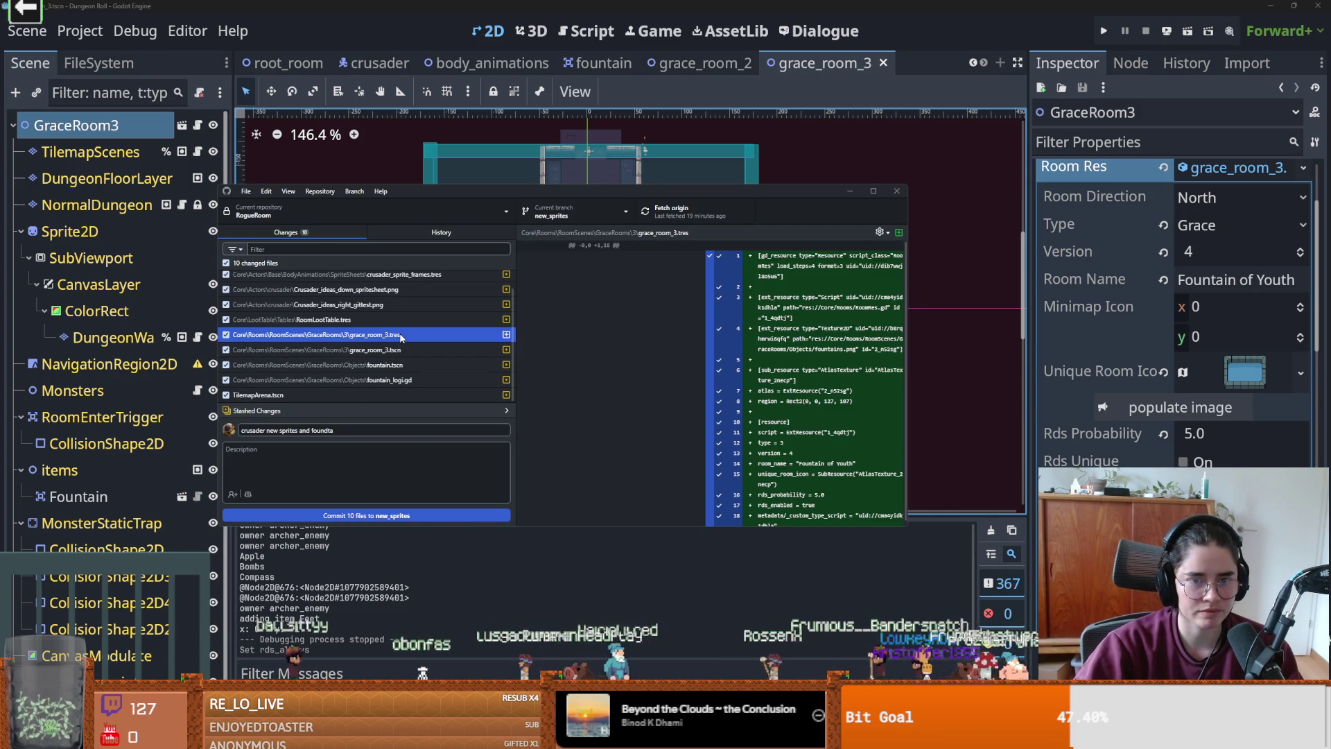
left_click(389, 349)
left_click(348, 428)
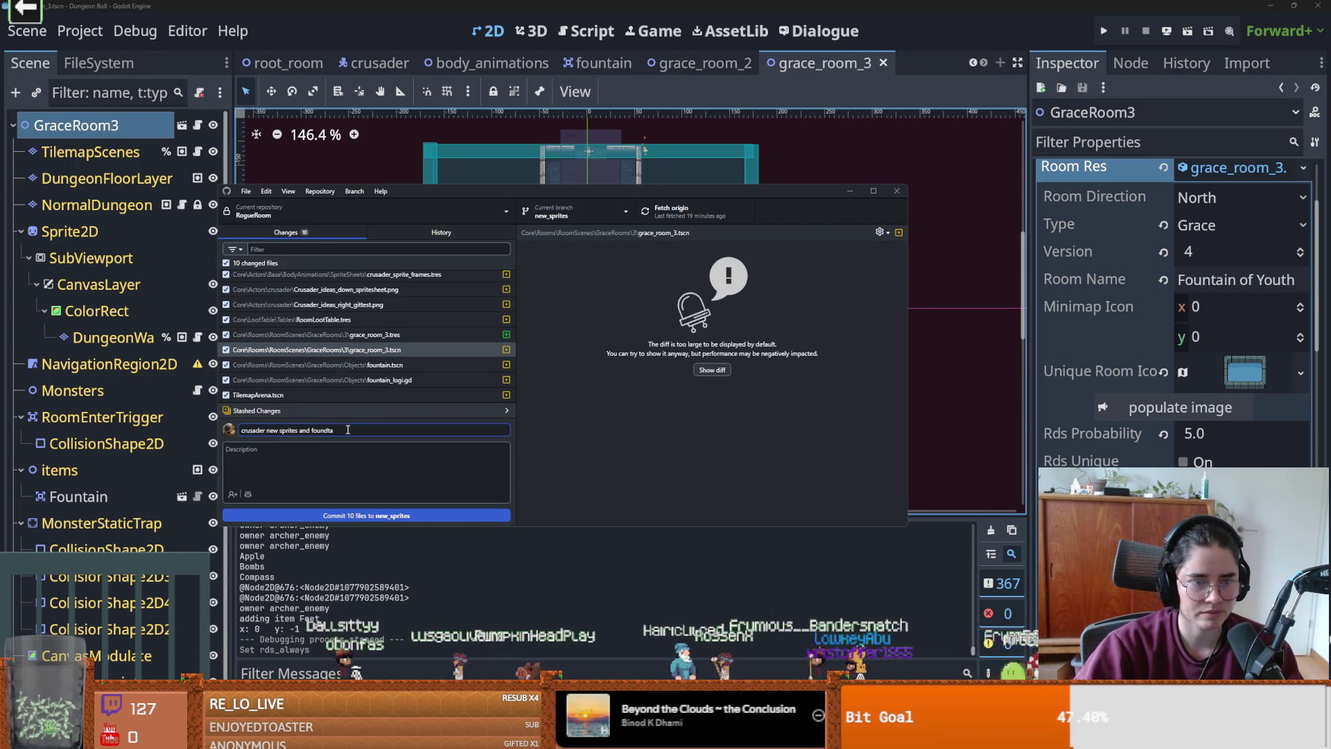
key("BackSpace")
key("BackSpace")
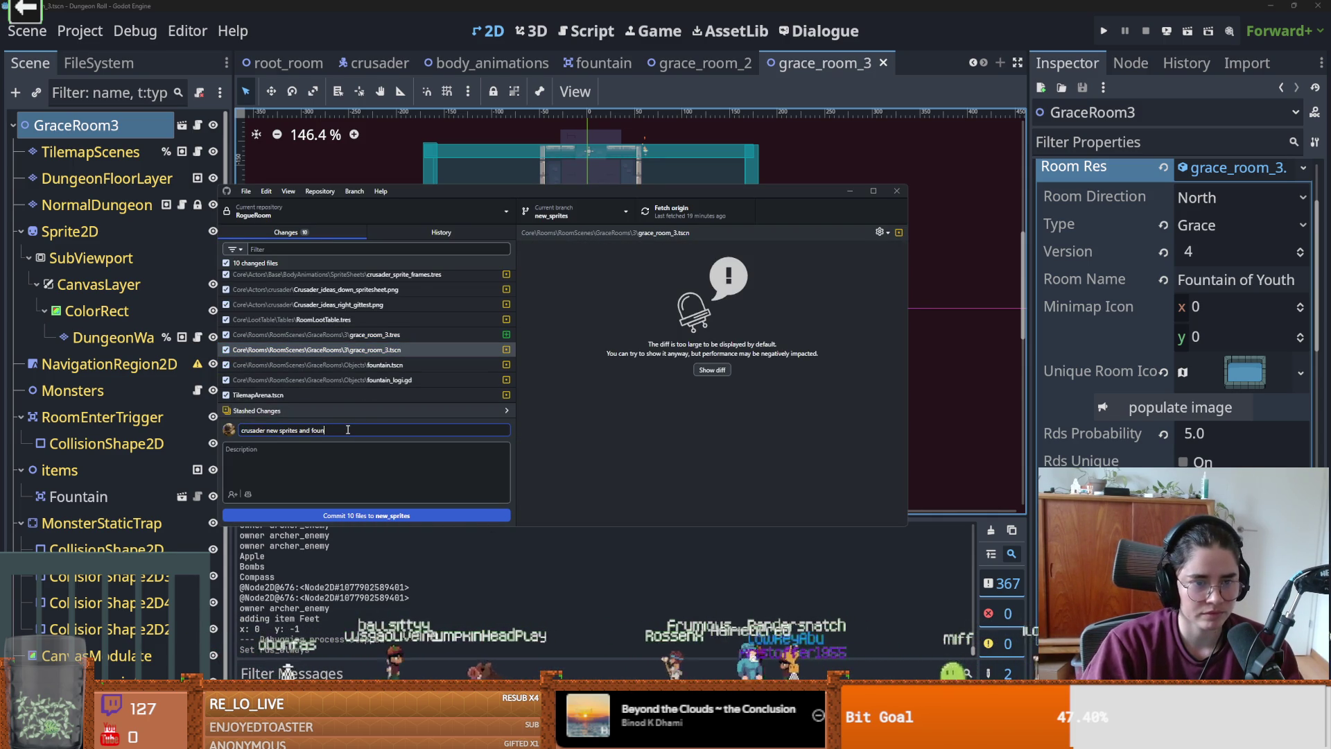
type("tain grace")
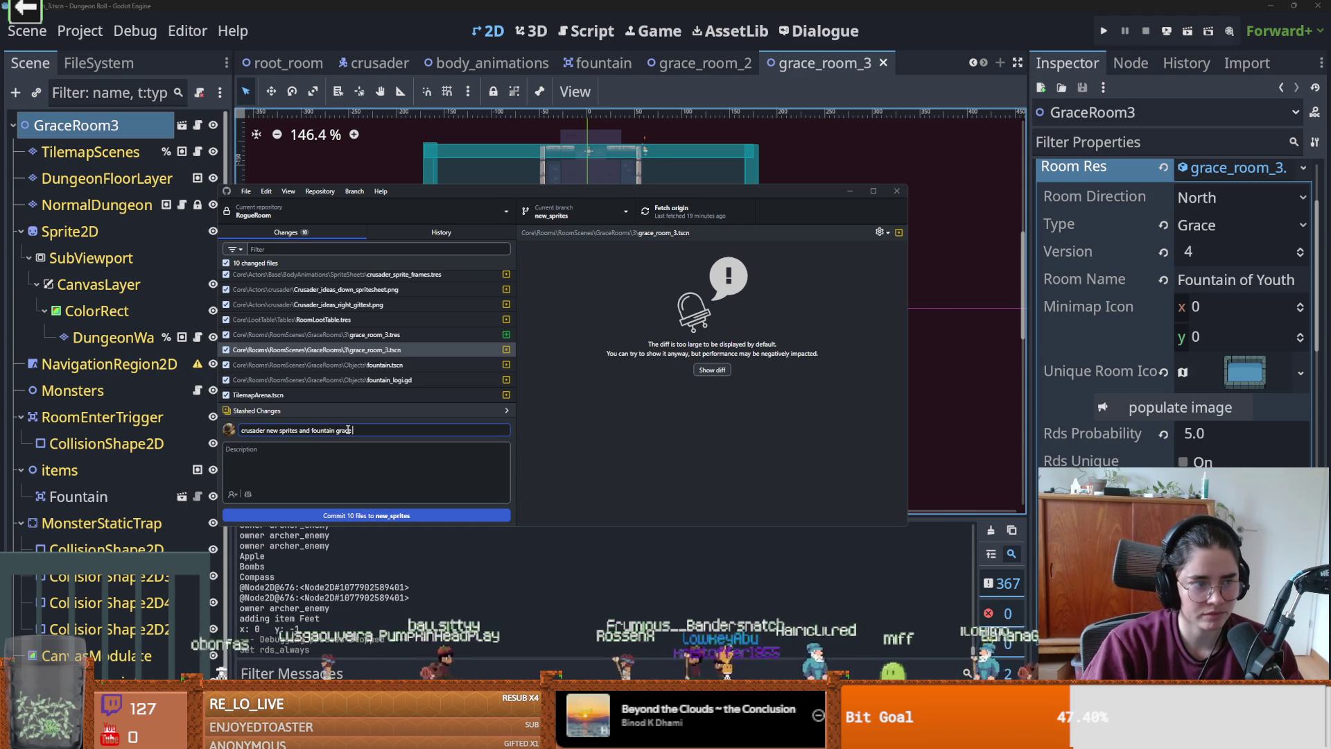
type(" room main")
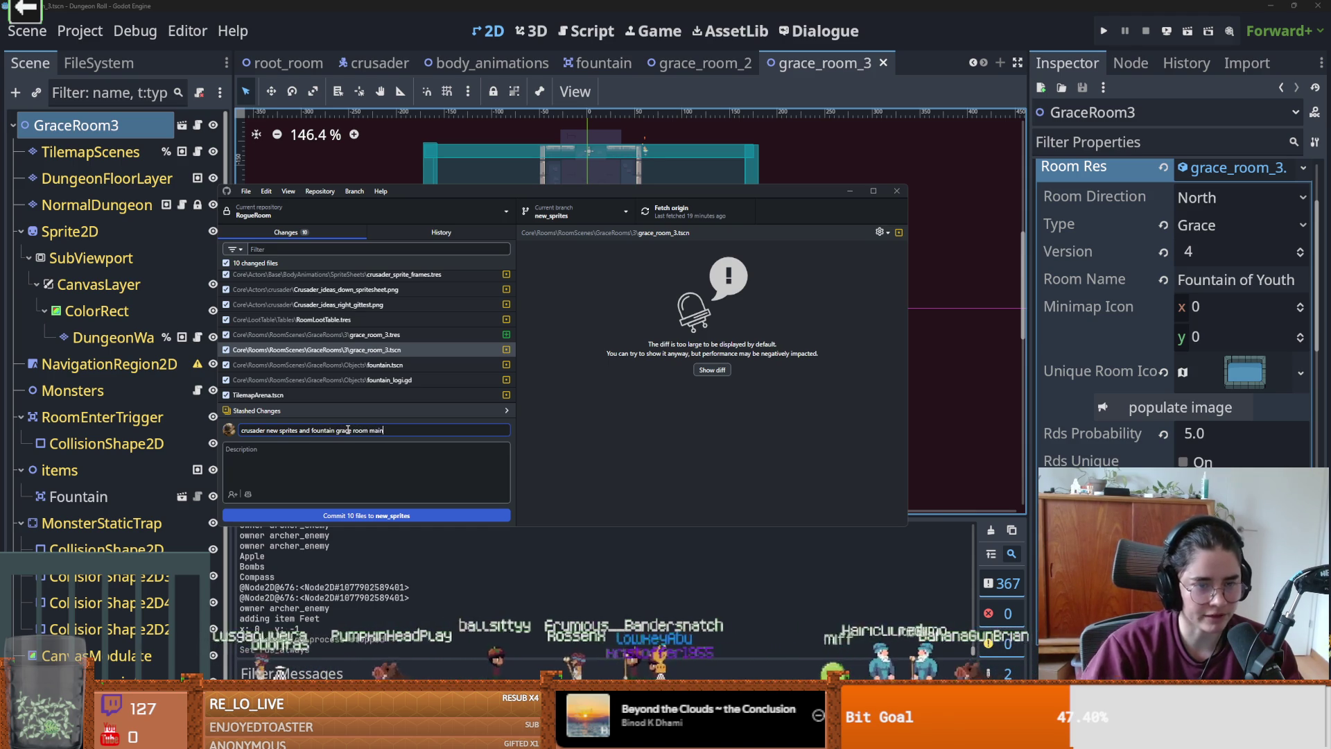
- Commit the ten files to new_sprites and push them to origin
left_click(345, 513)
left_click(676, 211)
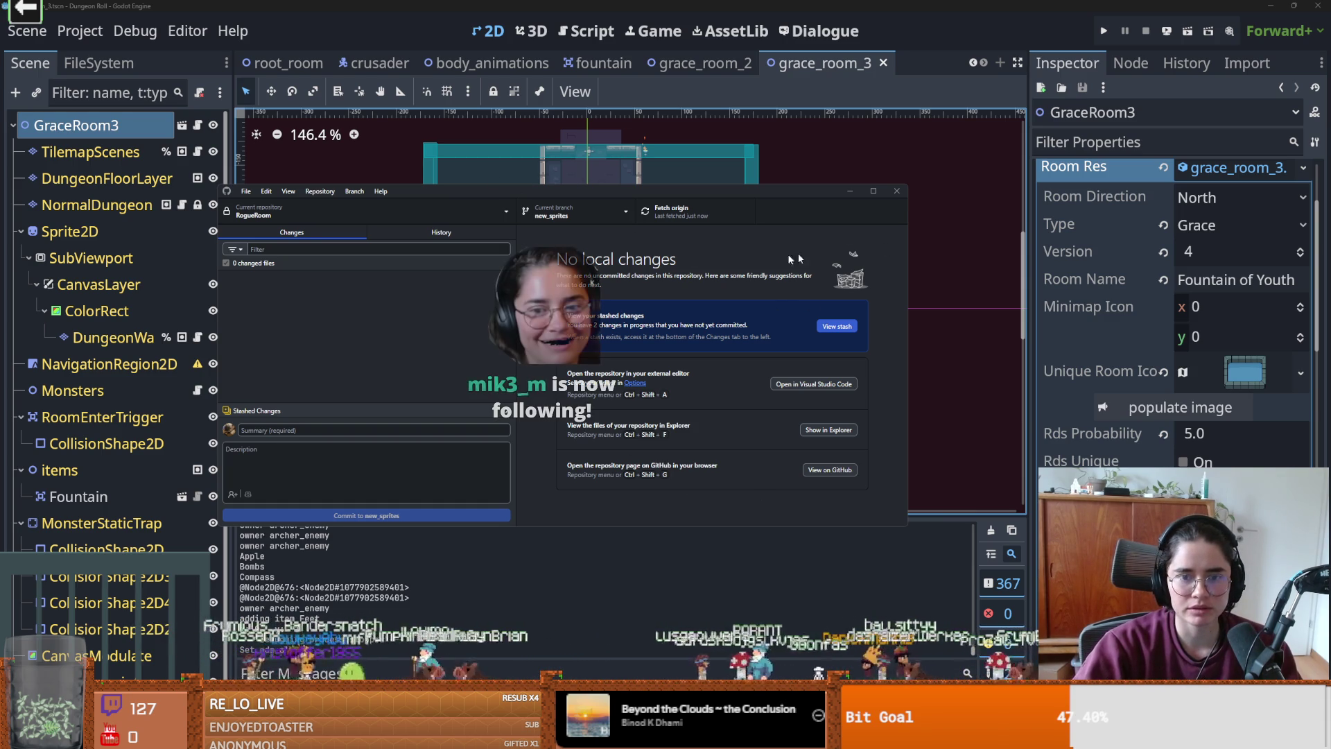
key("alt+Tab")
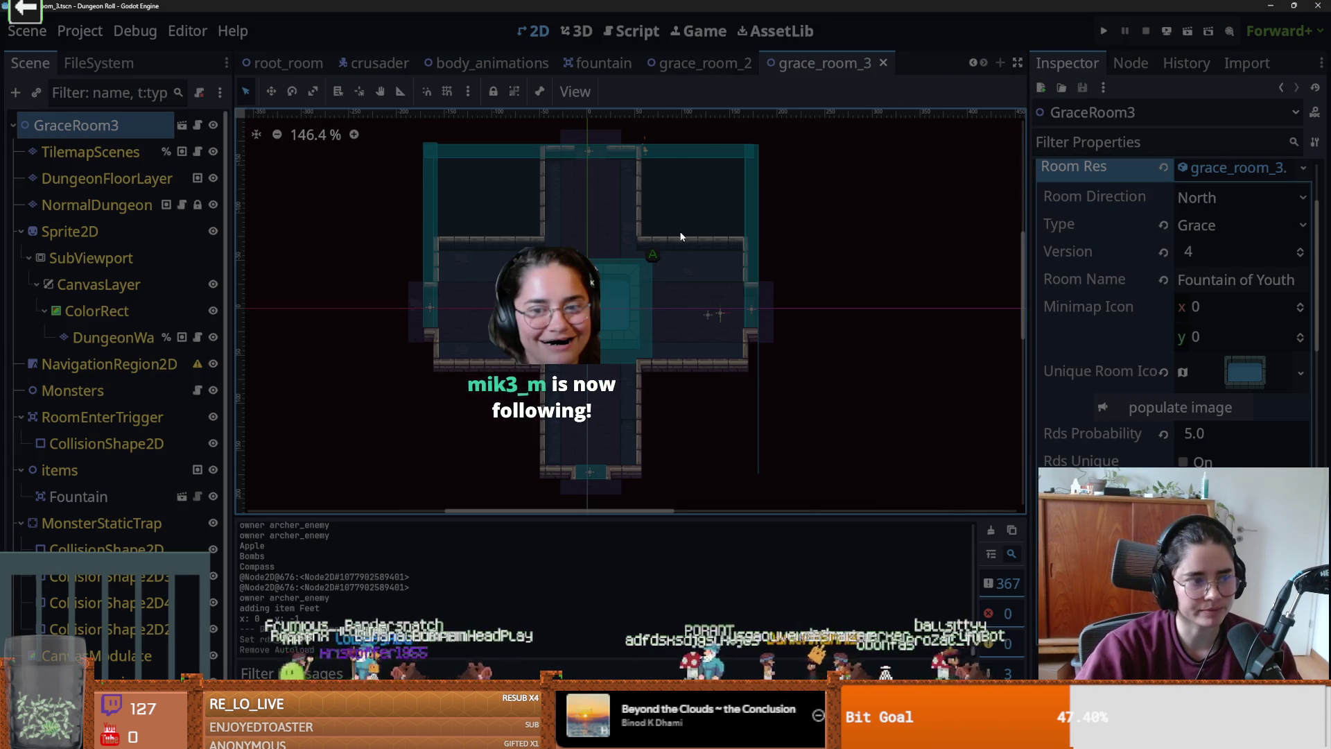
- Quit FL Studio without saving the funeral project
key("alt+Tab")
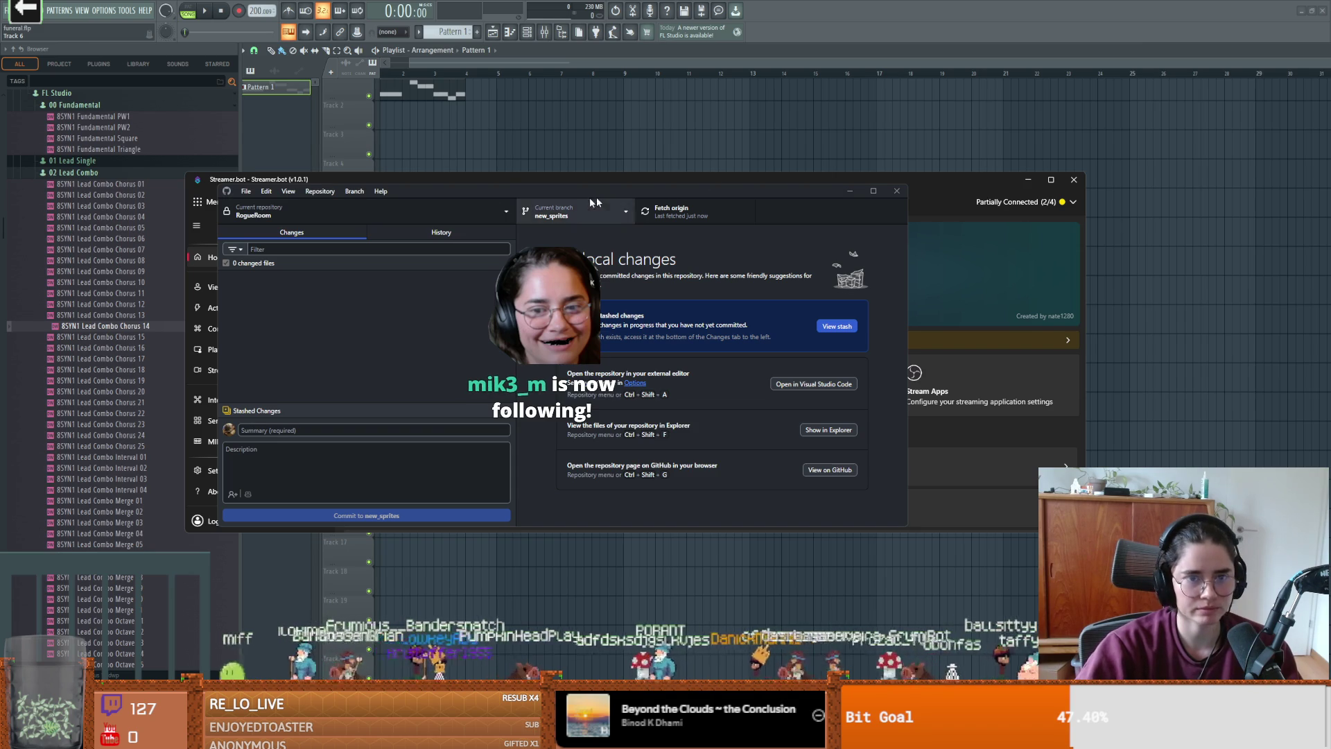
key("alt+F4")
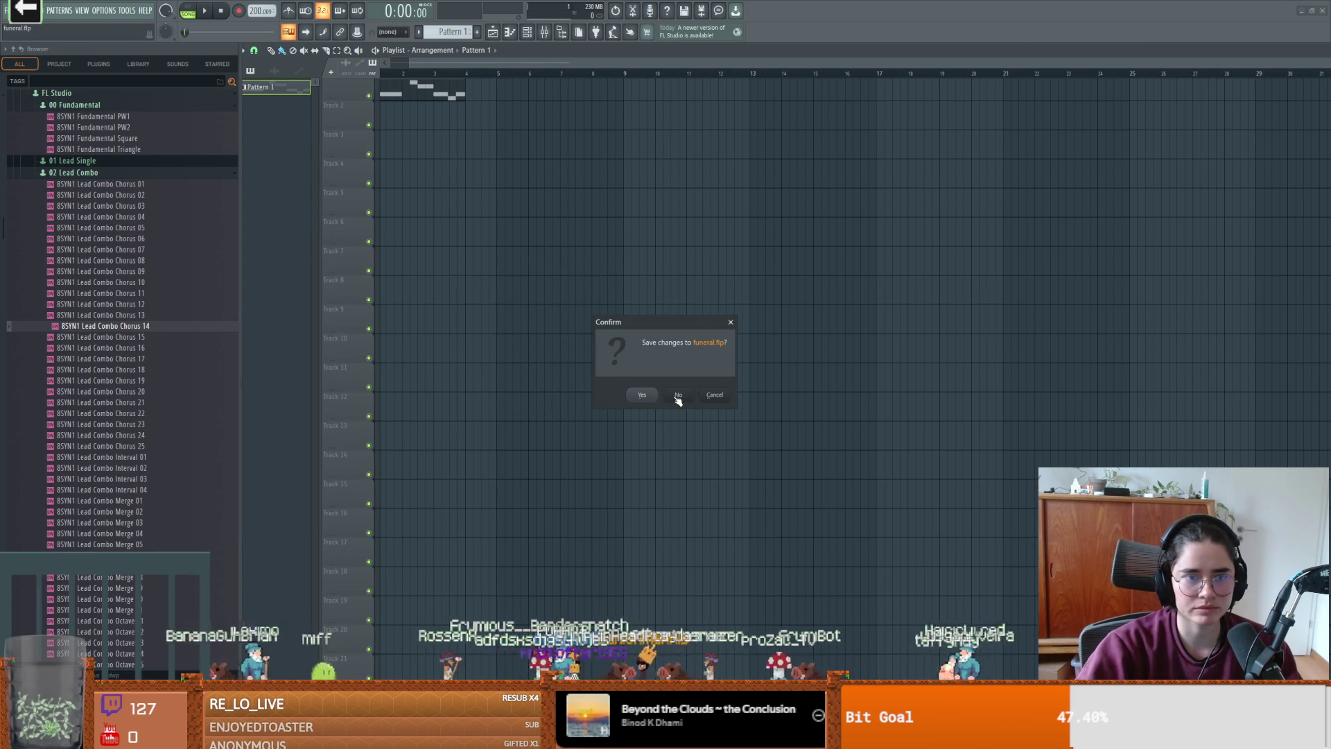
left_click(676, 396)
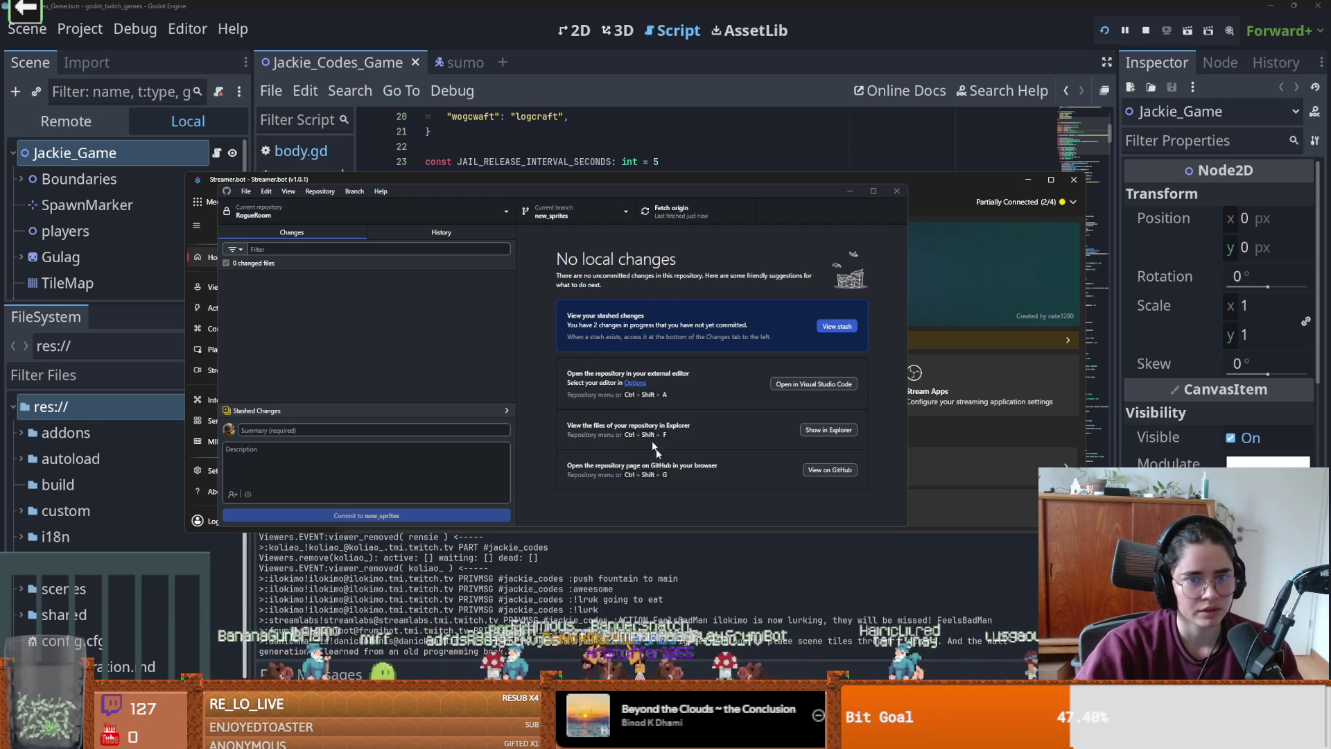
- Check out main and start merging the new_sprites branch into it
left_click(602, 208)
left_click(558, 287)
left_click(320, 192)
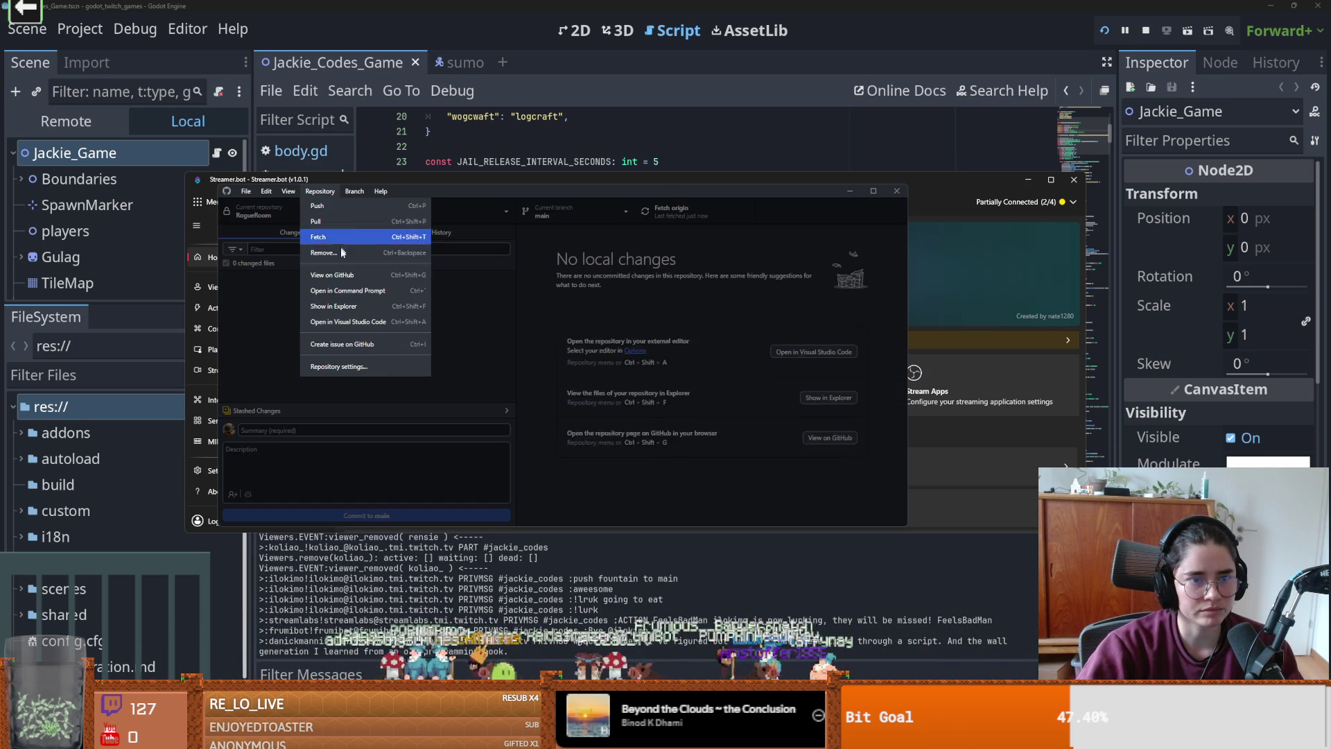
mouse_move(355, 191)
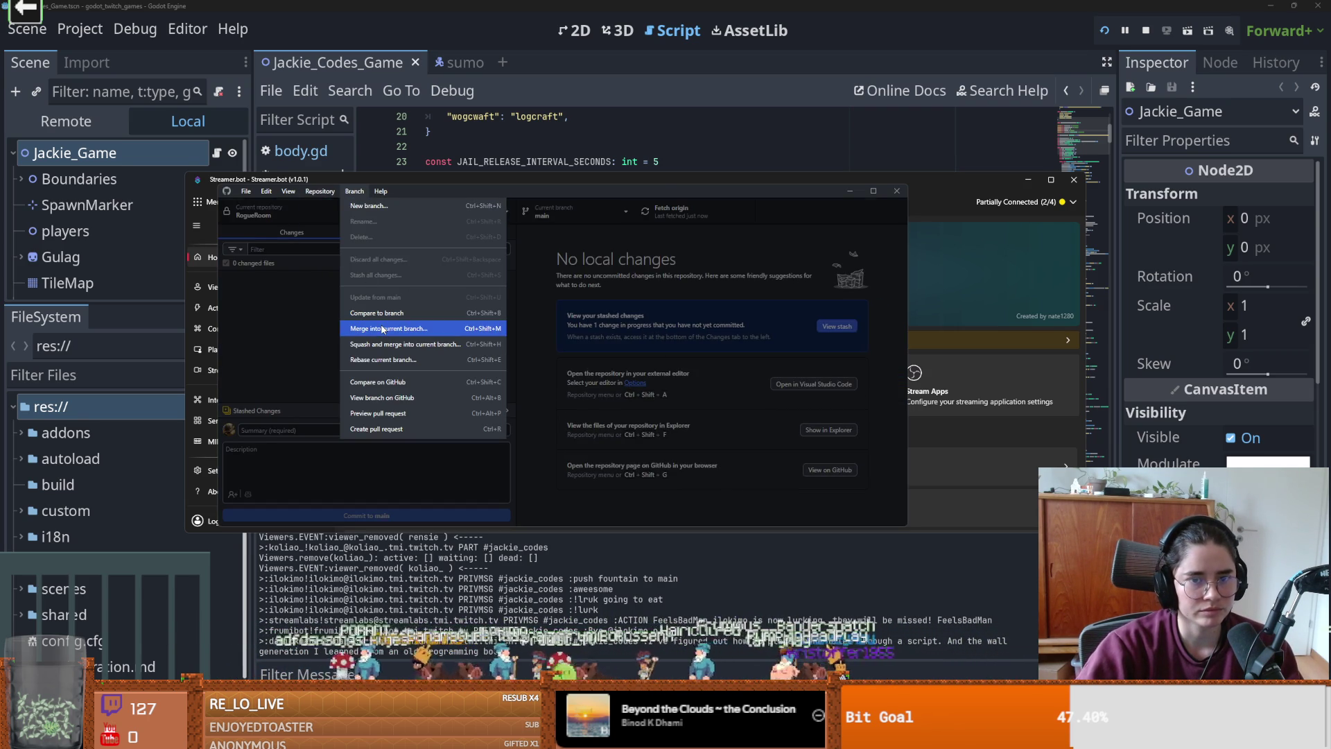
left_click(382, 328)
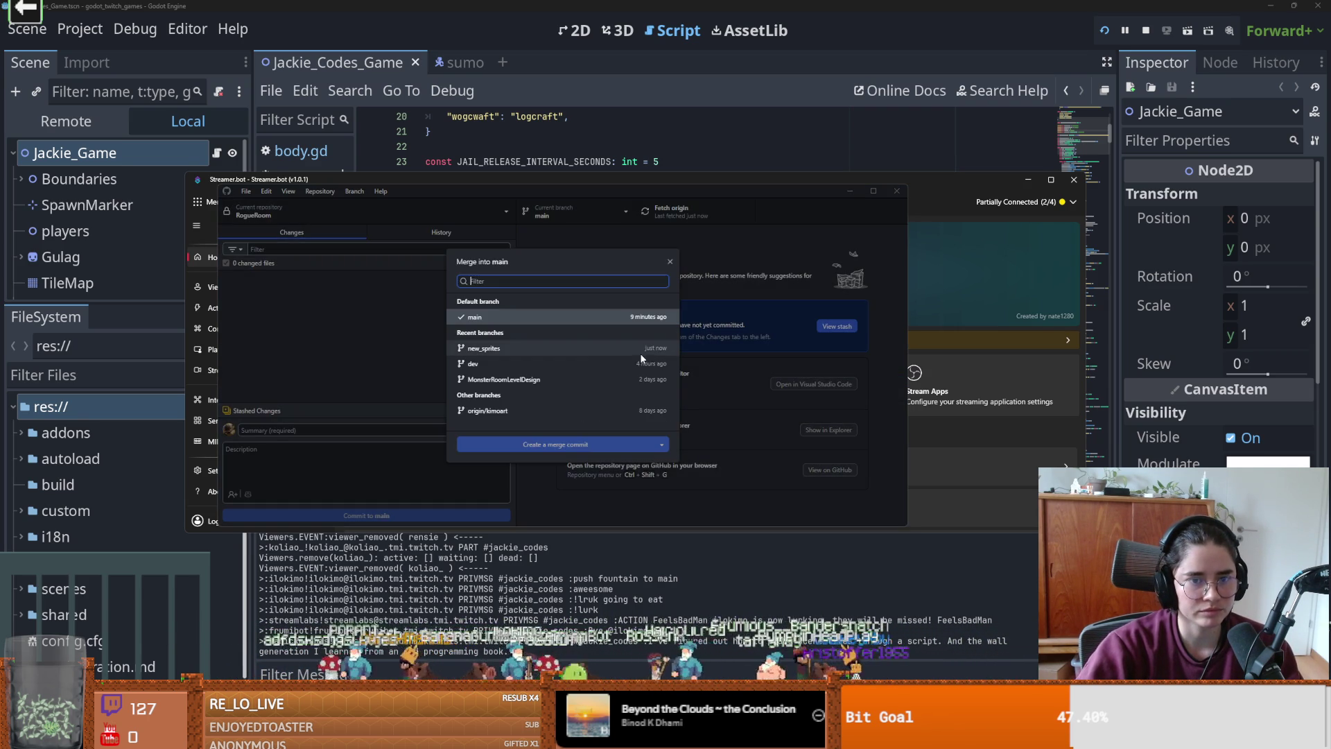
left_click(513, 350)
left_click(562, 445)
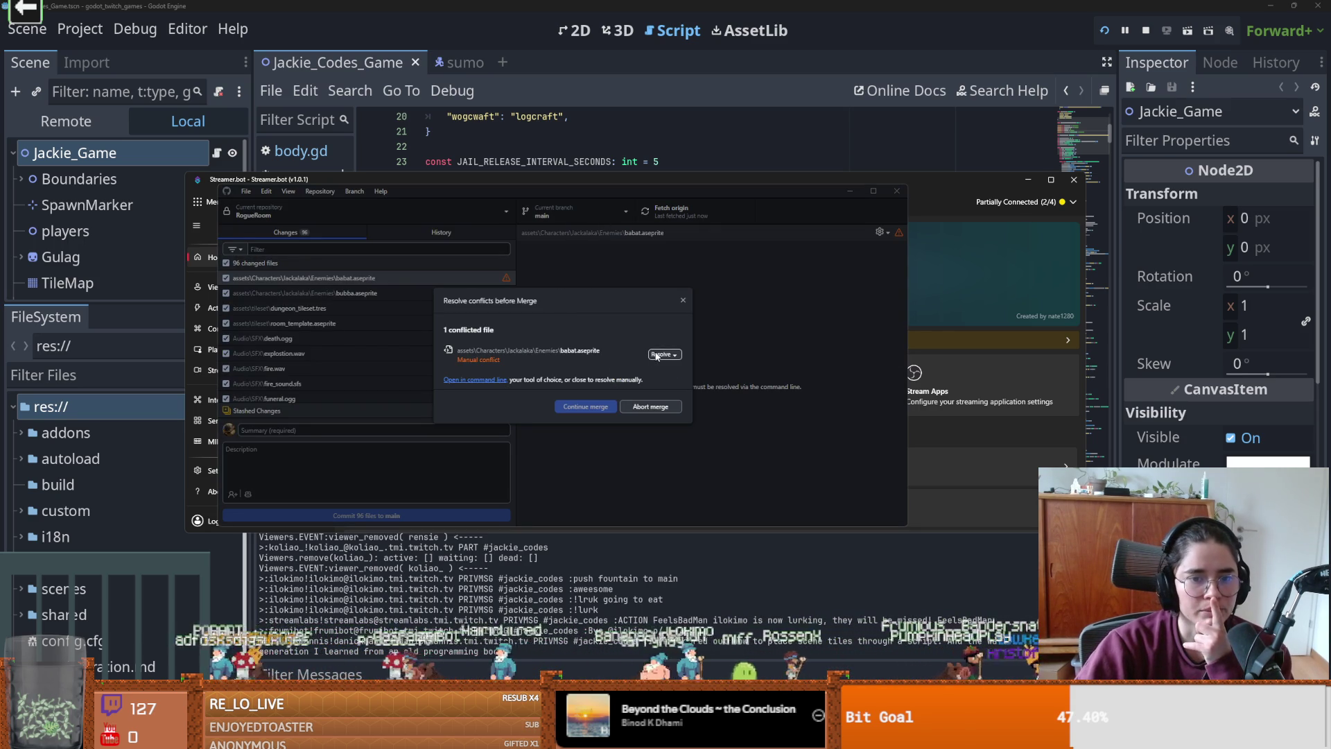
- Resolve the babat.aseprite conflict with main's version and complete the merge
left_click(659, 355)
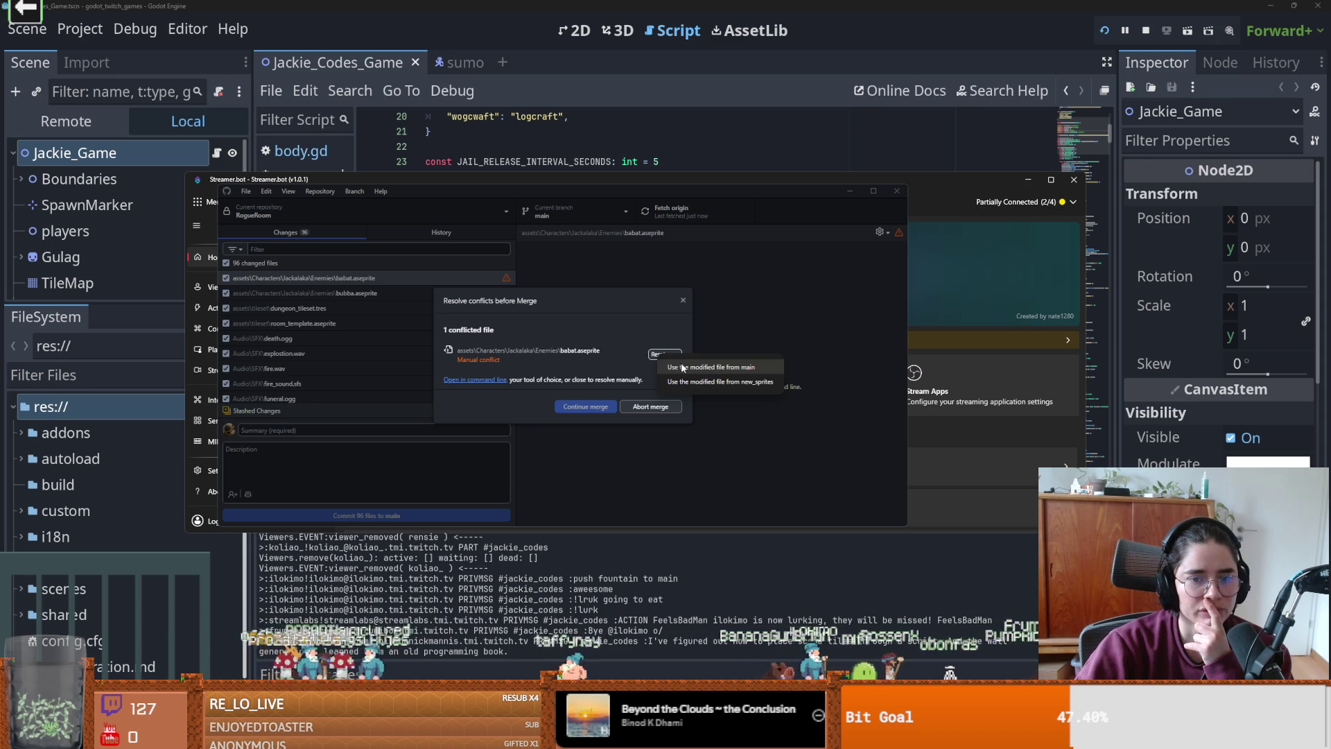
left_click(685, 367)
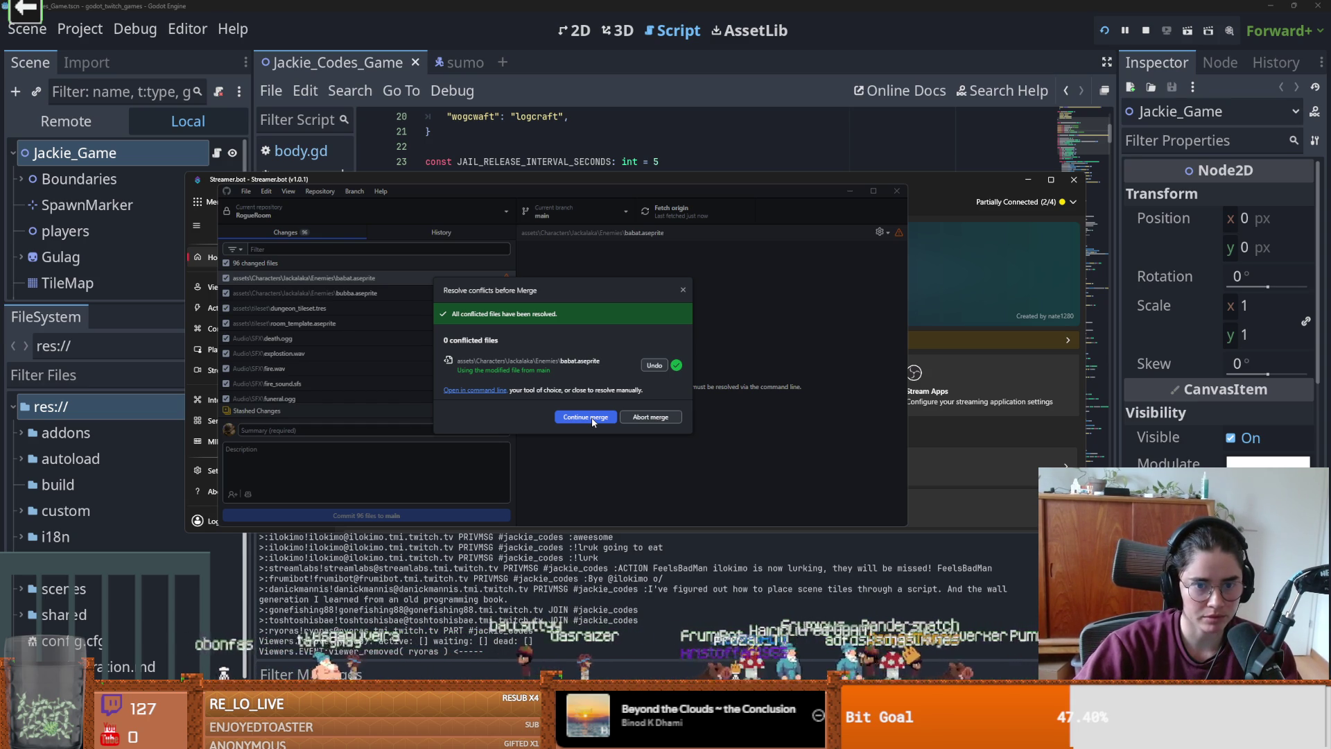
left_click(586, 417)
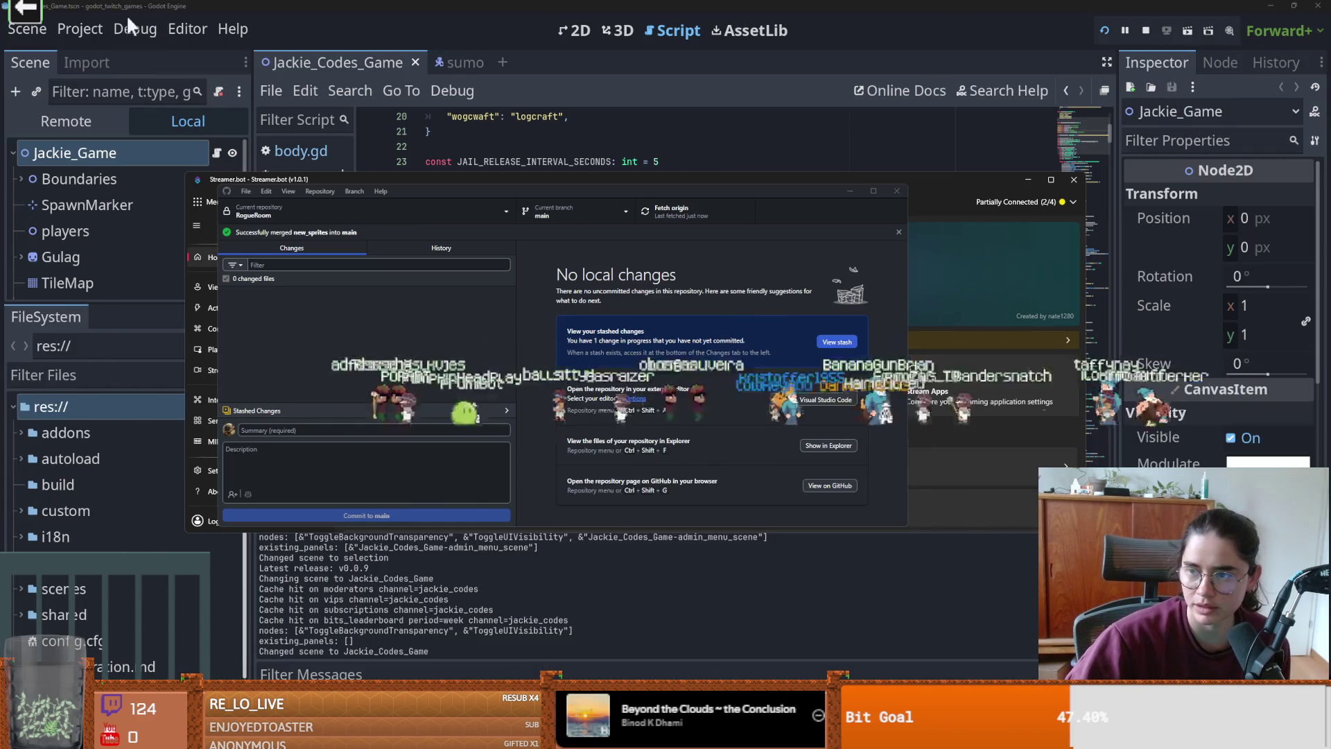
- Return to the game picker and launch the Cannon chat game
left_click(25, 10)
left_click(504, 380)
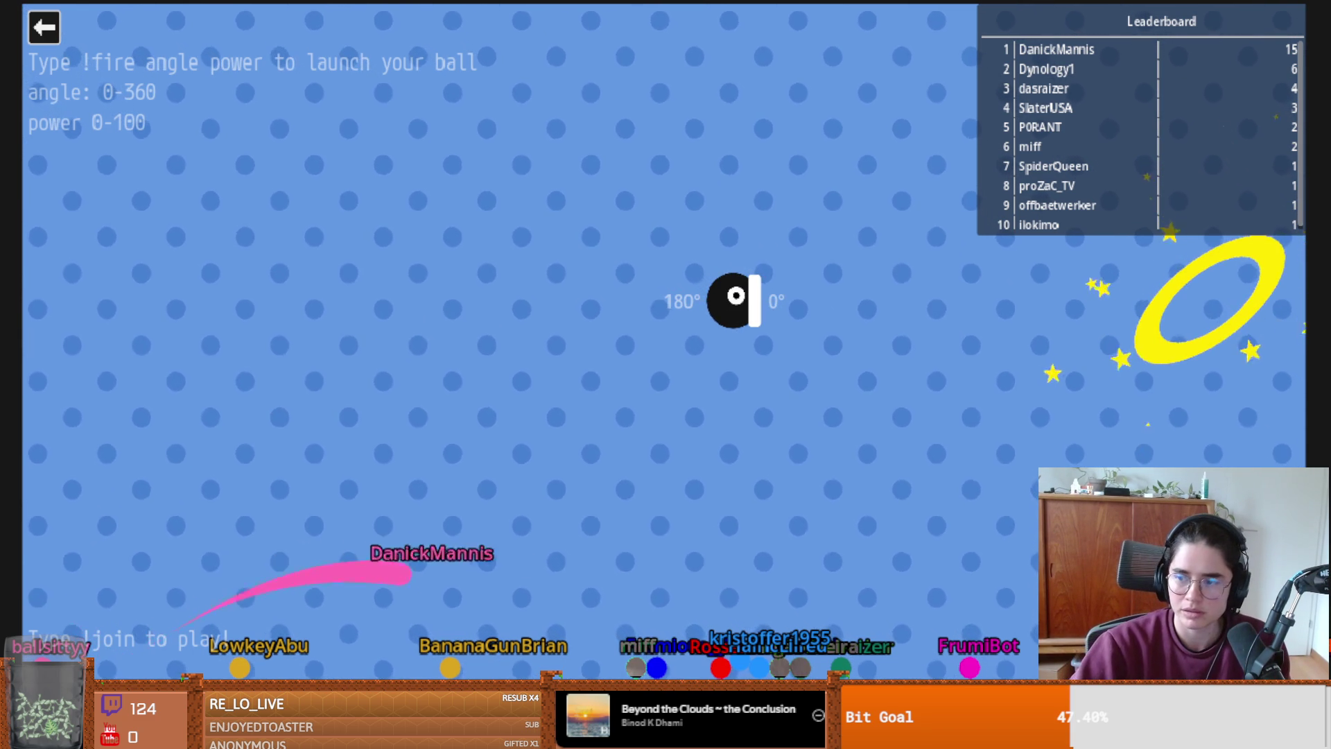
- Leave the Cannon game, play the RPG-without-budget devlog EP.00 fullscreen, then pause it
left_click(43, 28)
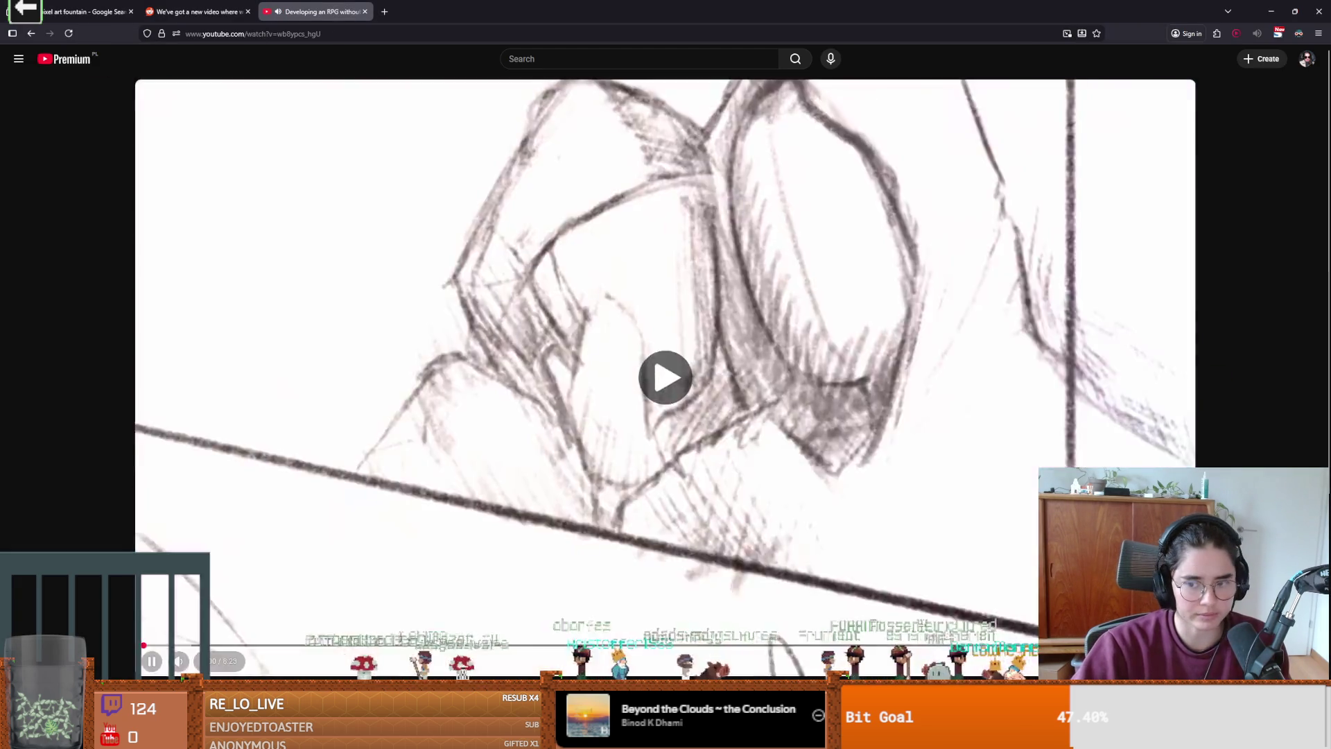
double_click(795, 535)
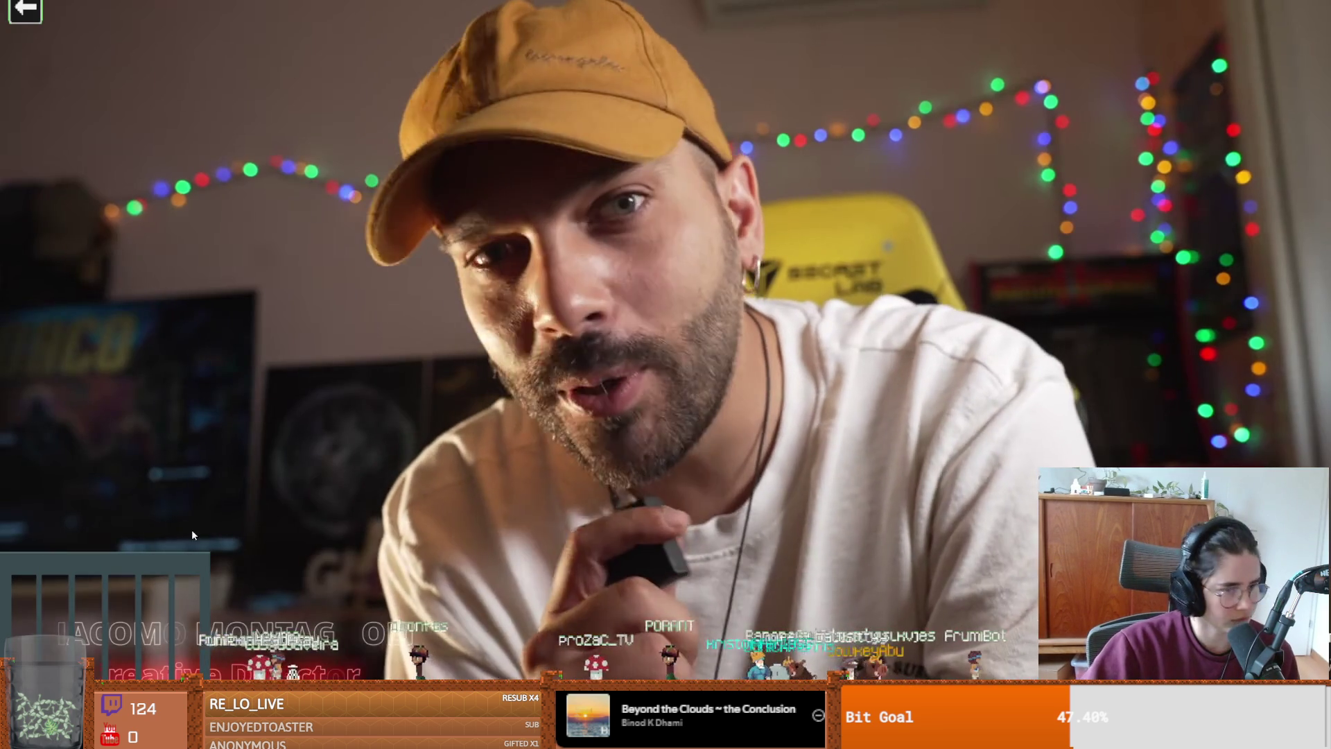
left_click(418, 484)
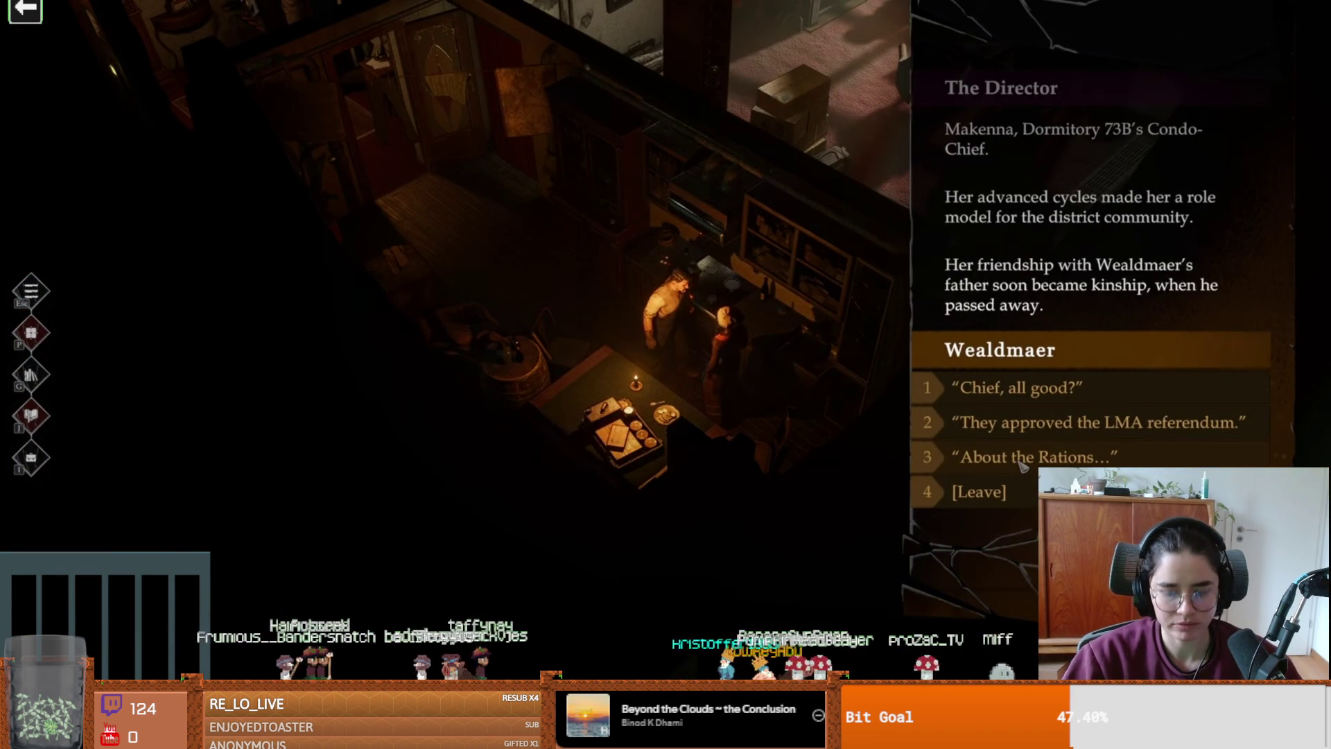
left_click(1023, 465)
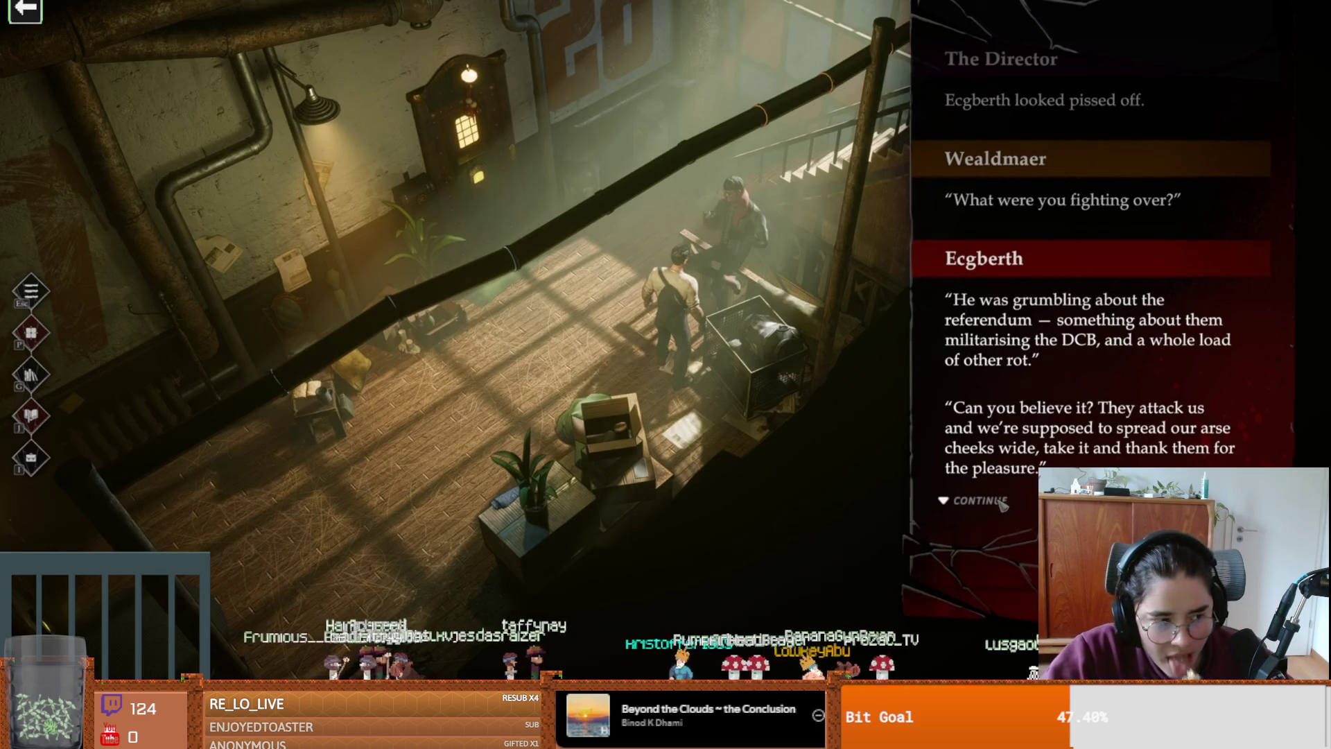
left_click(1001, 502)
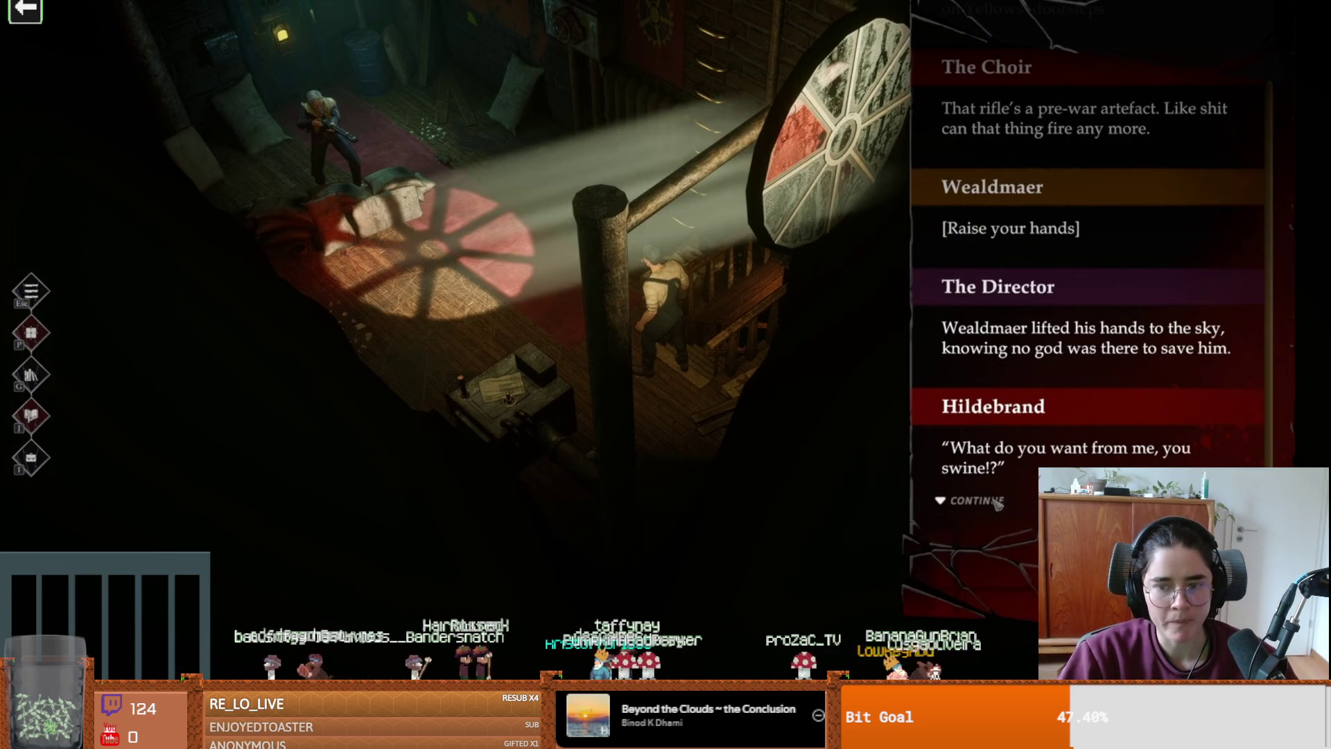
left_click(999, 504)
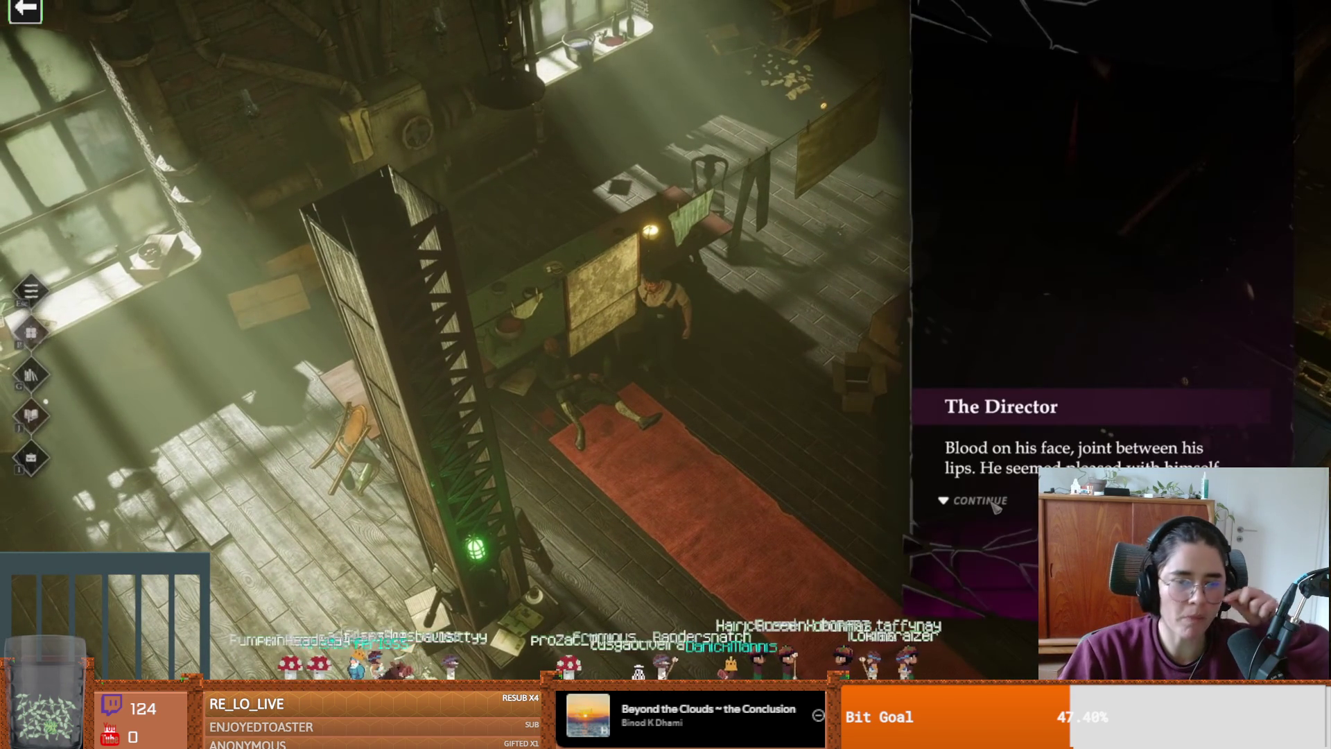
left_click(994, 505)
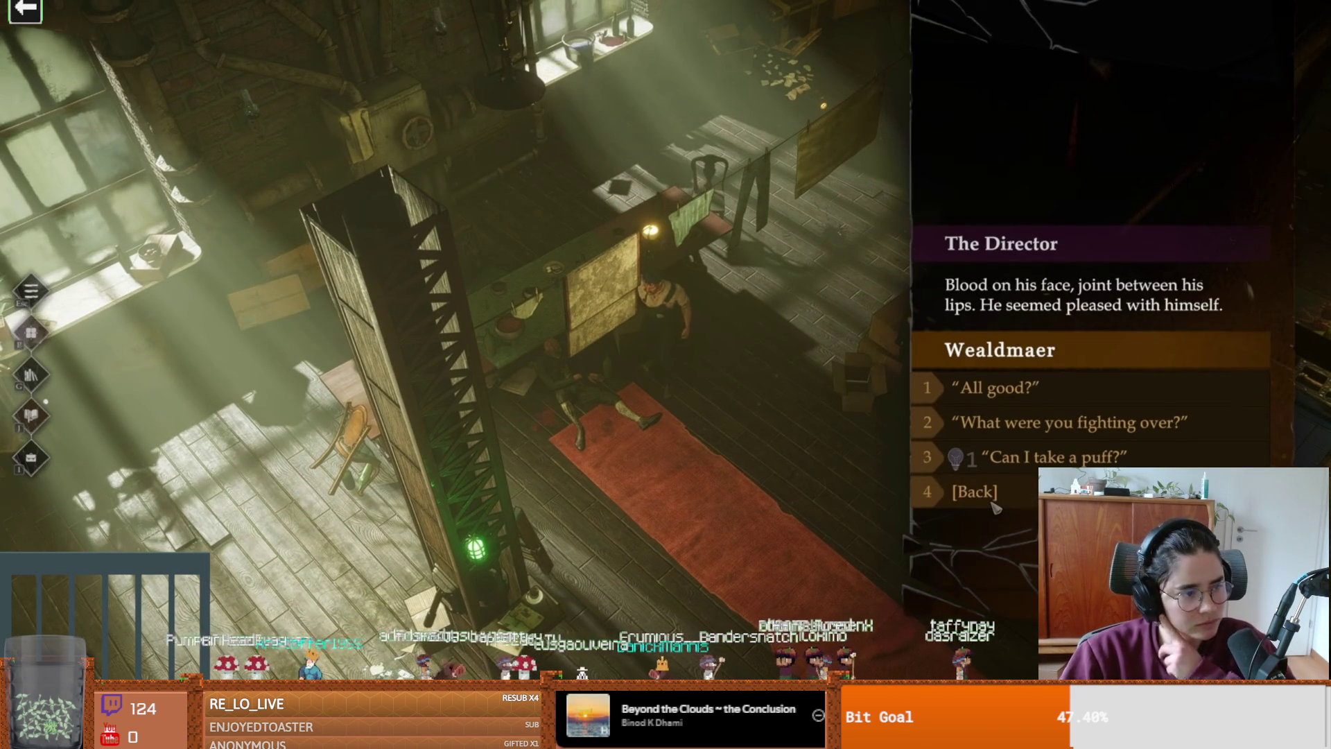
left_click(1038, 431)
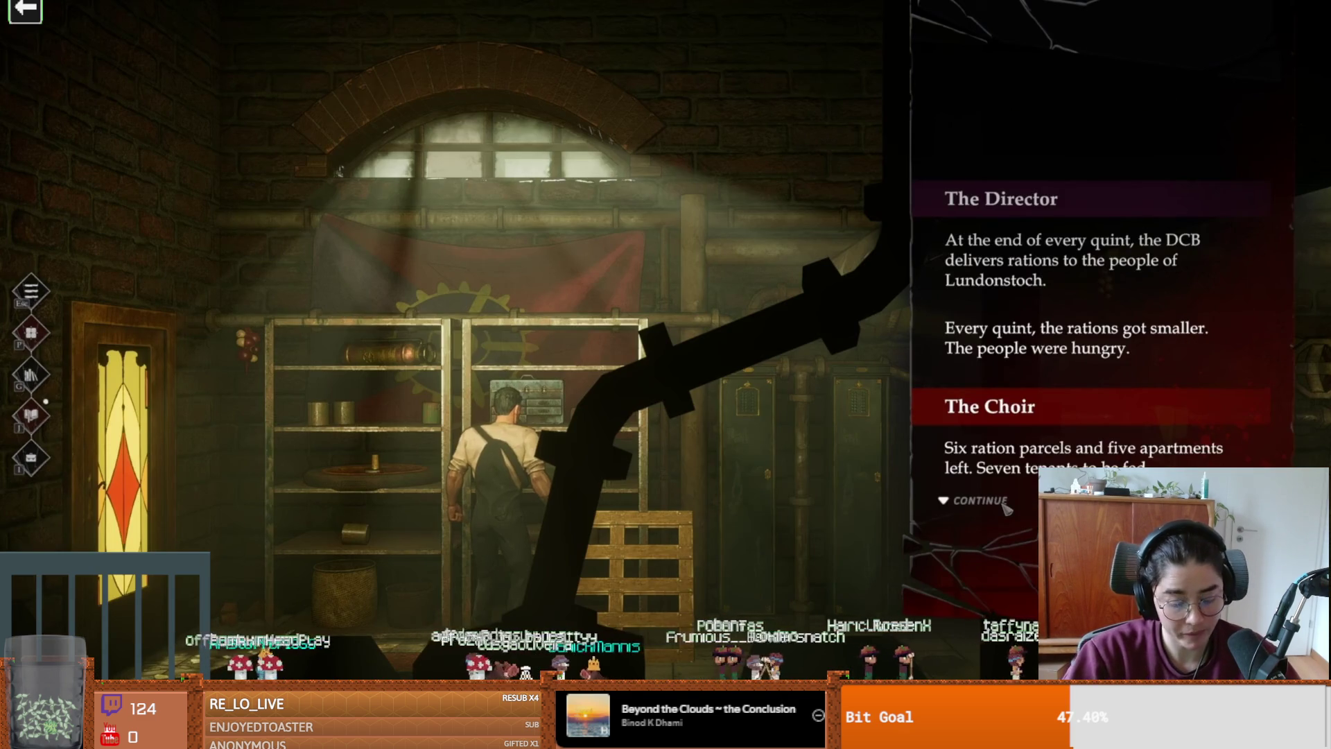
left_click(1007, 508)
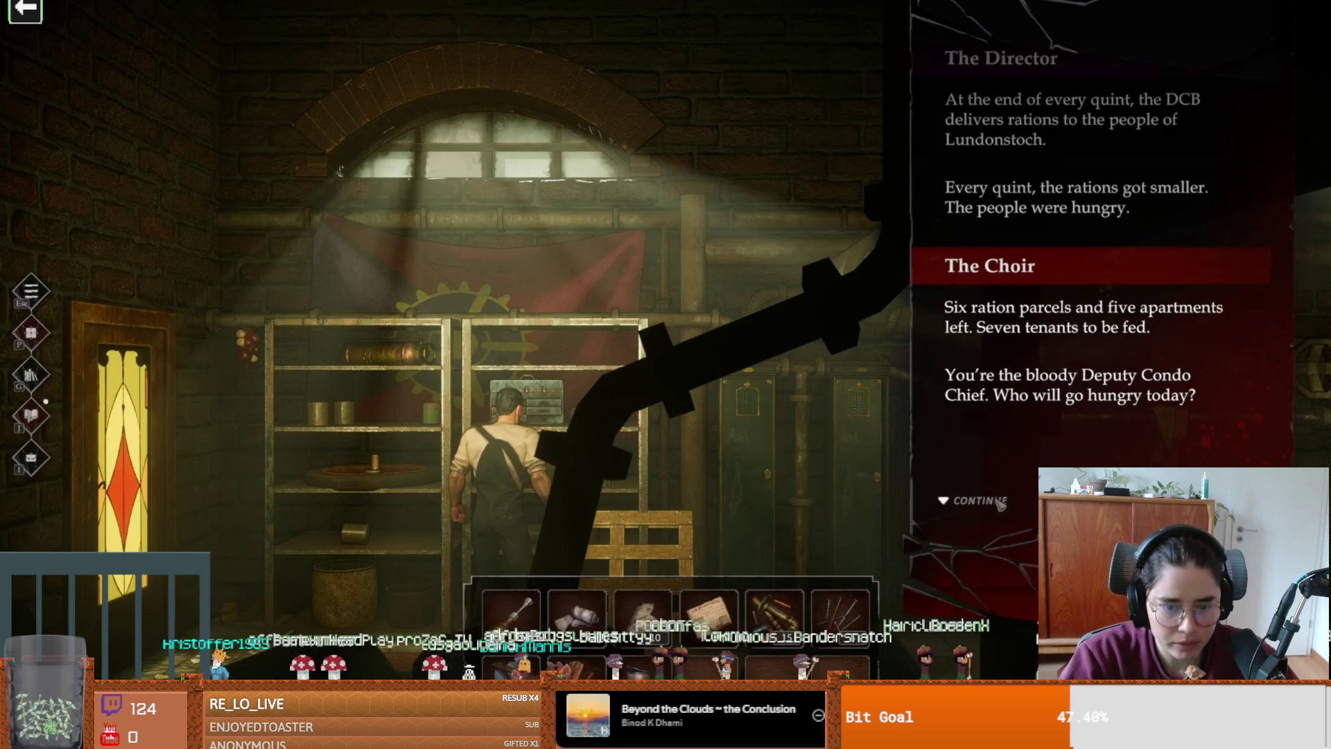
left_click(1001, 504)
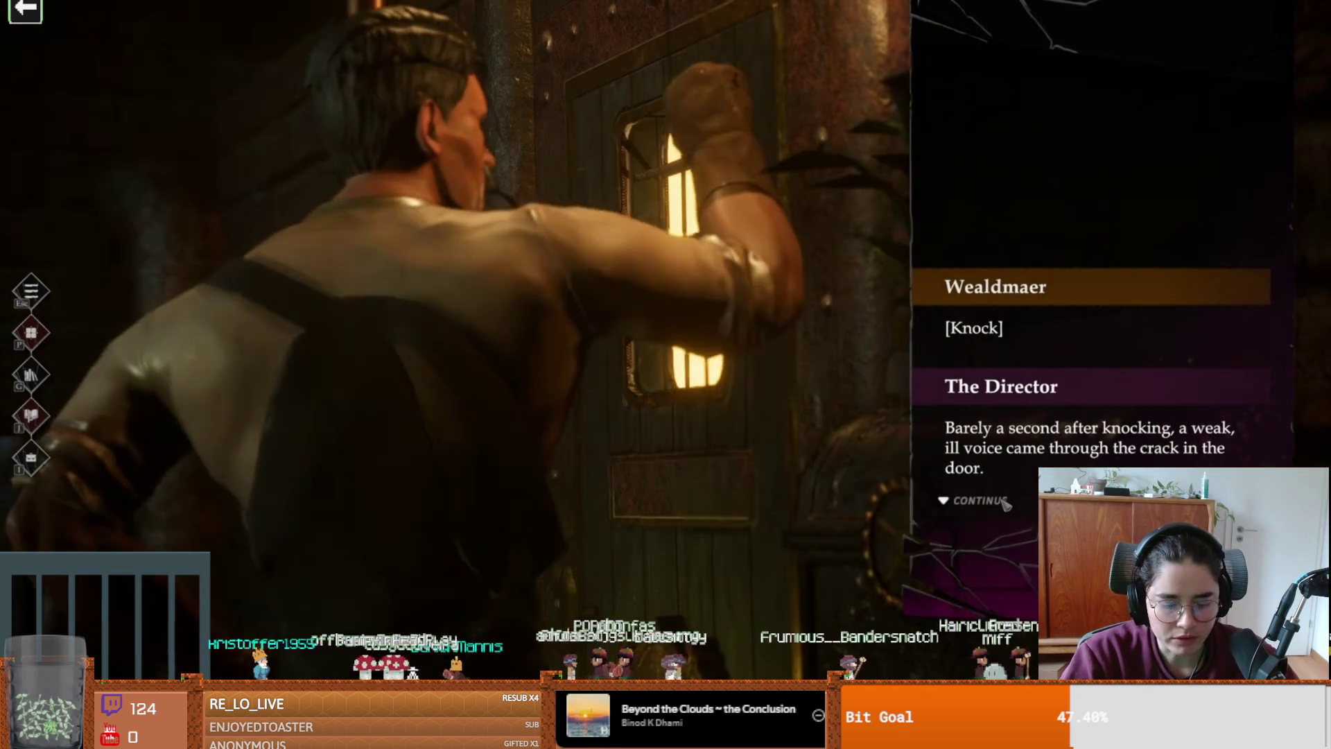
left_click(1005, 504)
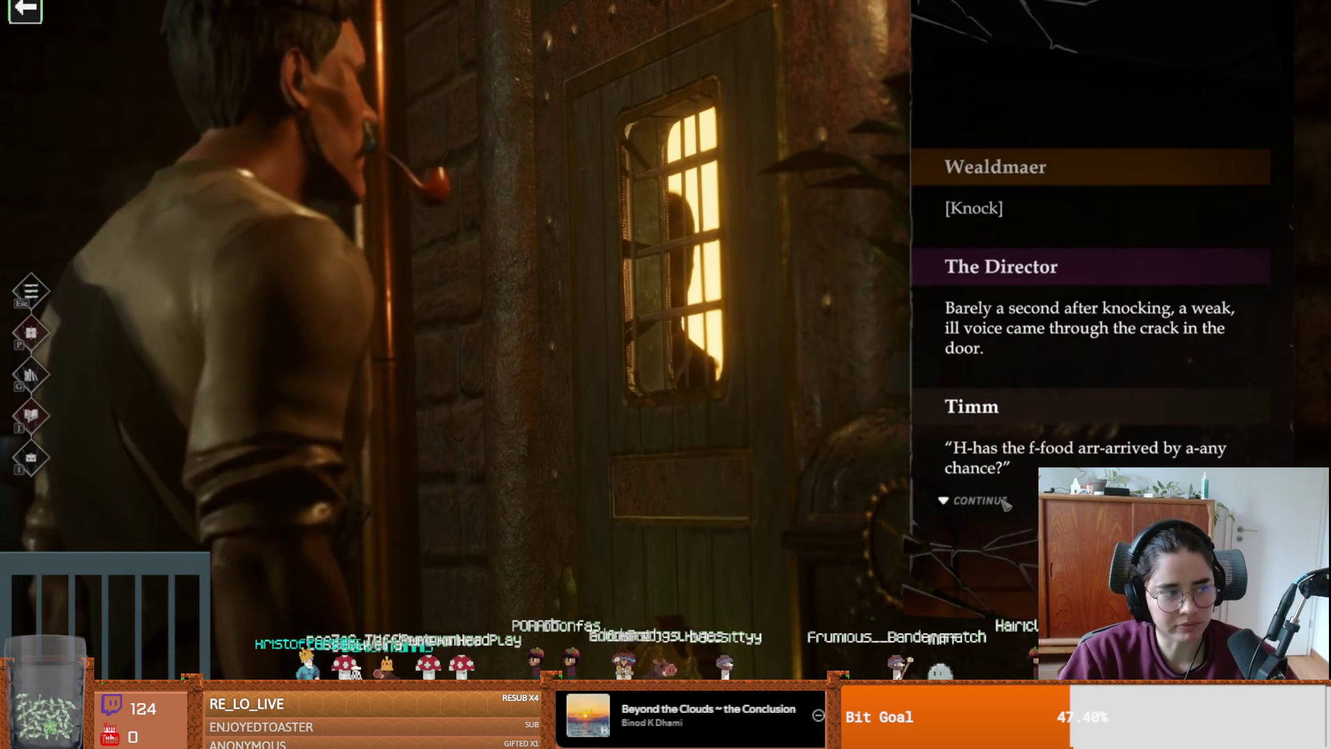
left_click(1005, 504)
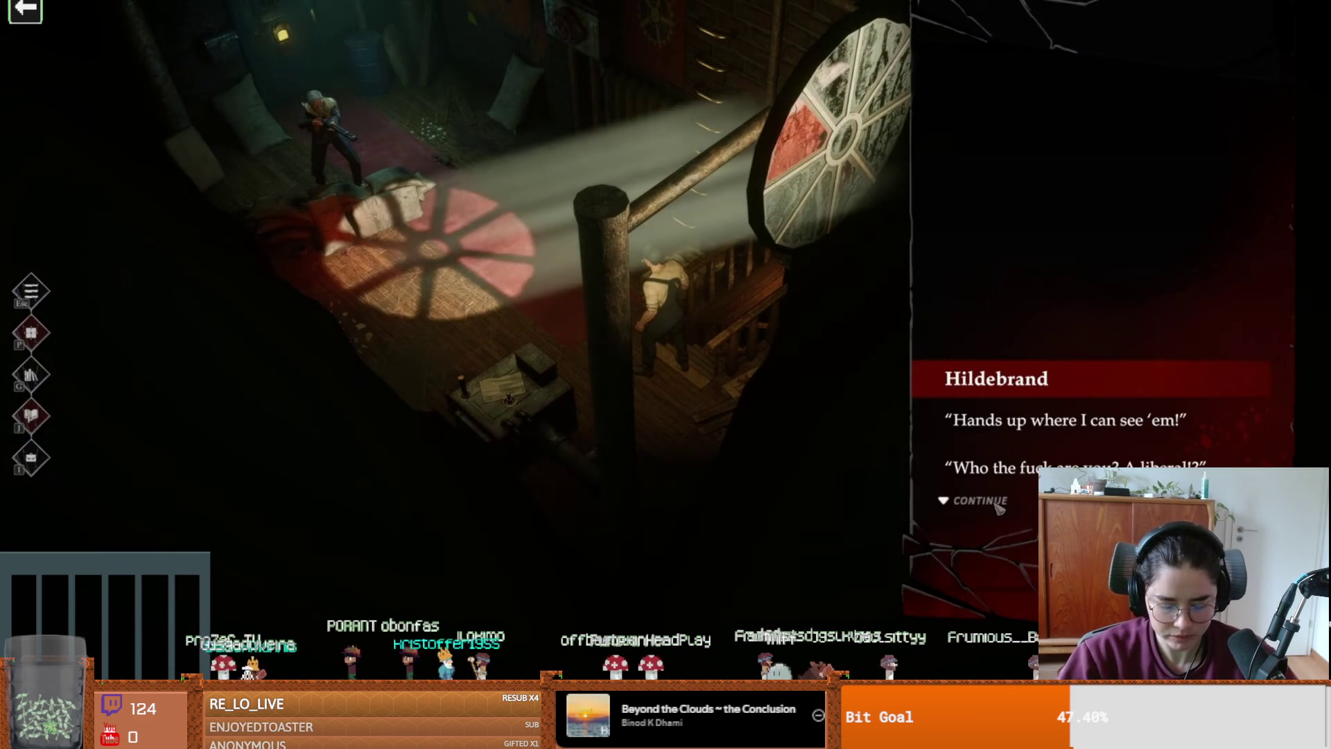
left_click(999, 506)
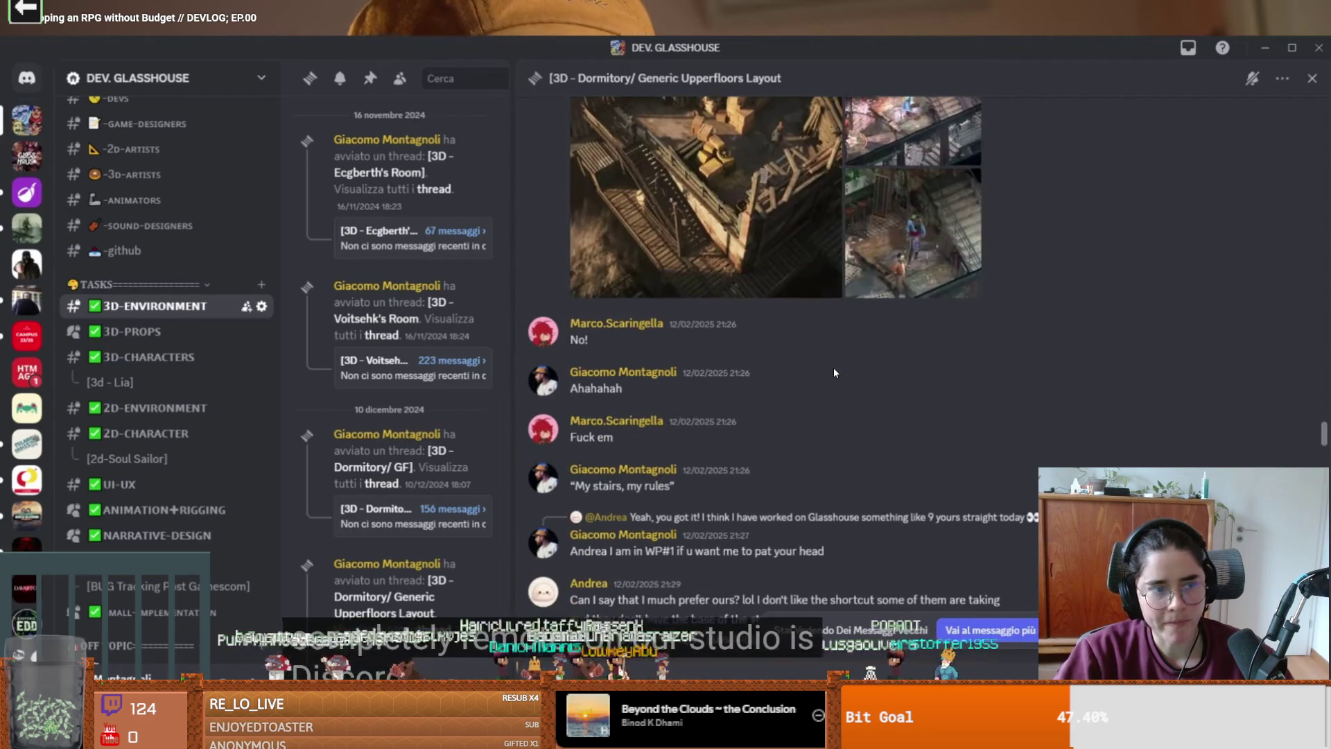
left_click(834, 371)
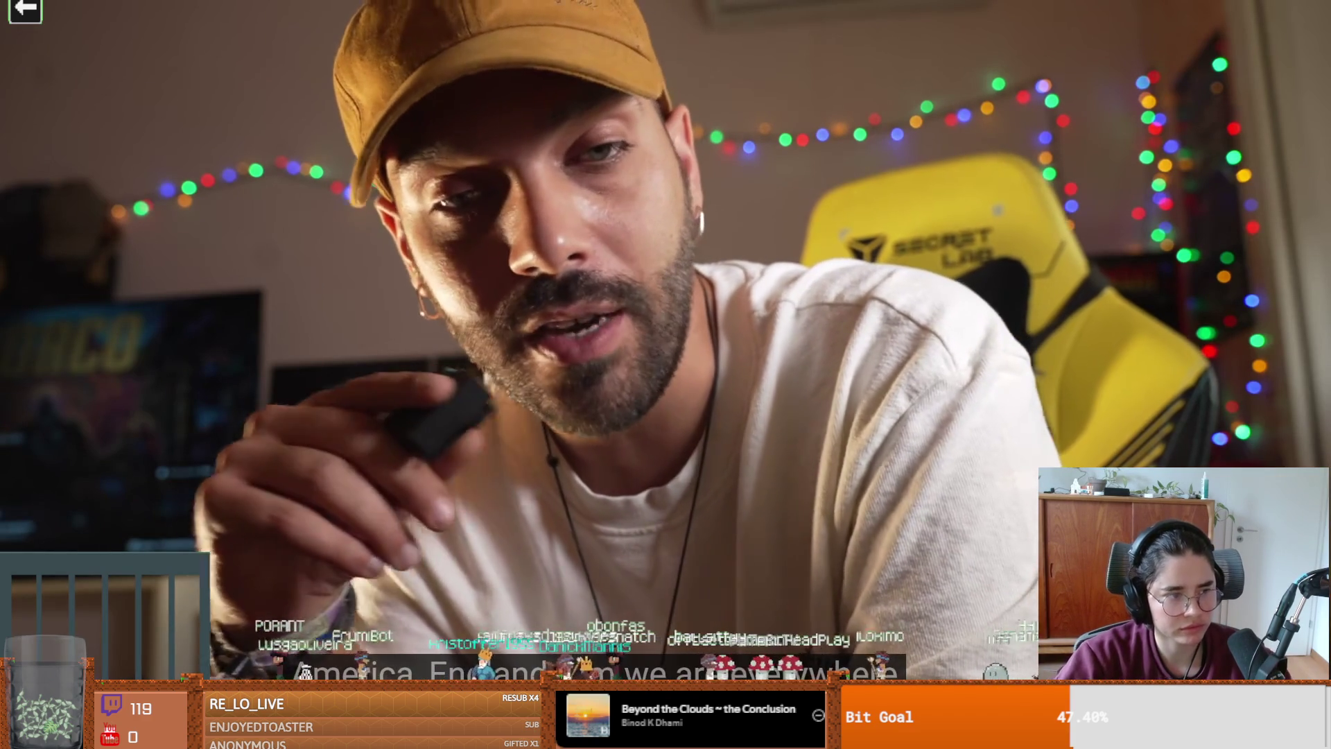
mouse_move(878, 383)
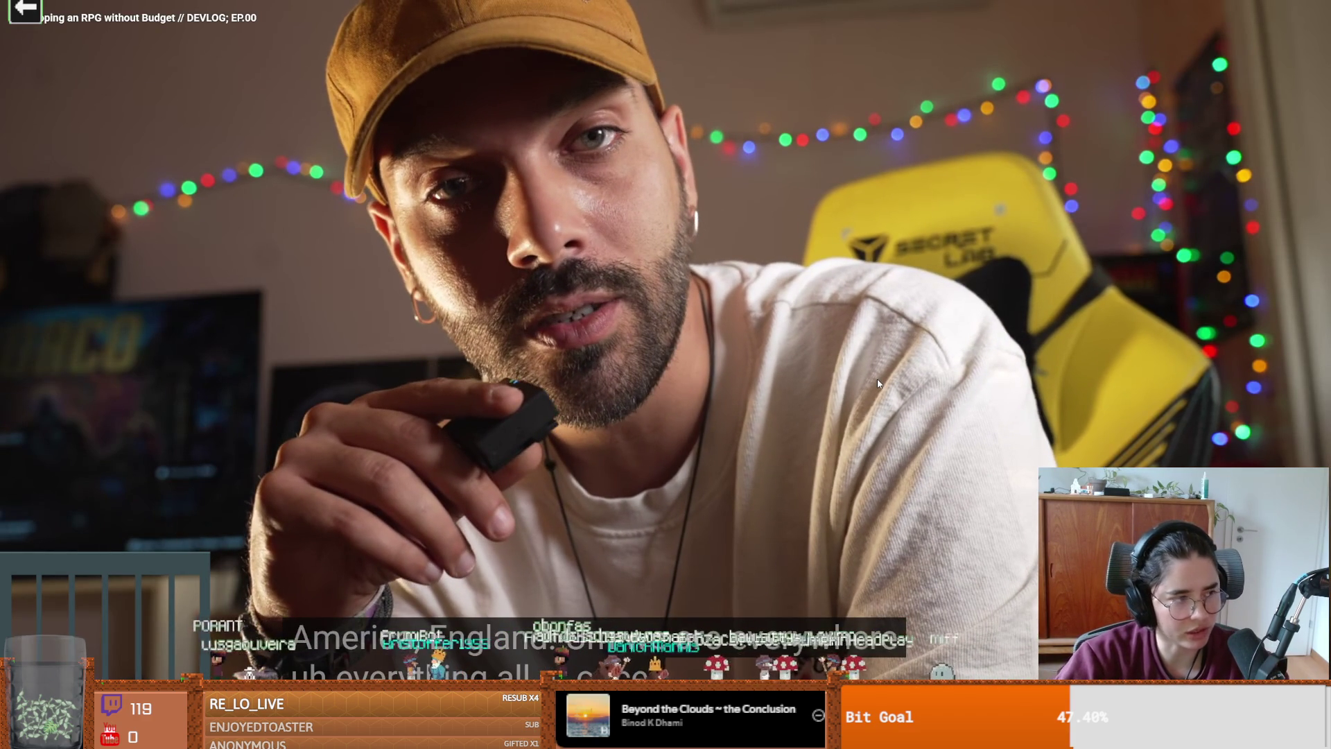